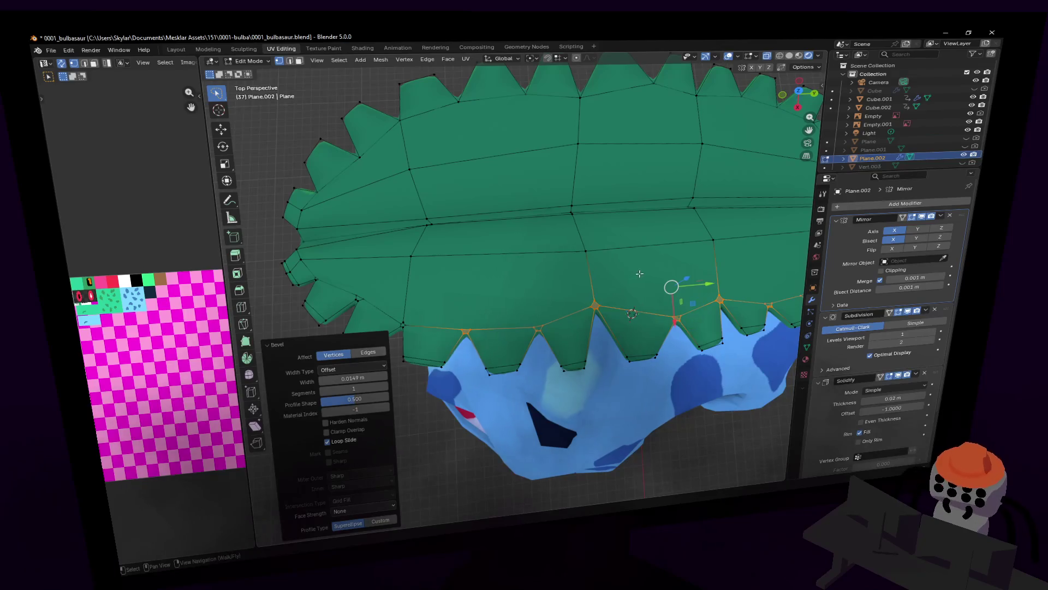
- Leave Edit Mode on the leaf and pull the view back to see leaf, blue body and reference together
middle_drag(640, 273, 645, 261)
key(Tab)
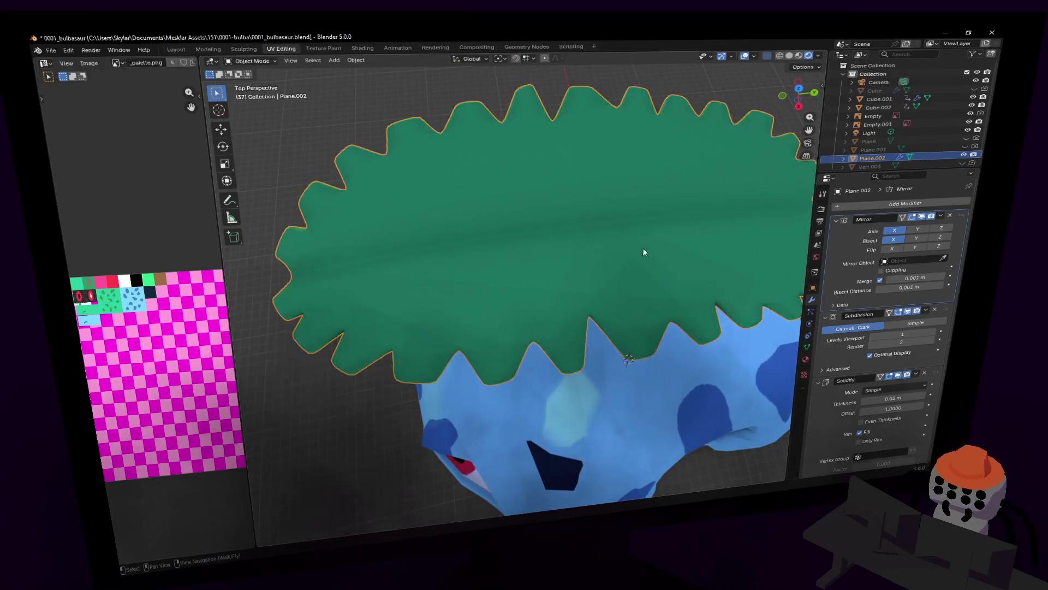
key(shift+grave)
key(s)
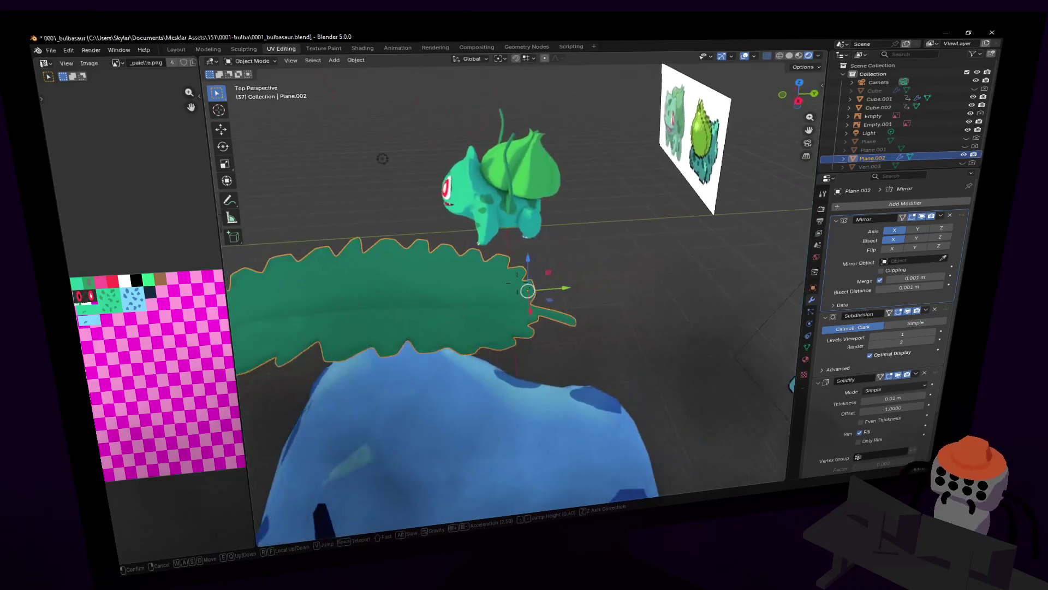
- Edit the leaf mesh and slide the stalk edge further down along the stalk
key(Return)
key(Tab)
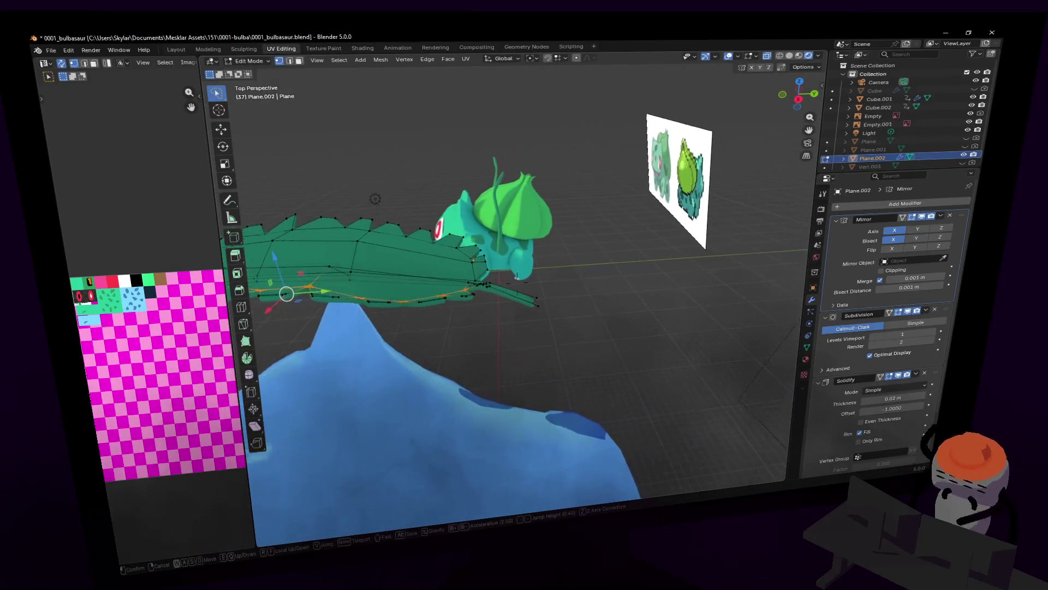
middle_drag(516, 279, 533, 296)
click(528, 297)
key(g)
key(g)
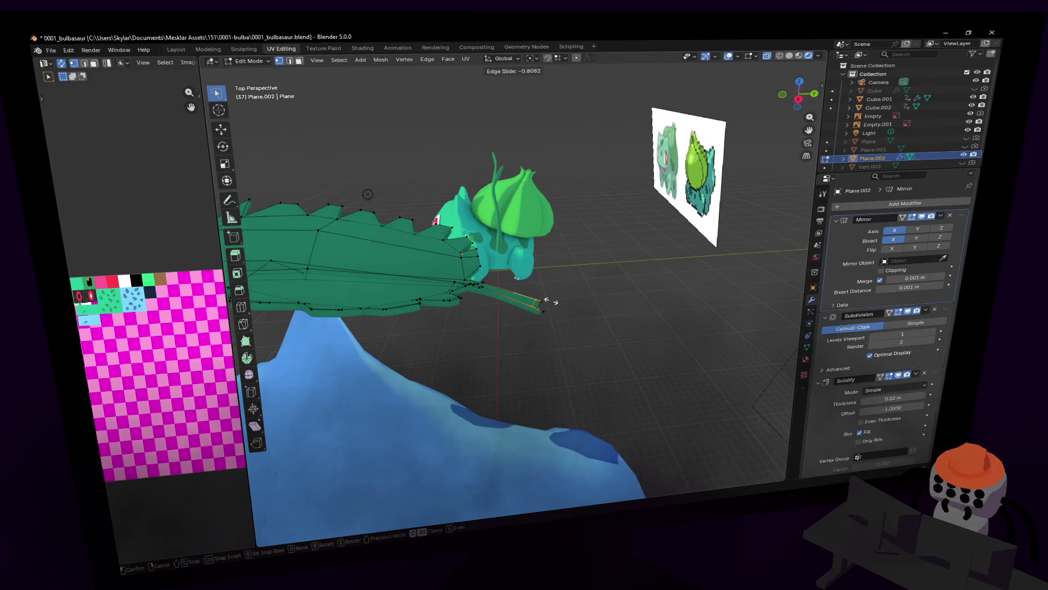
click(551, 302)
key(shift+grave)
key(s)
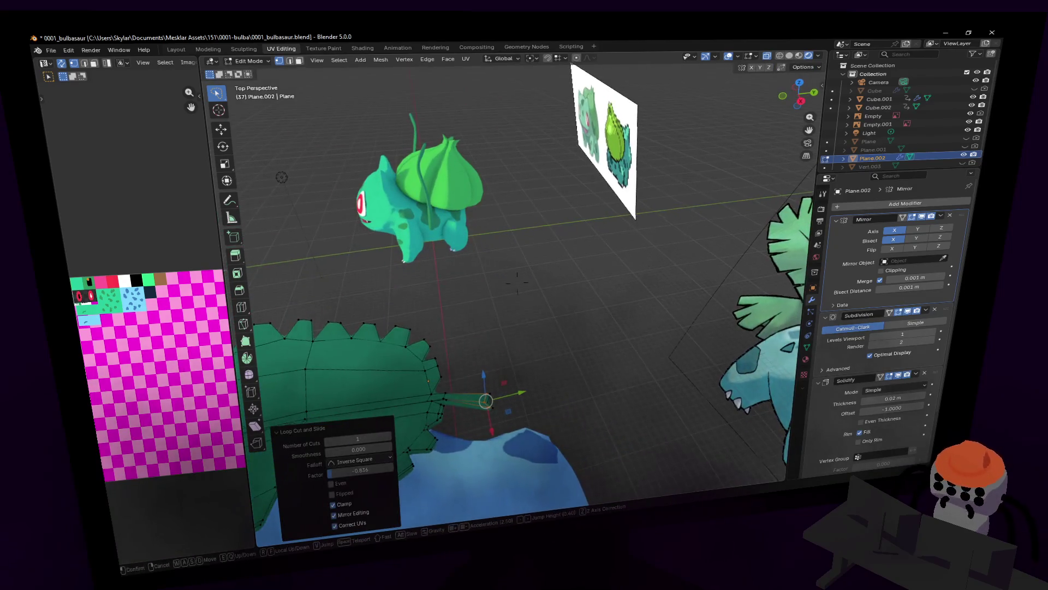
key(w)
key(Return)
- Move the stalk vertices down toward the body and narrow the stalk end along Y
key(shift+grave)
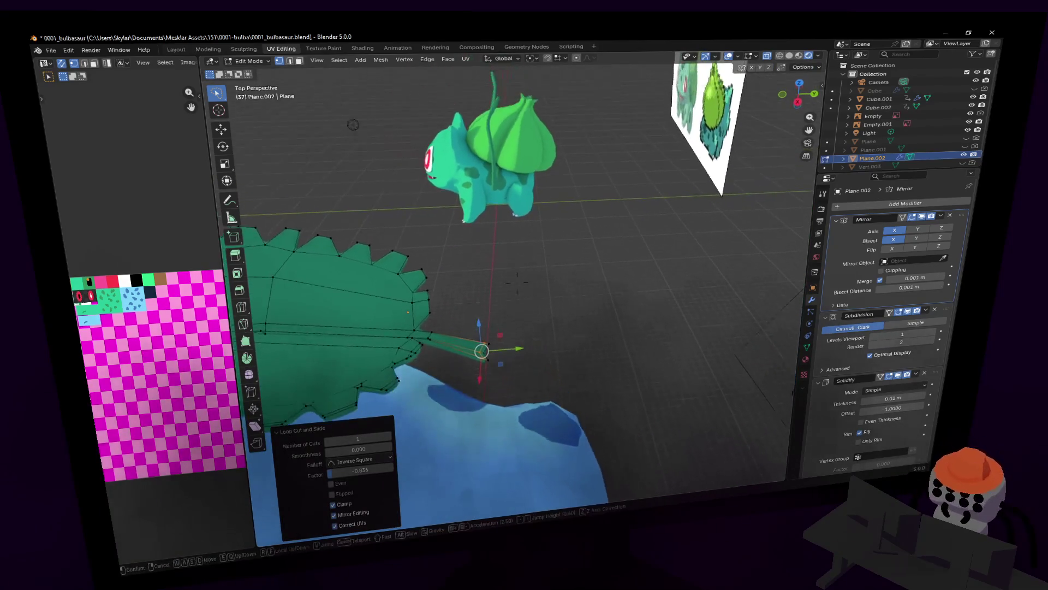
click(517, 283)
key(g)
click(524, 297)
key(shift+grave)
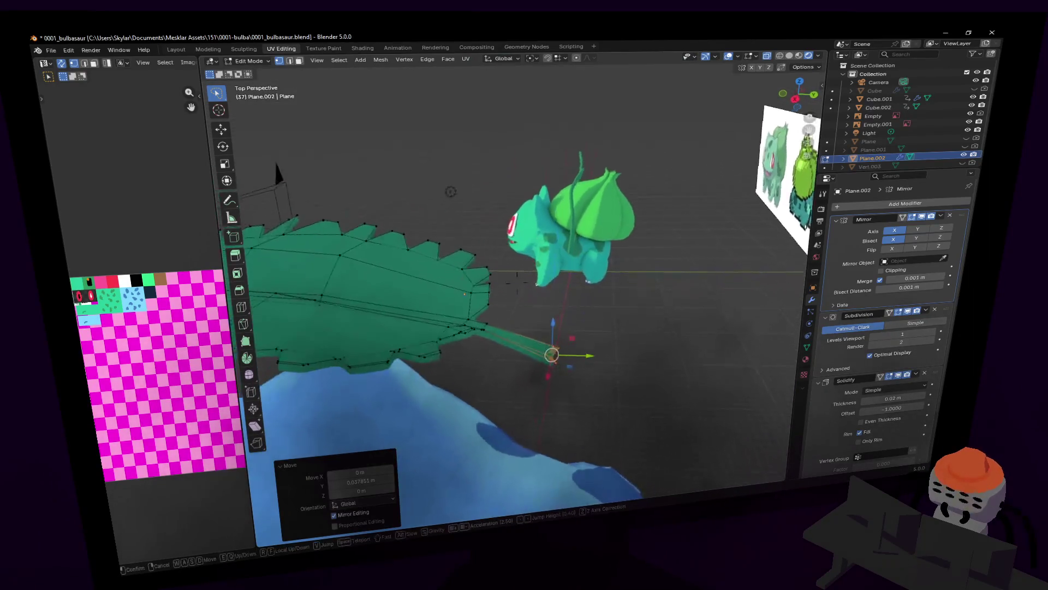
key(w)
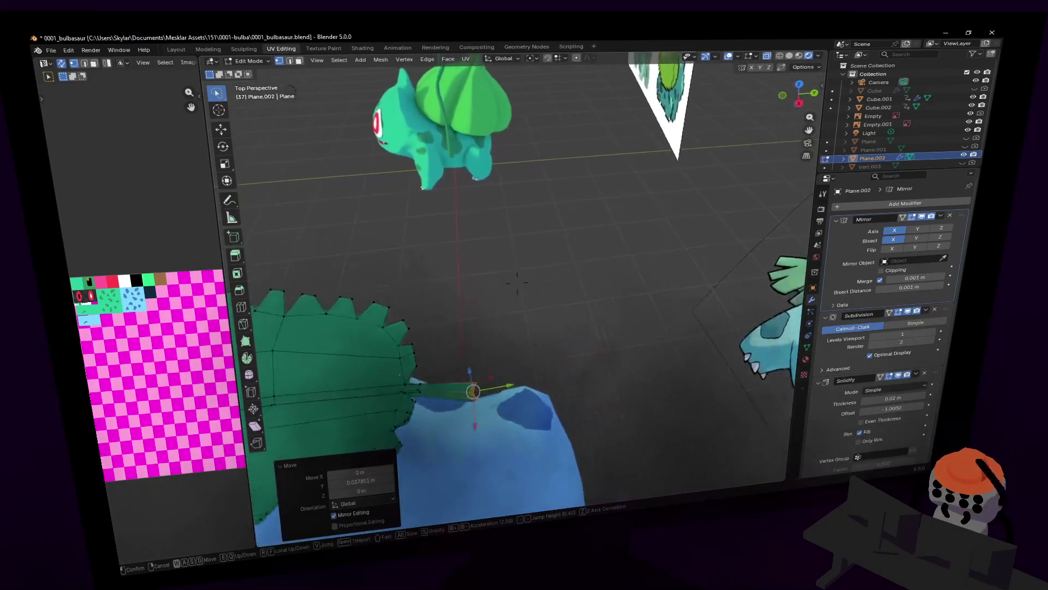
click(571, 342)
key(s)
key(y)
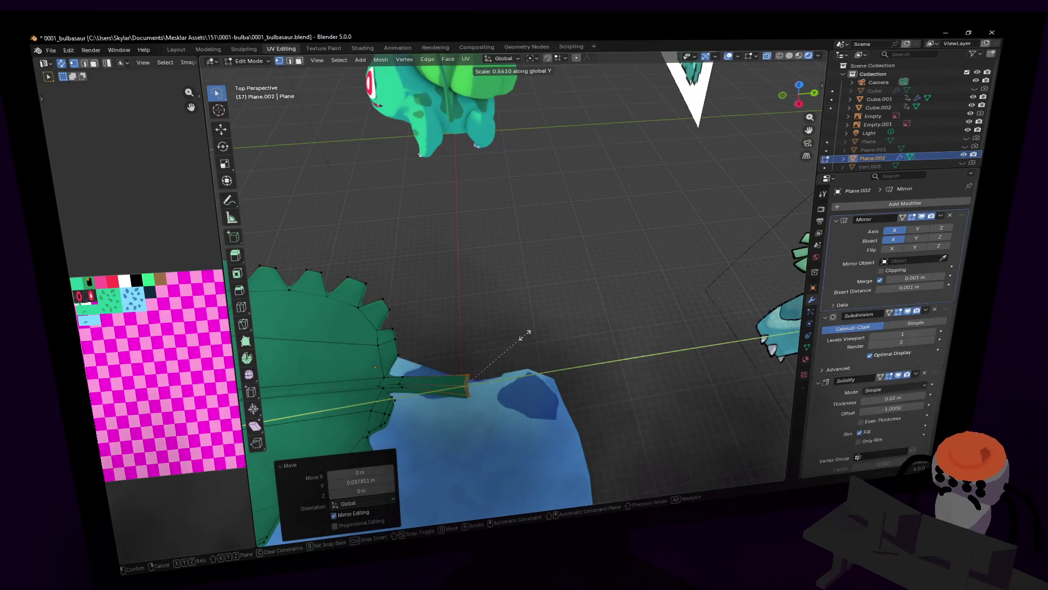
click(518, 350)
- Shift the stalk vertices along Y so the stalk reaches onto the blue body
middle_drag(518, 350, 484, 477)
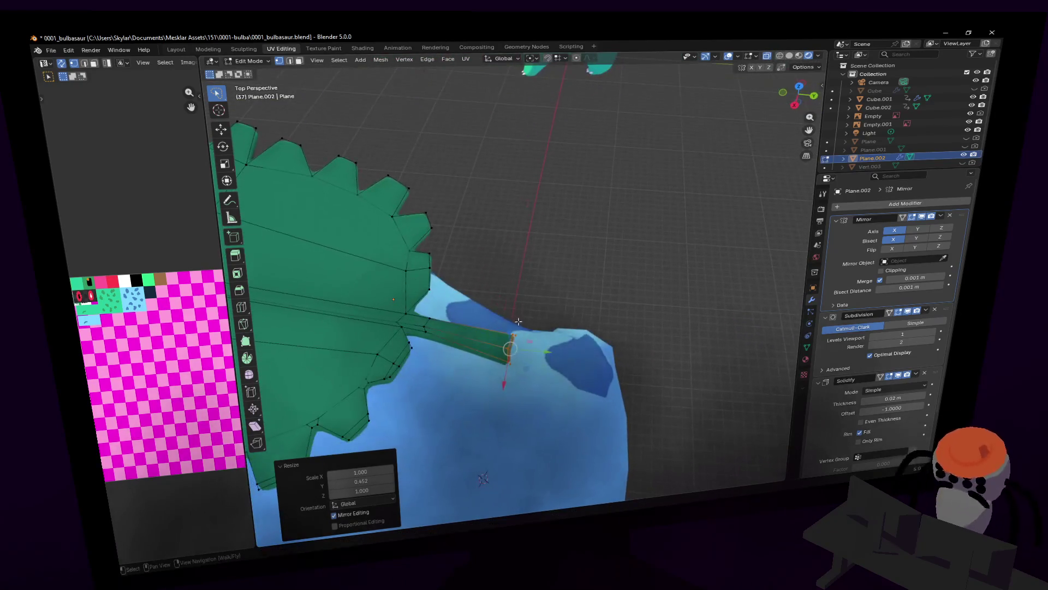
scroll(483, 477, up, 2)
scroll(484, 484, up, 2)
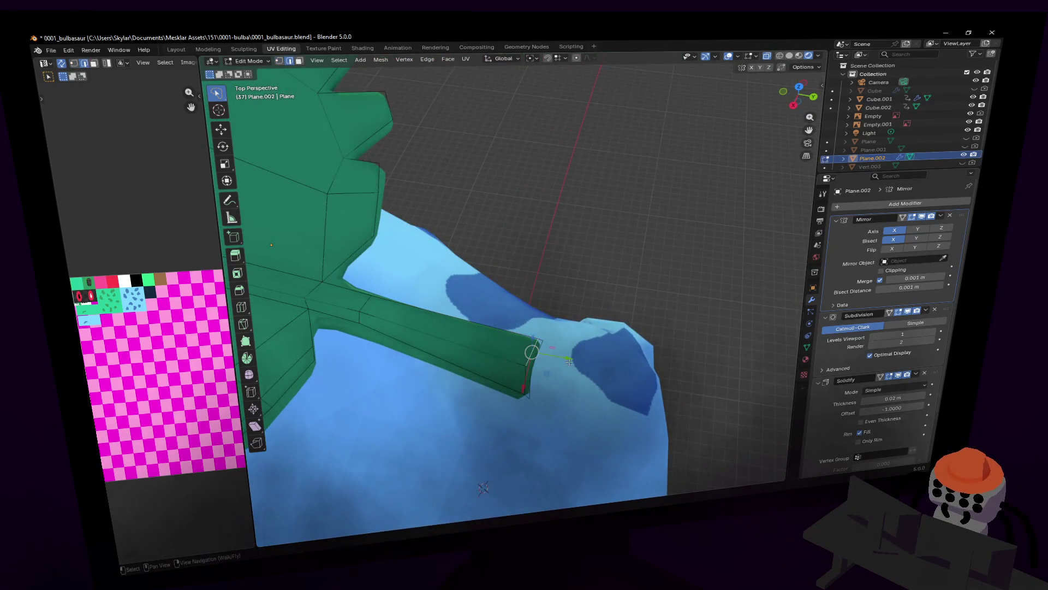
key(g)
key(y)
click(485, 483)
mouse_move(485, 483)
middle_down()
mouse_move(517, 280)
mouse_move(550, 369)
middle_up()
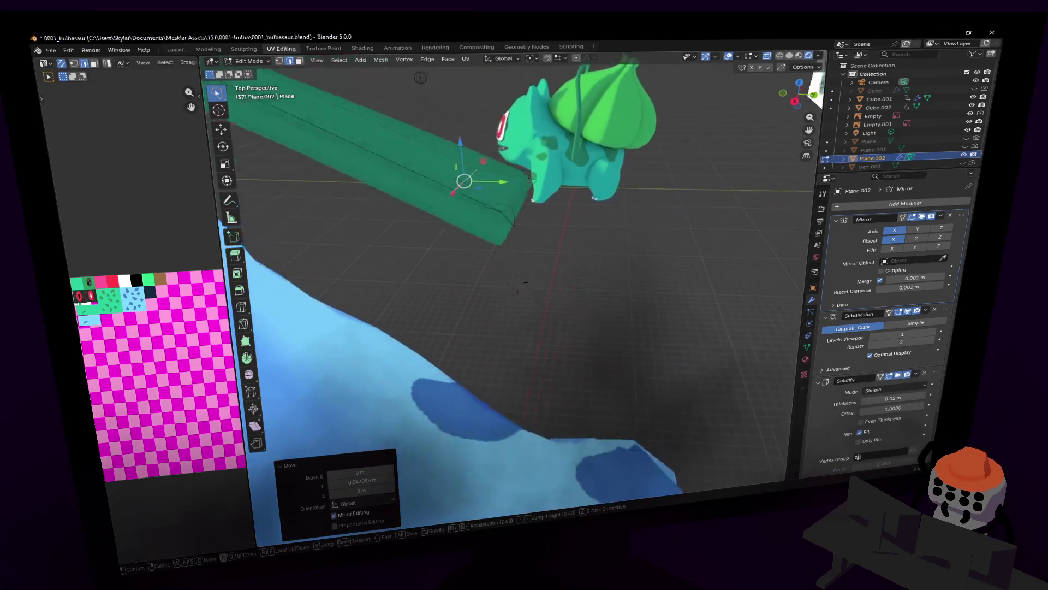
- Move the stalk tip vertices along Y in two passes so the tip dips into the body
click(552, 373)
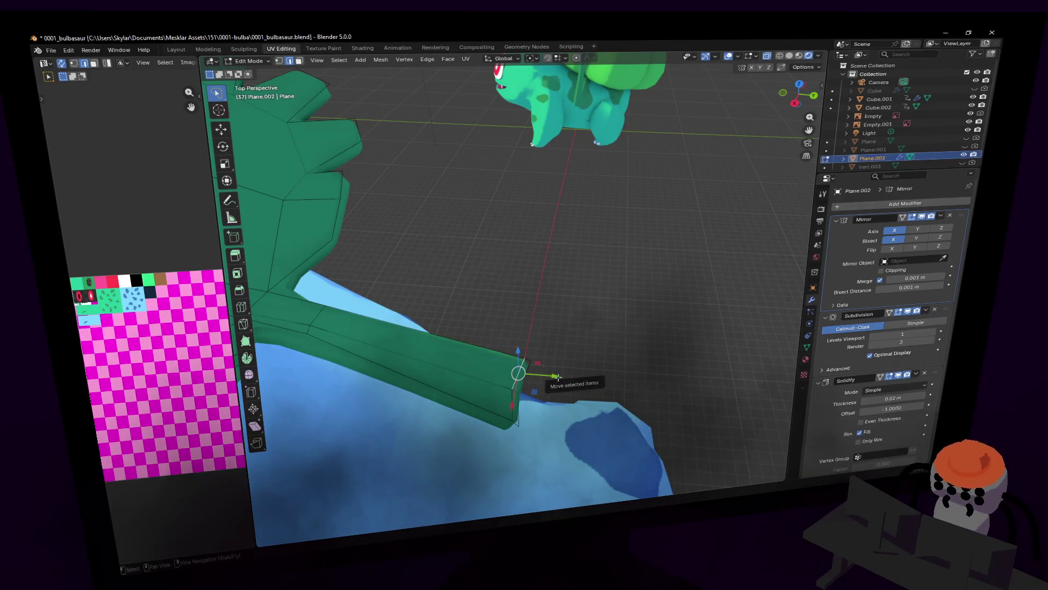
click(521, 370)
key(g)
key(y)
click(517, 367)
shift+click(517, 367)
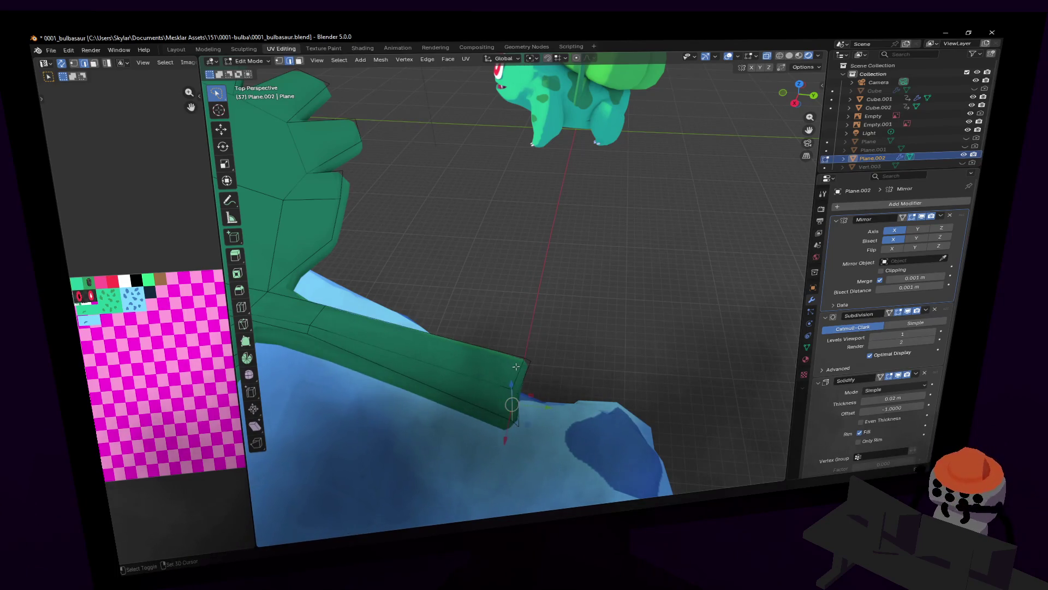
key(g)
key(y)
click(466, 359)
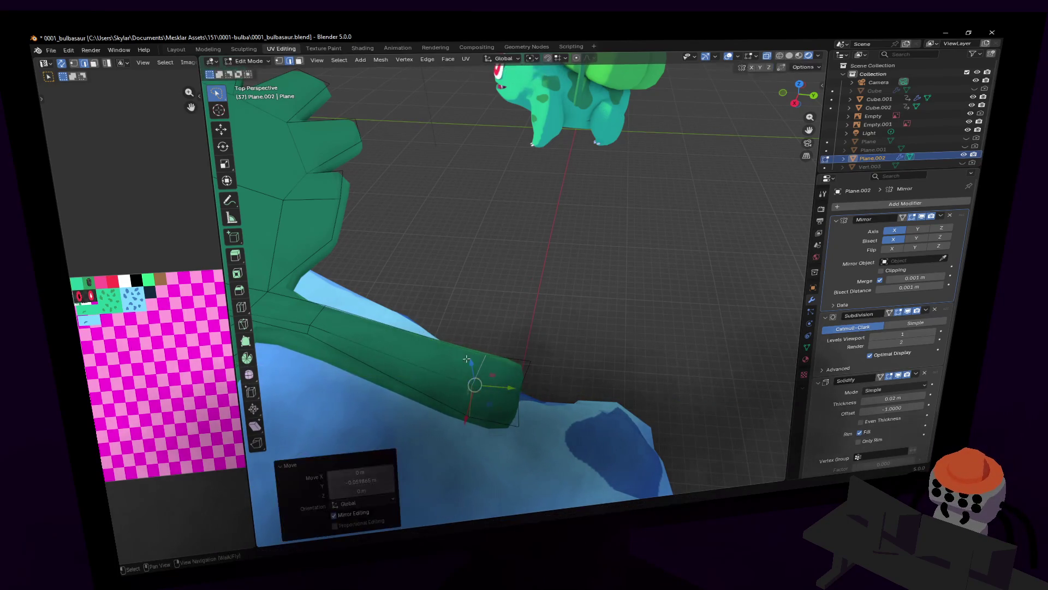
- Check the stalk against the blue body from above and finish editing the leaf mesh
middle_drag(486, 312, 482, 317)
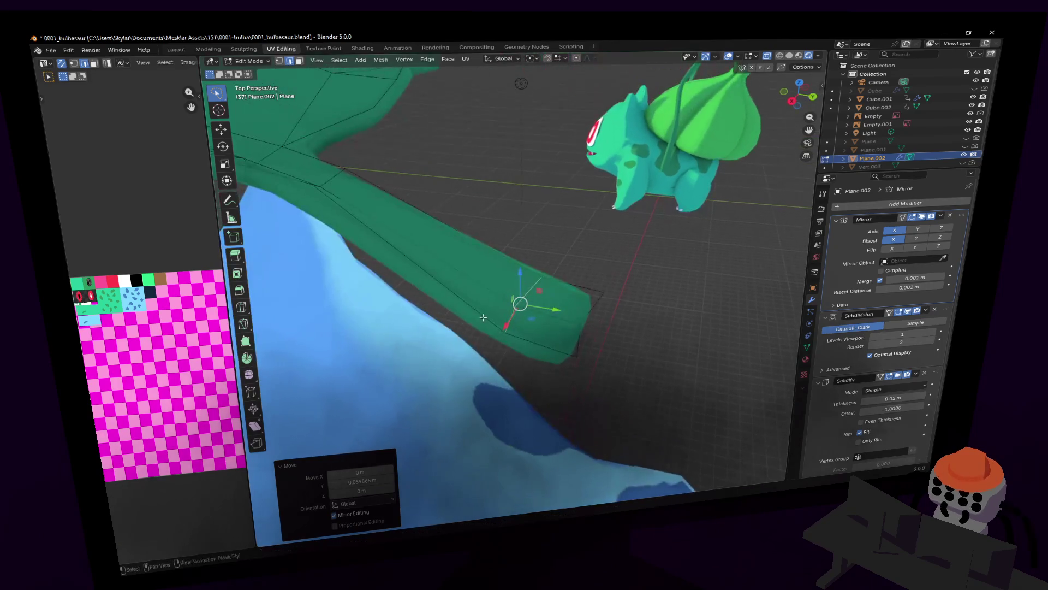
key(shift+grave)
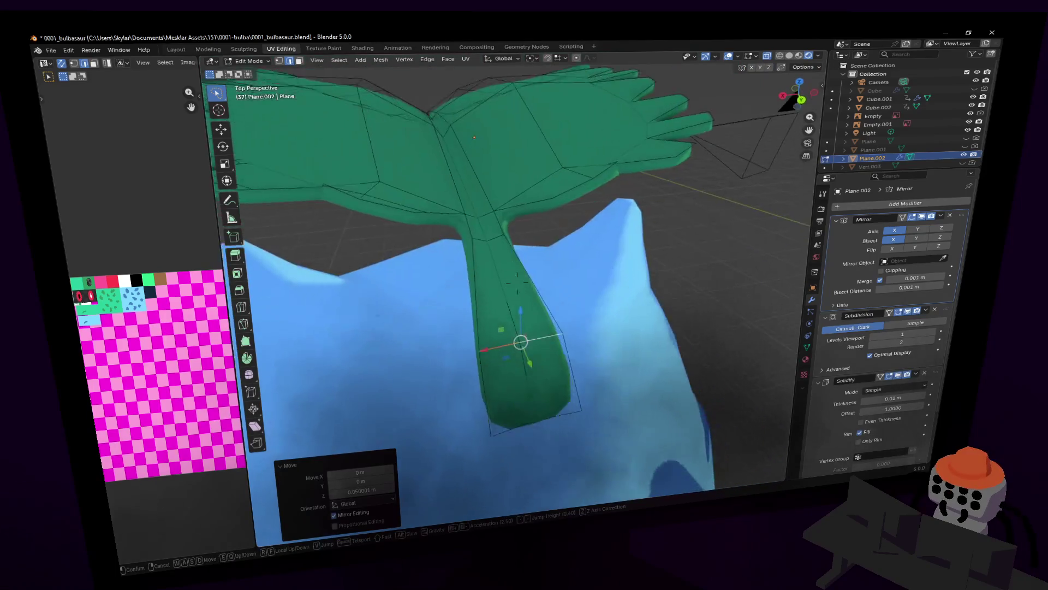
click(545, 242)
middle_drag(544, 242, 505, 237)
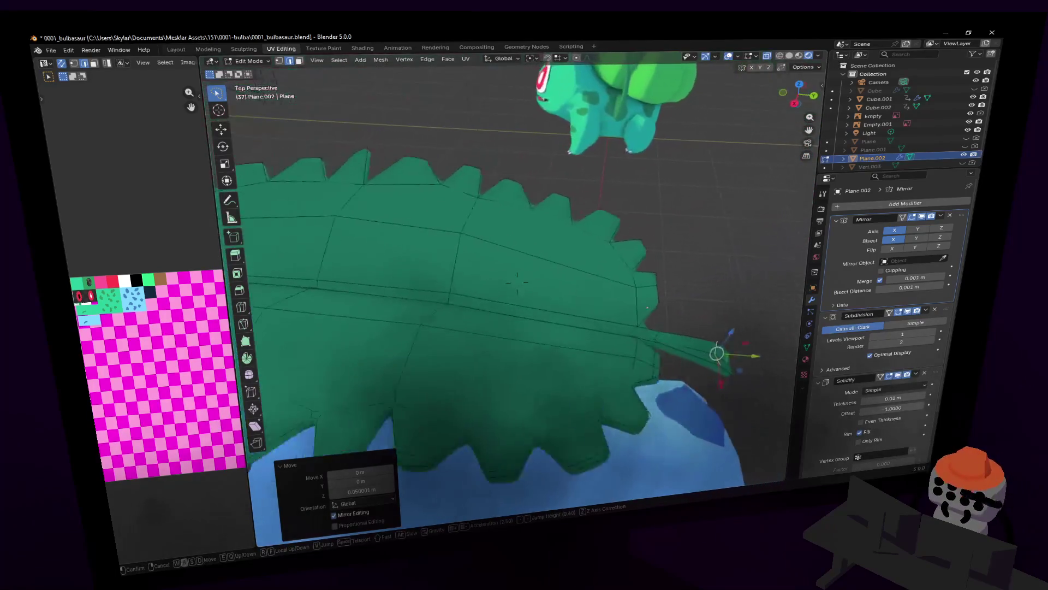
key(Tab)
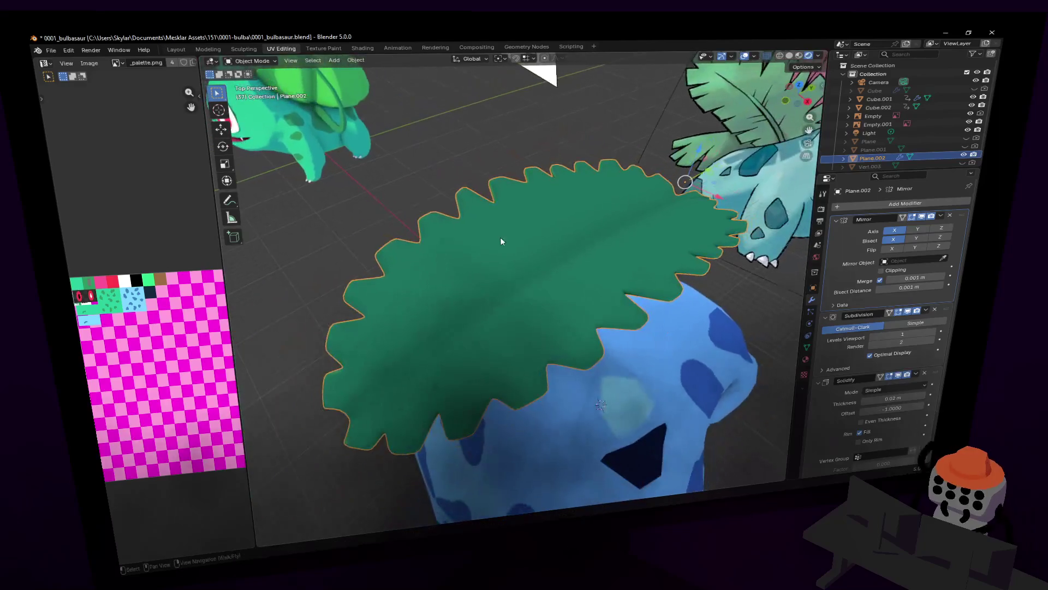
- Frame the leaf and body frontally beside the reference and enter Edit Mode on the leaf
middle_drag(426, 303, 429, 299)
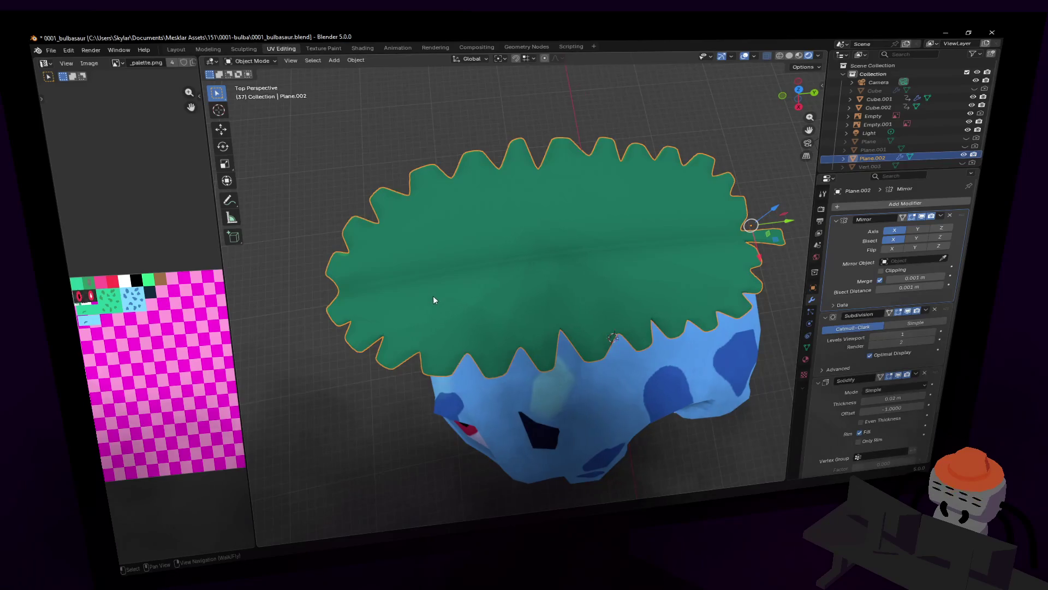
key(shift+grave)
key(w)
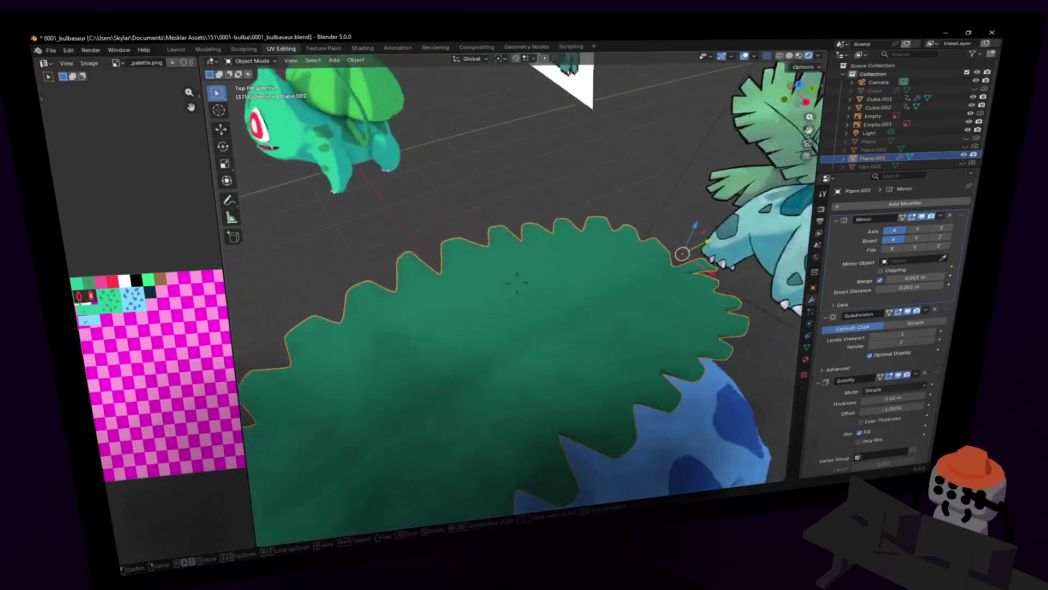
key(s)
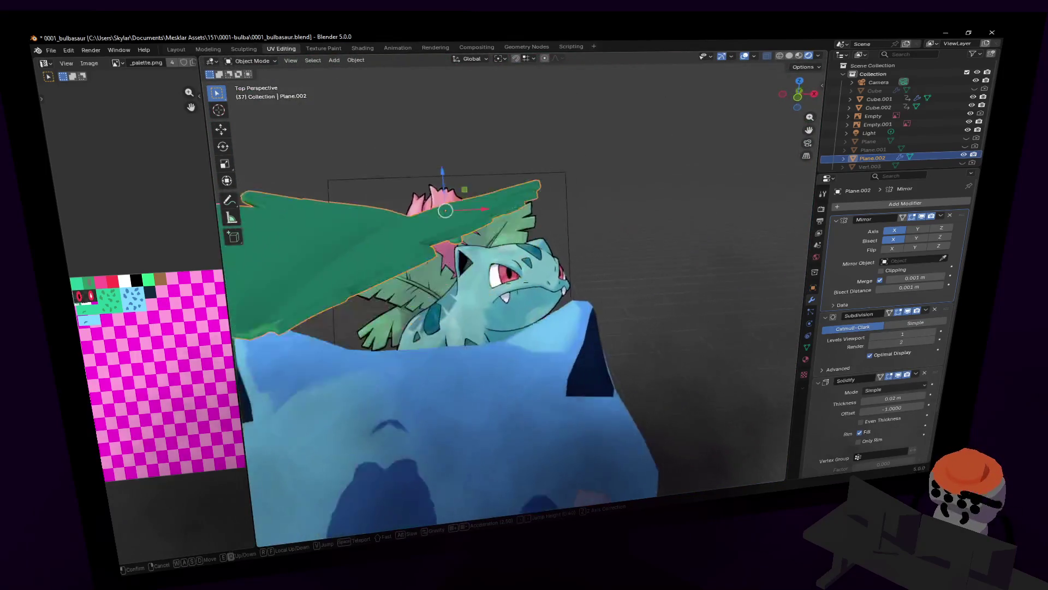
key(Tab)
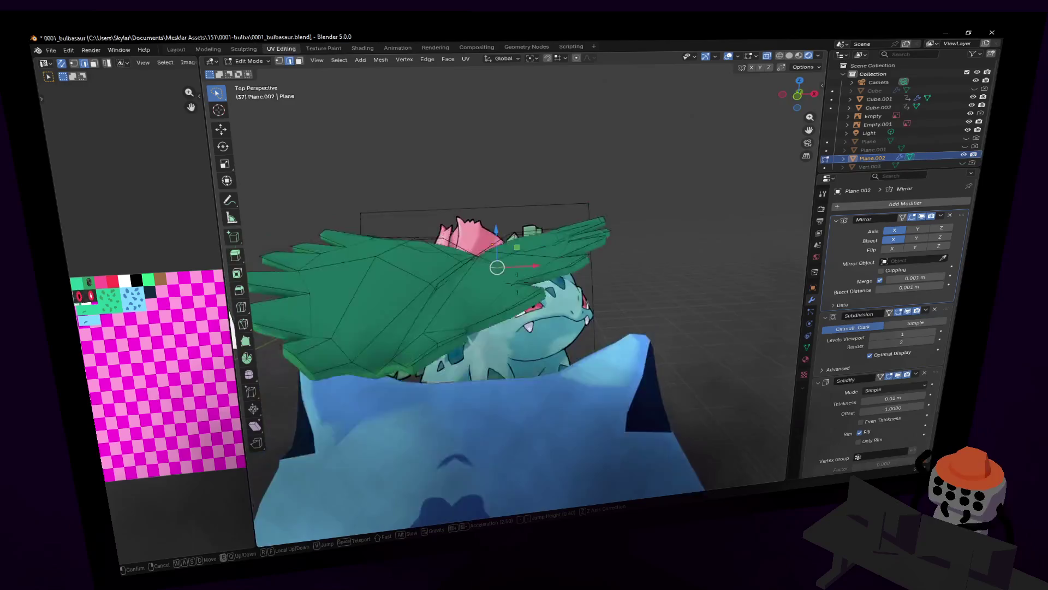
- Fly in close to the leaf's base area and place the 3D cursor on the leaf
key(w)
click(539, 279)
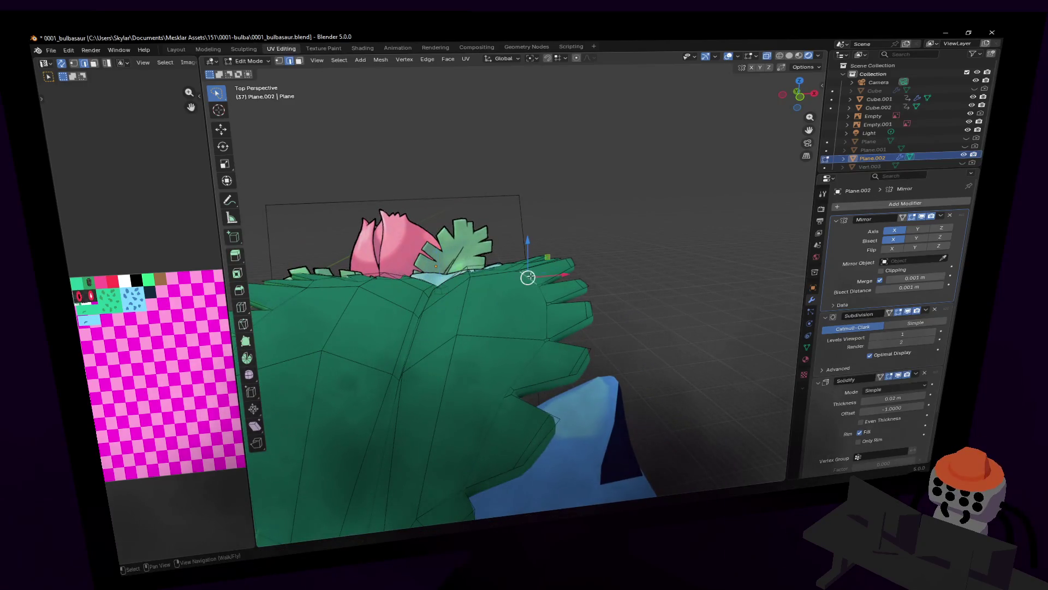
shift+right_click(546, 317)
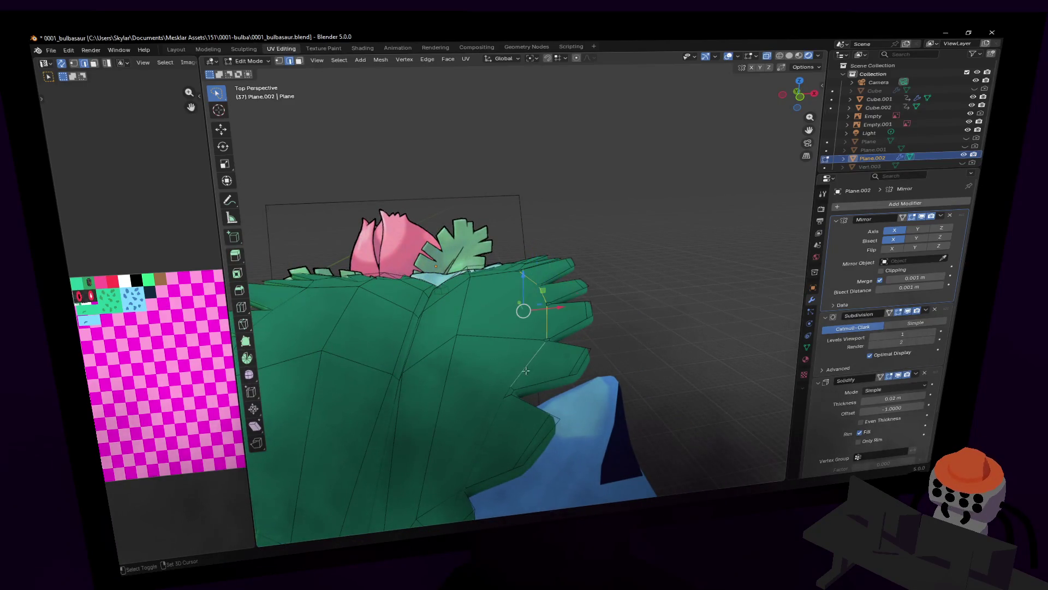
key(shift+grave)
key(w)
click(559, 339)
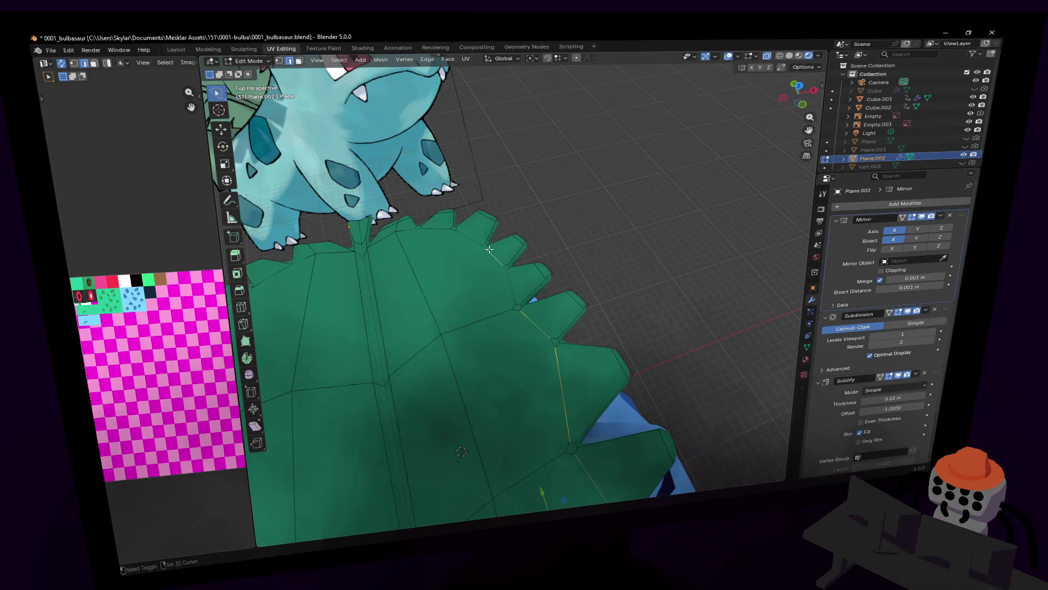
key(shift+grave)
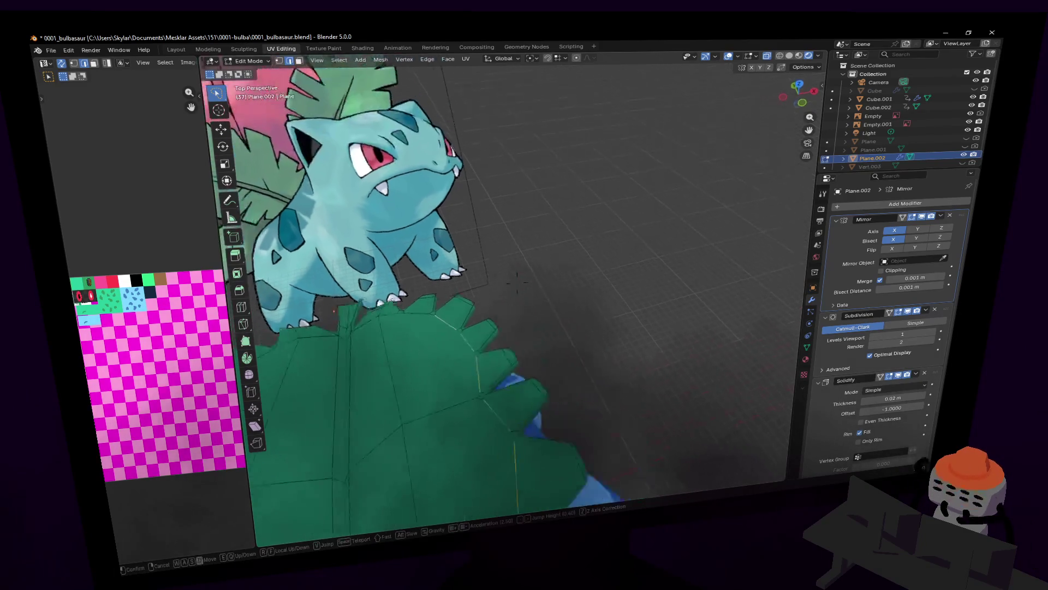
click(510, 251)
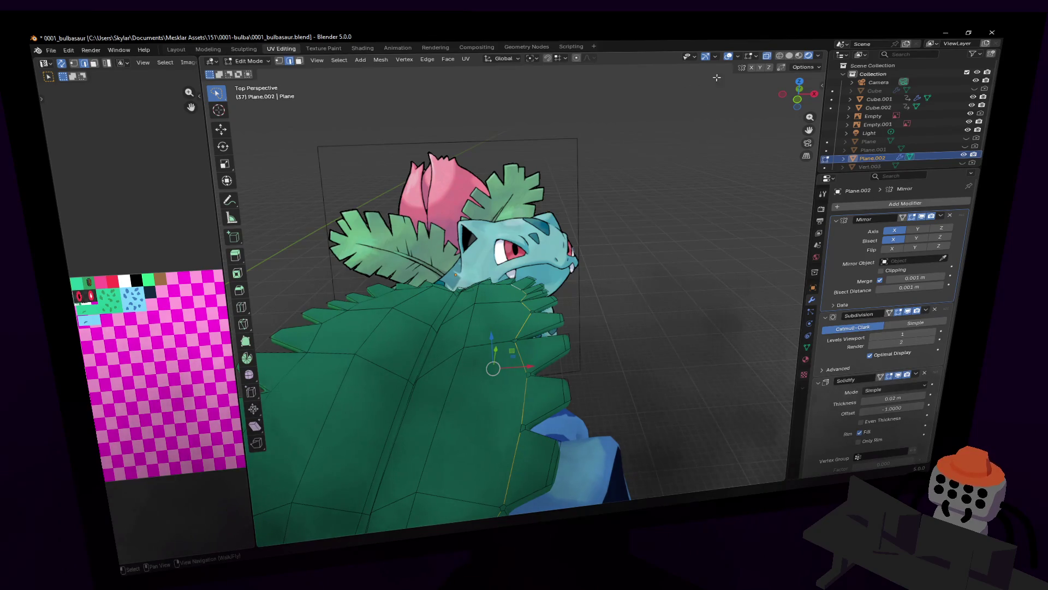
- Compare the leaf base with the reference and start a vertical proportional move of its vertices
middle_drag(743, 84, 499, 317)
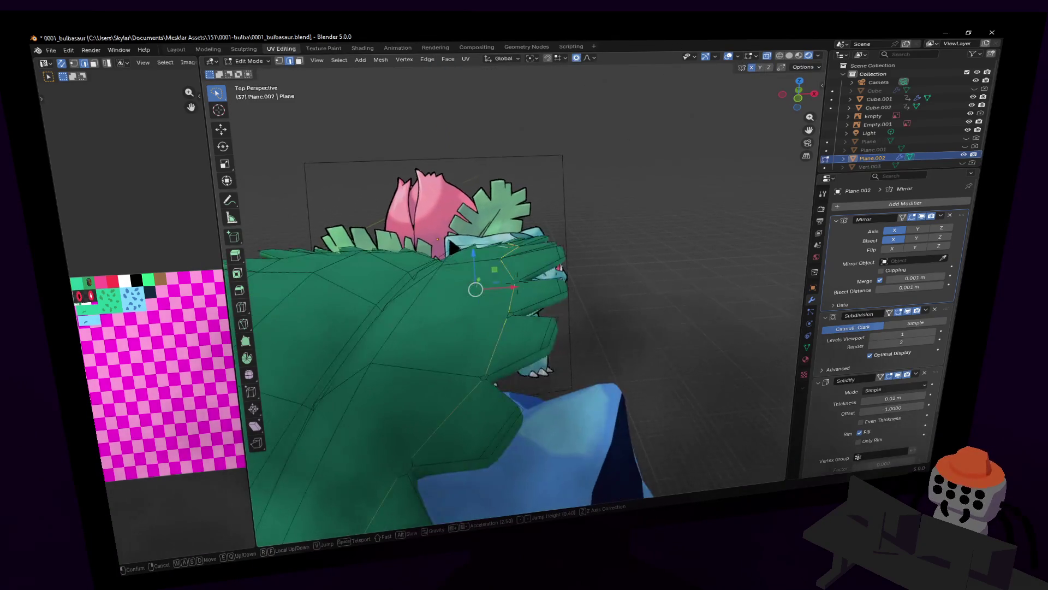
middle_drag(612, 99, 543, 169)
key(g)
key(z)
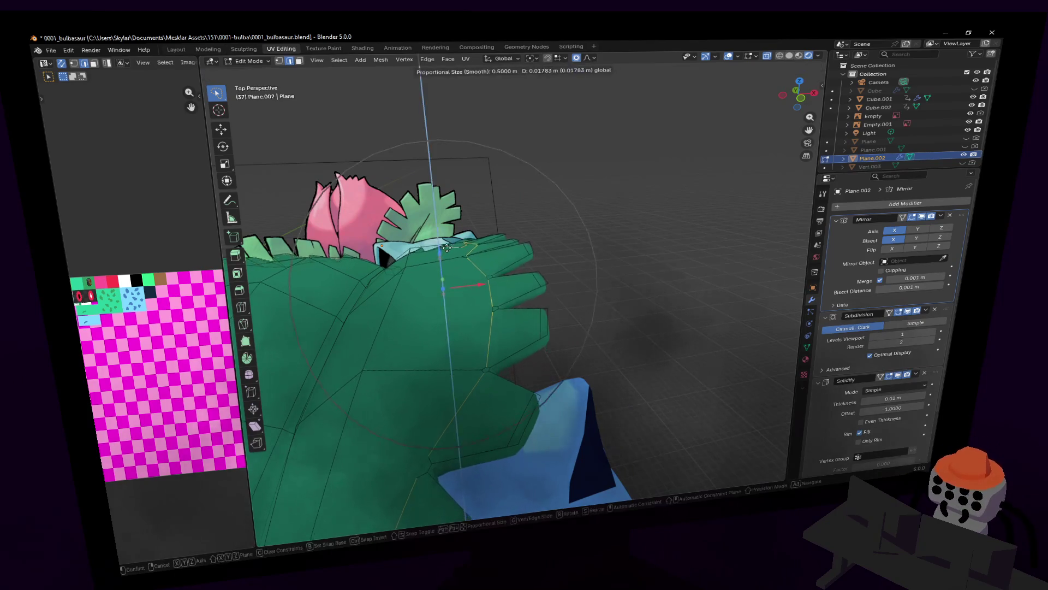
- Undo the first lift and set the Proportional Editing size to 0.2
click(575, 196)
key(ctrl+z)
click(586, 57)
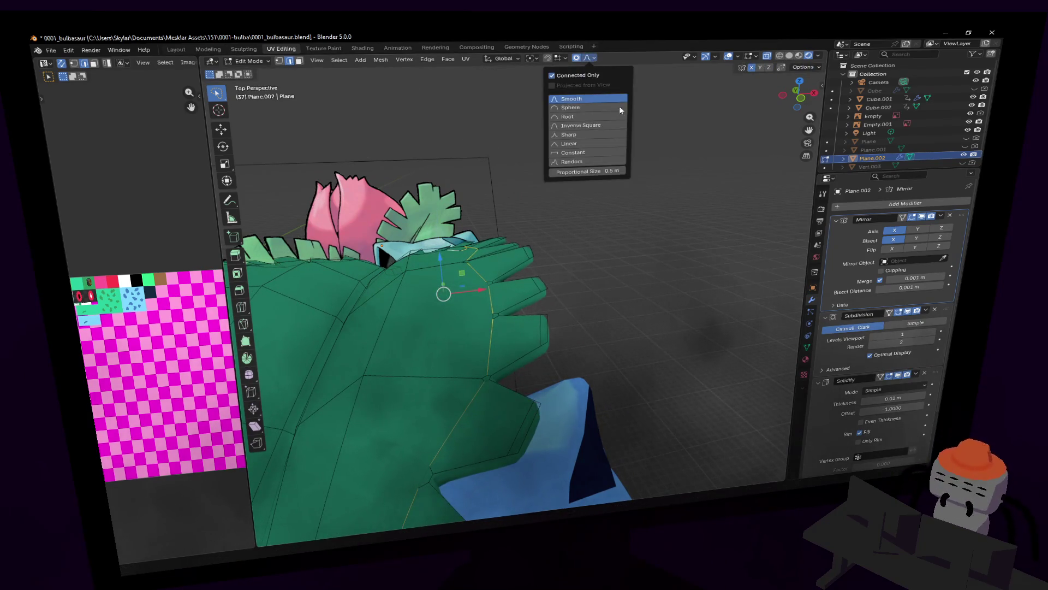
click(604, 170)
key(Return)
- Raise the leaf base vertices along Z with the 0.2 falloff and check the result from the front
key(g)
key(z)
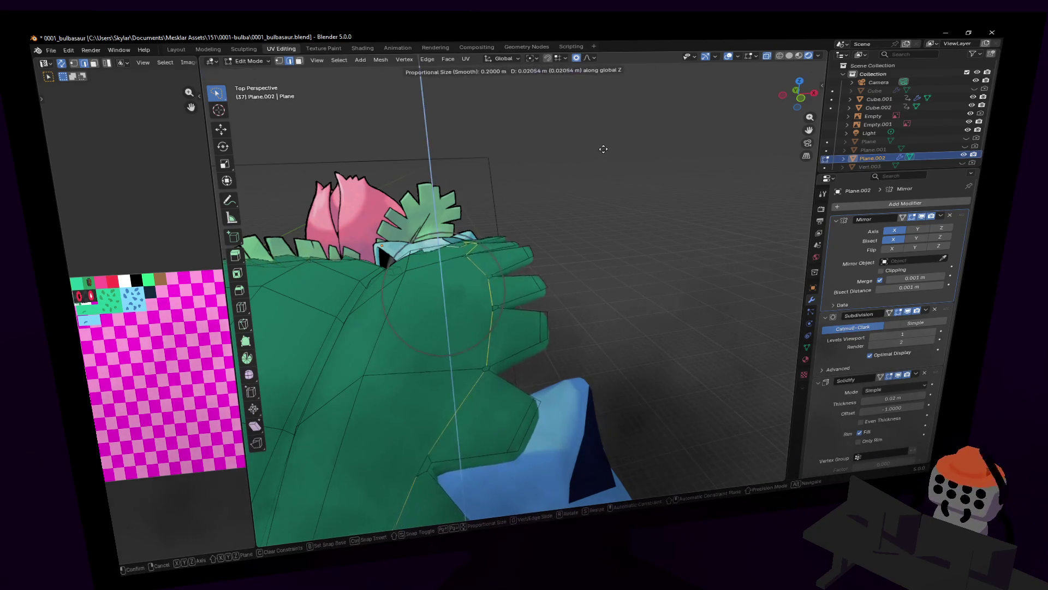
click(610, 149)
middle_drag(610, 149, 574, 213)
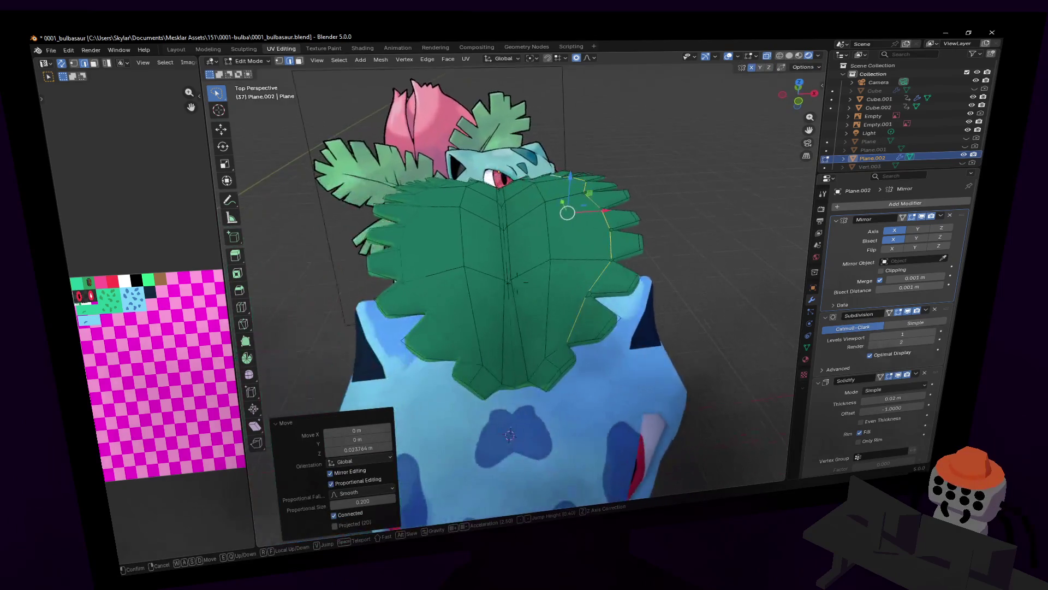
key(Tab)
mouse_move(511, 280)
middle_down()
mouse_move(610, 234)
mouse_move(537, 283)
middle_up()
key(Tab)
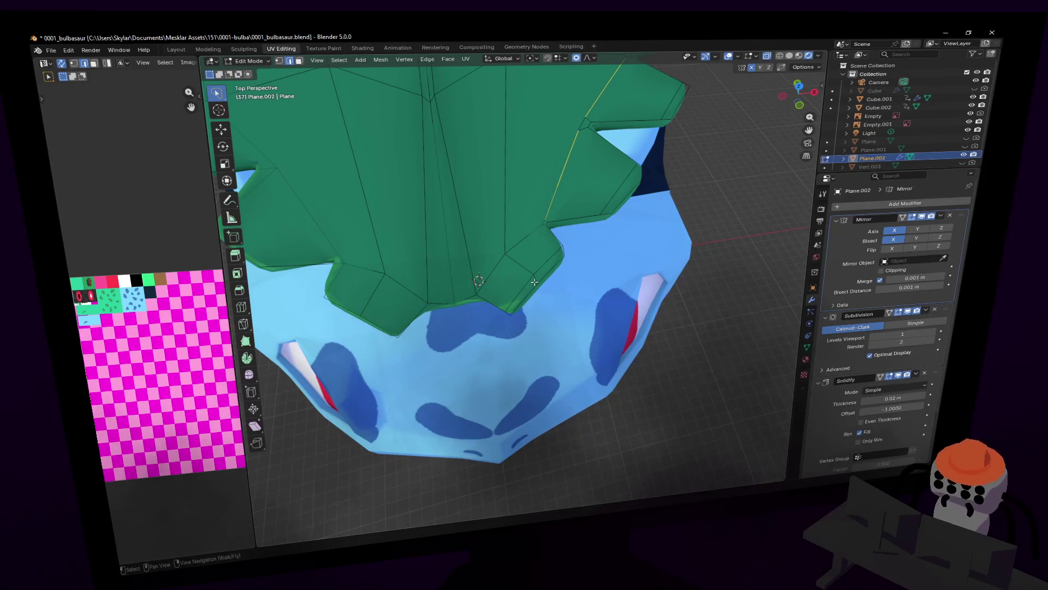
- In top orthographic view, proportionally move and rotate the first leaf teeth into new angles
click(800, 87)
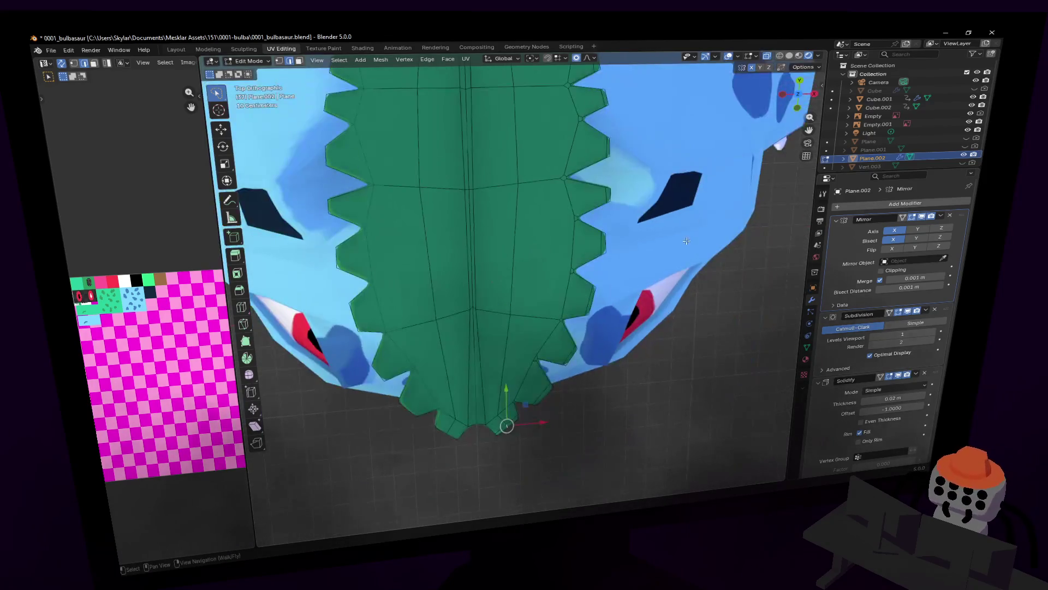
shift+middle_drag(686, 241, 687, 158)
scroll(686, 240, up, 2)
key(g)
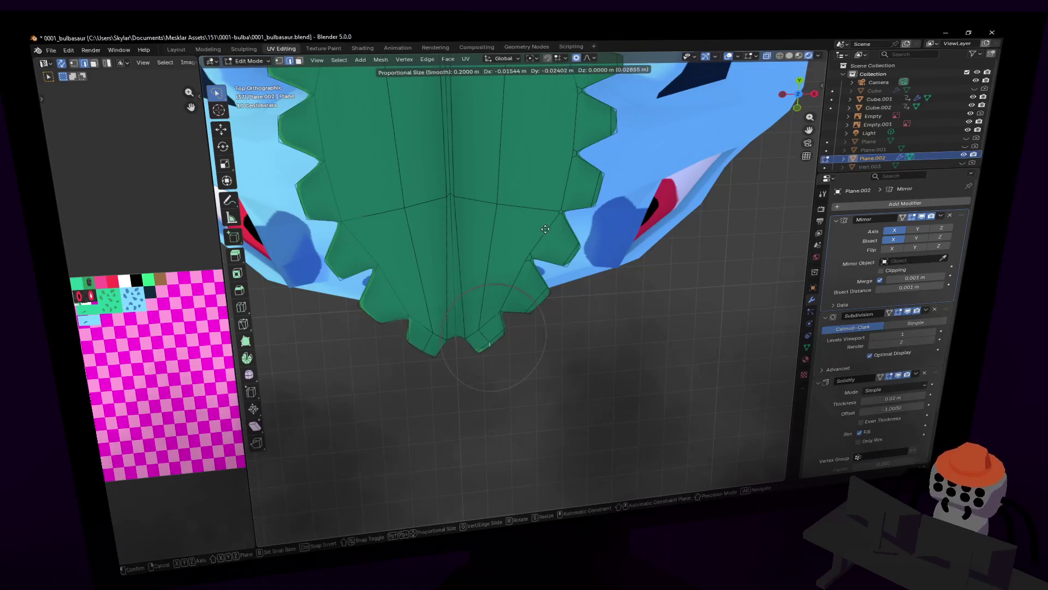
click(506, 281)
scroll(574, 104, up, 3)
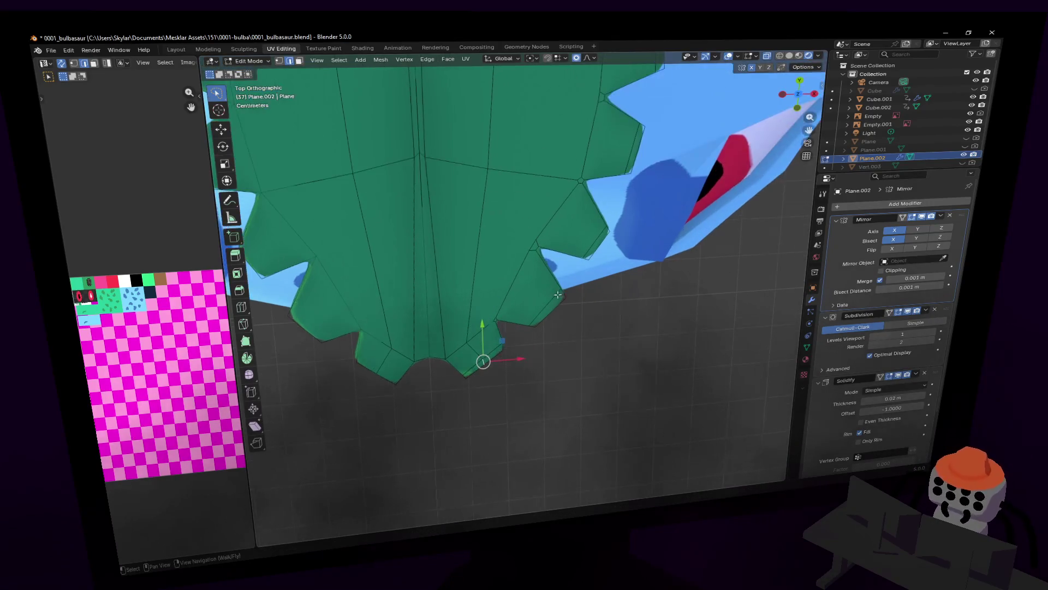
scroll(612, 266, down, 1)
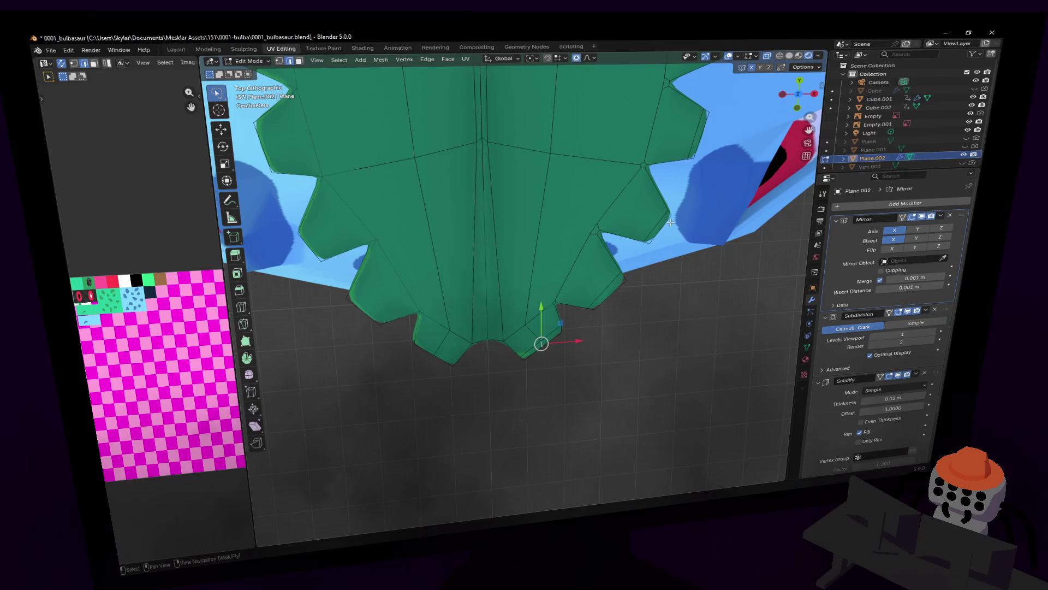
shift+middle_drag(670, 223, 635, 259)
shift+middle_drag(586, 343, 609, 320)
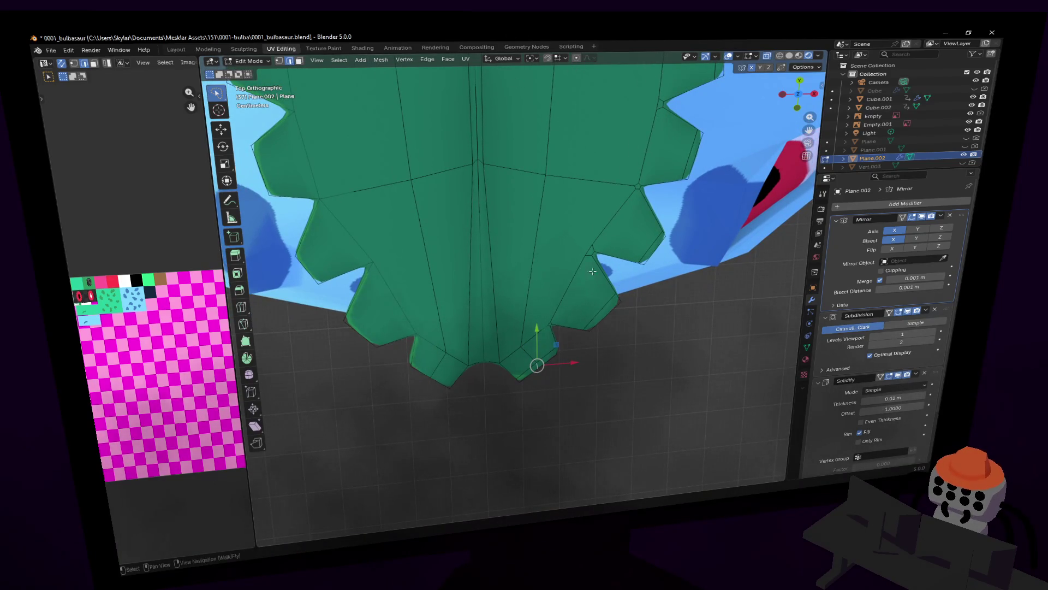
key(r)
click(611, 171)
key(g)
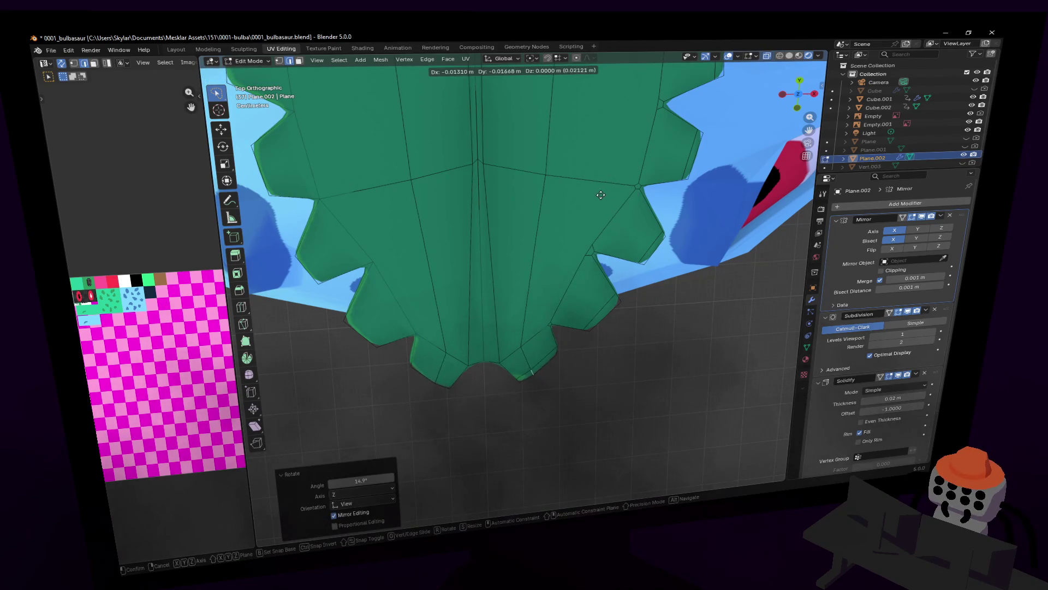
click(602, 195)
scroll(559, 358, up, 2)
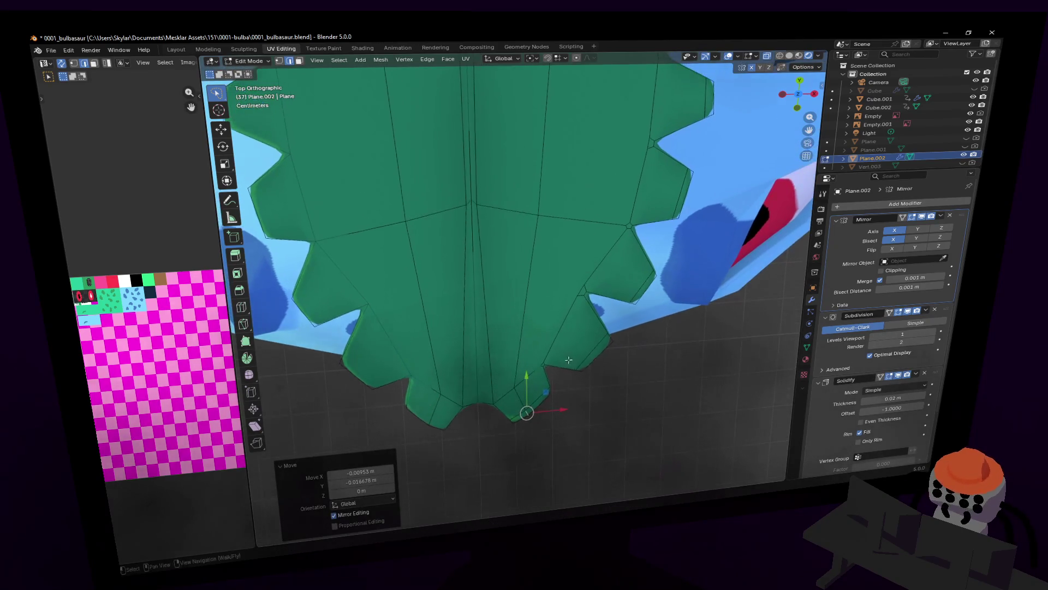
scroll(563, 355, up, 1)
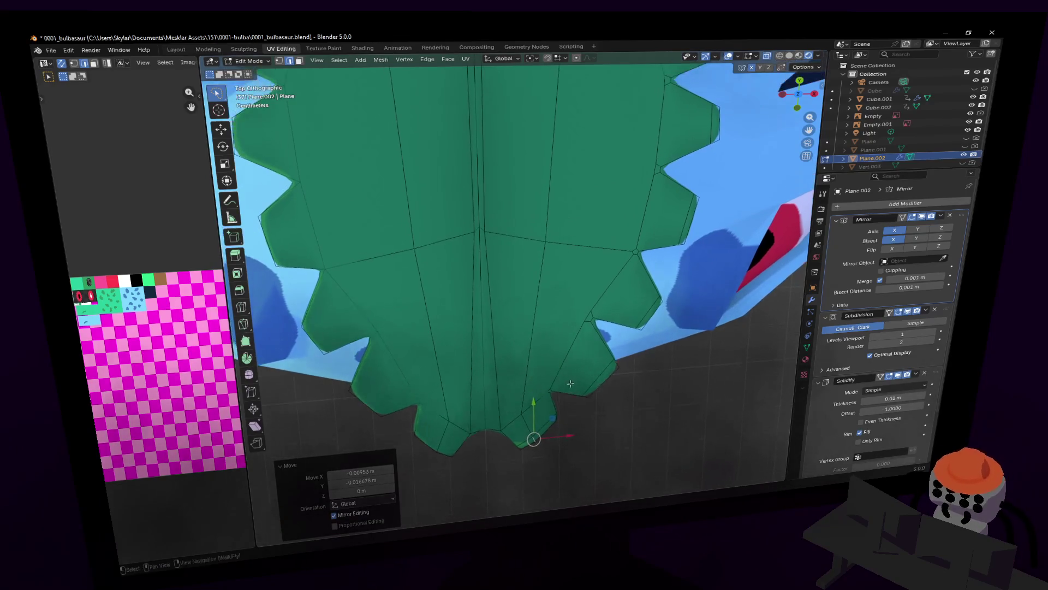
- Move and rotate tooth vertices near the leaf tip to reposition their points
shift+middle_drag(574, 372, 587, 345)
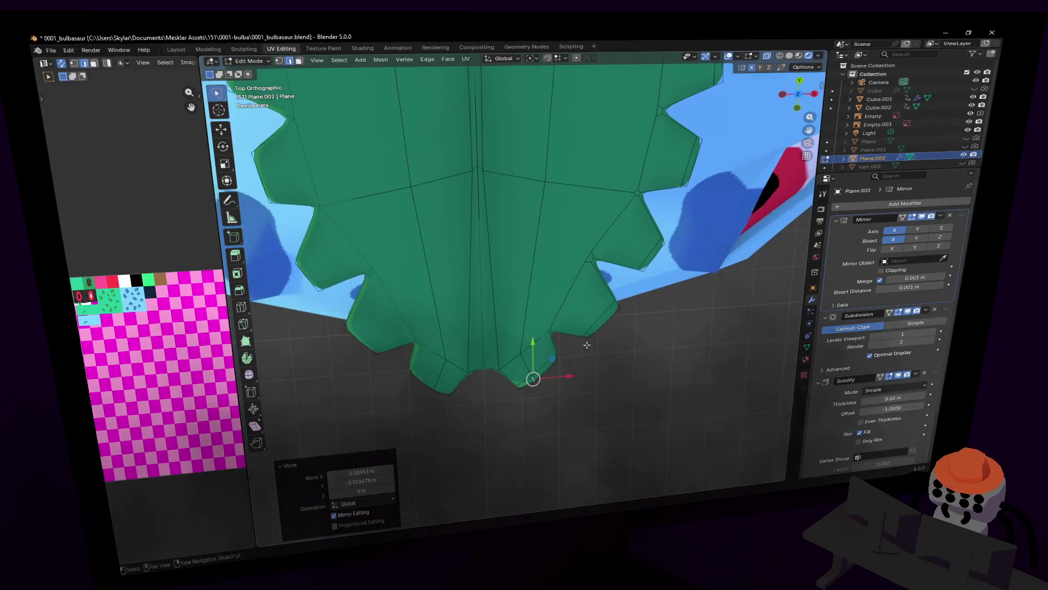
click(526, 400)
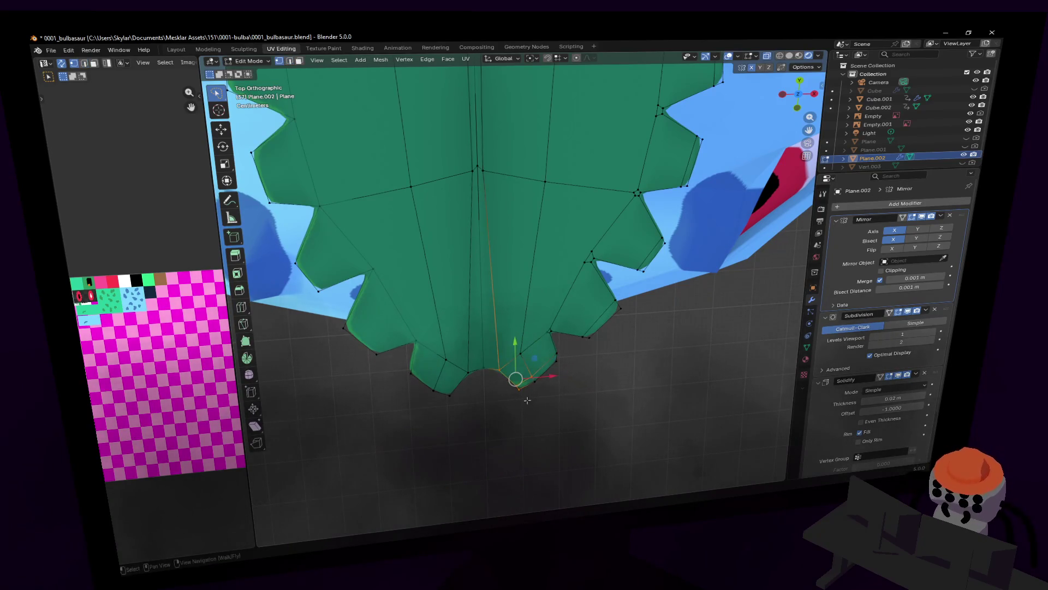
key(g)
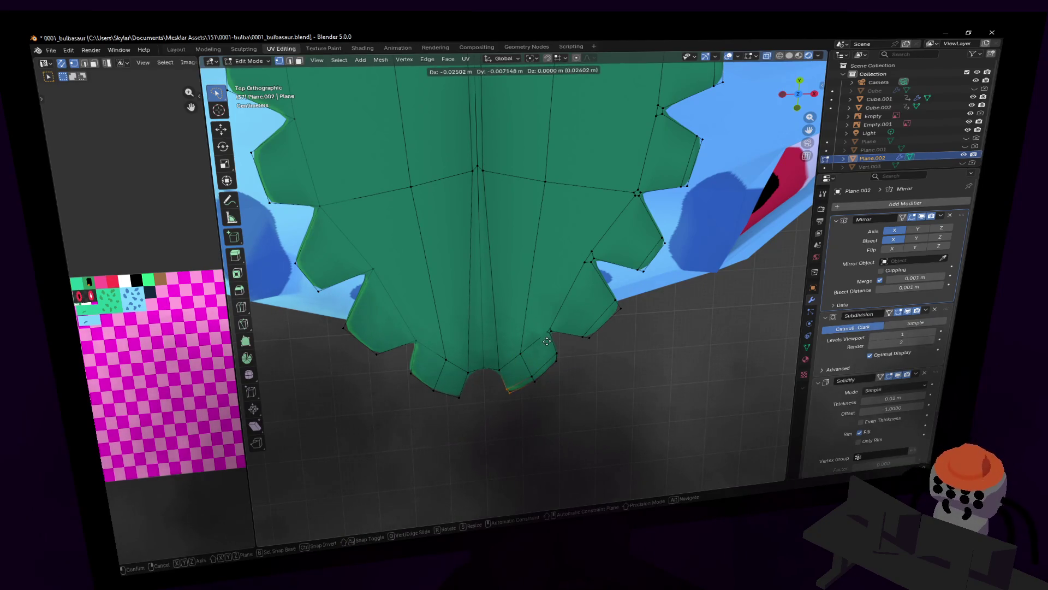
click(502, 397)
key(r)
click(590, 315)
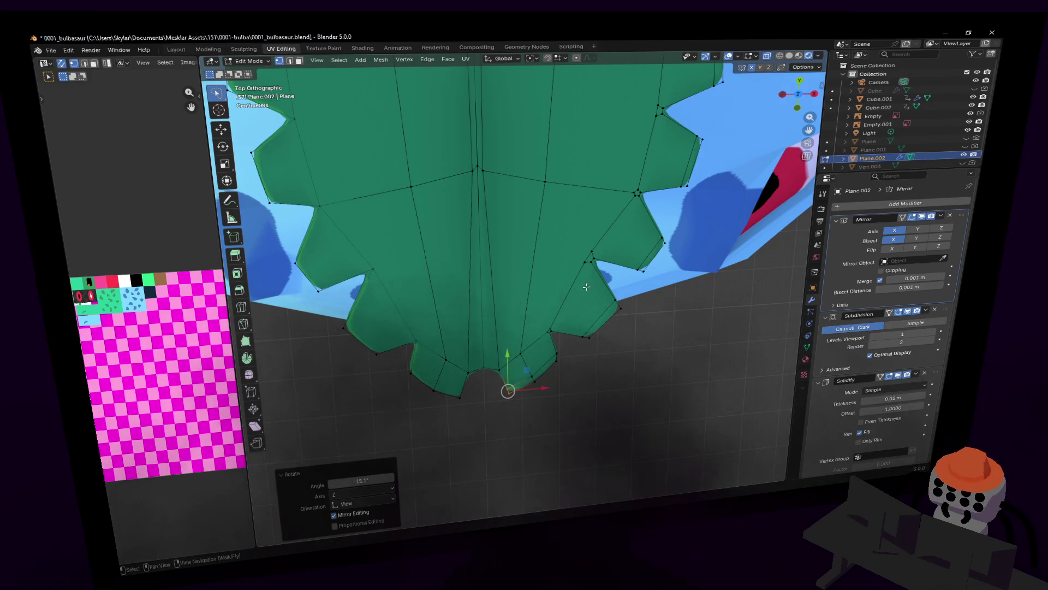
scroll(638, 283, up, 2)
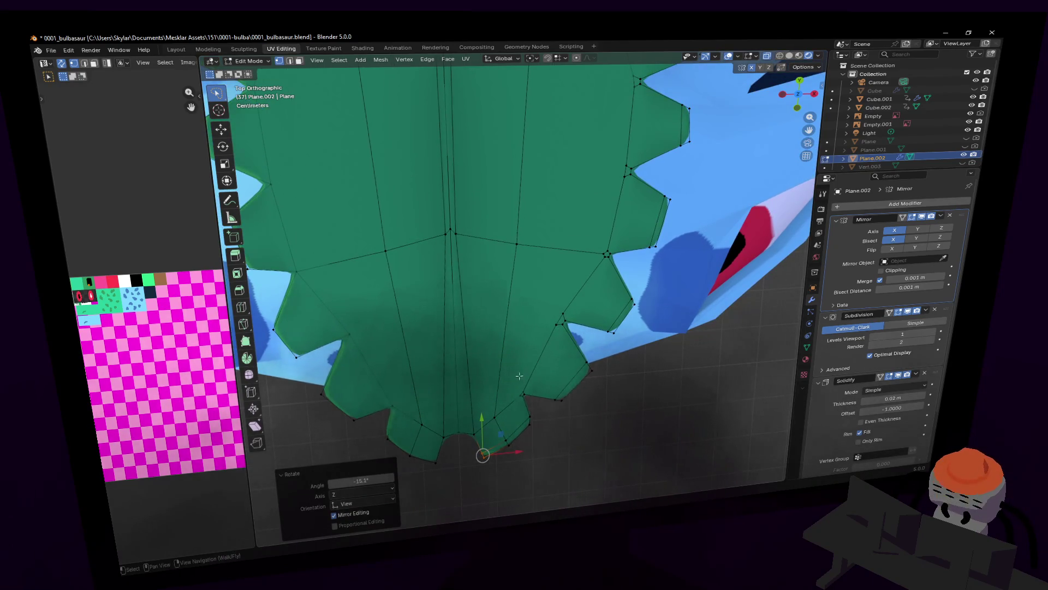
shift+middle_drag(520, 374, 542, 390)
click(525, 408)
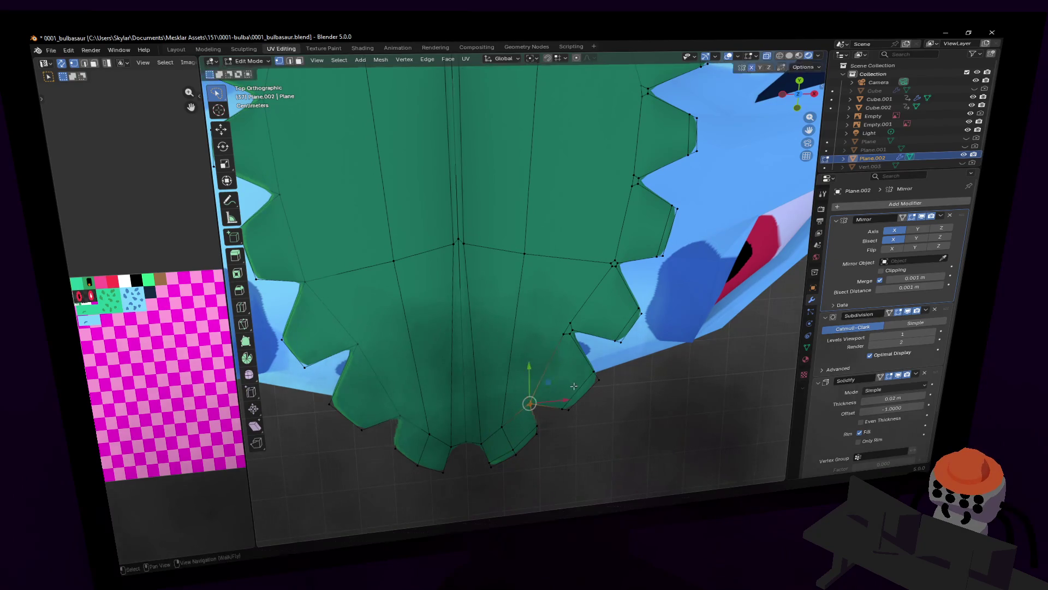
key(g)
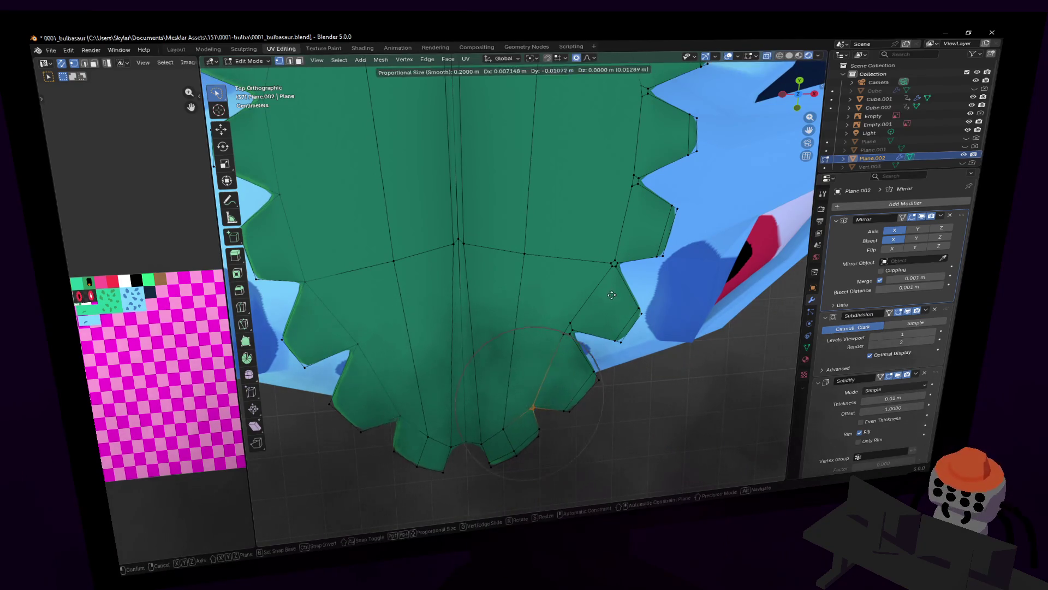
click(618, 292)
- Proportionally shift a tooth vertex on the right side of the leaf edge
shift+middle_drag(617, 292, 572, 319)
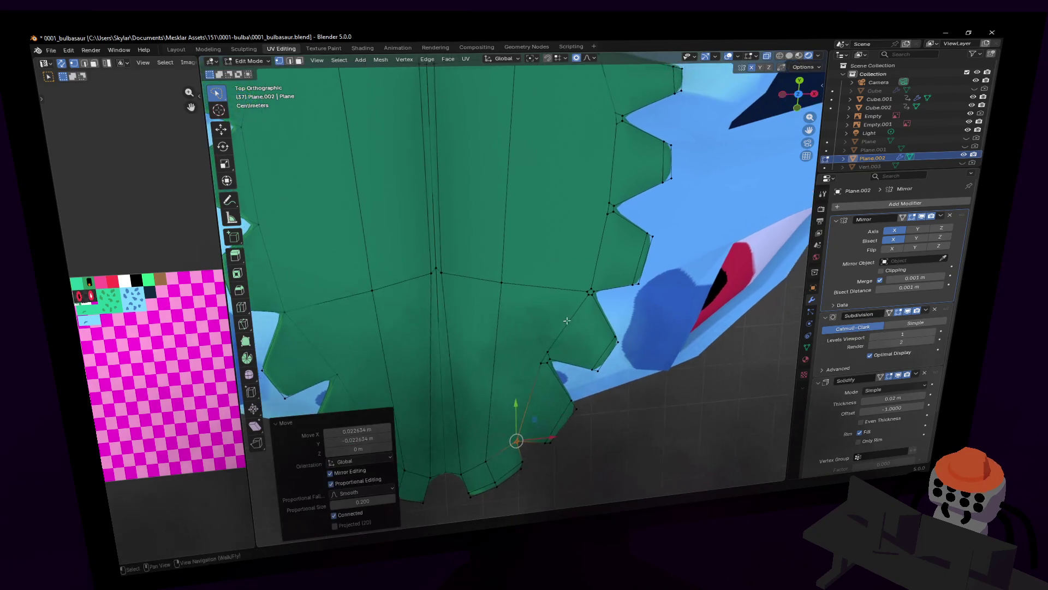
click(545, 357)
shift+middle_drag(544, 358, 549, 365)
key(g)
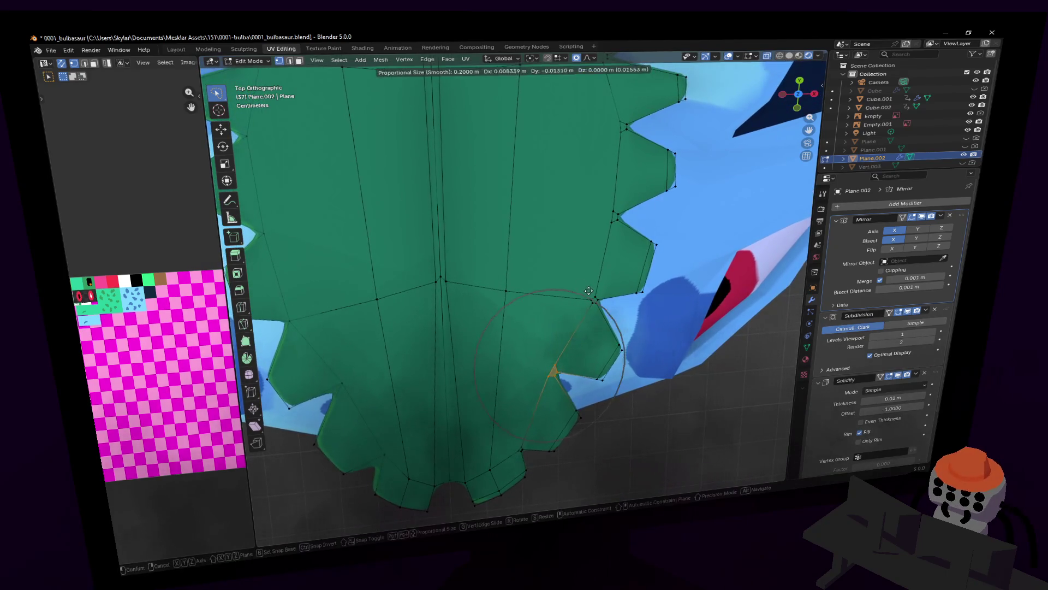
click(591, 293)
mouse_move(591, 292)
shift+middle_down()
mouse_move(590, 244)
mouse_move(619, 291)
mouse_move(622, 327)
shift+middle_up()
scroll(622, 327, down, 2)
scroll(647, 233, down, 2)
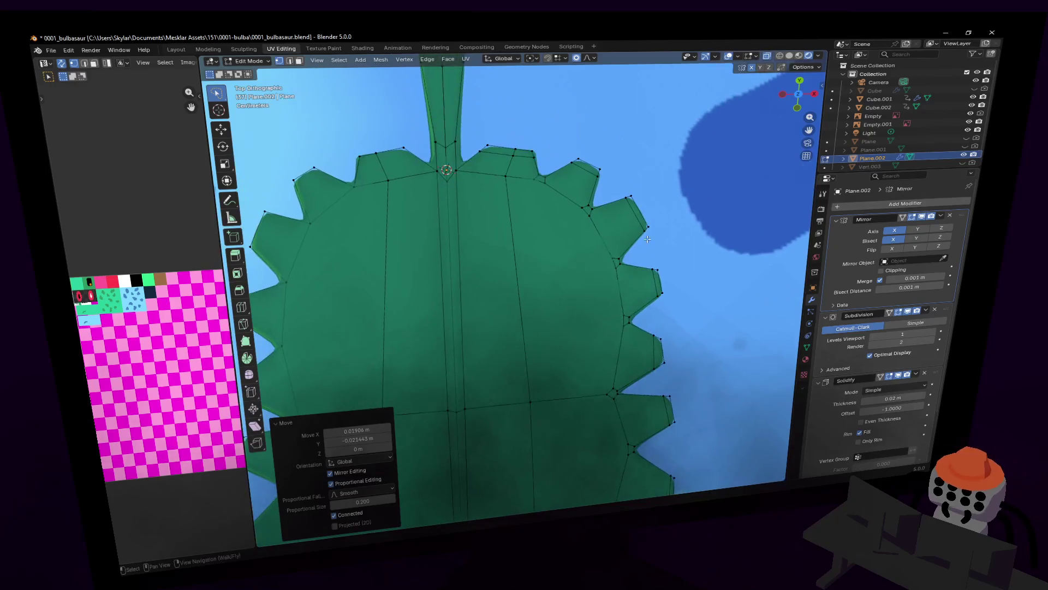
scroll(627, 207, down, 1)
scroll(623, 230, down, 1)
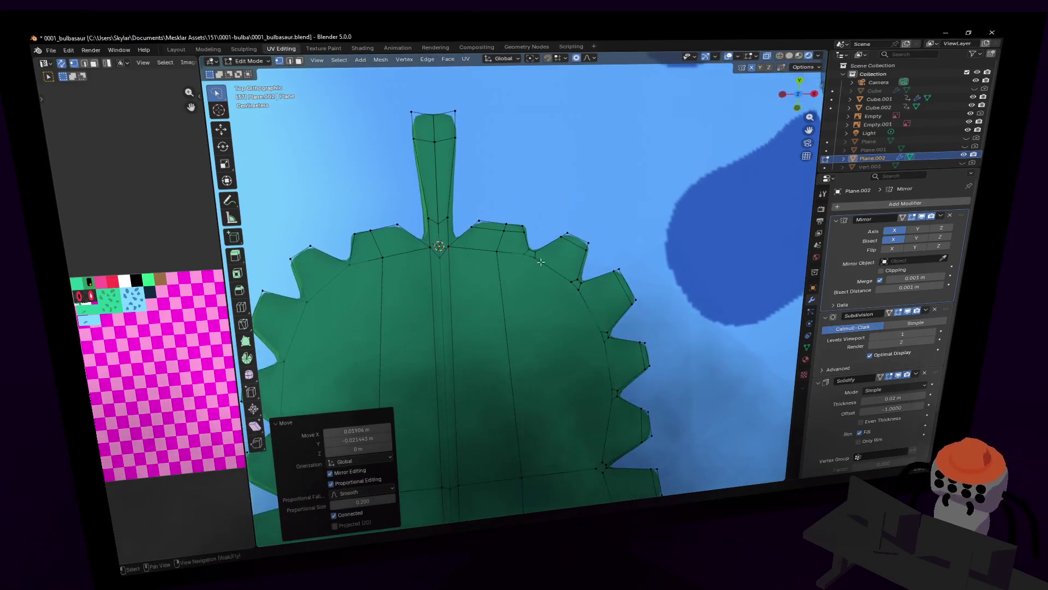
scroll(620, 243, down, 1)
- Nudge the tooth vertices beside the leaf stem up-left into new positions
click(585, 249)
key(g)
key(Escape)
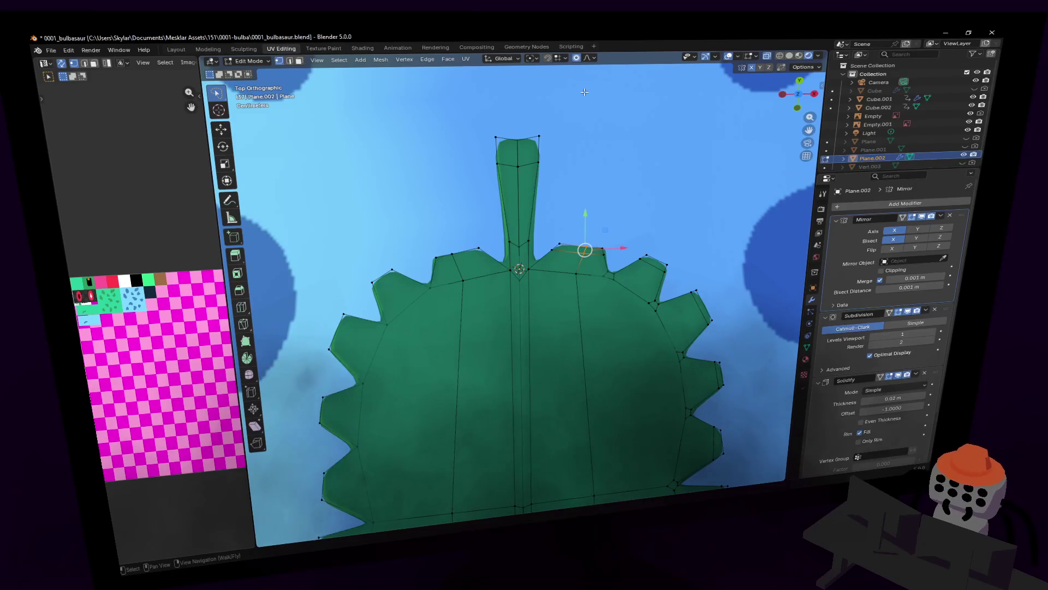
key(g)
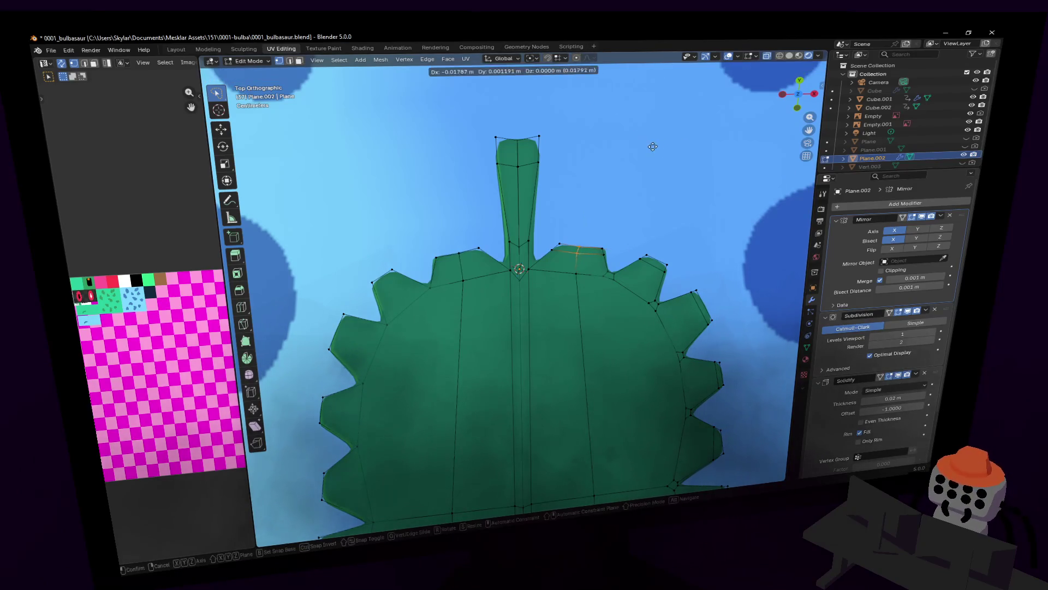
click(587, 189)
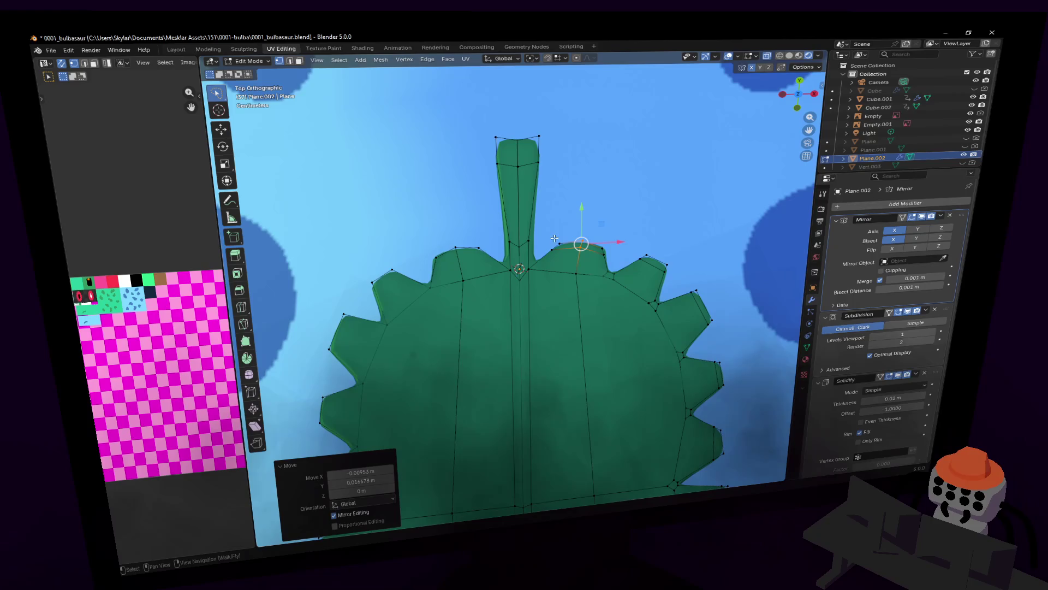
key(r)
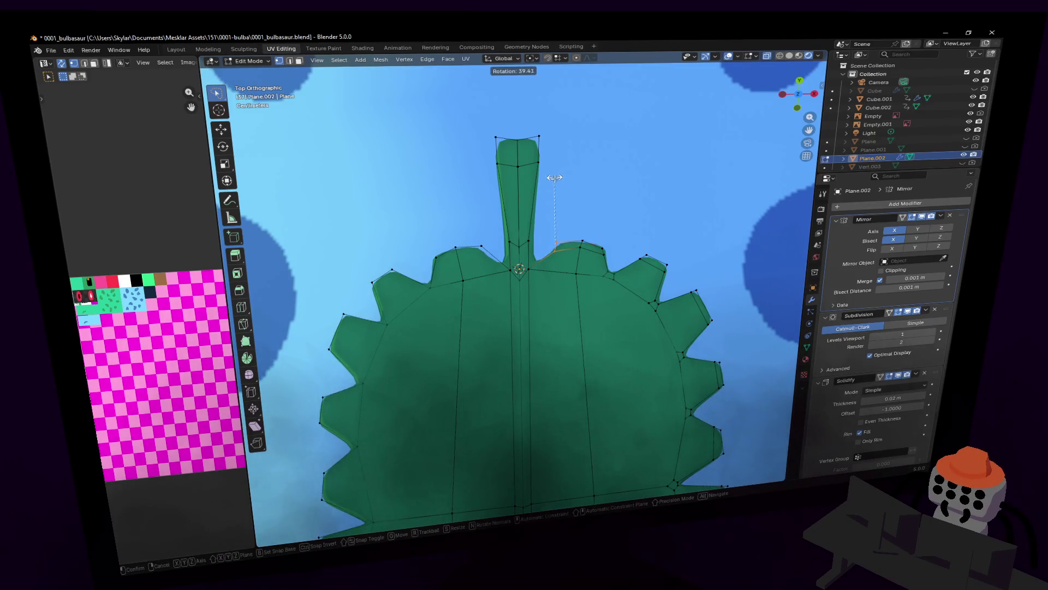
right_click(555, 177)
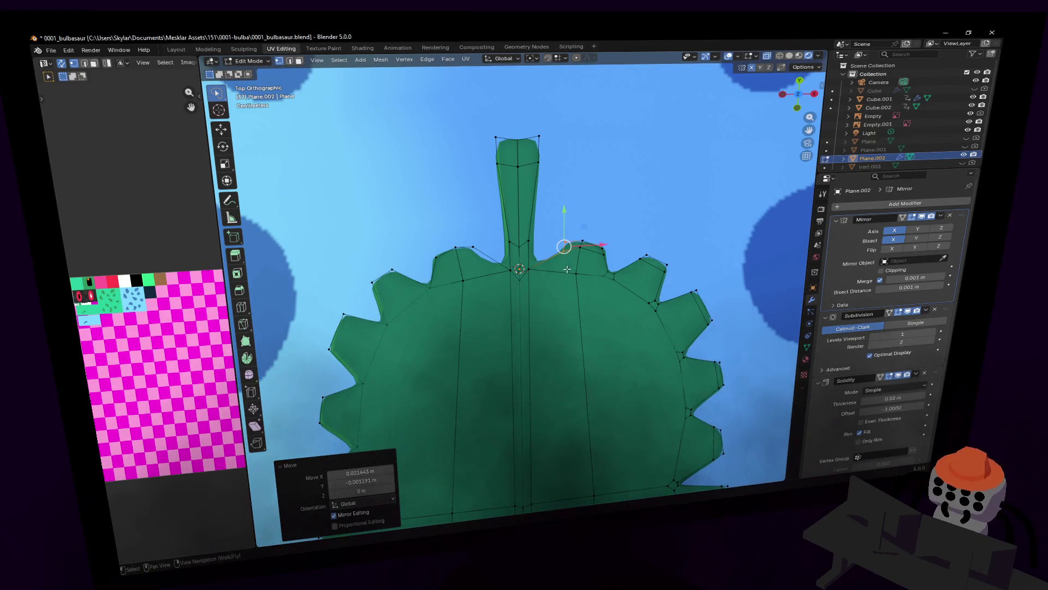
shift+middle_drag(567, 269, 527, 256)
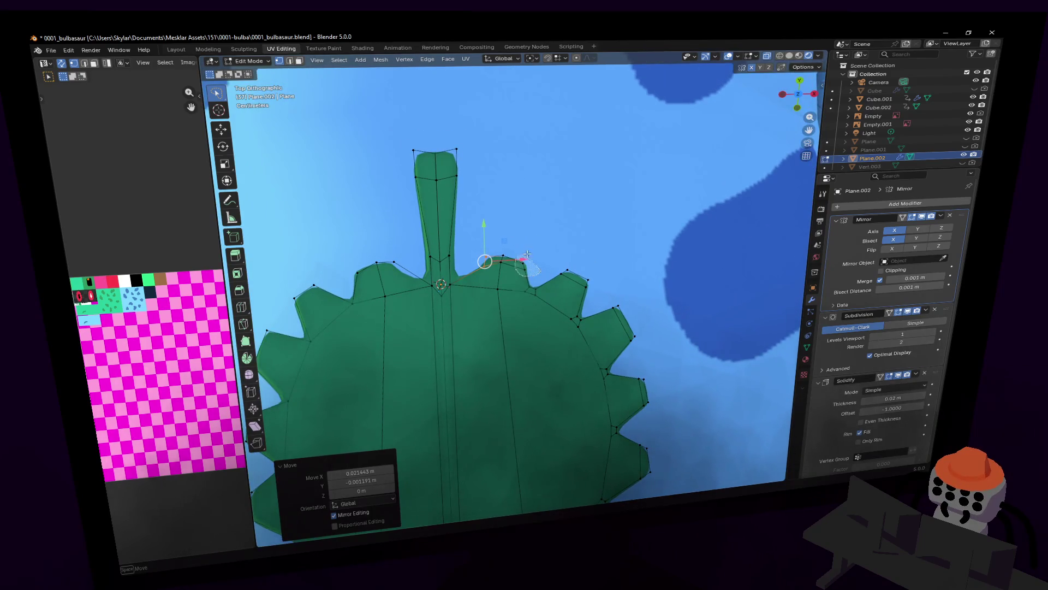
click(523, 262)
click(486, 258)
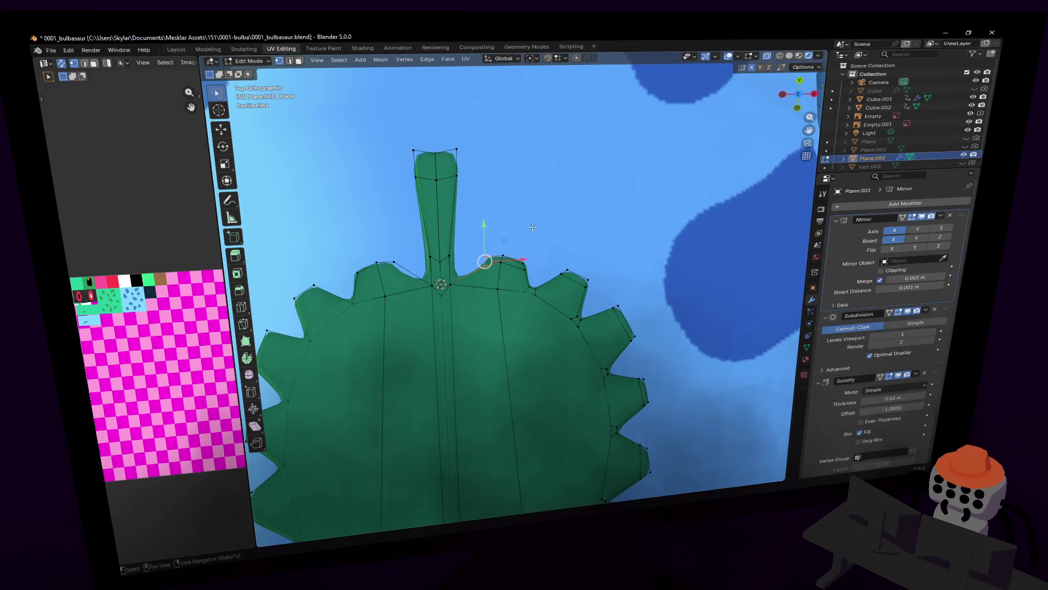
key(g)
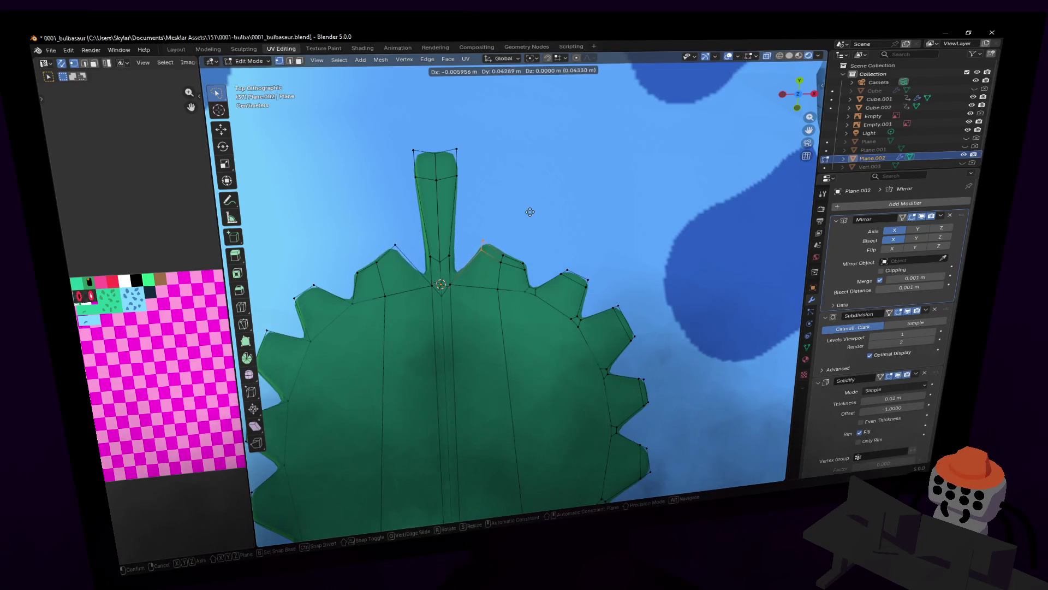
click(530, 212)
- Move and rotate the connected tooth piece and the next tooth beside the stem
shift+middle_drag(469, 277, 499, 301)
key(ctrl+l)
key(g)
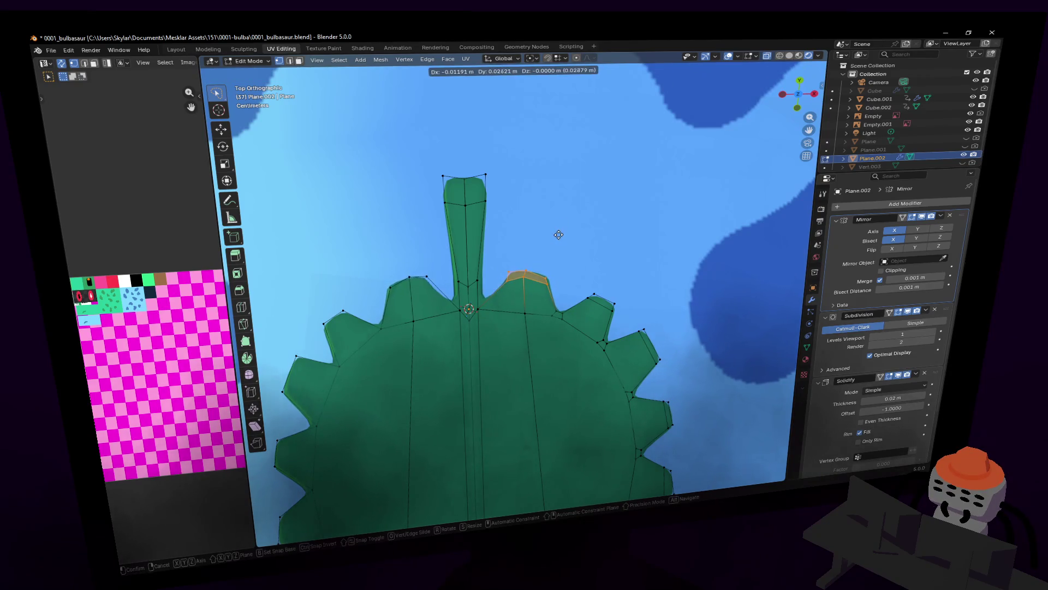
click(559, 235)
shift+middle_drag(548, 262, 542, 288)
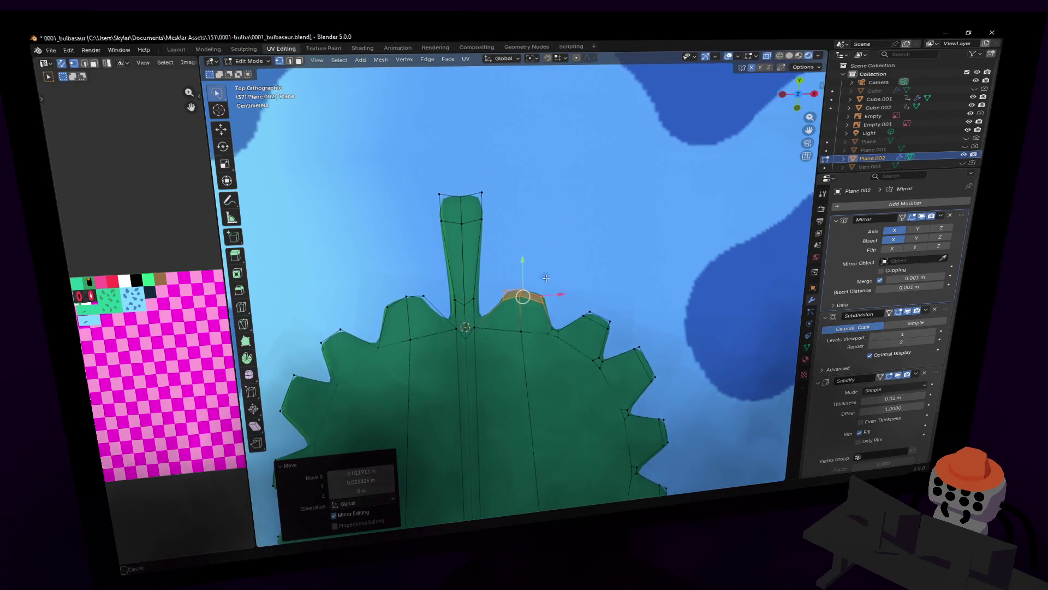
click(544, 327)
key(g)
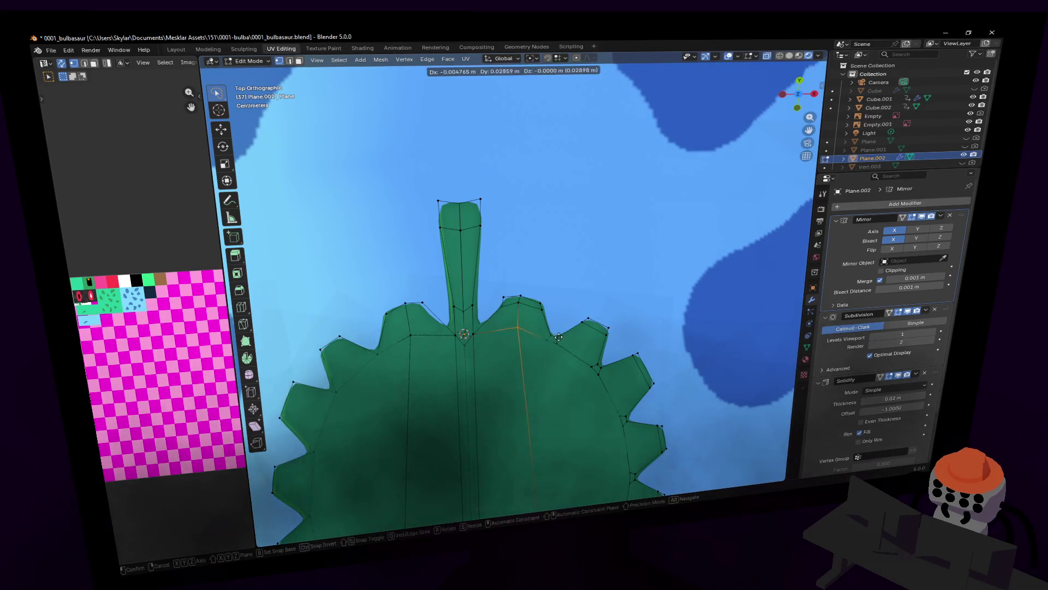
click(558, 335)
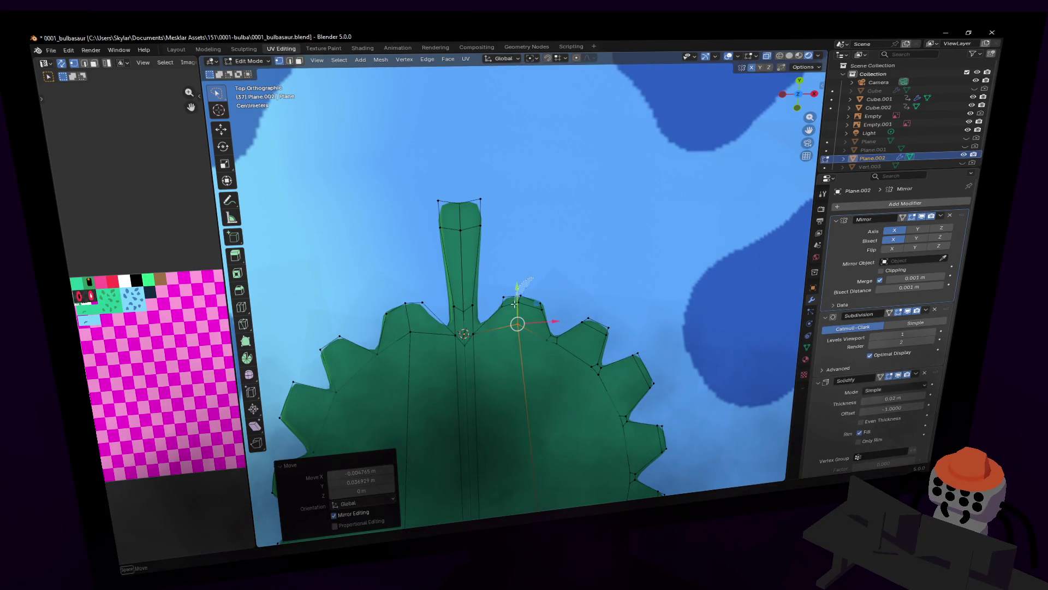
key(g)
click(551, 261)
key(r)
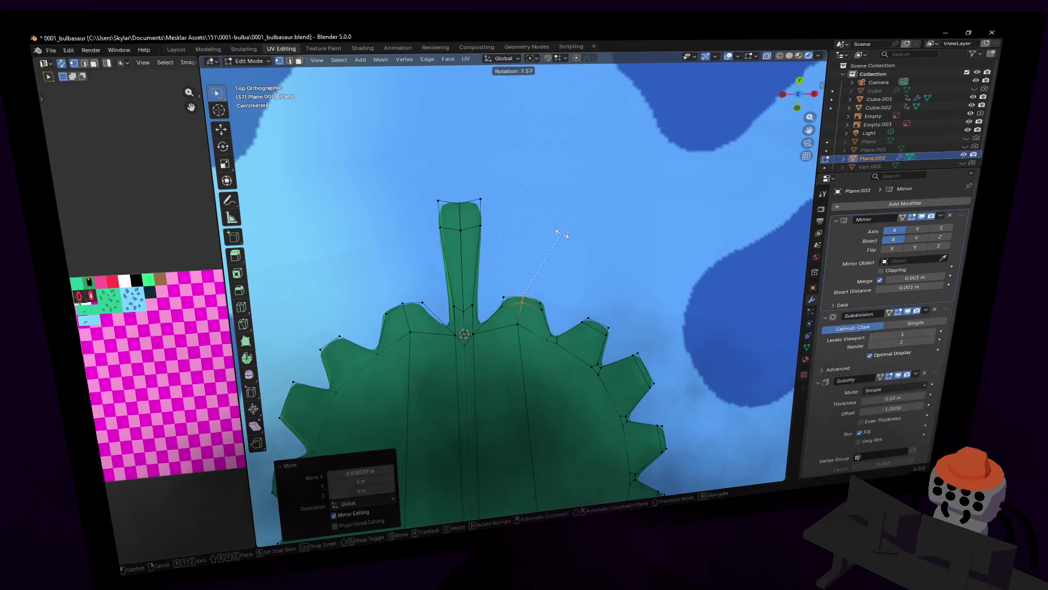
click(558, 237)
key(g)
click(557, 237)
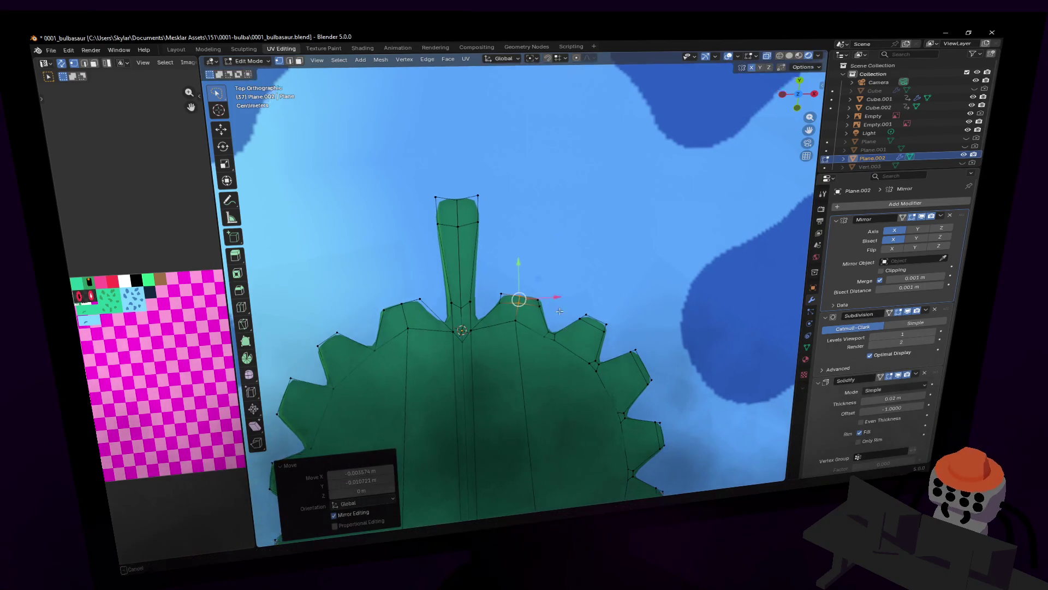
- Step back to a side perspective view of the whole Bulbasaur beside its references
shift+middle_drag(558, 237, 557, 215)
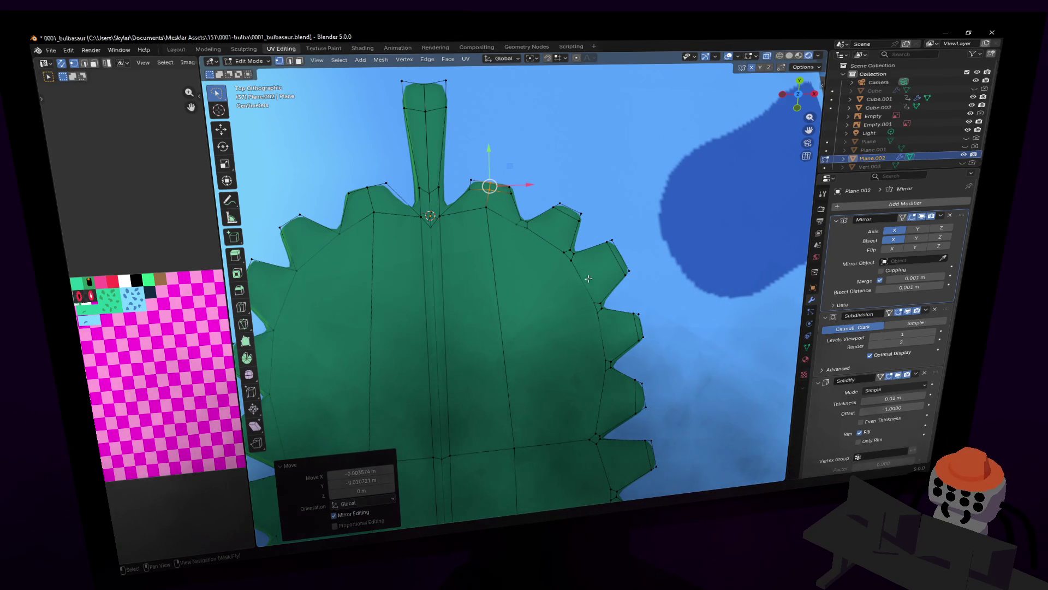
shift+middle_drag(582, 330, 588, 308)
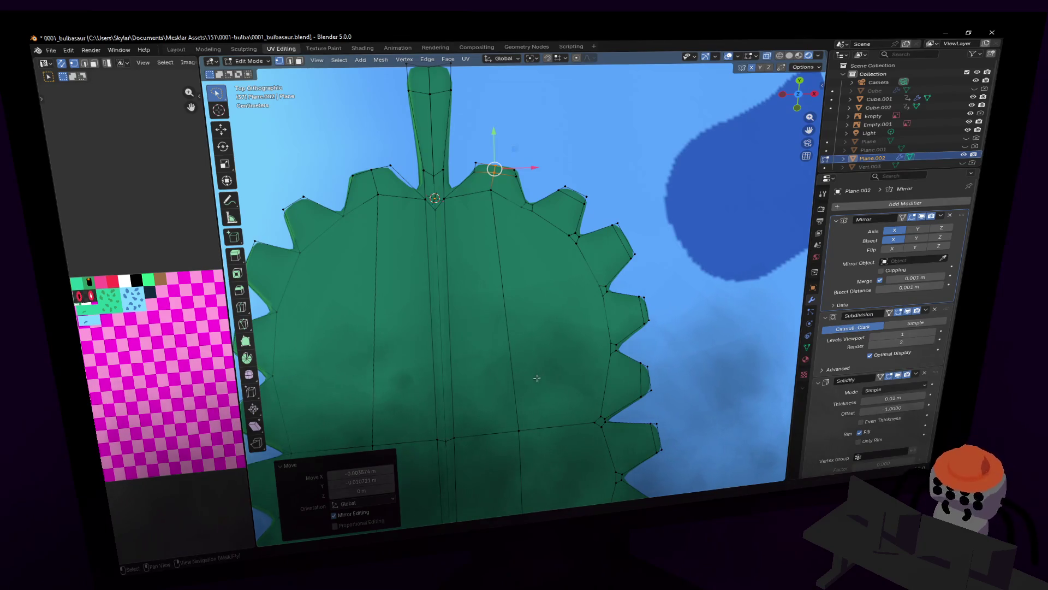
scroll(567, 402, down, 3)
middle_drag(568, 401, 517, 281)
middle_drag(595, 458, 666, 381)
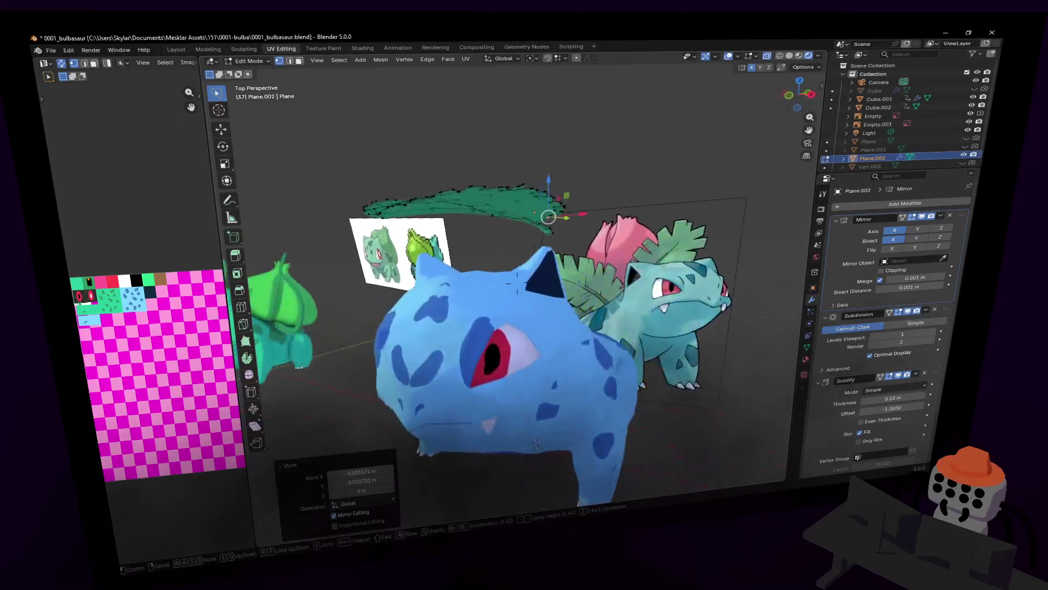
- Leave Edit Mode and walk around the leaf to compare it with the Ivysaur reference
key(Tab)
key(shift+grave)
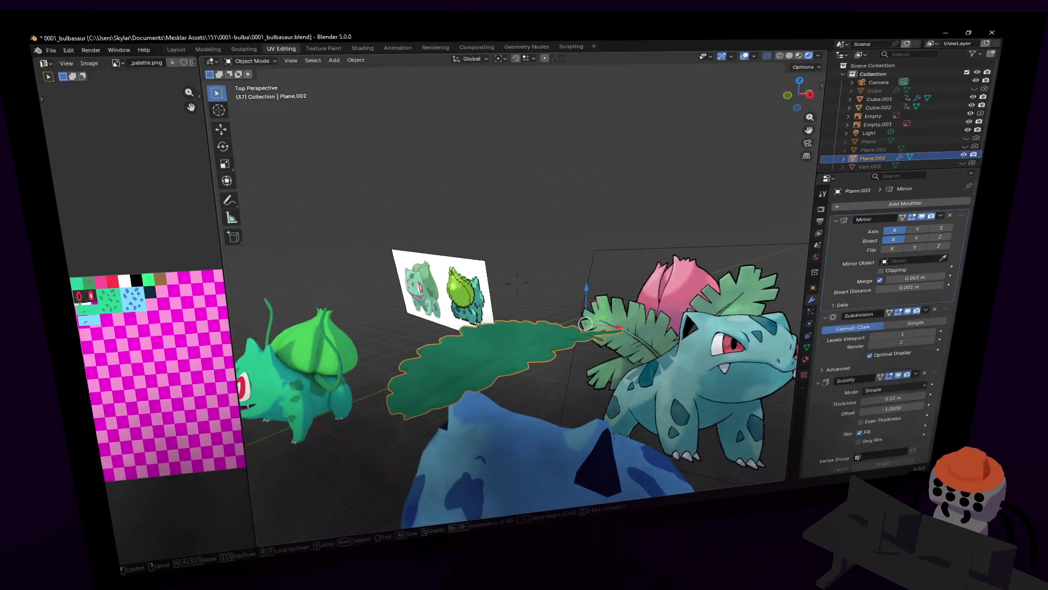
key(w)
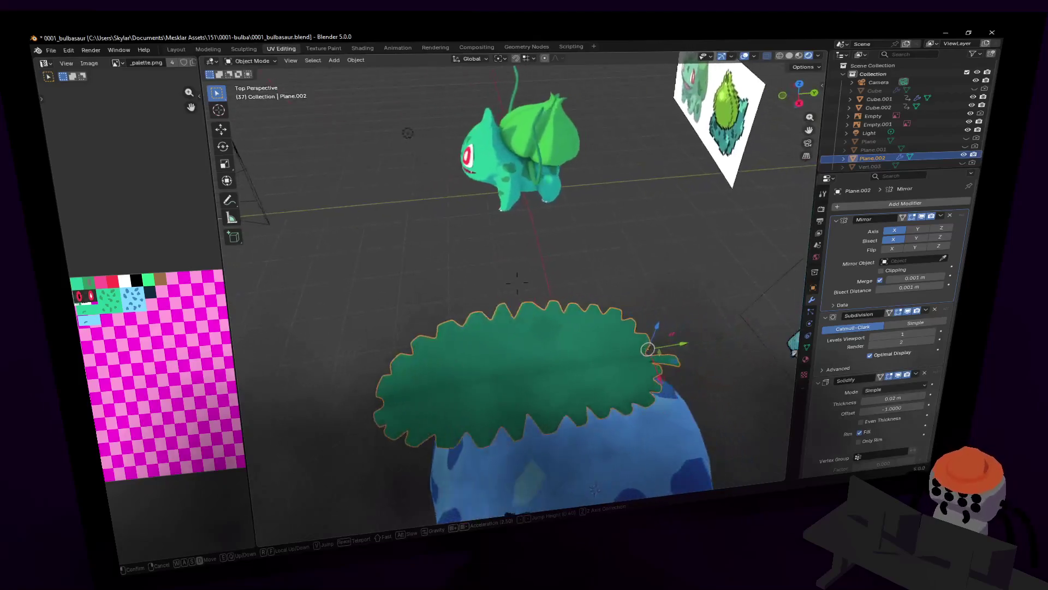
key(Return)
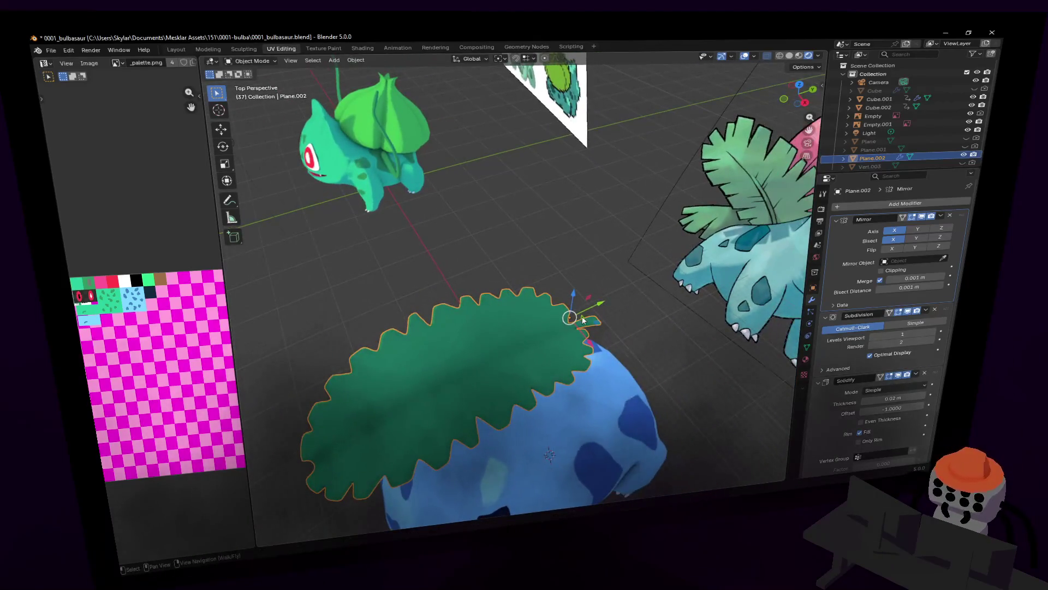
middle_drag(594, 283, 575, 291)
key(shift+grave)
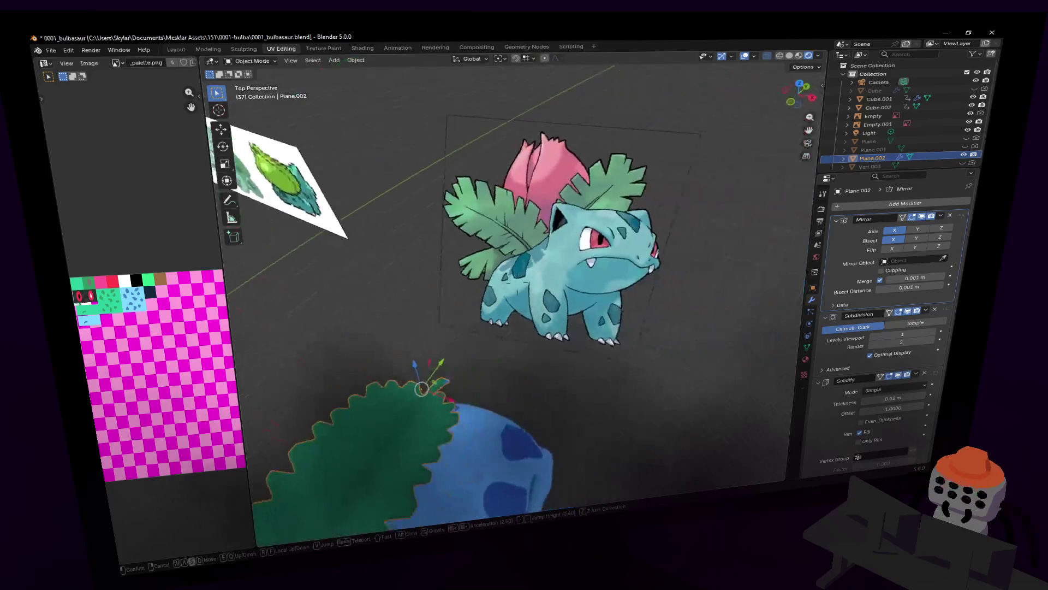
key(w)
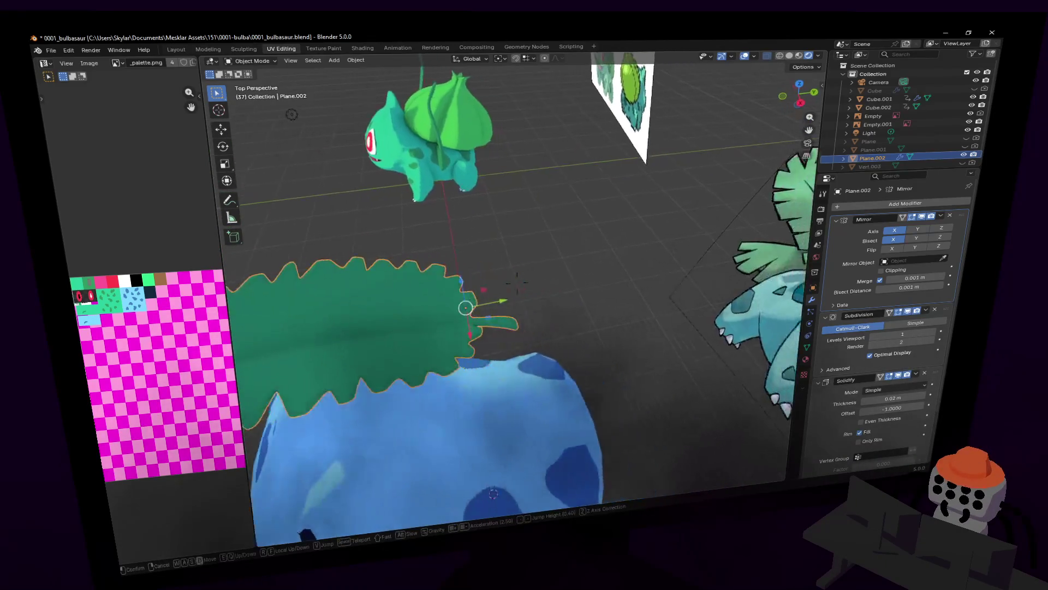
- Select all leaf geometry in Edit Mode and shift it sideways along Y over the back
click(540, 219)
key(Tab)
key(a)
key(shift+grave)
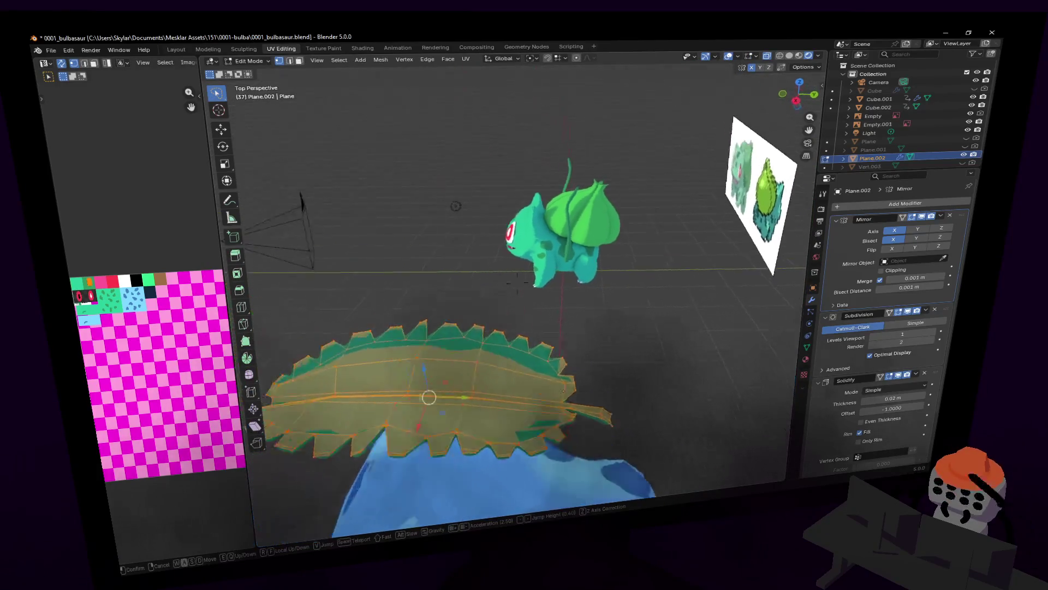
click(424, 356)
key(g)
key(y)
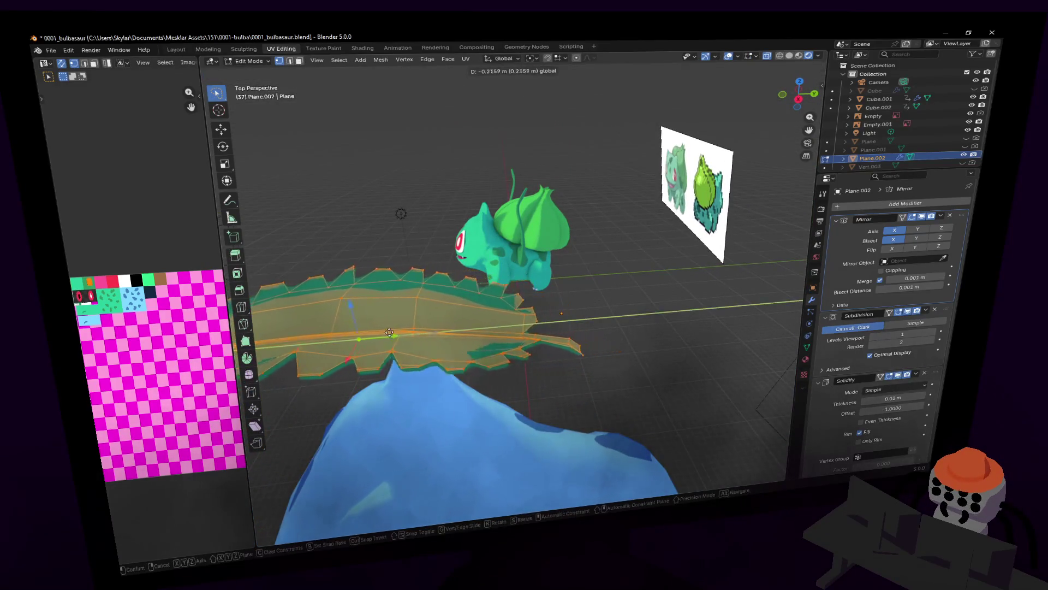
click(324, 318)
key(g)
key(y)
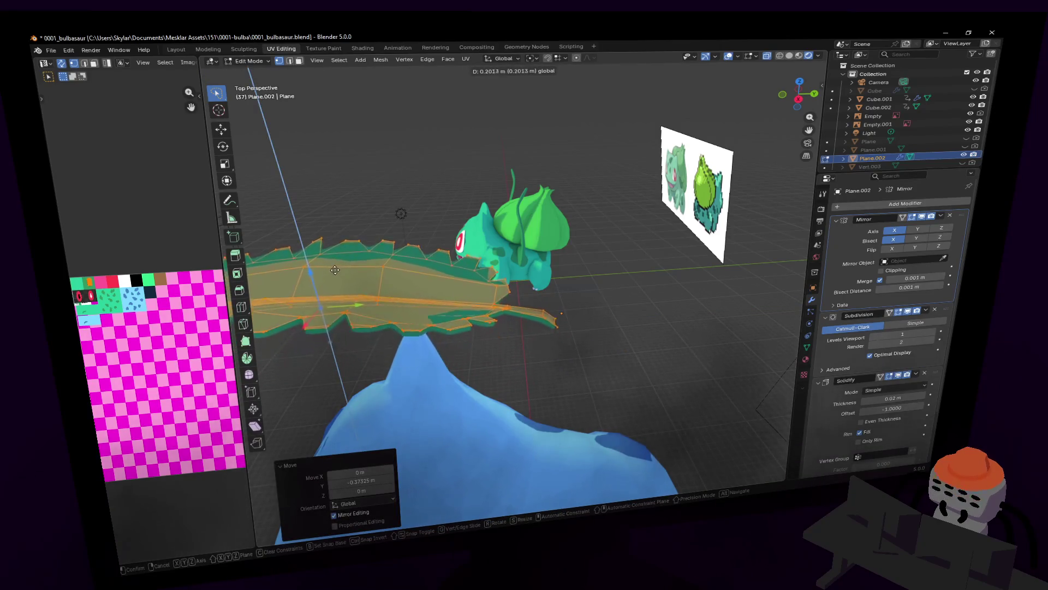
click(326, 288)
key(Tab)
key(shift+grave)
- Nudge the leaf mesh further along Y and up/down on Z, then finish editing and inspect it
key(Tab)
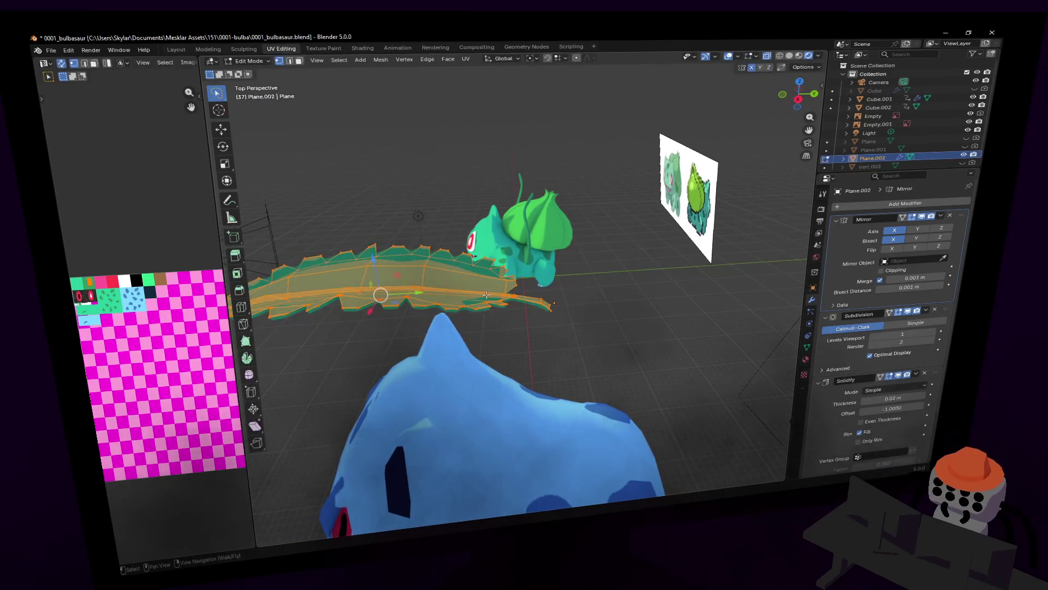
key(g)
key(y)
click(349, 258)
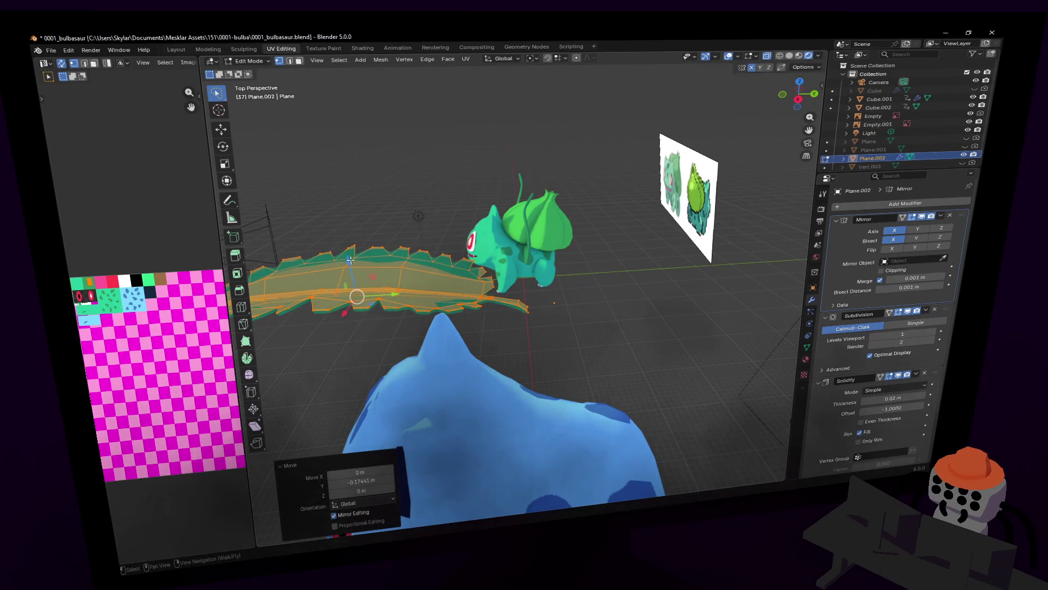
key(g)
key(z)
click(451, 301)
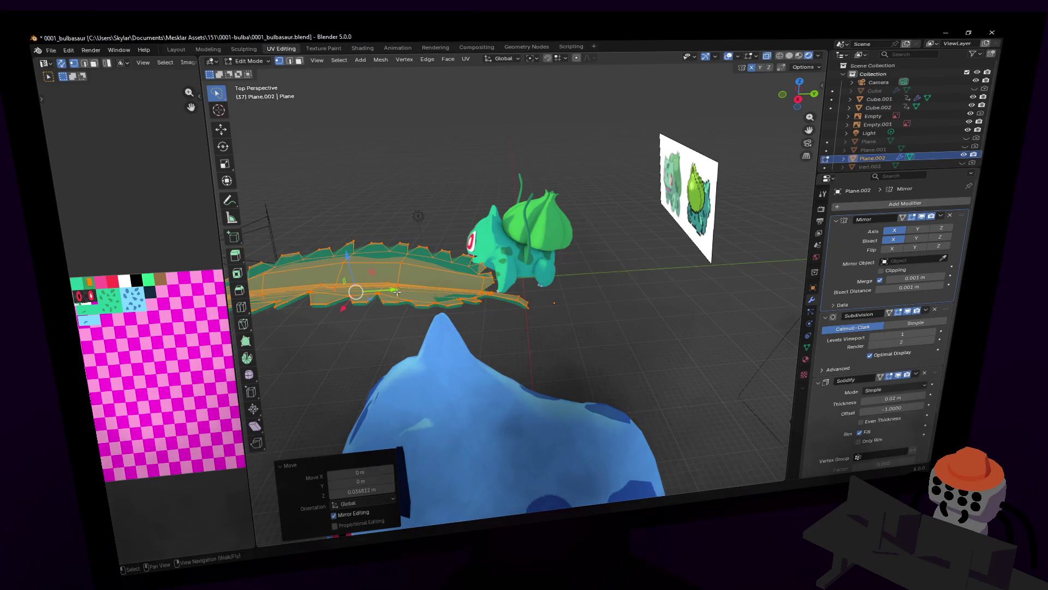
key(g)
key(y)
click(388, 251)
key(g)
key(z)
click(394, 284)
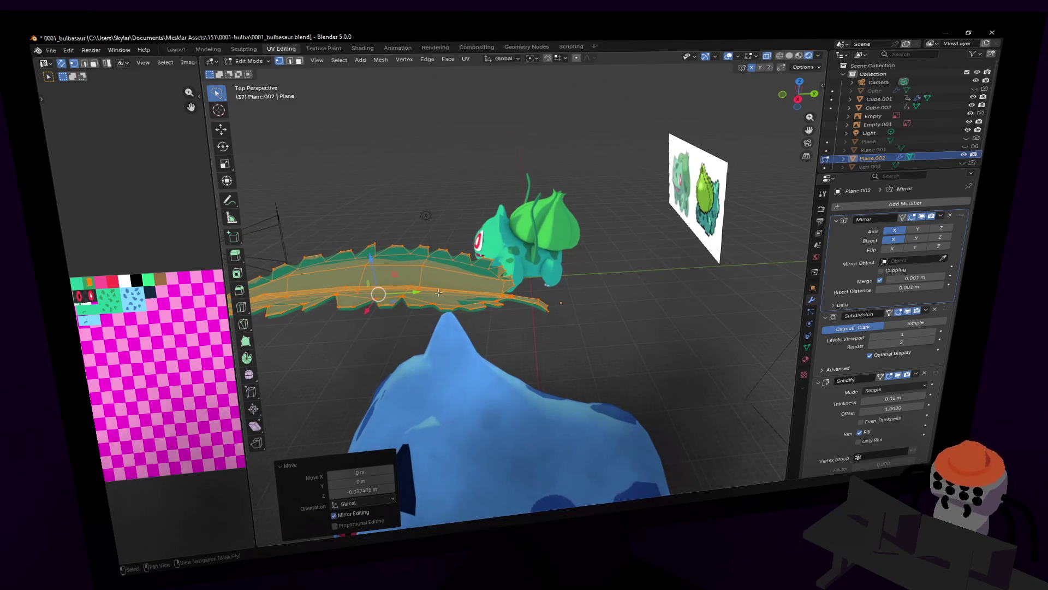
key(Tab)
key(shift+grave)
key(s)
click(520, 283)
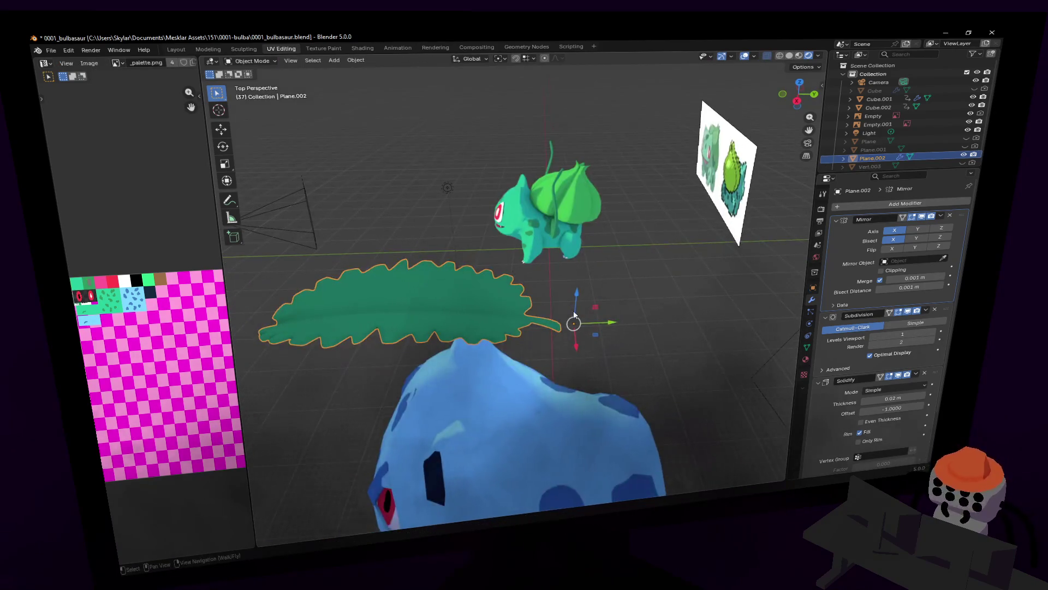
middle_drag(552, 296, 696, 332)
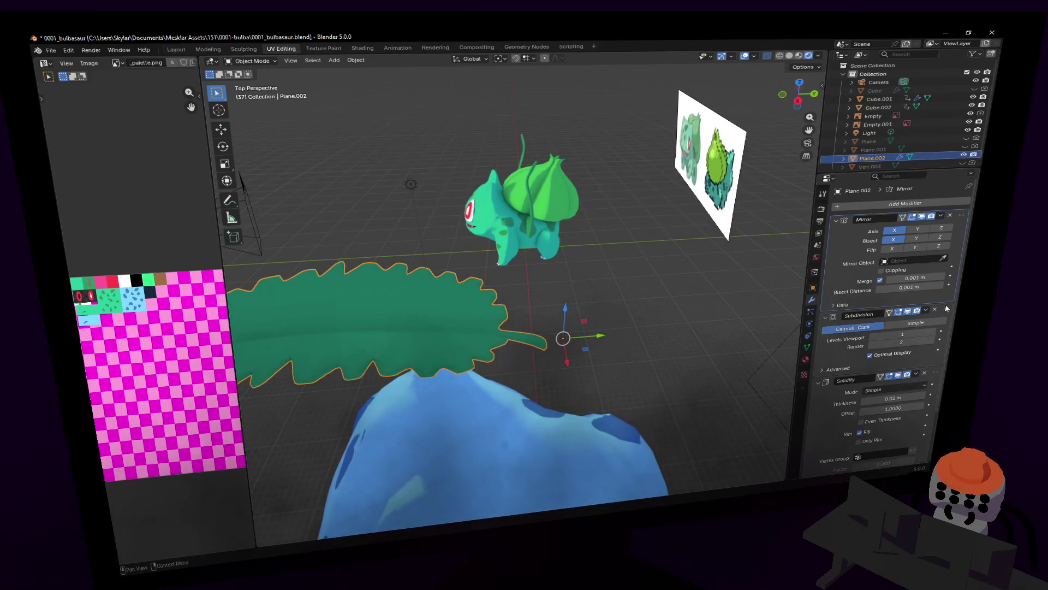
- Reorder Subdivision below Solidify to compare shading, then restore the original stack order
drag(947, 311, 895, 431)
scroll(895, 432, down, 1)
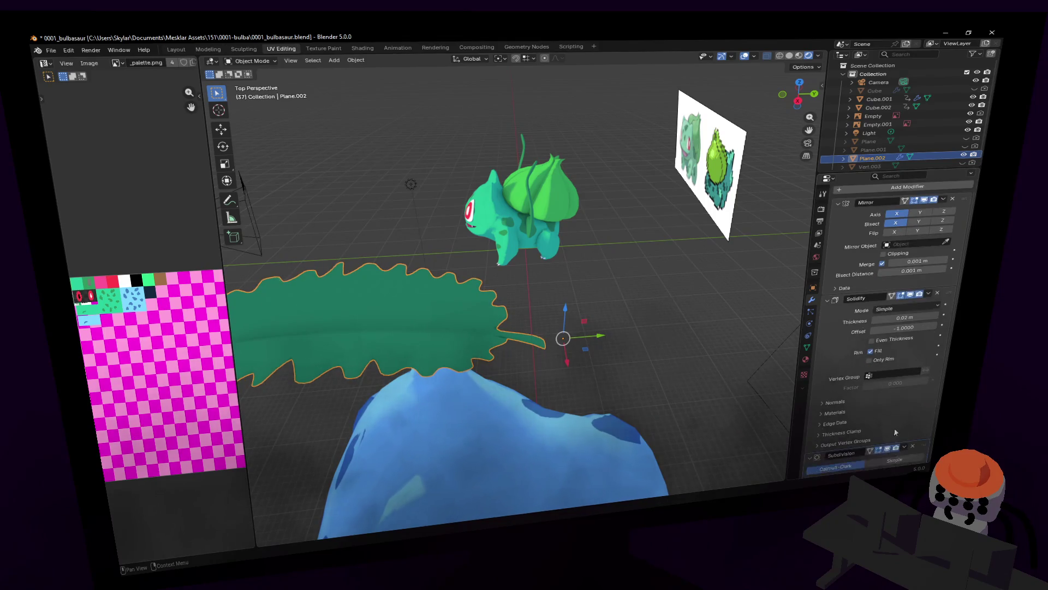
middle_drag(500, 364, 573, 360)
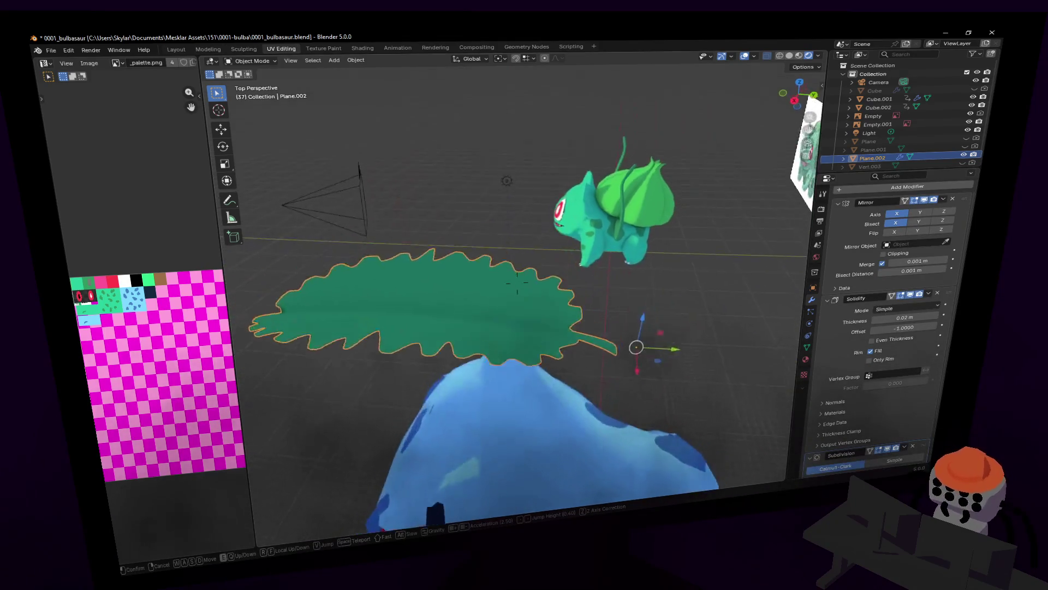
mouse_move(923, 445)
mouse_down()
mouse_move(940, 284)
mouse_move(940, 294)
mouse_up()
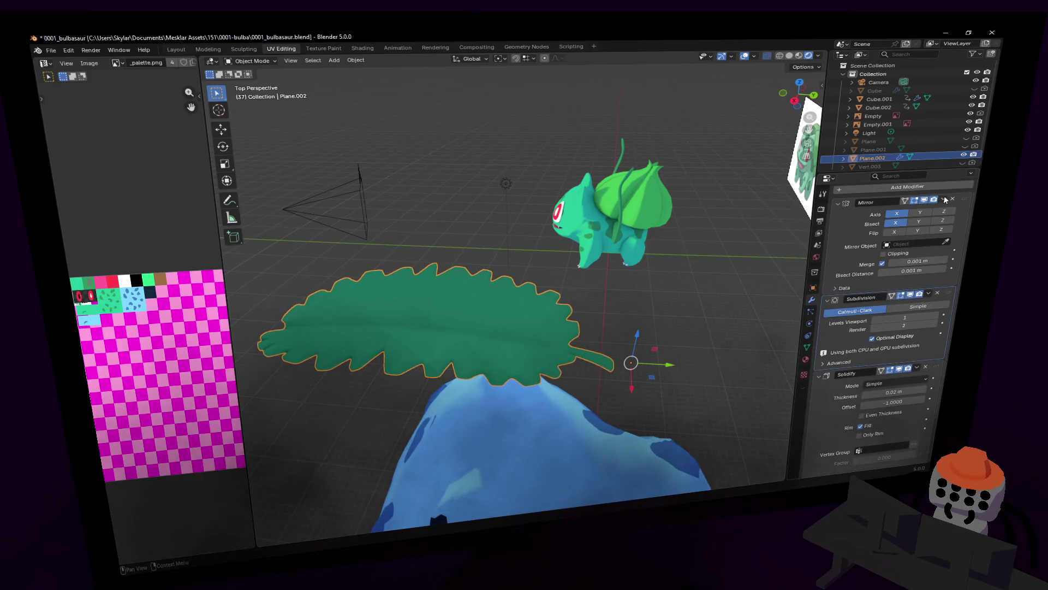
mouse_move(531, 262)
middle_down()
mouse_move(534, 464)
mouse_move(543, 253)
mouse_move(515, 408)
mouse_move(586, 367)
mouse_move(355, 300)
middle_up()
- Duplicate the leaf and slide the copy along X to sit left of Bulbasaur
key(Tab)
key(Tab)
key(shift+d)
key(x)
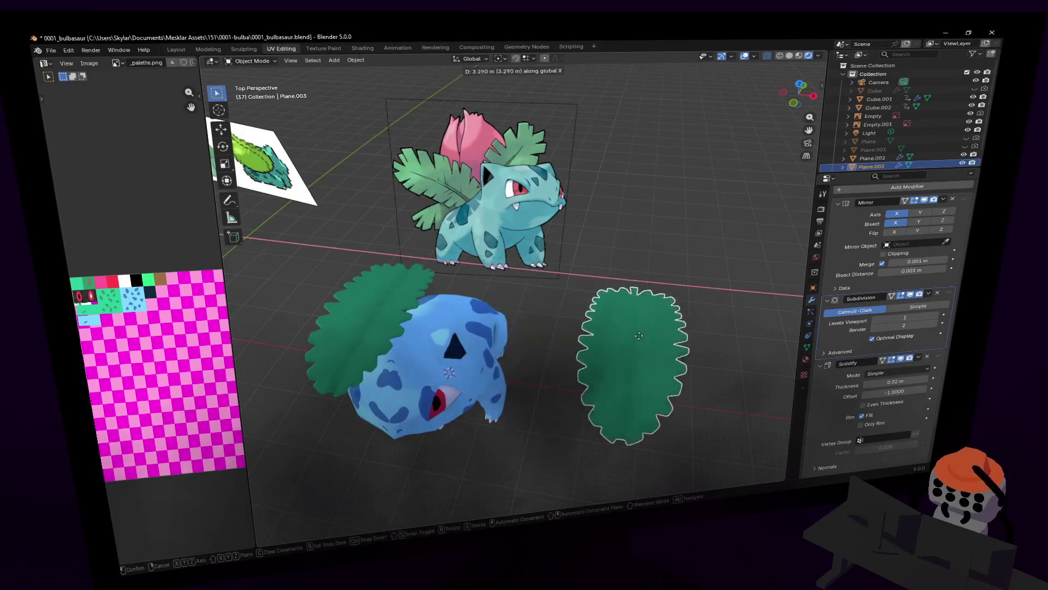
click(270, 293)
scroll(524, 328, up, 3)
click(426, 369)
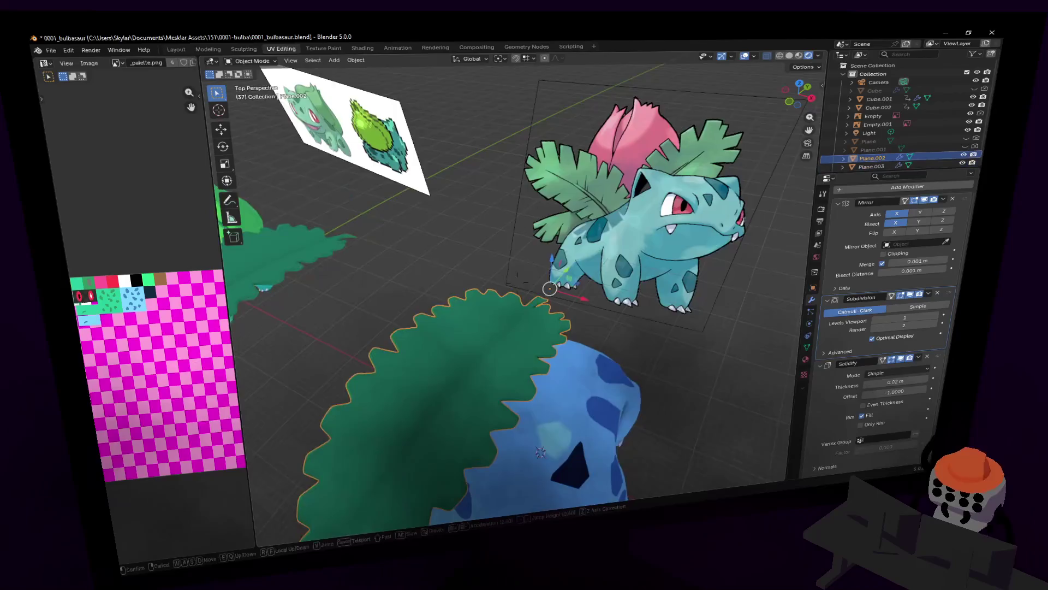
middle_drag(426, 369, 754, 315)
- Apply the leaf's Mirror, Subdivision and Solidify modifiers to its mesh
click(944, 201)
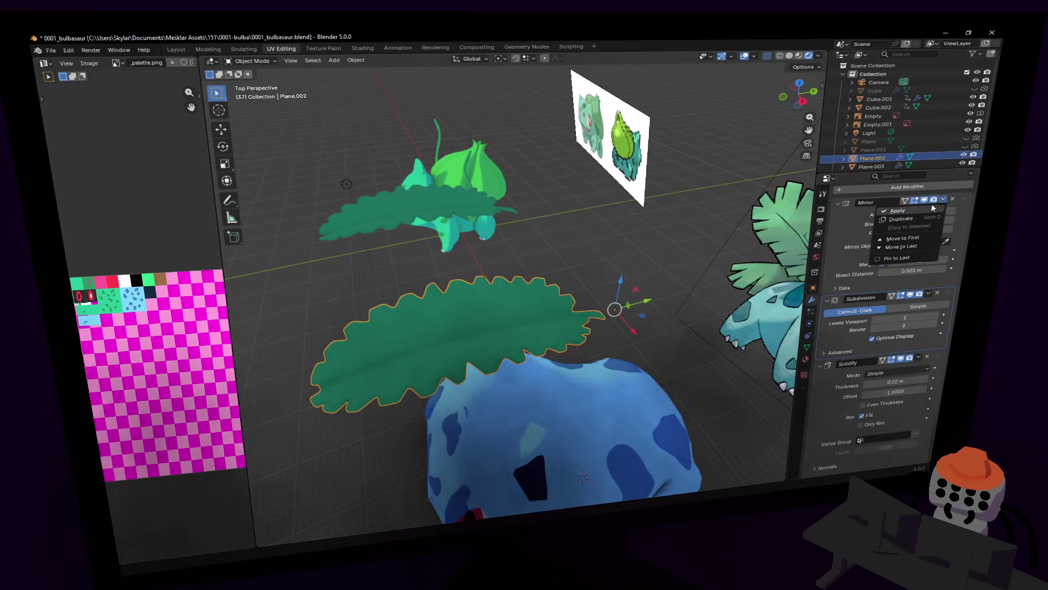
click(897, 212)
click(942, 215)
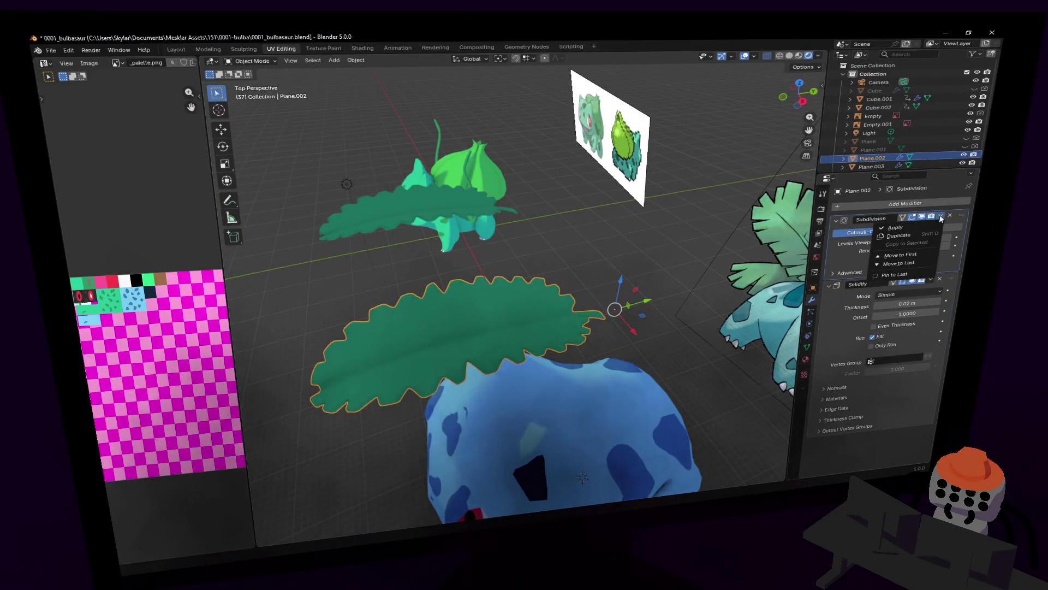
click(928, 226)
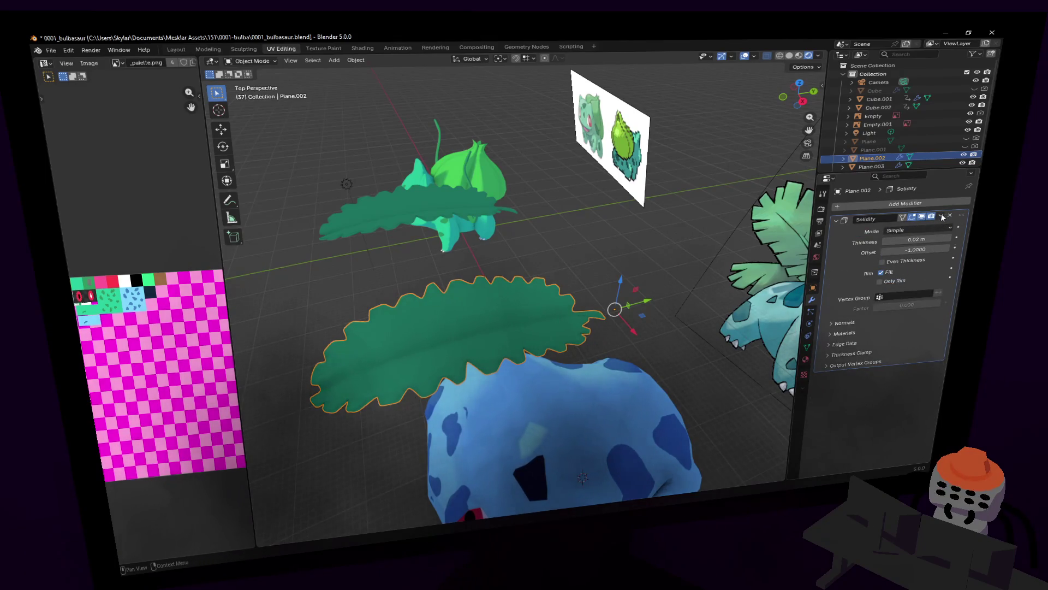
click(942, 217)
click(928, 228)
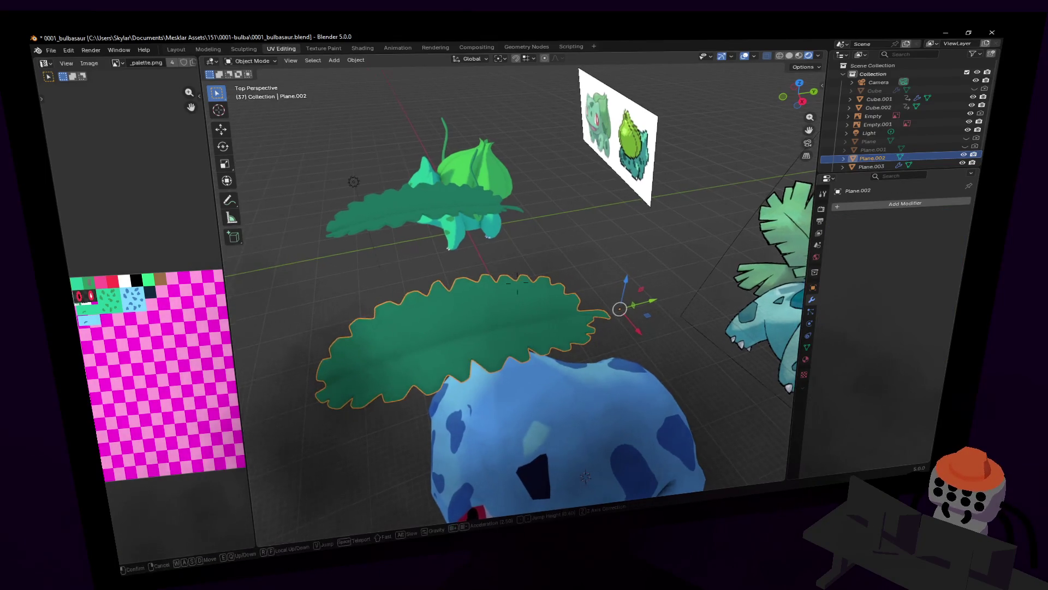
- Inspect the baked leaf and bring up the Add Modifier list
key(Tab)
key(Tab)
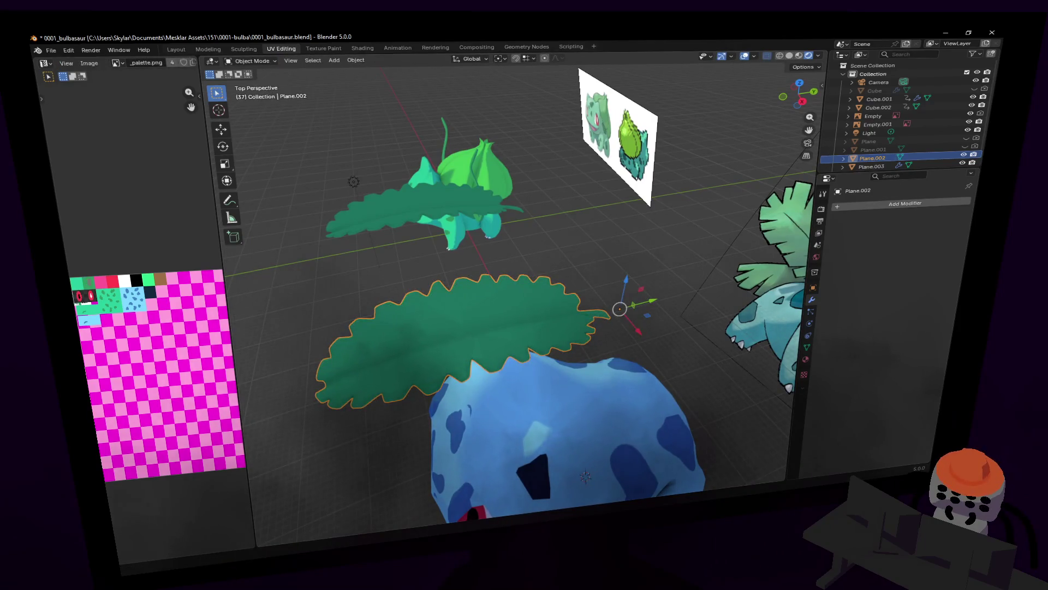
middle_drag(524, 219, 784, 207)
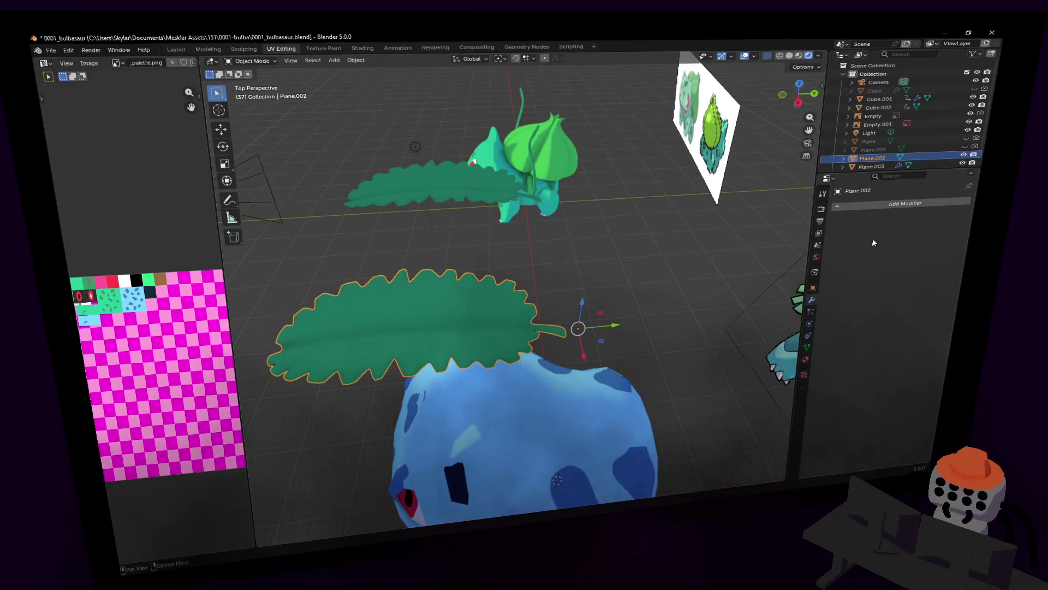
click(864, 210)
mouse_move(821, 228)
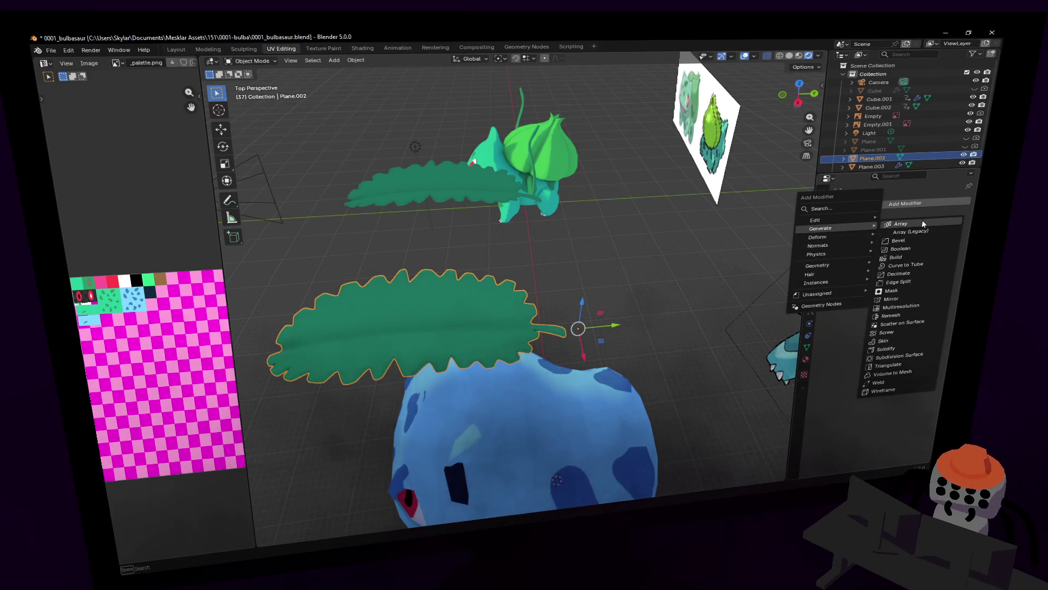
- Add an Array modifier to the leaf and fly closer to see the repeats
click(901, 223)
middle_drag(745, 269, 594, 307)
key(shift+grave)
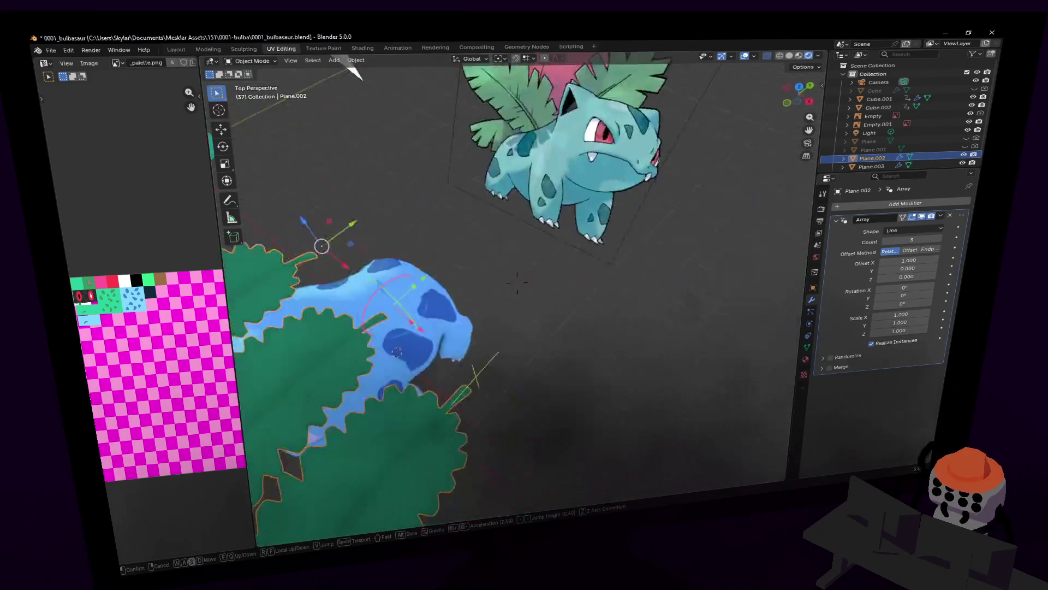
key(w)
click(676, 293)
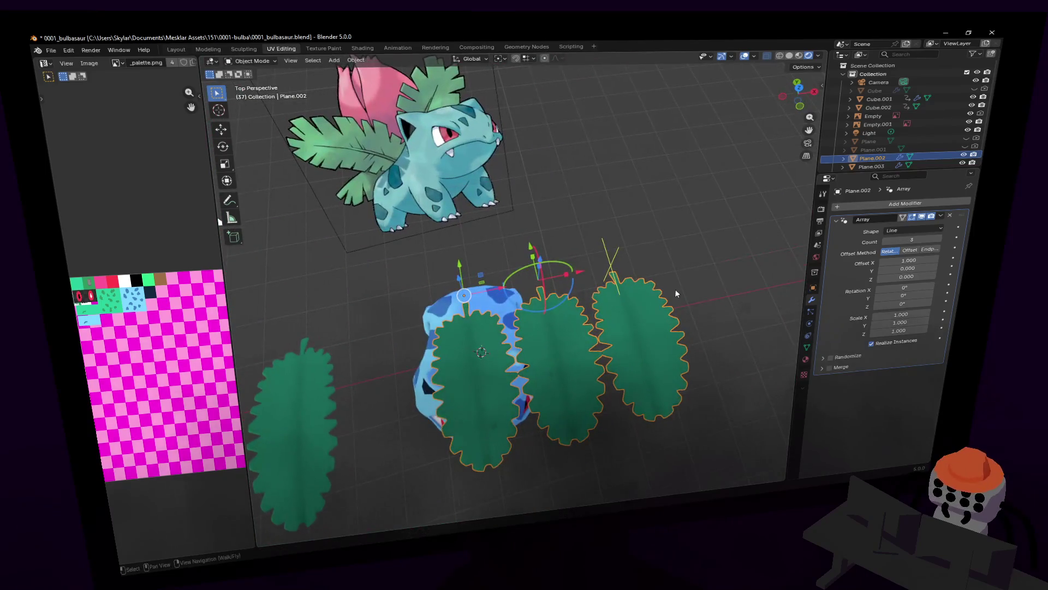
- Set the Array to 5 copies with Relative Offset X at 0 so they stack in place
click(911, 251)
click(889, 252)
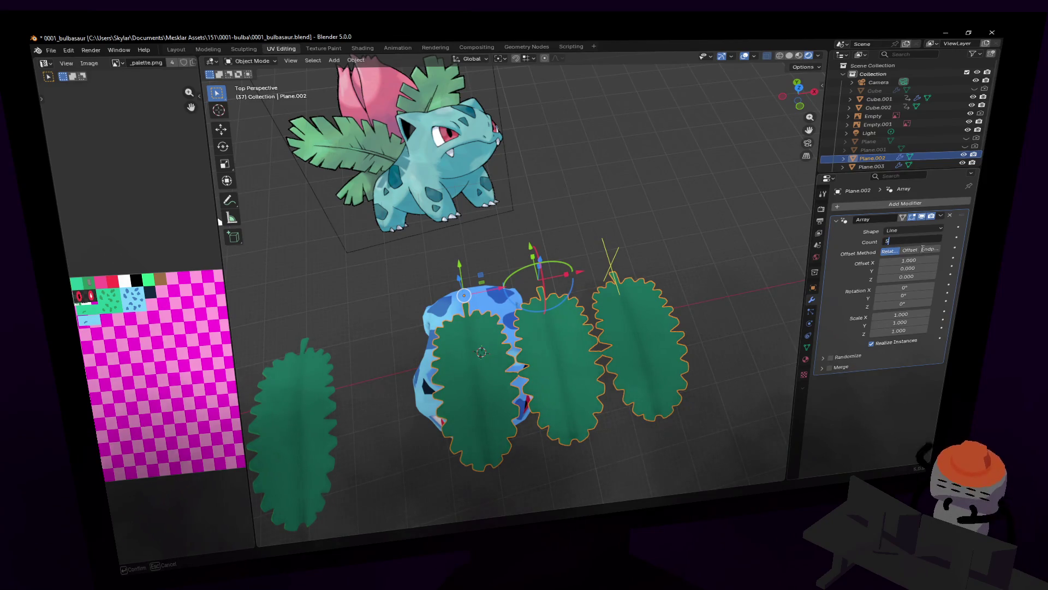
key(Return)
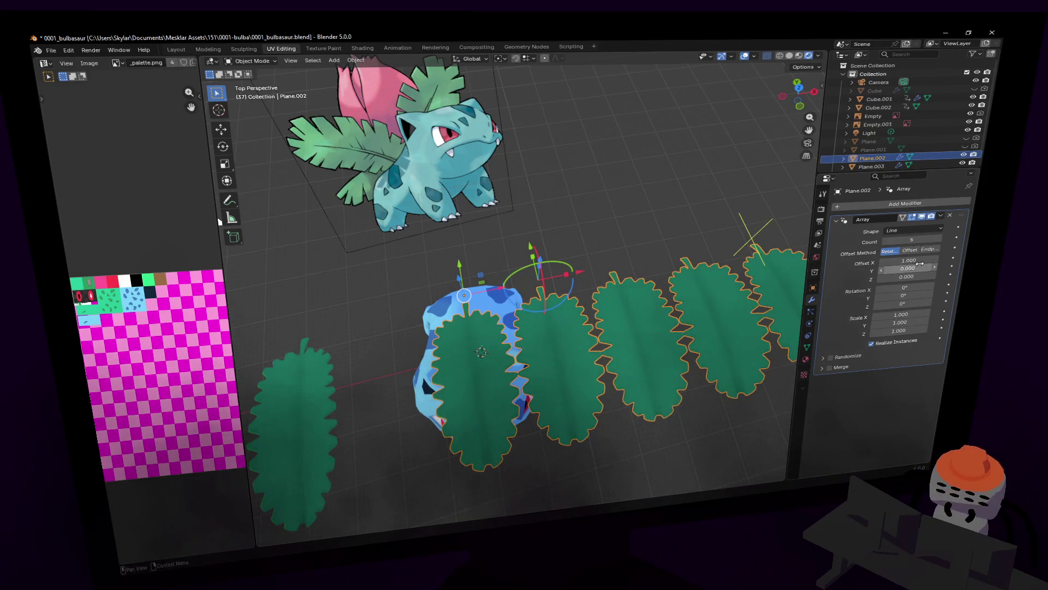
click(911, 261)
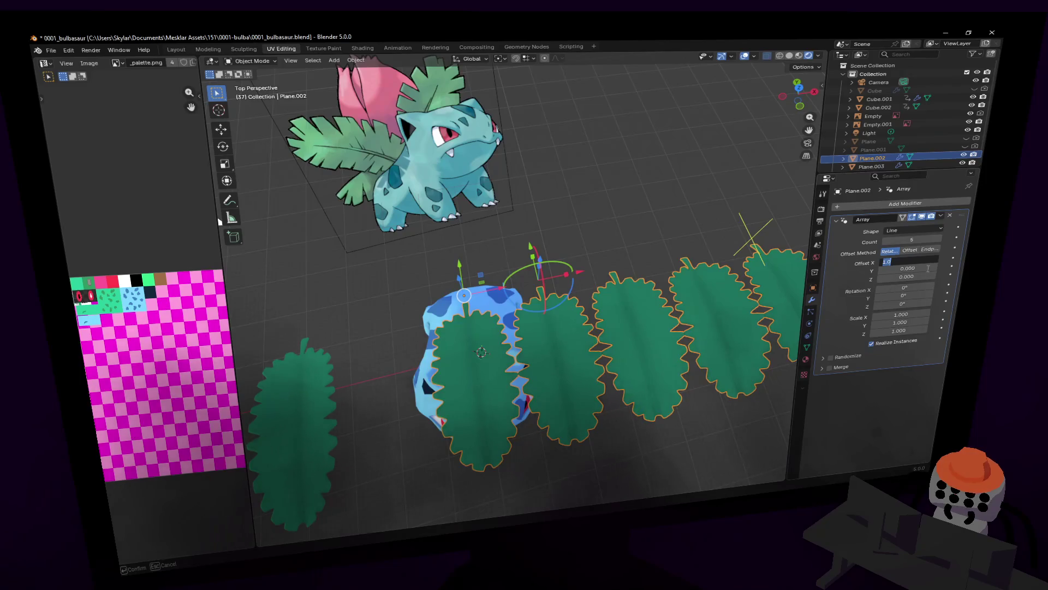
text(0)
key(Return)
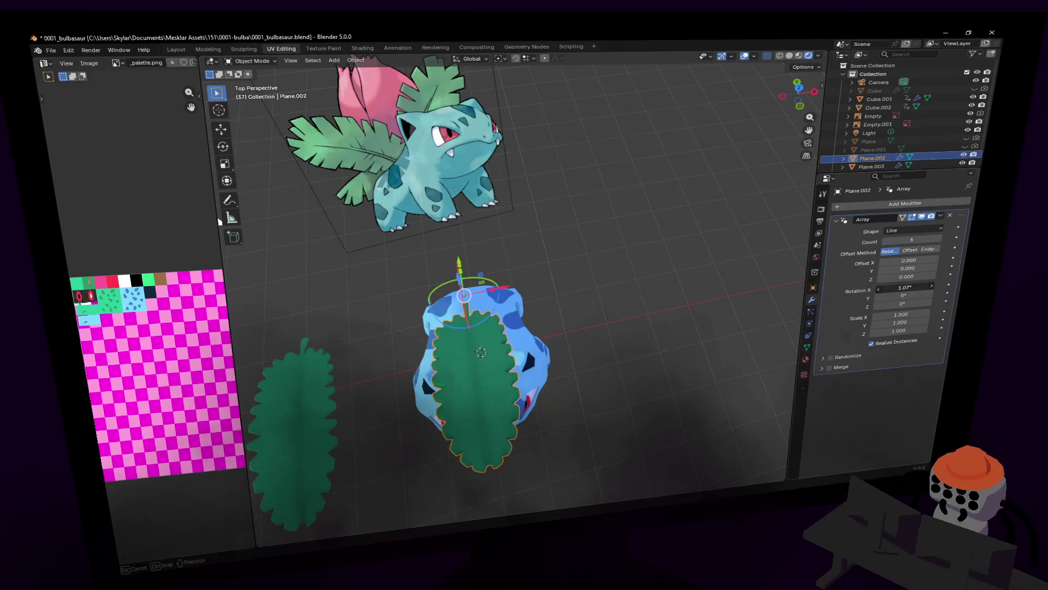
- Compute 360/5 in Calculator and set Array Rotation Z to 72° to fan the leaves
mouse_move(909, 303)
mouse_down()
mouse_move(943, 304)
mouse_move(906, 304)
mouse_move(925, 305)
mouse_up()
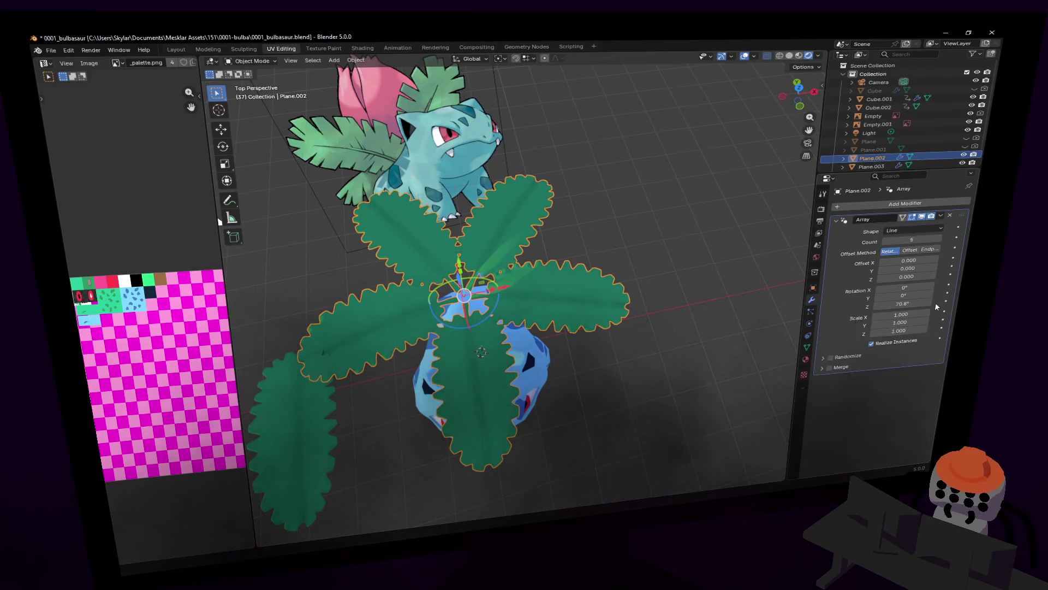
key(XF86Calculator)
click(614, 390)
click(622, 366)
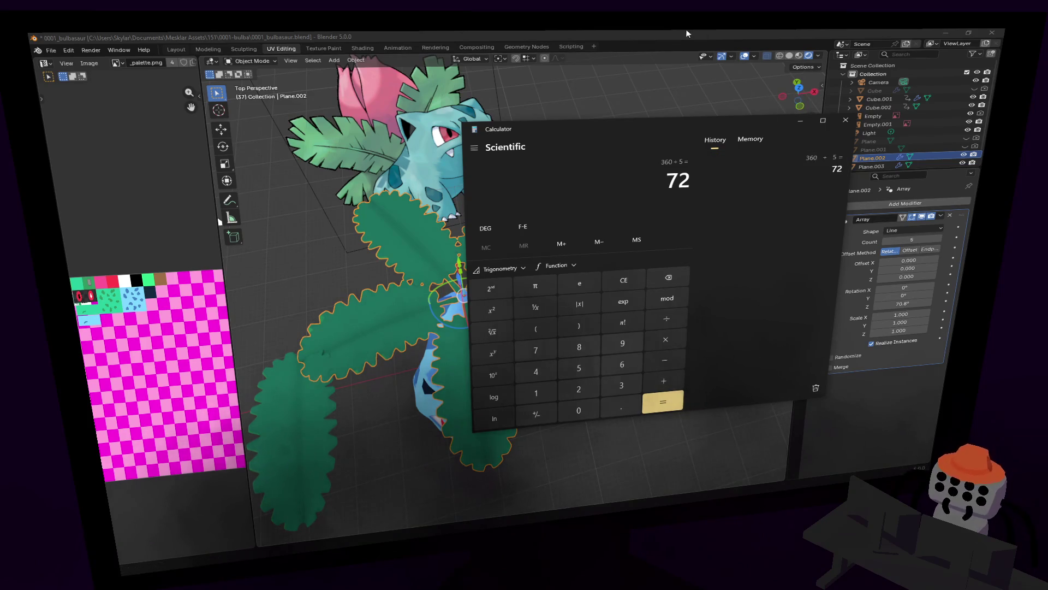
key(ctrl+c)
key(alt+Tab)
key(ctrl+v)
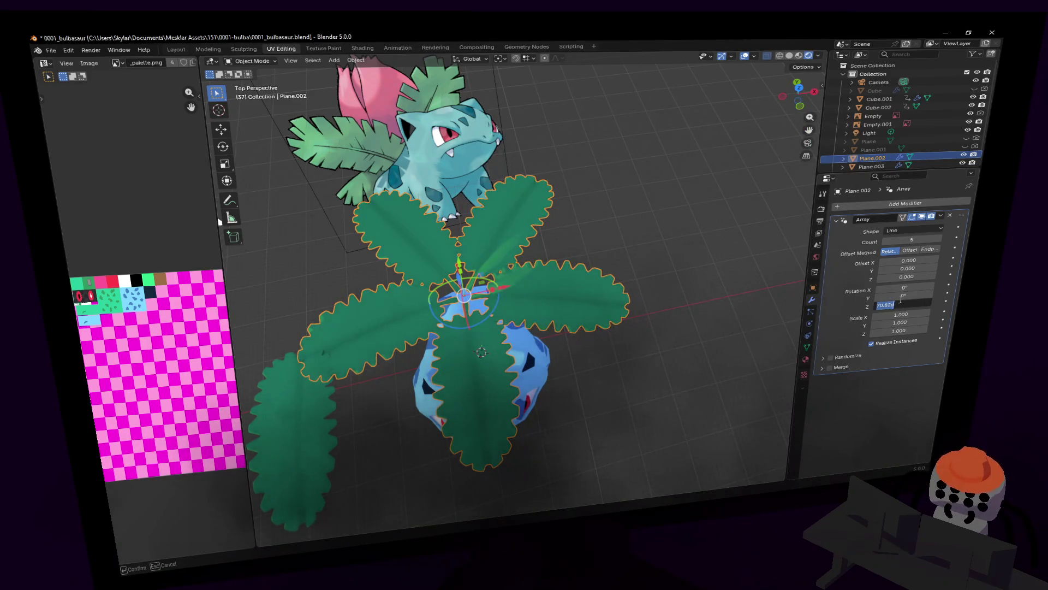
key(Return)
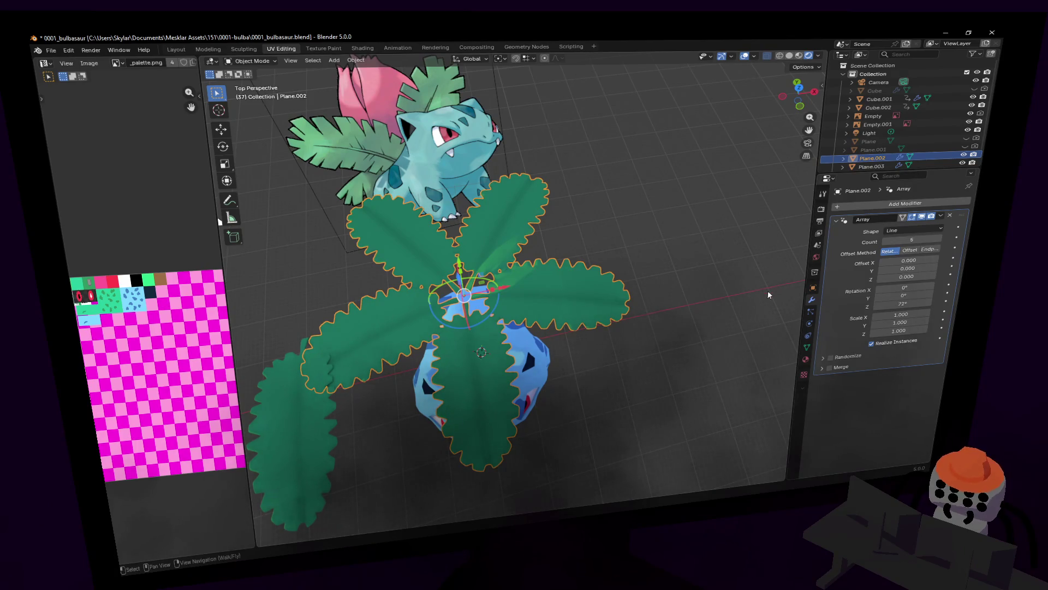
key(shift+grave)
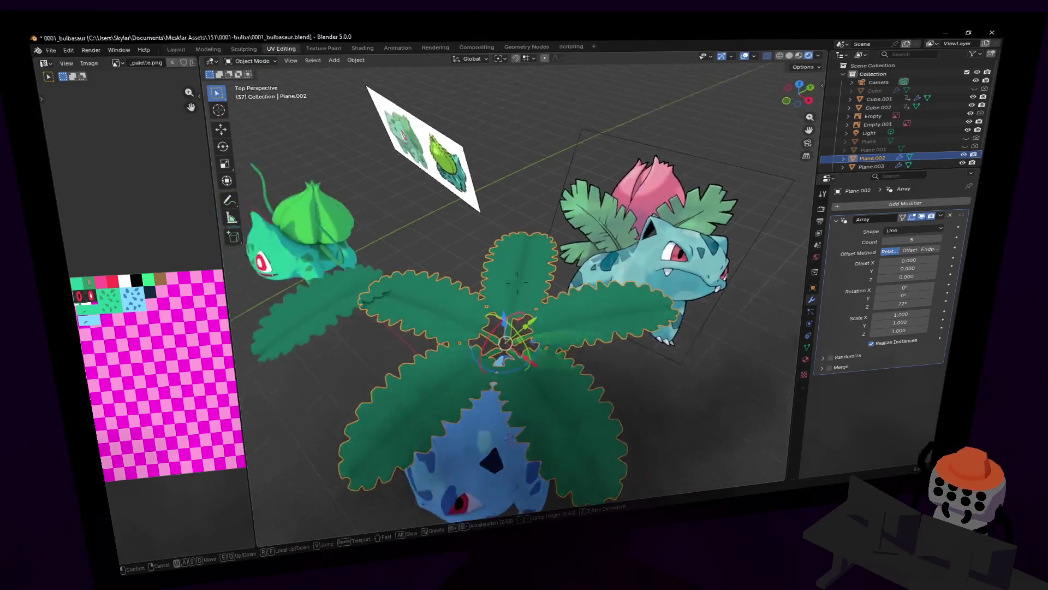
- Rotate the base leaf mesh about X (~14.5°) so all rosette leaves tilt upward
key(w)
key(s)
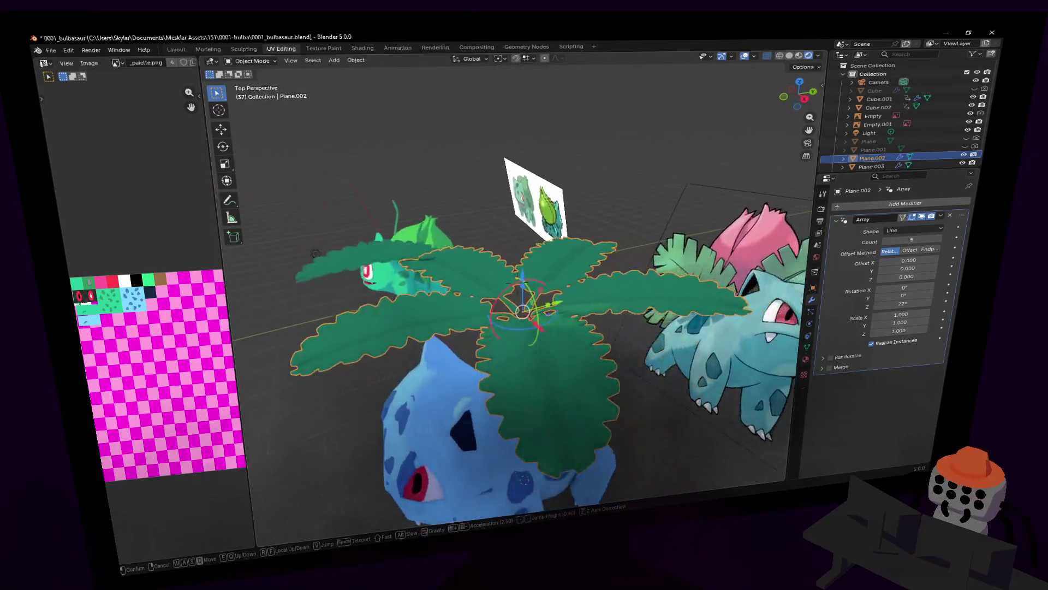
click(701, 260)
middle_drag(593, 273, 575, 234)
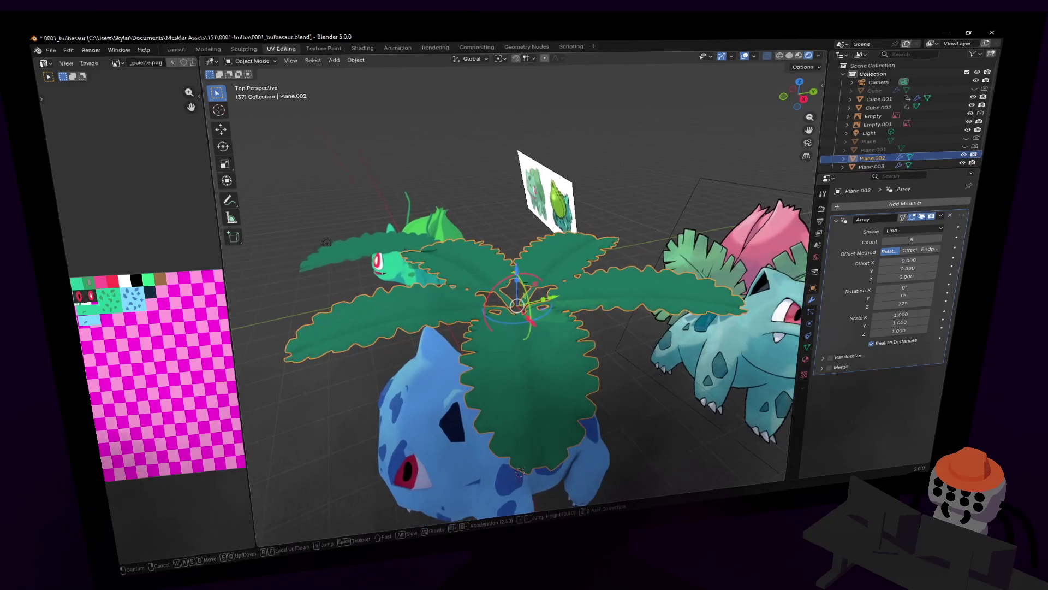
key(Tab)
key(r)
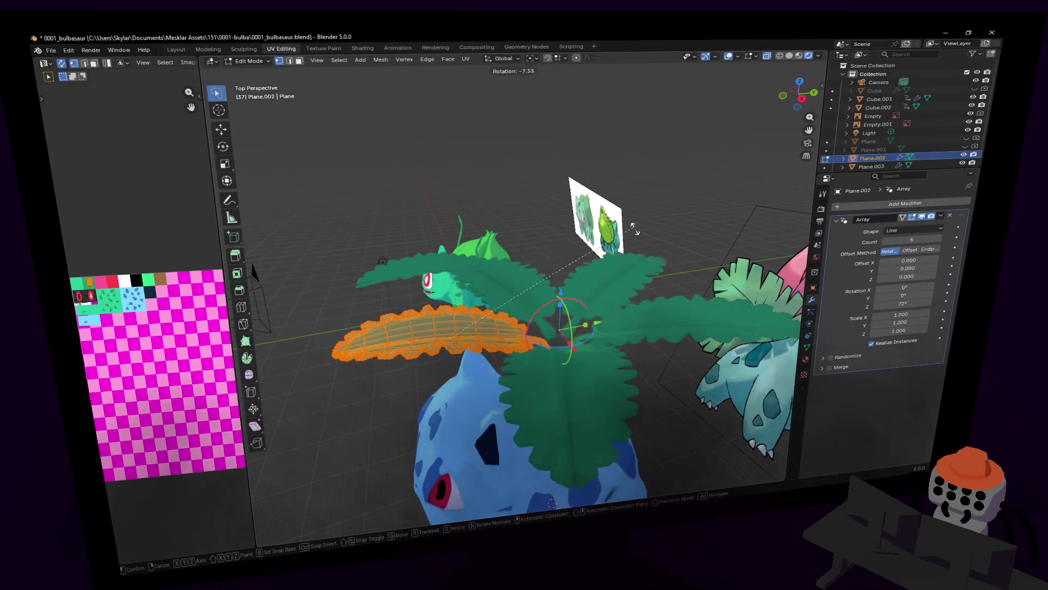
key(x)
alt+middle_drag(642, 257, 655, 282)
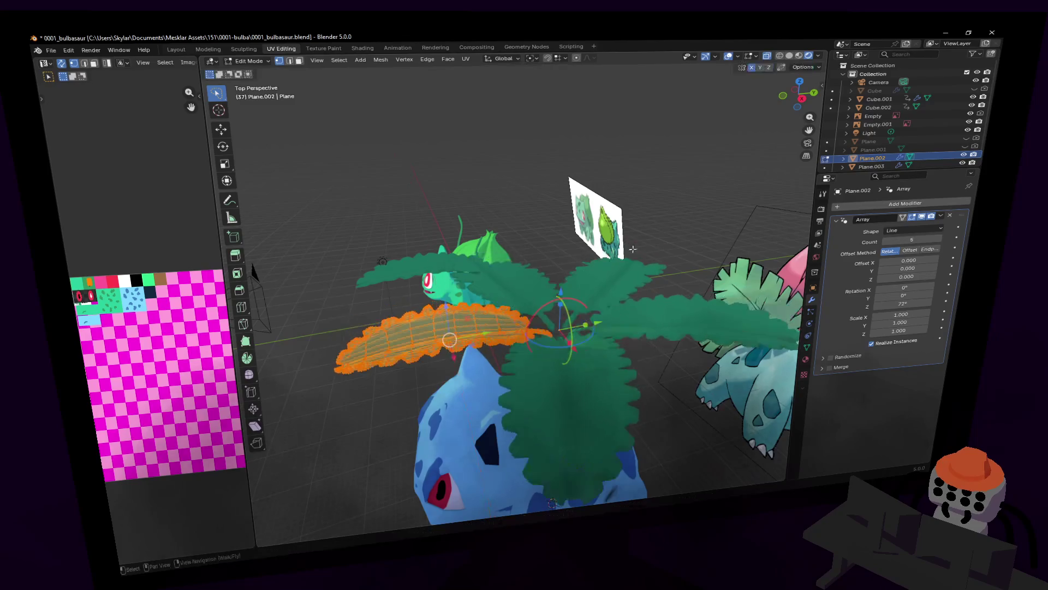
click(650, 283)
- Shift the tilted leaf mesh into place from a side view and leave Edit Mode
mouse_move(650, 283)
middle_down()
mouse_move(430, 280)
mouse_move(445, 282)
mouse_move(443, 271)
middle_up()
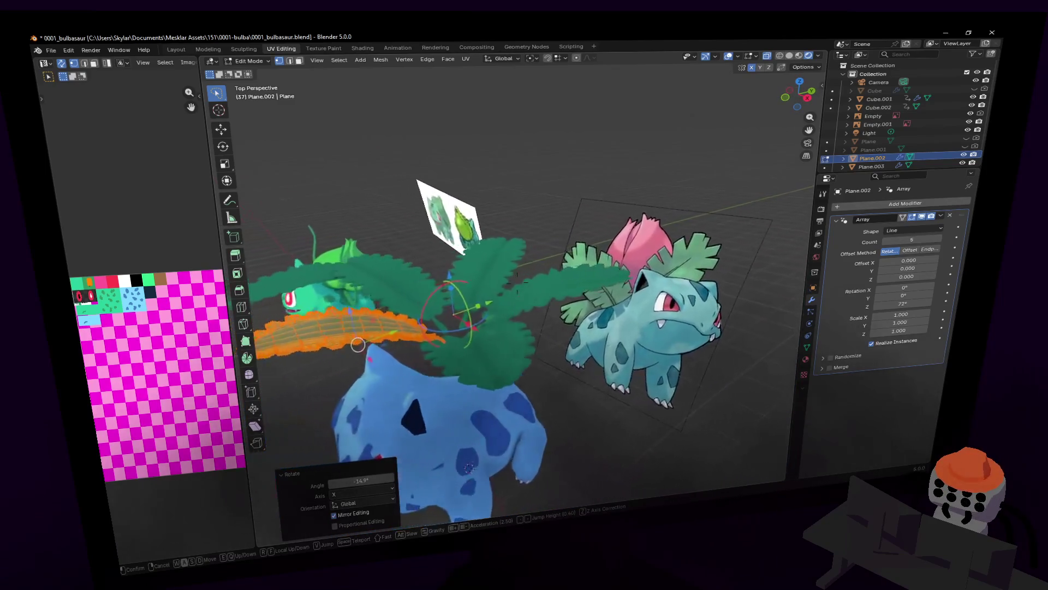
middle_drag(361, 286, 370, 282)
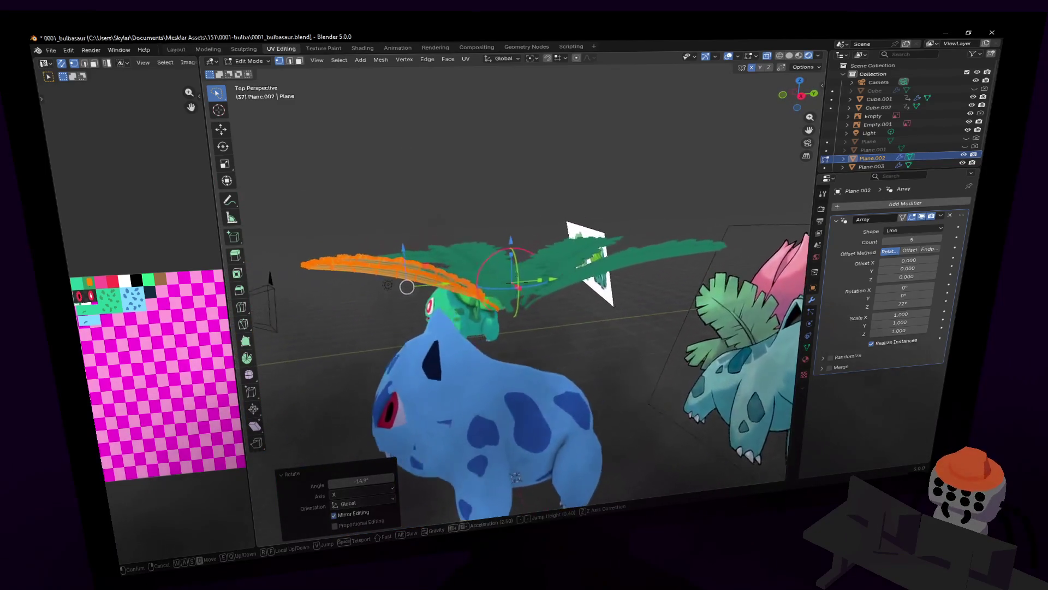
key(g)
click(574, 225)
middle_drag(574, 225, 590, 265)
key(Tab)
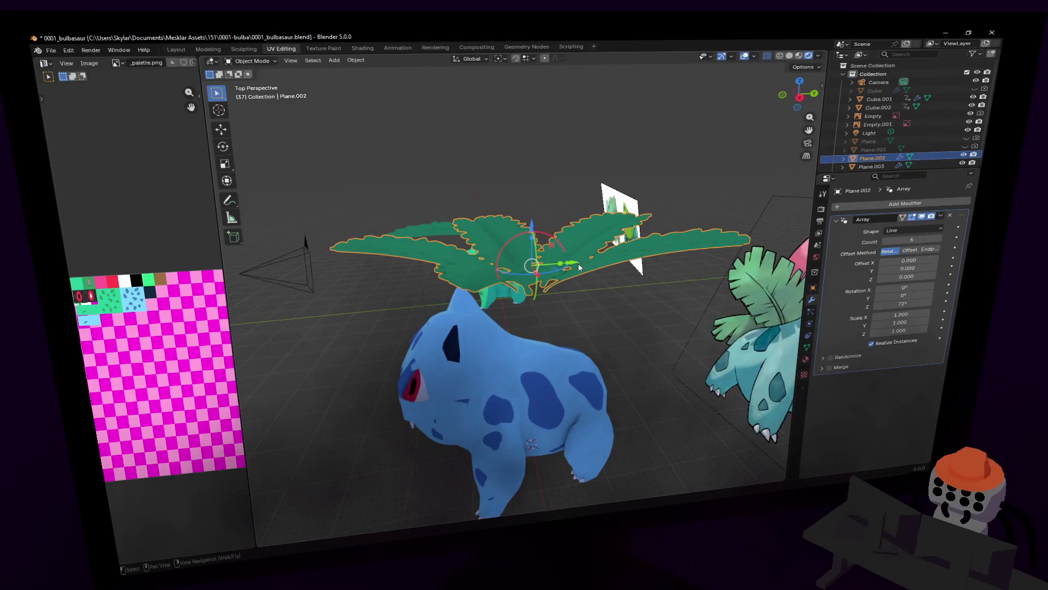
- Move the rosette along Y over Bulbasaur and lower it on Z toward the back
key(g)
key(y)
click(593, 240)
mouse_move(563, 224)
middle_down()
mouse_move(570, 265)
mouse_move(576, 239)
middle_up()
key(g)
click(521, 281)
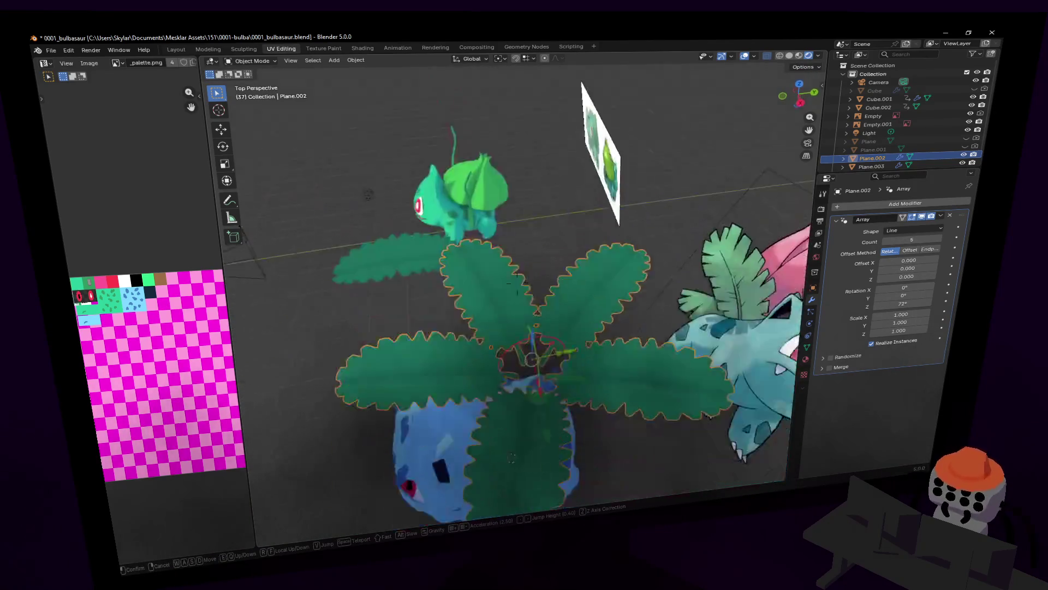
key(g)
key(z)
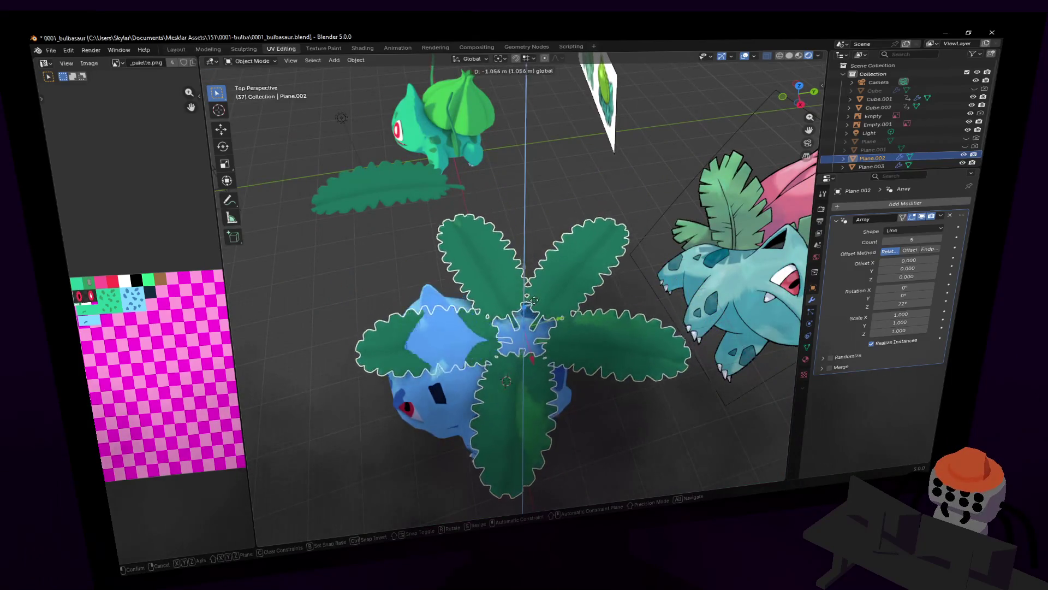
click(576, 288)
middle_drag(575, 289, 538, 217)
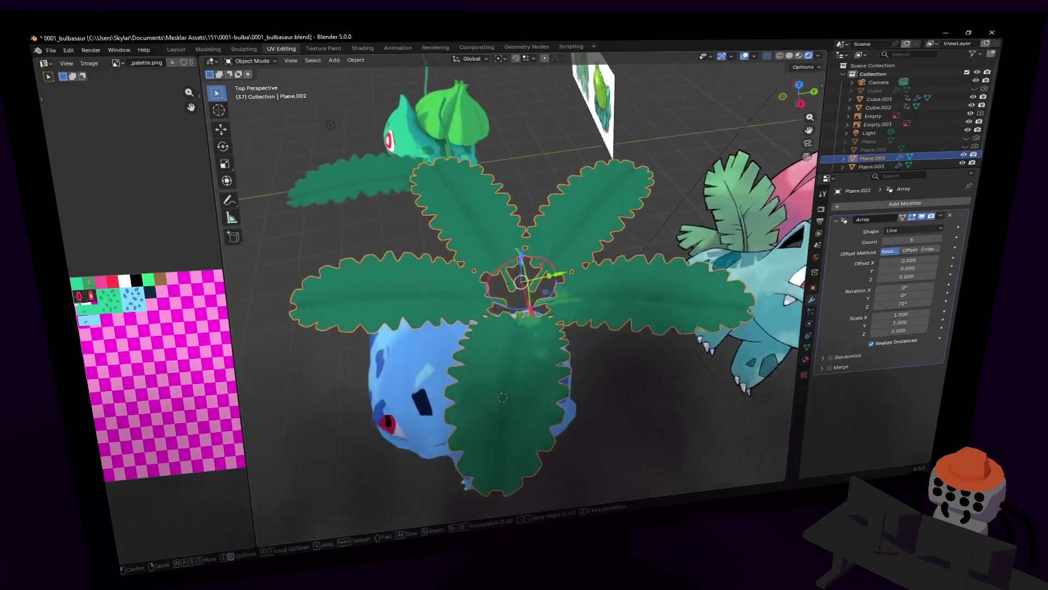
key(g)
key(z)
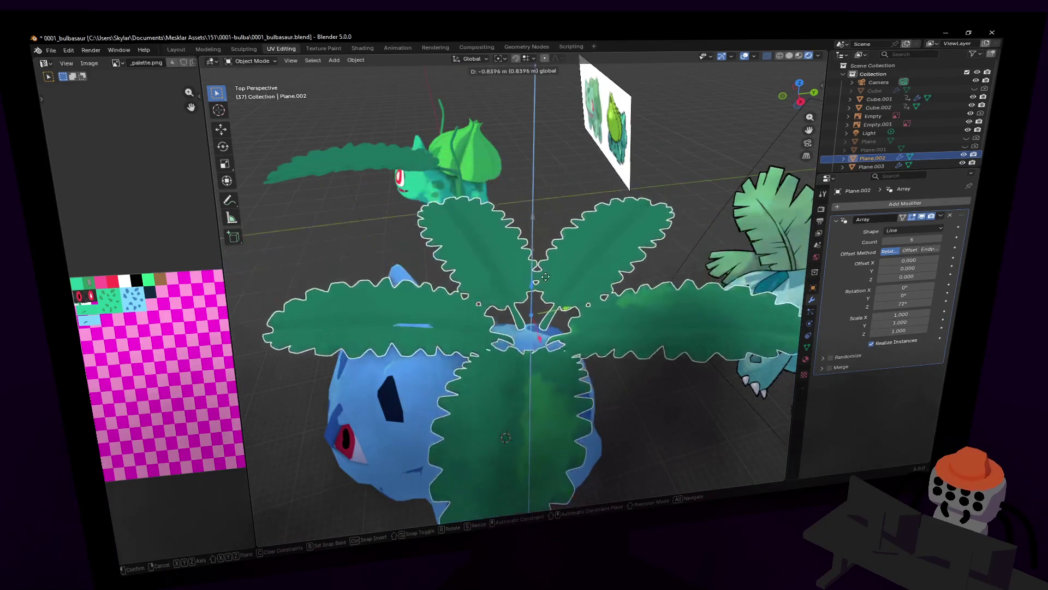
click(555, 264)
- Tilt the rosette forward on X and fine-tune its height about 0.1 m lower on the back
middle_drag(555, 265, 610, 211)
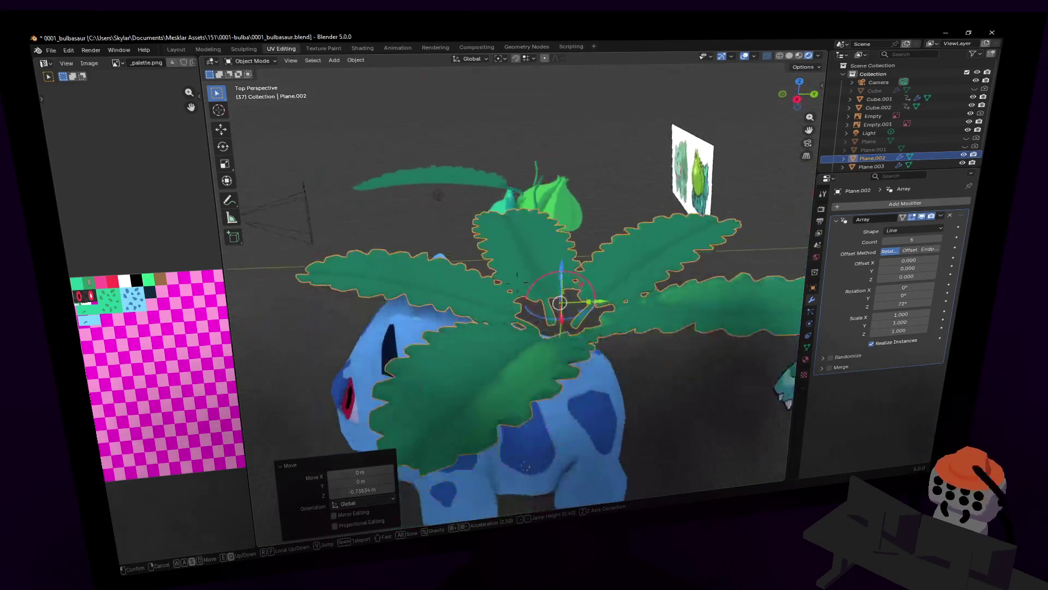
key(r)
key(x)
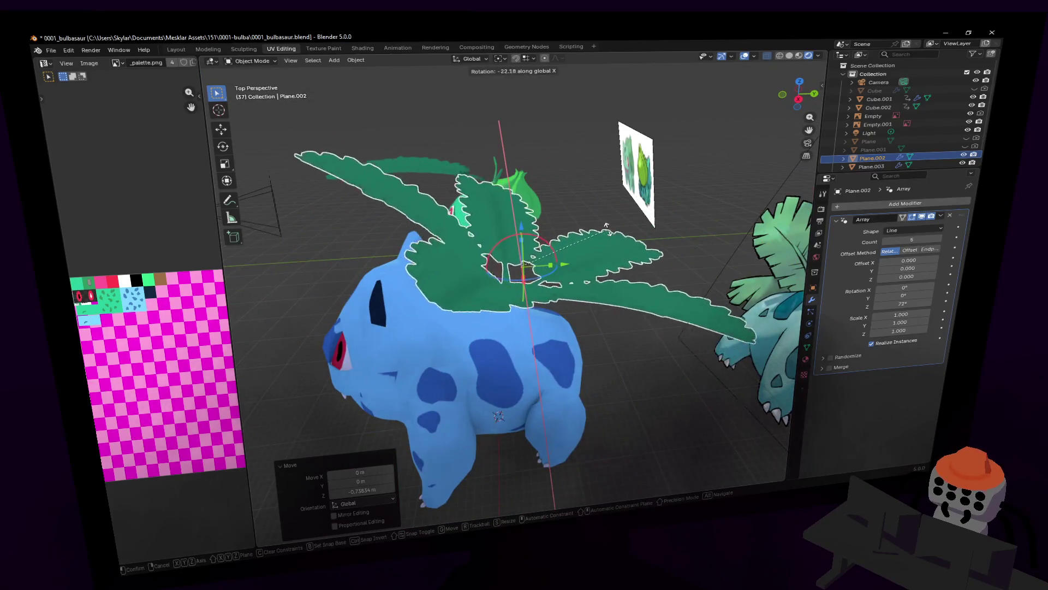
click(528, 233)
key(g)
key(z)
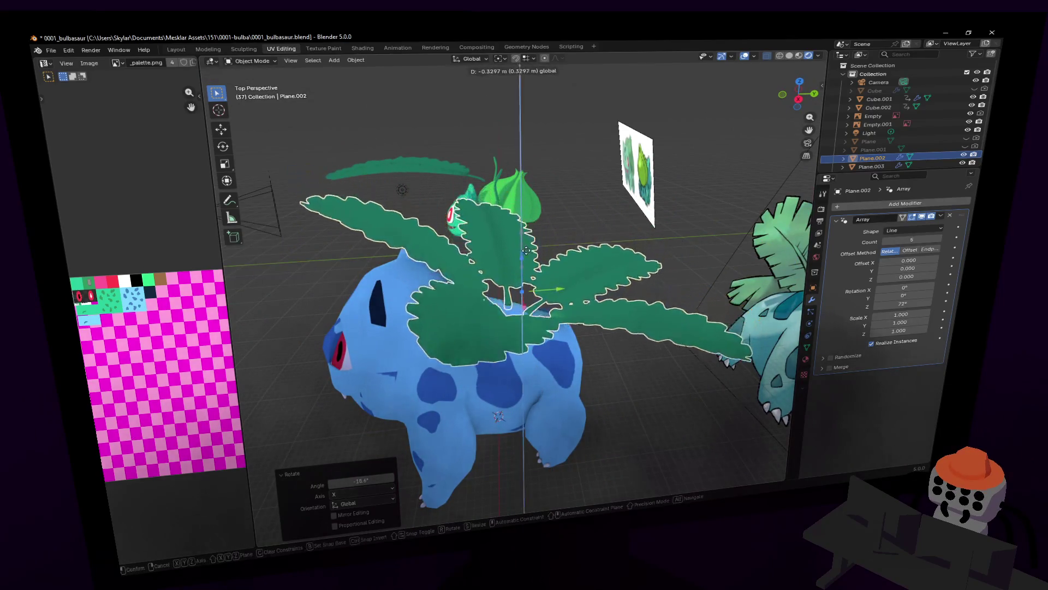
click(533, 254)
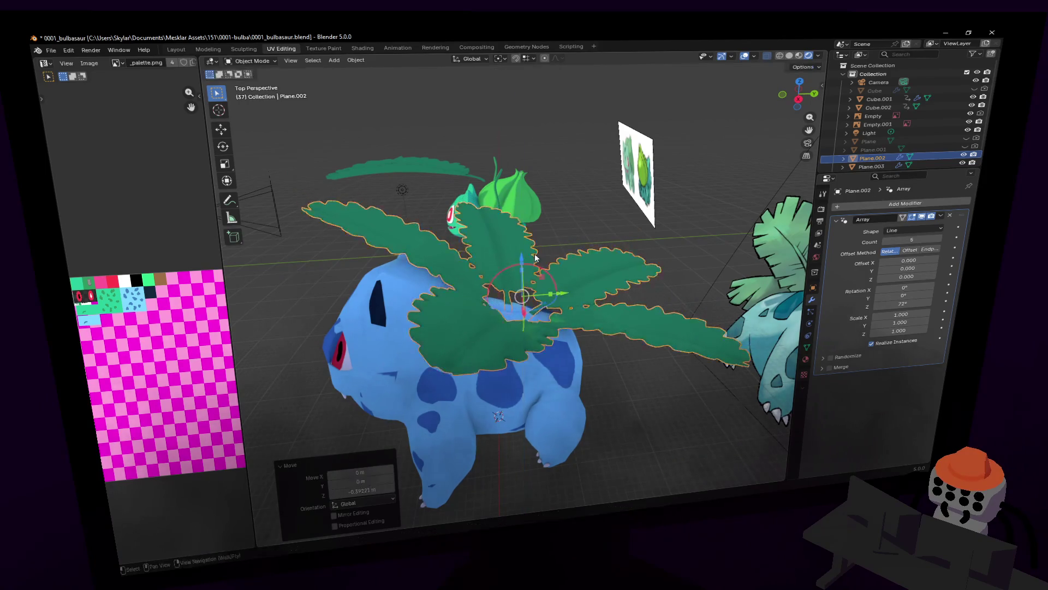
middle_drag(533, 255, 517, 283)
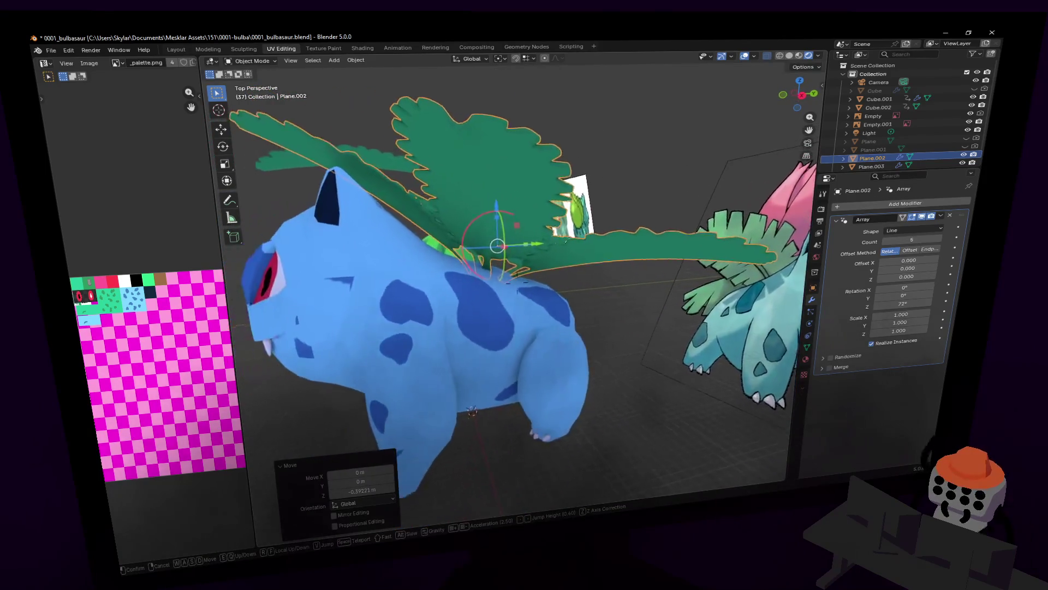
click(503, 236)
key(g)
key(z)
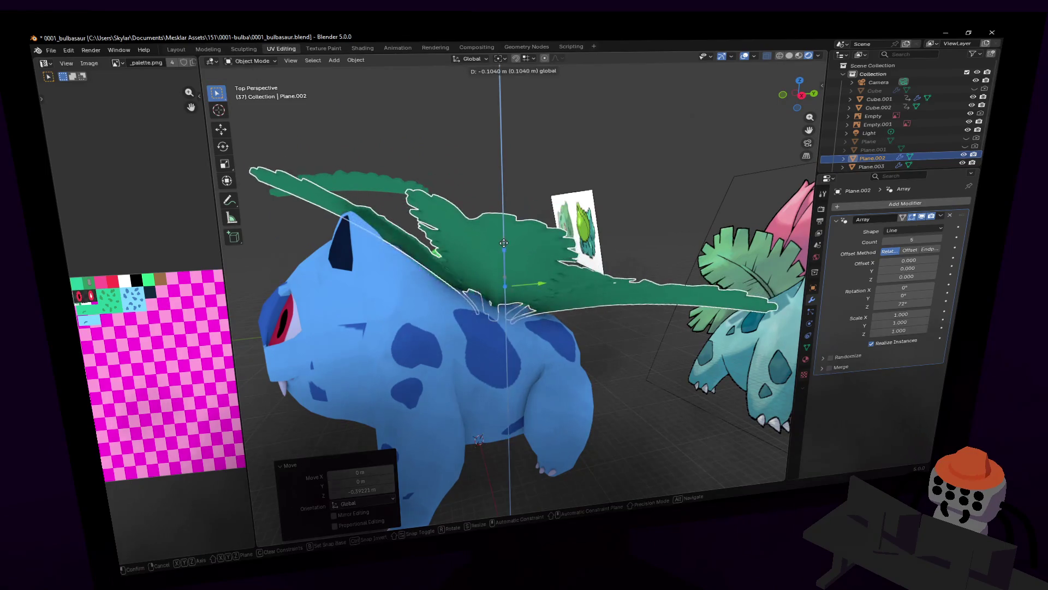
click(517, 239)
middle_drag(516, 239, 514, 244)
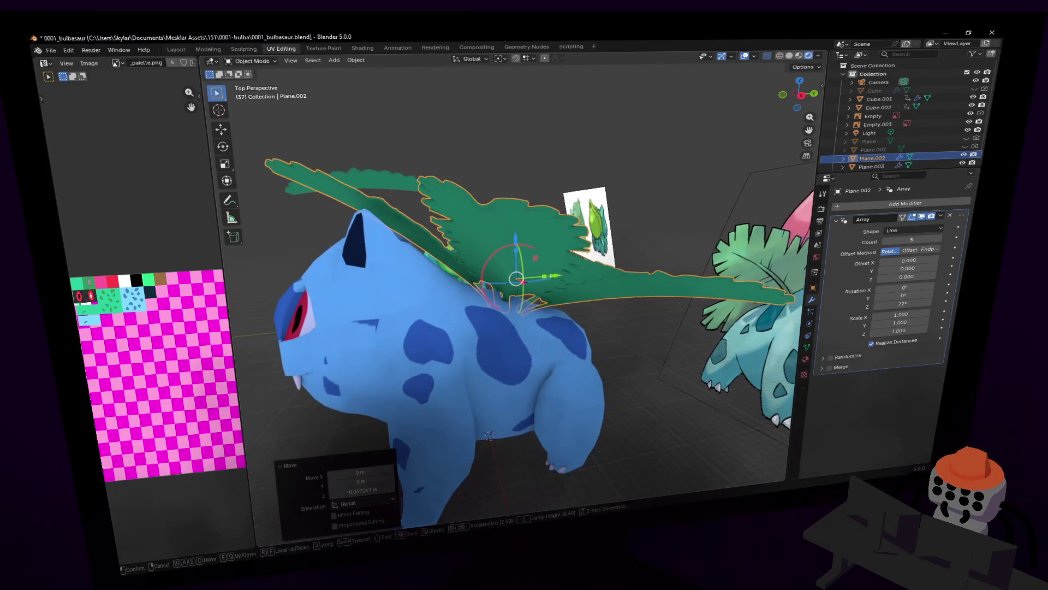
key(g)
key(z)
click(515, 244)
- Fly around to check the rosette, then select Cube.001 body and enter Edit Mode
key(shift+grave)
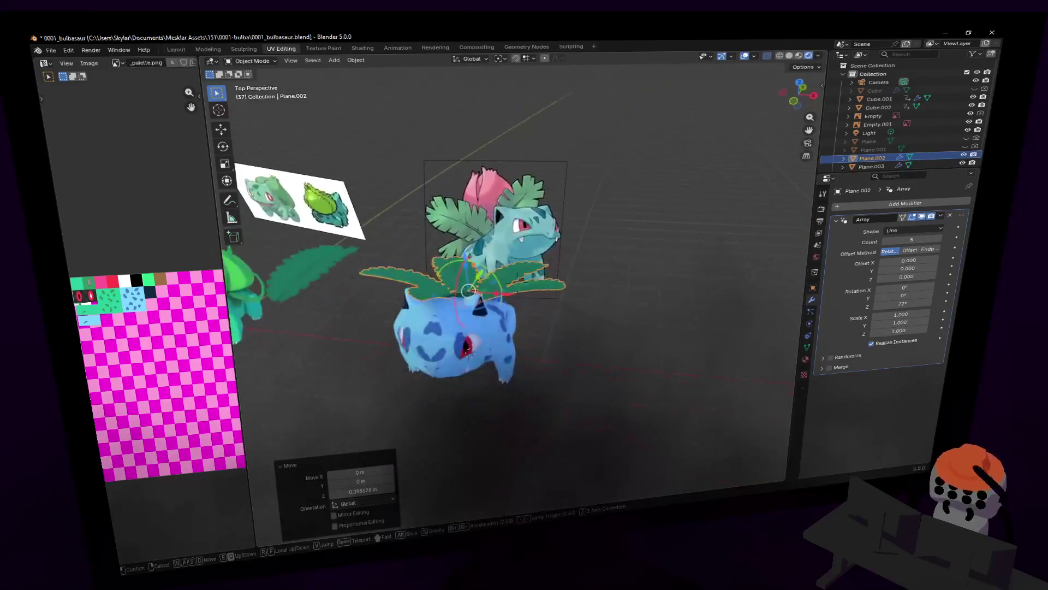
key(Return)
key(Tab)
key(w)
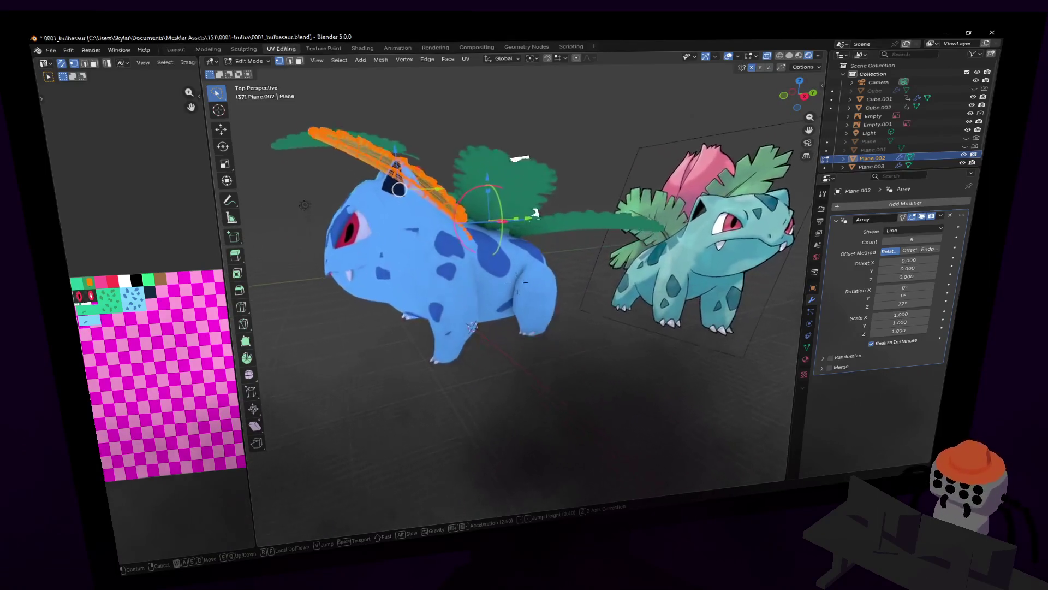
click(577, 252)
key(Tab)
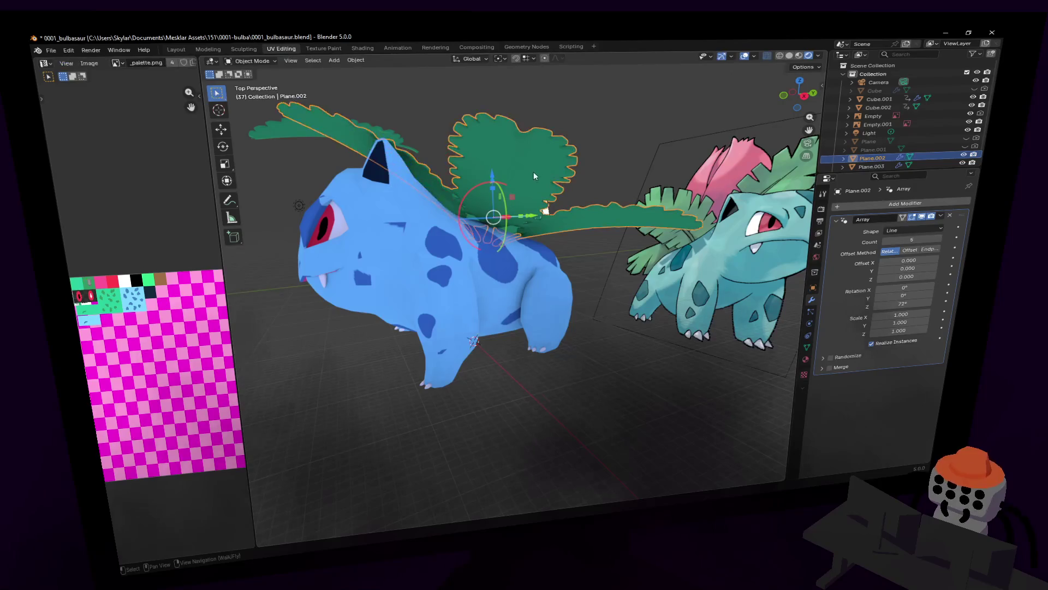
key(shift+grave)
key(shift+grave)
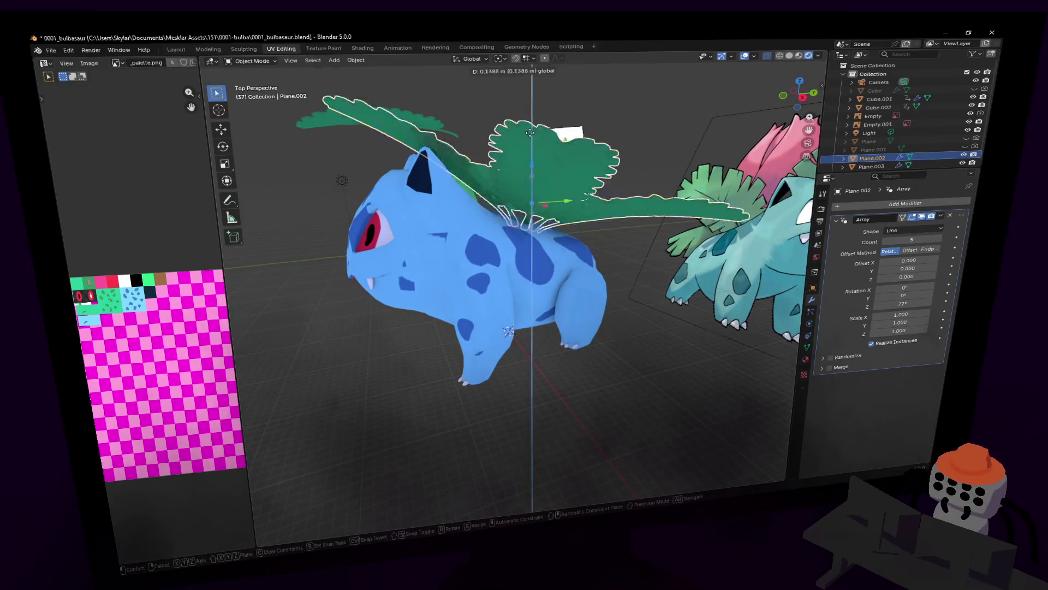
click(521, 231)
key(Tab)
key(shift+grave)
key(w)
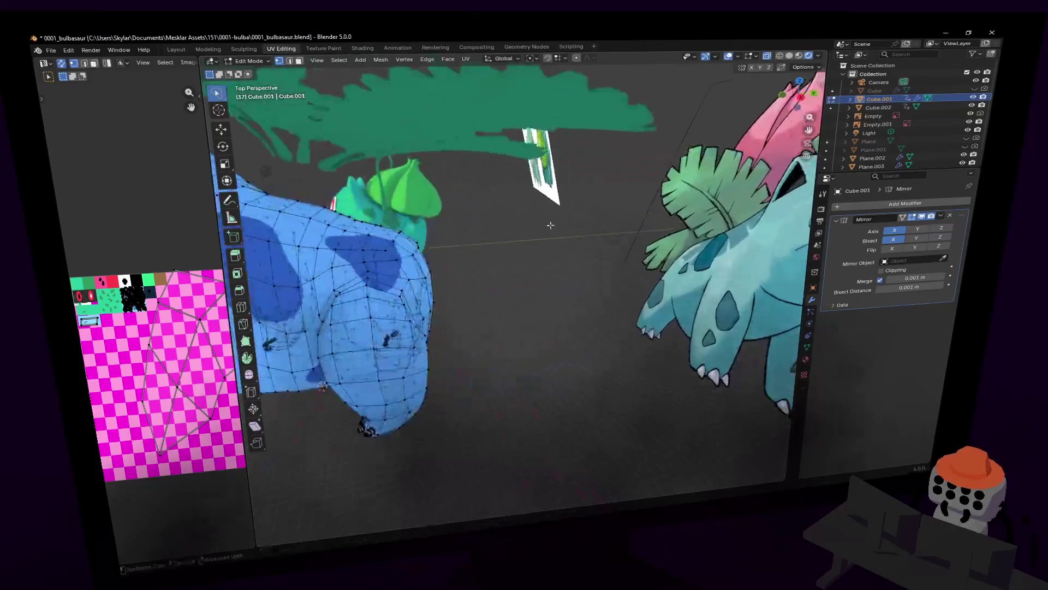
- Switch to face selection and choose Smooth proportional falloff for the back edit
click(558, 202)
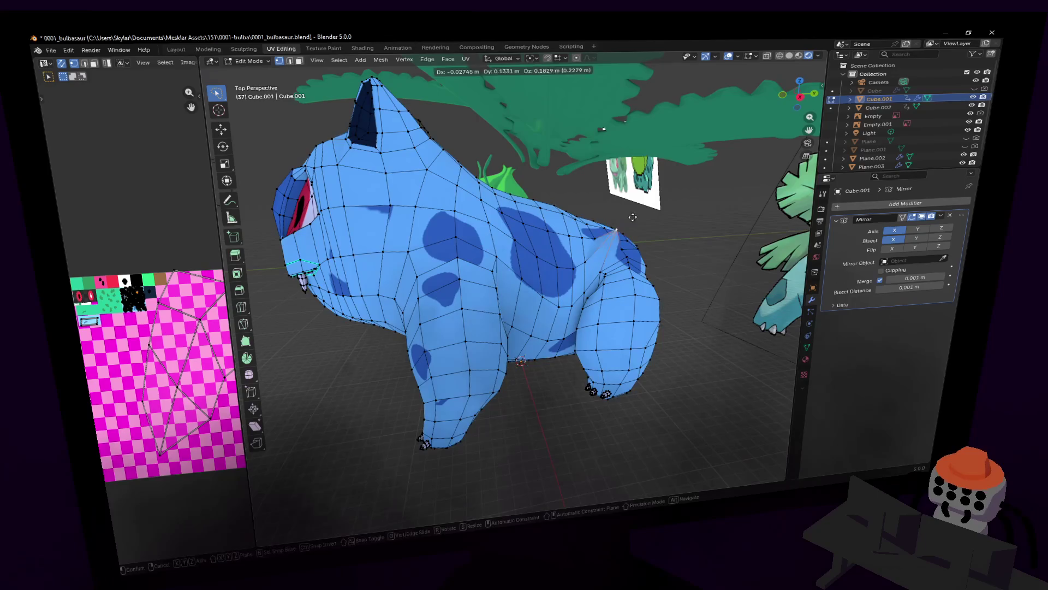
key(3)
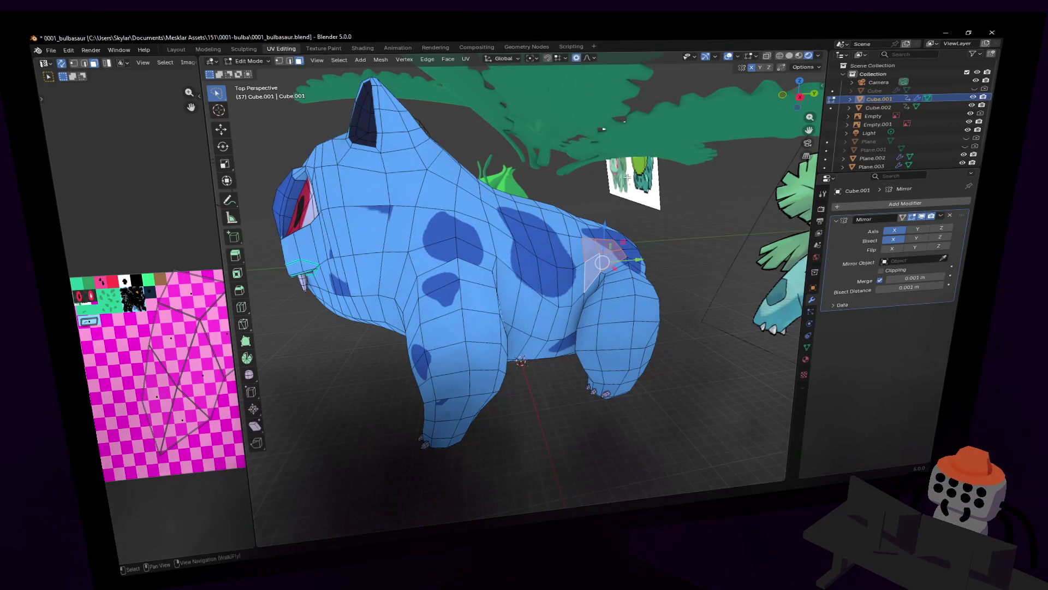
key(shift+grave)
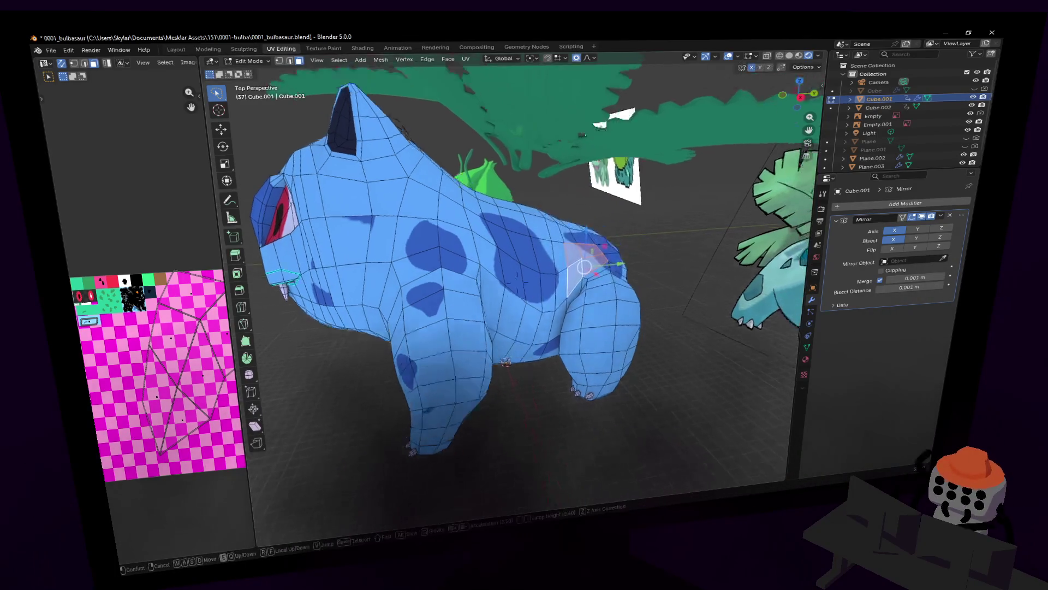
key(Return)
click(591, 59)
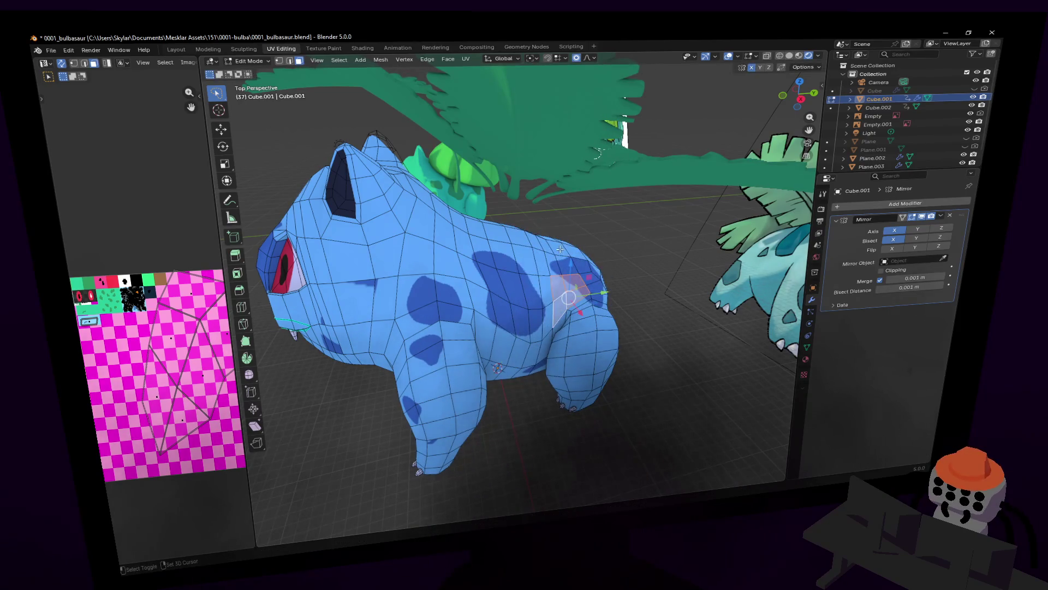
- Raise the selected back faces about 0.1 m along Z with smooth falloff, redoing the first attempt
key(g)
key(z)
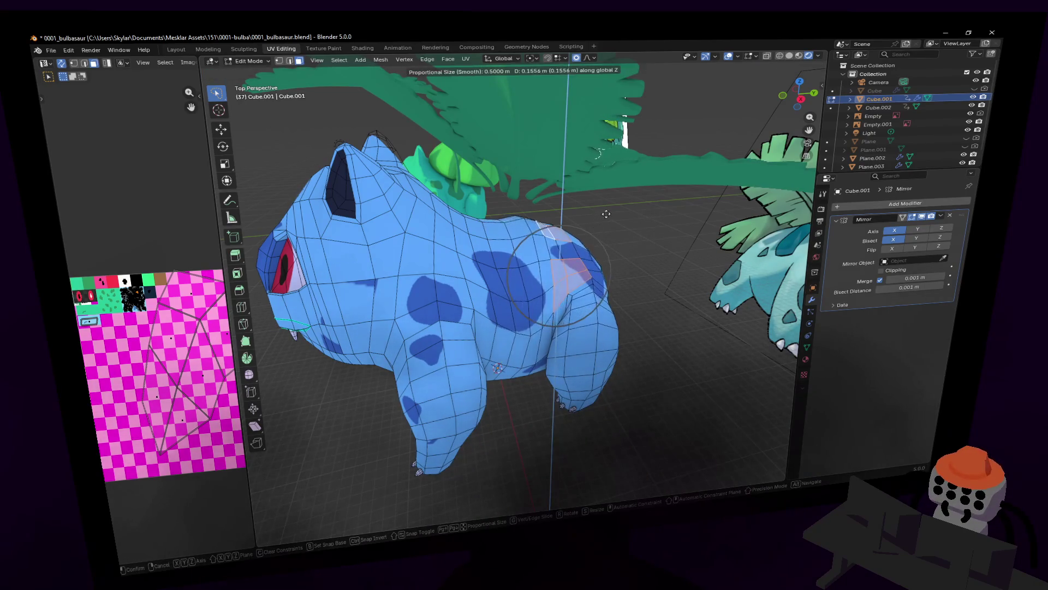
click(617, 214)
key(ctrl+z)
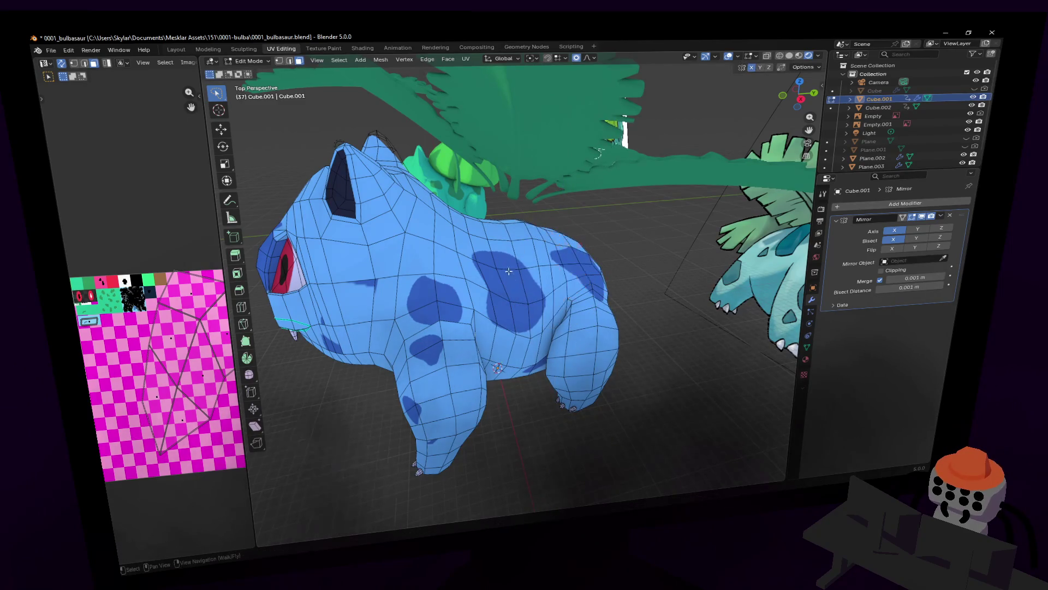
key(g)
key(z)
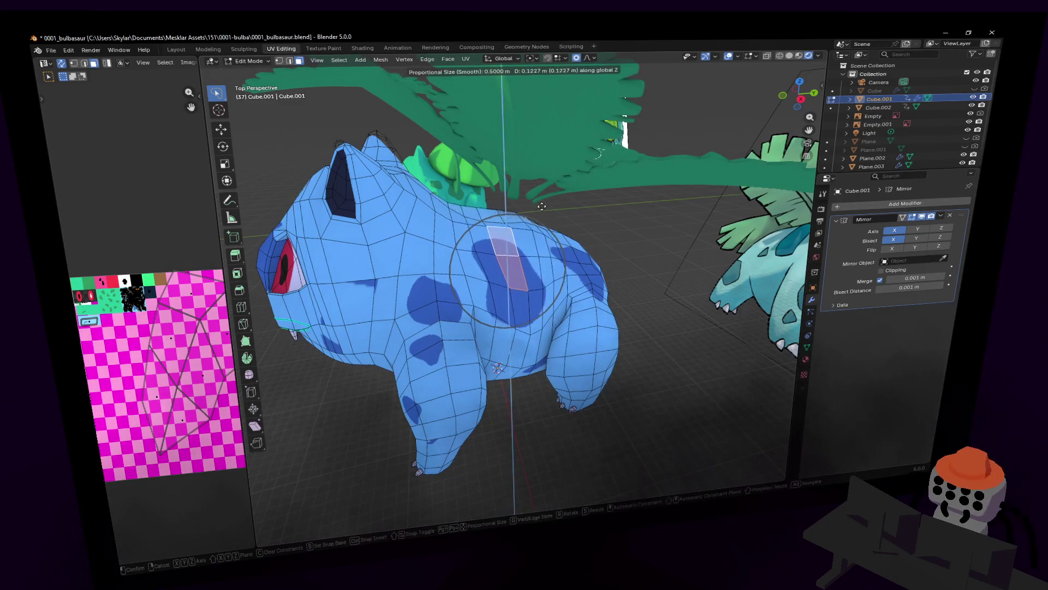
click(595, 315)
- Select a face on the front leg and fly around to compare against the Ivysaur reference
mouse_move(595, 315)
middle_down()
mouse_move(517, 283)
mouse_move(574, 283)
middle_up()
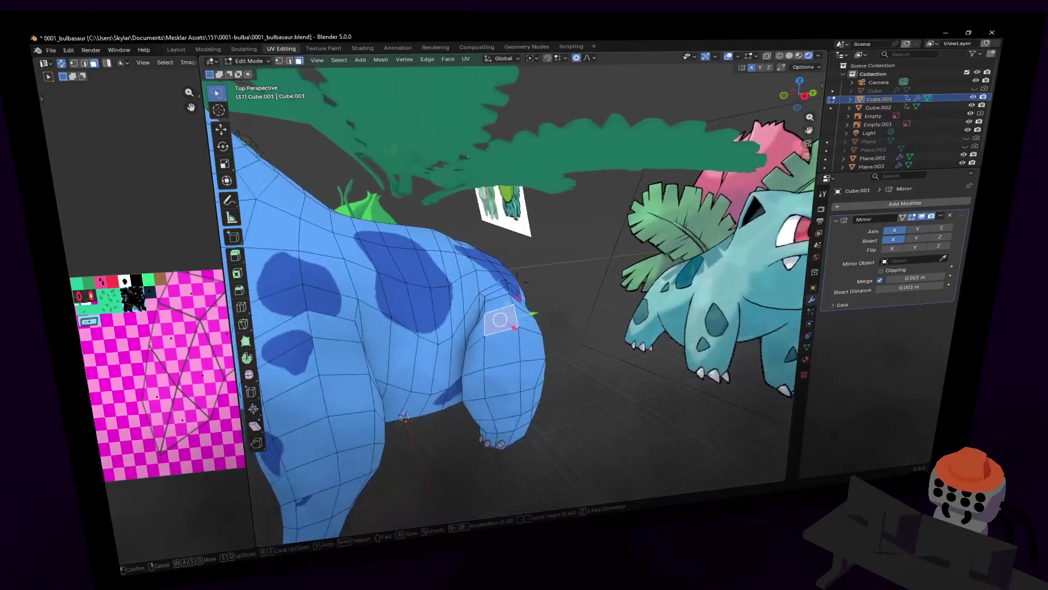
click(538, 292)
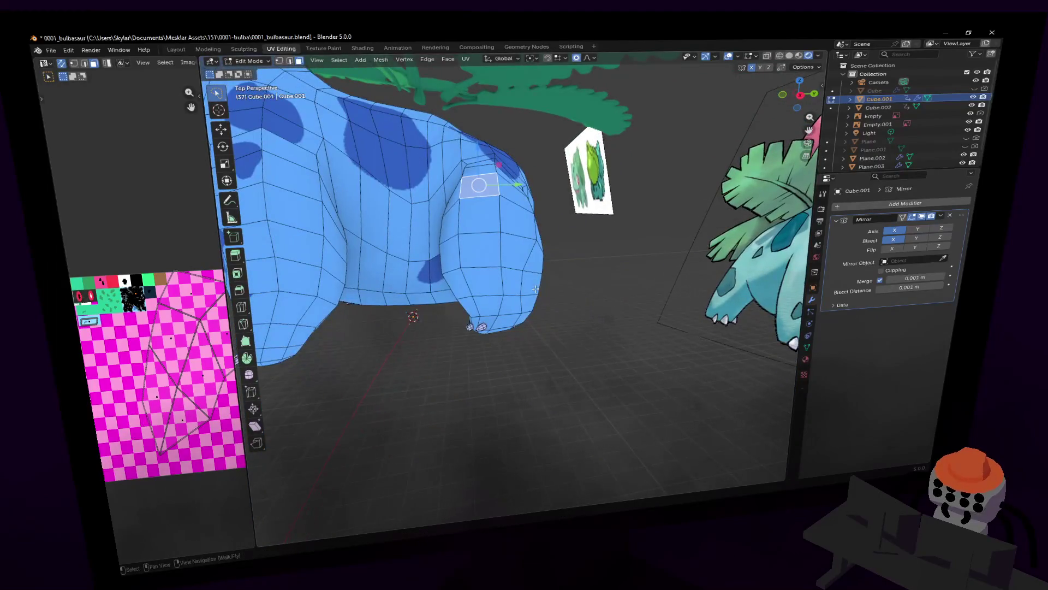
key(shift+grave)
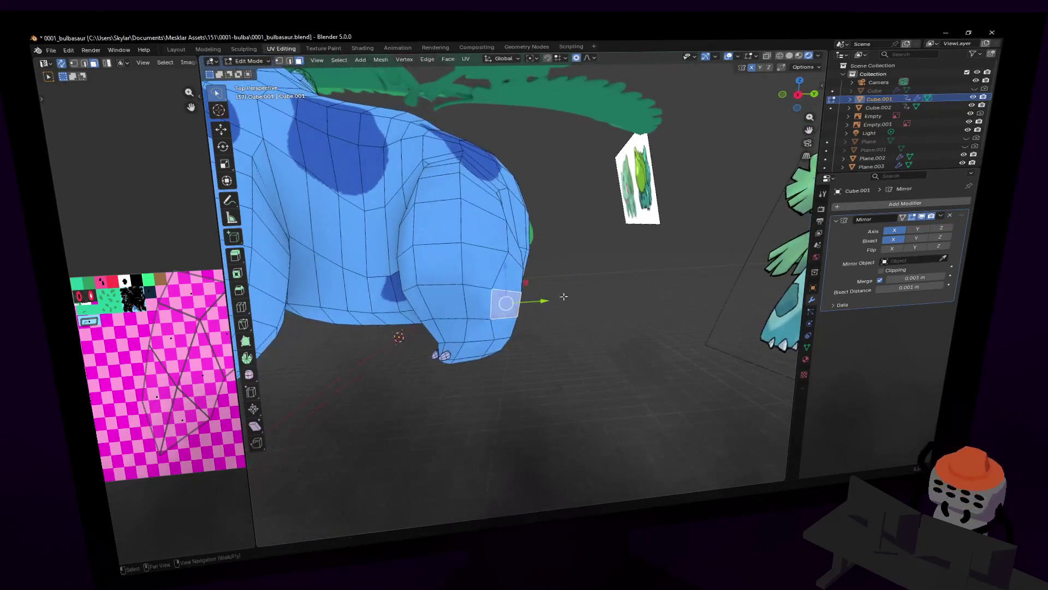
click(489, 326)
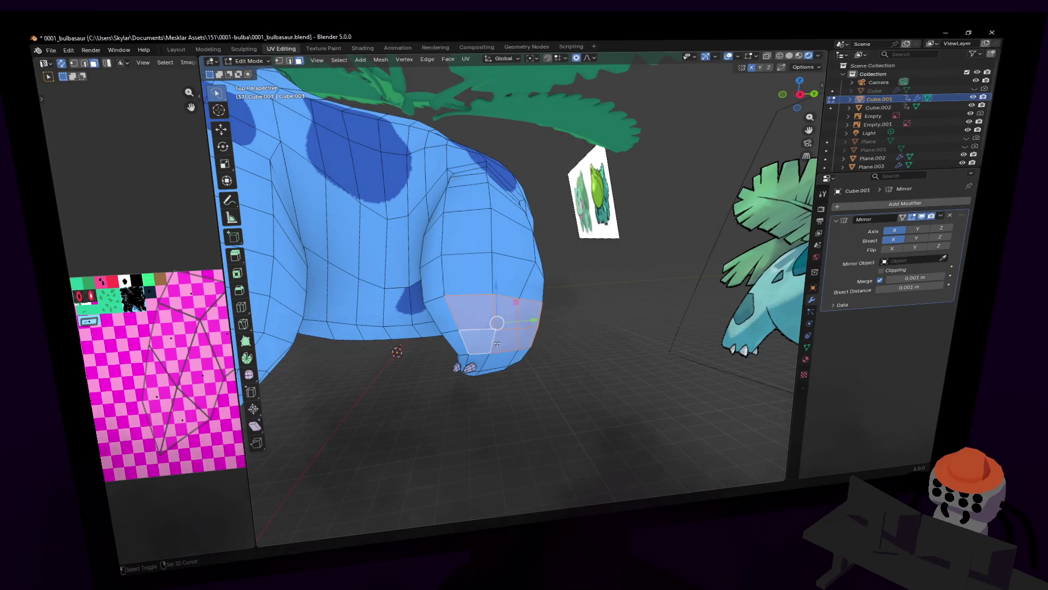
key(shift+grave)
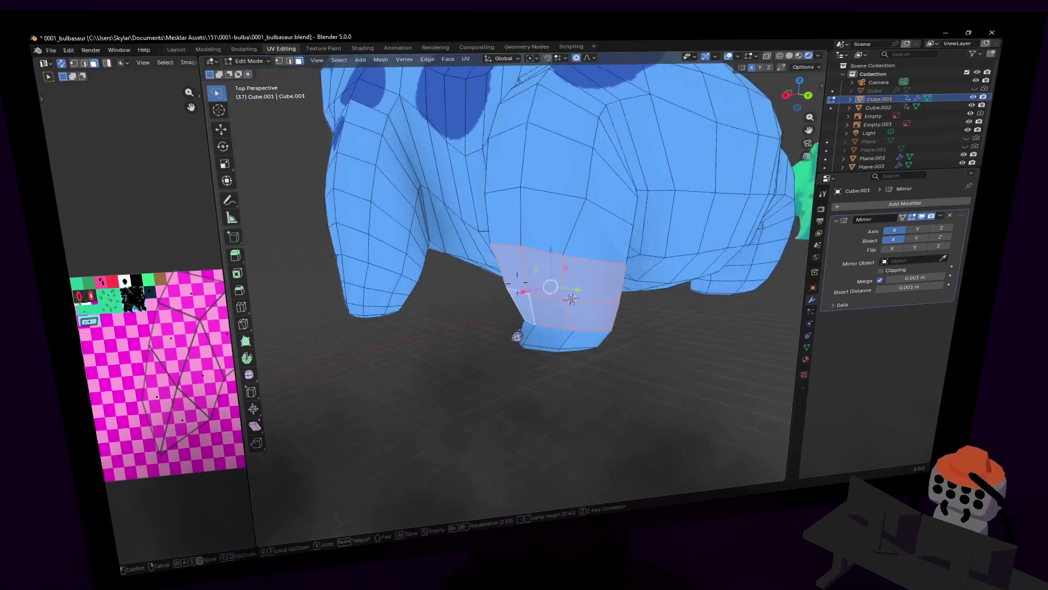
click(578, 284)
- Check beneath the selected back faces, then nudge them vertically along Z
key(shift+grave)
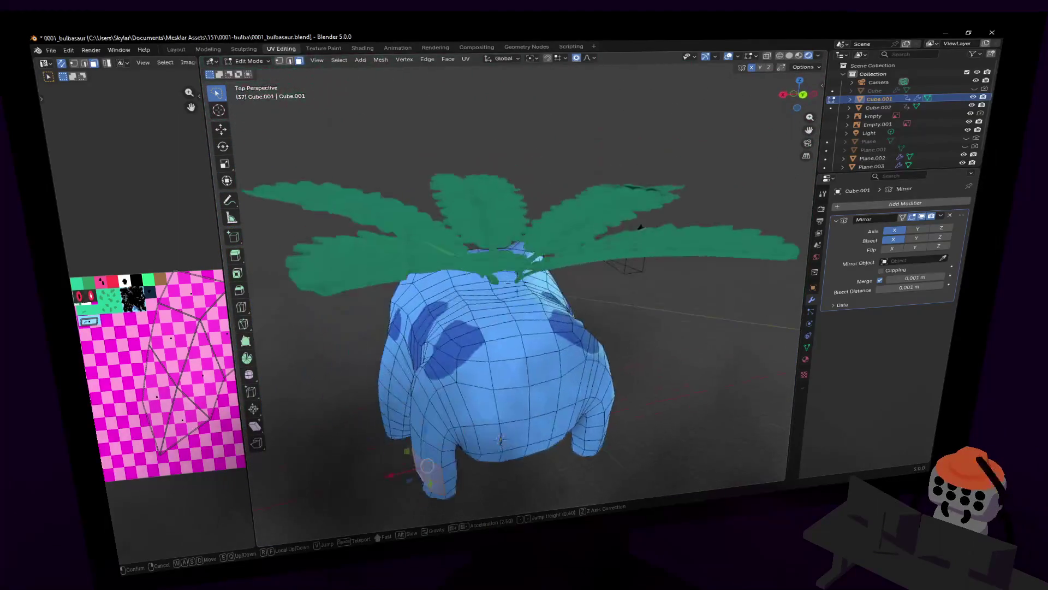
click(518, 281)
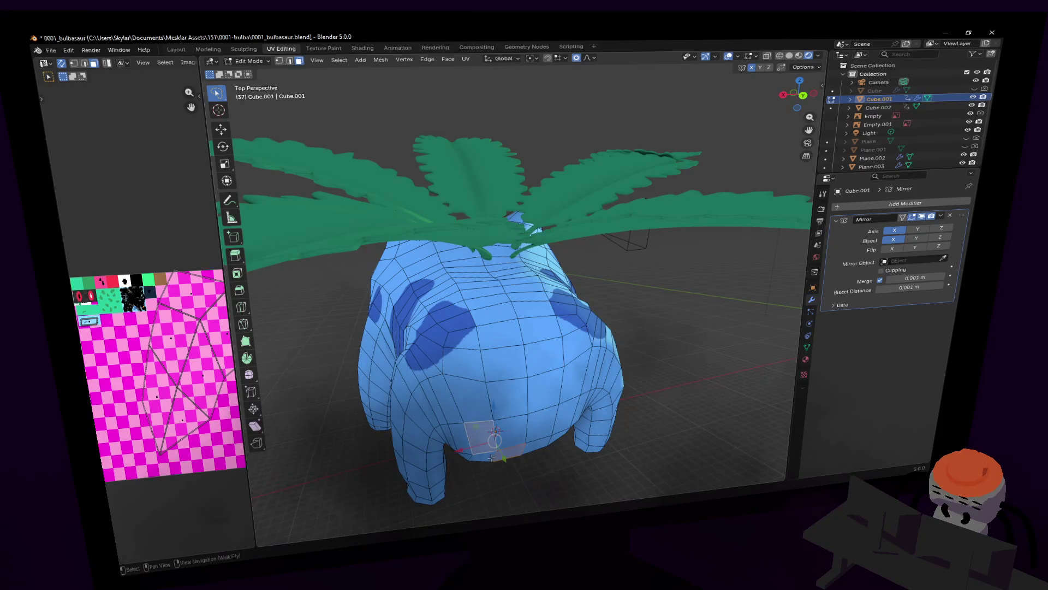
key(h)
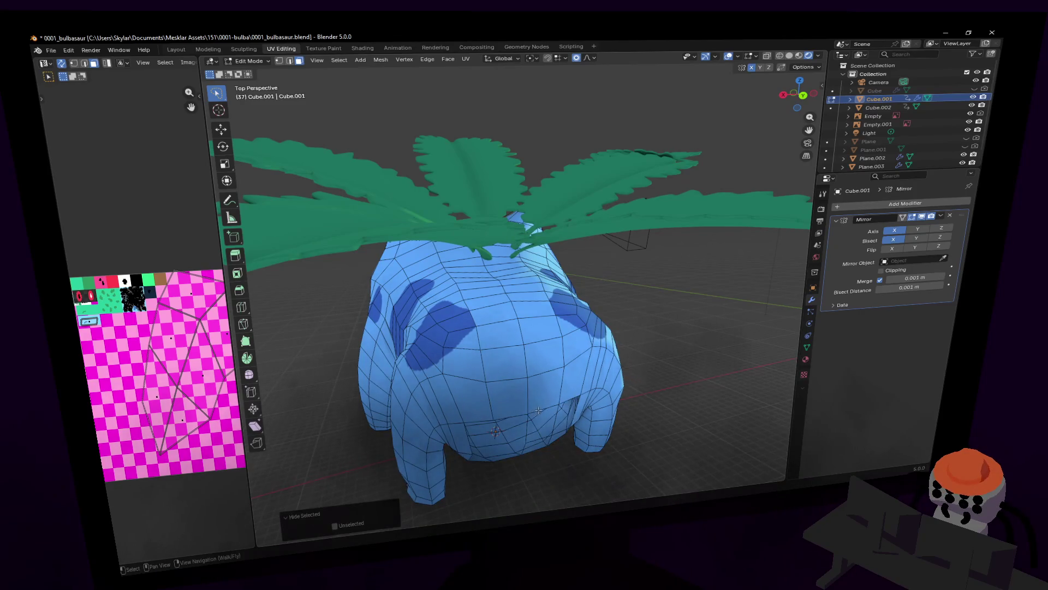
key(ctrl+z)
key(g)
key(z)
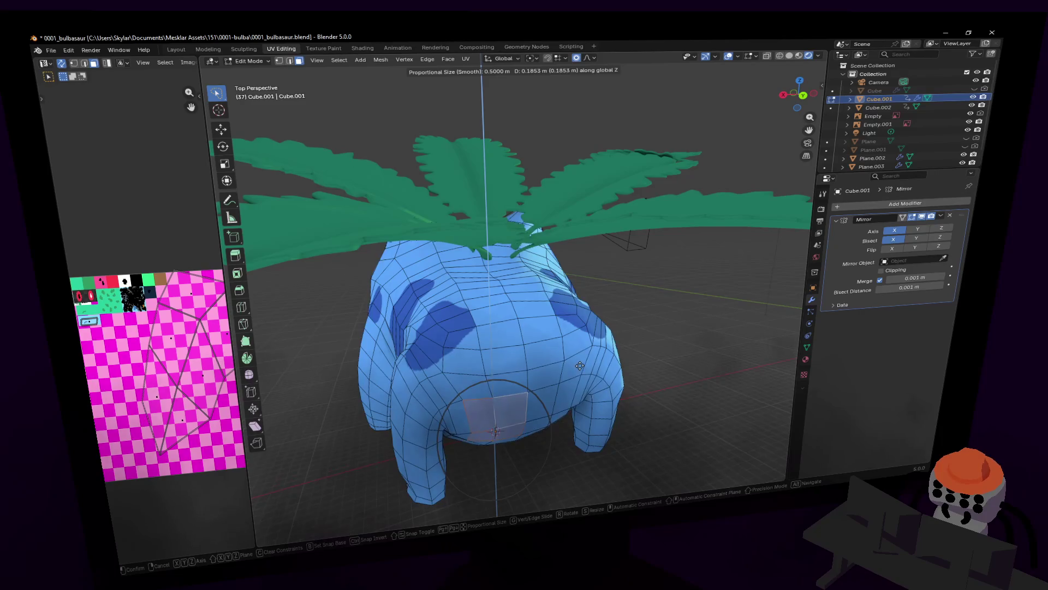
click(571, 385)
- Build a vertical band of selected faces running up and down Bulbasaur's back
middle_drag(570, 384, 523, 368)
mouse_move(518, 278)
middle_down()
mouse_move(498, 318)
mouse_move(471, 301)
middle_up()
click(492, 368)
scroll(519, 280, up, 2)
scroll(498, 319, up, 3)
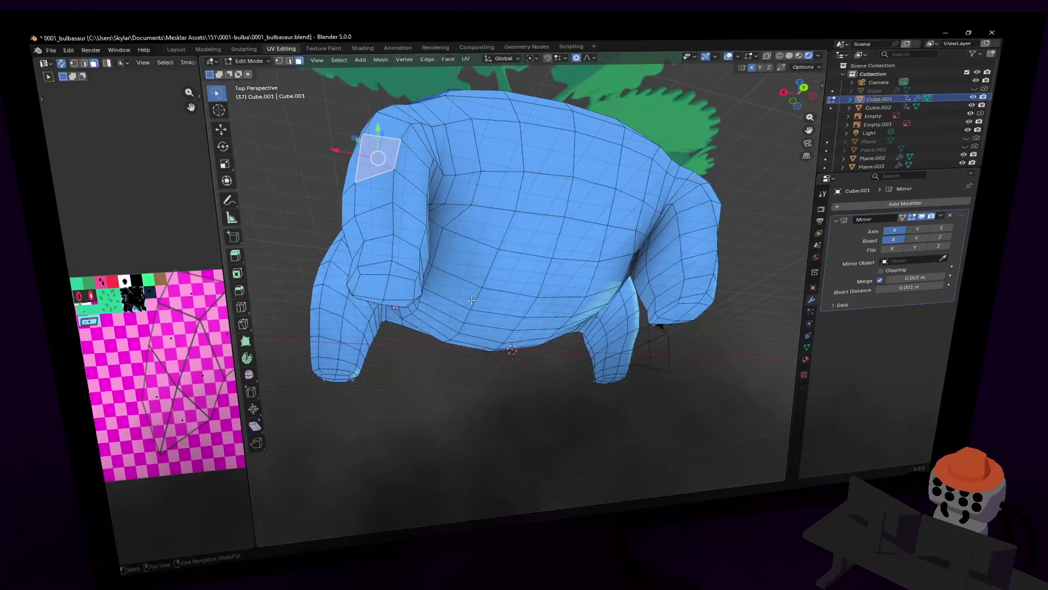
shift+click(496, 305)
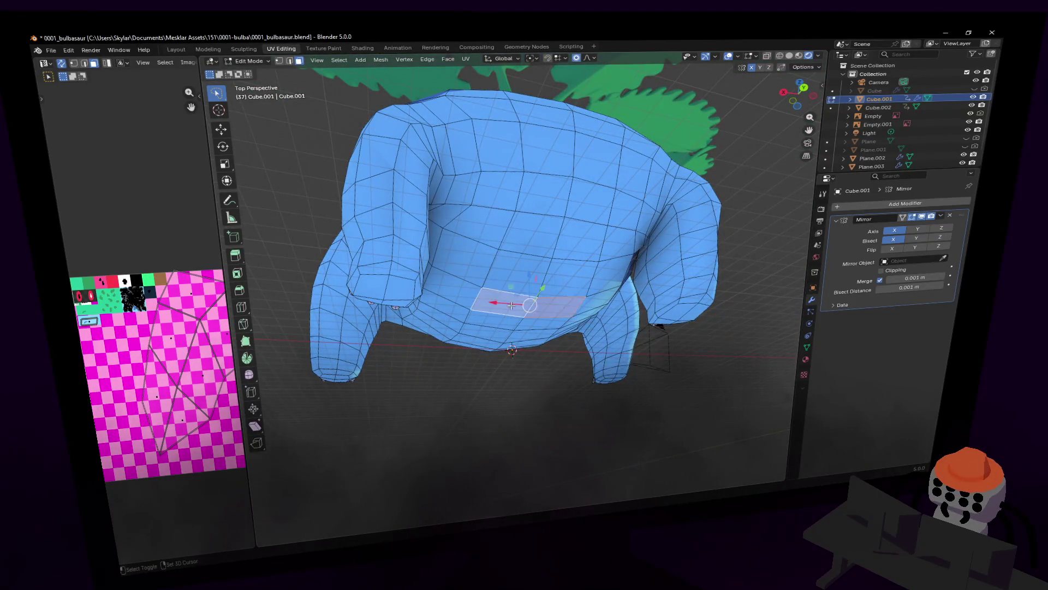
shift+click(512, 270)
shift+click(574, 274)
shift+click(455, 286)
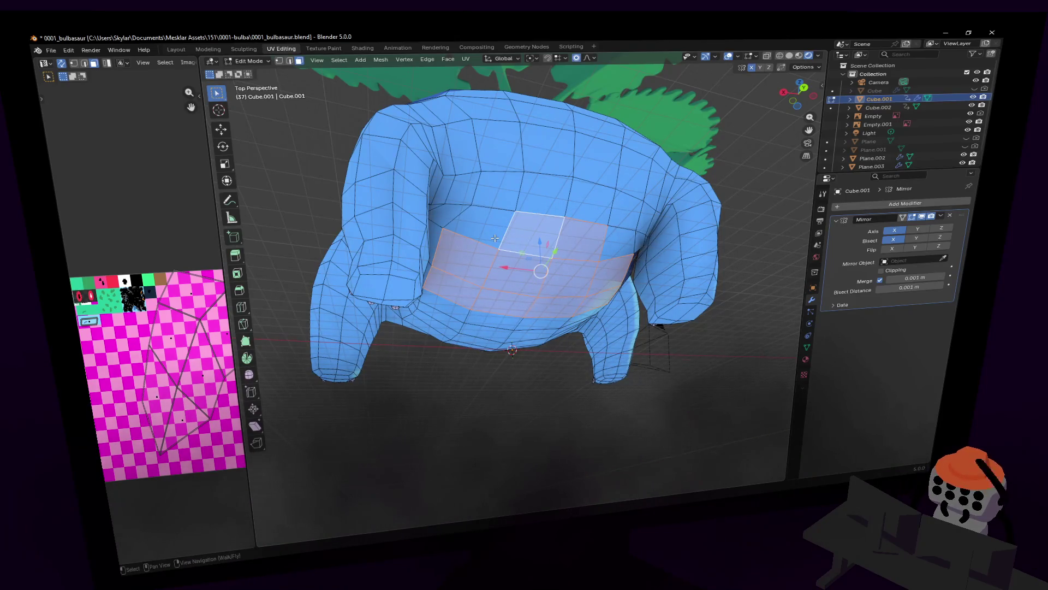
mouse_move(505, 242)
mouse_down()
mouse_move(525, 146)
mouse_move(538, 163)
mouse_up()
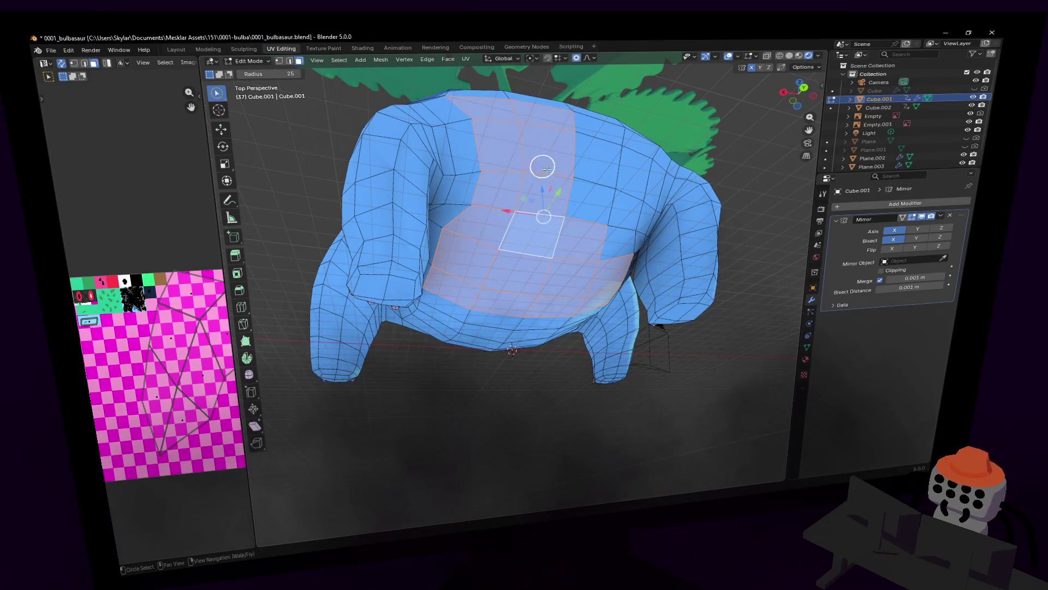
key(shift+grave)
key(s)
key(Return)
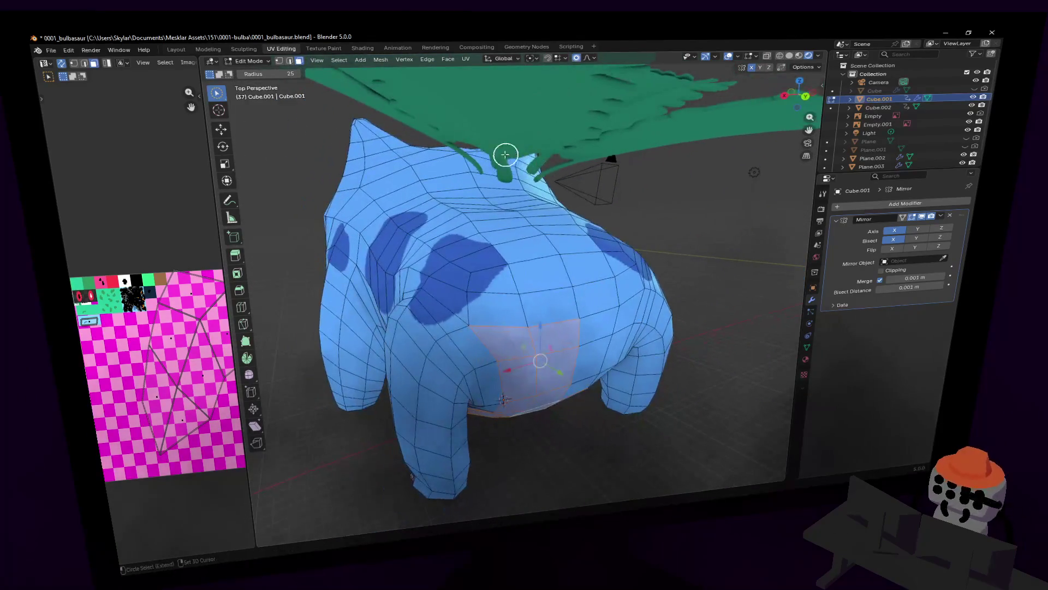
drag(492, 237, 526, 297)
- Raise the back band about 0.16 m along Z with a wide smooth falloff
key(g)
key(z)
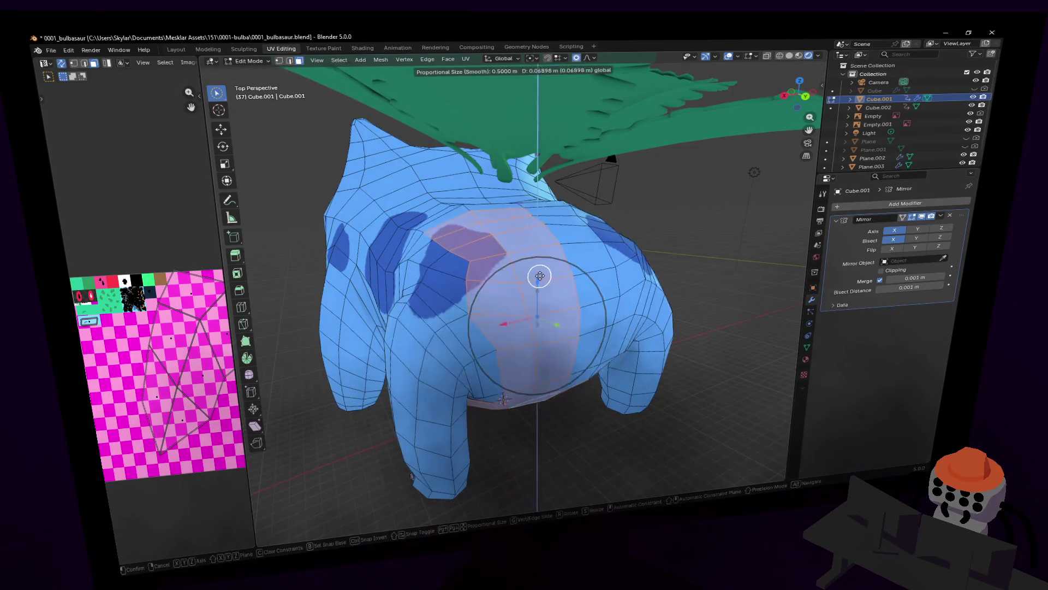
click(540, 292)
key(shift+grave)
key(s)
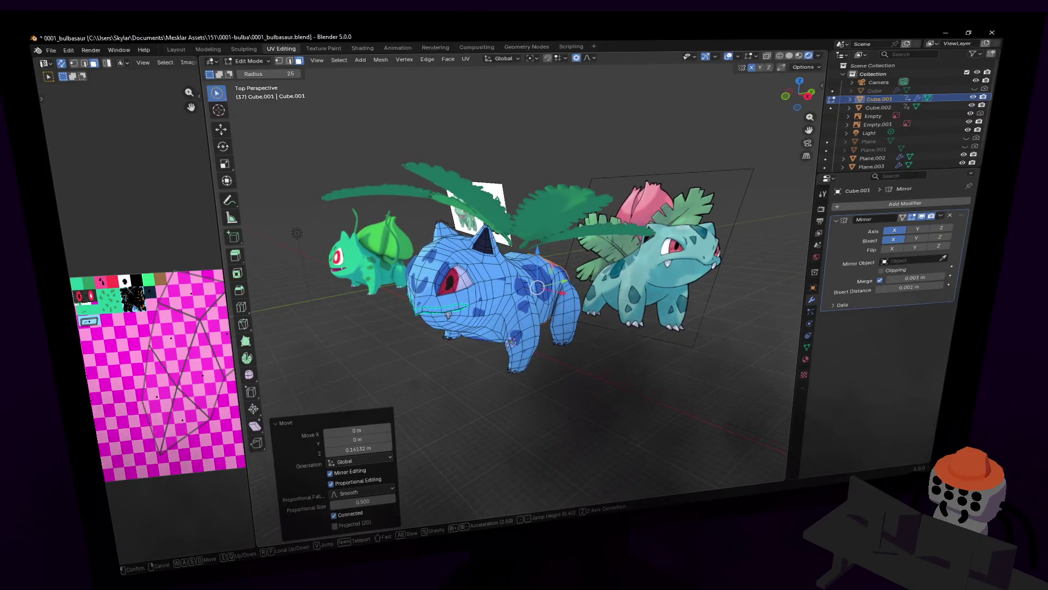
- Walk the view in under the blue body's belly between the front legs
key(w)
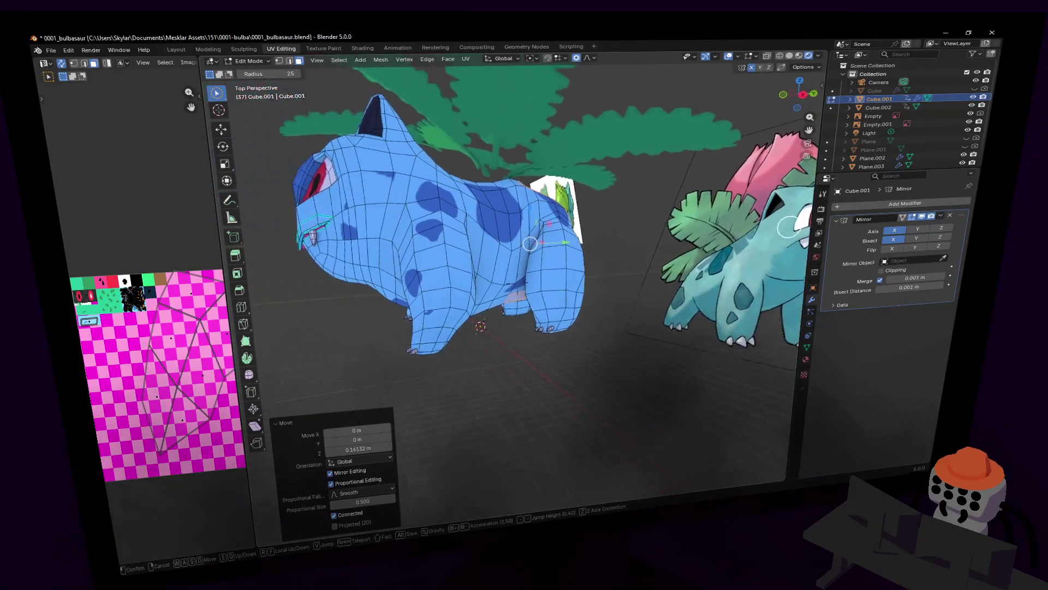
key(w)
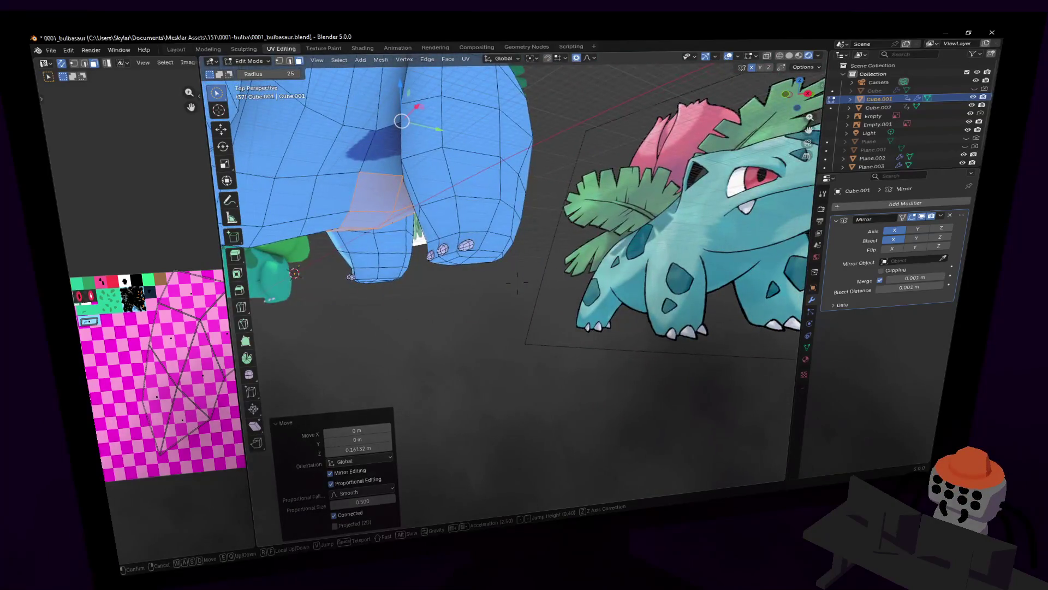
key(w)
click(534, 263)
key(shift+grave)
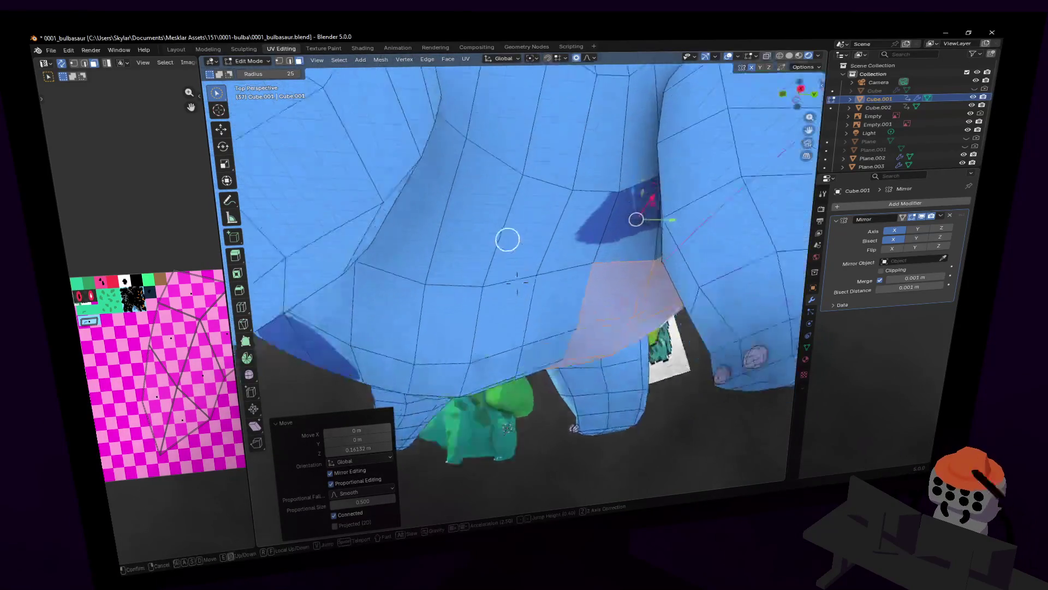
key(shift+grave)
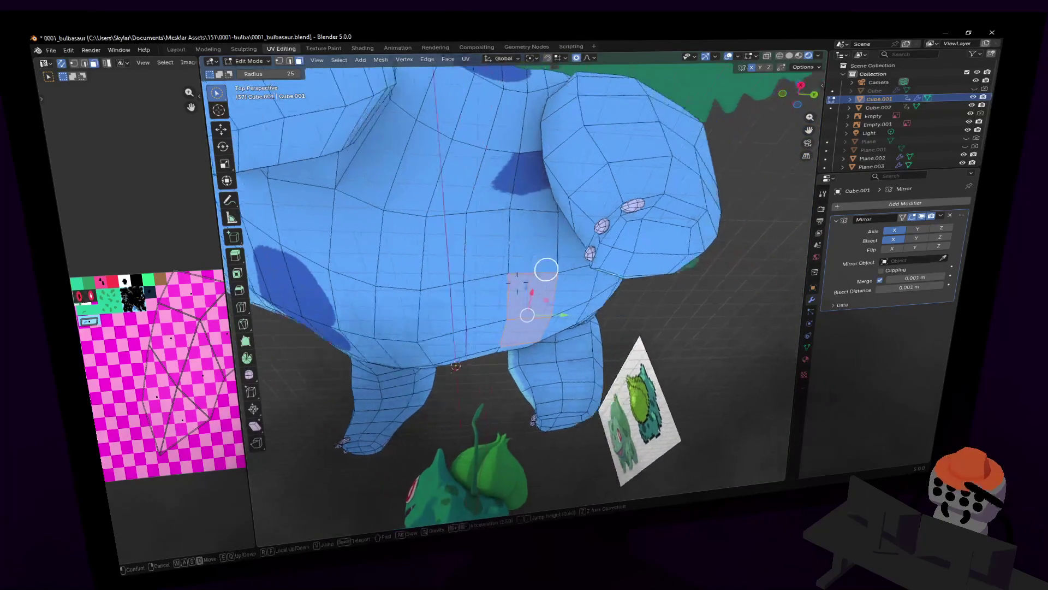
key(w)
click(569, 312)
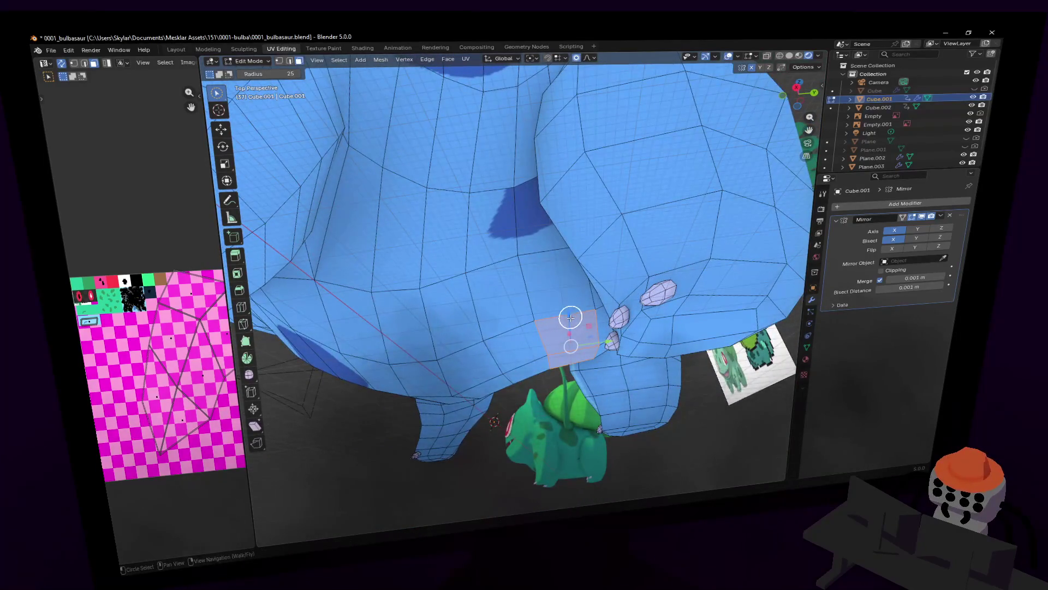
- Lower the underside patch about 0.07 m along Z and tilt it 13° about X with smooth falloff
key(g)
key(z)
click(574, 339)
key(r)
key(x)
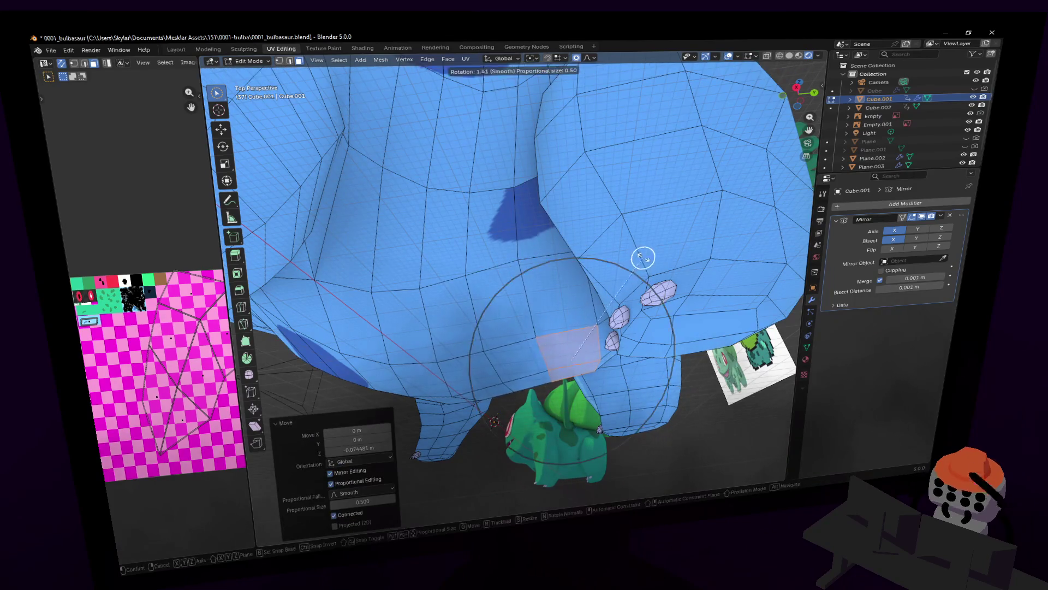
click(622, 246)
scroll(625, 297, down, 5)
- Review the result from the side in Object Mode, then reopen the mesh for editing
mouse_move(685, 321)
middle_down()
mouse_move(713, 366)
mouse_move(680, 360)
mouse_move(623, 271)
mouse_move(683, 272)
middle_up()
scroll(714, 366, down, 2)
key(Tab)
scroll(618, 264, up, 2)
scroll(618, 265, up, 2)
key(Tab)
scroll(671, 269, up, 2)
key(Tab)
key(Tab)
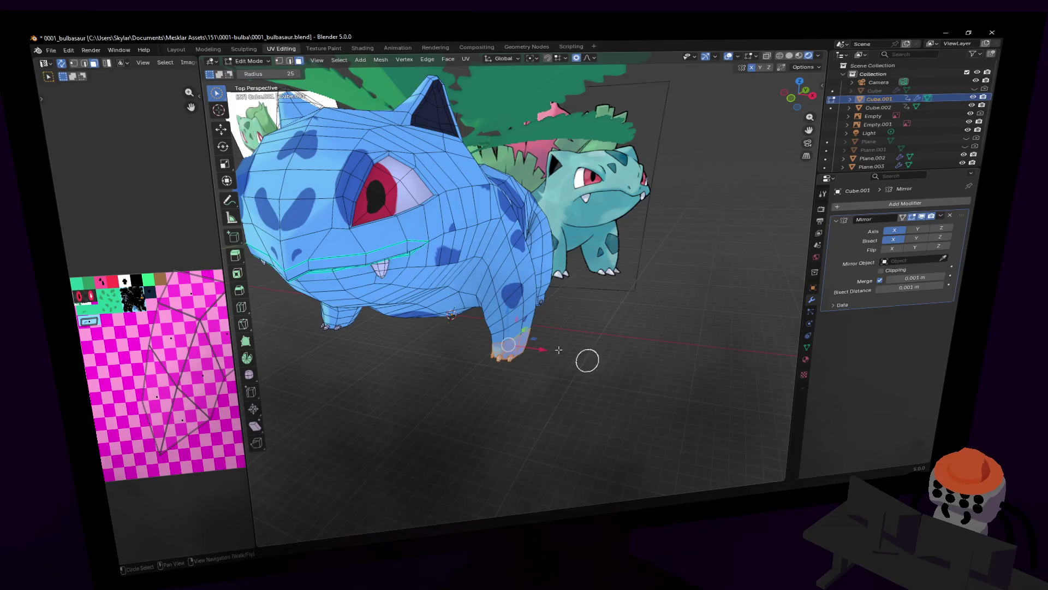
- Move the front foot vertices, widen the foot to 1.252 without changing height, and shift it along X
key(g)
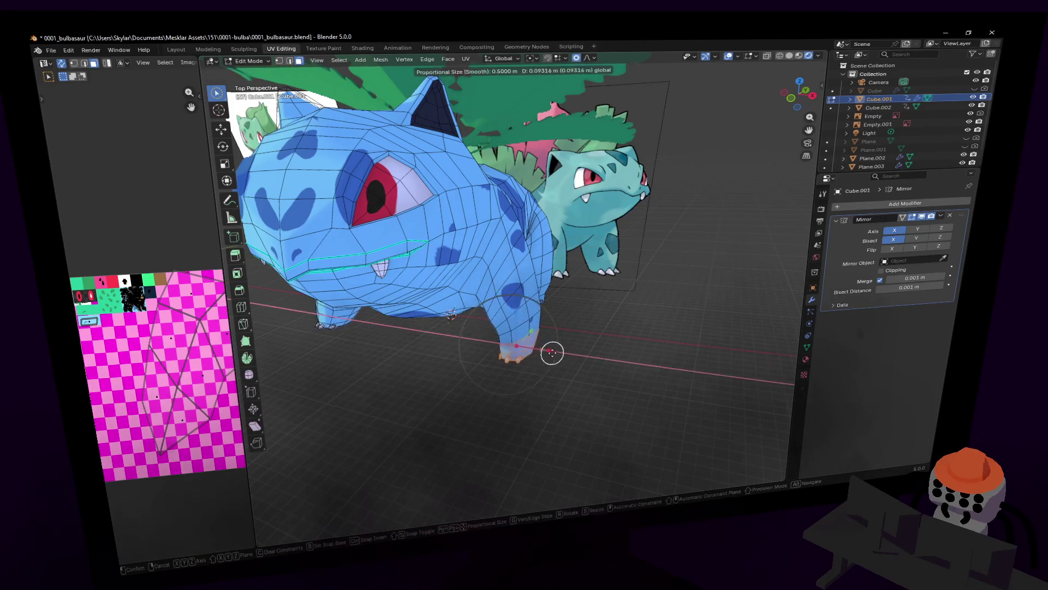
click(557, 328)
scroll(604, 327, up, 2)
mouse_move(604, 328)
middle_down()
mouse_move(601, 290)
mouse_move(616, 286)
mouse_move(552, 330)
middle_up()
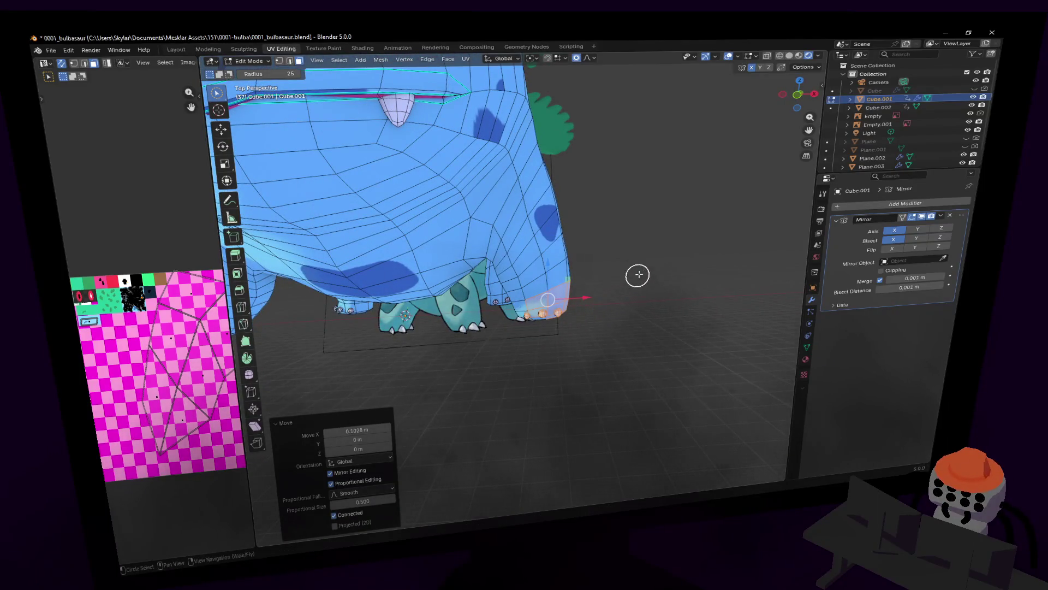
key(s)
key(shift+z)
click(681, 267)
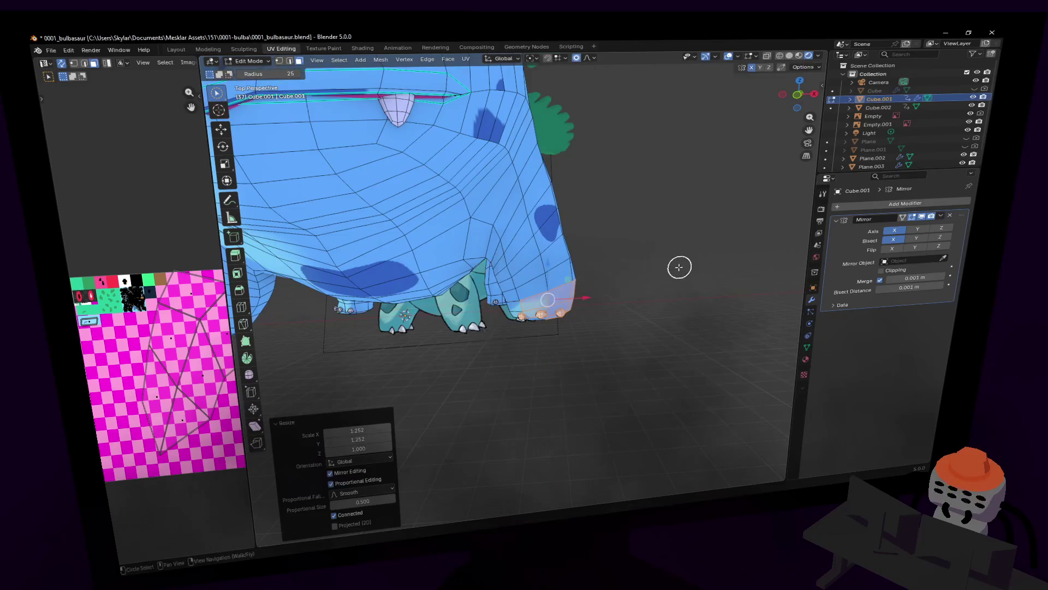
key(g)
key(x)
click(580, 300)
- Select front-leg faces and push them along Y about 2.5 cm with smooth falloff
key(shift+grave)
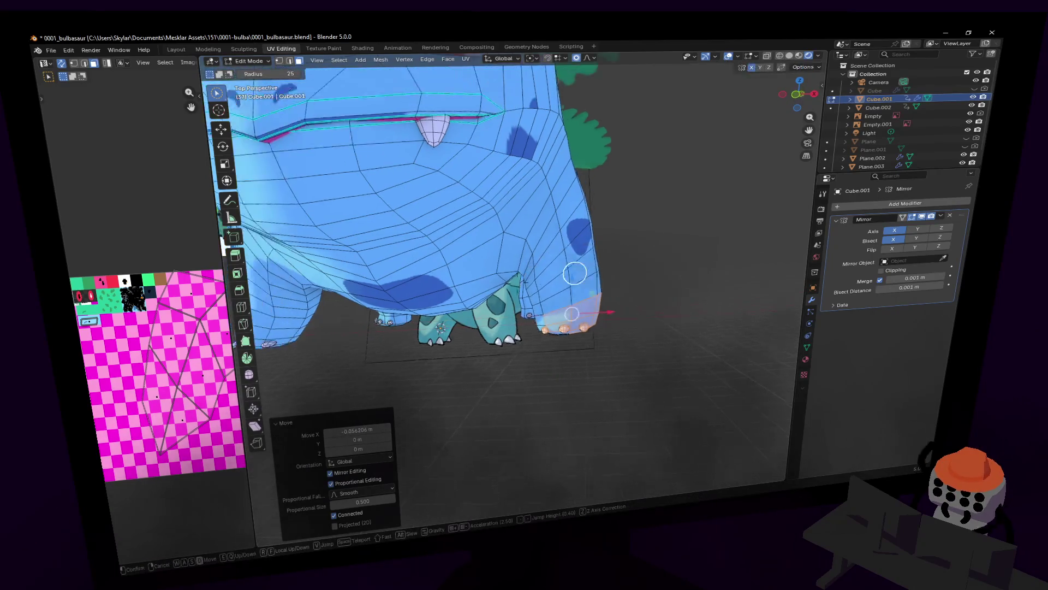
key(w)
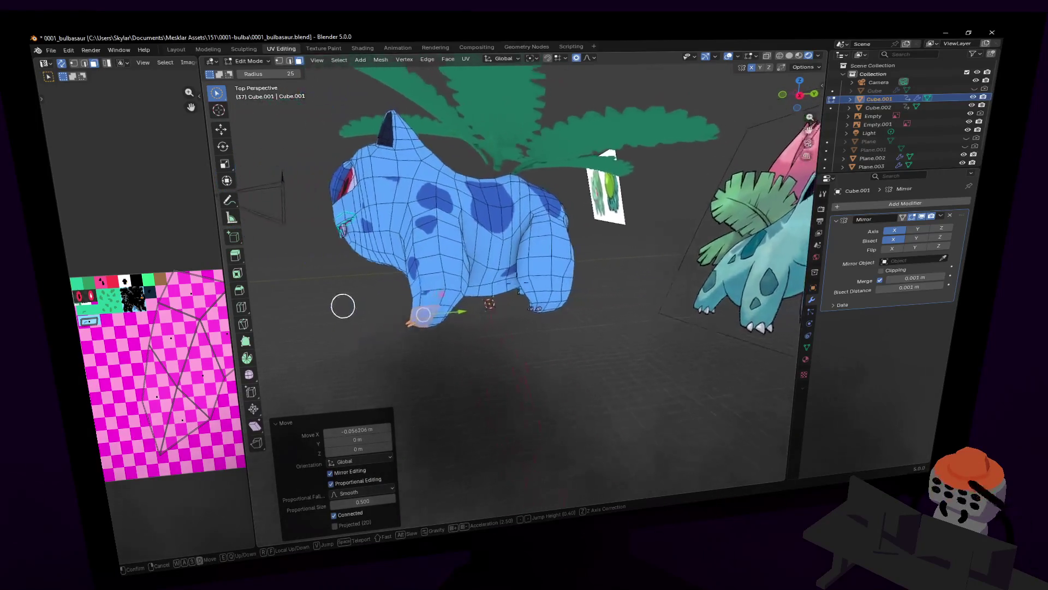
key(a)
key(w)
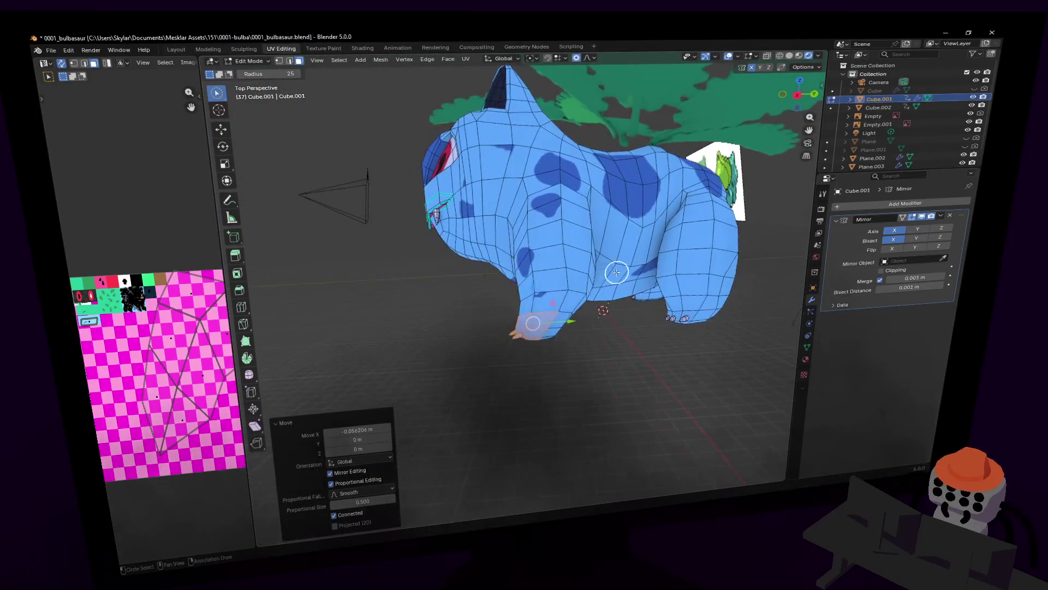
click(603, 279)
key(ctrl+z)
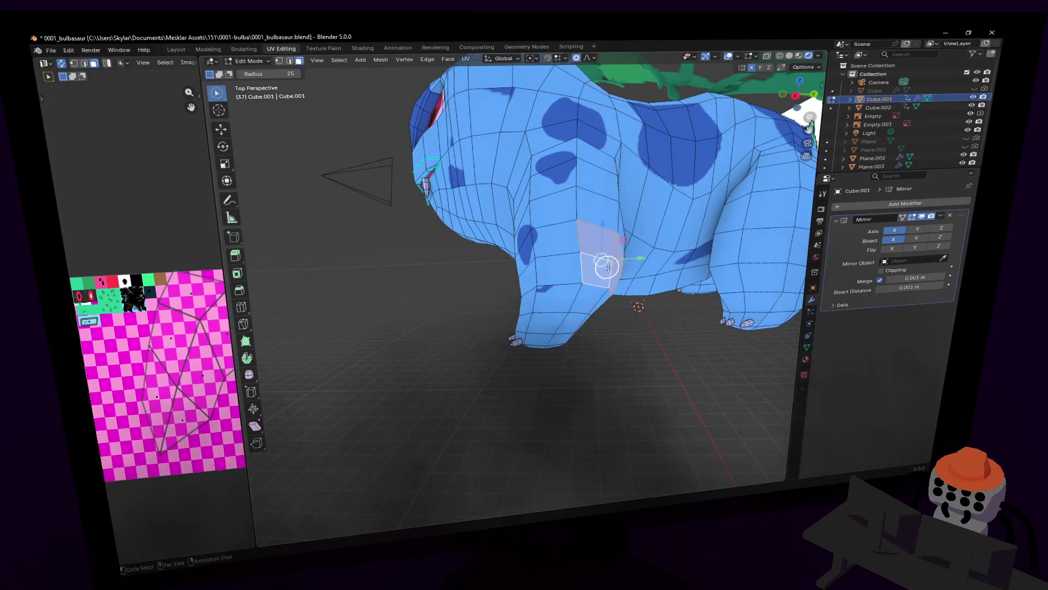
middle_drag(603, 279, 618, 257)
key(g)
key(y)
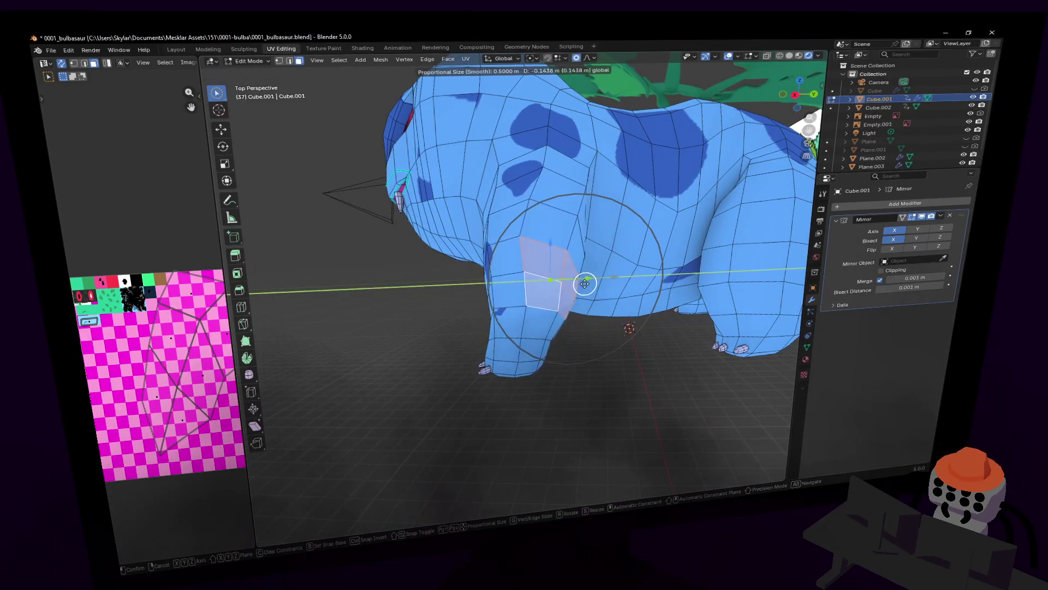
click(583, 282)
- Push the leg/chest area along Y again about 3 cm, reviewing from other angles
key(shift+grave)
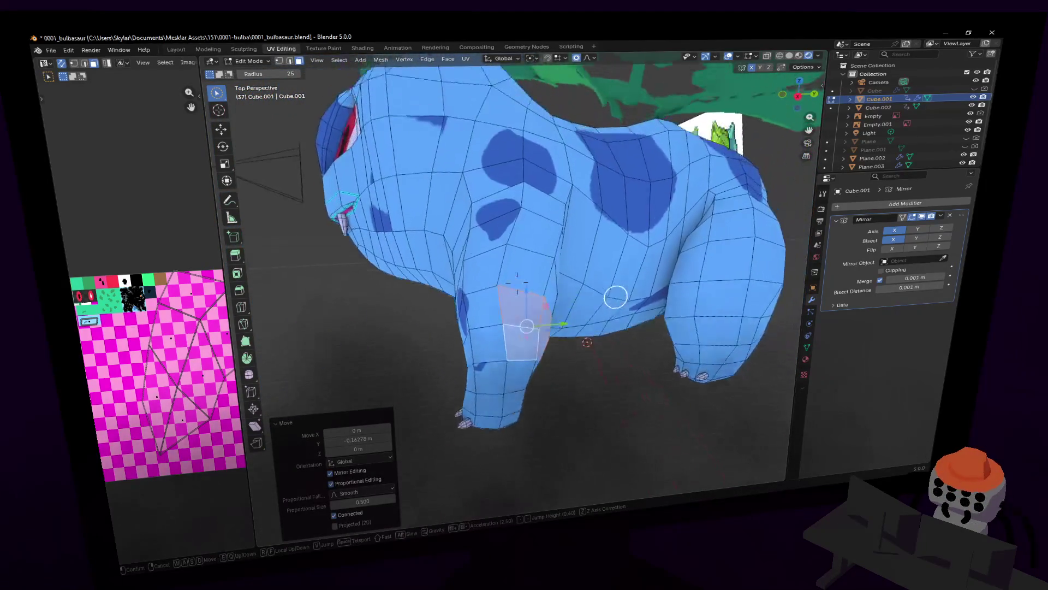
click(580, 291)
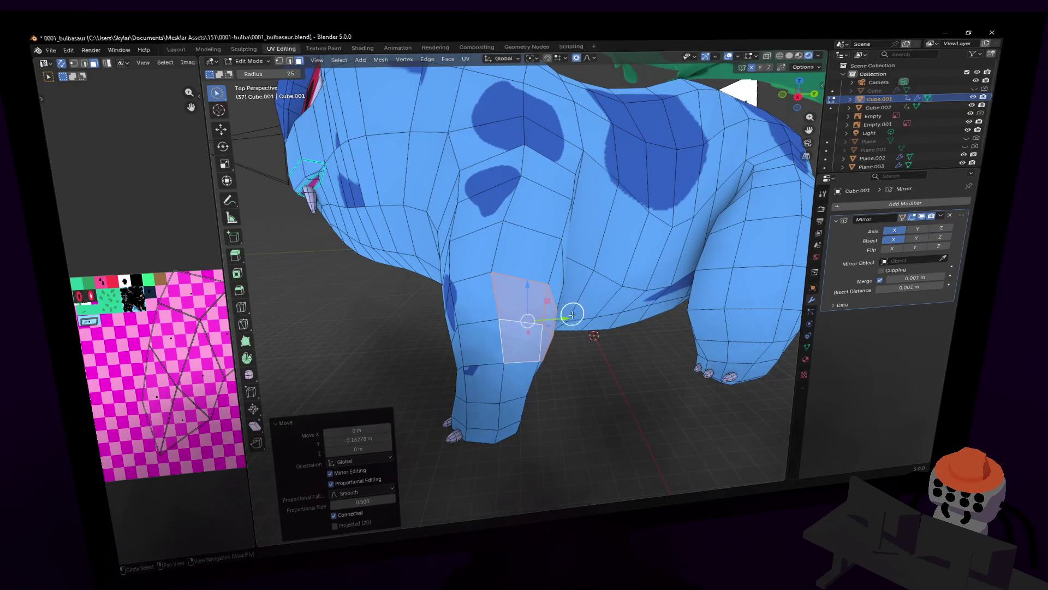
key(g)
key(y)
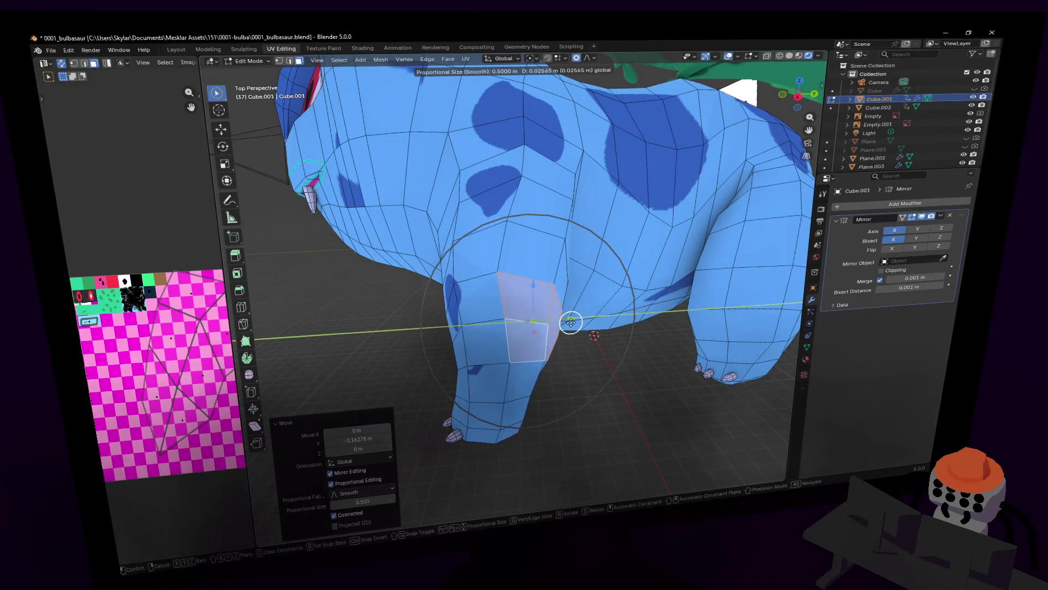
click(578, 326)
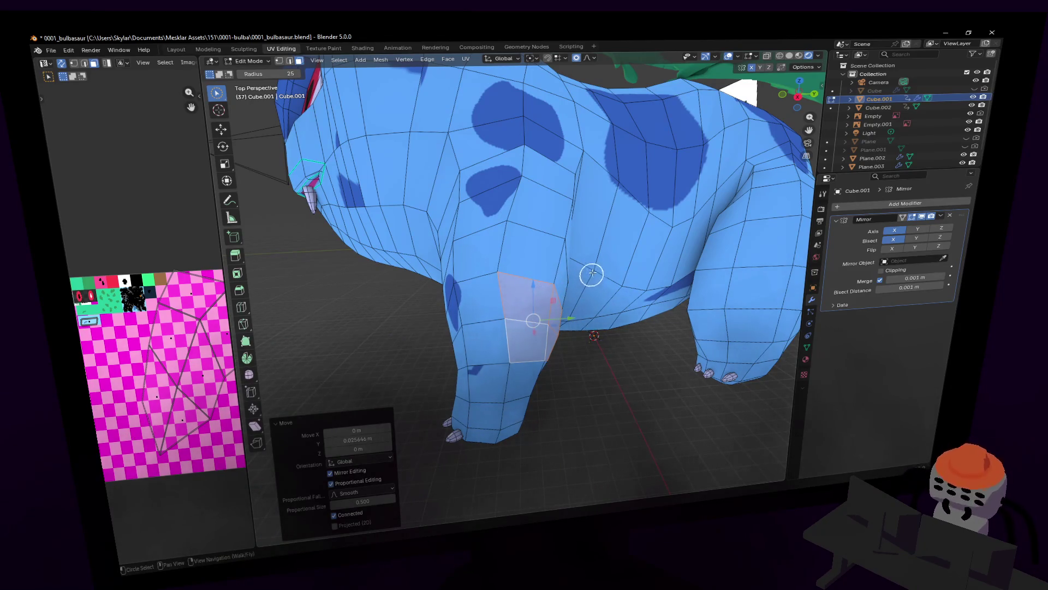
middle_drag(598, 246, 538, 283)
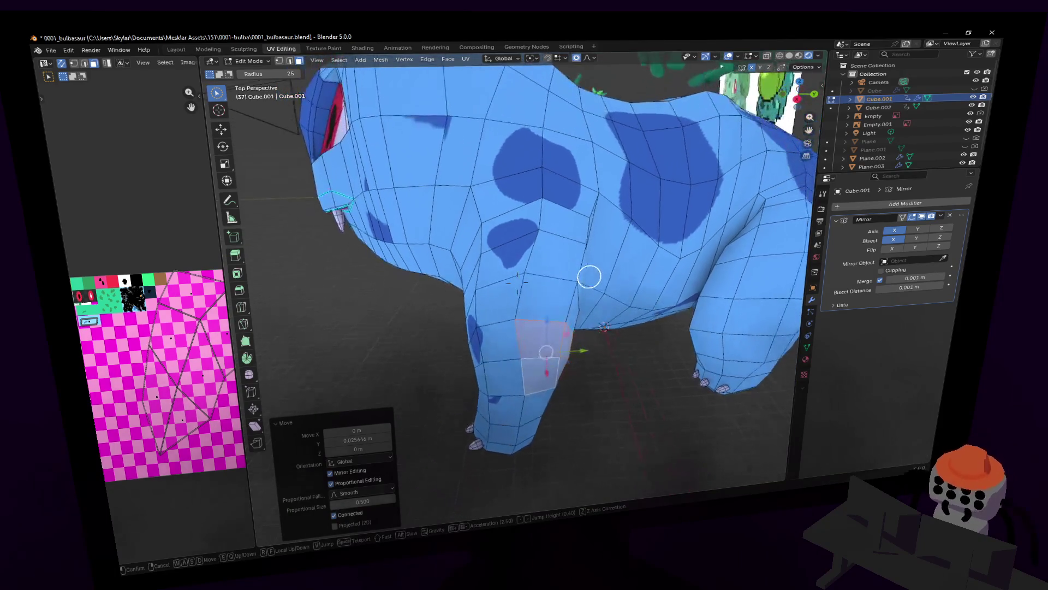
key(ctrl+z)
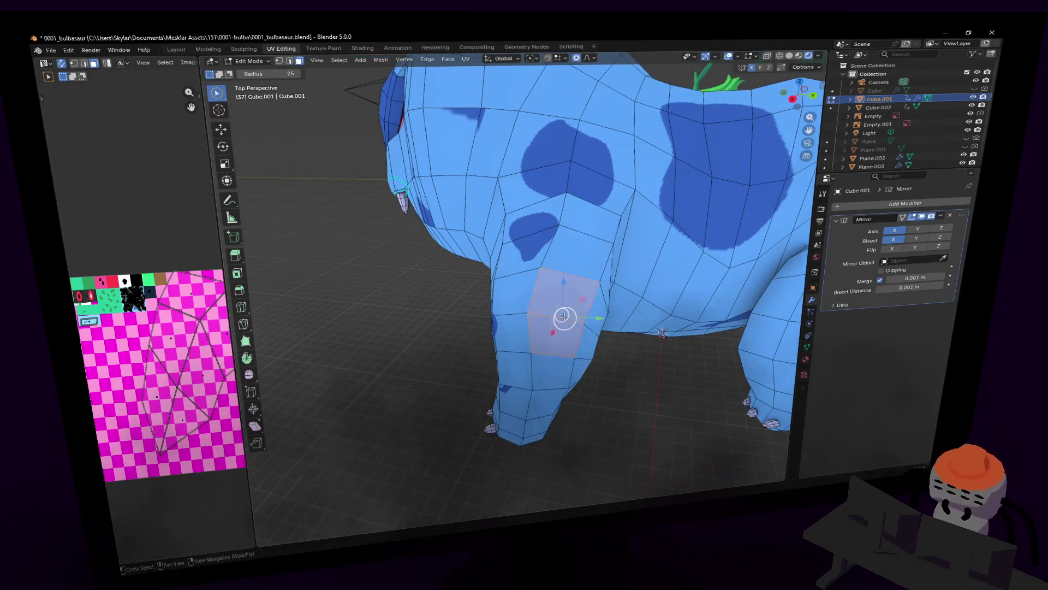
- Switch to vertex selection and nudge a single leg vertex along Y
middle_drag(550, 316, 525, 320)
key(1)
click(533, 299)
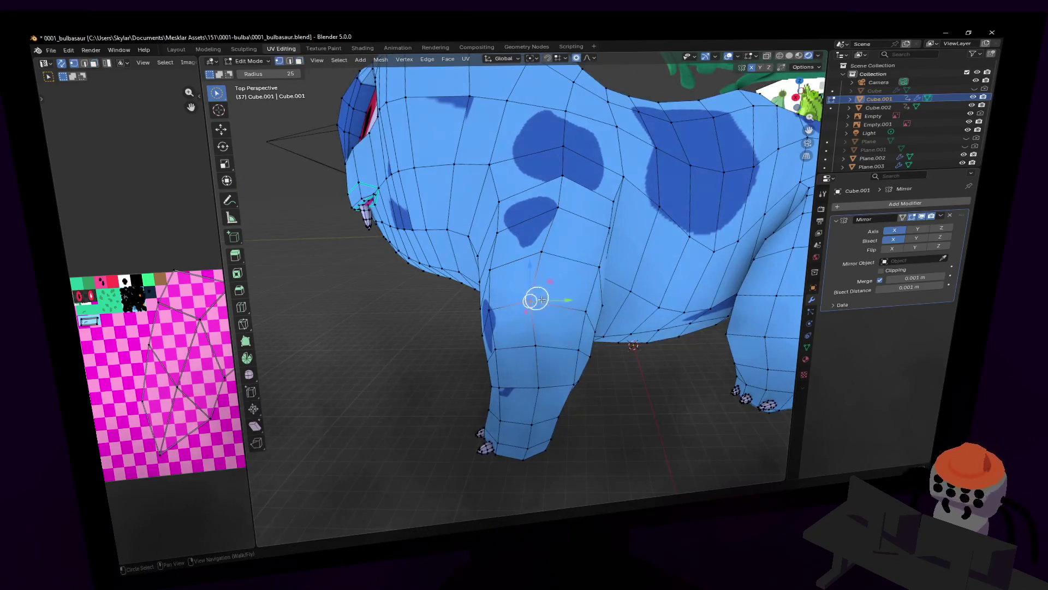
drag(576, 301, 574, 301)
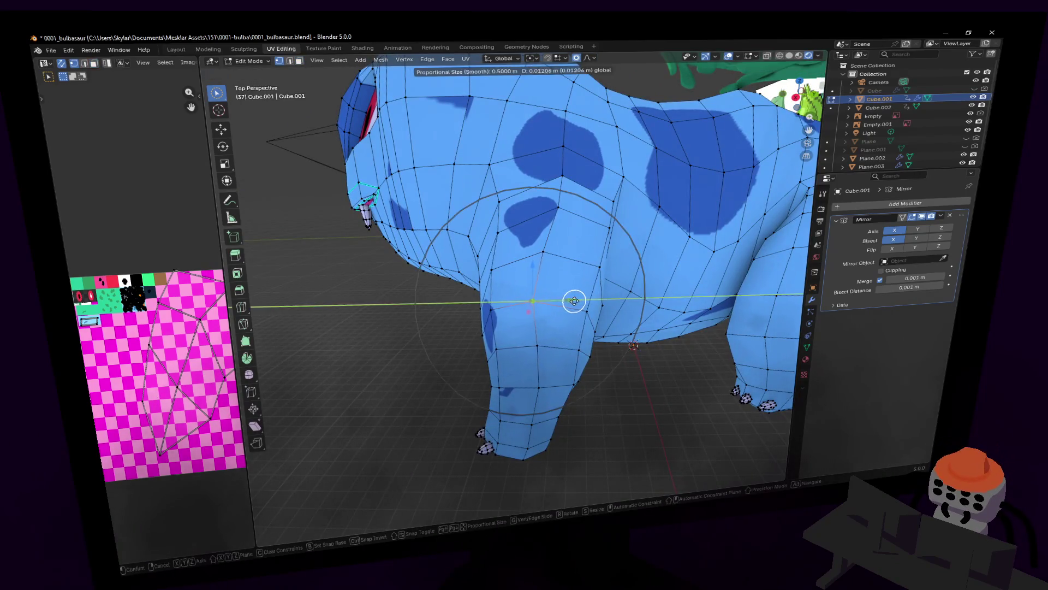
click(591, 295)
middle_drag(590, 296, 708, 298)
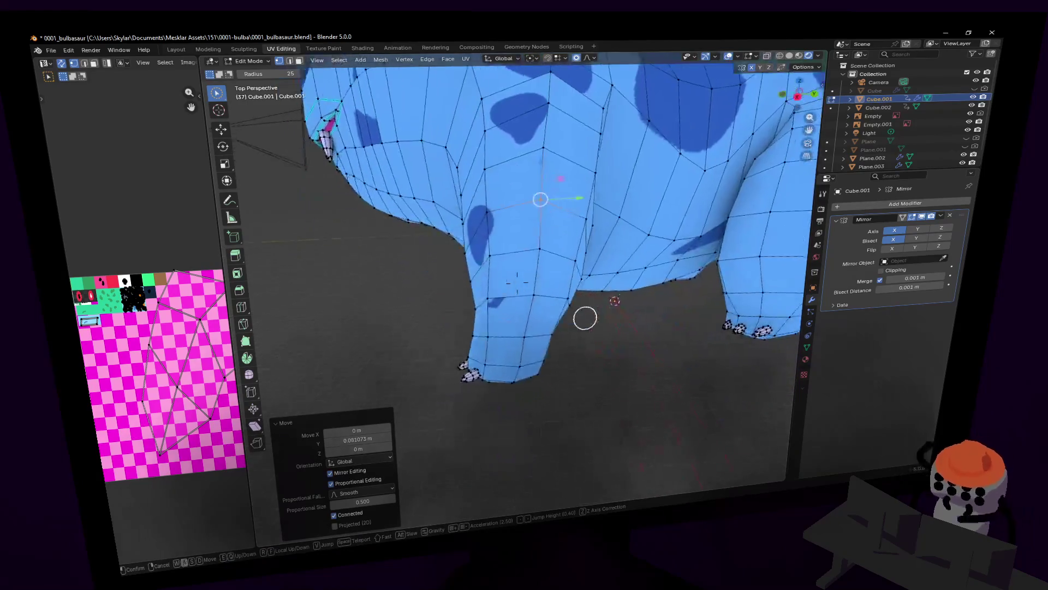
scroll(517, 281, up, 3)
- Nudge a front-leg vertex sideways along X, then inspect the legs from below
middle_drag(783, 288, 555, 347)
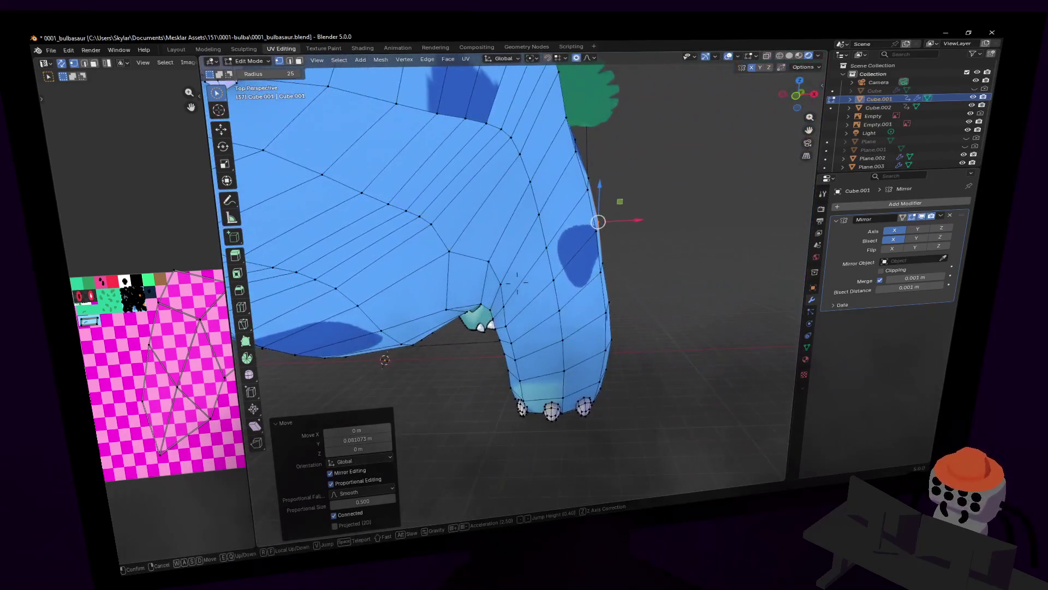
click(557, 343)
drag(600, 337, 589, 340)
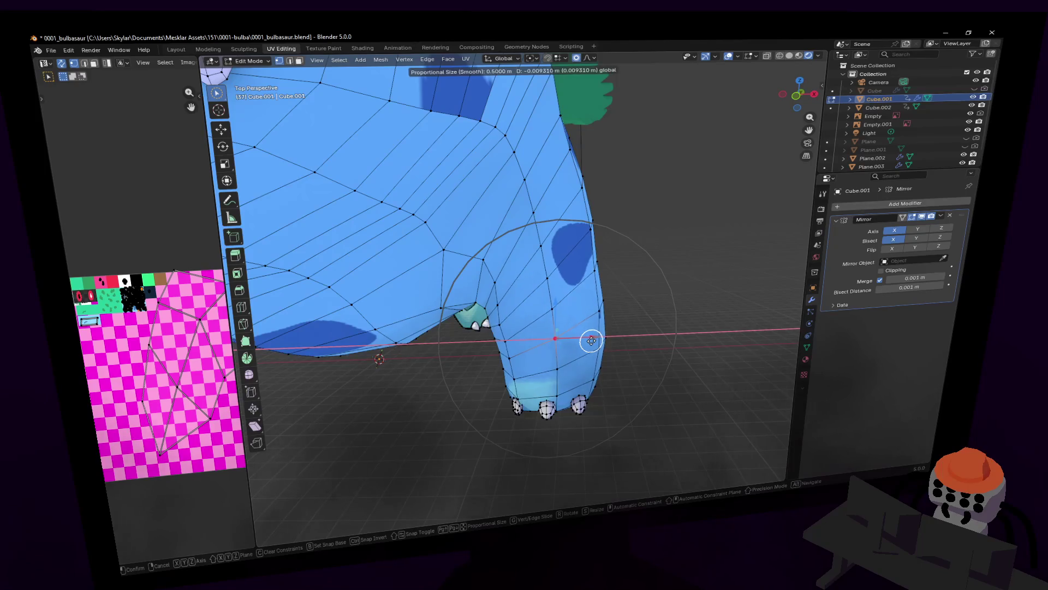
click(590, 342)
mouse_move(585, 339)
middle_down()
mouse_move(641, 261)
mouse_move(596, 331)
middle_up()
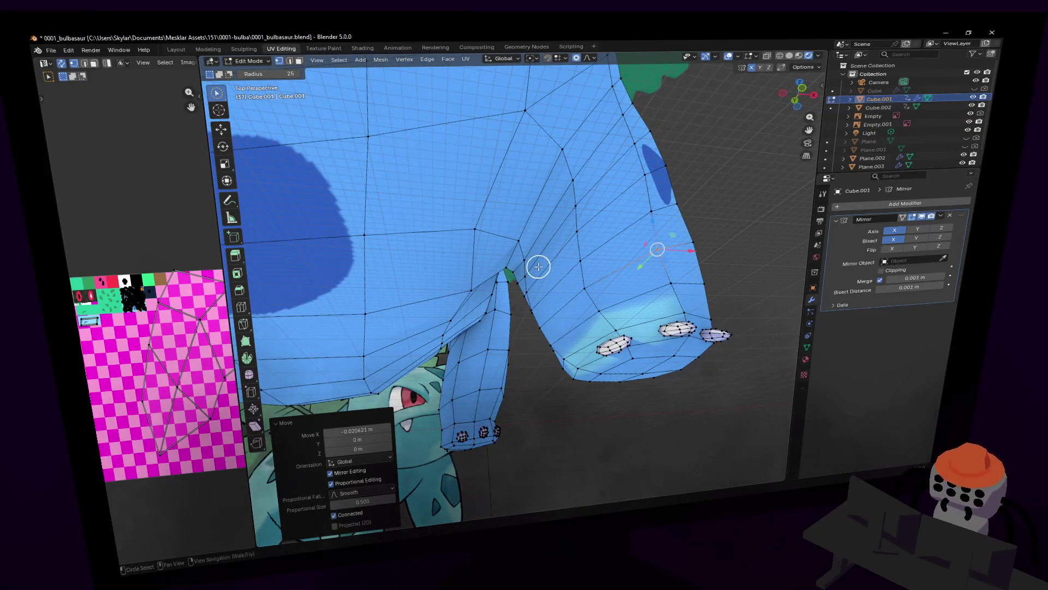
key(shift+grave)
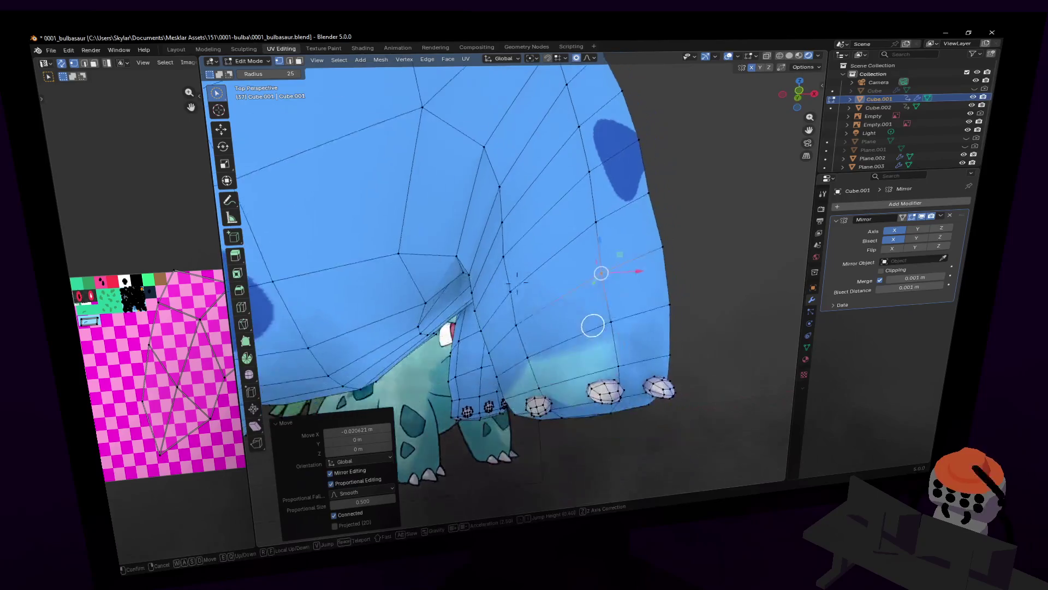
click(556, 305)
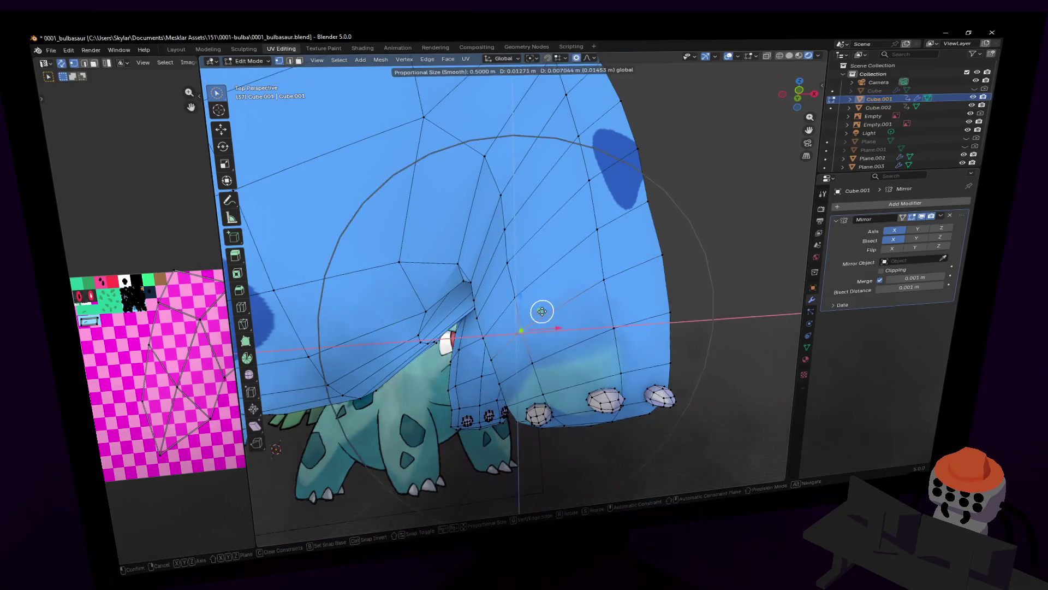
key(shift+grave)
click(535, 325)
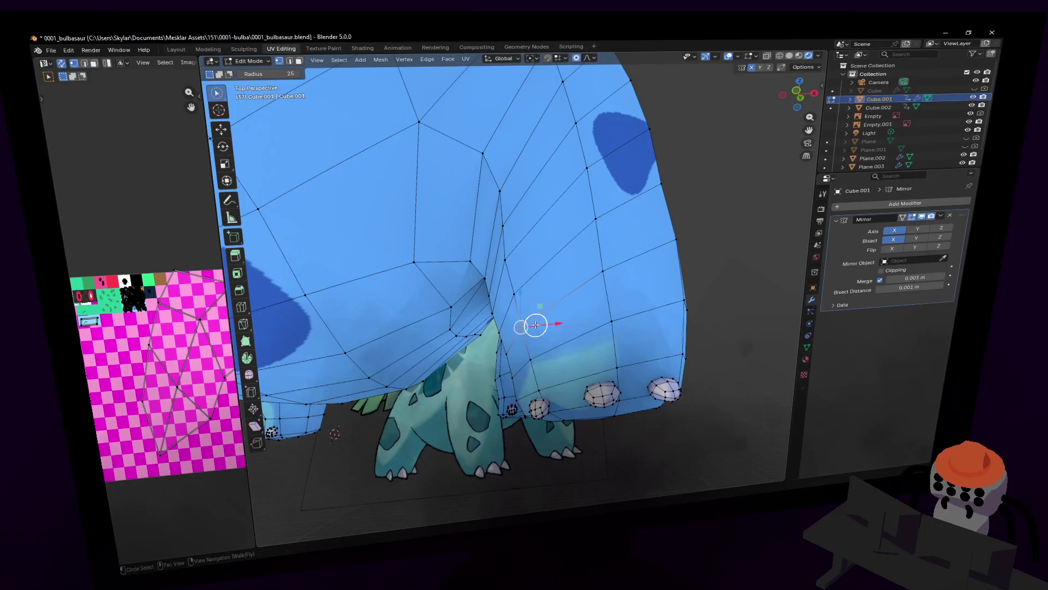
- Shrink the proportional falloff to 0.2 and apply two smooth nudges of about 1–2 cm to the chest area
click(587, 58)
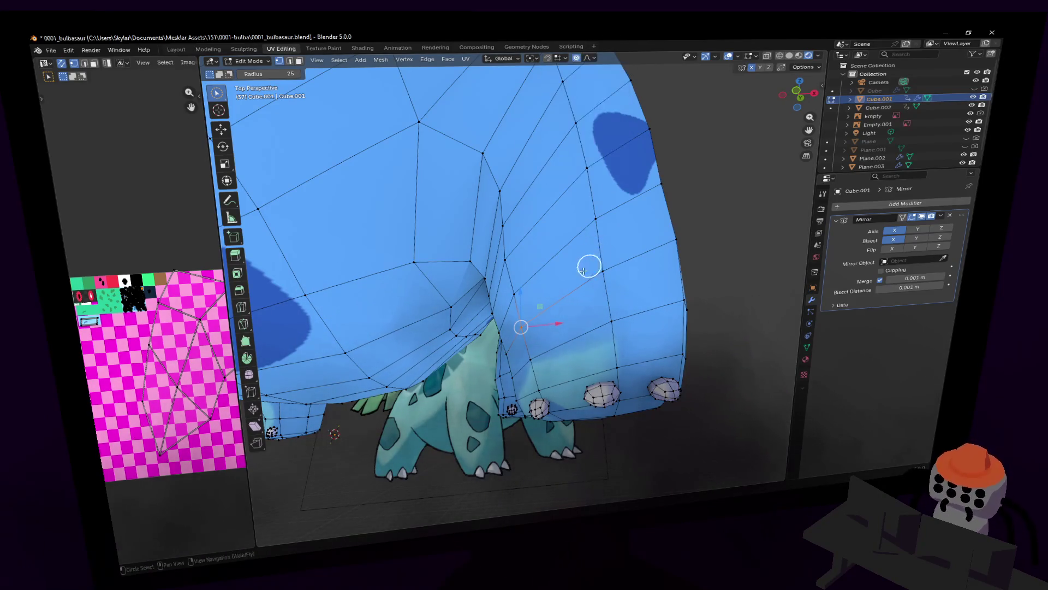
click(586, 58)
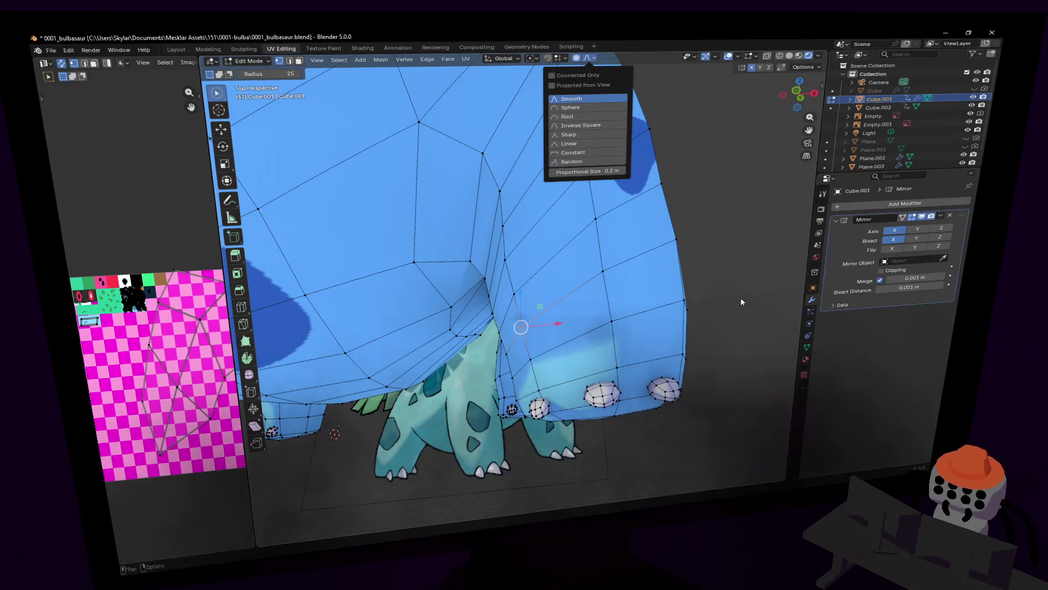
key(g)
click(669, 225)
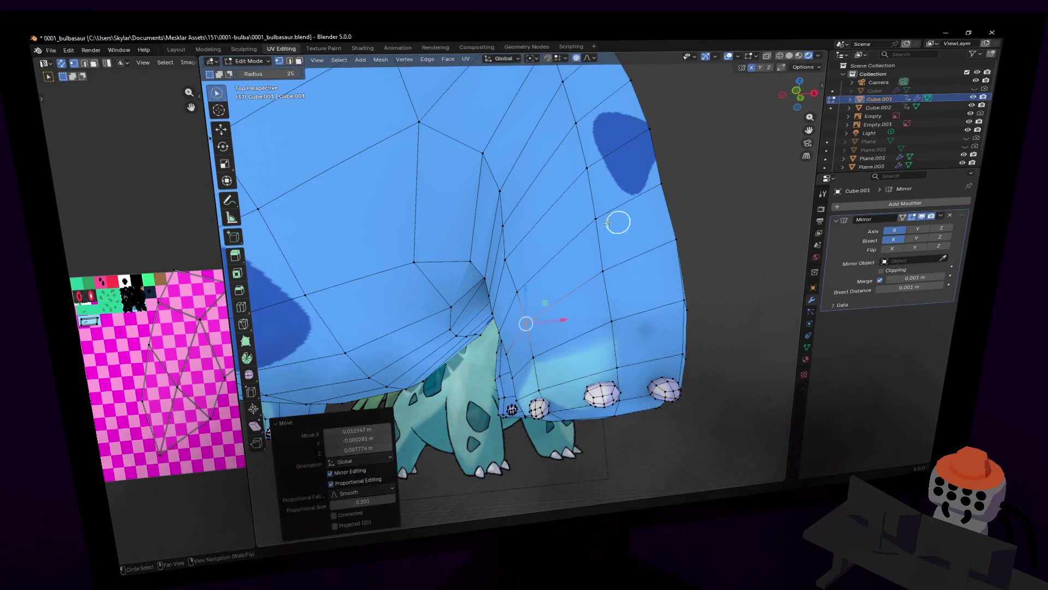
middle_drag(625, 222, 509, 259)
key(g)
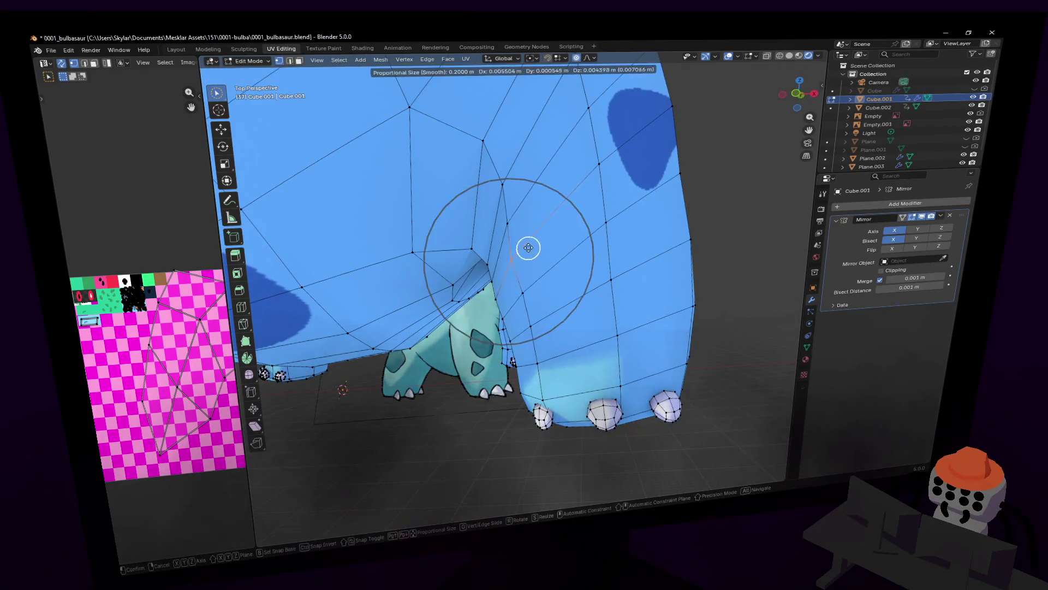
click(537, 238)
scroll(557, 230, down, 6)
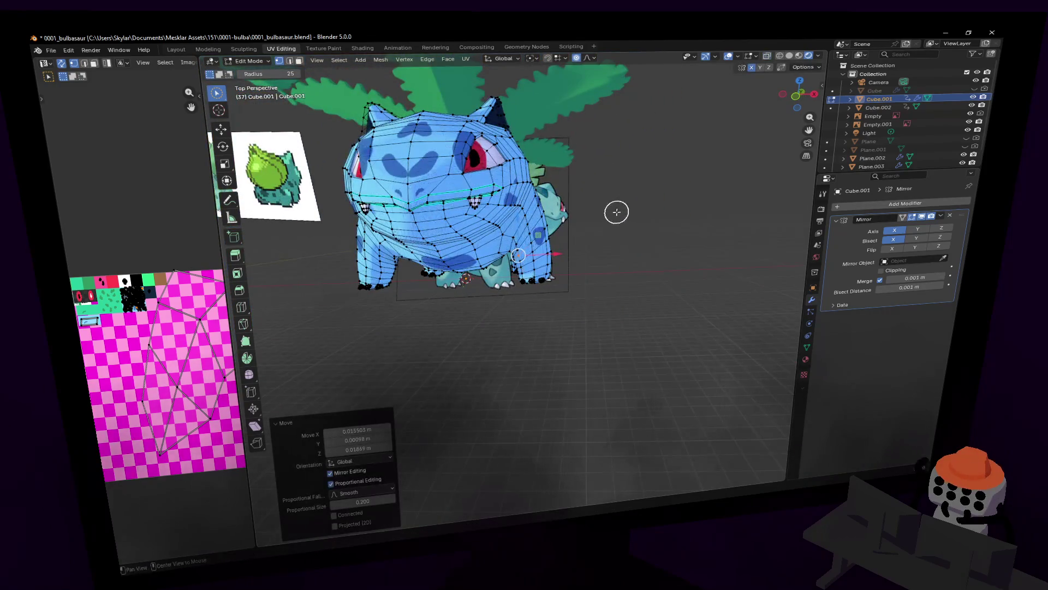
key(Tab)
middle_drag(622, 216, 565, 230)
scroll(517, 280, up, 2)
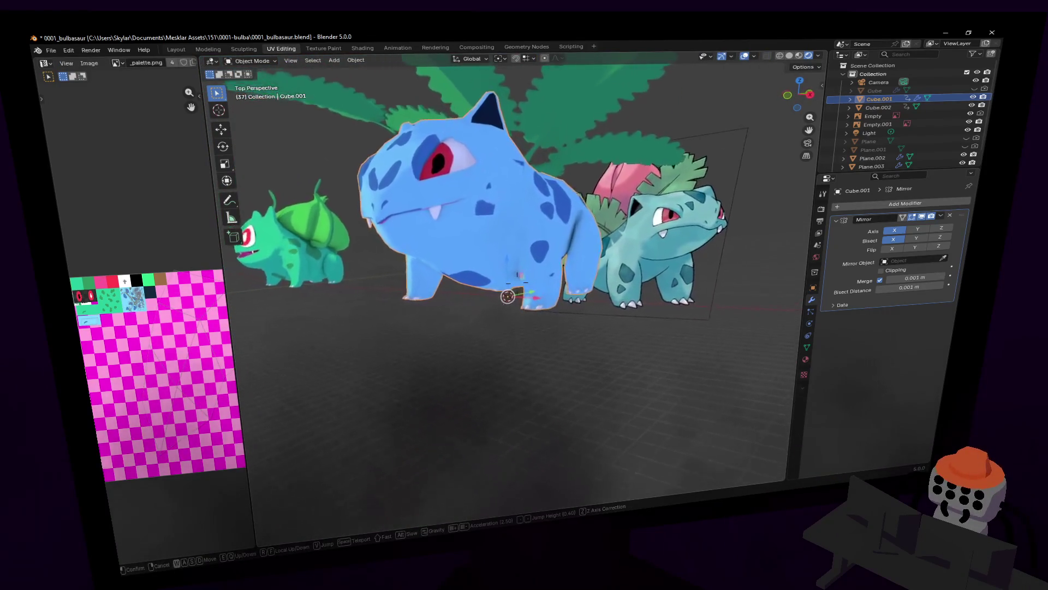
scroll(517, 280, up, 2)
scroll(516, 280, up, 2)
scroll(517, 280, up, 2)
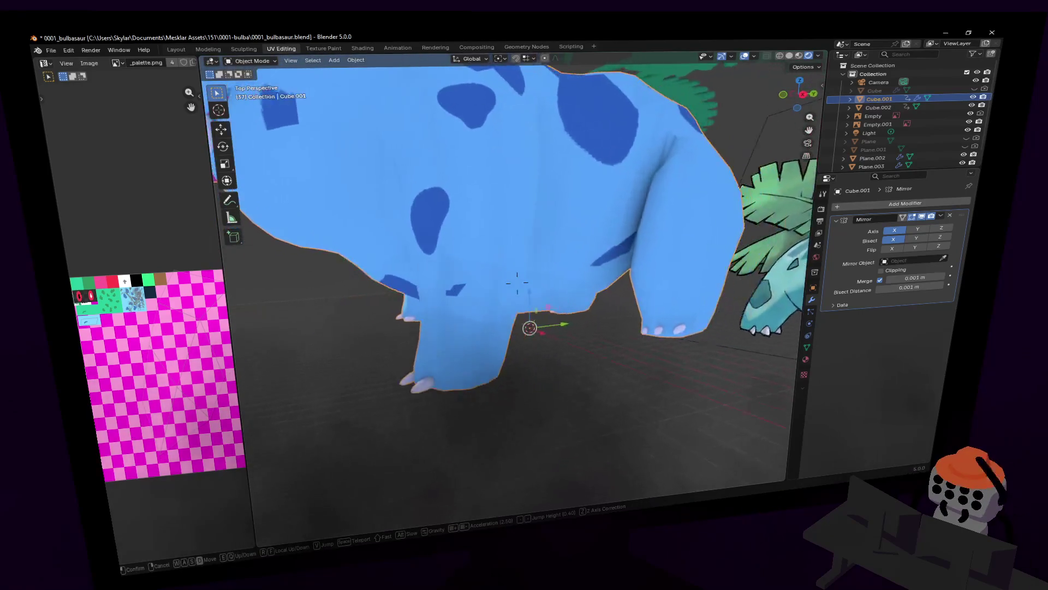
click(633, 216)
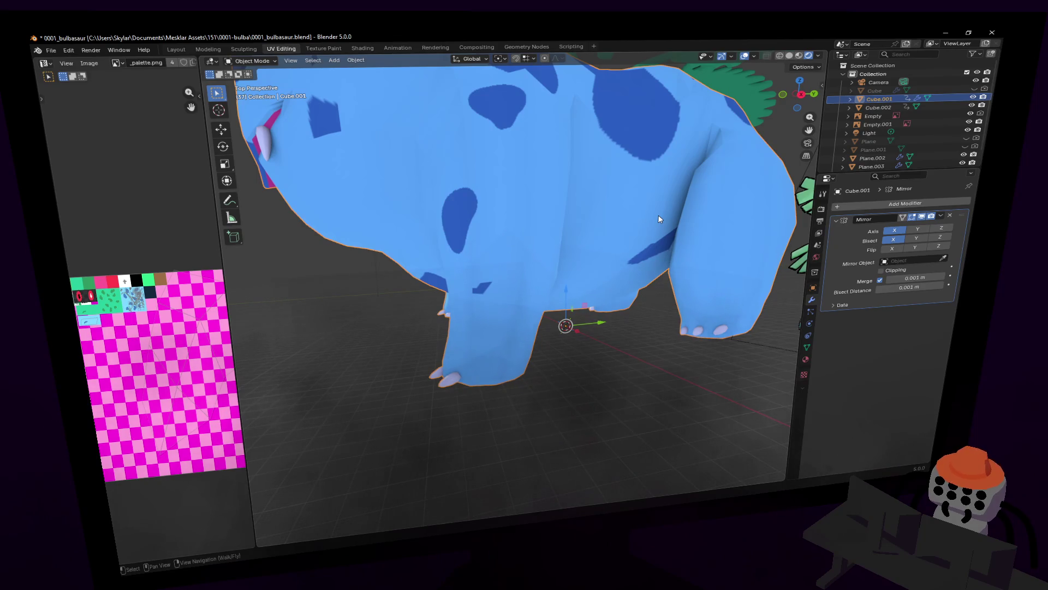
key(Tab)
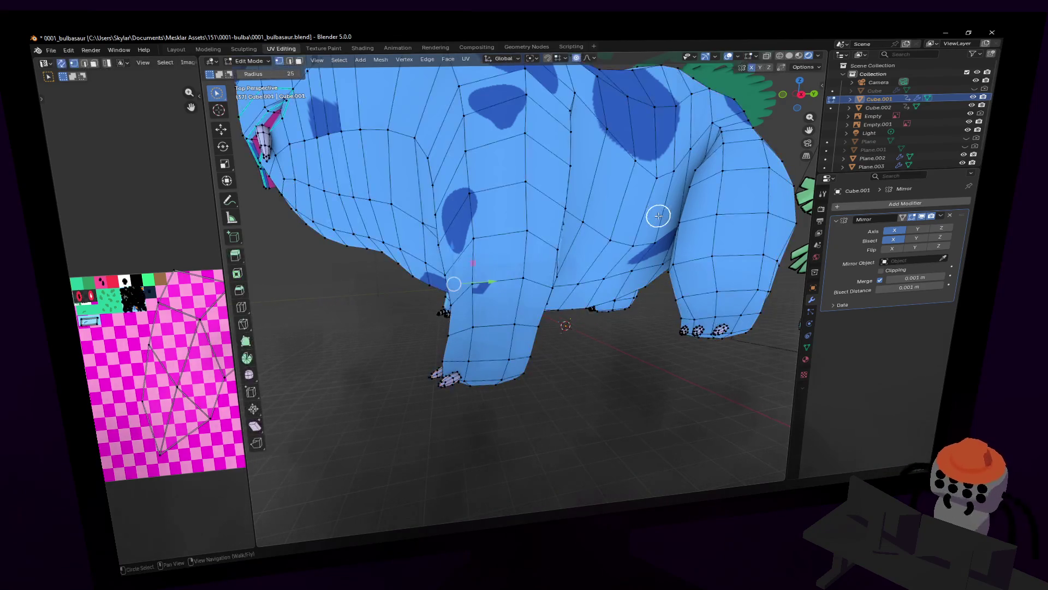
- Walk the viewpoint around to the blue Bulbasaur's legs
key(shift+grave)
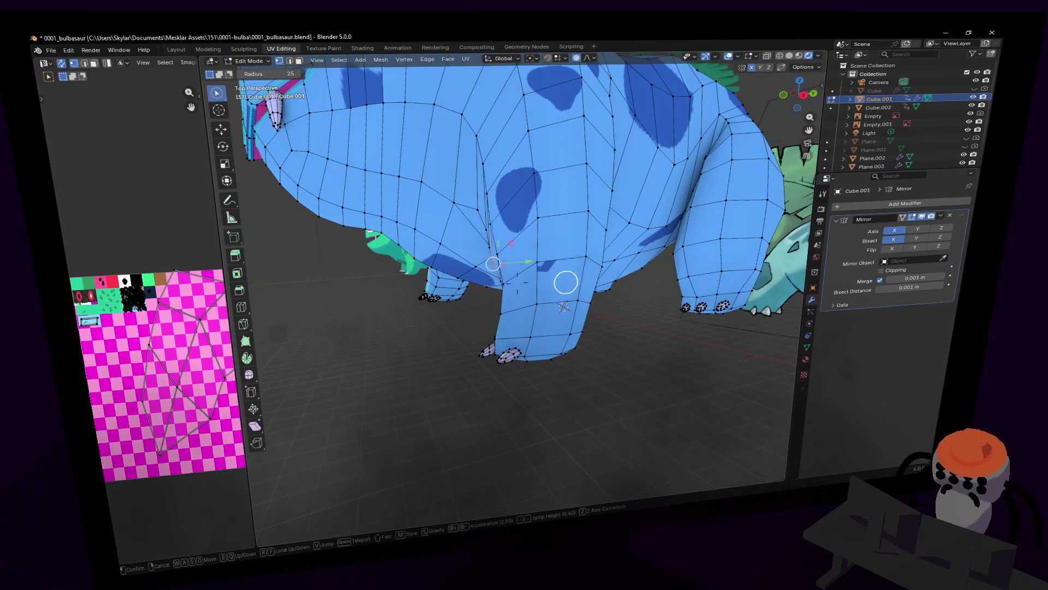
key(s)
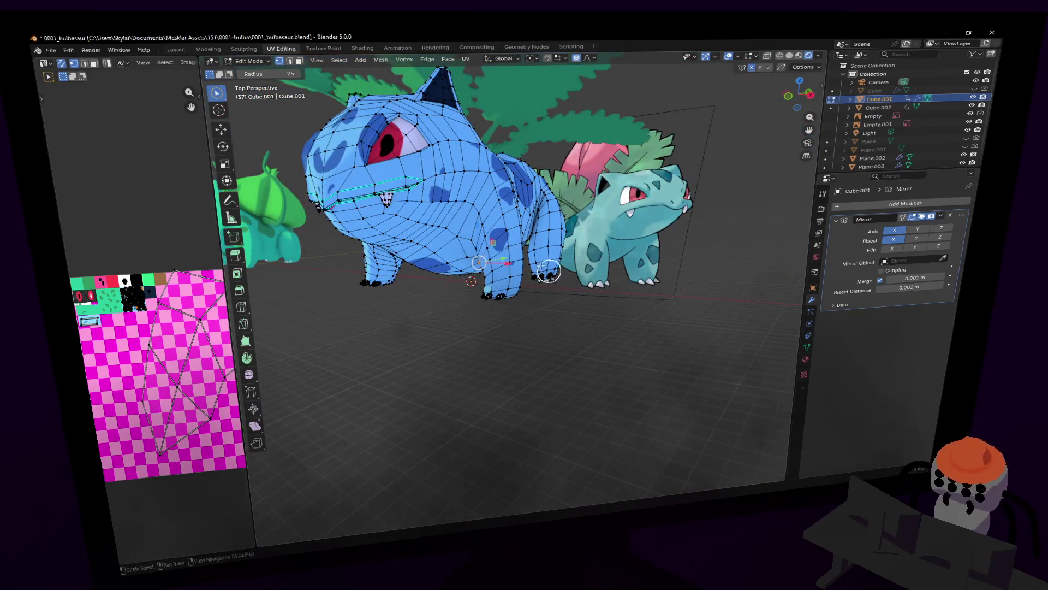
key(w)
key(w)
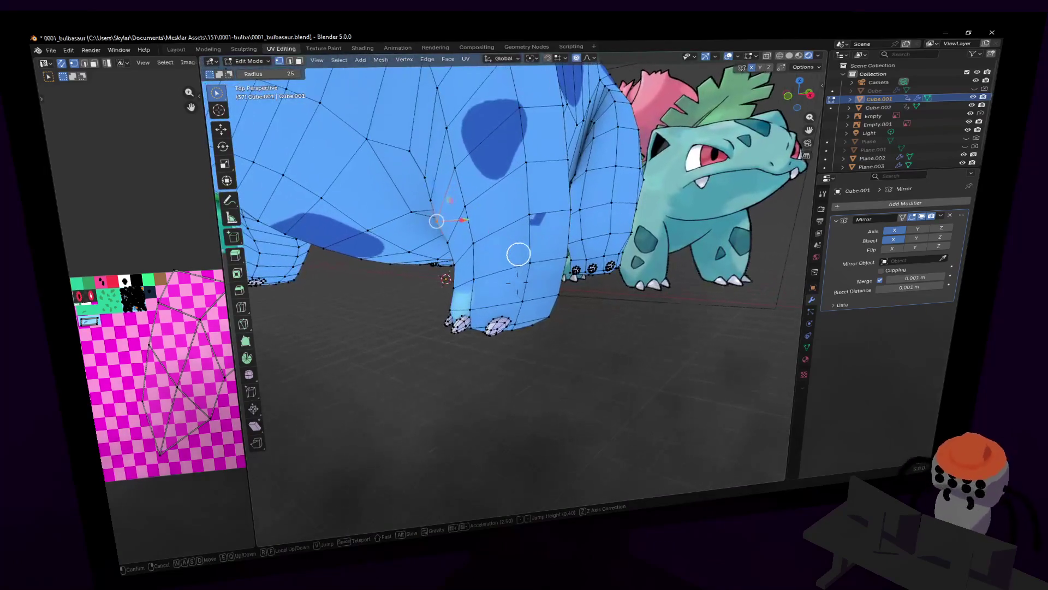
key(d)
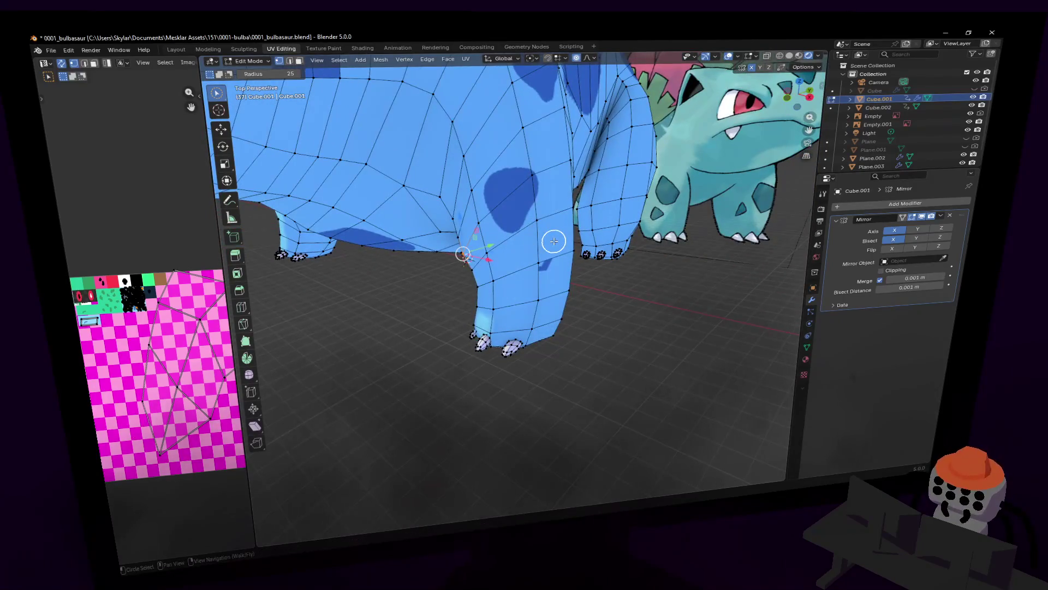
key(a)
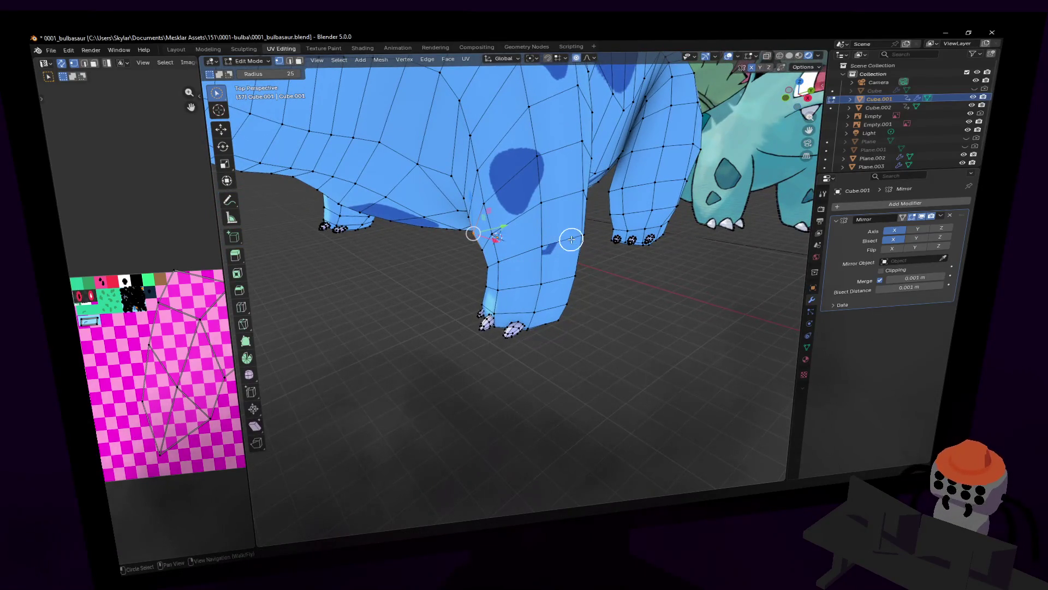
click(613, 213)
- Circle-select the front foot vertices and set Smooth proportional falloff at size 0.5
key(c)
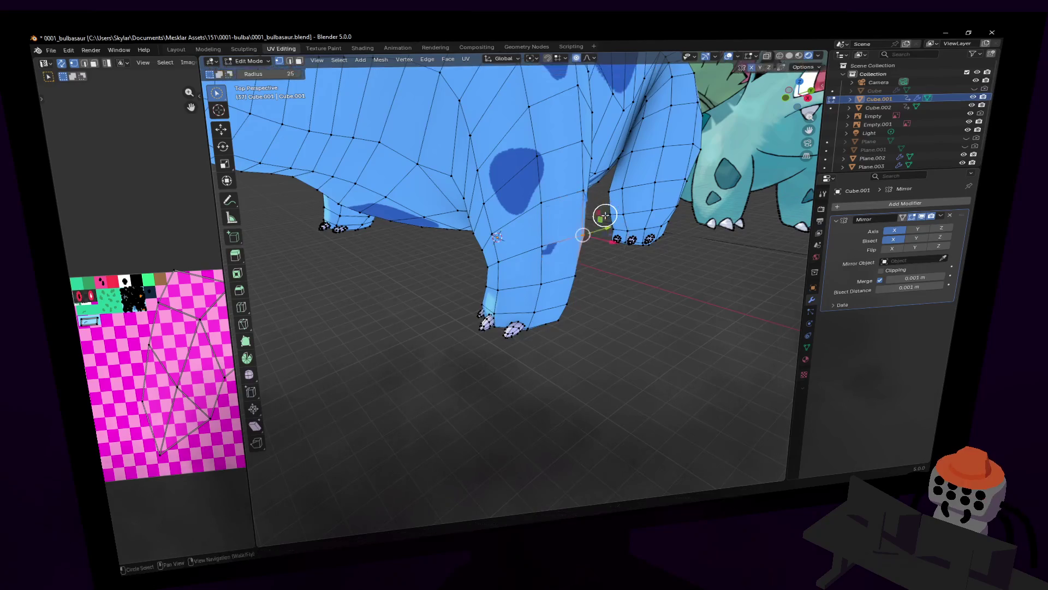
drag(515, 323, 528, 340)
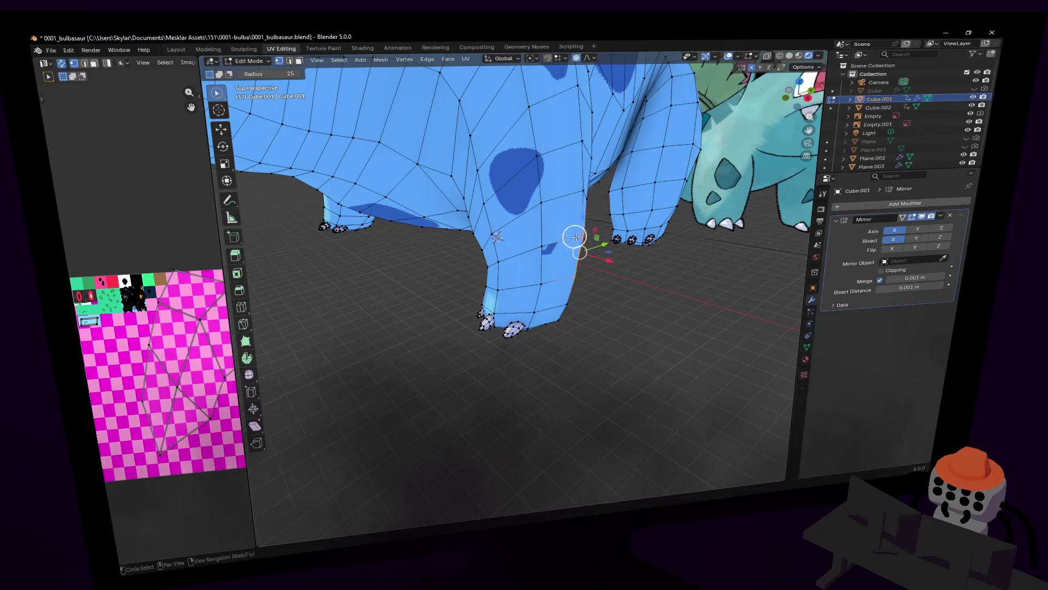
middle_drag(573, 236, 615, 228)
right_click(655, 212)
click(589, 57)
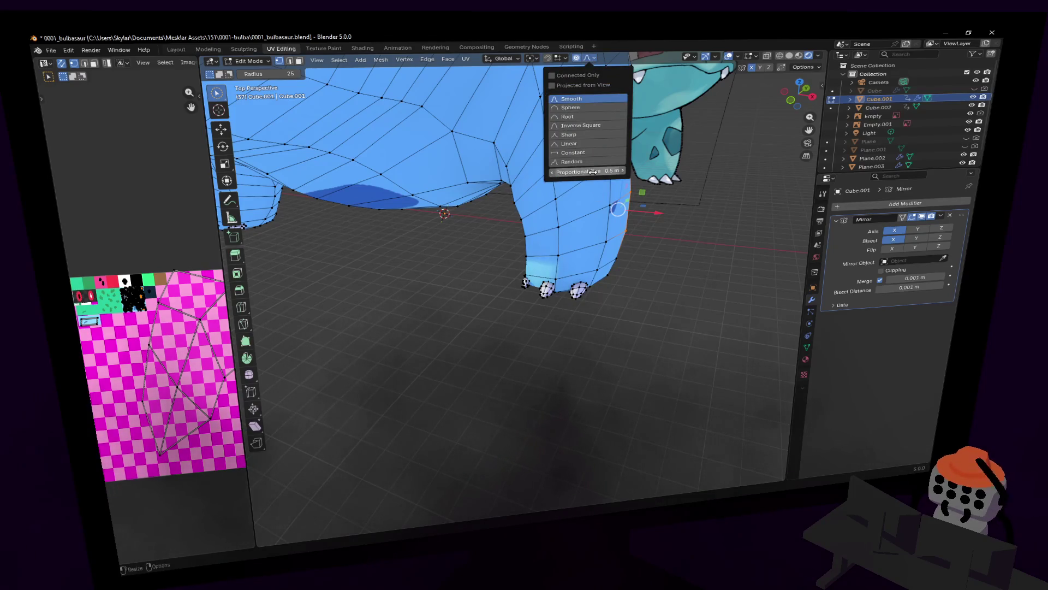
- Push the front leg sideways along X with smooth falloff, then leave Edit Mode
key(g)
key(x)
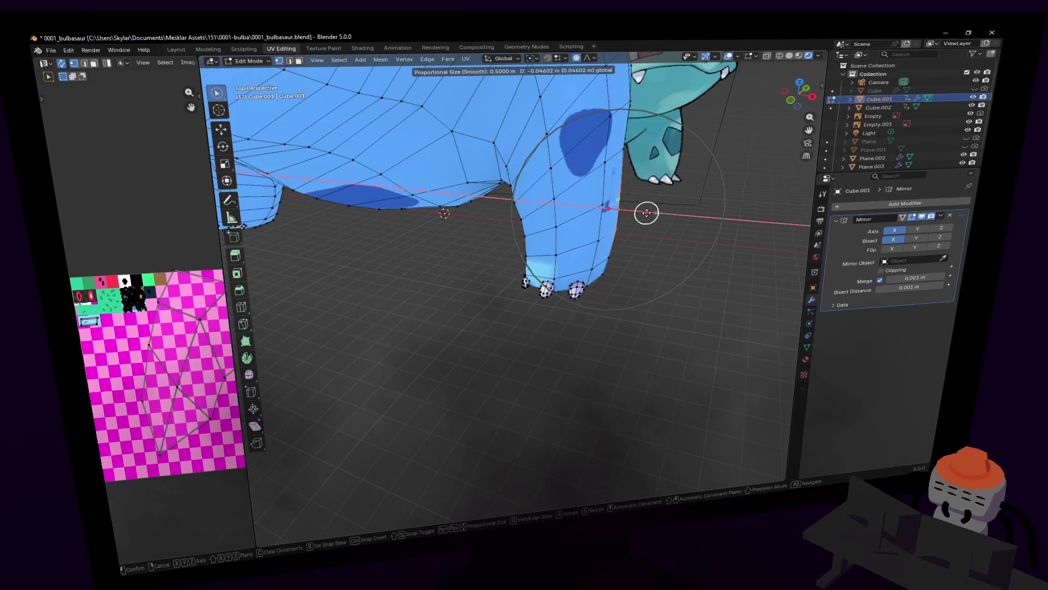
click(646, 214)
key(Tab)
key(shift+grave)
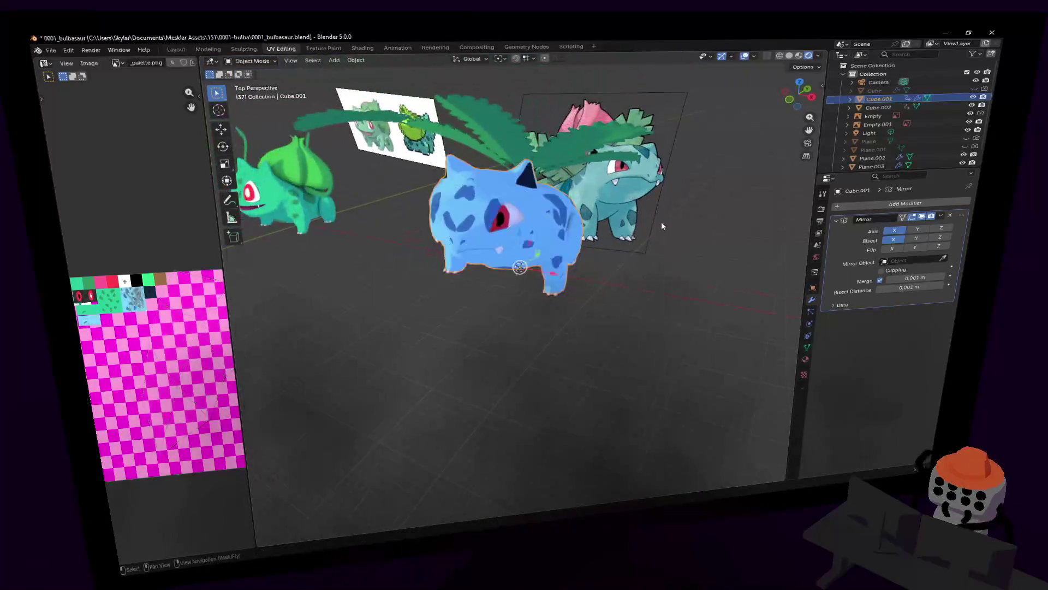
key(s)
key(w)
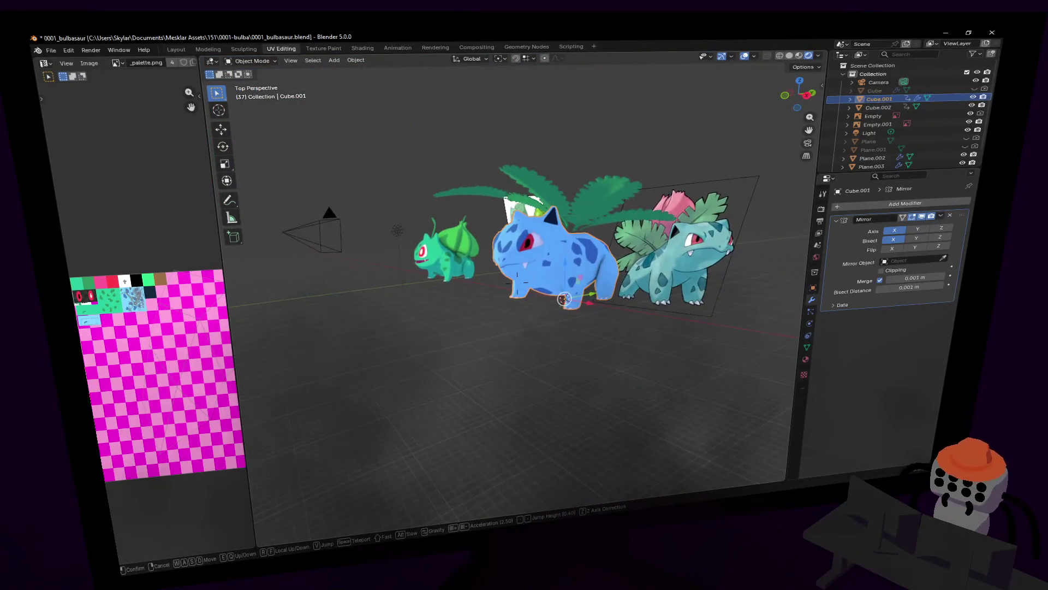
key(s)
key(e)
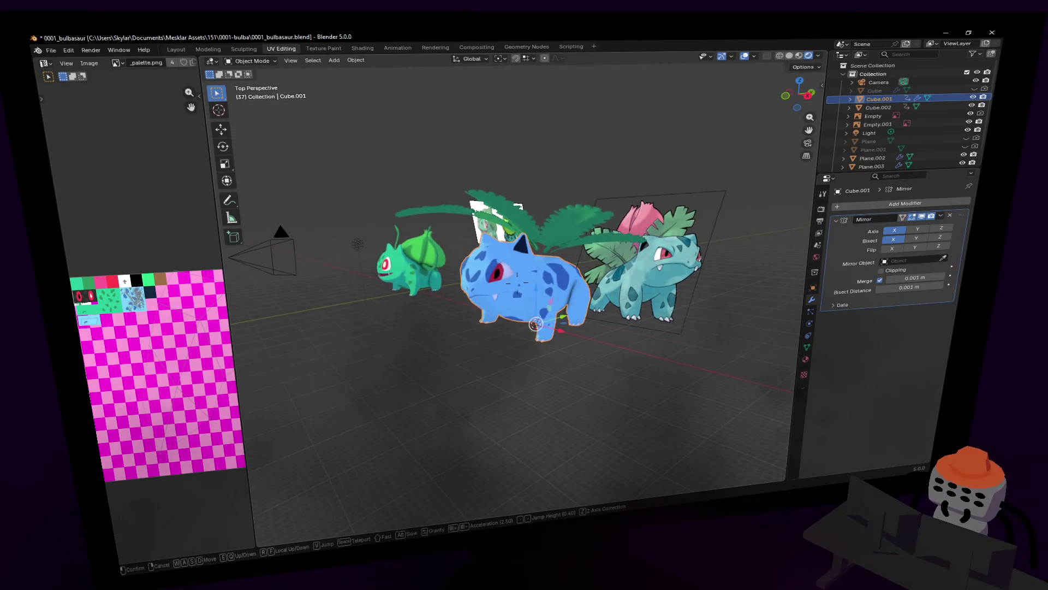
key(w)
key(w)
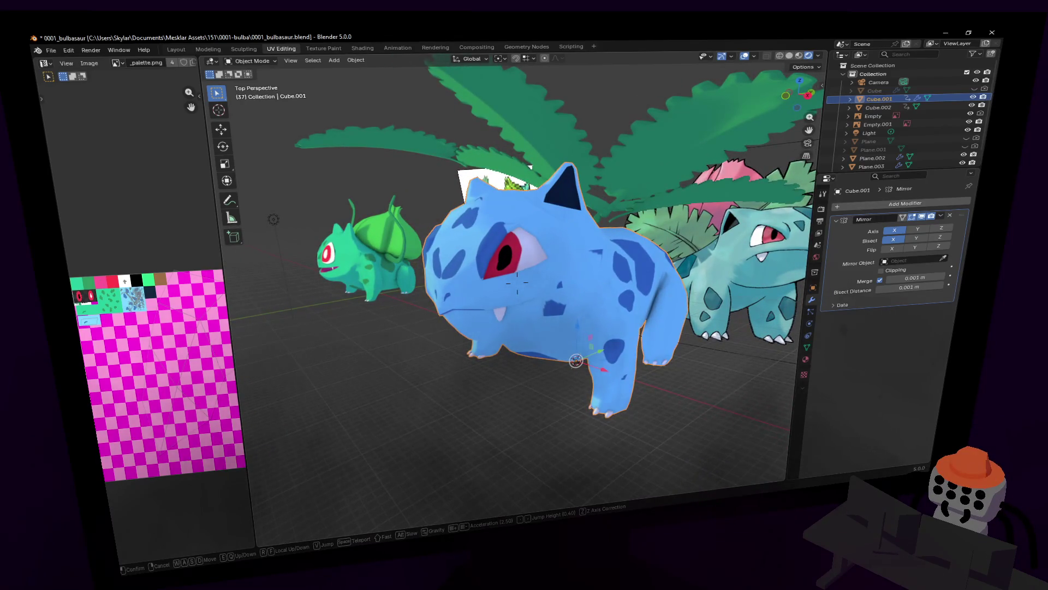
key(d)
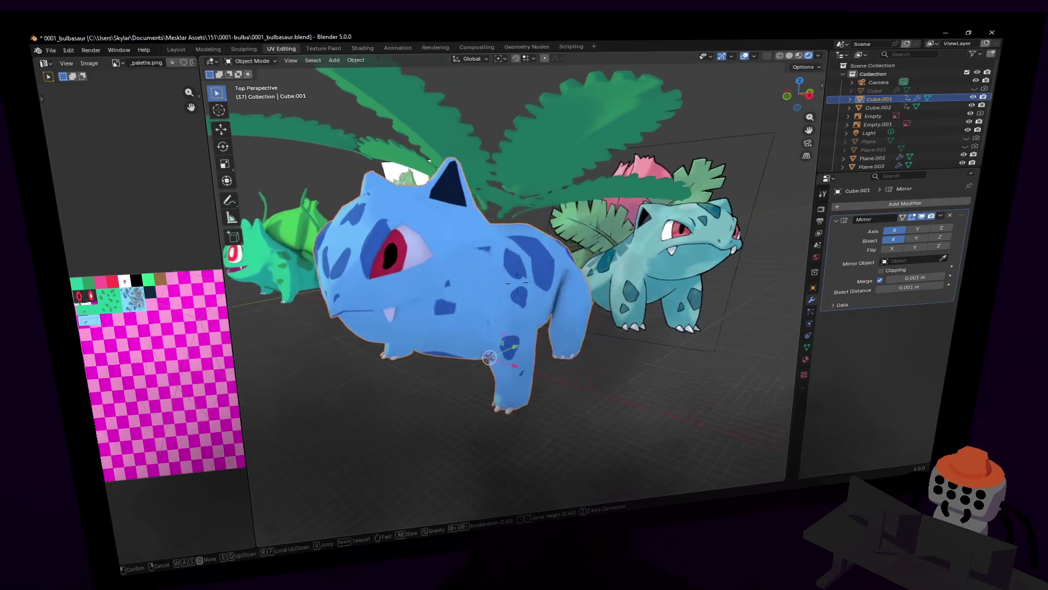
key(w)
key(Escape)
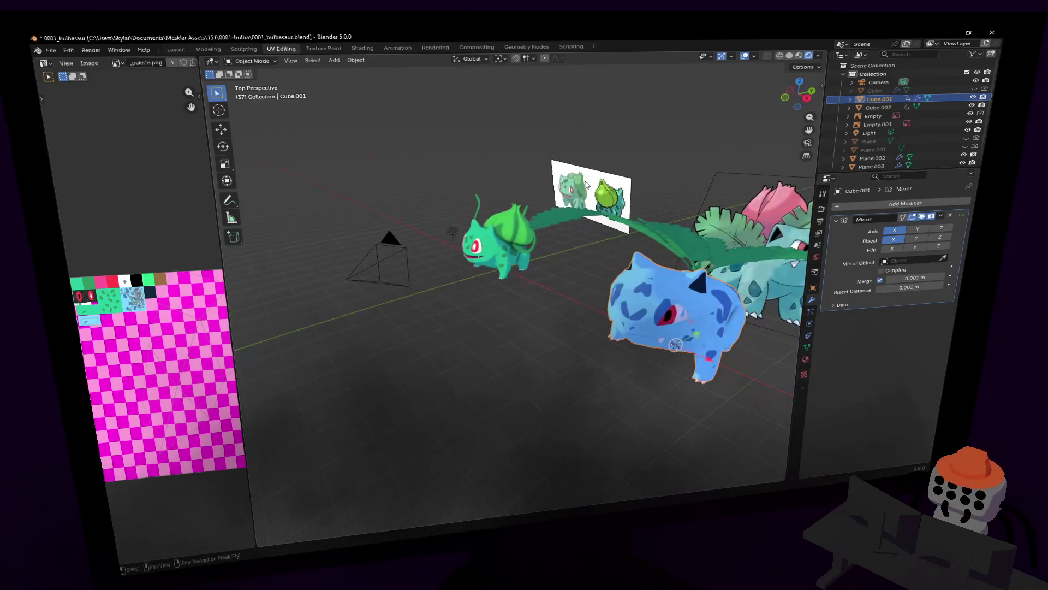
click(451, 228)
- Move the light beside the blue Bulbasaur along X, raise it on Z, and slide it along Y
key(g)
key(x)
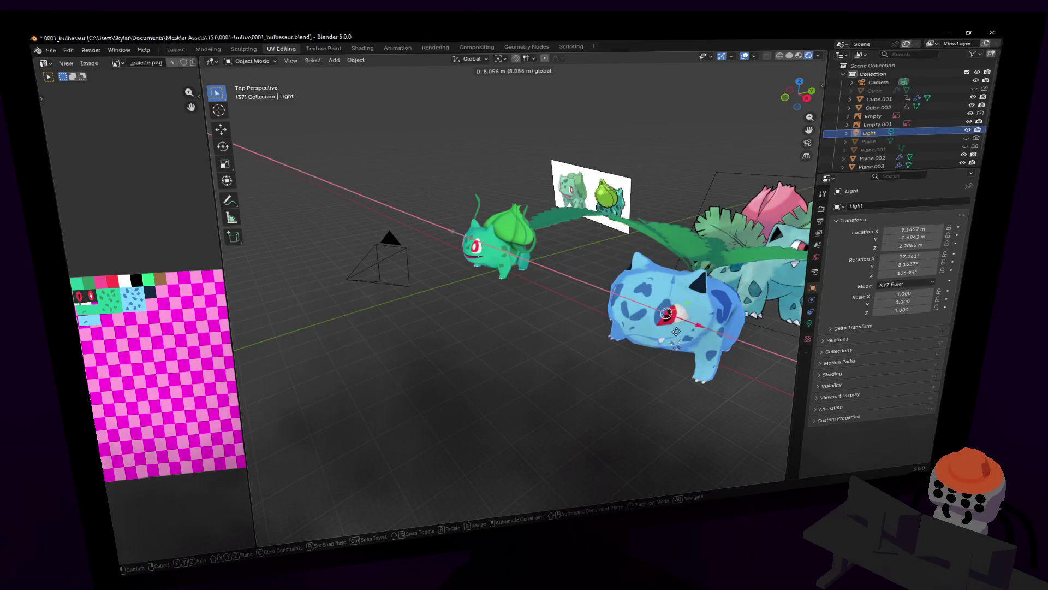
click(652, 274)
key(g)
key(z)
click(678, 164)
key(g)
key(y)
click(563, 175)
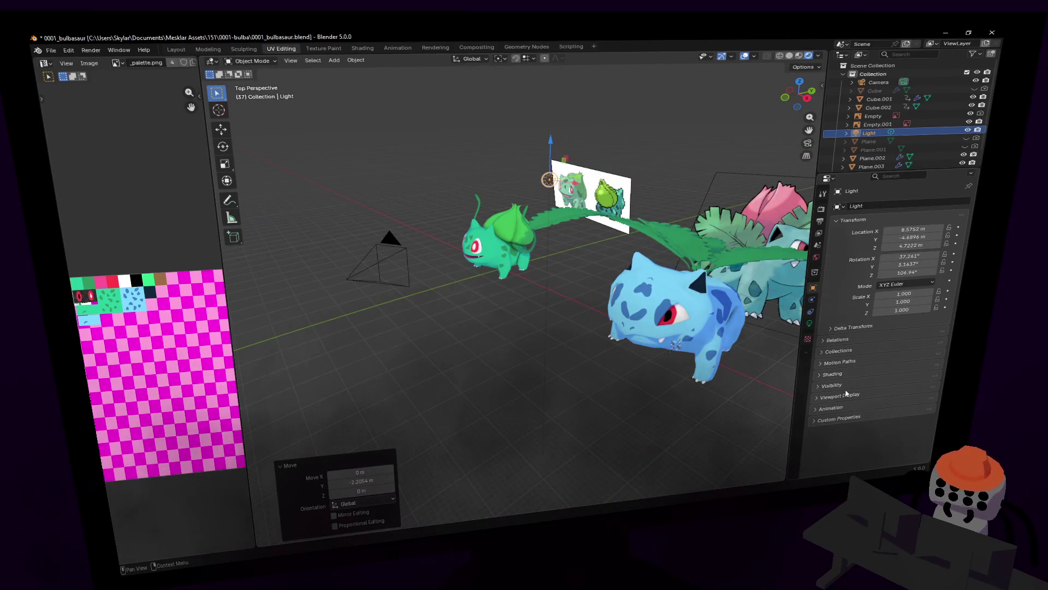
- Change the light into a Sun lamp and rotate it about 181° around the Z axis
click(810, 325)
click(884, 242)
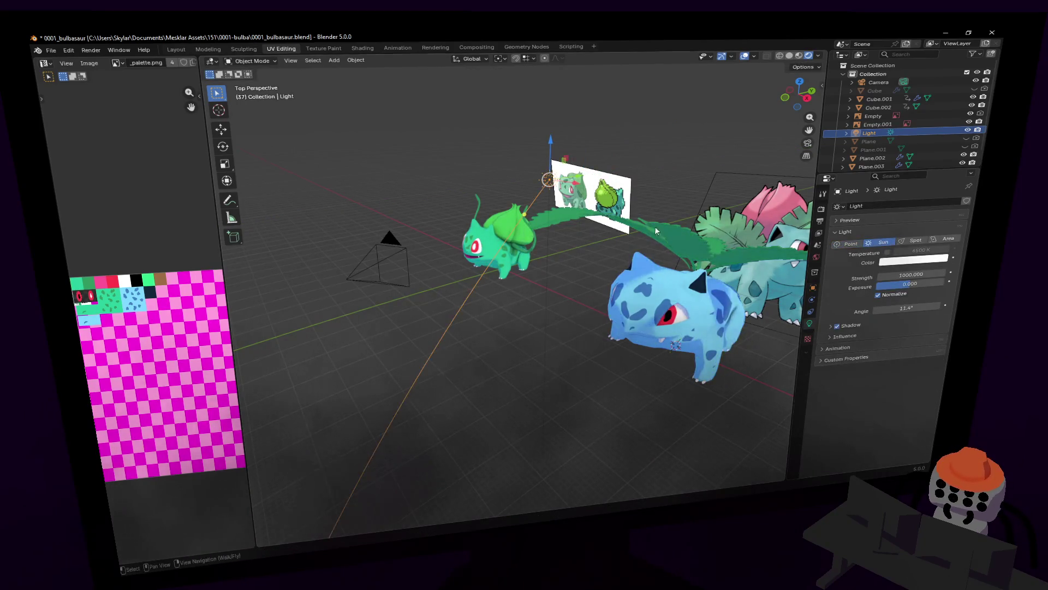
middle_drag(697, 234, 568, 157)
key(r)
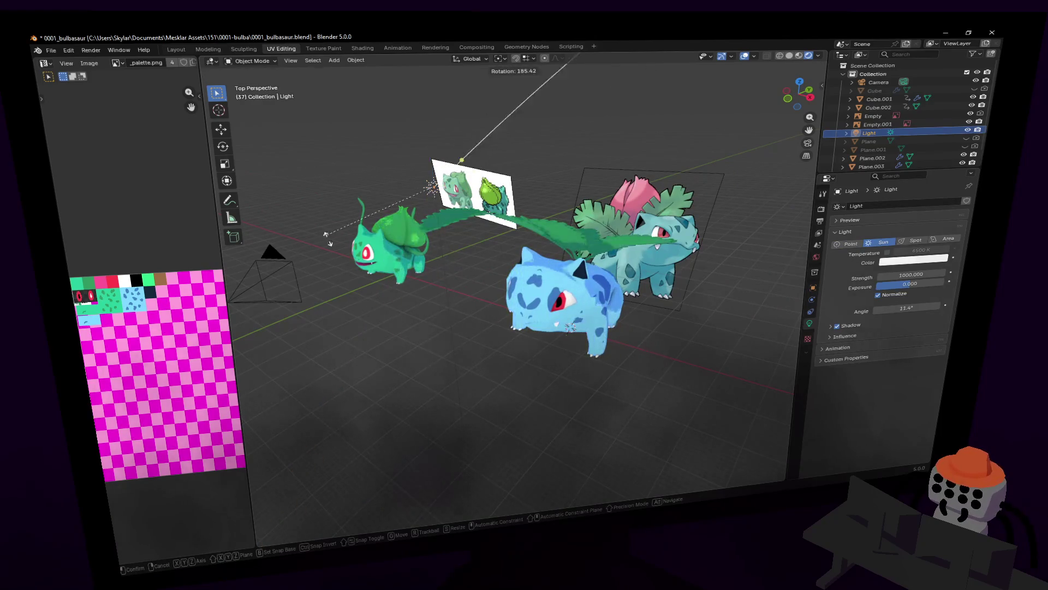
key(z)
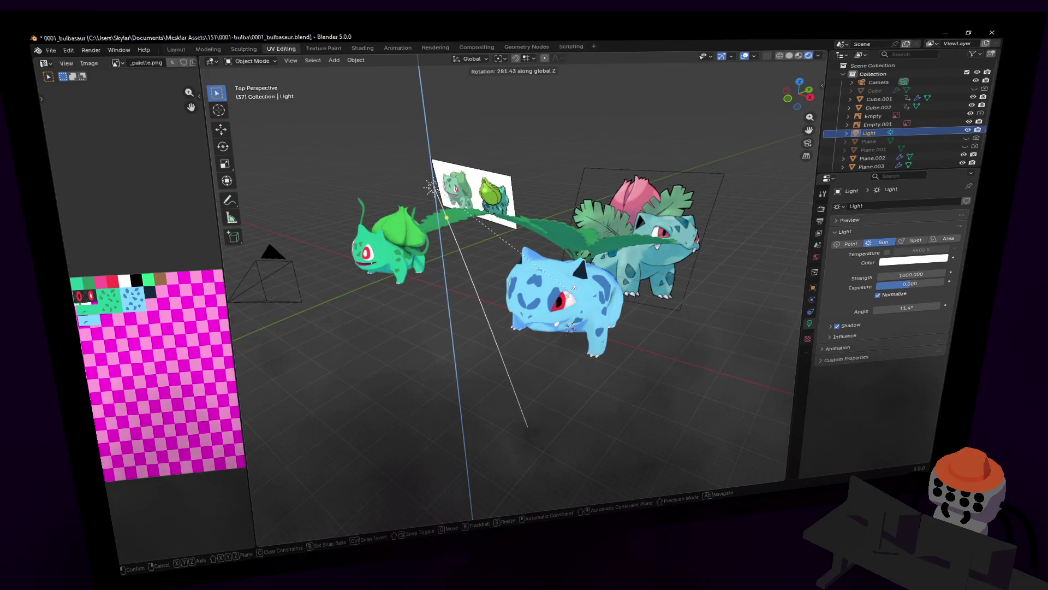
click(527, 424)
- Walk the viewpoint in to a close-up of the Bulbasaur's back
key(shift+grave)
key(w)
key(s)
key(w)
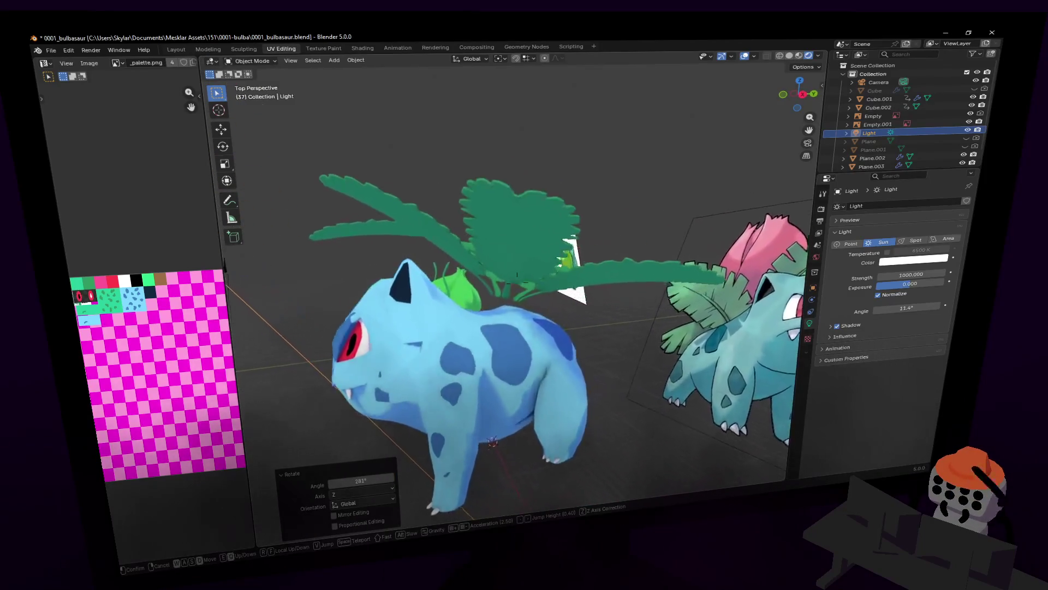
click(586, 326)
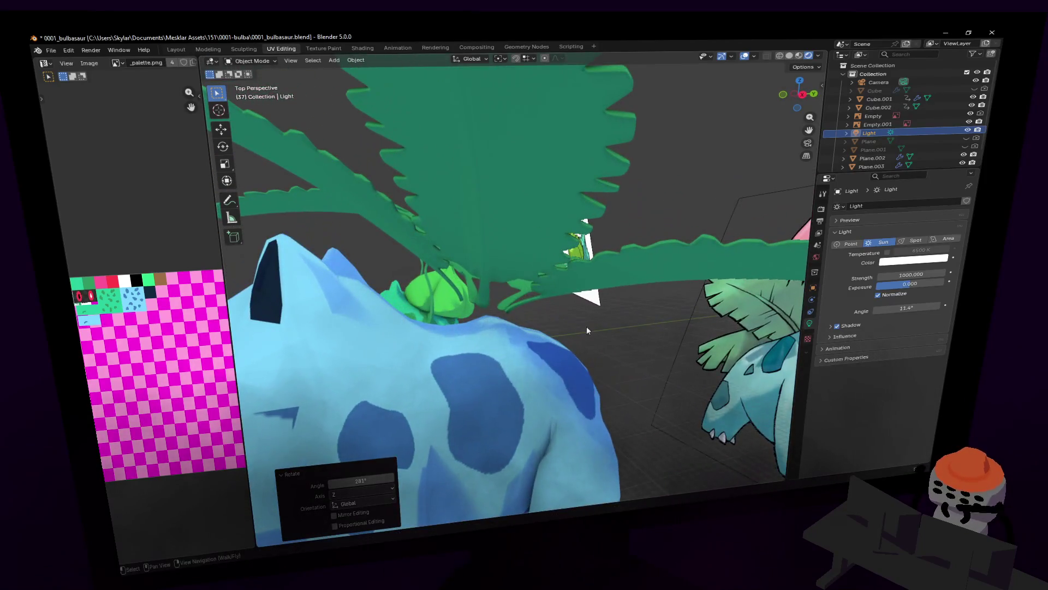
- Edit the blue Bulbasaur mesh, try moving a back vertex near the leaves along Y, then undo it
click(511, 332)
key(Tab)
click(511, 326)
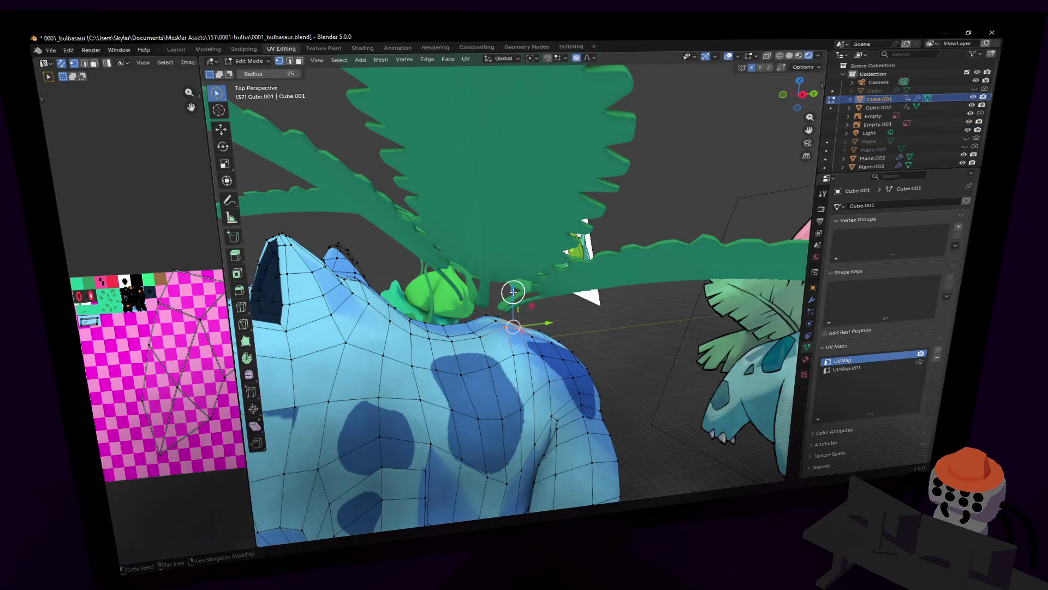
key(g)
key(y)
click(541, 304)
key(ctrl+z)
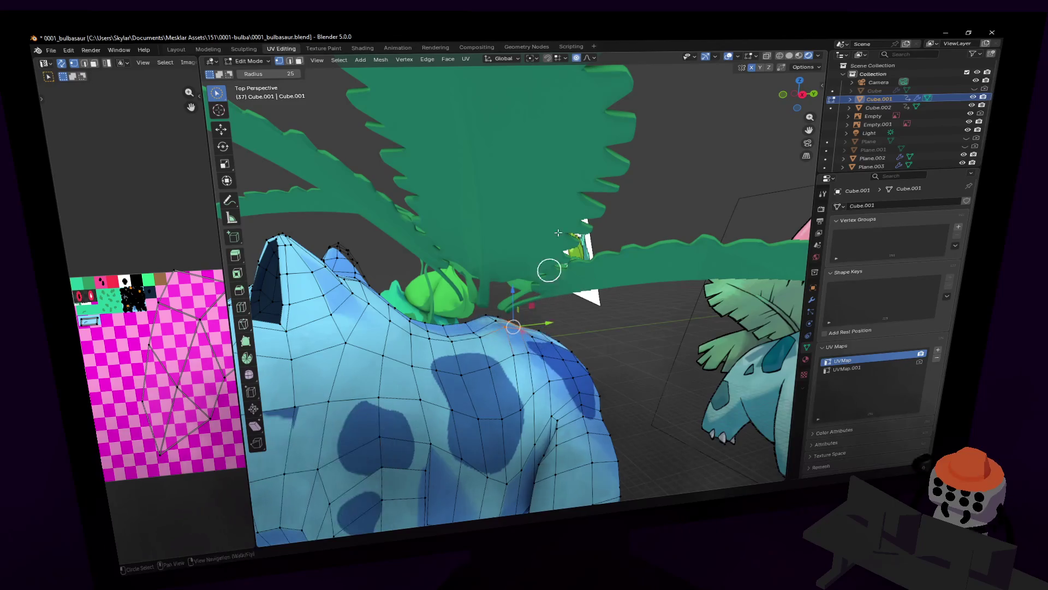
- Set the proportional editing size to 0.25 m and paint a vertex selection on the back
click(586, 58)
click(605, 170)
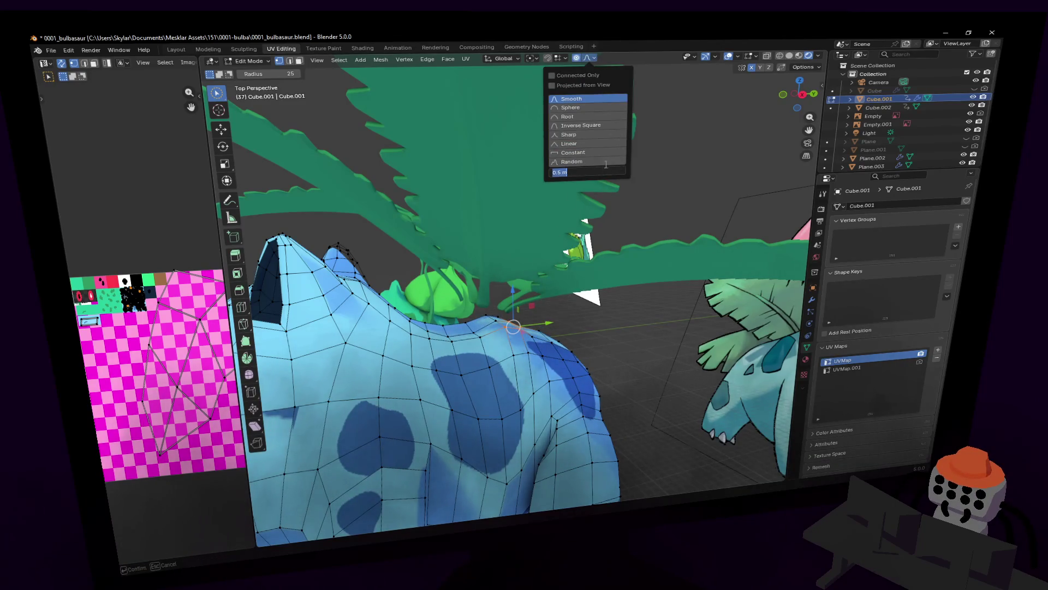
key(BackSpace)
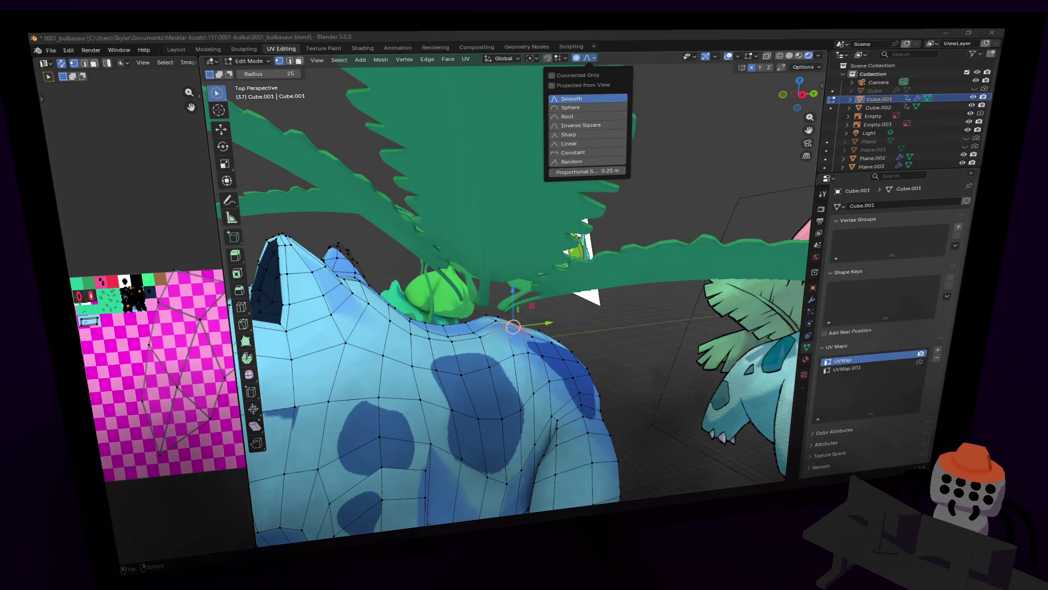
key(c)
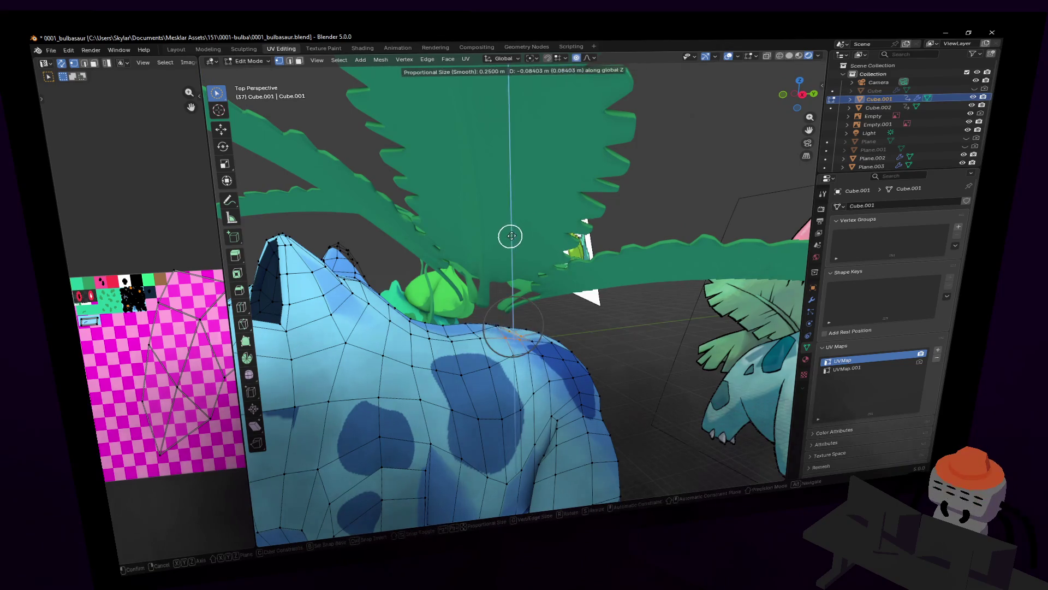
middle_drag(508, 235, 537, 241)
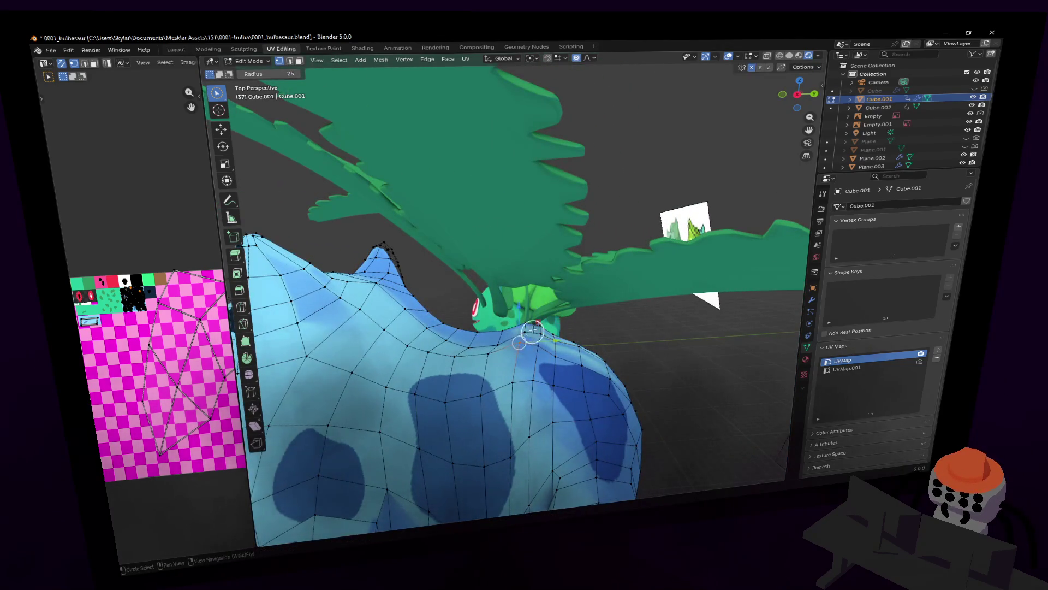
- Cancel a trial vertical move and widen the proportional size to 0.5 m
key(Escape)
key(g)
key(z)
key(Escape)
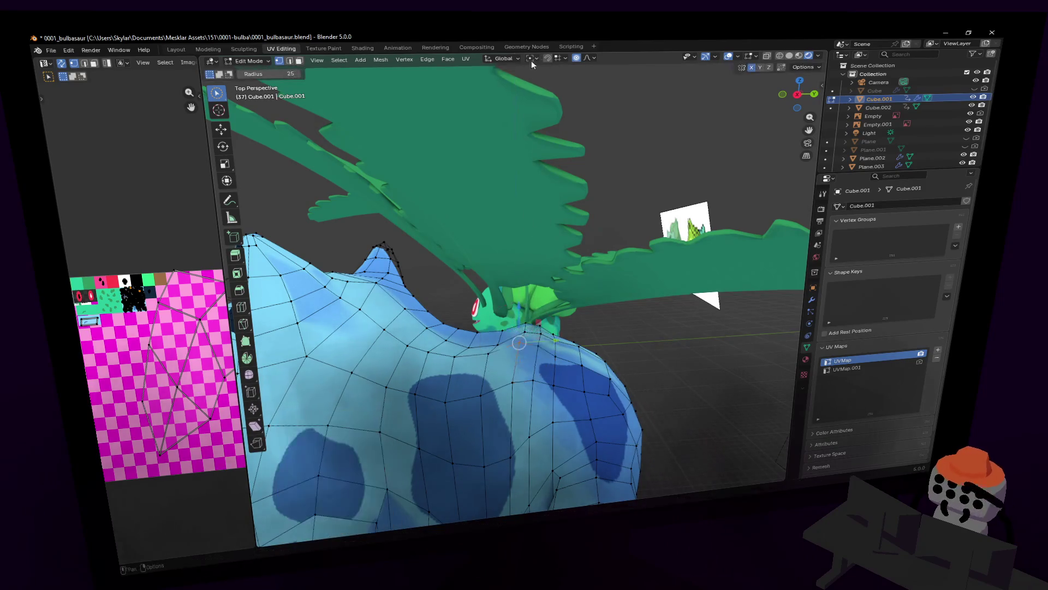
click(597, 56)
click(609, 173)
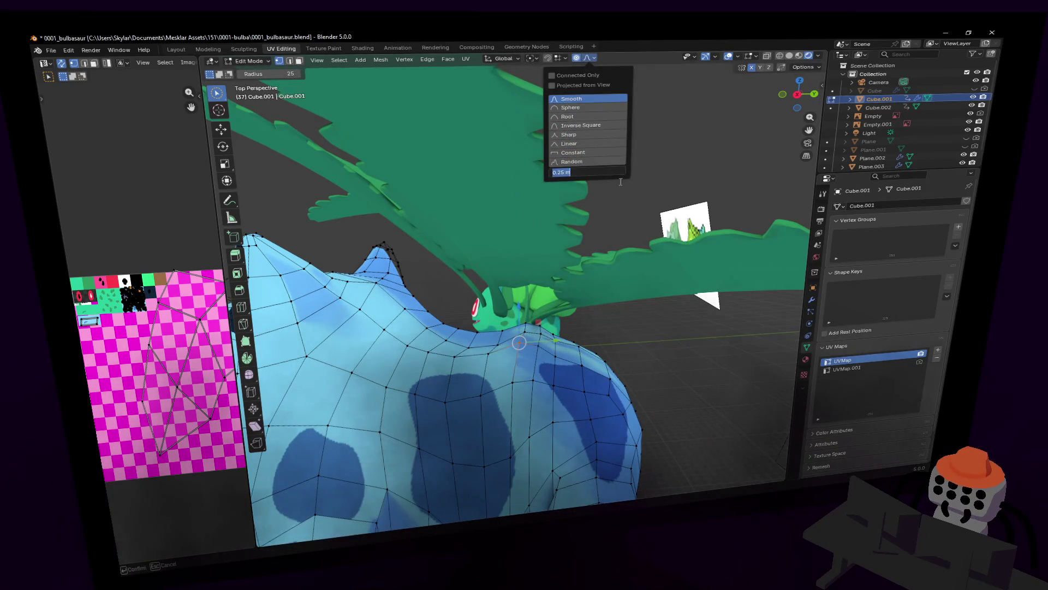
text(0.5)
key(Return)
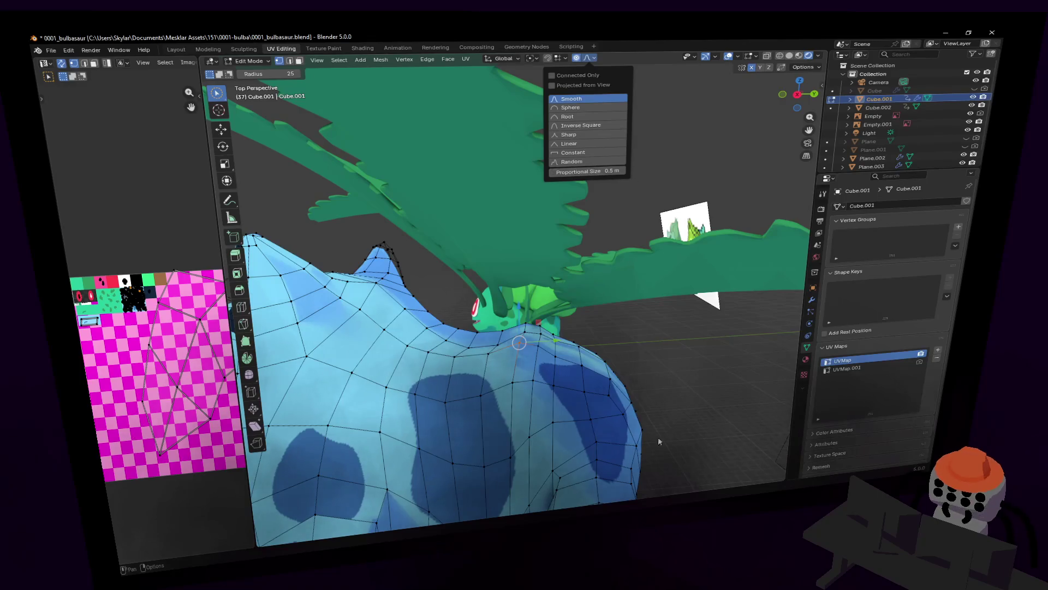
scroll(676, 451, up, 2)
- Lower the back vertex by the leaves about 14 cm along Z with smooth falloff, then select another back vertex
key(g)
key(z)
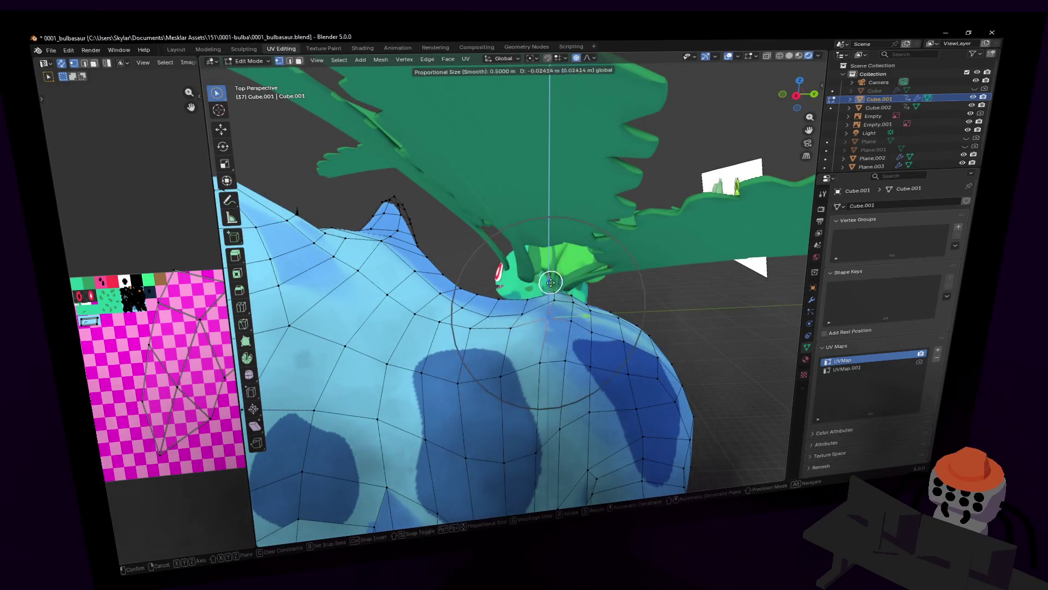
key(Escape)
key(w)
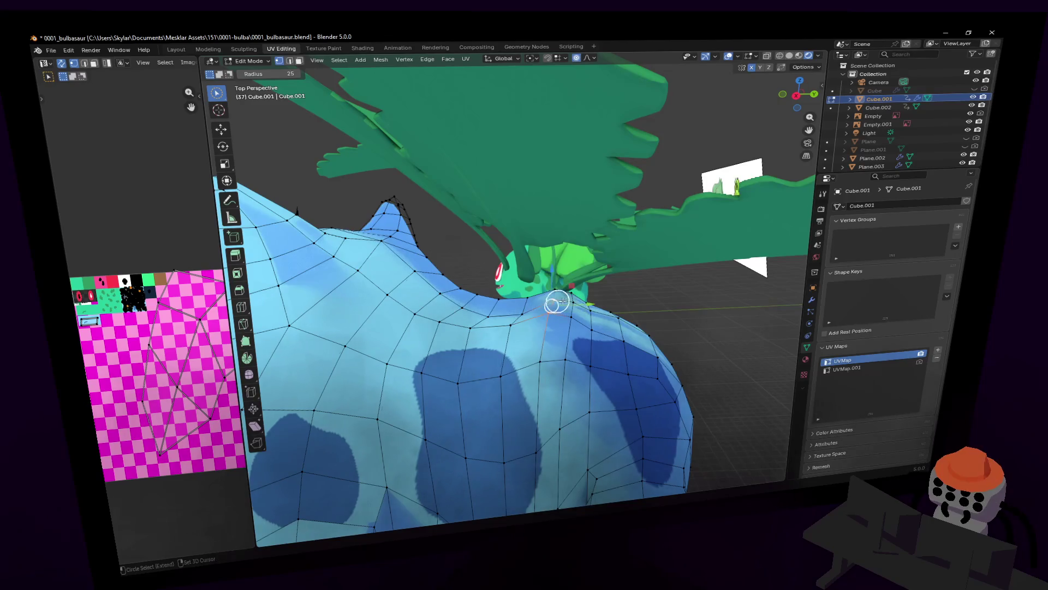
key(g)
key(z)
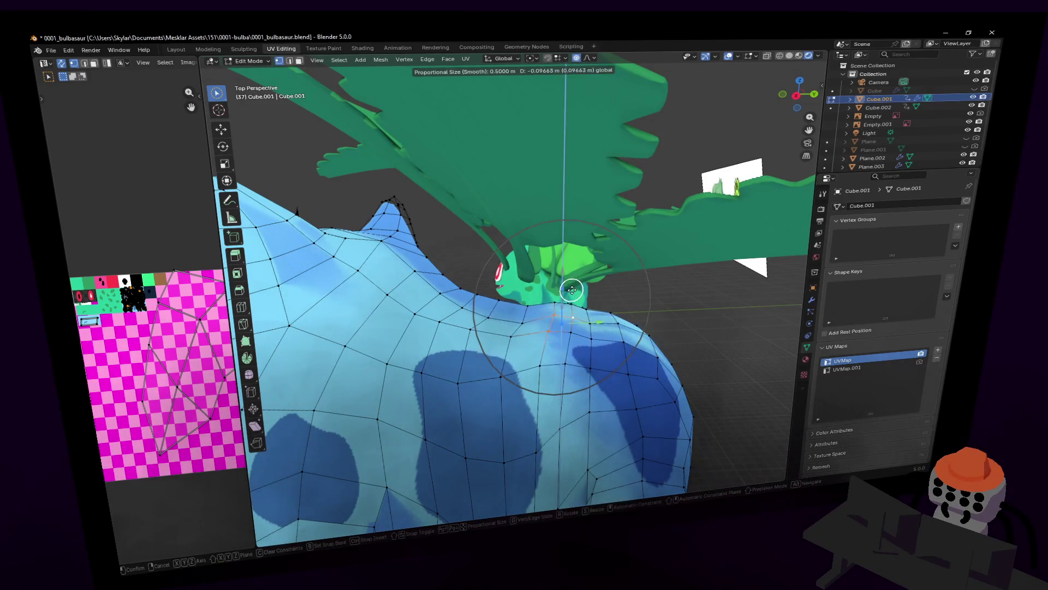
click(576, 294)
mouse_move(577, 294)
middle_down()
mouse_move(445, 311)
mouse_move(575, 295)
mouse_move(565, 306)
middle_up()
shift+click(588, 279)
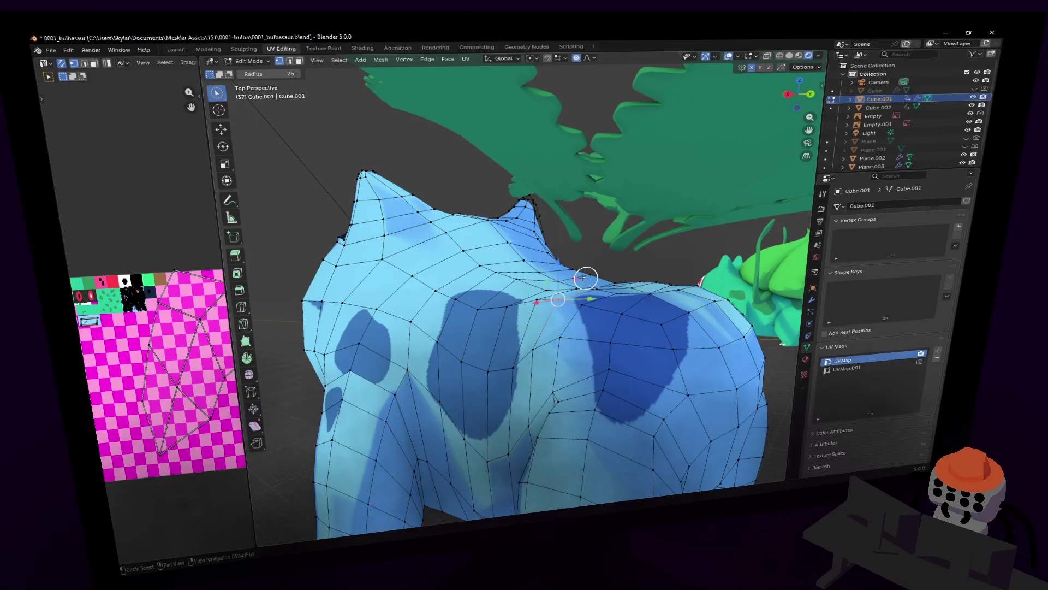
- Nudge three back vertices near the leaf base vertically with proportional falloff
key(g)
key(z)
click(575, 286)
mouse_move(575, 286)
middle_down()
mouse_move(607, 322)
mouse_move(609, 304)
mouse_move(597, 316)
middle_up()
scroll(608, 304, up, 3)
shift+click(621, 290)
key(g)
key(z)
click(624, 276)
shift+click(554, 271)
key(g)
key(z)
click(550, 253)
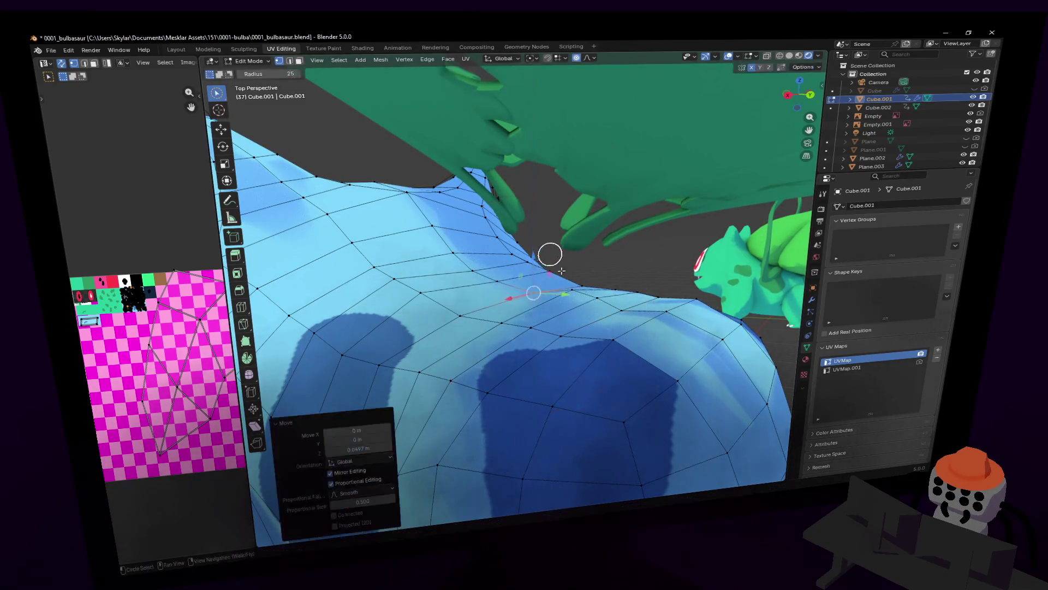
- Turn off proportional editing and move another back vertex along Z
click(580, 298)
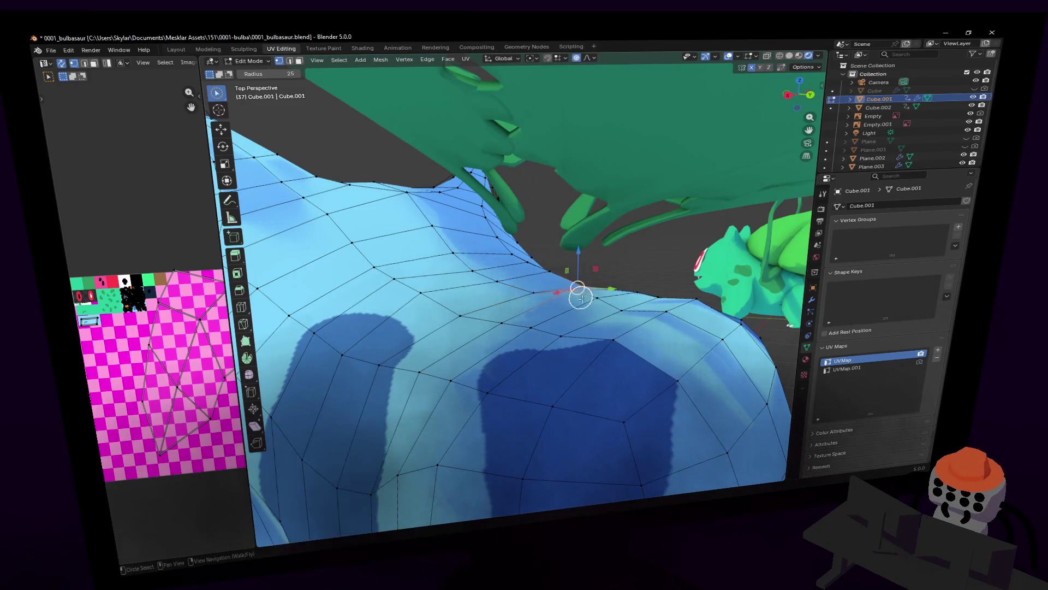
mouse_move(585, 300)
middle_down()
mouse_move(644, 287)
mouse_move(679, 304)
mouse_move(297, 328)
middle_up()
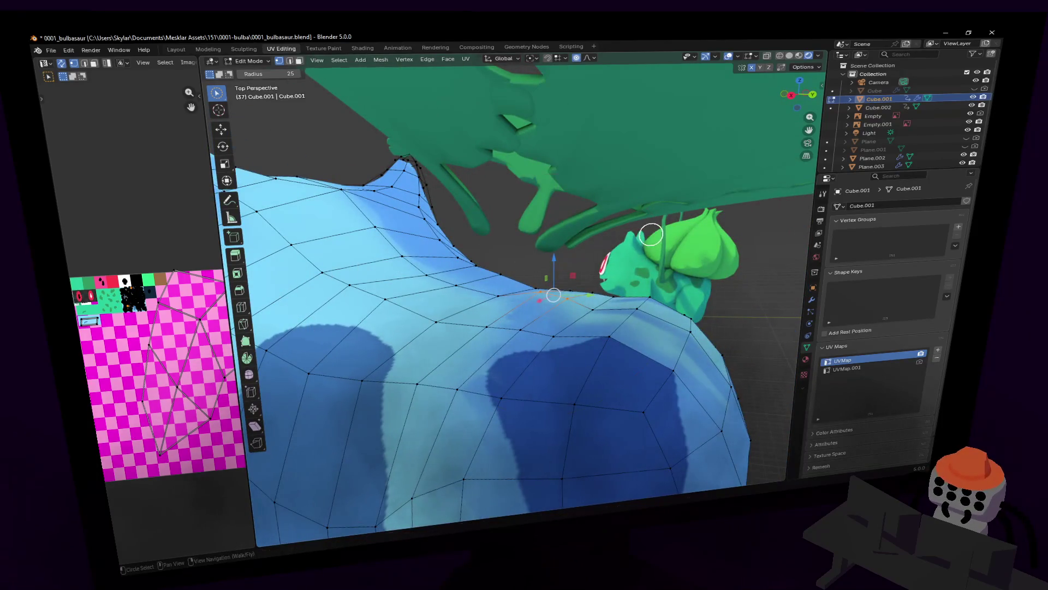
key(g)
right_click(646, 224)
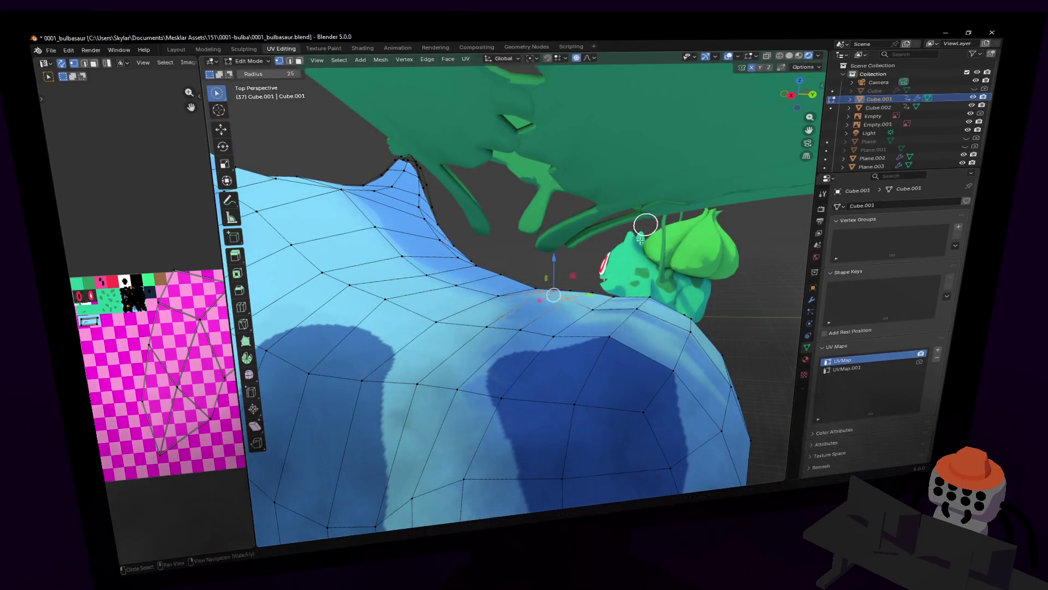
click(589, 58)
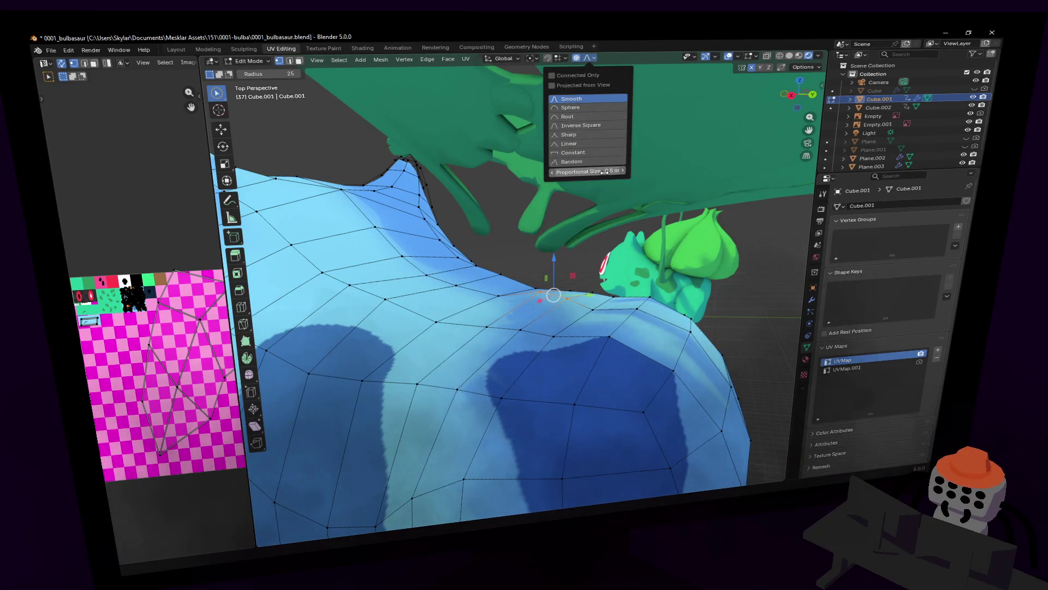
click(578, 58)
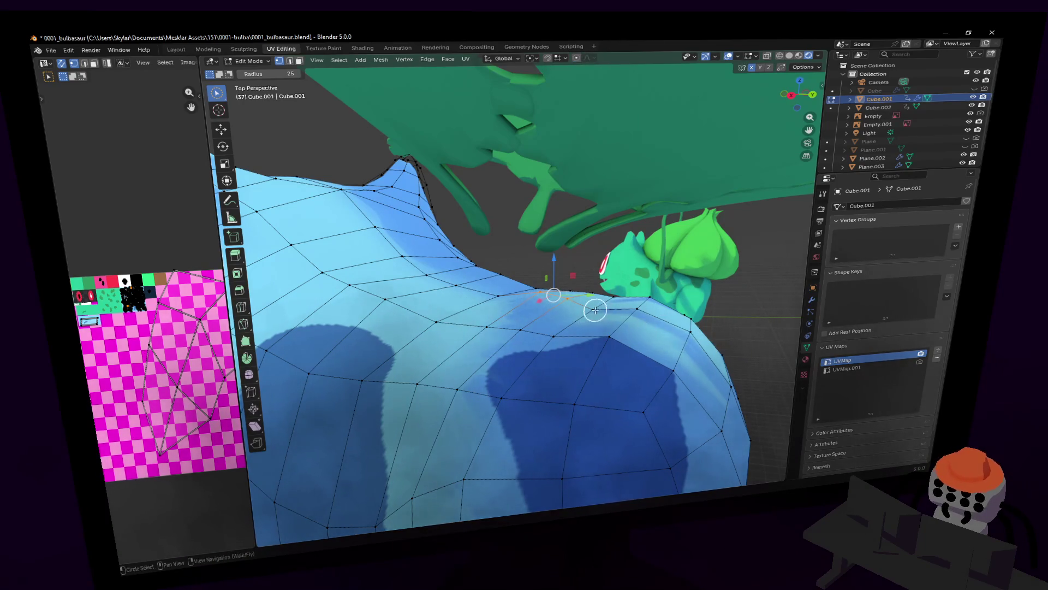
key(g)
key(z)
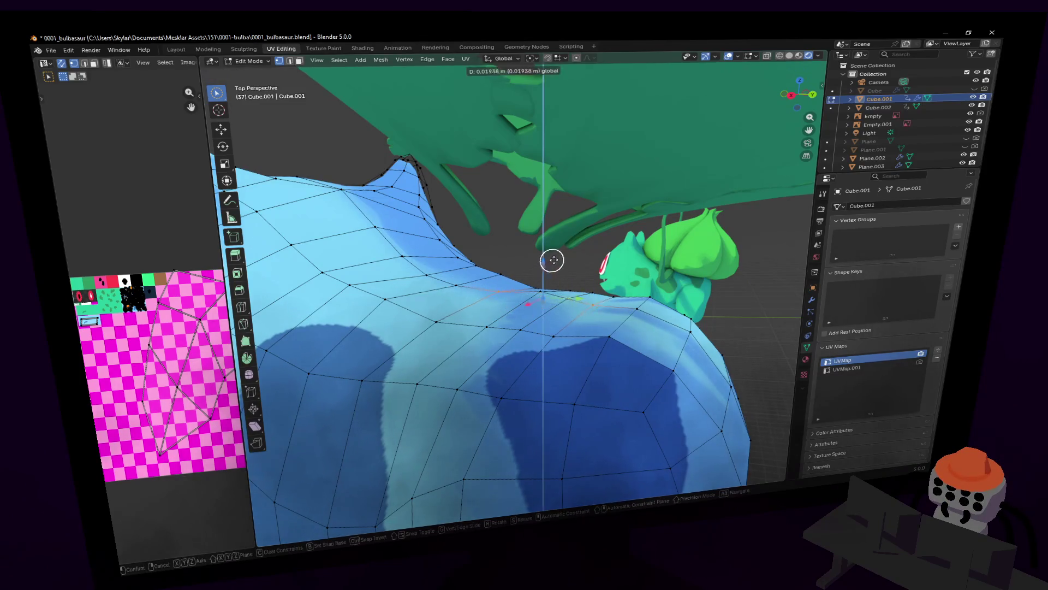
click(562, 260)
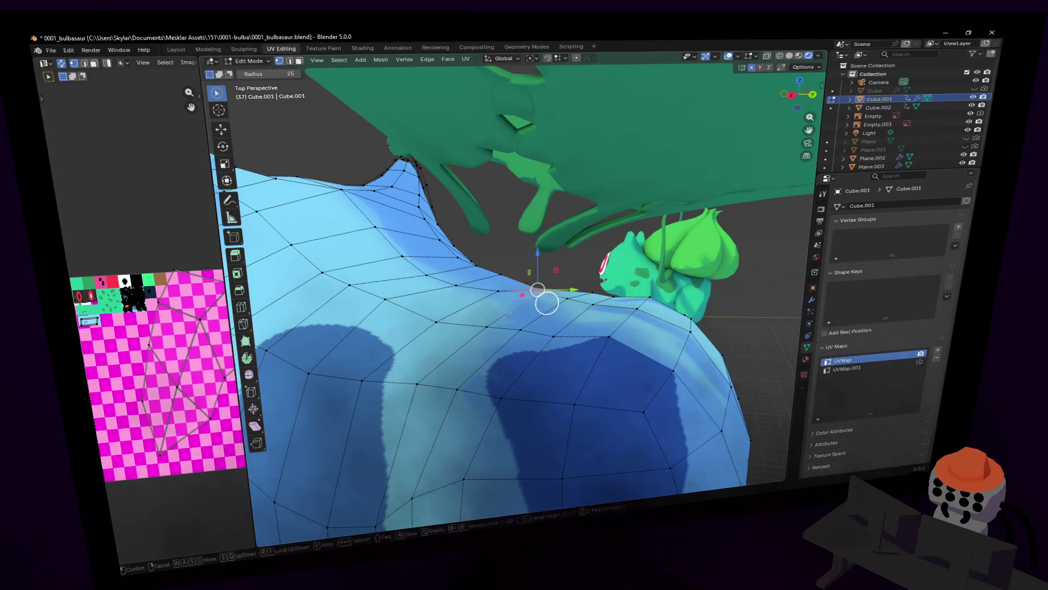
- Rotate the selection about 10.9° around X and lower it slightly along Z
key(r)
key(x)
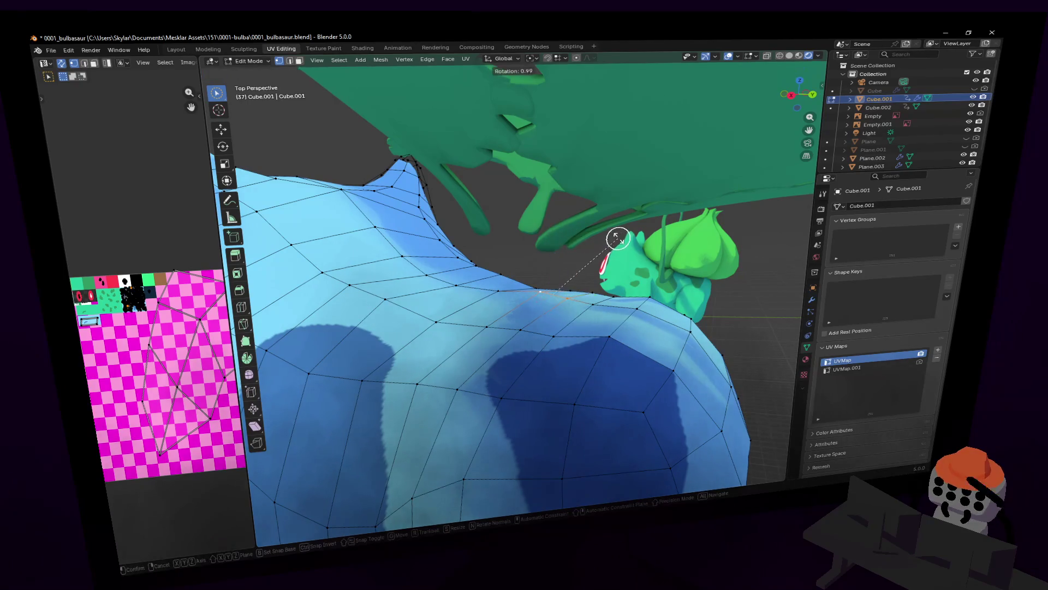
click(610, 226)
key(g)
key(z)
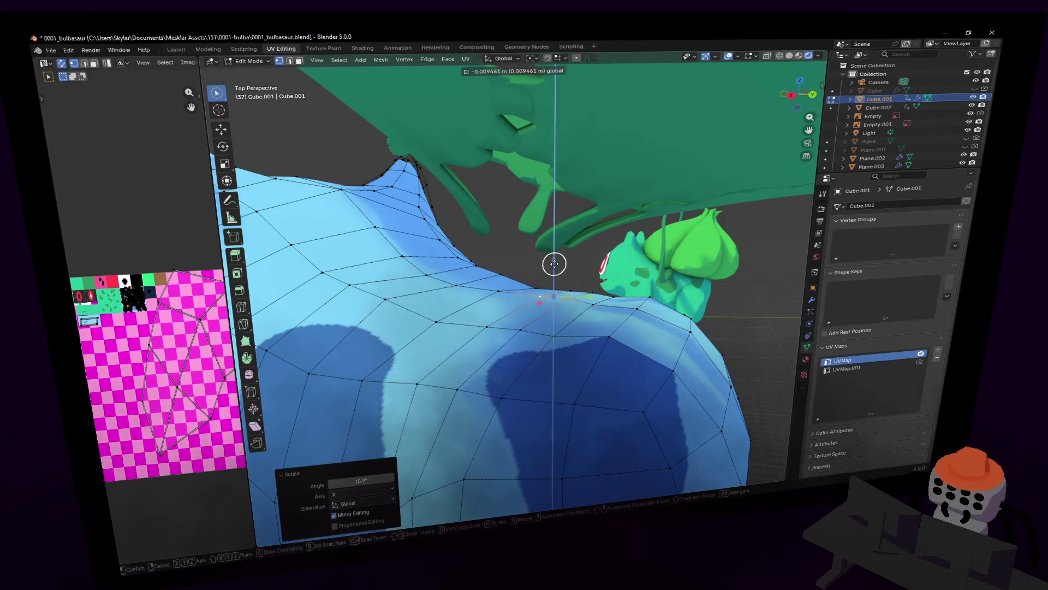
click(556, 264)
middle_drag(556, 265, 581, 318)
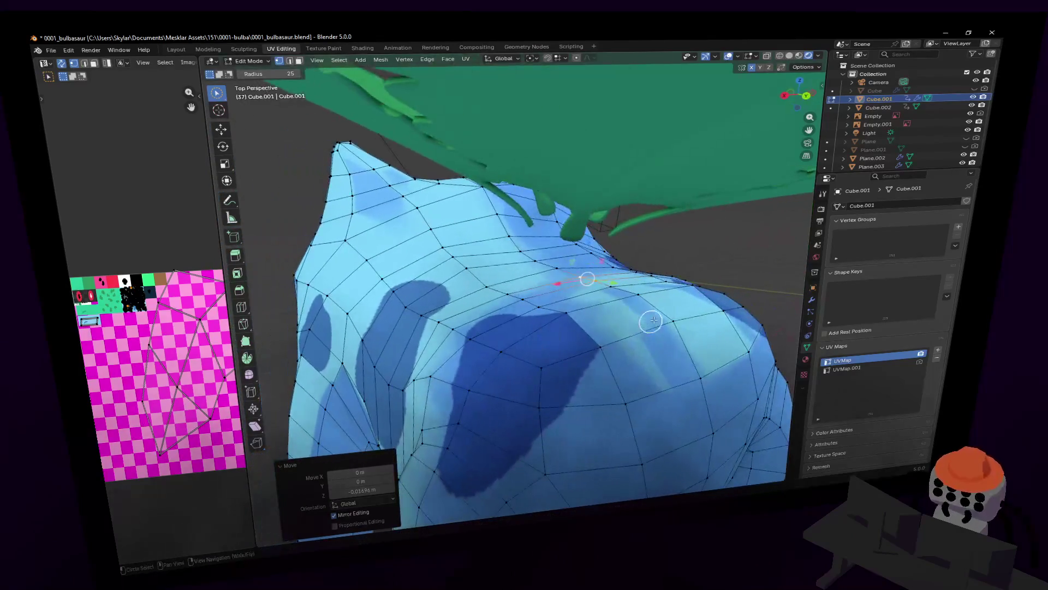
scroll(581, 319, down, 5)
scroll(565, 314, down, 2)
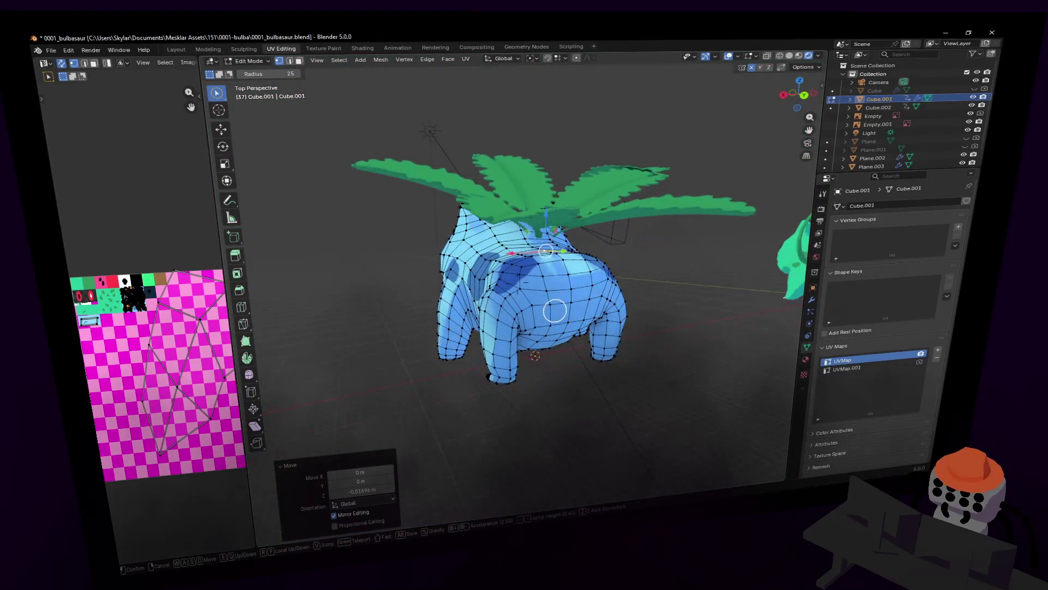
- Return to Object Mode and fly around the blue model to the green reference Bulbasaur
key(Escape)
key(Tab)
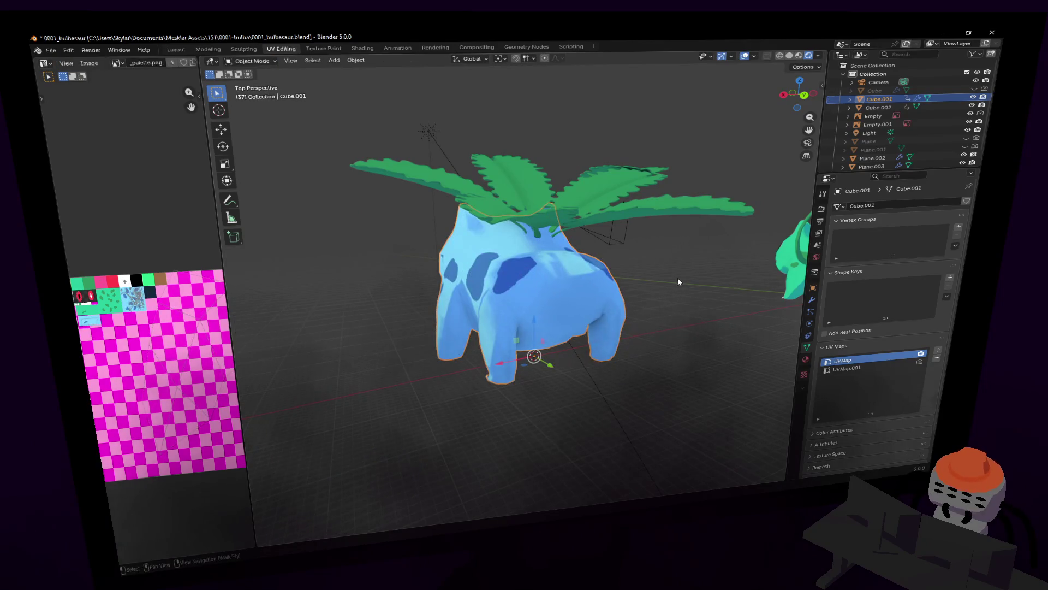
key(shift+grave)
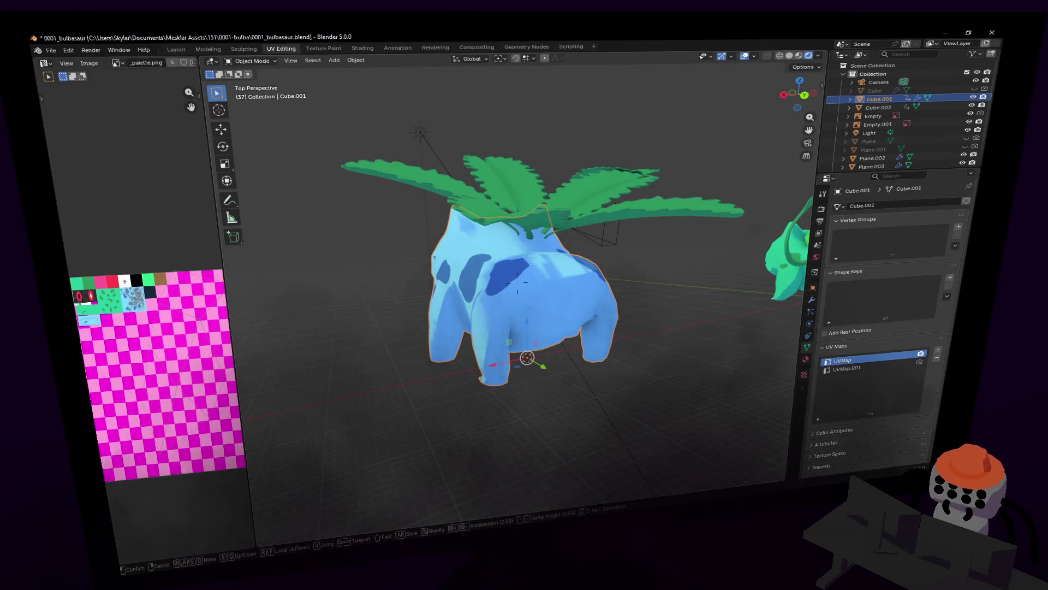
key(w)
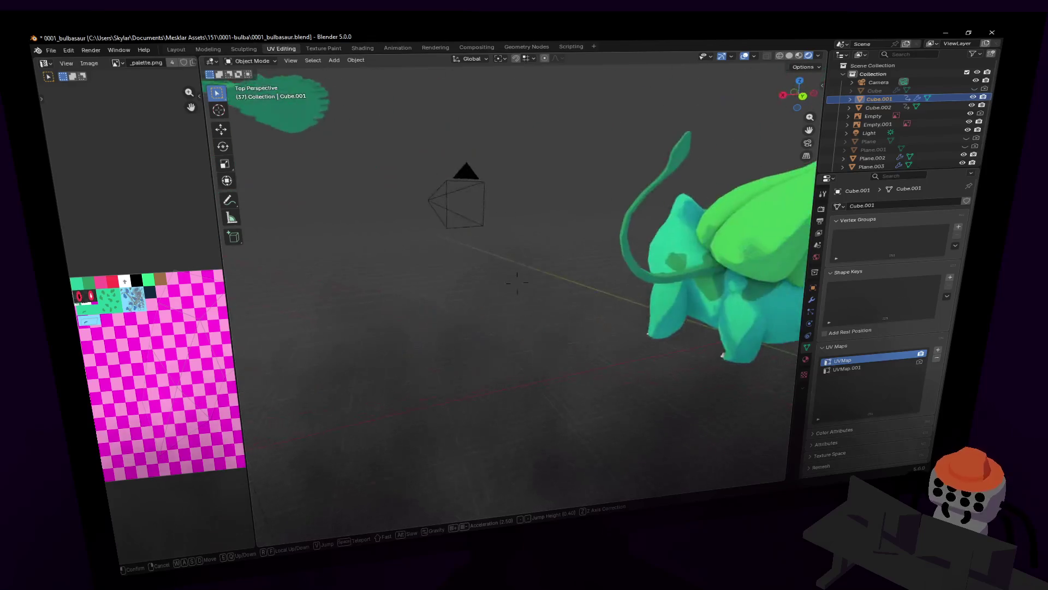
key(w)
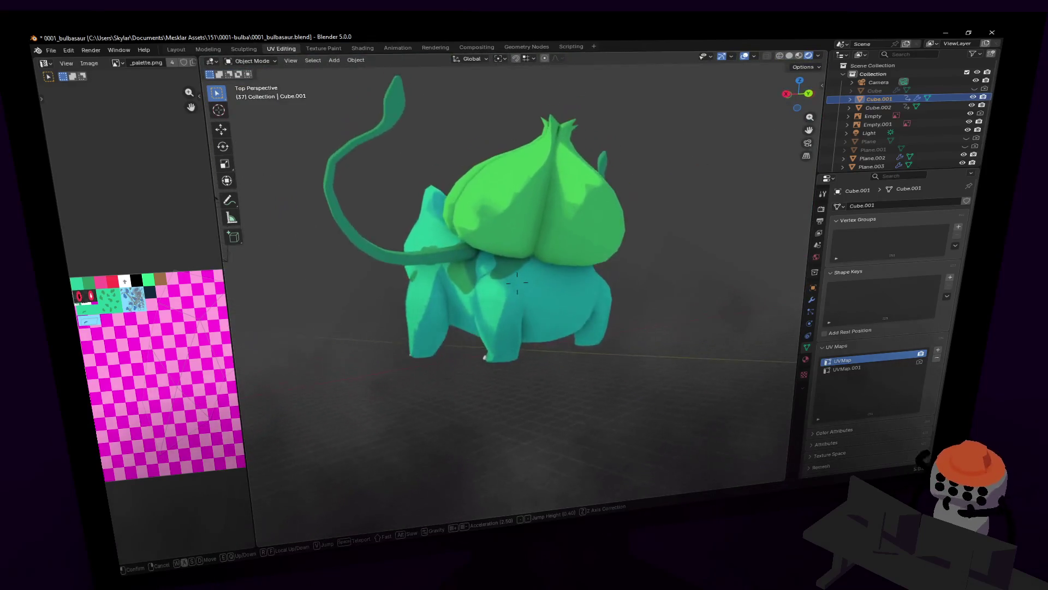
key(w)
click(673, 276)
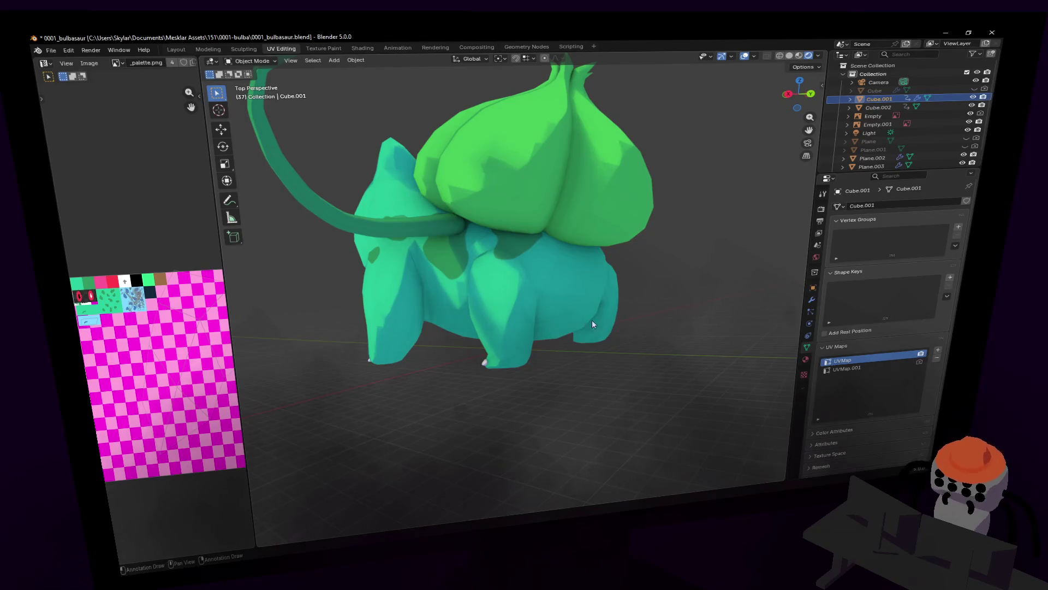
- Fly back toward the blue model so both Bulbasaurs are in view
key(shift+grave)
key(w)
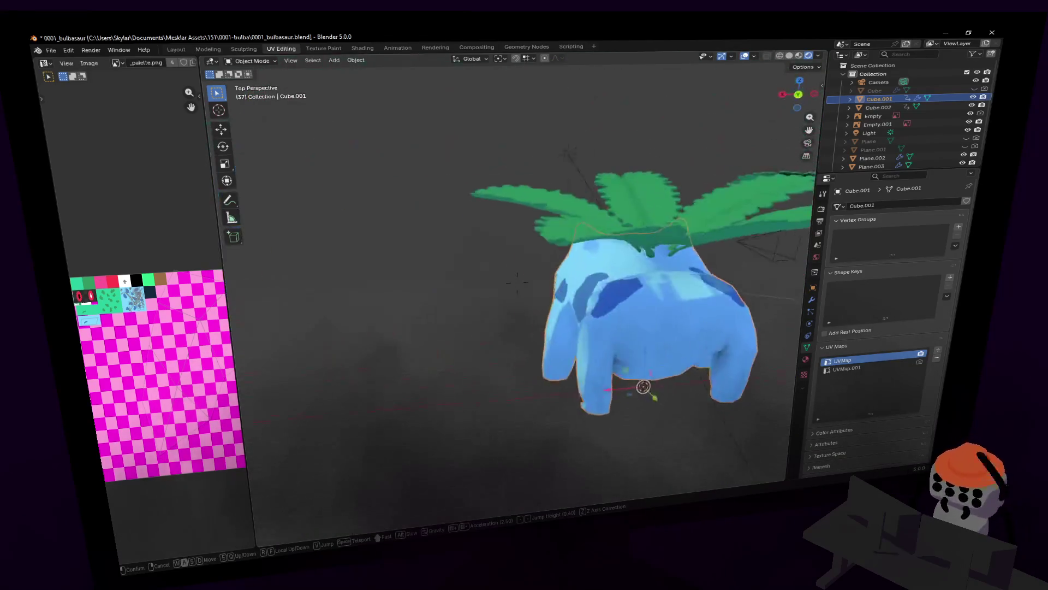
click(685, 277)
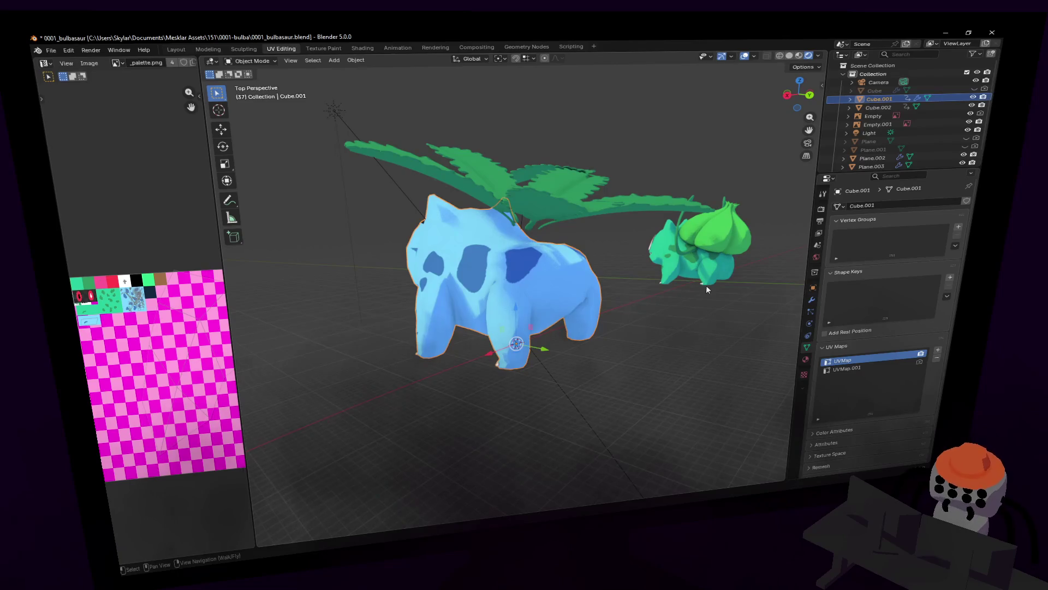
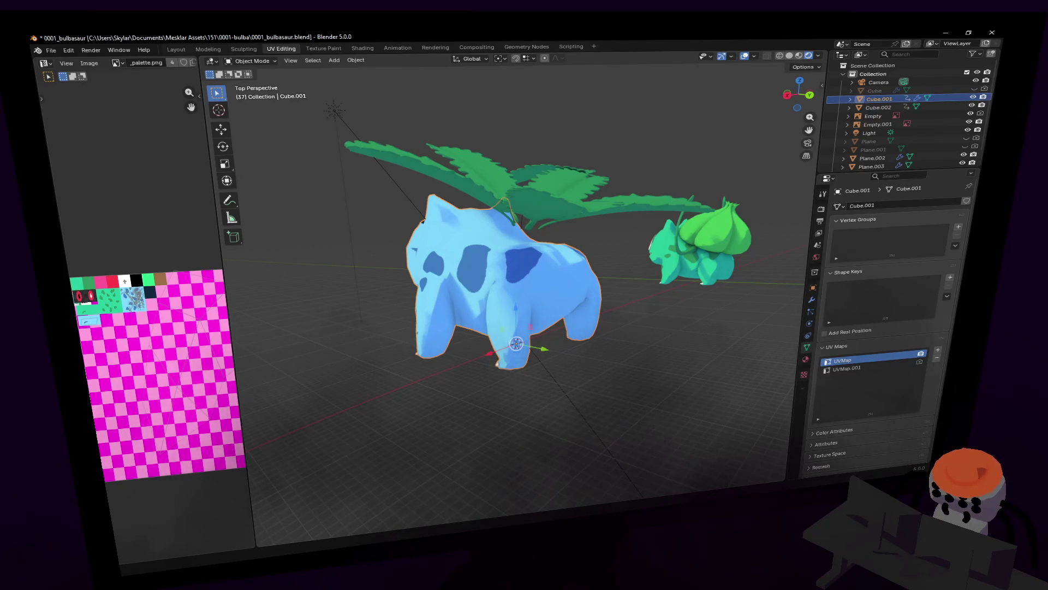
- Lower the leaf plane onto Bulbasaur's back and slide it into place along the body
key(shift+grave)
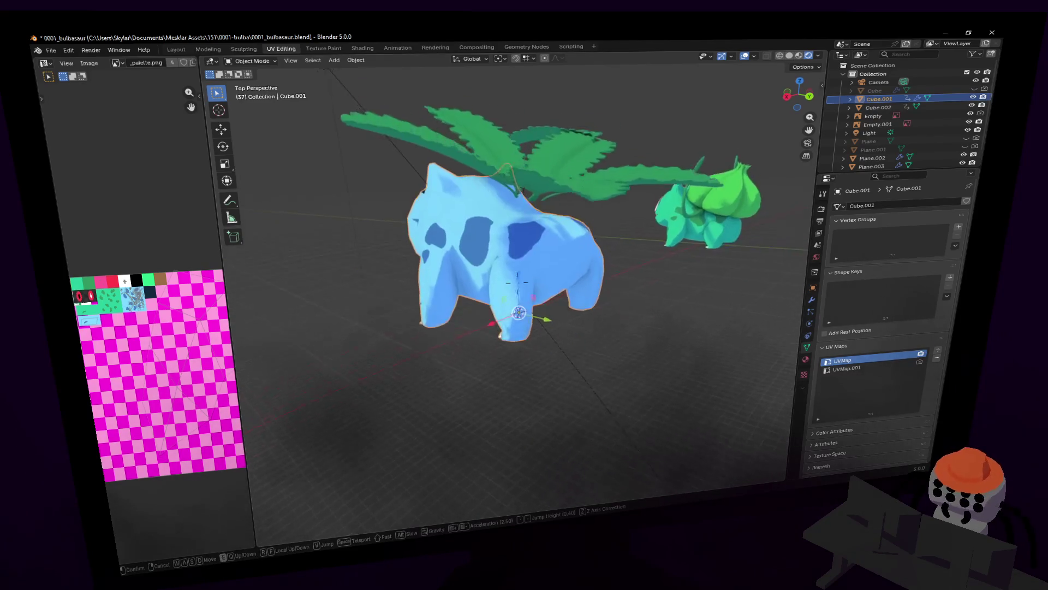
key(w)
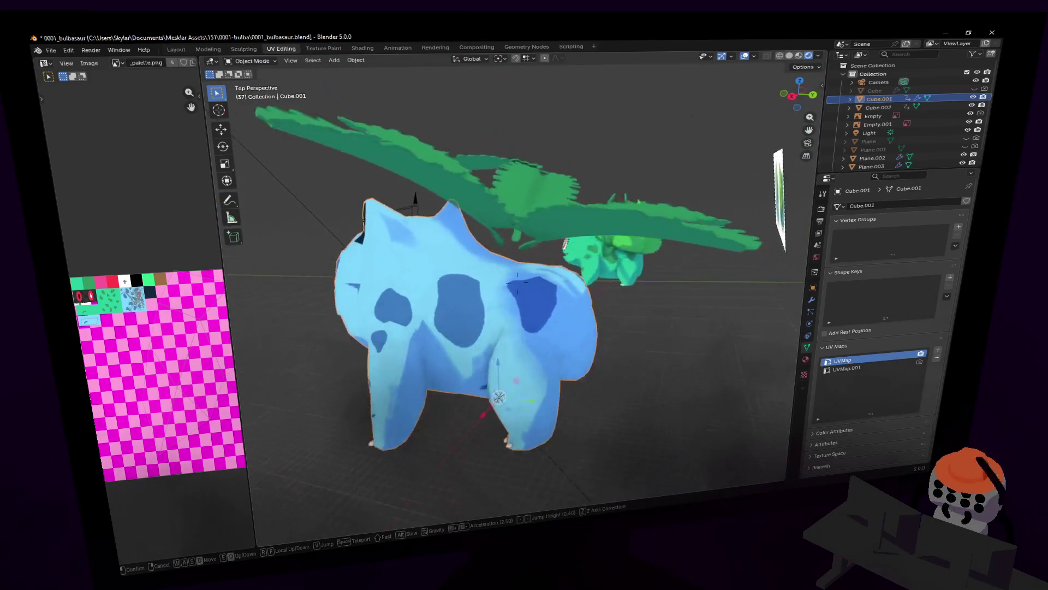
key(w)
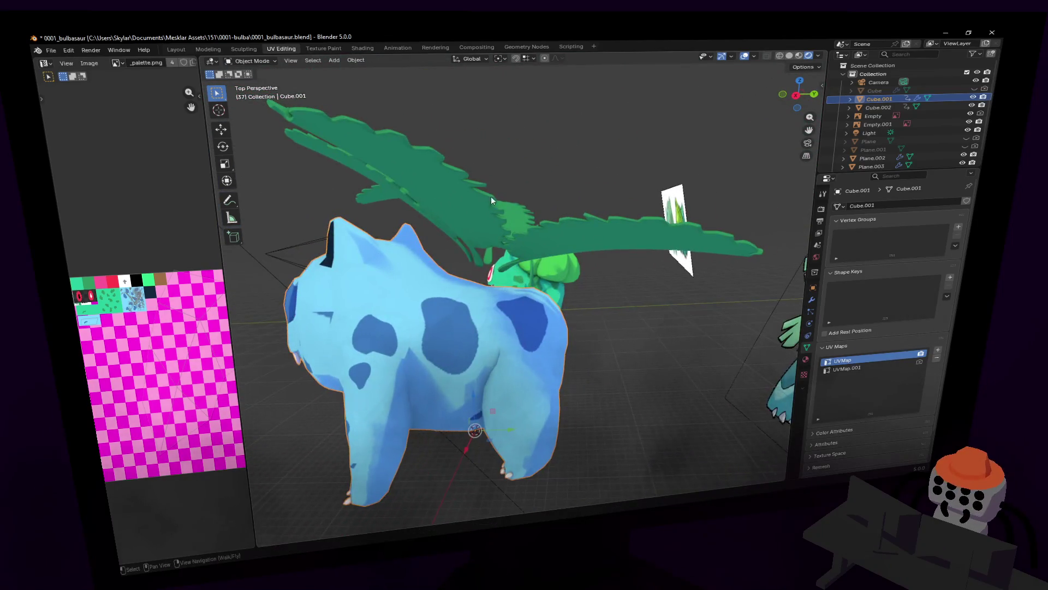
click(524, 213)
middle_drag(524, 213, 532, 199)
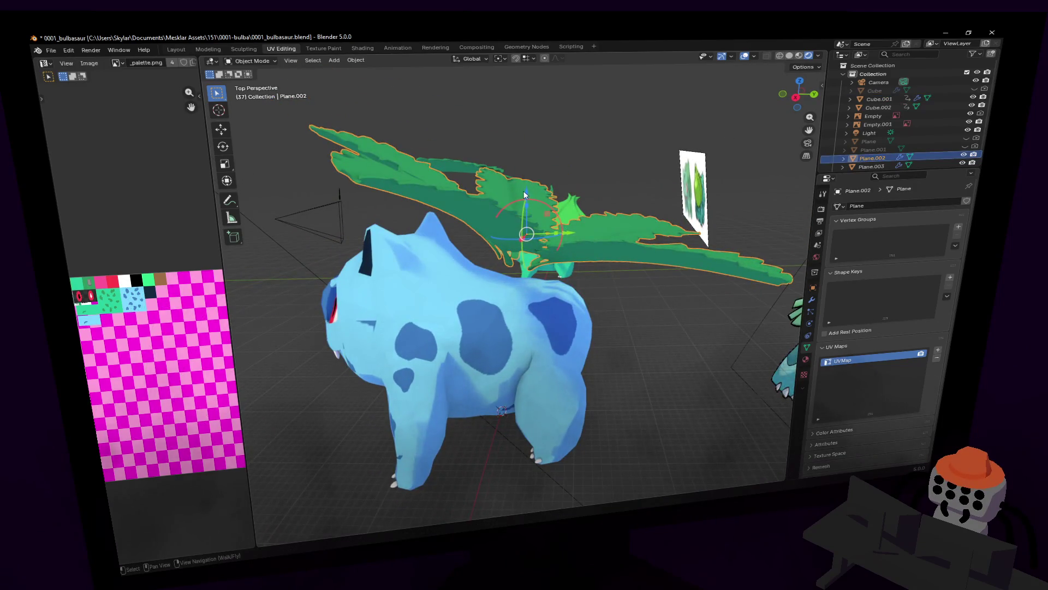
drag(524, 194, 526, 230)
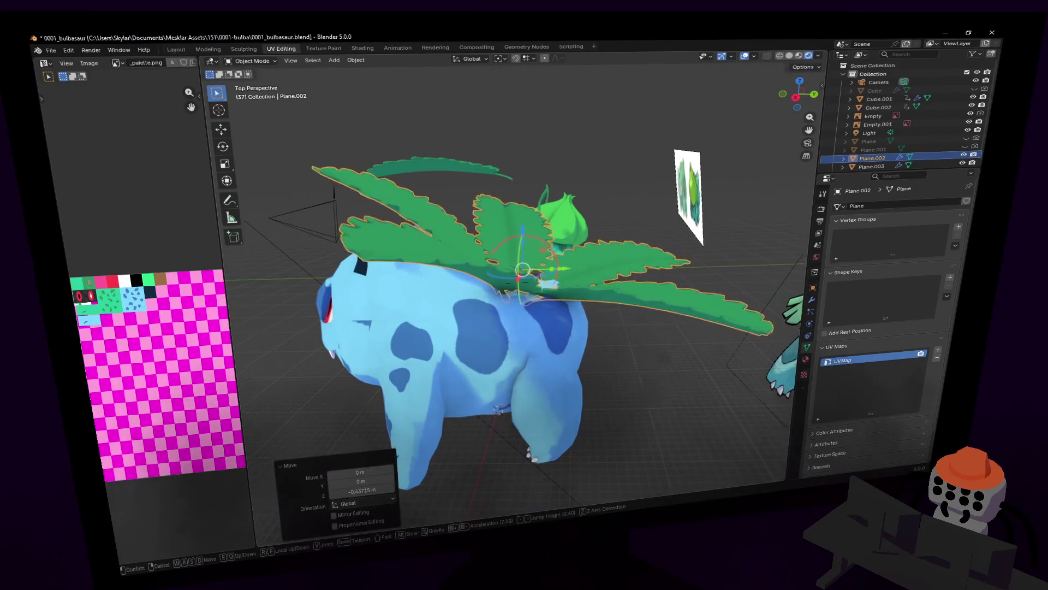
click(567, 218)
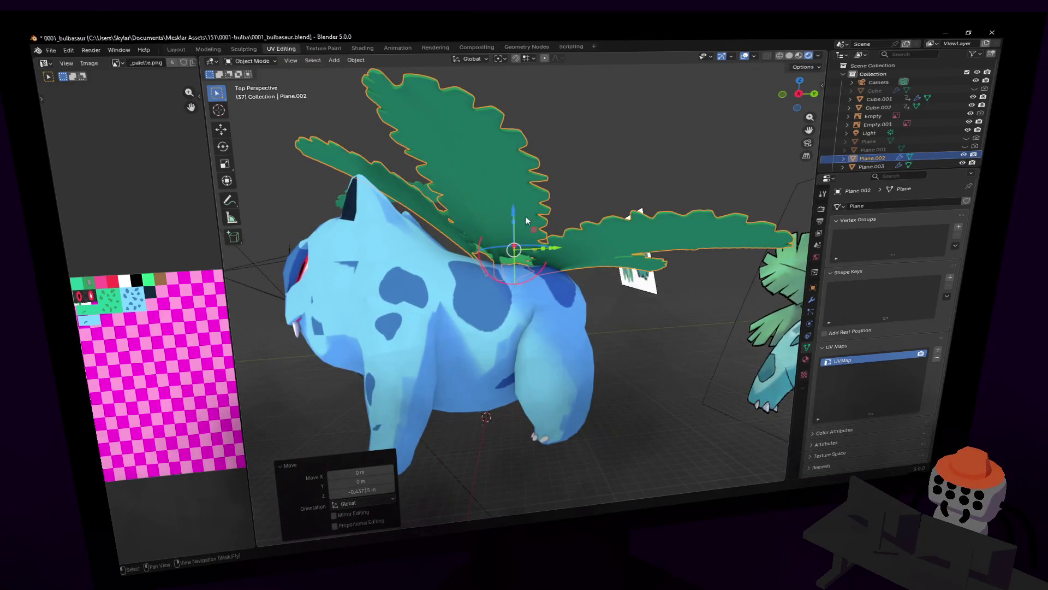
drag(558, 250, 532, 246)
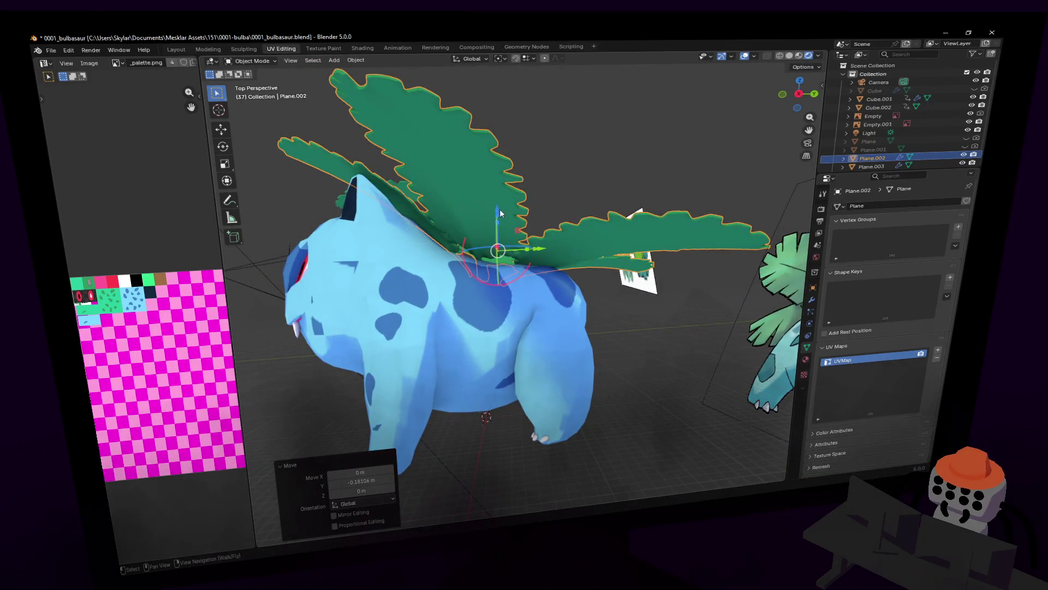
drag(499, 212, 499, 217)
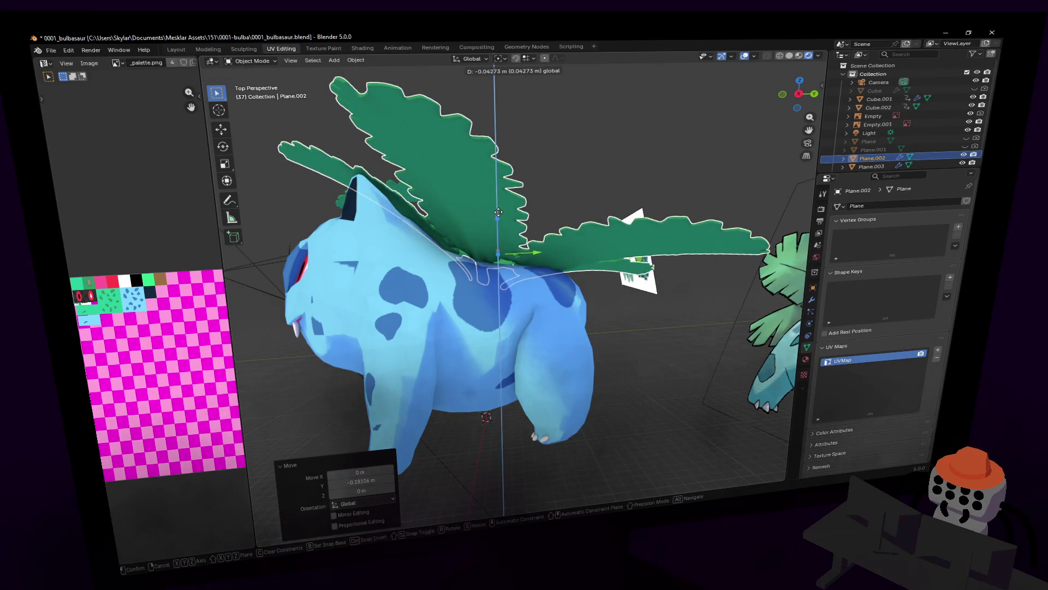
- Tilt the leaf plane slightly about the X axis and begin editing its mesh
key(shift+grave)
key(w)
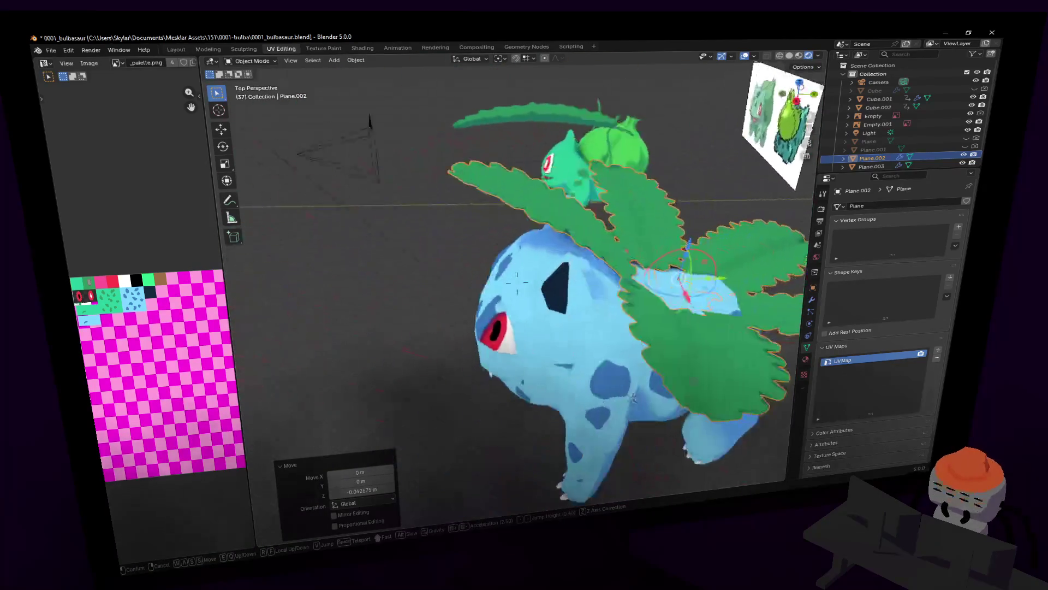
key(e)
key(q)
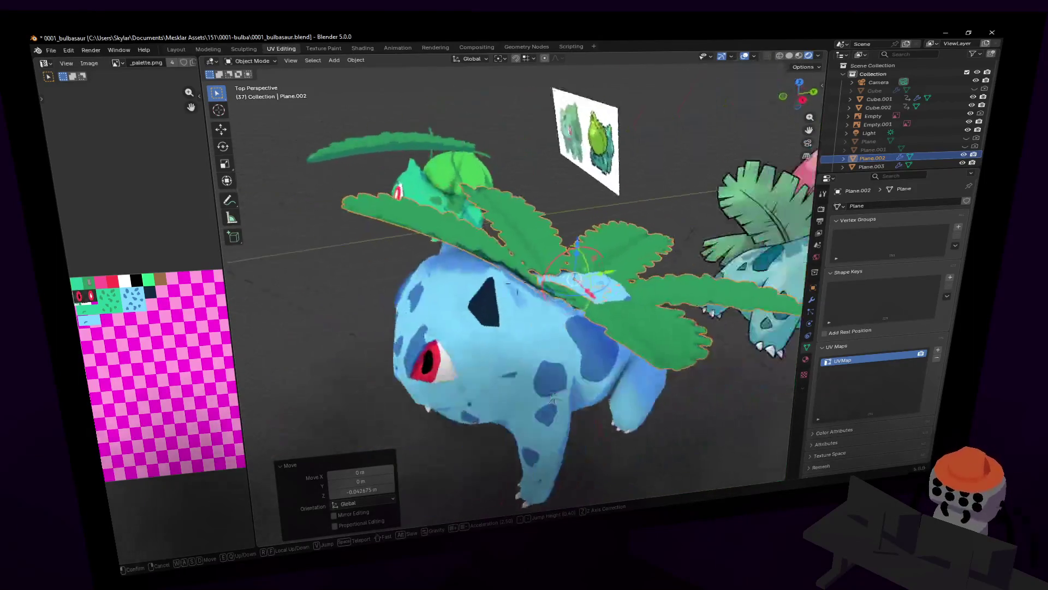
key(Return)
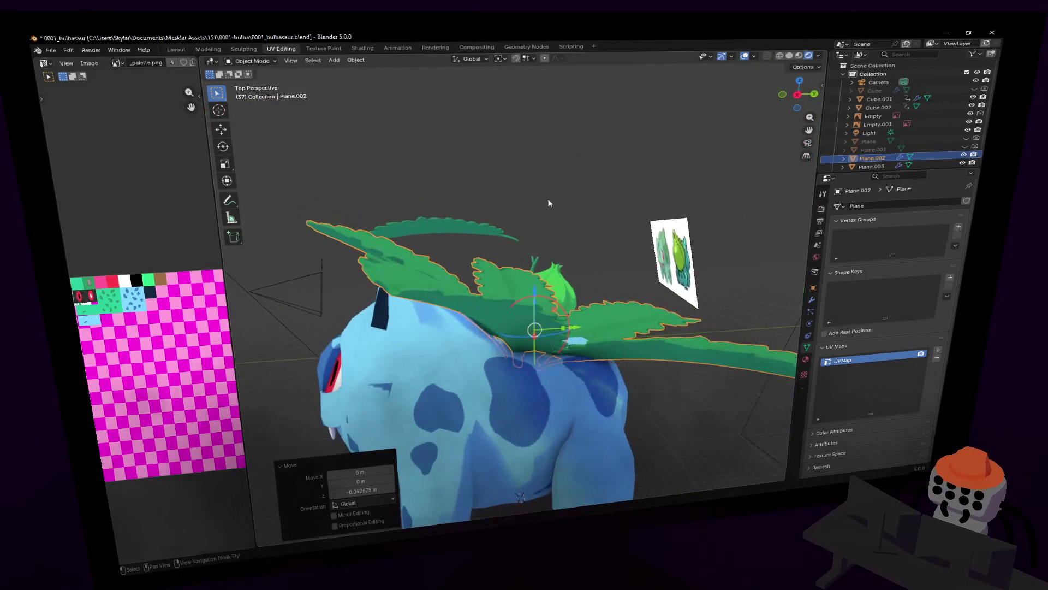
key(r)
key(x)
click(556, 197)
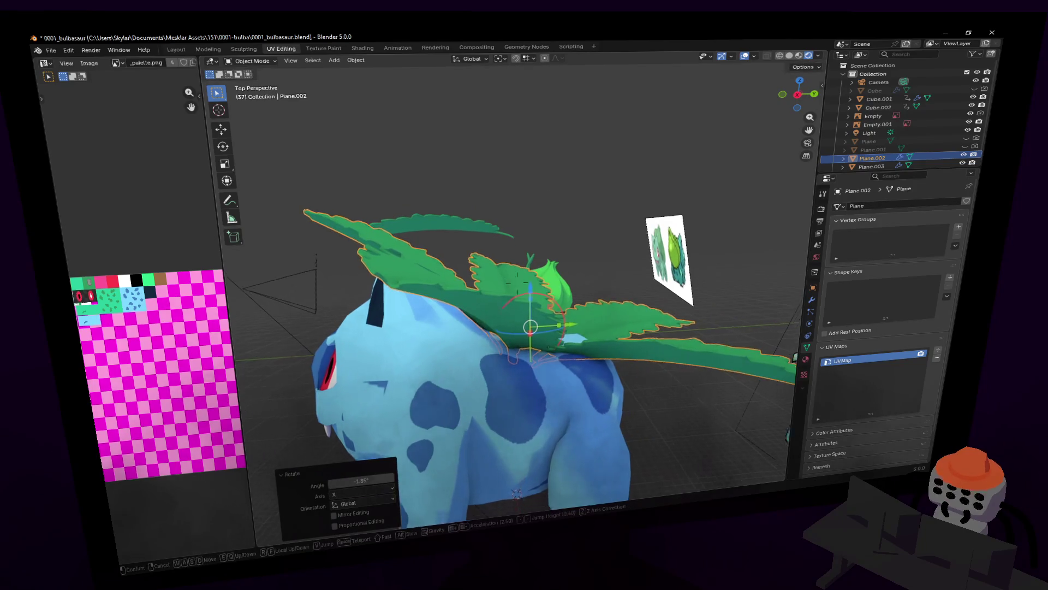
key(shift+grave)
click(566, 255)
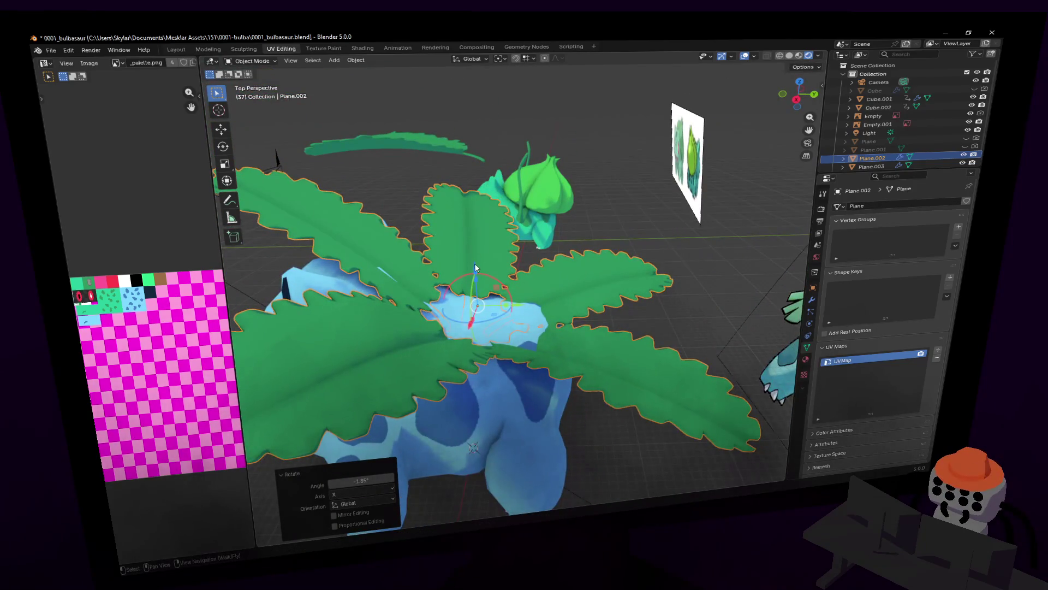
key(Tab)
key(c)
- Return to Object Mode and reselect the leaf plane Plane.002
mouse_move(553, 270)
middle_down()
mouse_move(562, 211)
mouse_move(545, 204)
mouse_move(578, 286)
middle_up()
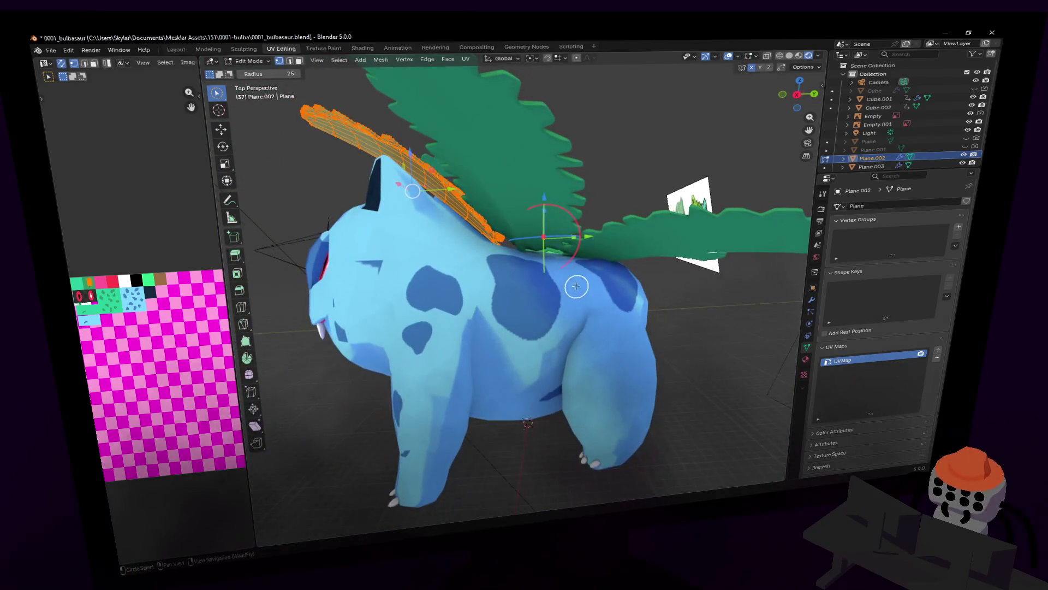
key(Escape)
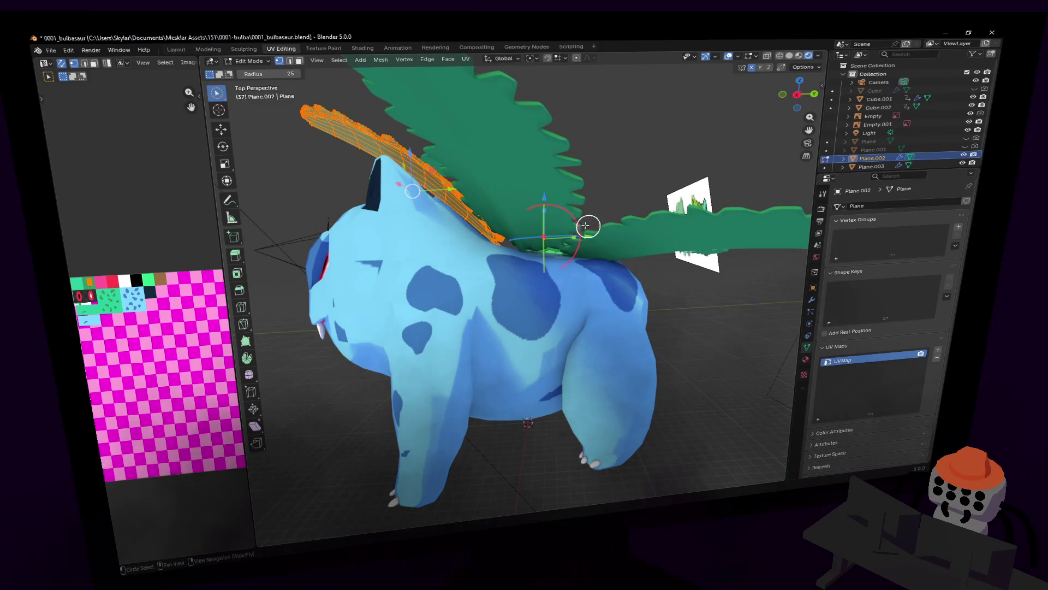
key(Tab)
key(r)
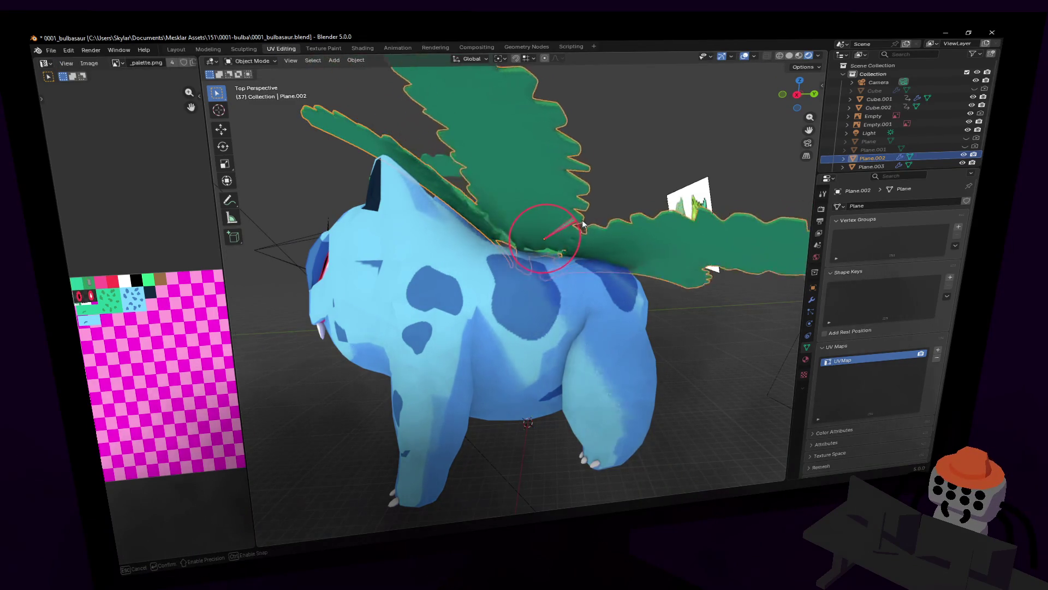
key(Escape)
click(589, 220)
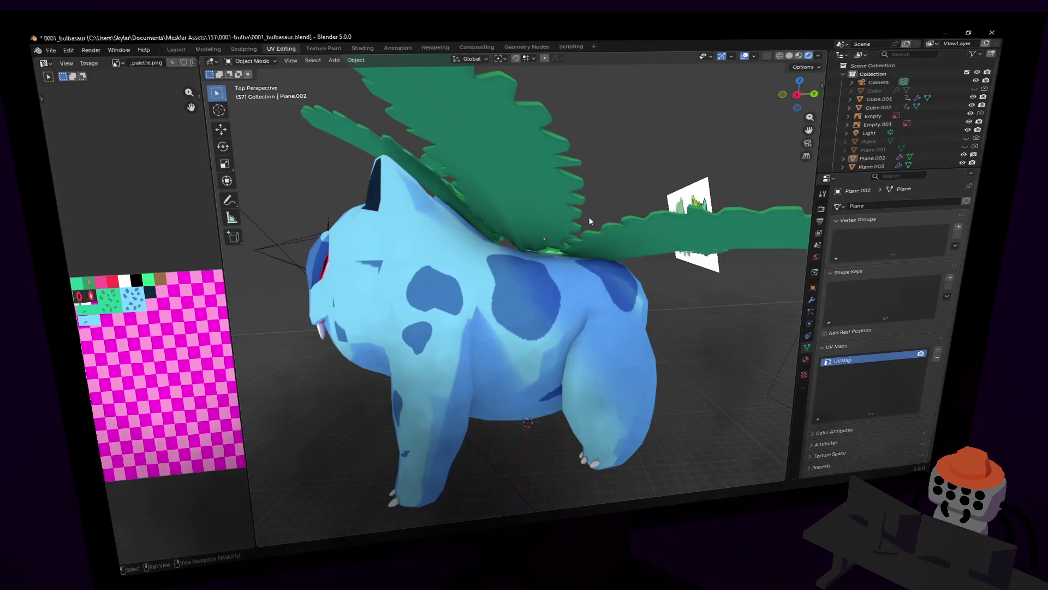
click(561, 215)
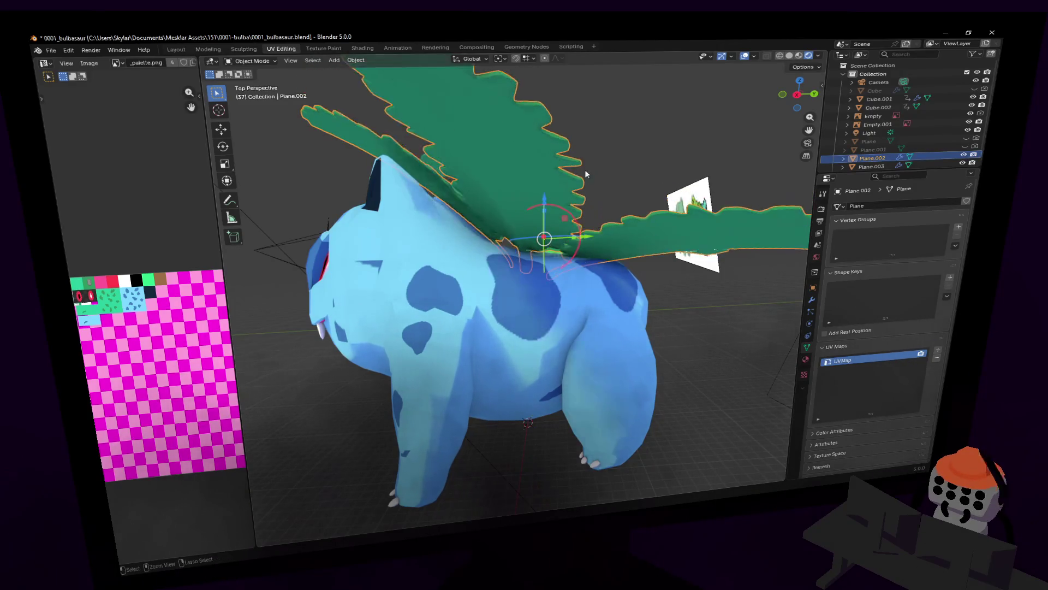
key(shift+grave)
click(544, 327)
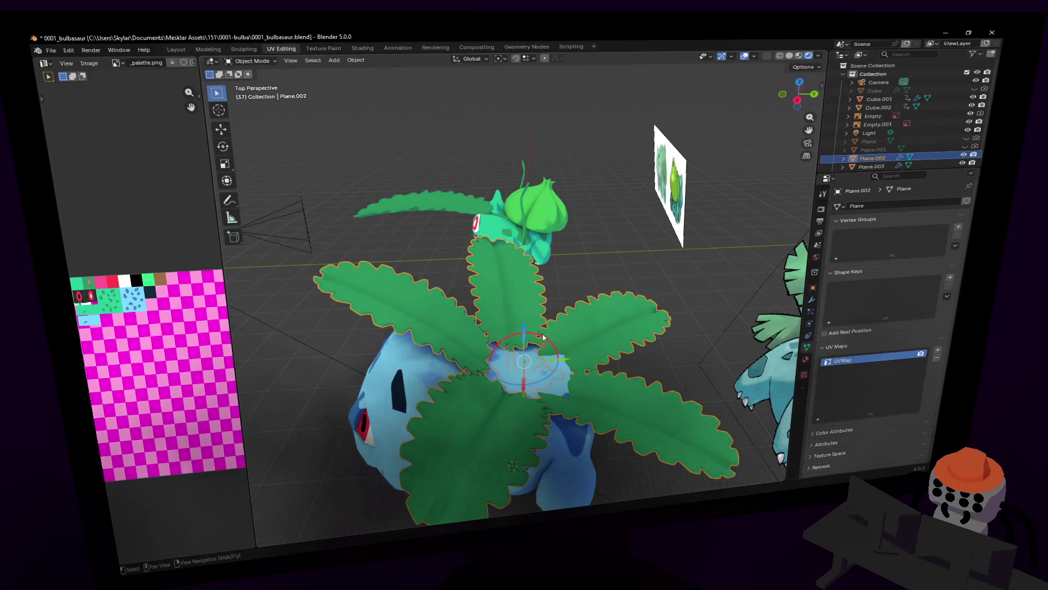
- Try and cancel a few rotations of the leaves while orbiting for a better angle
key(r)
key(Escape)
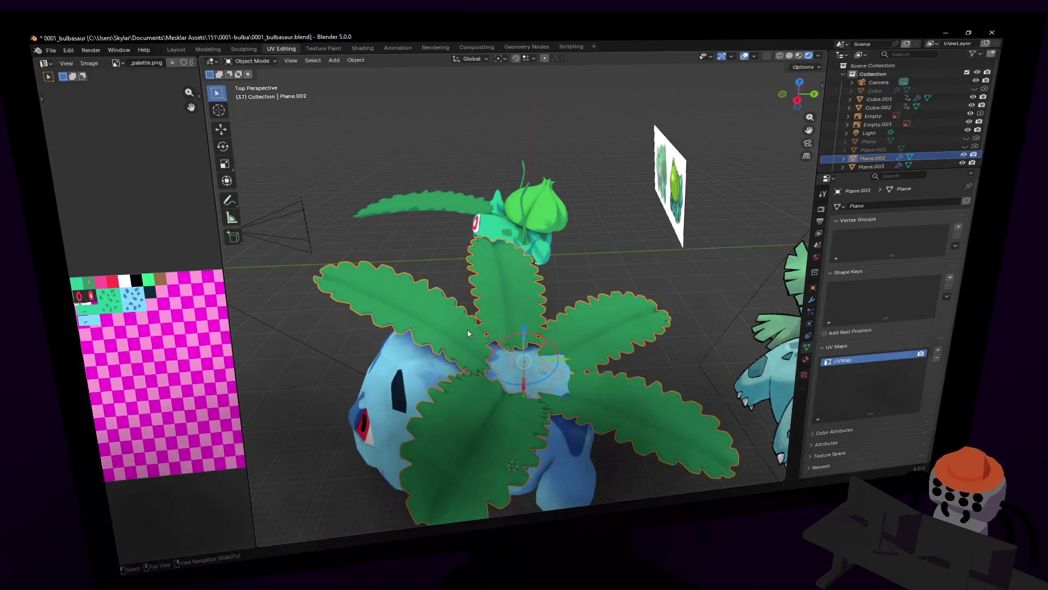
click(586, 271)
click(573, 332)
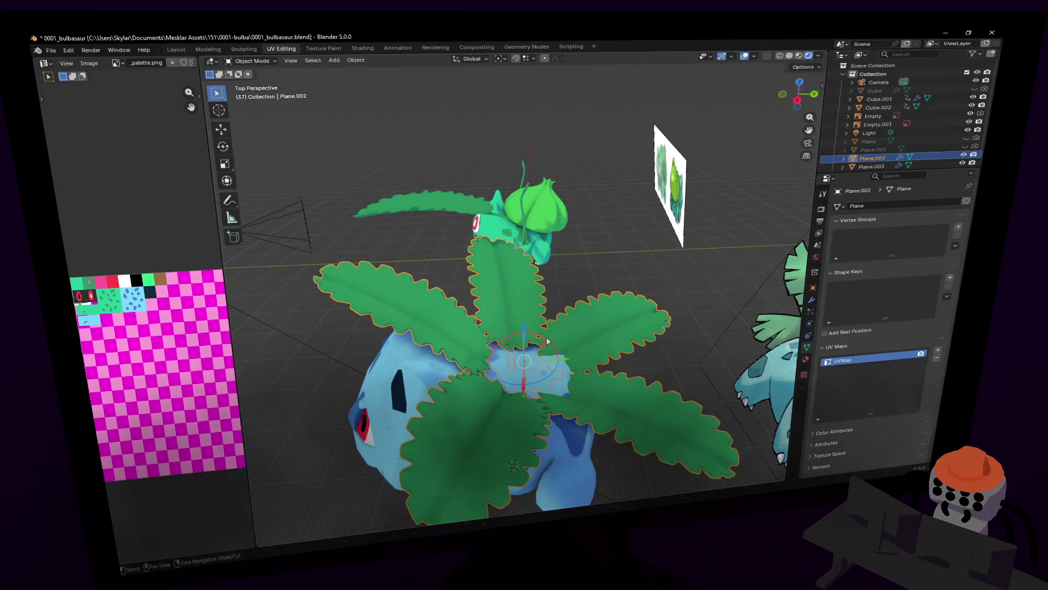
key(r)
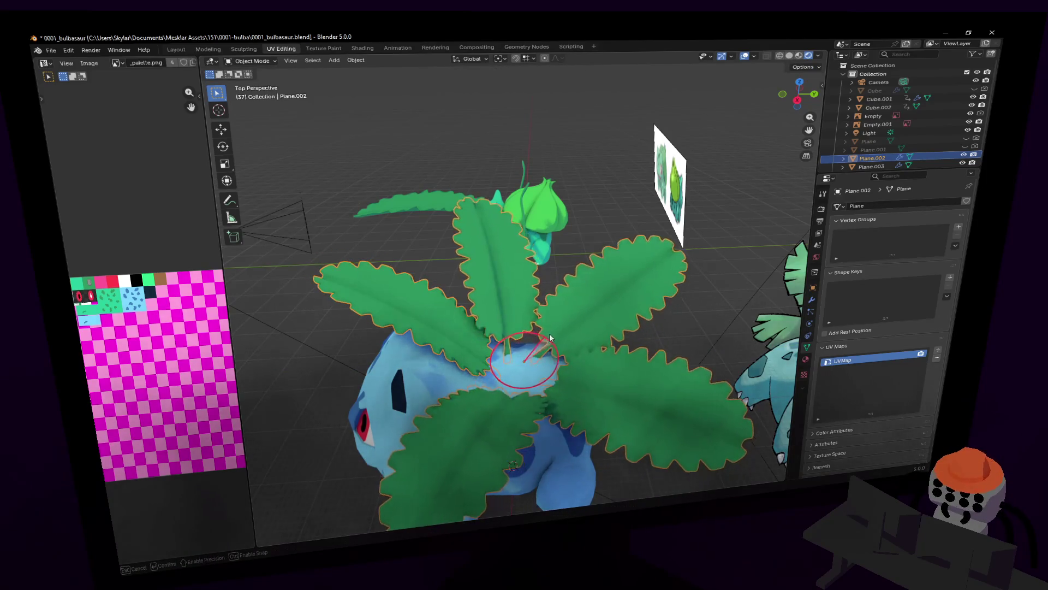
key(Escape)
middle_drag(548, 336, 554, 279)
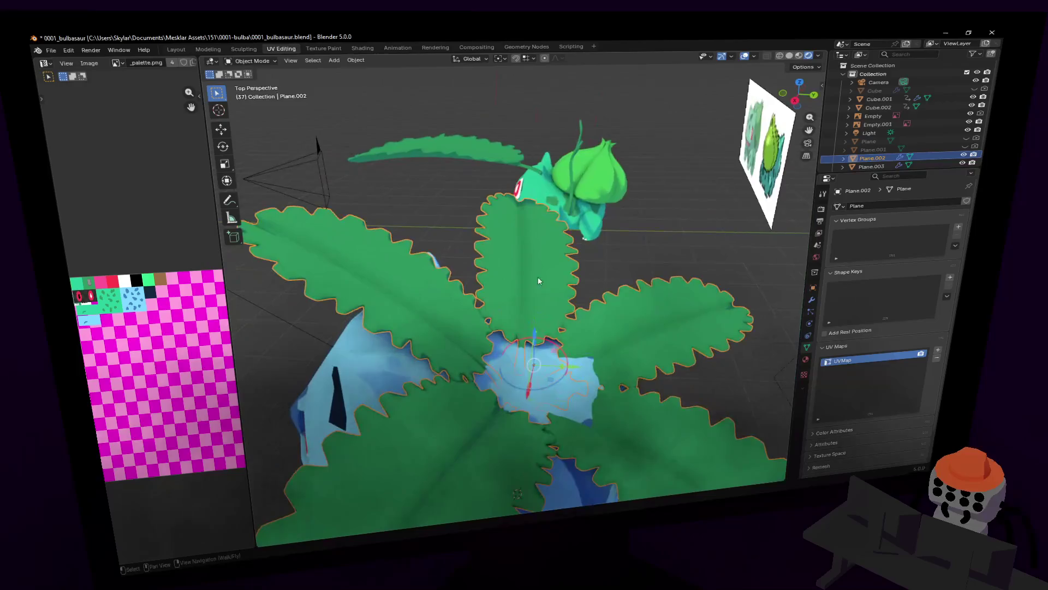
click(358, 273)
click(530, 208)
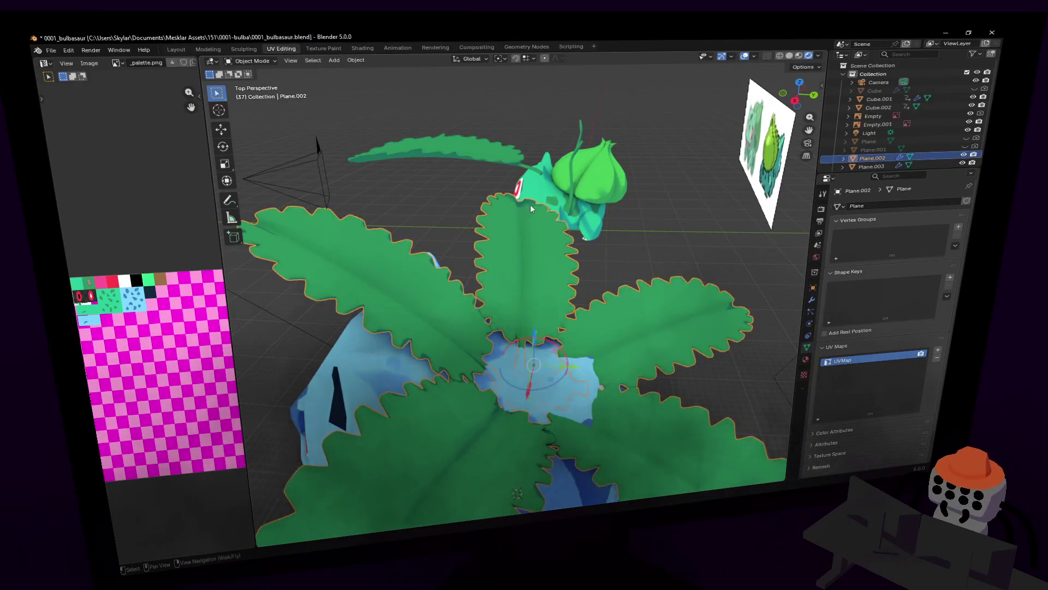
middle_drag(562, 348, 608, 331)
- Give the leaves a tiny extra tilt about the X axis, then deselect them
key(r)
key(x)
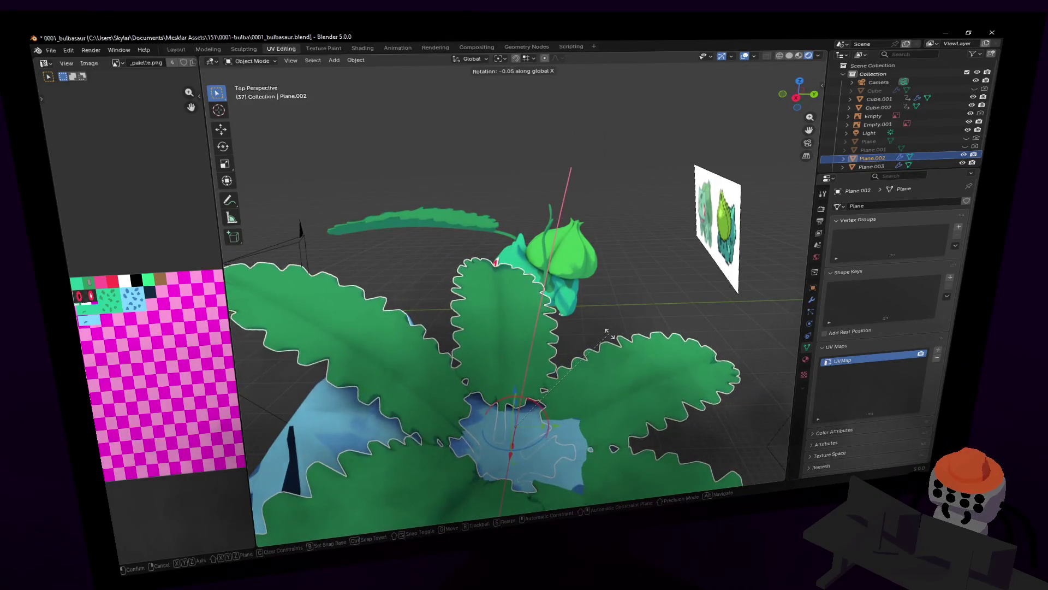
click(610, 338)
key(shift+grave)
key(s)
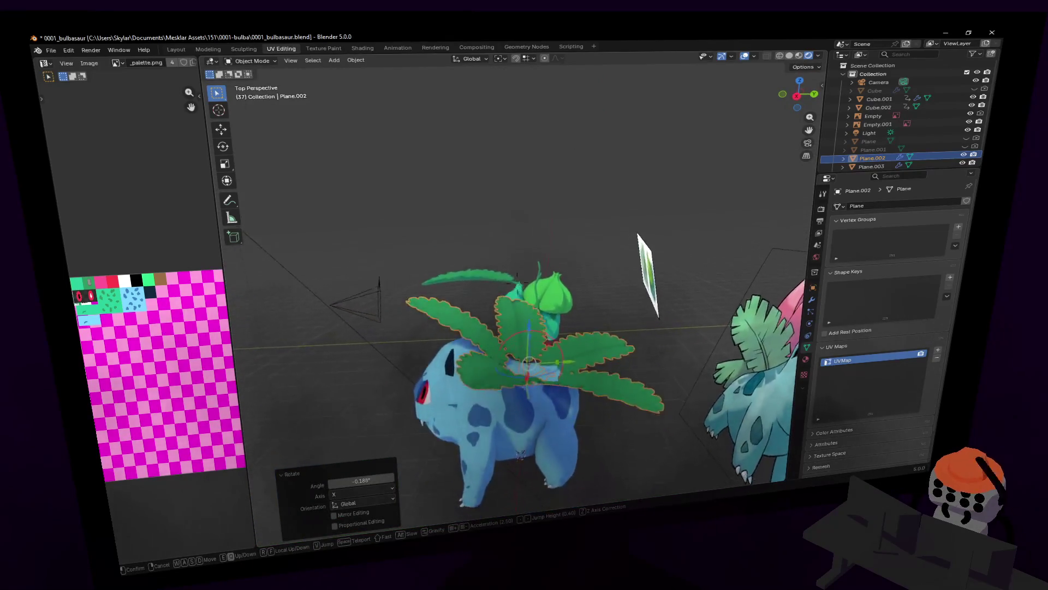
key(w)
click(624, 370)
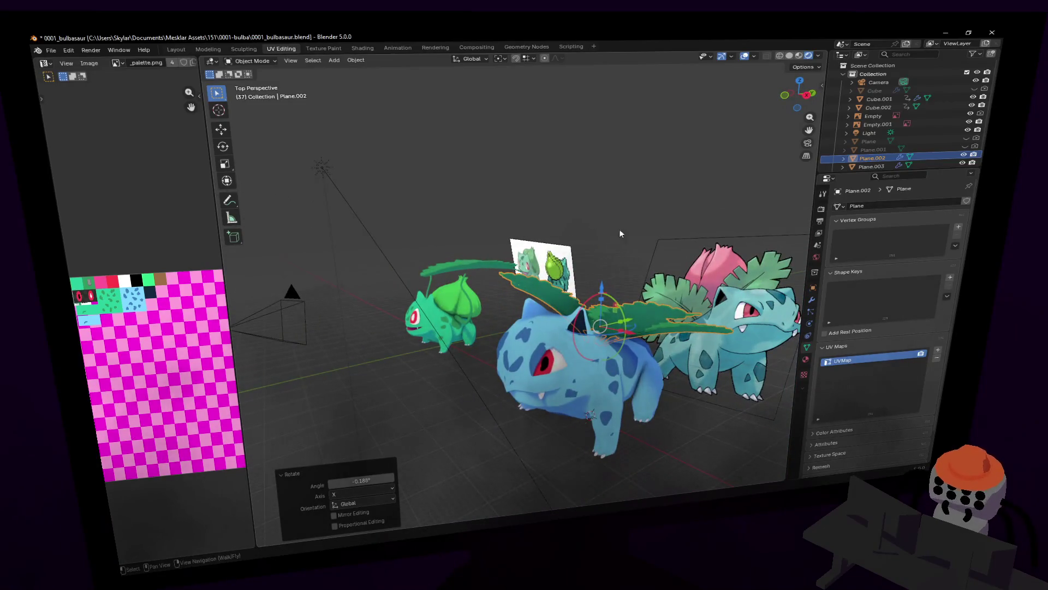
click(620, 238)
middle_drag(620, 238, 592, 290)
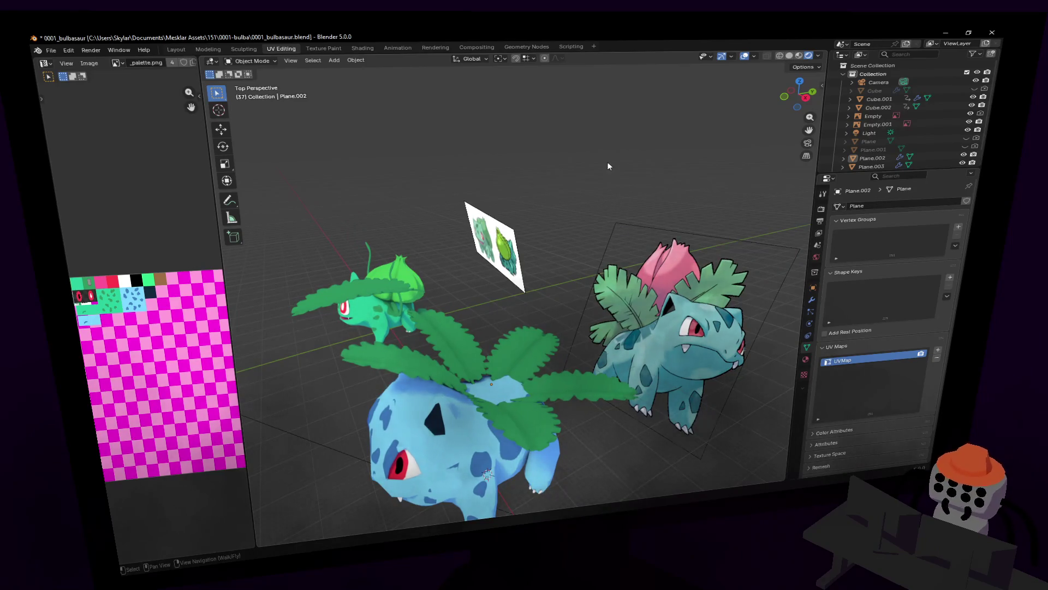
key(shift+a)
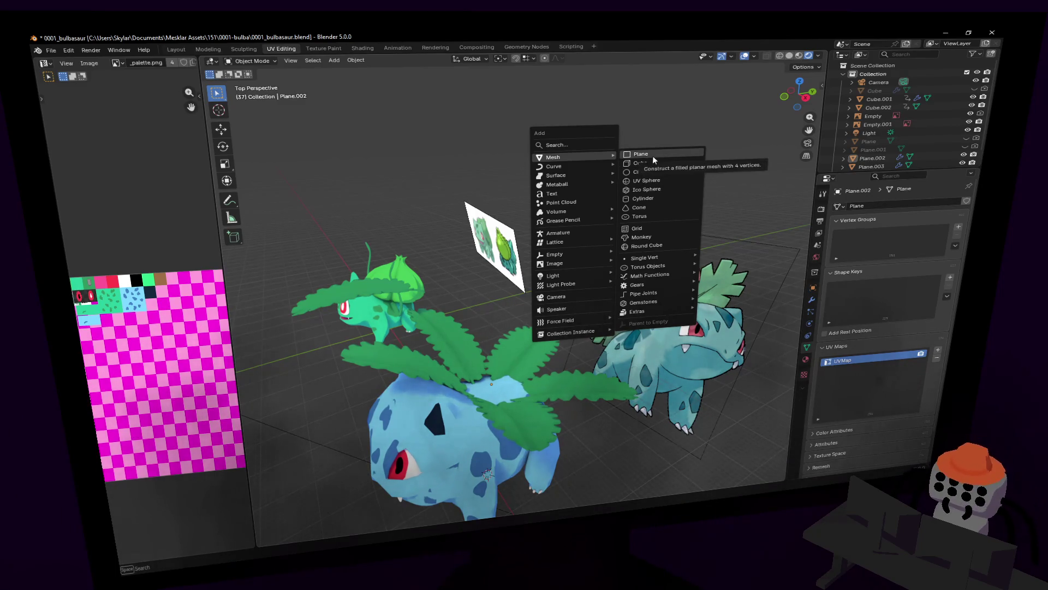
- Add a new plane and raise it above Bulbasaur's back
click(652, 156)
middle_drag(653, 156, 512, 275)
key(g)
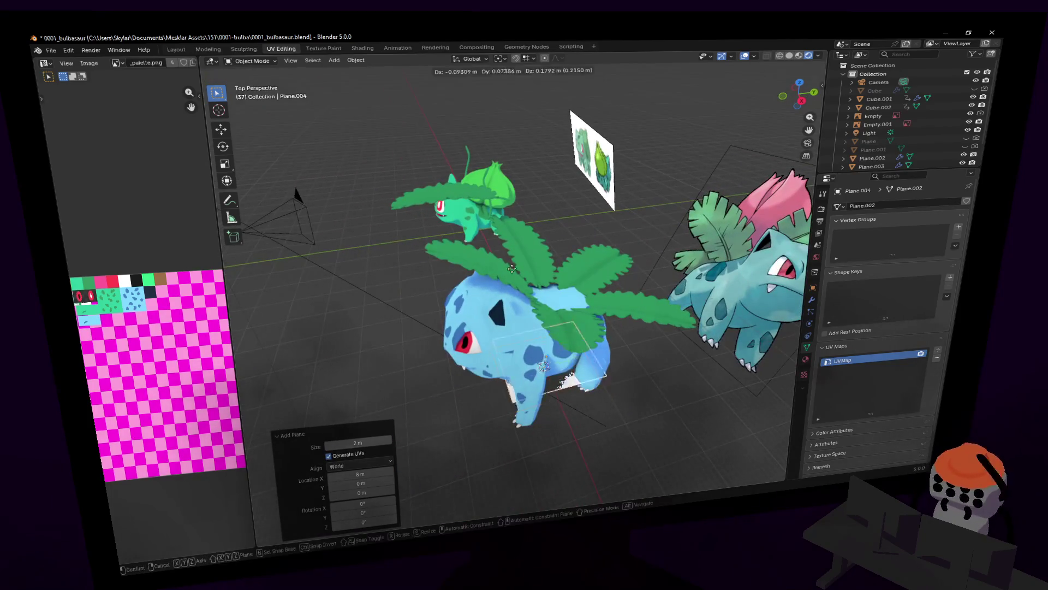
key(z)
click(563, 157)
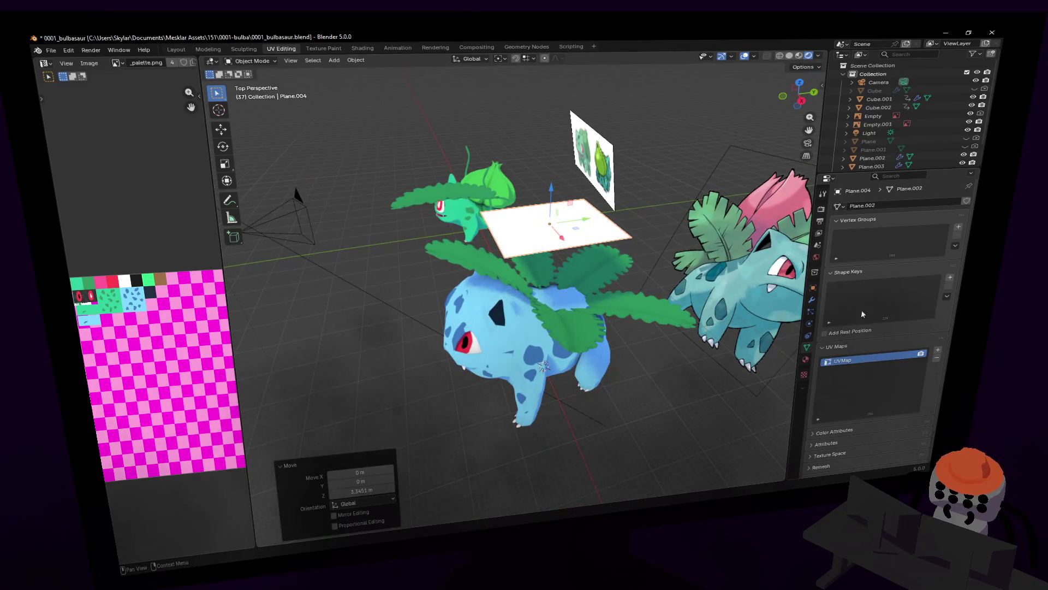
- Assign the existing checker-textured 'Material' to the new plane
click(807, 358)
click(835, 243)
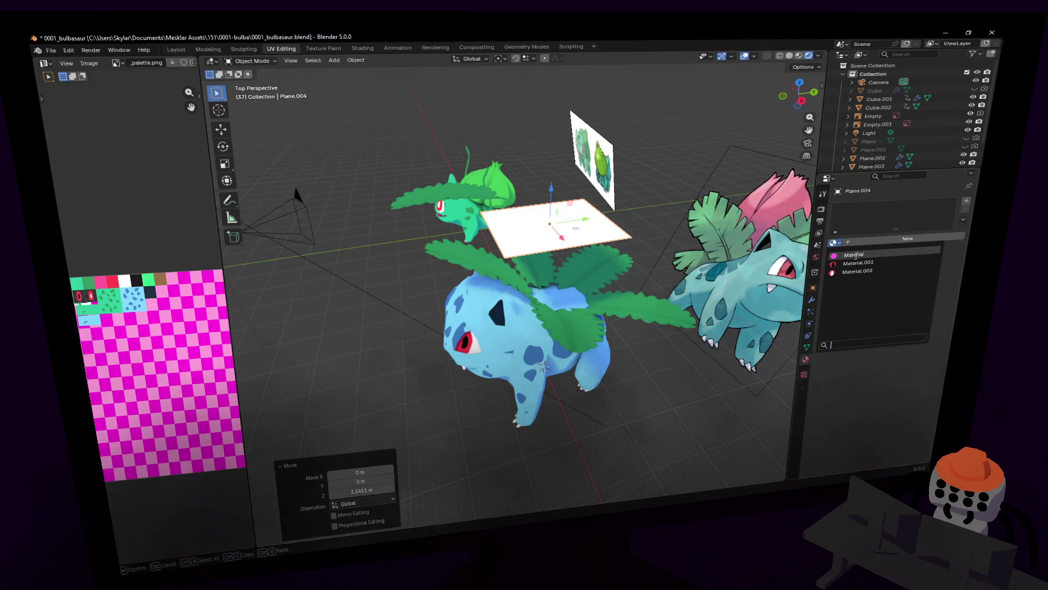
click(853, 255)
- Fly the view in close to the plane and start rotating it about the X axis in Edit Mode
key(shift+grave)
key(w)
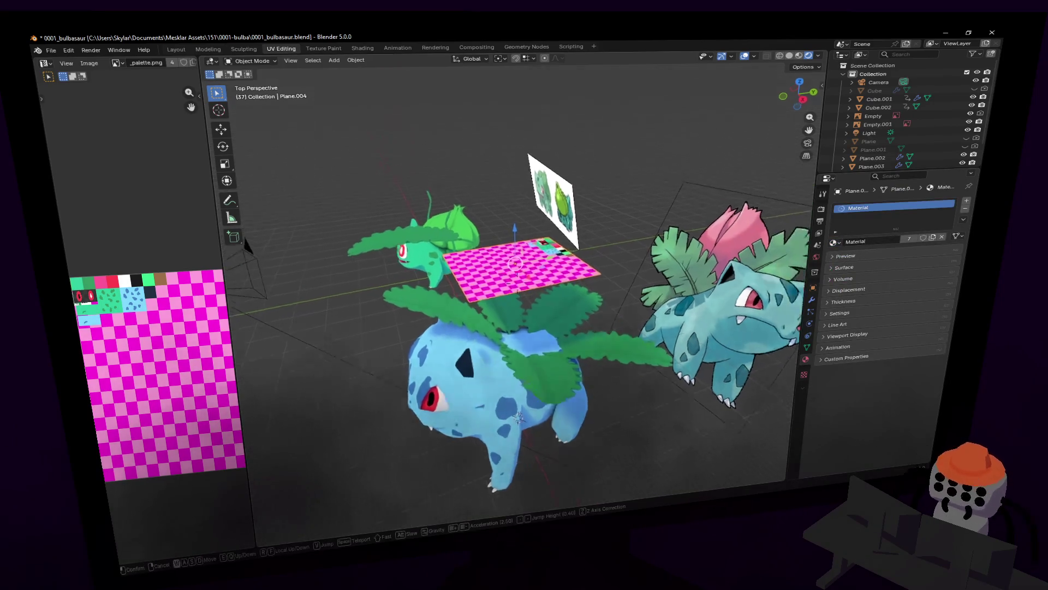
click(577, 226)
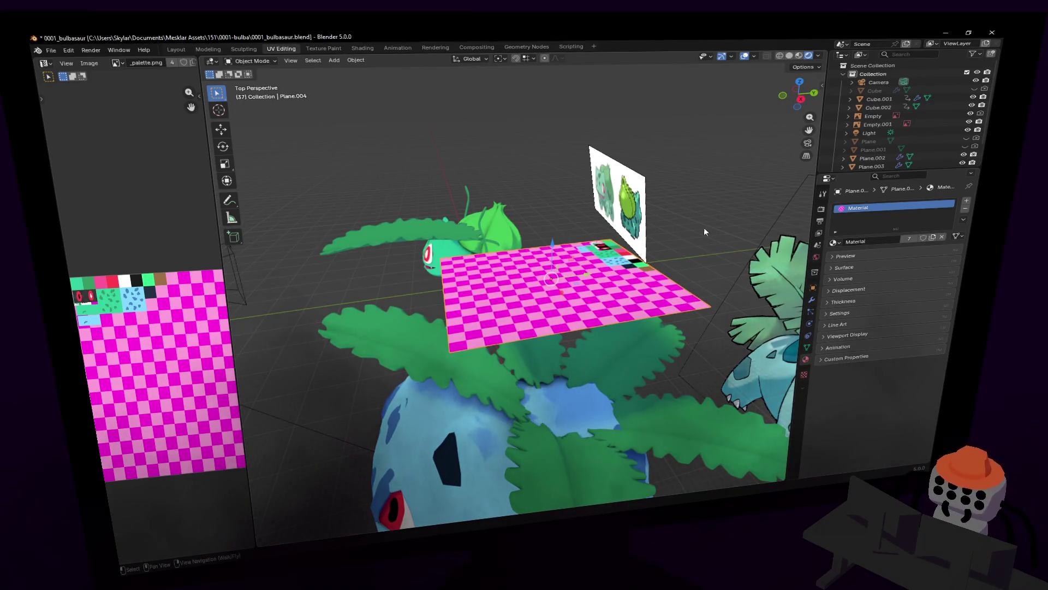
key(shift+grave)
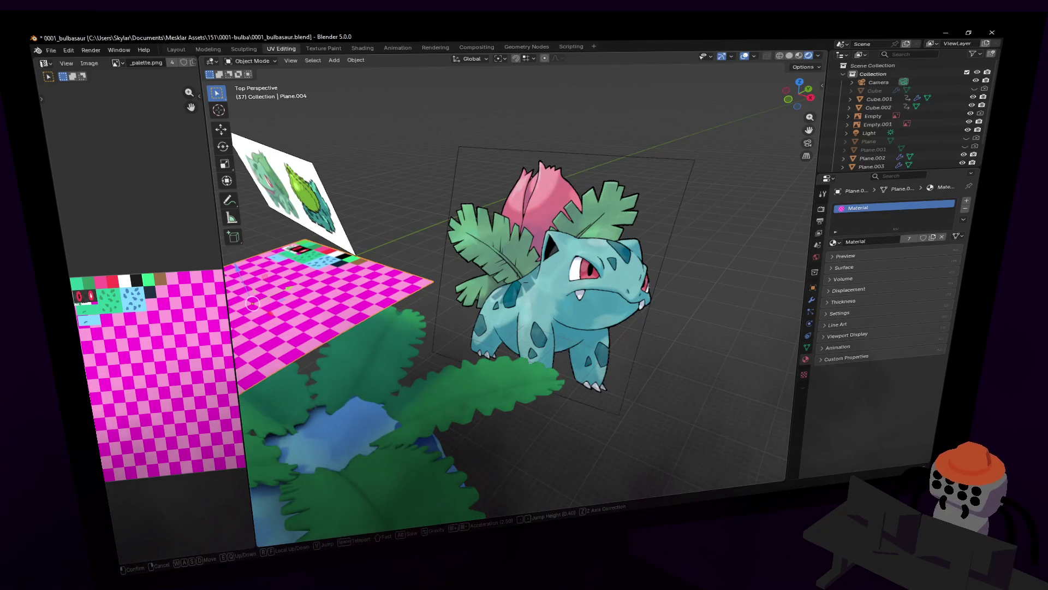
key(w)
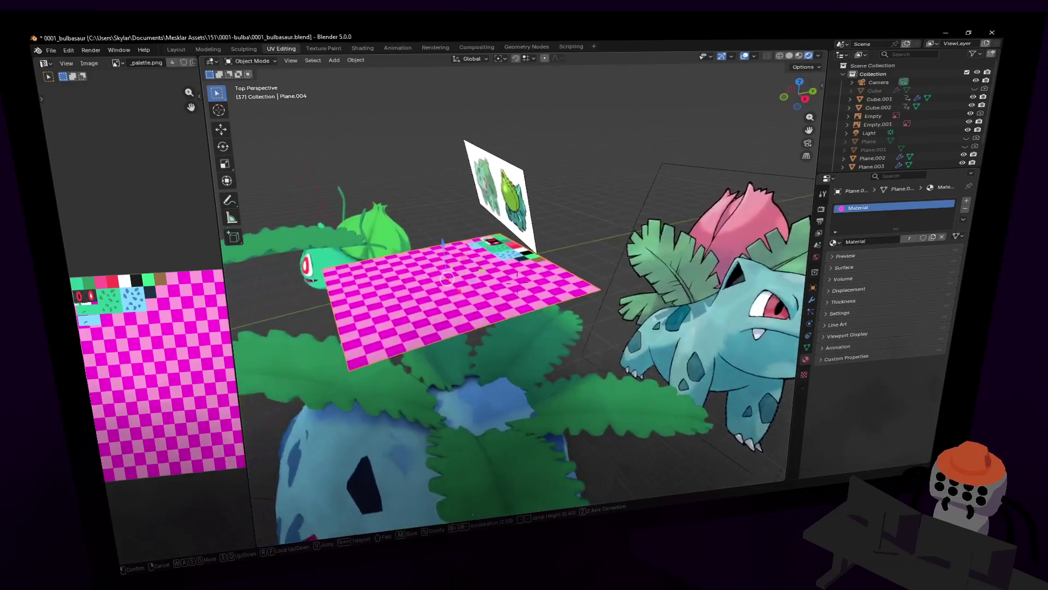
click(551, 261)
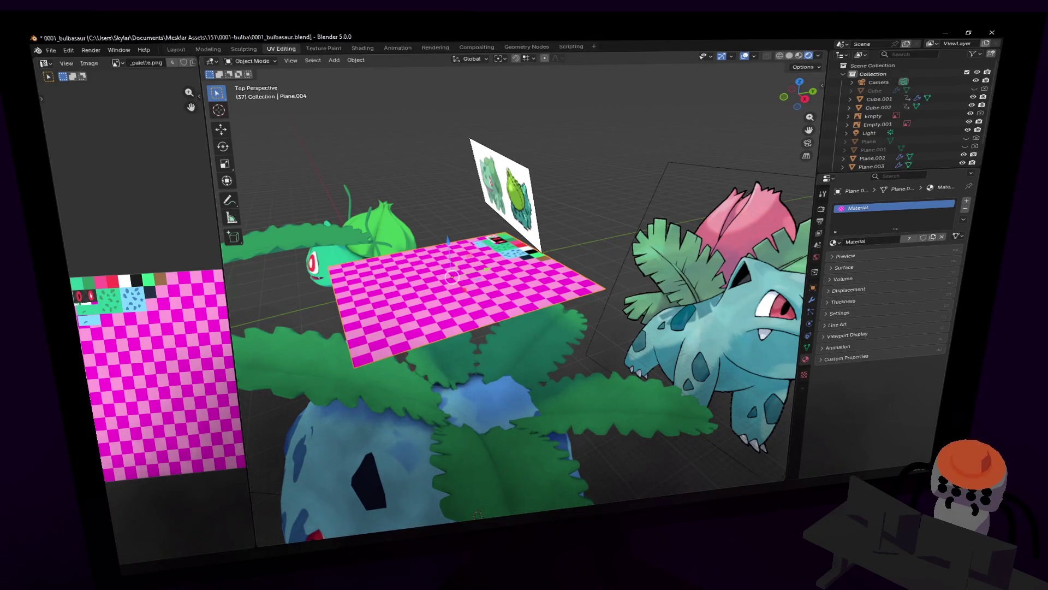
mouse_move(593, 219)
middle_down()
mouse_move(562, 204)
mouse_move(606, 210)
middle_up()
key(Tab)
key(r)
key(x)
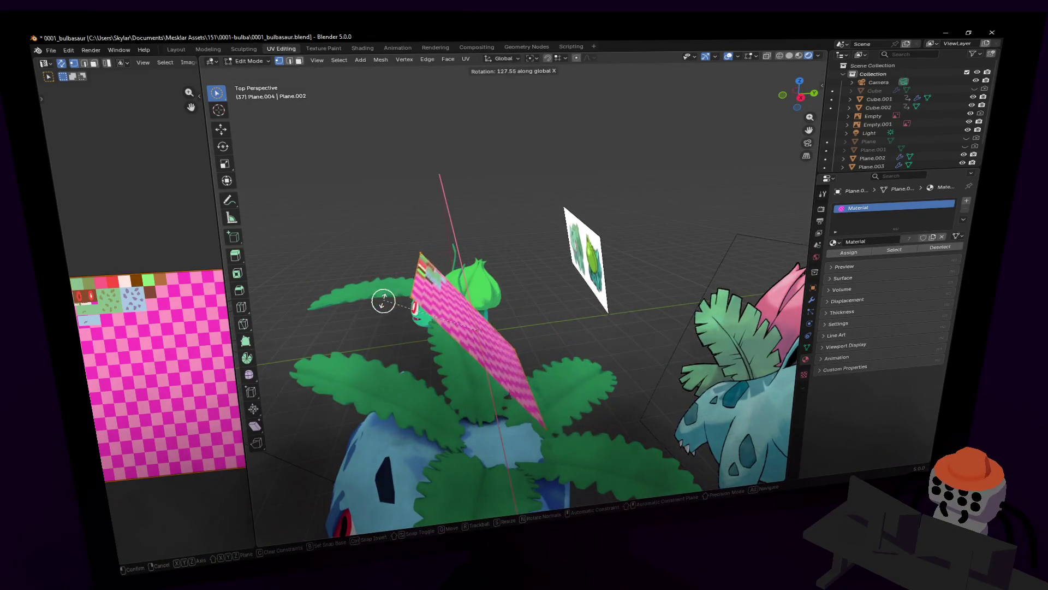
- Stand the plane upright, lift it, and add a centred loop cut across it
click(420, 246)
key(g)
key(z)
click(520, 237)
key(ctrl+r)
click(470, 199)
right_click(499, 199)
key(c)
- Fold the plane's upper half back along Y and shrink the shape to about 0.29
drag(530, 223, 470, 234)
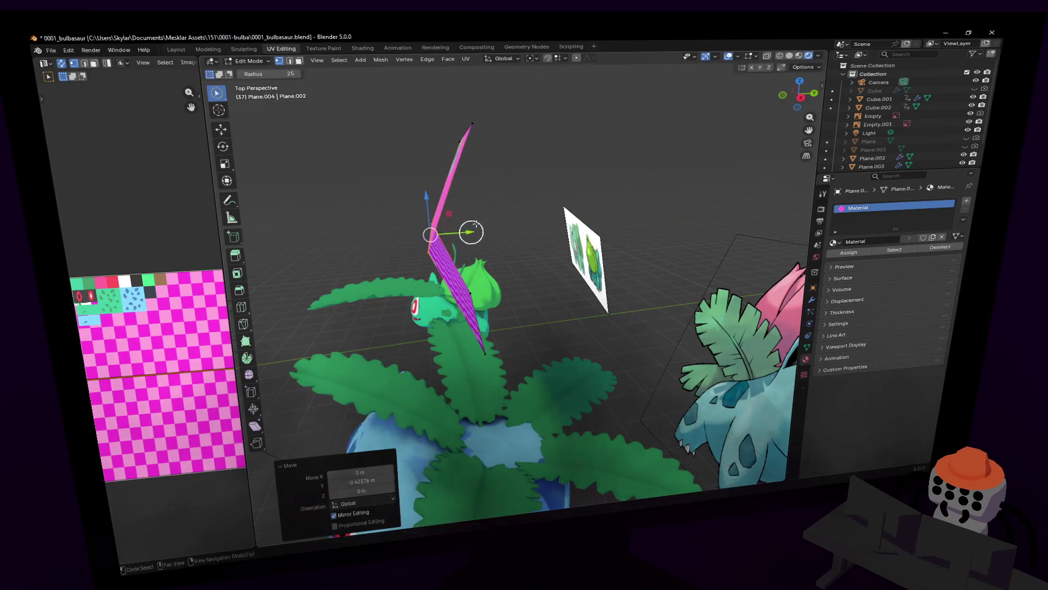
click(468, 129)
key(g)
key(y)
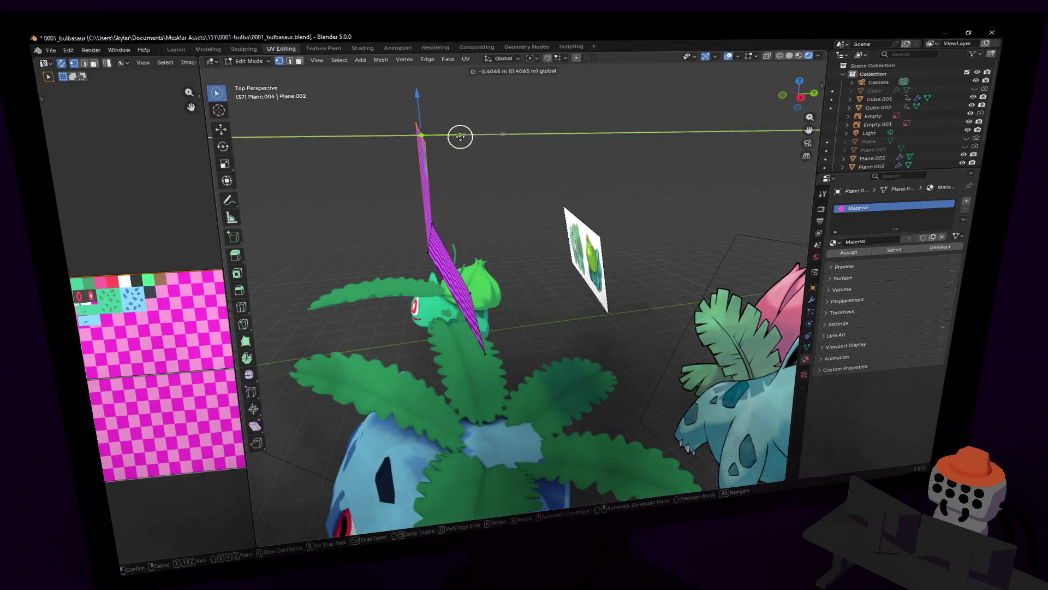
key(s)
middle_drag(455, 110, 466, 98)
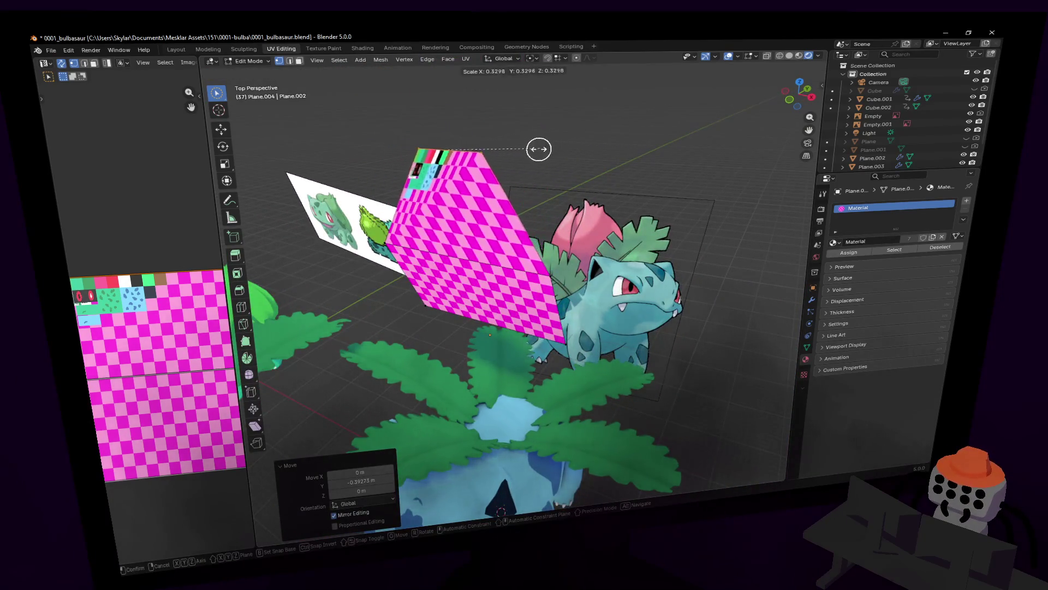
click(543, 149)
key(c)
middle_drag(580, 285, 472, 318)
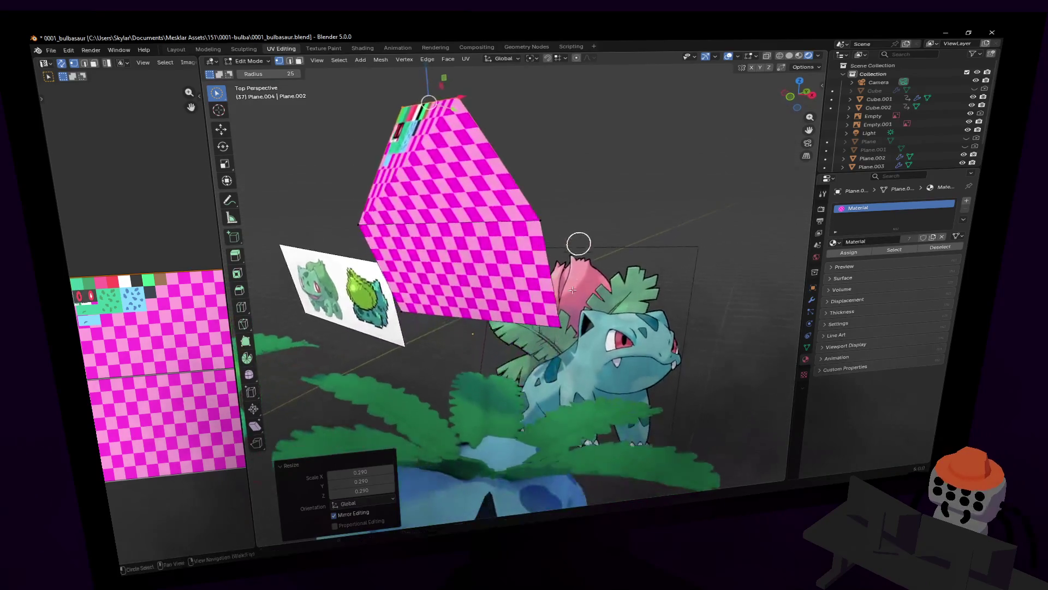
- Scale the whole shape's UVs onto a single pink palette cell so it turns solid pink
key(Escape)
key(s)
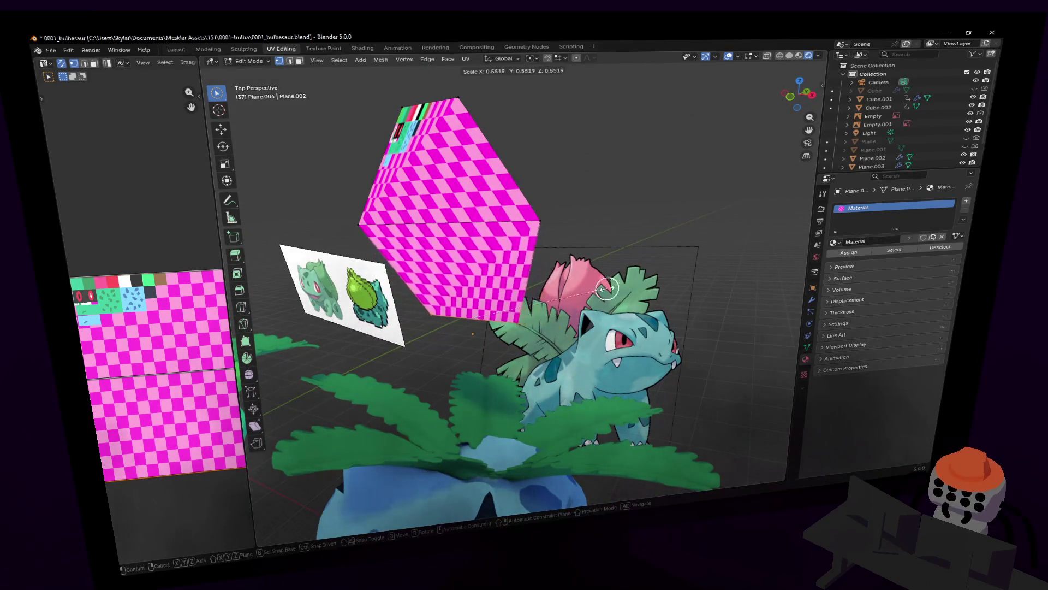
click(529, 276)
key(a)
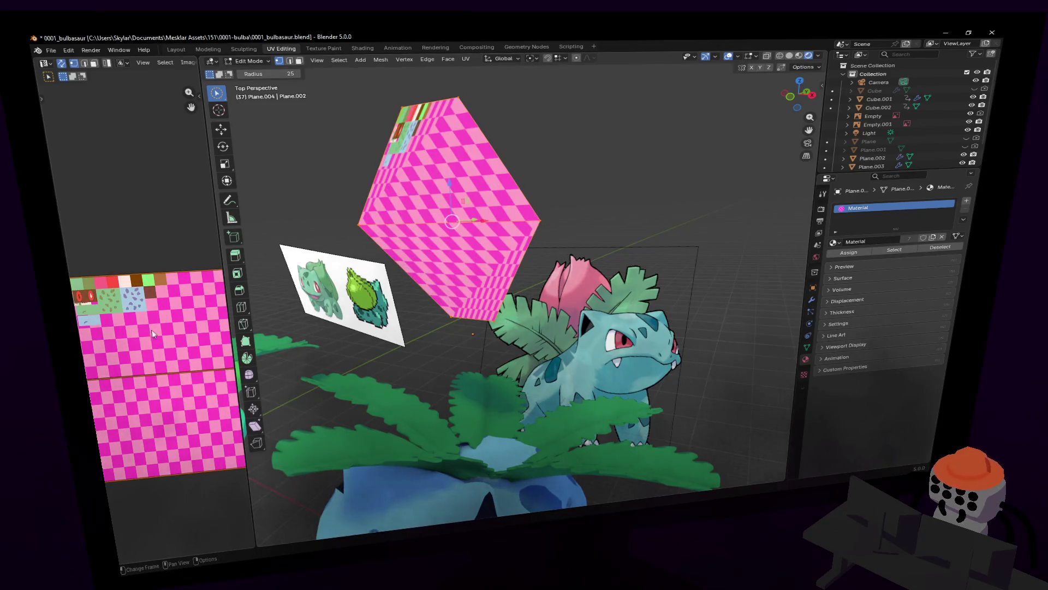
key(s)
click(170, 376)
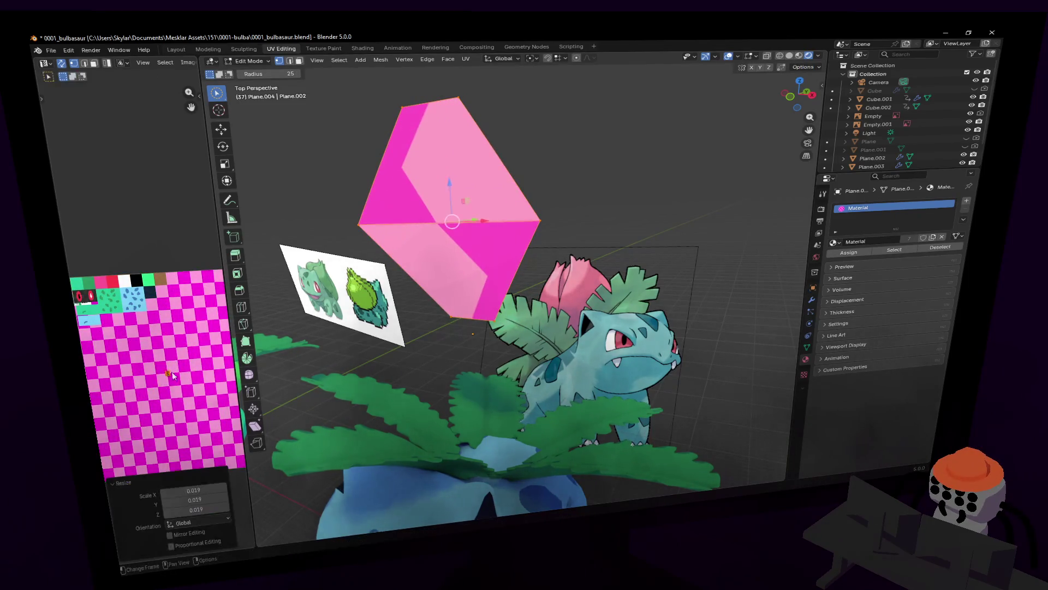
key(Tab)
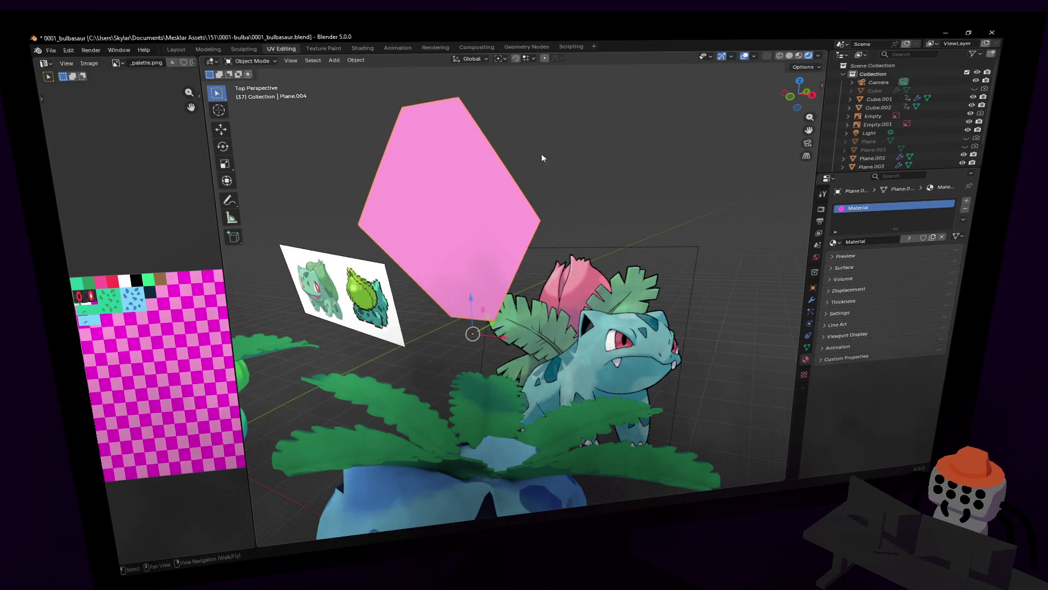
key(Tab)
- Add two centred loop cuts and scale them to widen the middle and top of the bud
key(ctrl+r)
click(491, 154)
right_click(507, 141)
key(s)
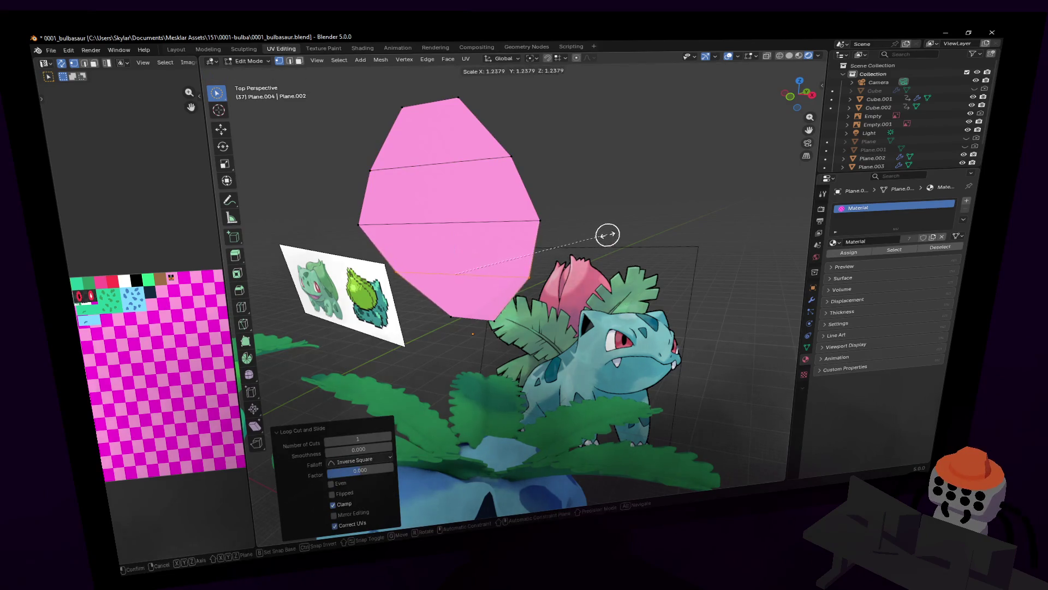
click(574, 236)
key(alt+a)
key(c)
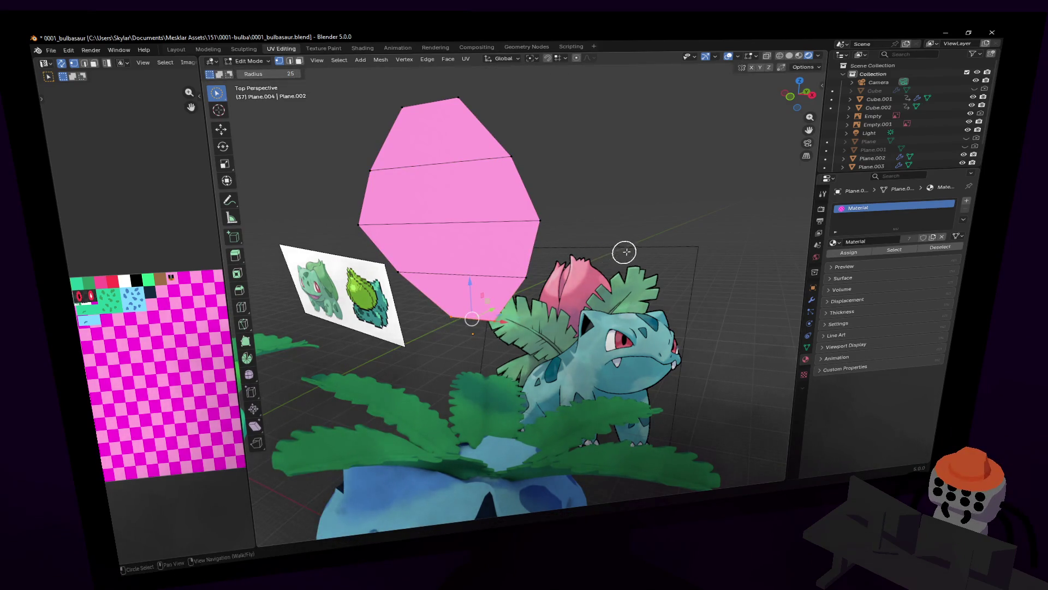
key(ctrl+r)
click(426, 278)
right_click(426, 278)
key(Escape)
key(s)
click(555, 107)
- Pull the side vertices back along Y to curve the petal
key(c)
middle_drag(536, 146, 447, 135)
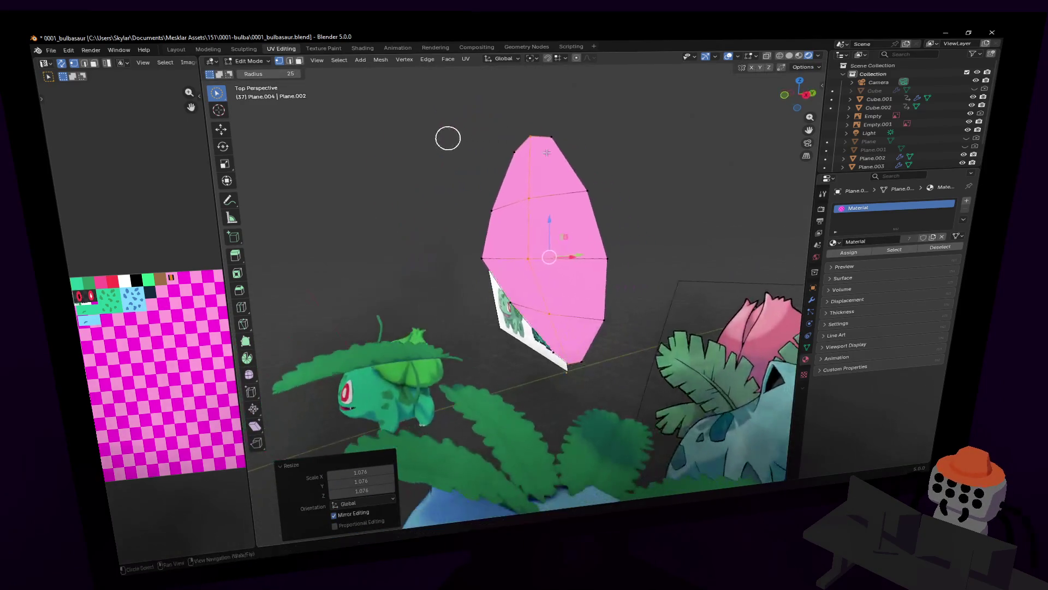
drag(616, 199, 546, 285)
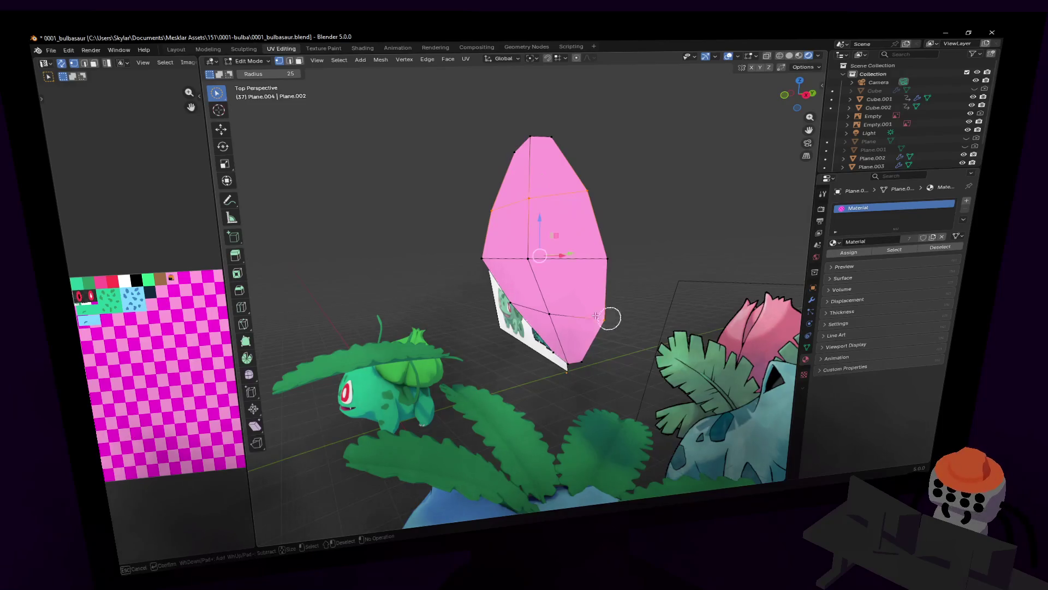
key(Escape)
key(g)
key(y)
click(565, 259)
key(g)
key(y)
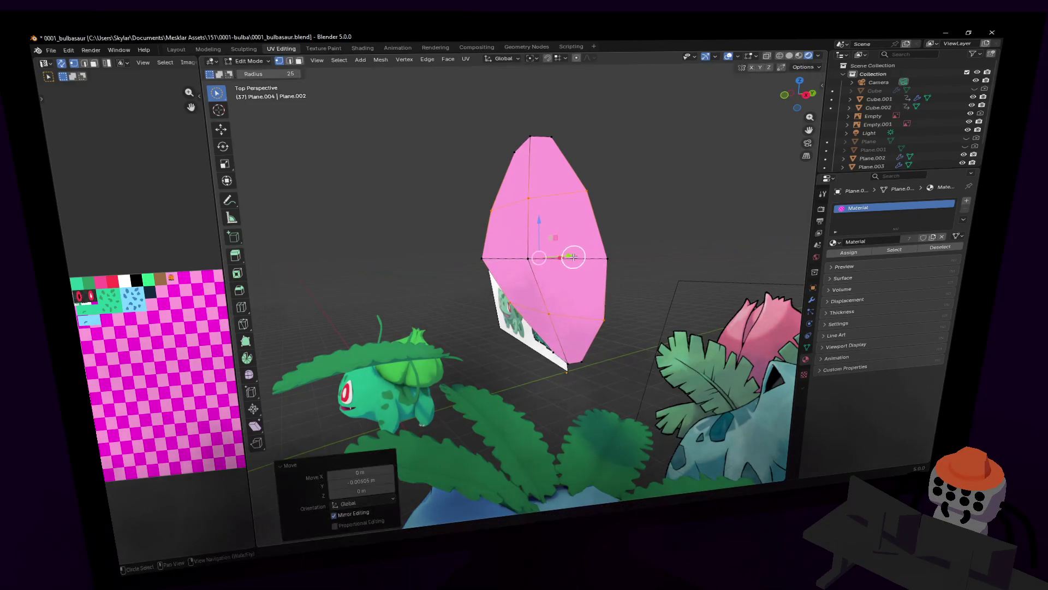
click(566, 259)
- Raise the tip vertex into a point and leave Edit Mode to view the petal bud
key(c)
mouse_move(562, 254)
middle_down()
mouse_move(481, 256)
mouse_move(594, 265)
mouse_move(550, 275)
mouse_move(508, 252)
mouse_move(555, 334)
middle_up()
click(558, 336)
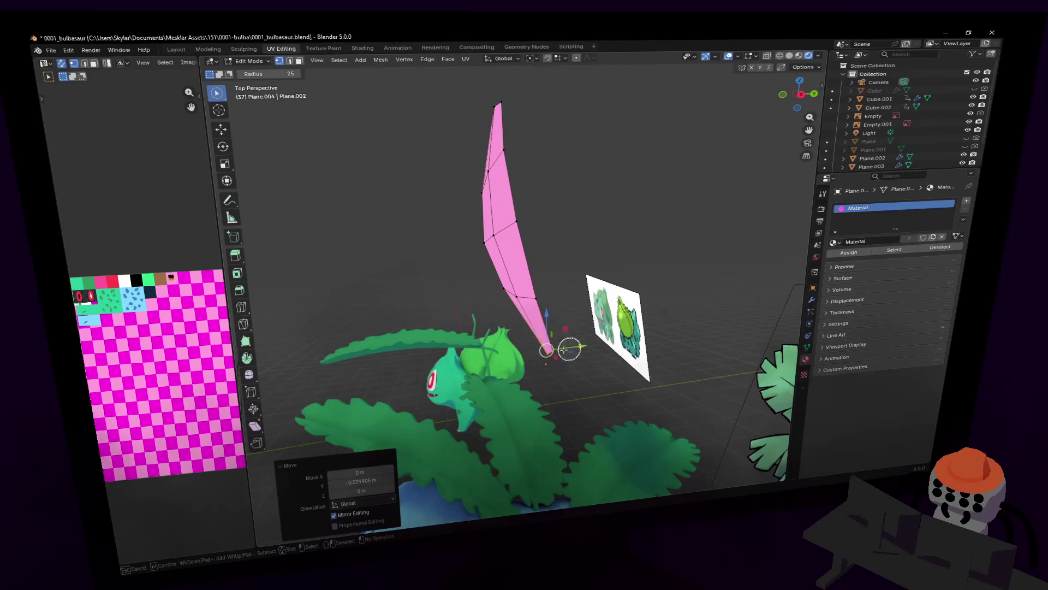
key(Escape)
key(g)
key(z)
click(554, 291)
mouse_move(557, 290)
middle_down()
mouse_move(636, 288)
mouse_move(569, 270)
middle_up()
key(Tab)
key(shift+grave)
key(s)
key(w)
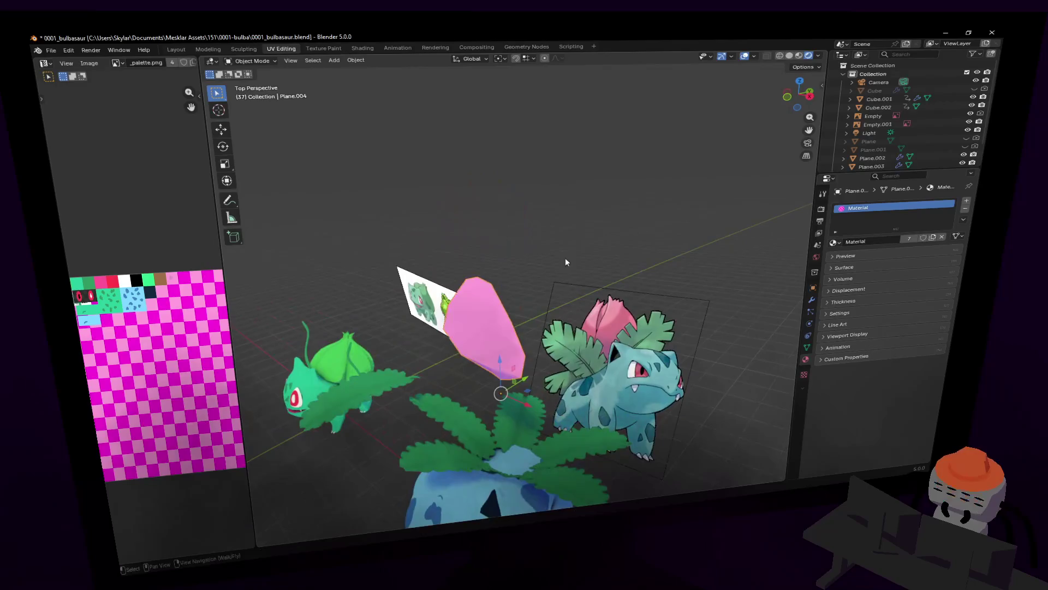
- Review the petal mesh in Edit Mode with circle selection, toggling in and out to check its shape
click(617, 221)
key(Tab)
key(c)
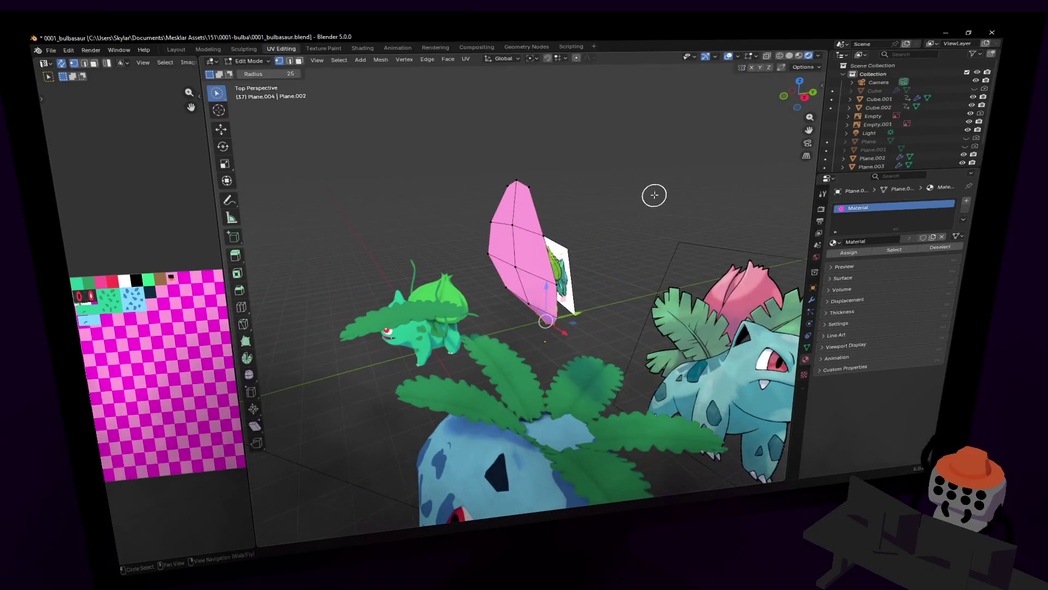
mouse_move(646, 178)
middle_down()
mouse_move(623, 203)
mouse_move(651, 204)
mouse_move(547, 196)
middle_up()
key(Escape)
key(Tab)
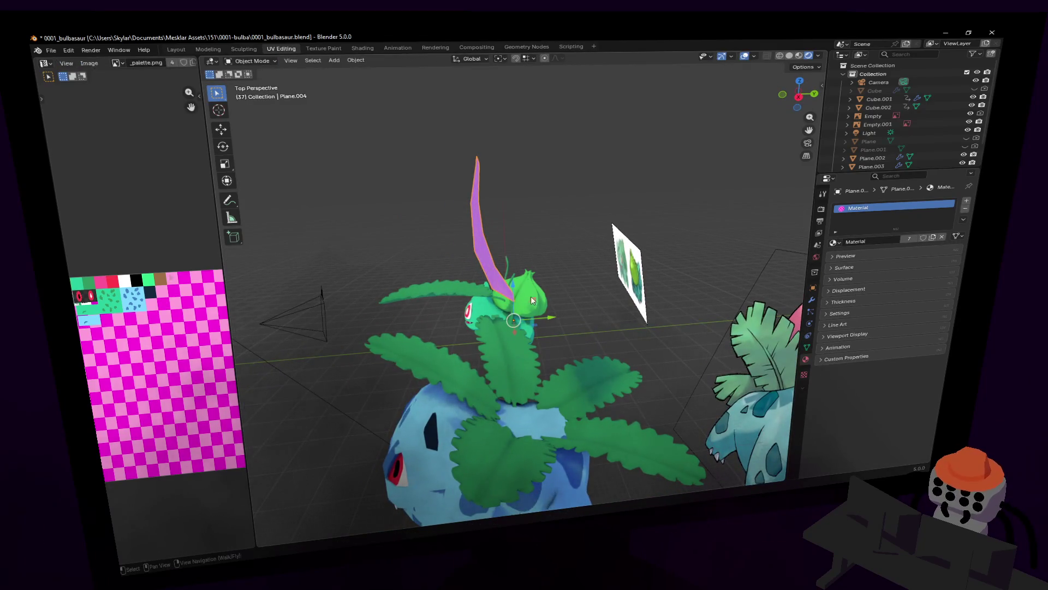
key(Tab)
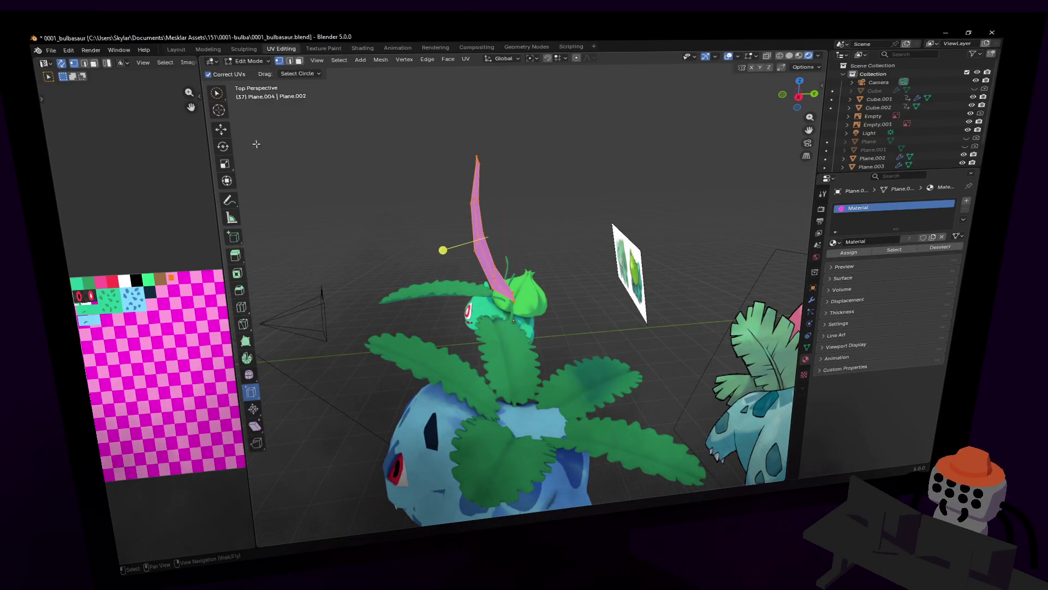
key(c)
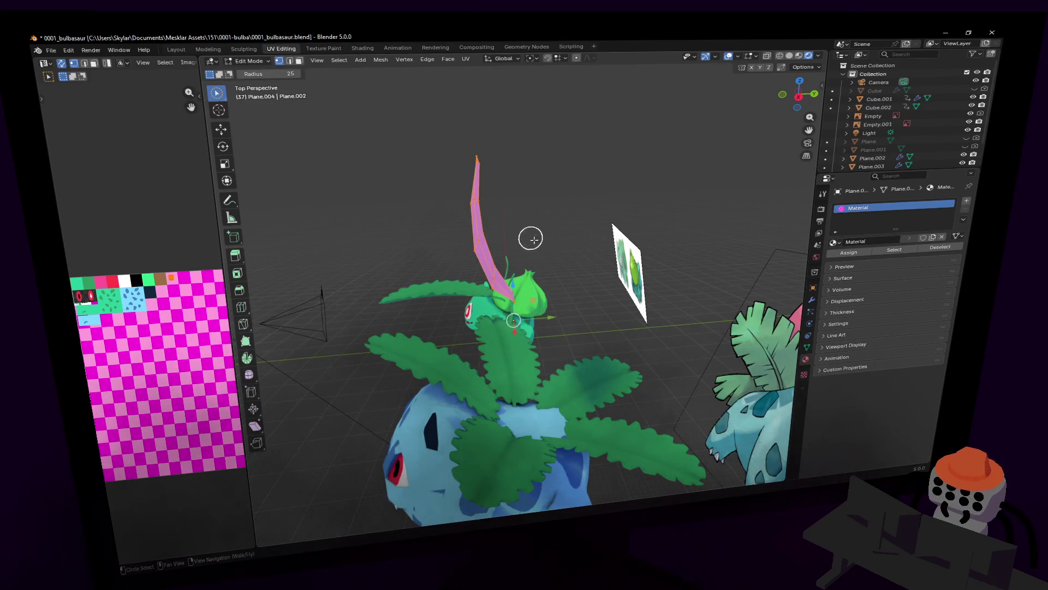
- Move the selected petal part and shift it left along Y, then return to Object Mode
key(g)
click(559, 284)
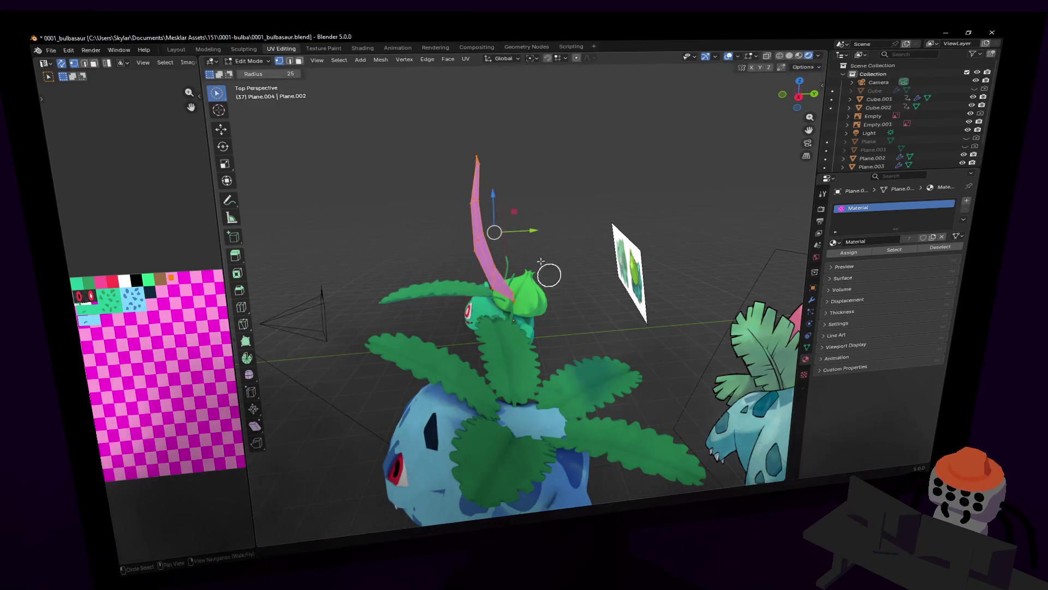
key(g)
click(496, 241)
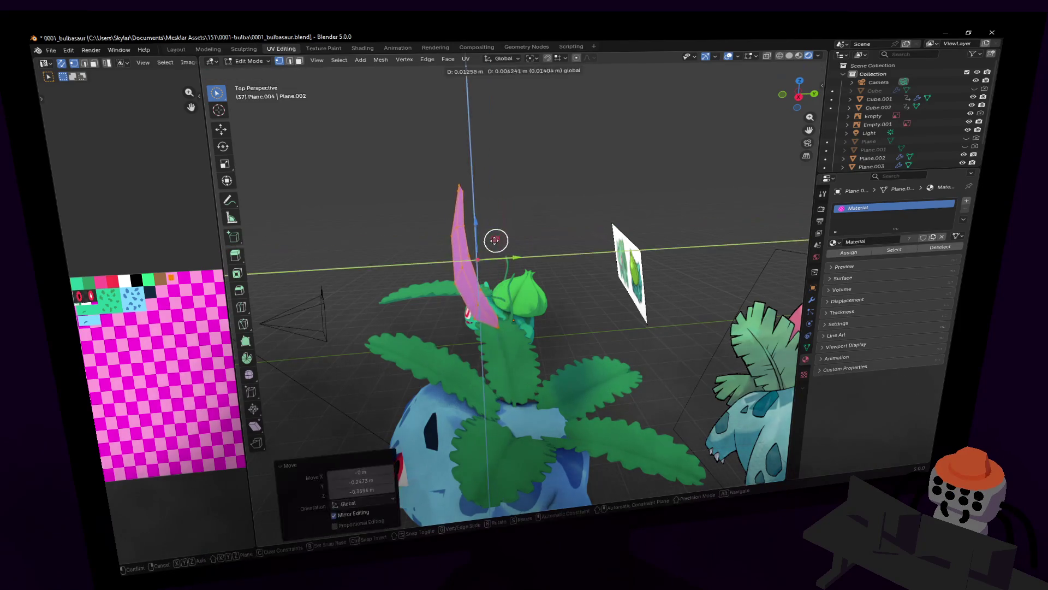
key(Tab)
middle_drag(491, 239, 499, 233)
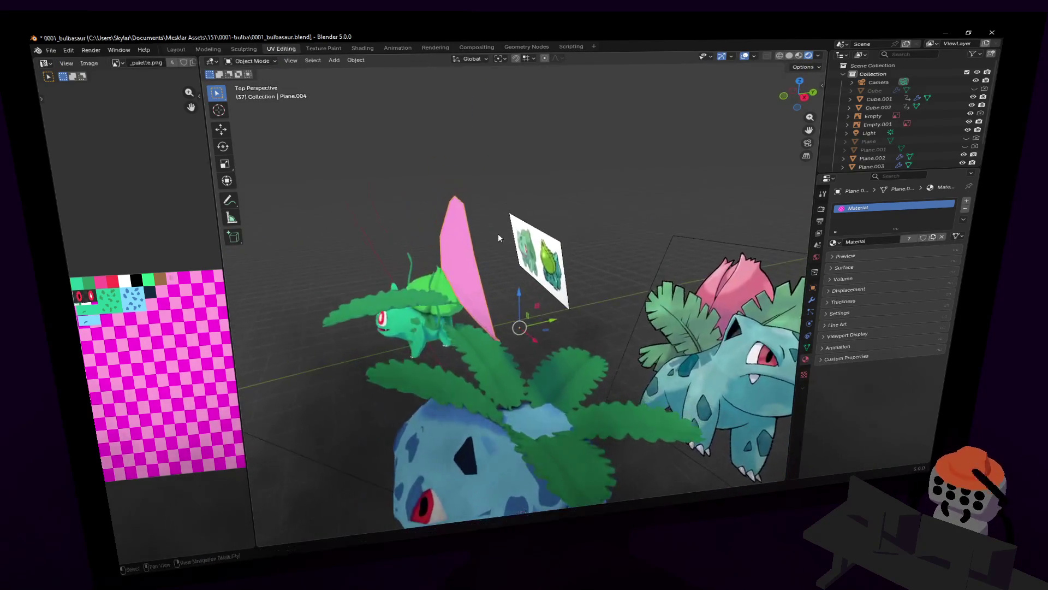
- Add an Array modifier to the petal with Count 3 and inspect the repeated copies
click(812, 301)
click(866, 205)
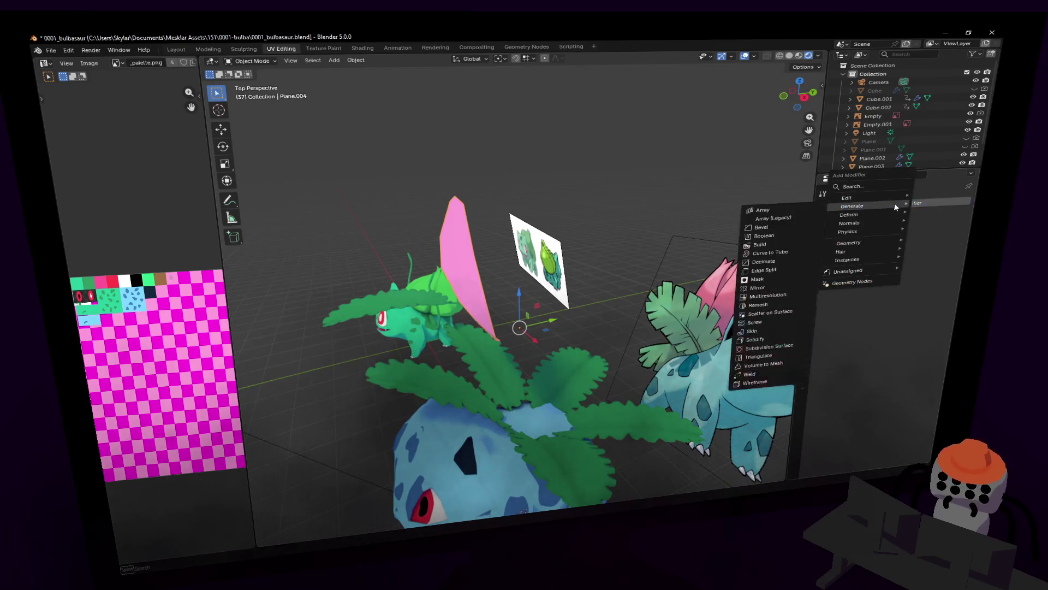
text(arr)
key(Return)
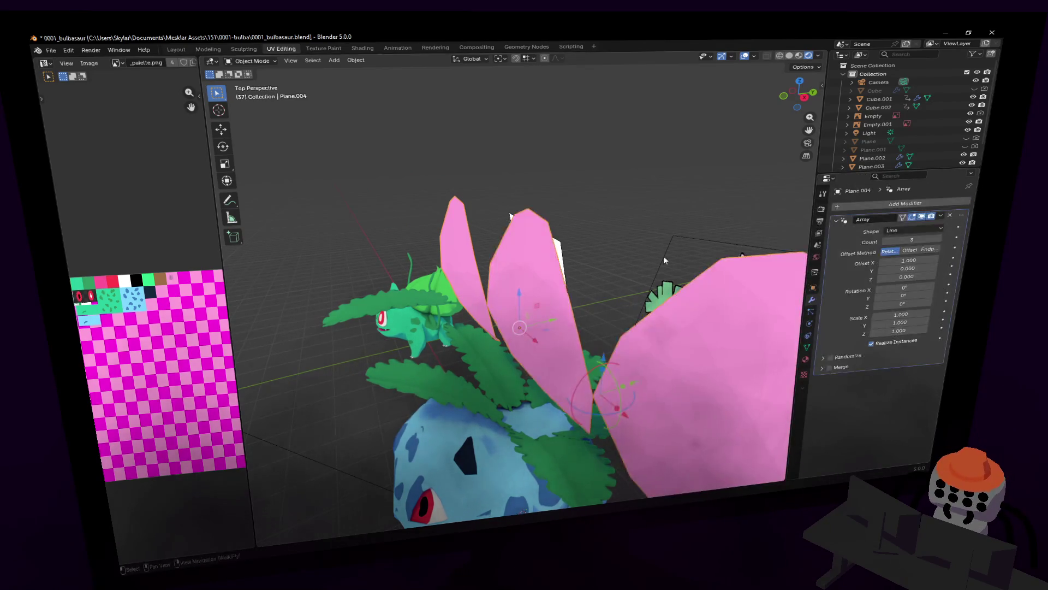
middle_drag(573, 246, 593, 230)
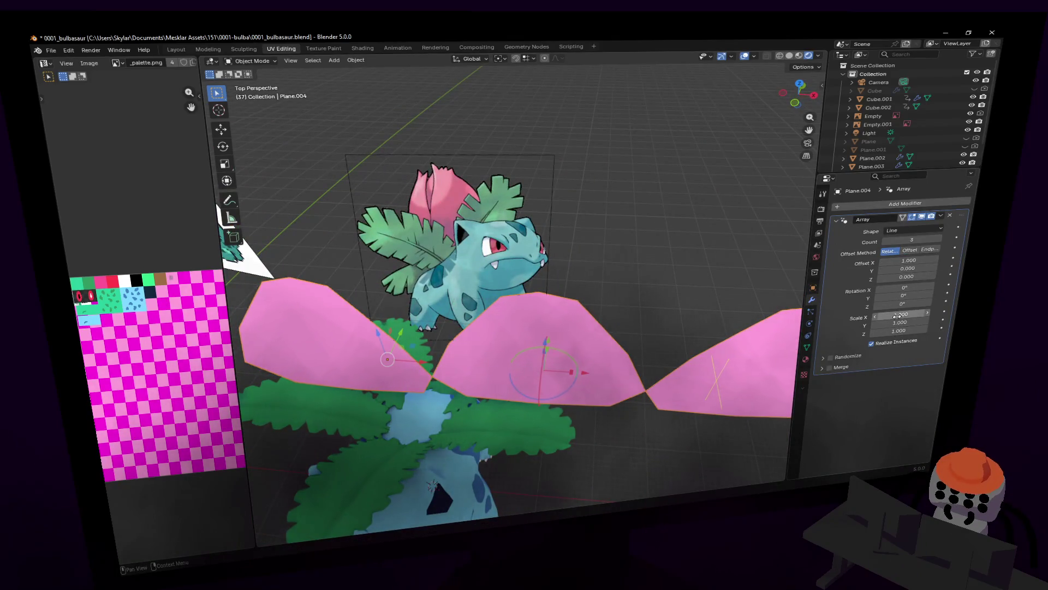
key(shift+grave)
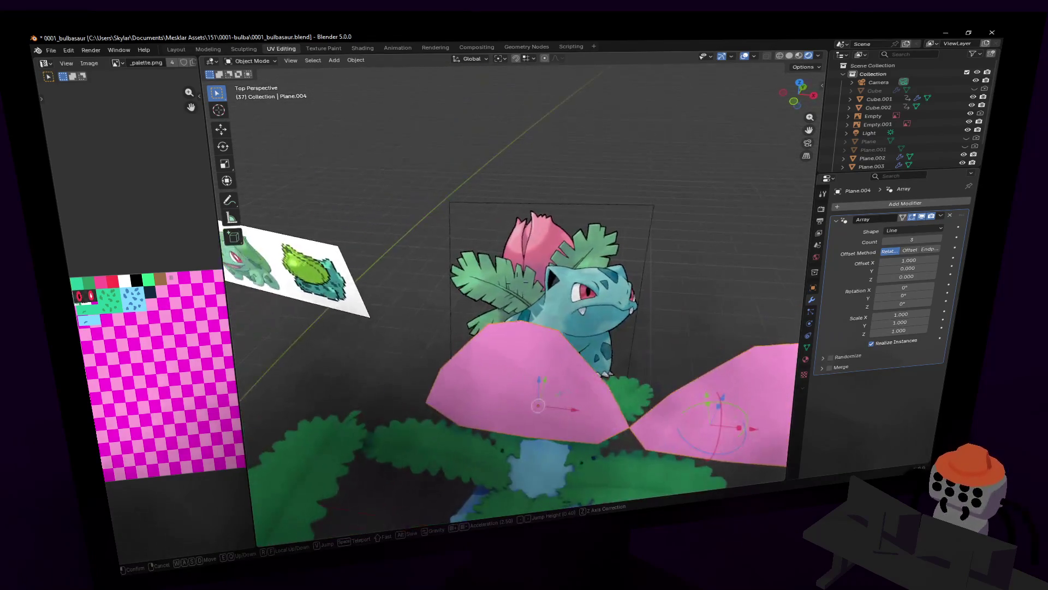
click(428, 230)
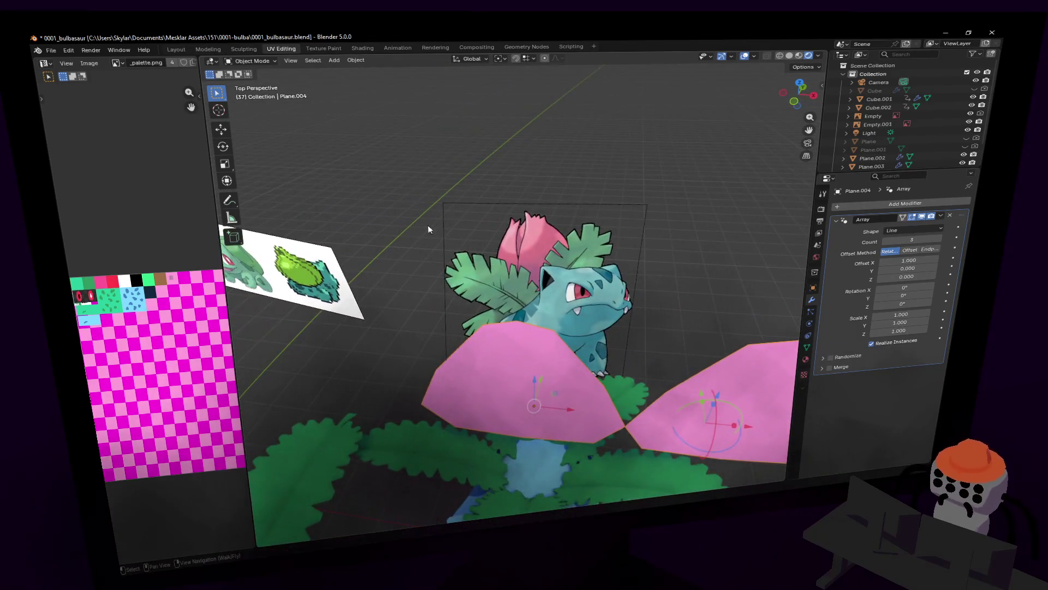
key(shift+grave)
click(525, 229)
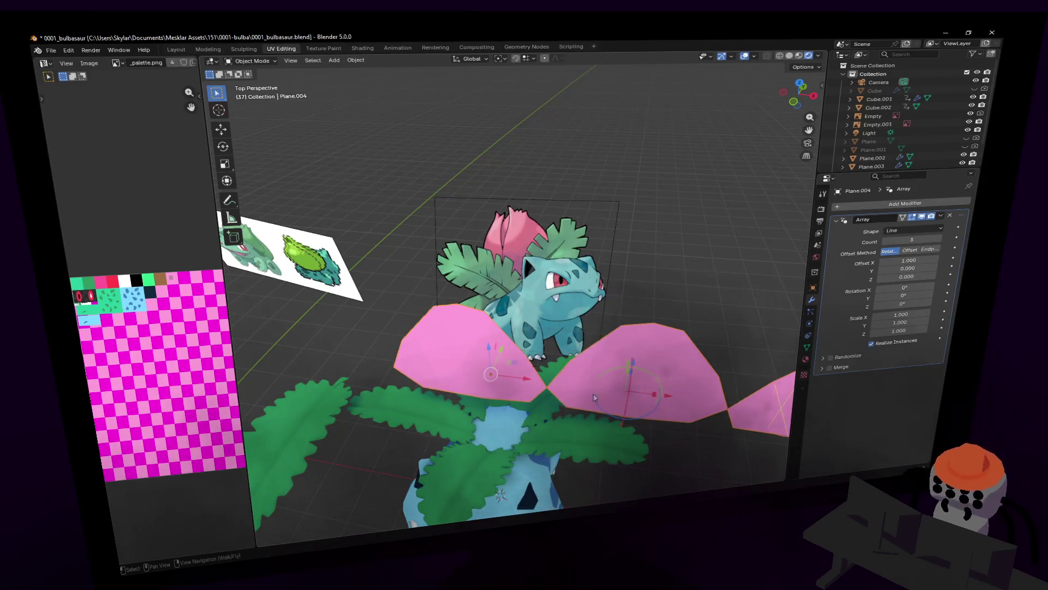
- Try a Rotation X tilt, undo it, twist the copies 33° around Z and set Fixed Offset spacing
drag(901, 287, 868, 287)
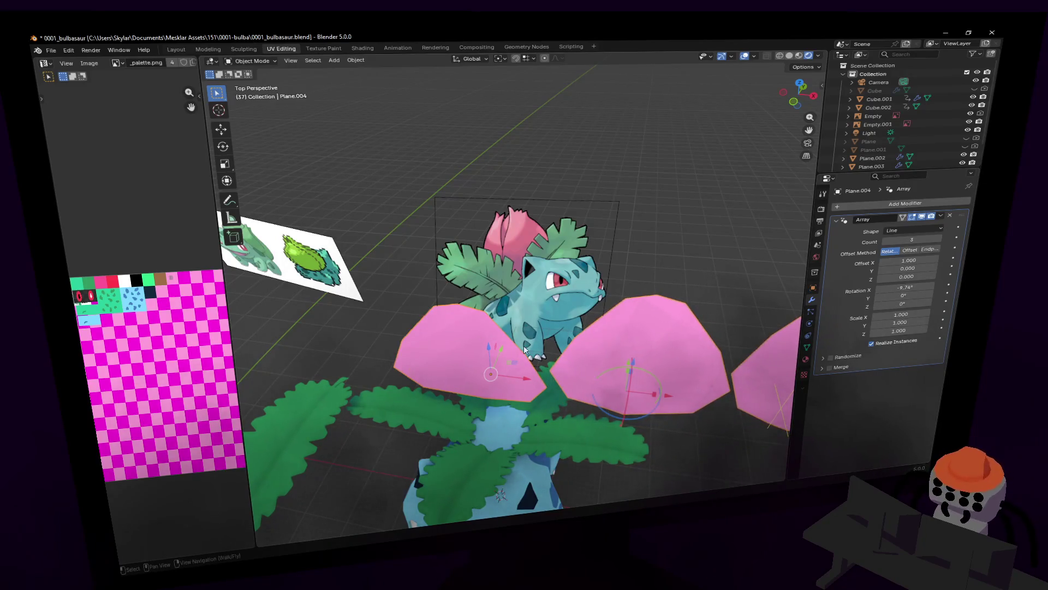
key(ctrl+z)
drag(901, 303, 946, 303)
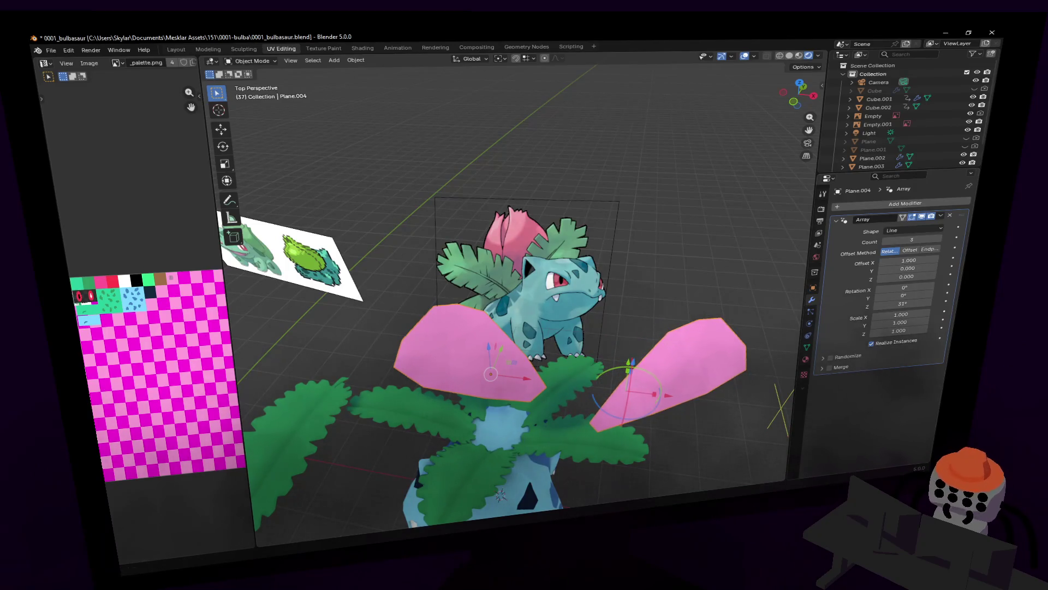
click(911, 250)
- Use Endpoint offset, turn the copies 120° apart around Z and narrow Scale X to 0.740
click(940, 253)
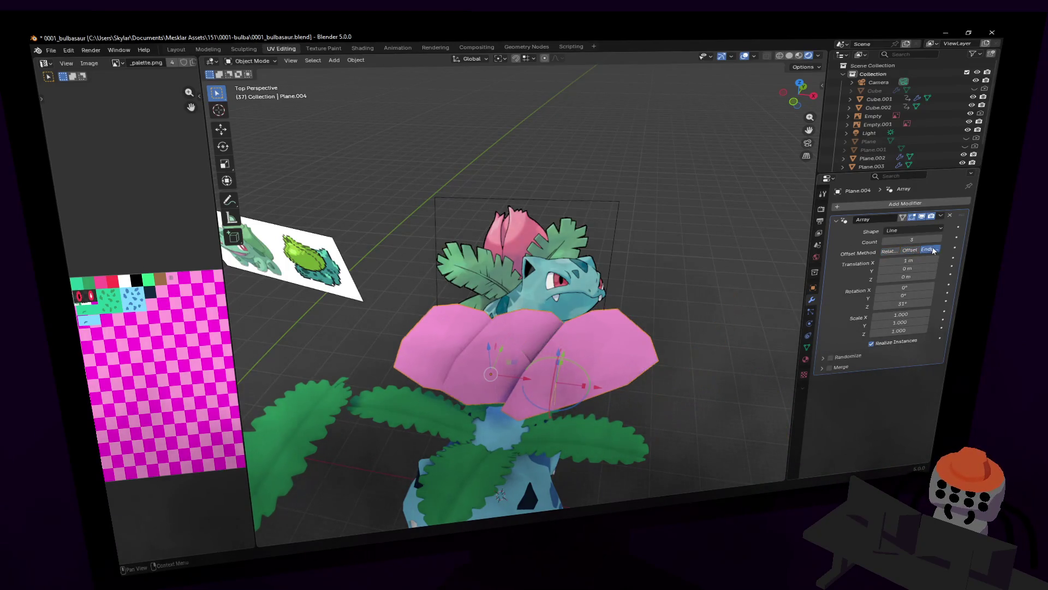
key(shift+grave)
click(519, 280)
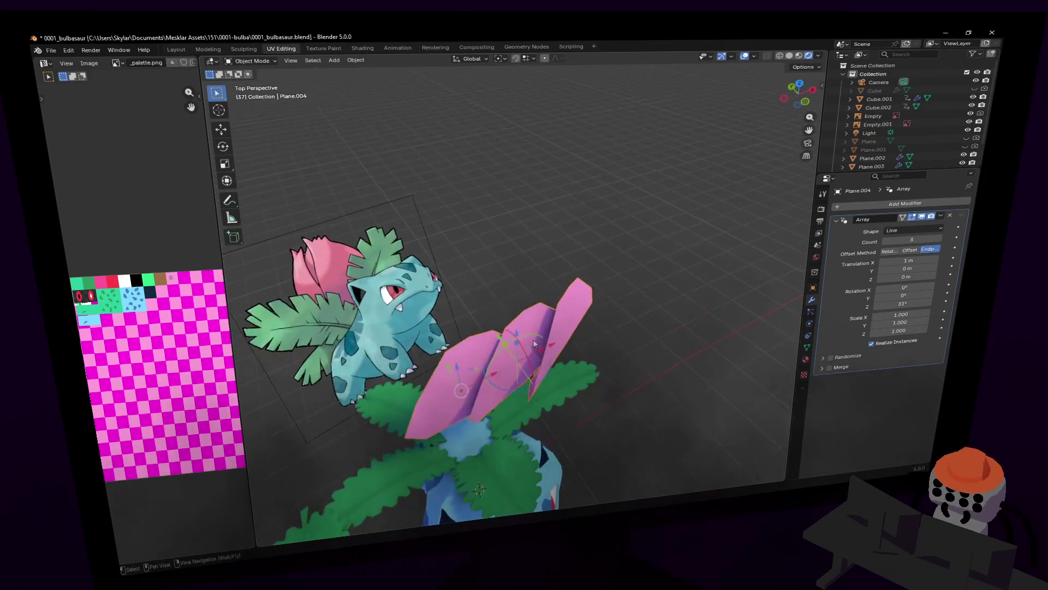
drag(902, 304, 930, 304)
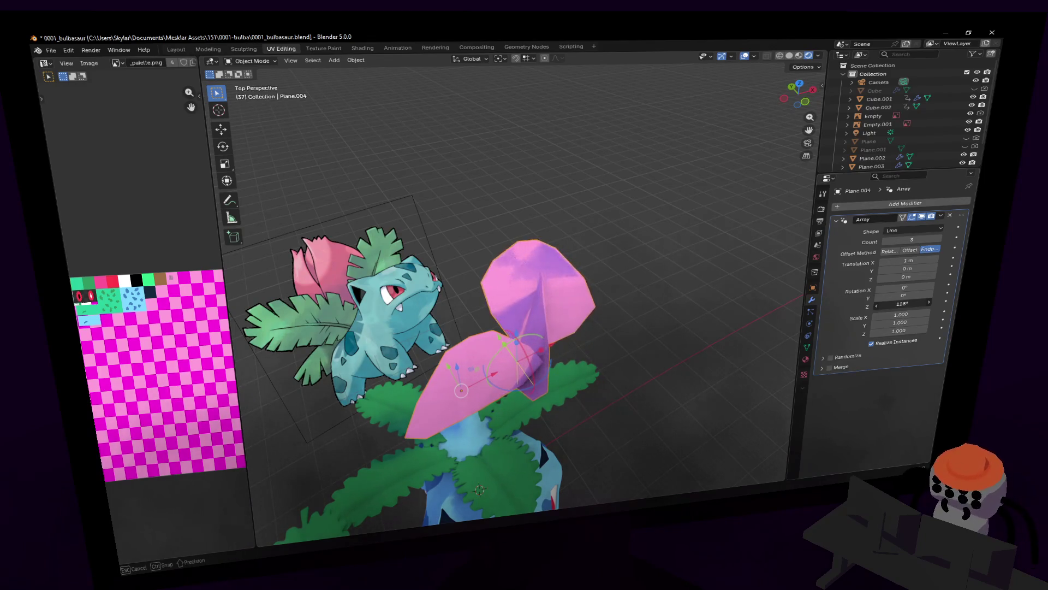
middle_drag(464, 351, 598, 311)
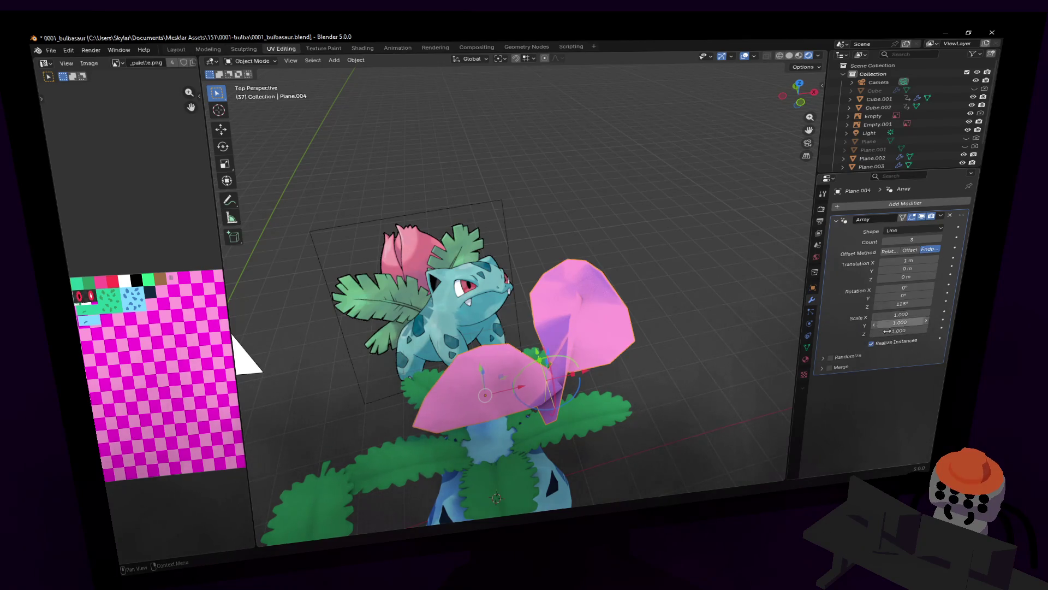
drag(901, 314, 893, 314)
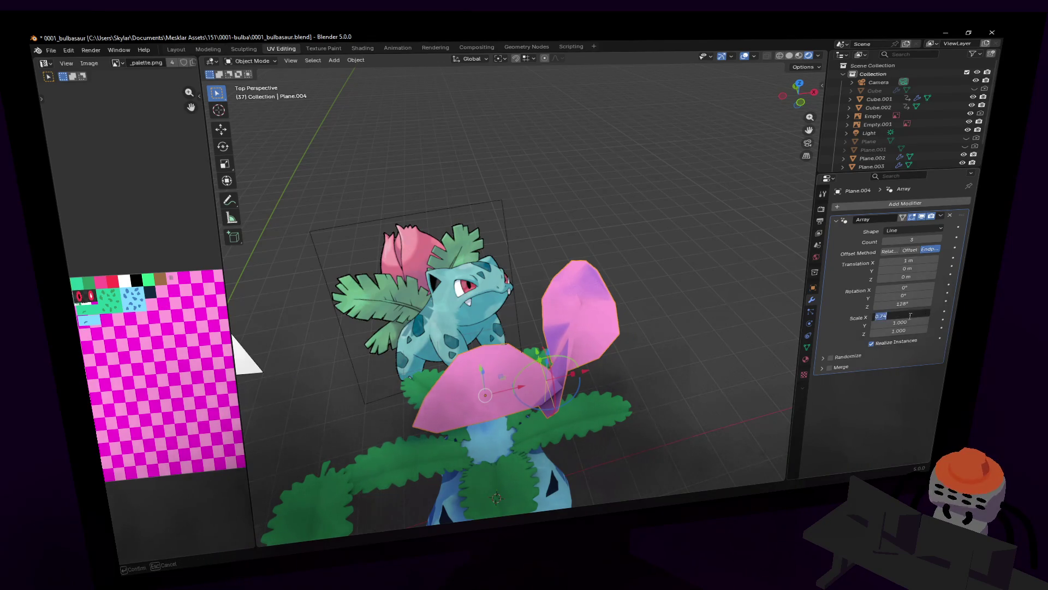
middle_drag(615, 235, 473, 279)
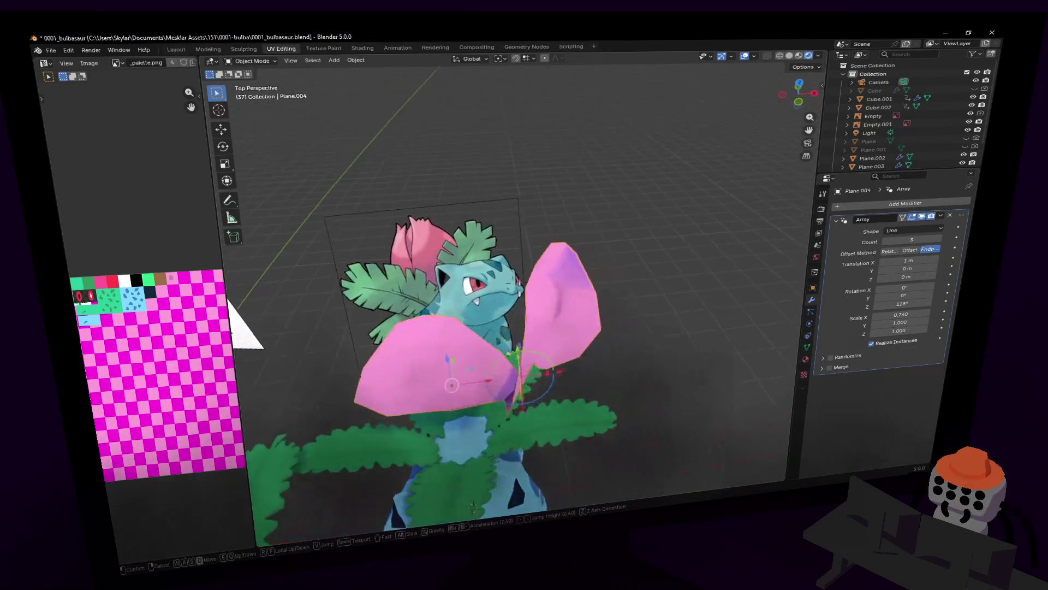
- In Edit Mode move the petal's geometry along Y away from its origin
key(Tab)
key(c)
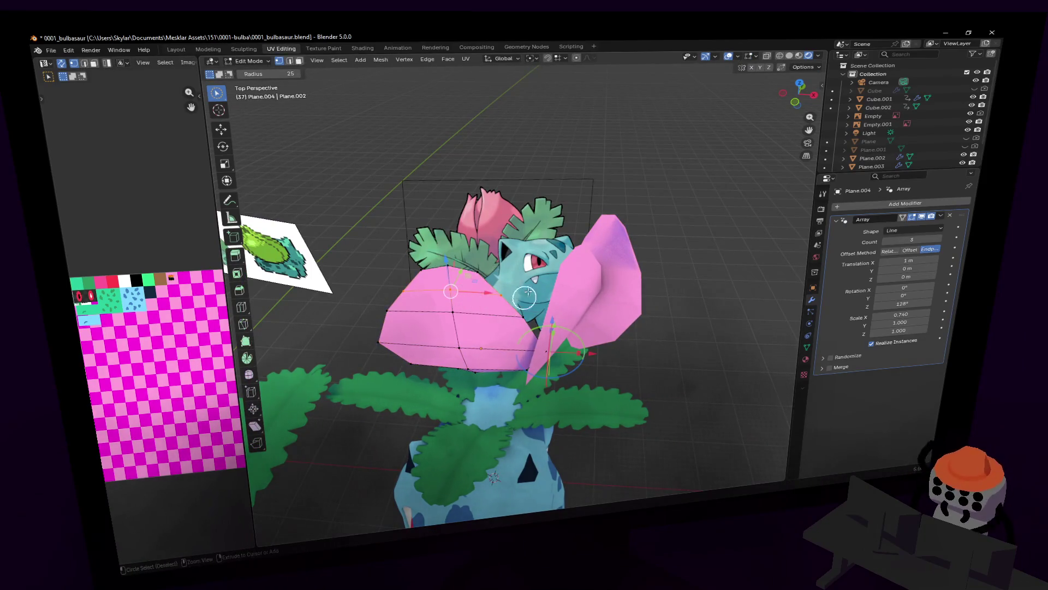
key(shift+grave)
click(486, 279)
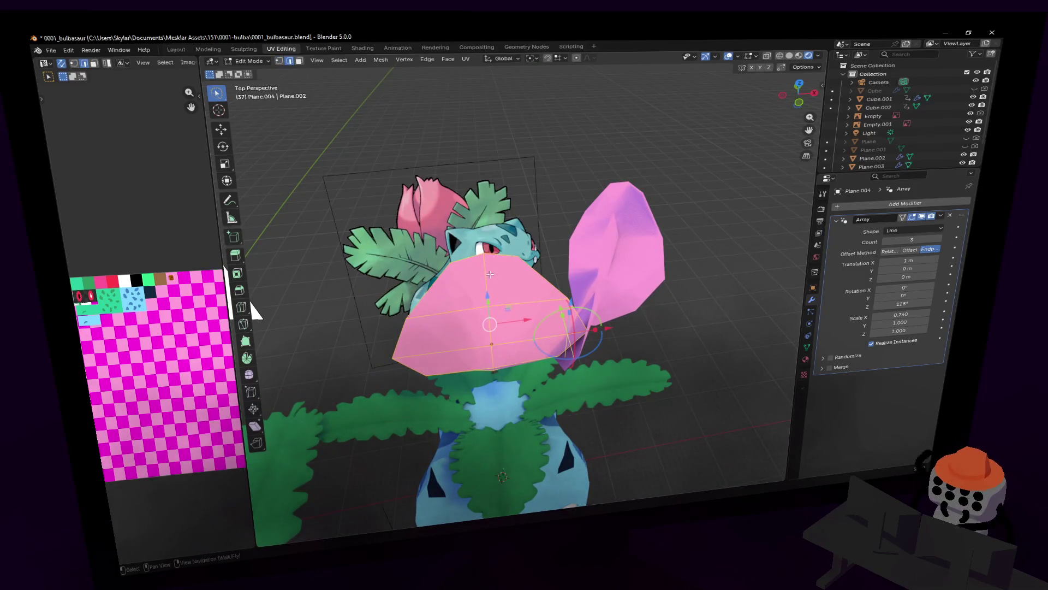
middle_drag(496, 308, 478, 267)
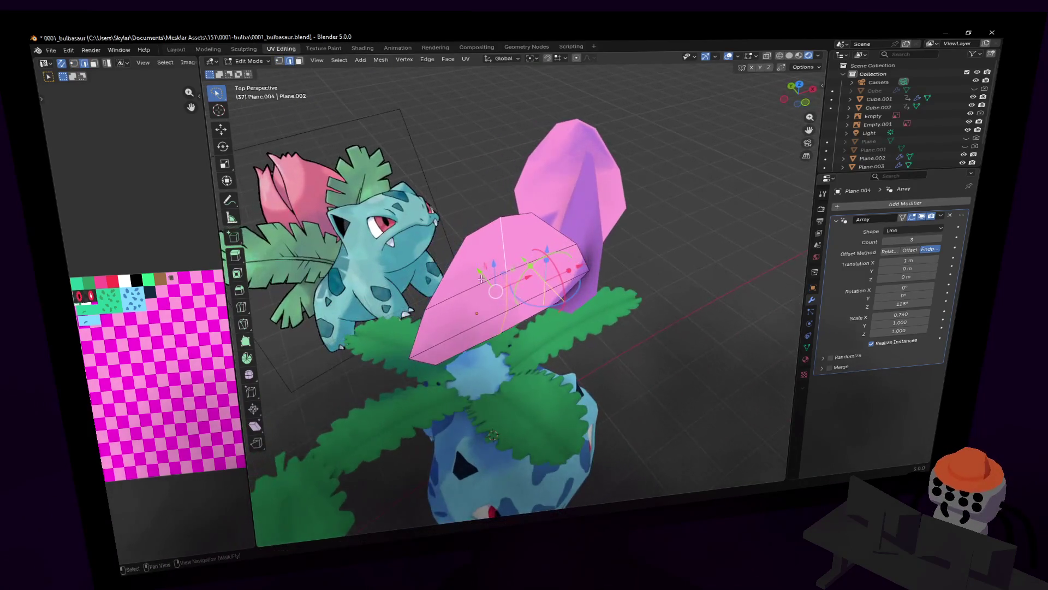
key(g)
key(y)
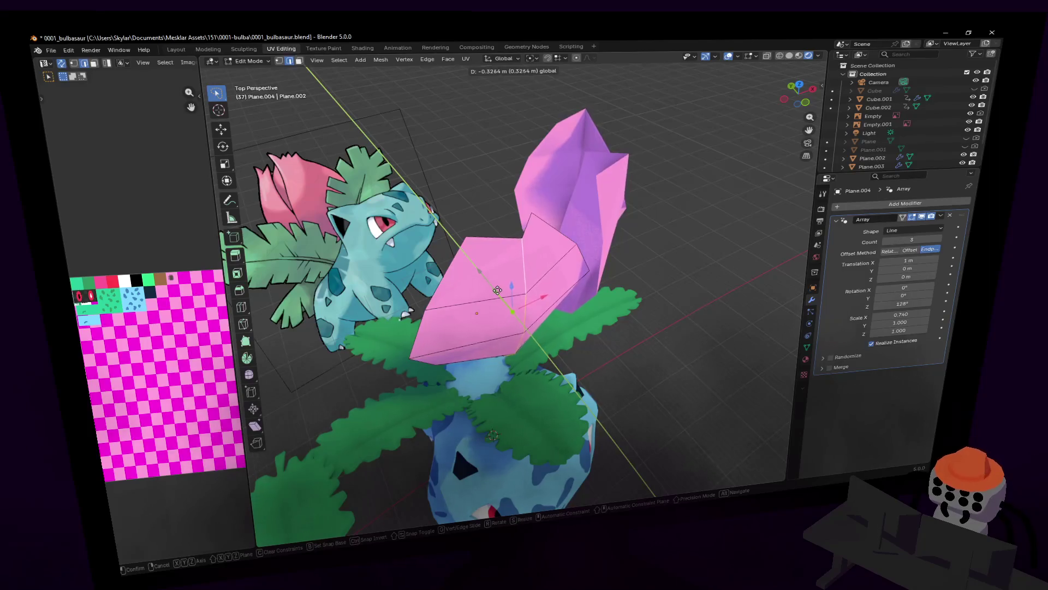
click(499, 291)
mouse_move(499, 291)
middle_down()
mouse_move(516, 281)
mouse_move(509, 421)
middle_up()
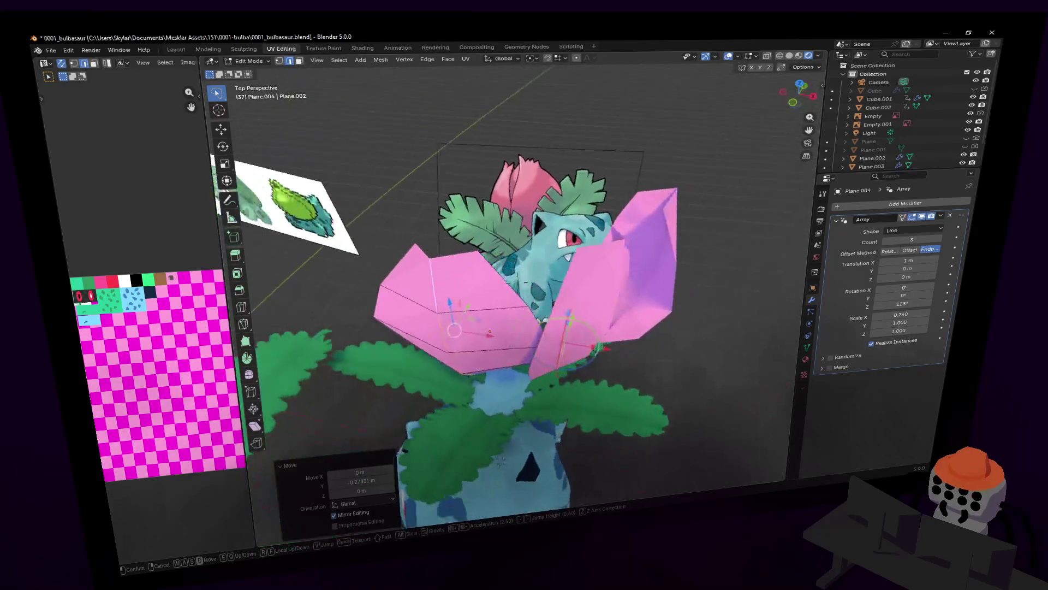
- Tweak the endpoint translation, then set the Offset Method back to Relative spacing
mouse_move(905, 277)
mouse_down()
mouse_move(918, 267)
mouse_move(893, 259)
mouse_up()
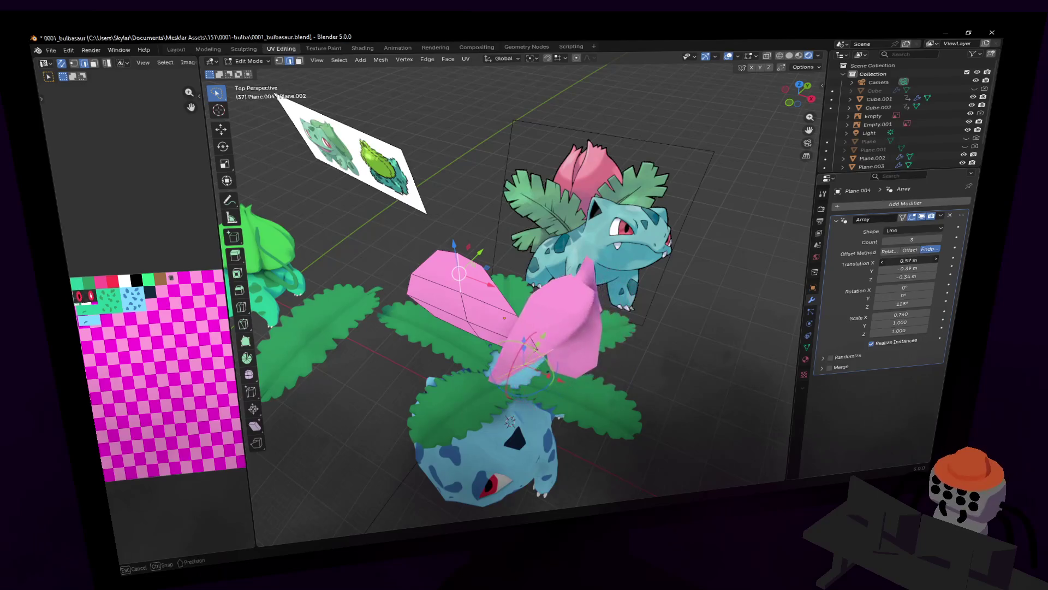
click(910, 251)
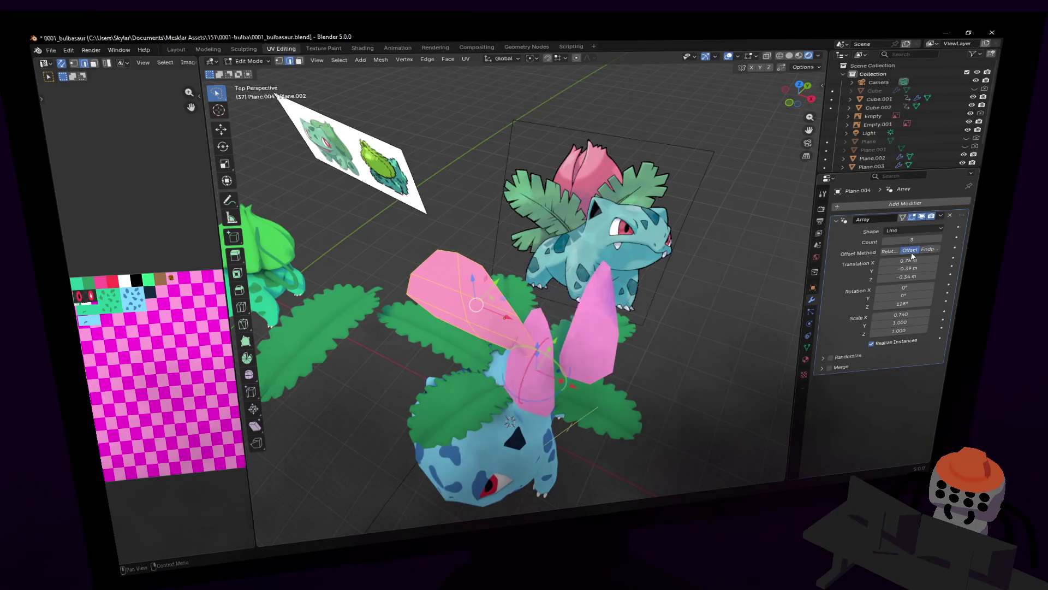
click(890, 251)
key(shift+grave)
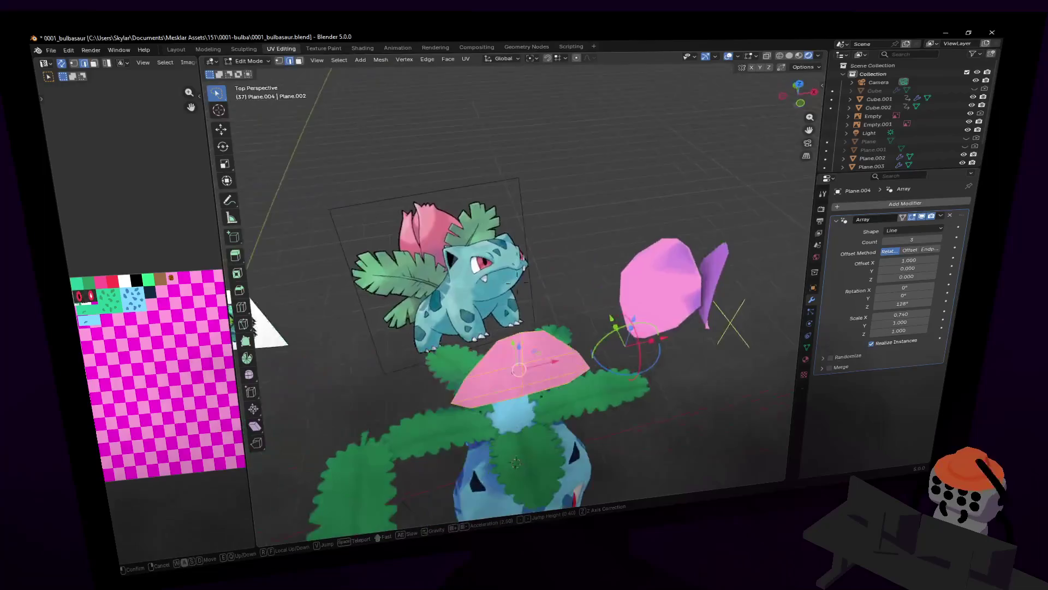
click(819, 316)
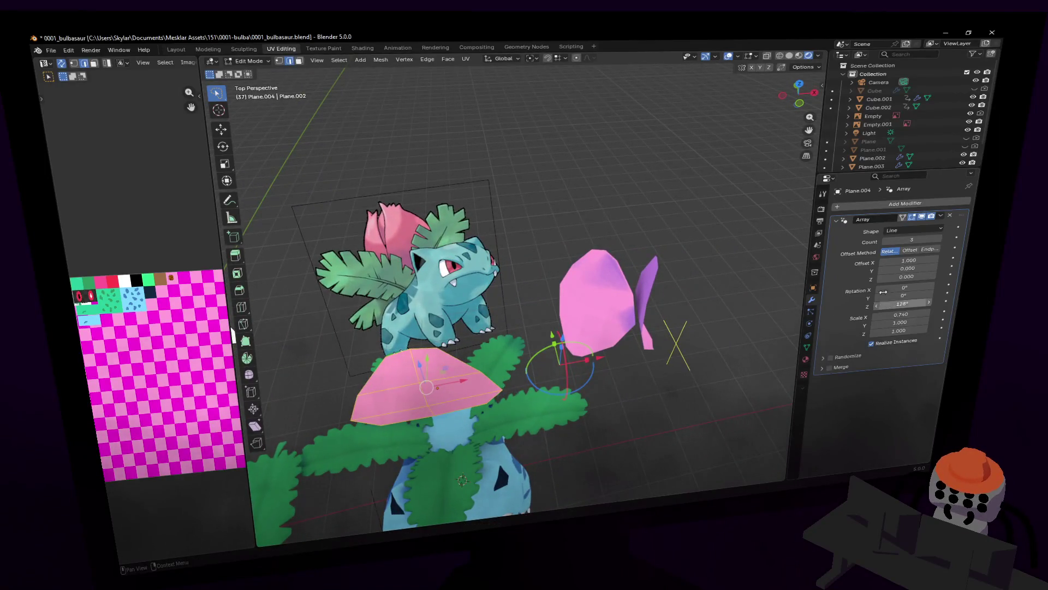
key(shift+grave)
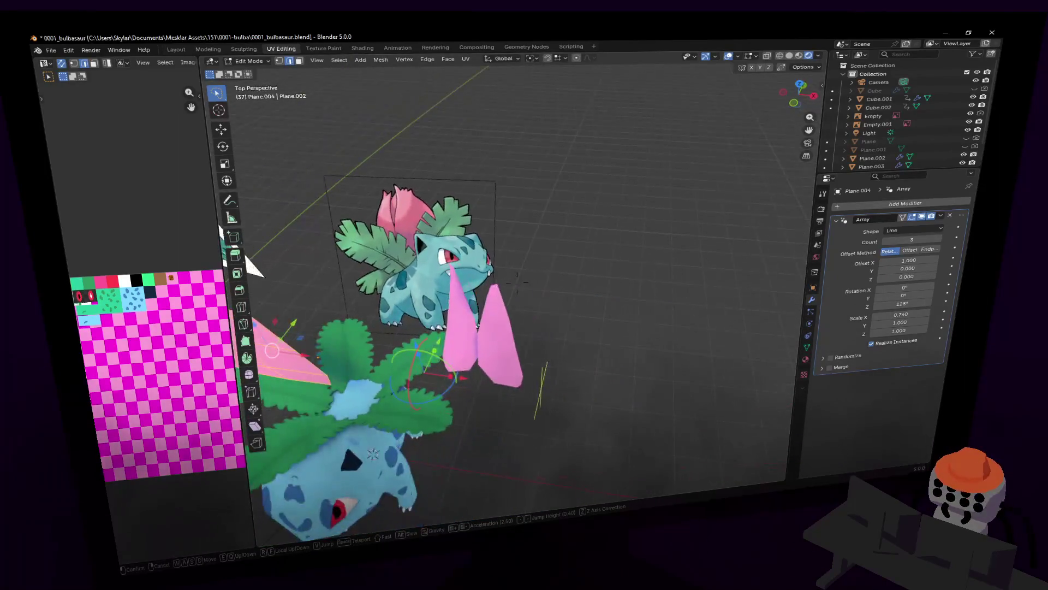
- Check the array's X scale and clear the left petal's vertex selection
click(250, 266)
click(901, 314)
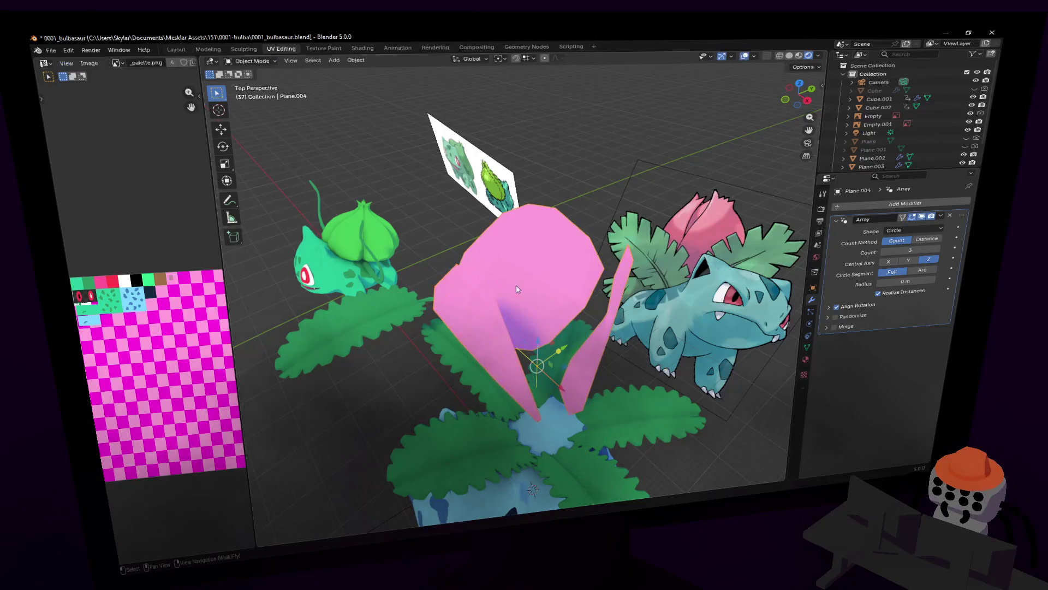
key(Tab)
click(472, 289)
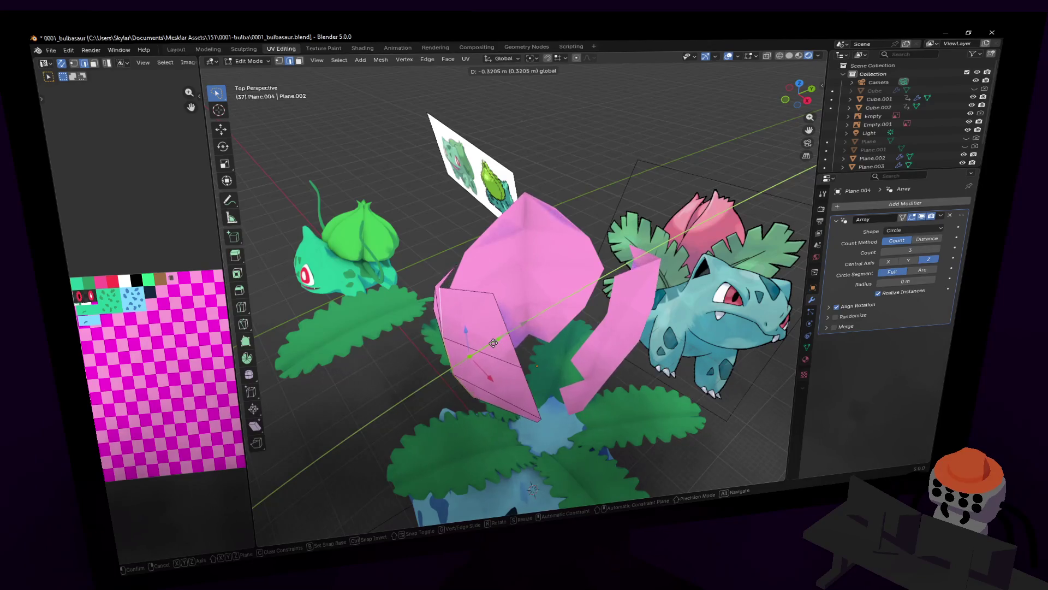
key(Tab)
key(Tab)
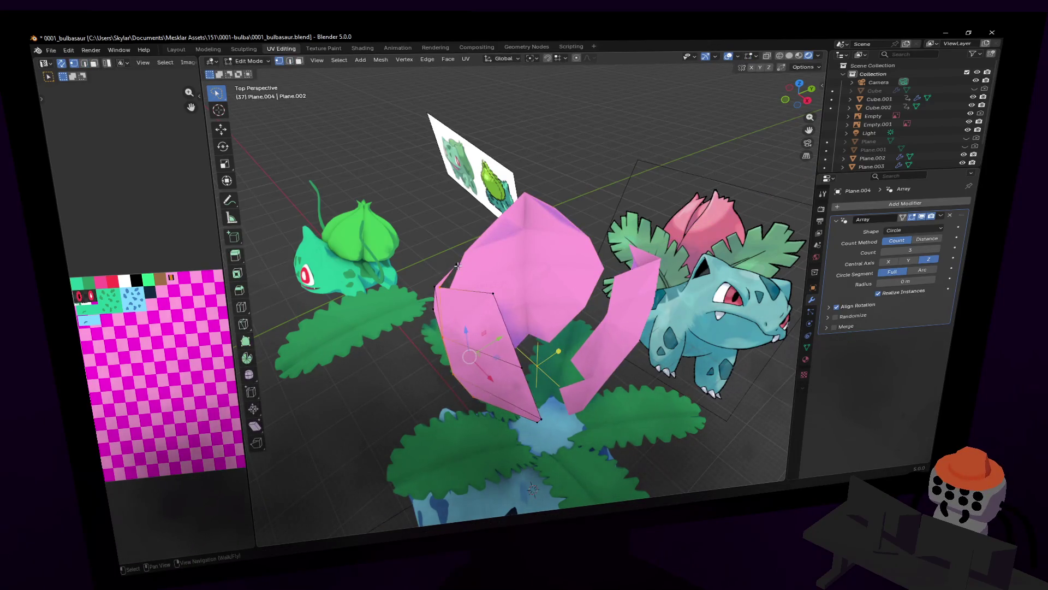
- Move the left petal's vertices along Y twice, scale them down slightly and return to Object Mode
key(g)
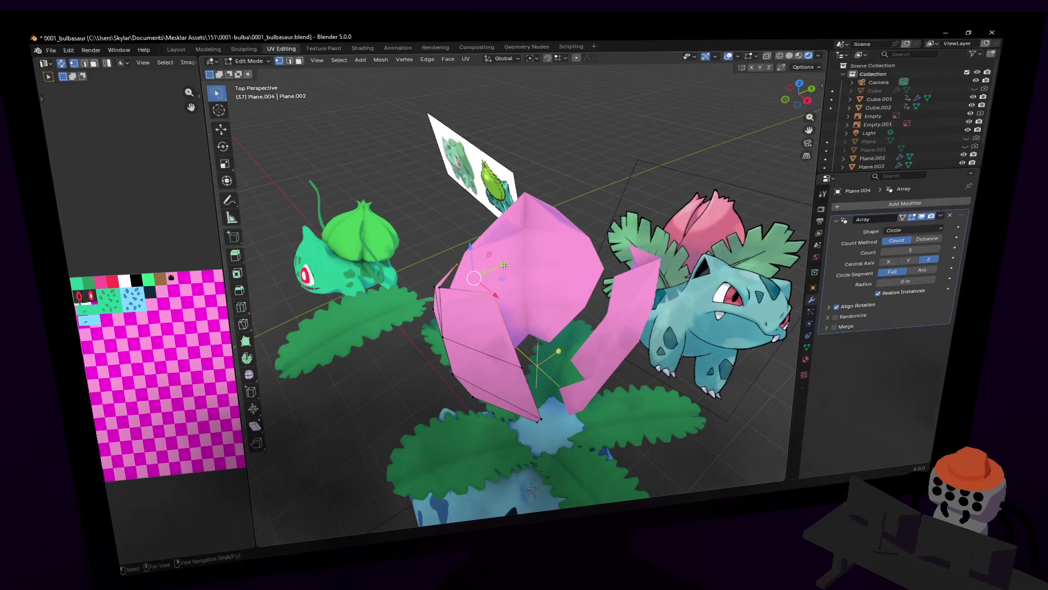
key(y)
click(481, 278)
key(g)
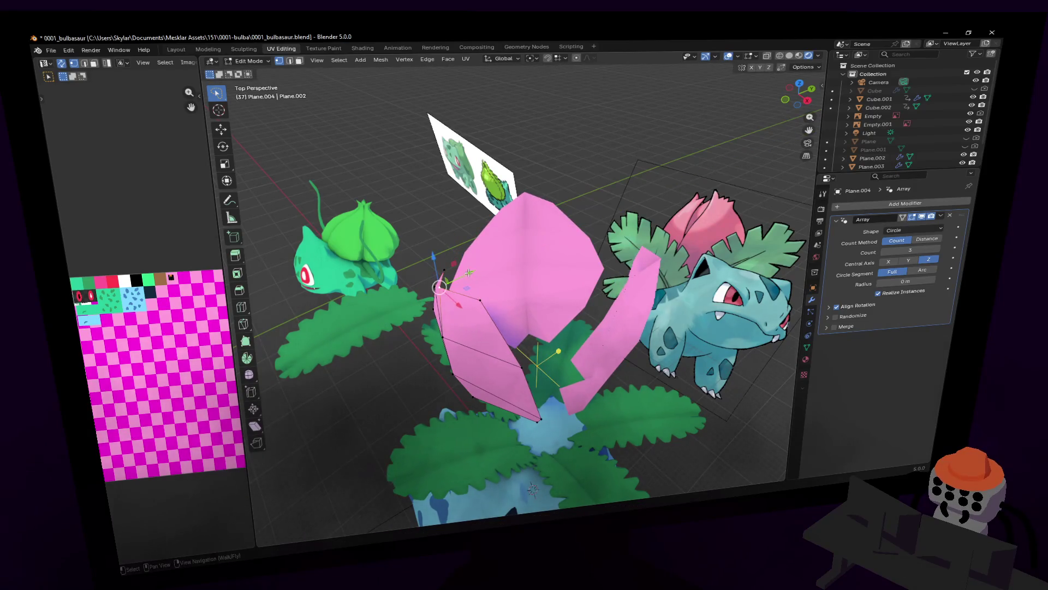
key(y)
click(482, 268)
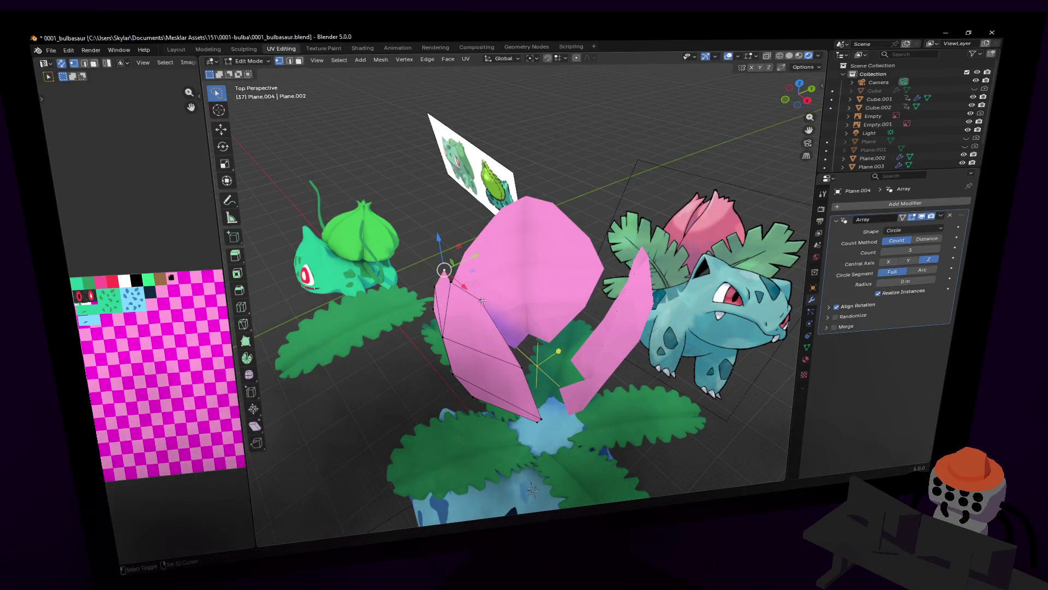
key(s)
click(532, 243)
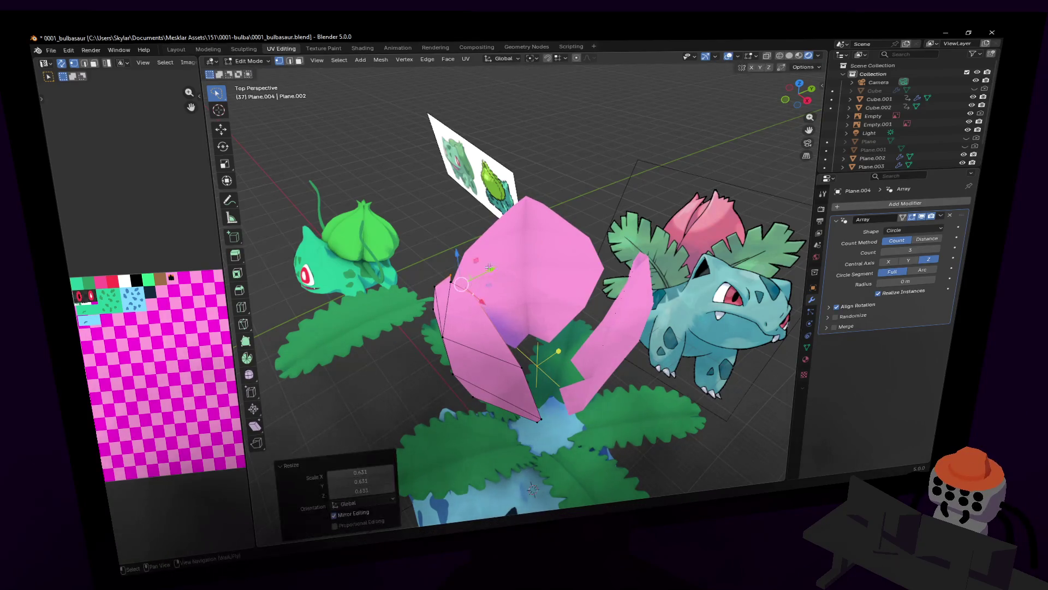
key(Tab)
middle_drag(498, 313, 515, 320)
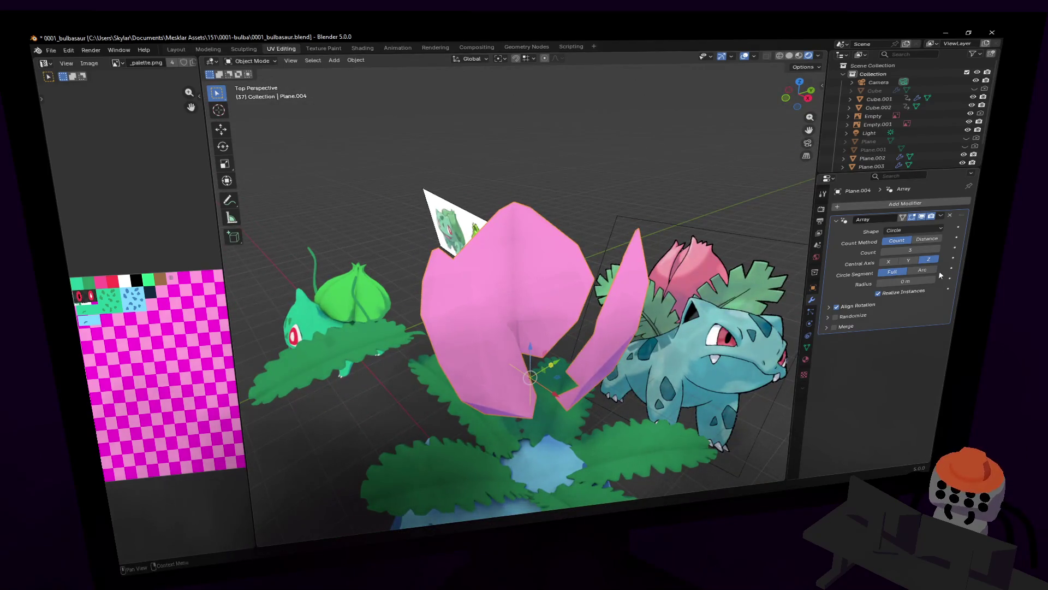
text(8)
- Set the Array Count to 8 and fly the view in close to the bud
key(Return)
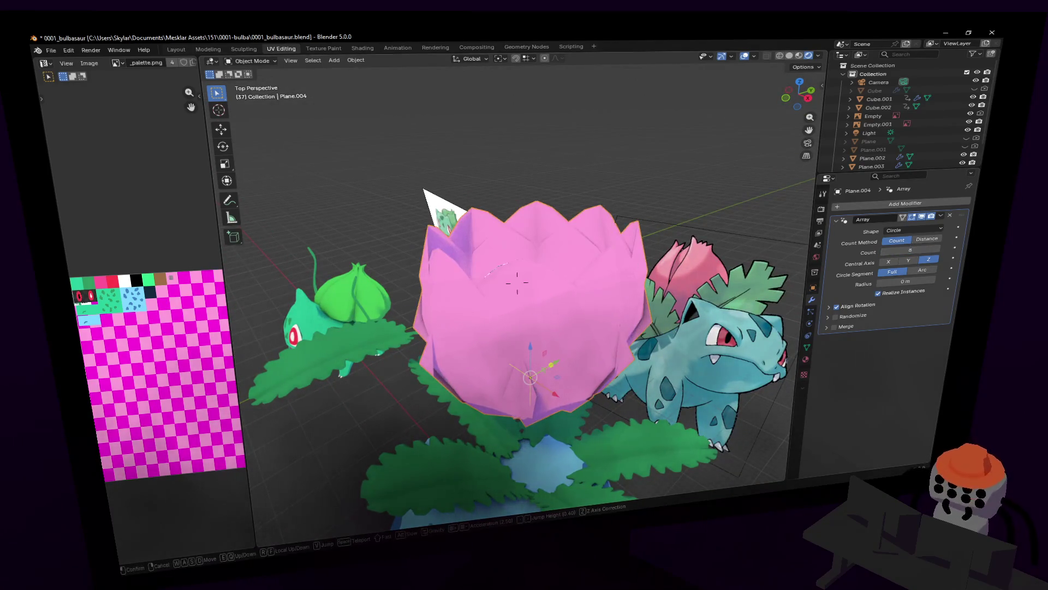
key(shift+grave)
key(w)
key(Return)
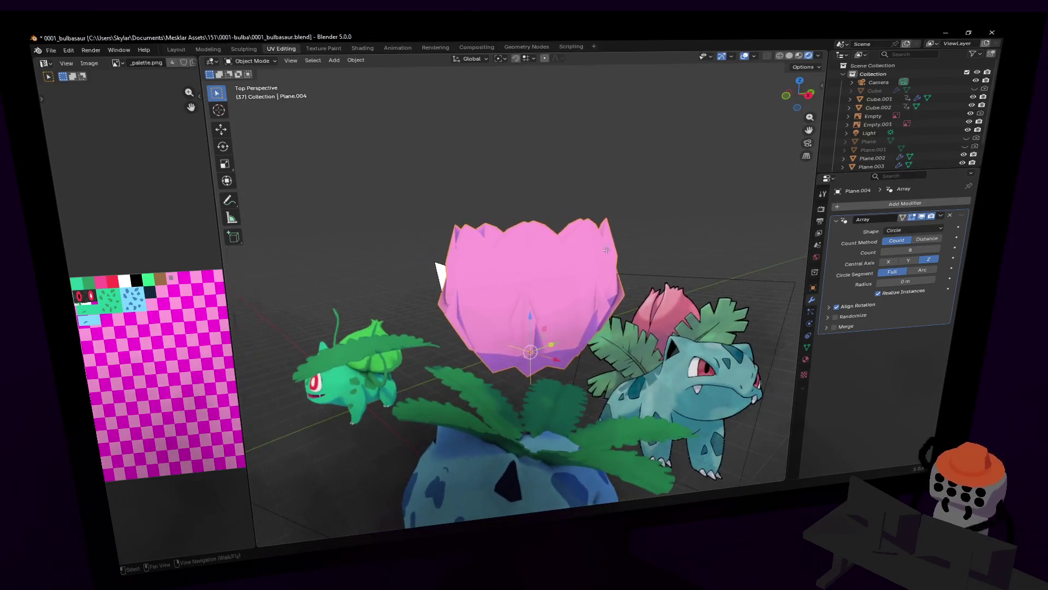
key(Tab)
key(shift+grave)
key(w)
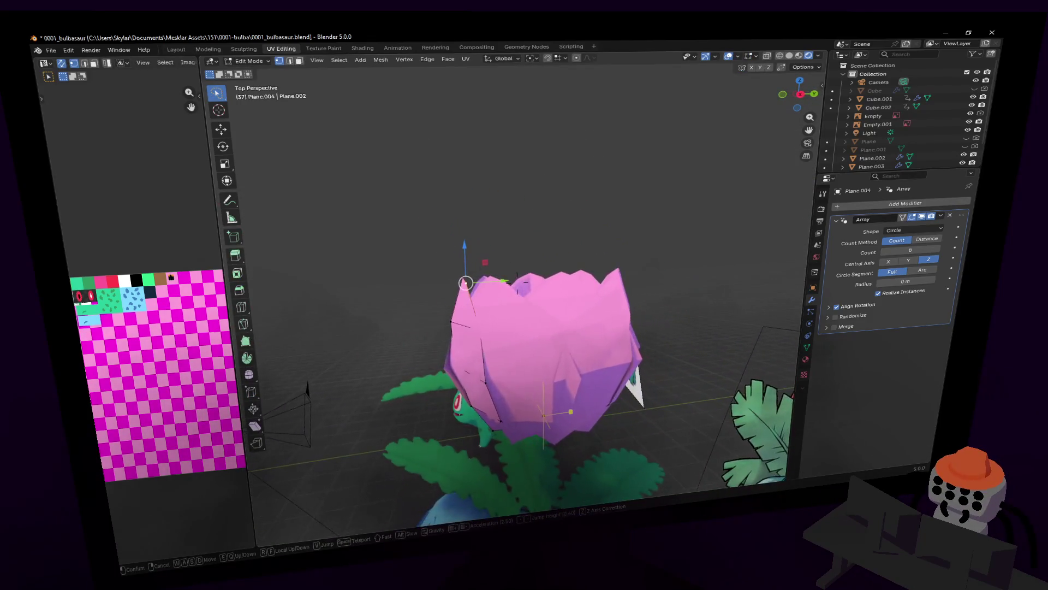
click(587, 256)
- Shift the left petal along Y and select its top vertex
click(480, 247)
key(g)
key(y)
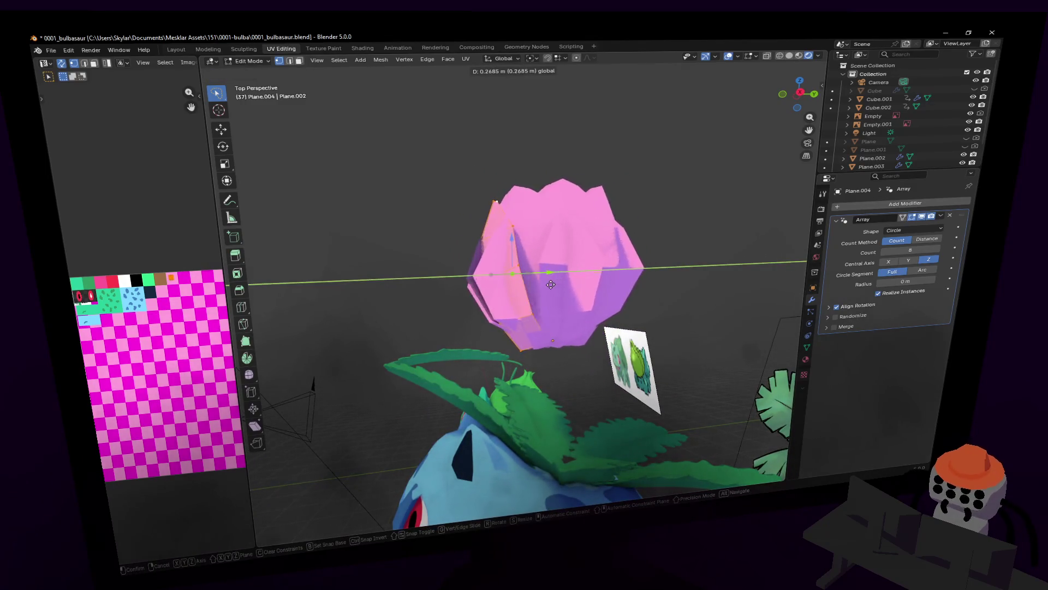
click(533, 255)
key(c)
click(492, 190)
key(Escape)
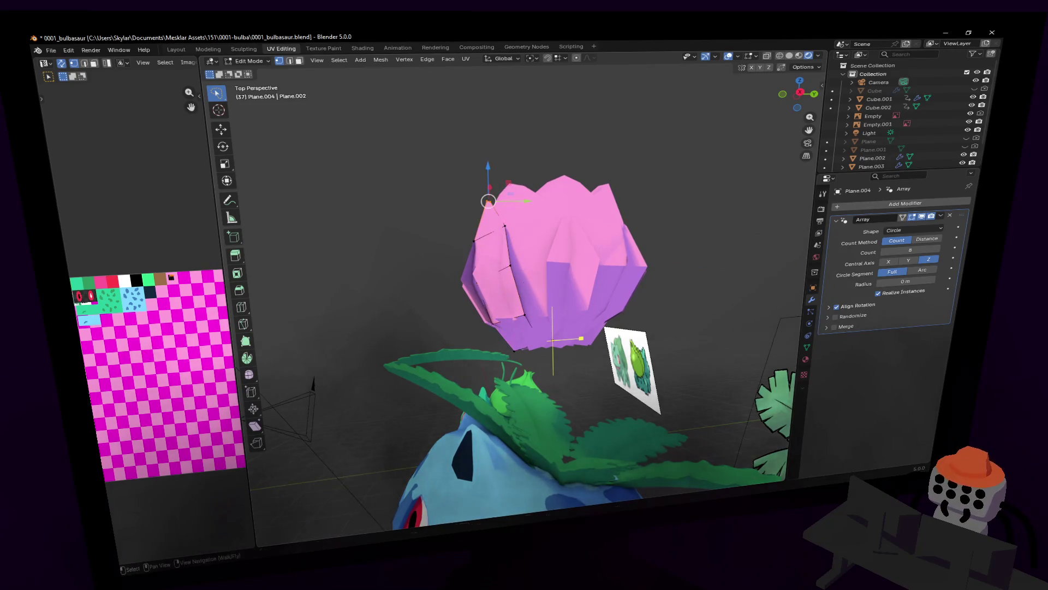
middle_drag(492, 190, 574, 109)
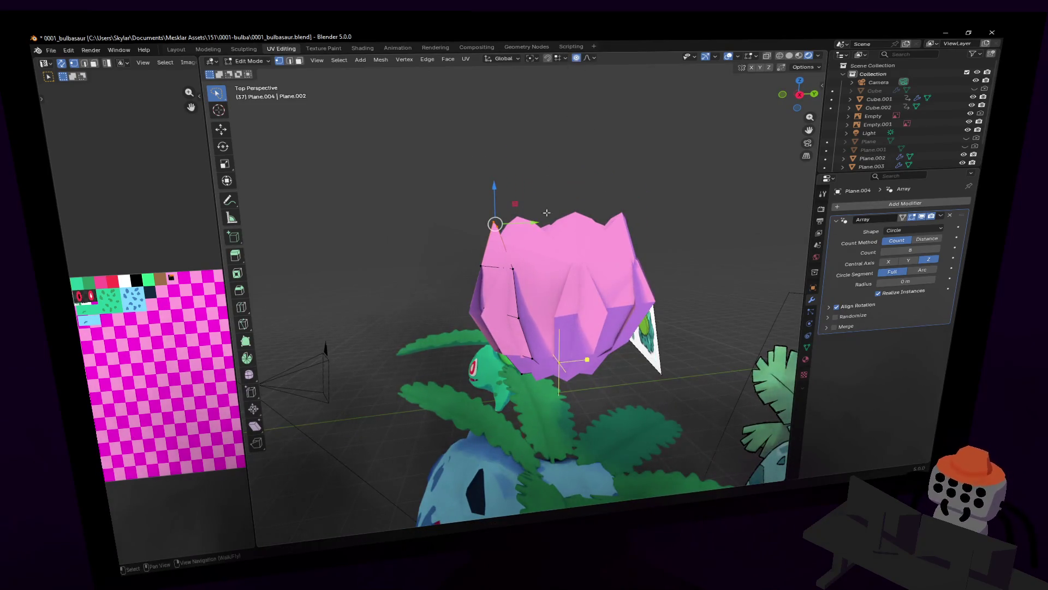
key(g)
key(y)
key(Escape)
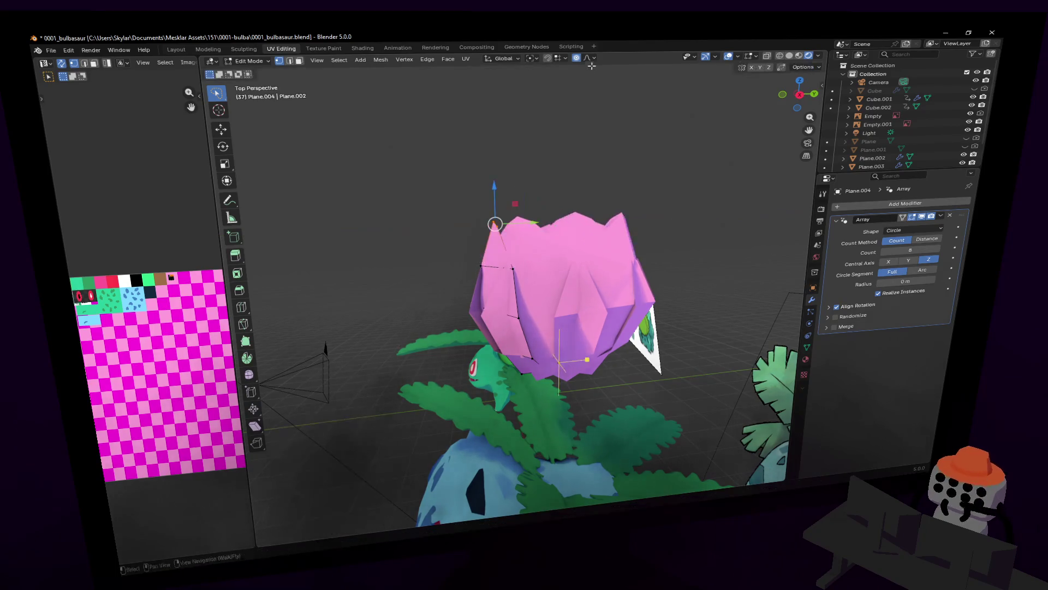
- Move the top vertex along Y with proportional falloff size 2 and switch to a side orthographic view
click(585, 58)
click(589, 173)
key(Return)
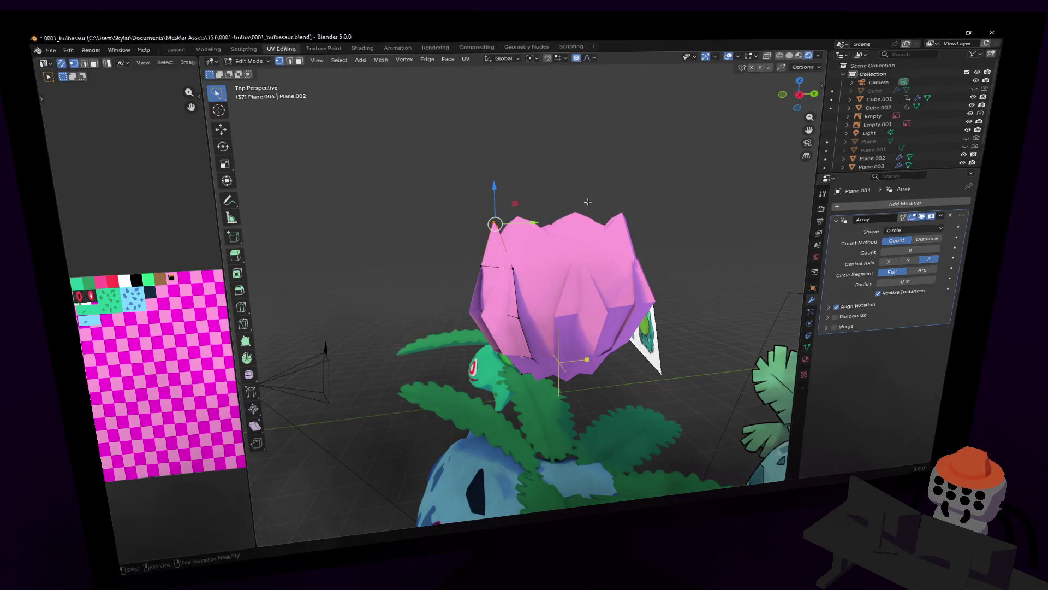
key(g)
key(y)
key(Return)
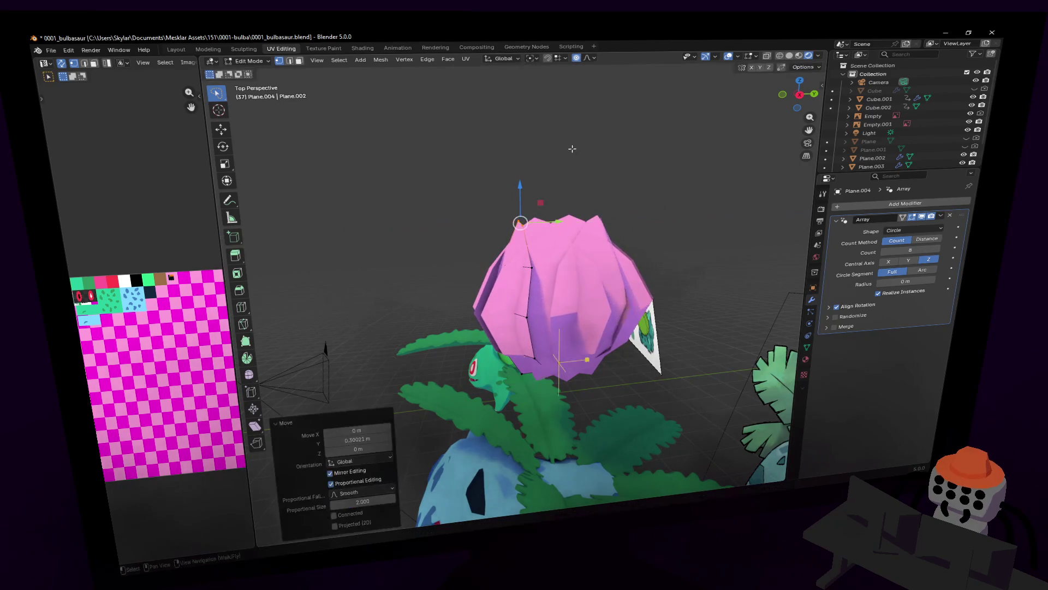
key(r)
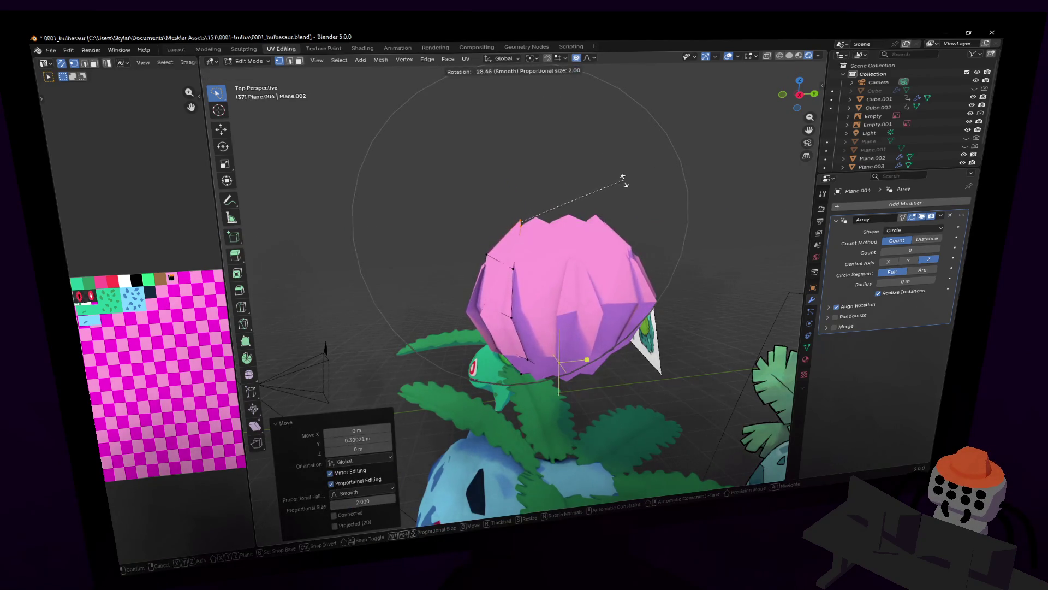
key(Escape)
key(grave)
click(642, 163)
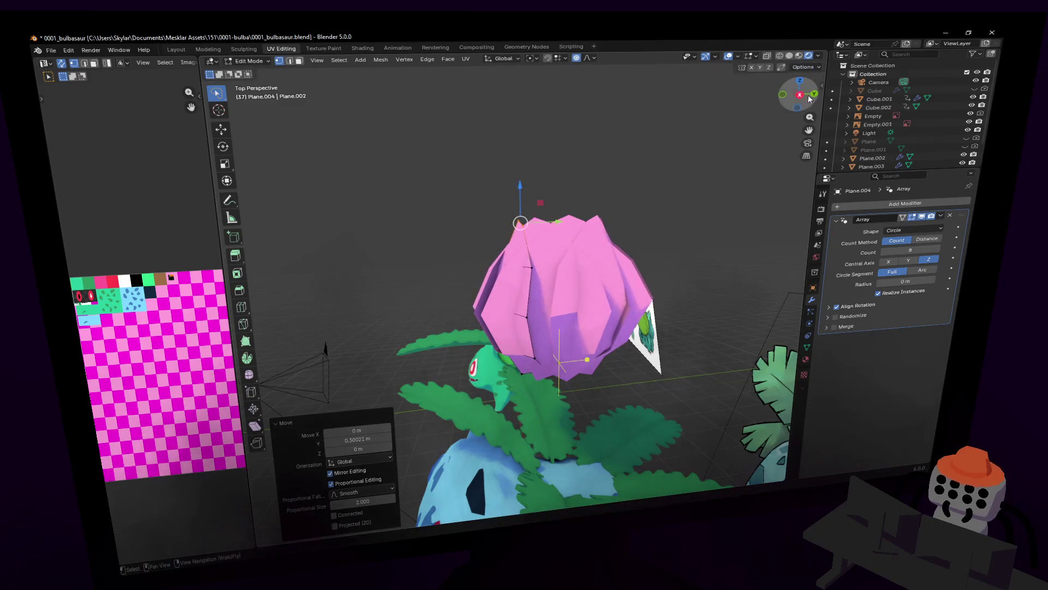
scroll(656, 163, up, 3)
- Pull and rotate the petal tip up and inward into a closed bud, then try an arc petal arrangement
key(g)
key(y)
key(Return)
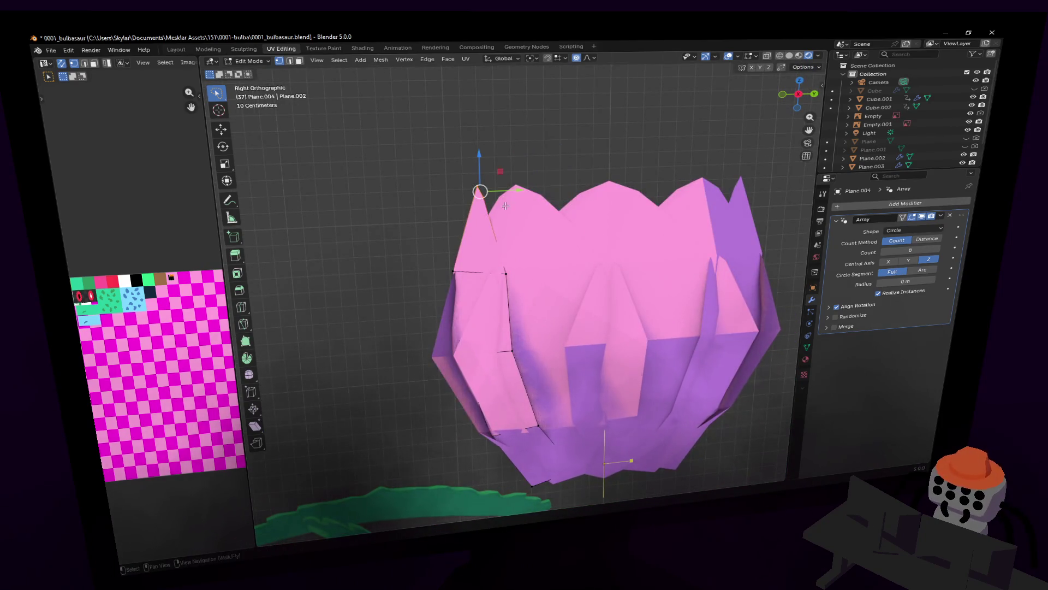
key(r)
key(Return)
key(g)
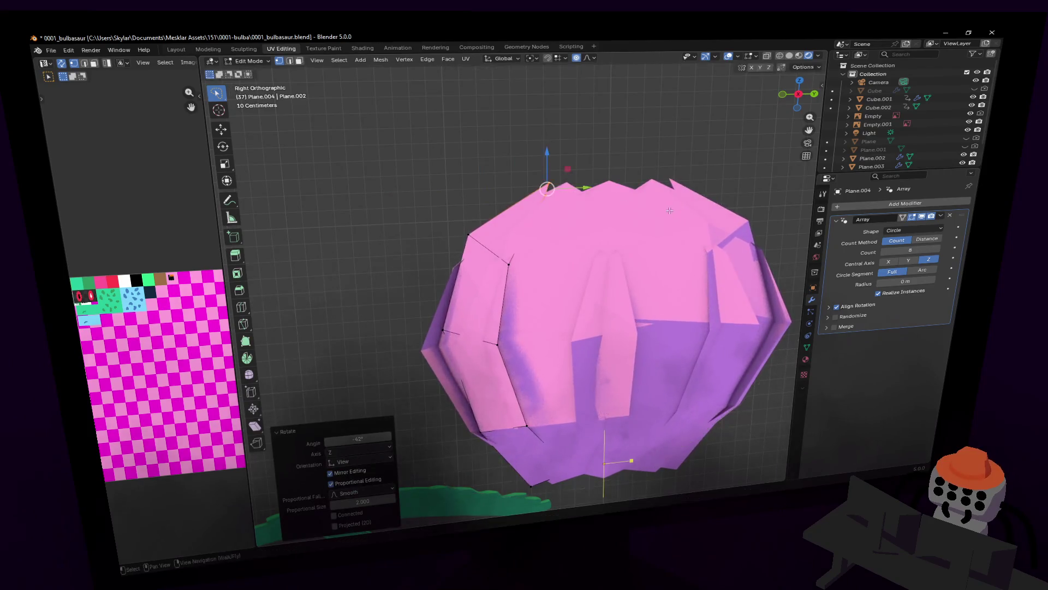
key(Return)
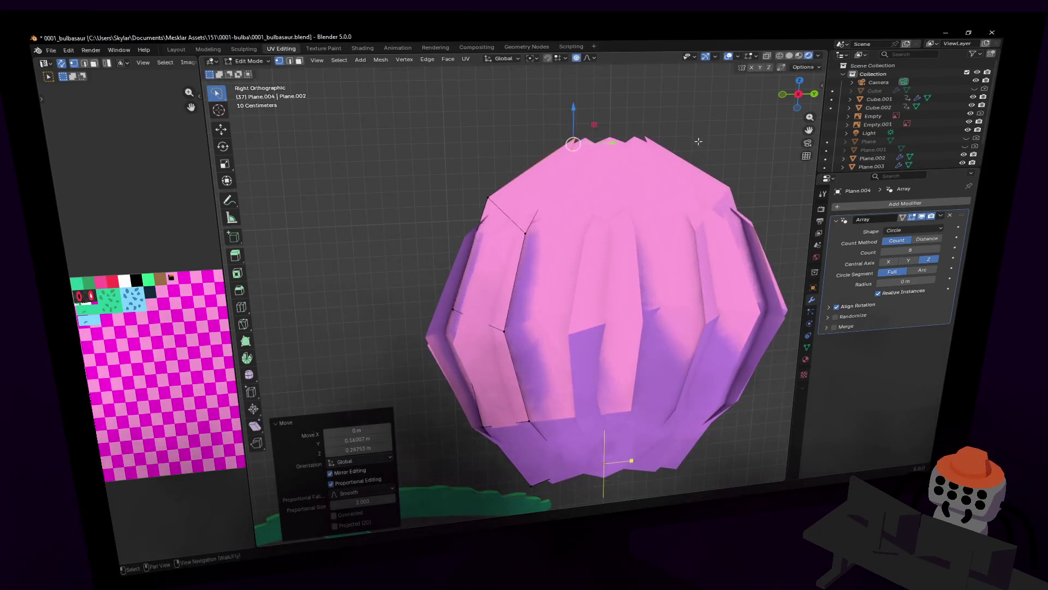
key(r)
key(Return)
scroll(702, 125, down, 5)
middle_drag(704, 125, 623, 140)
middle_drag(519, 467, 767, 215)
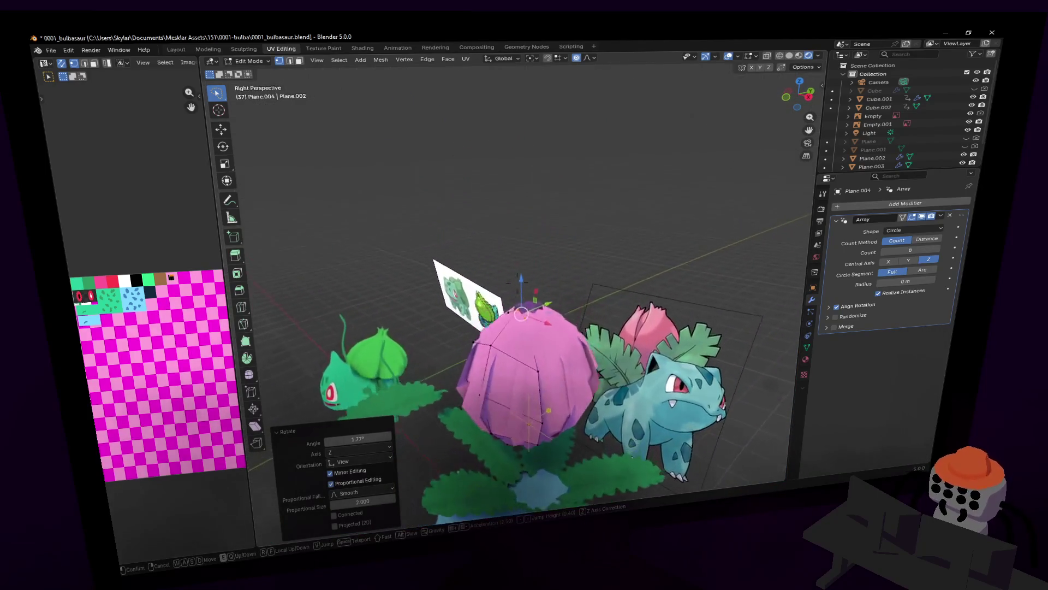
click(922, 274)
- Restore the full-circle arrangement and set the petal count to 2, then 3
click(903, 275)
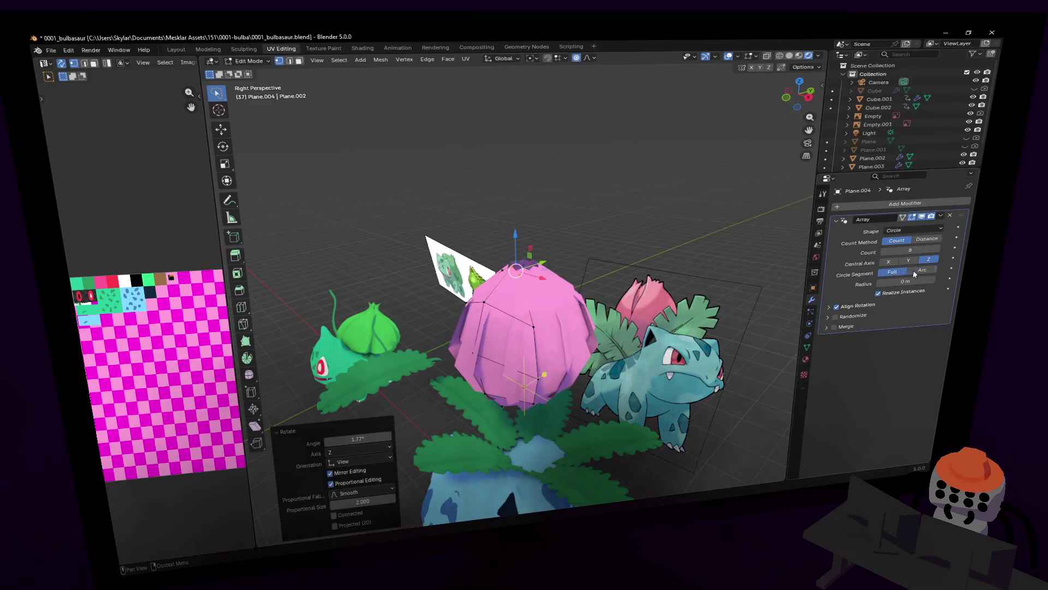
drag(902, 251, 910, 251)
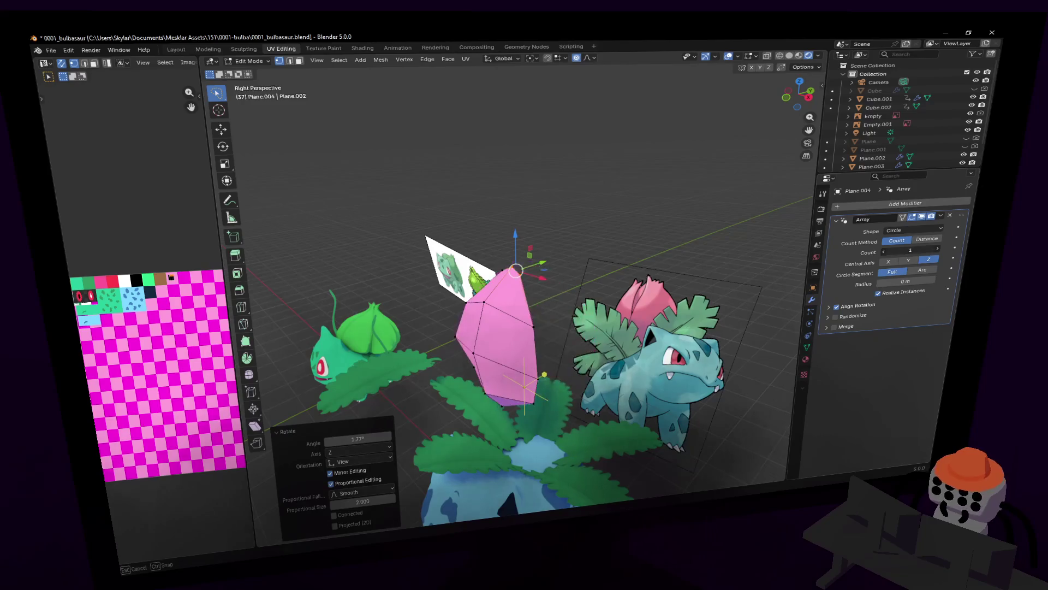
key(Return)
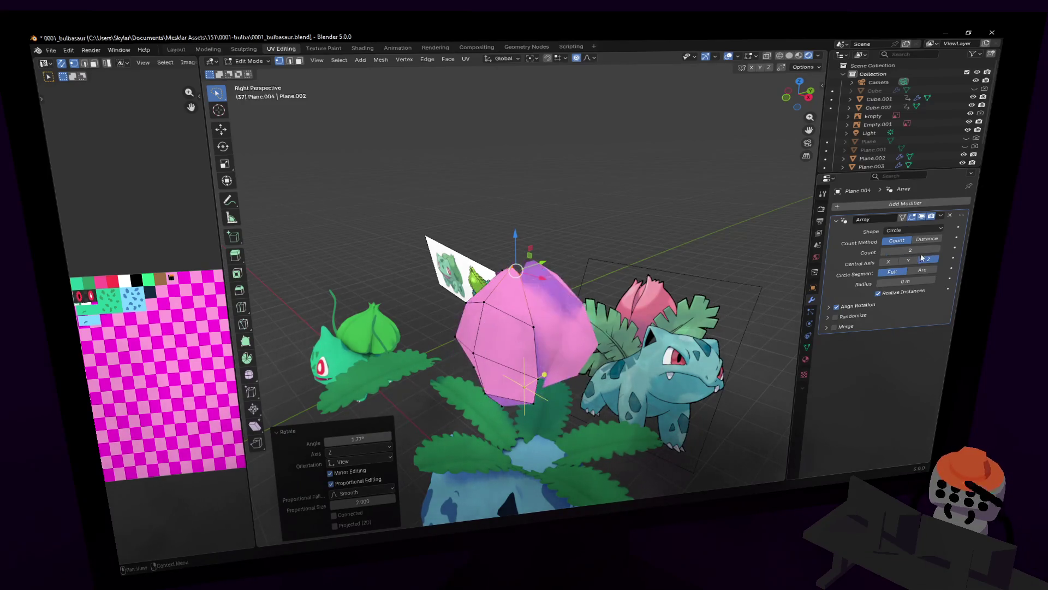
key(shift+grave)
click(646, 252)
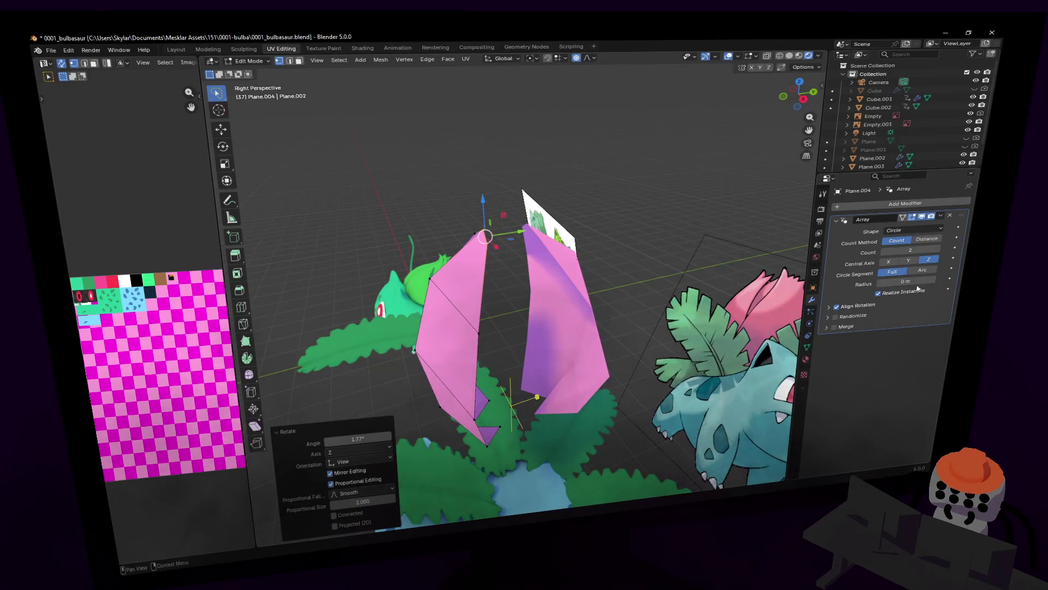
click(916, 250)
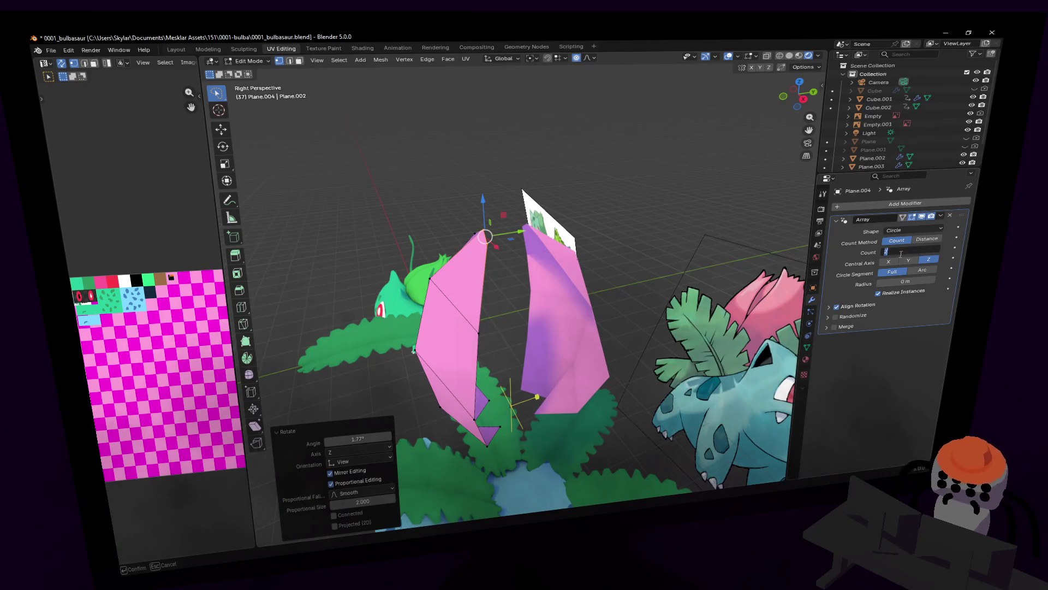
key(Return)
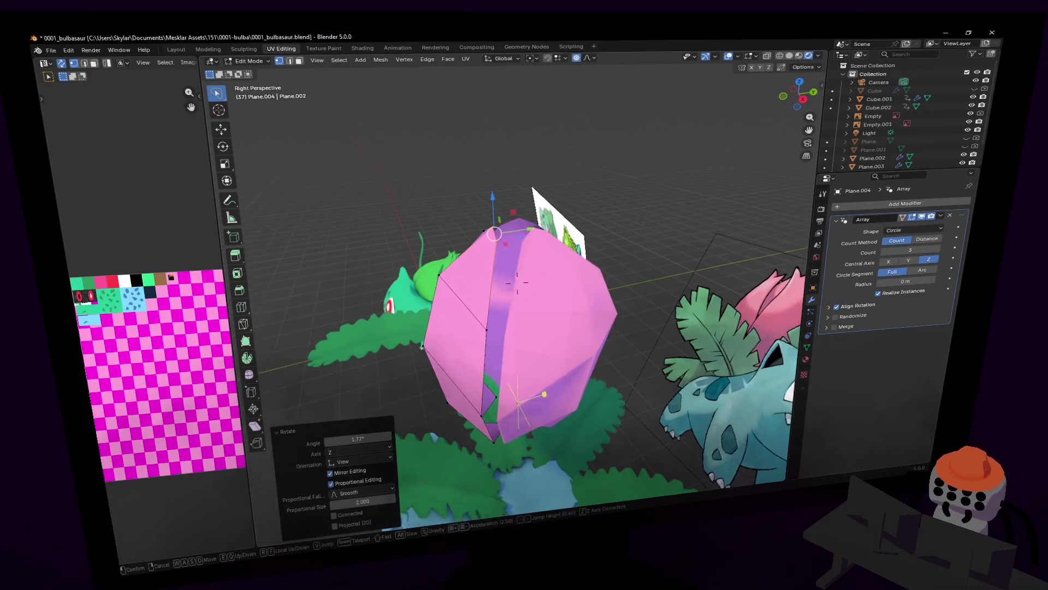
middle_drag(859, 278, 949, 311)
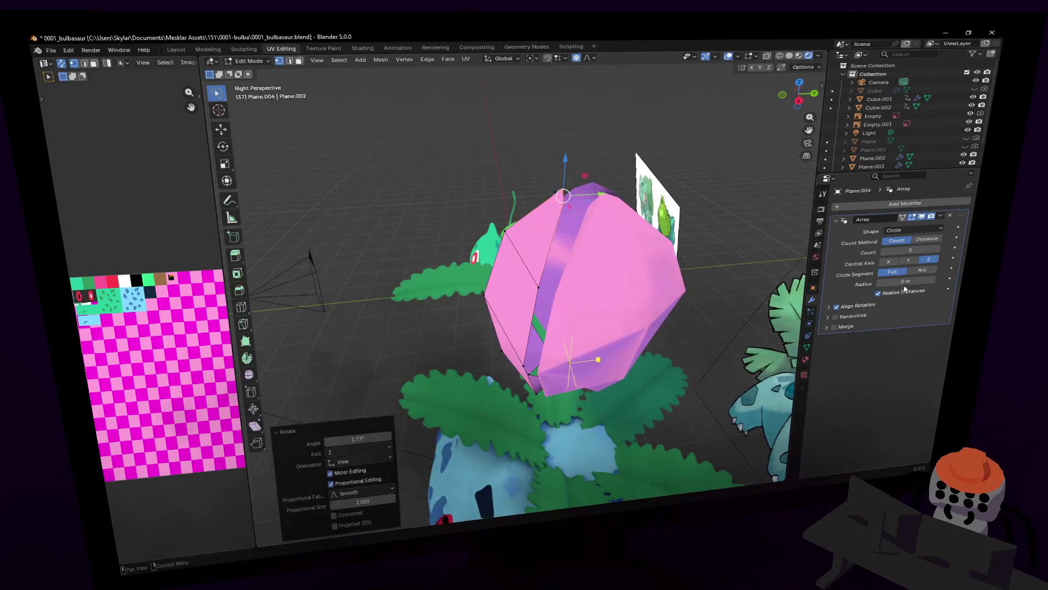
- Switch the Count Method to Distance and set an angular spacing of about 72°
click(924, 239)
mouse_move(905, 250)
mouse_down()
mouse_move(869, 253)
mouse_move(892, 252)
mouse_up()
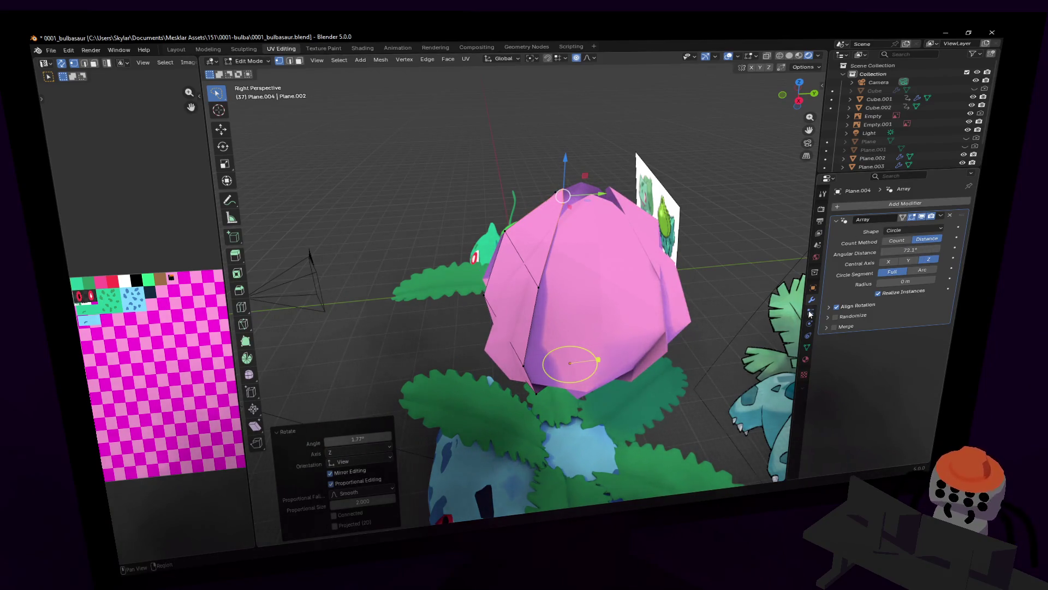
- Expand Randomize and Align Rotation to reveal the Forward and Up Axis options, then list the array shapes
click(857, 309)
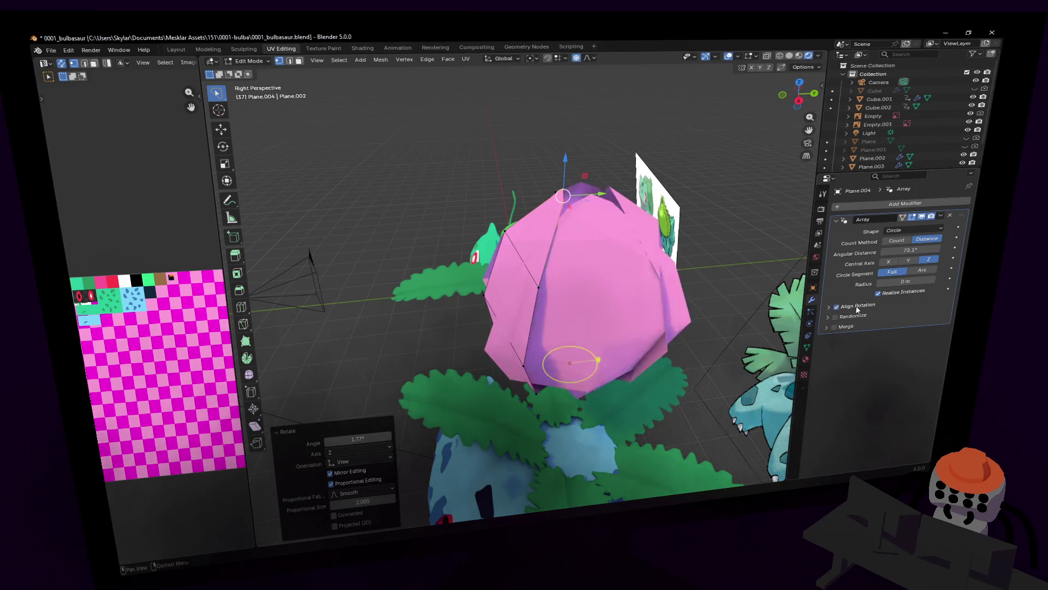
click(825, 321)
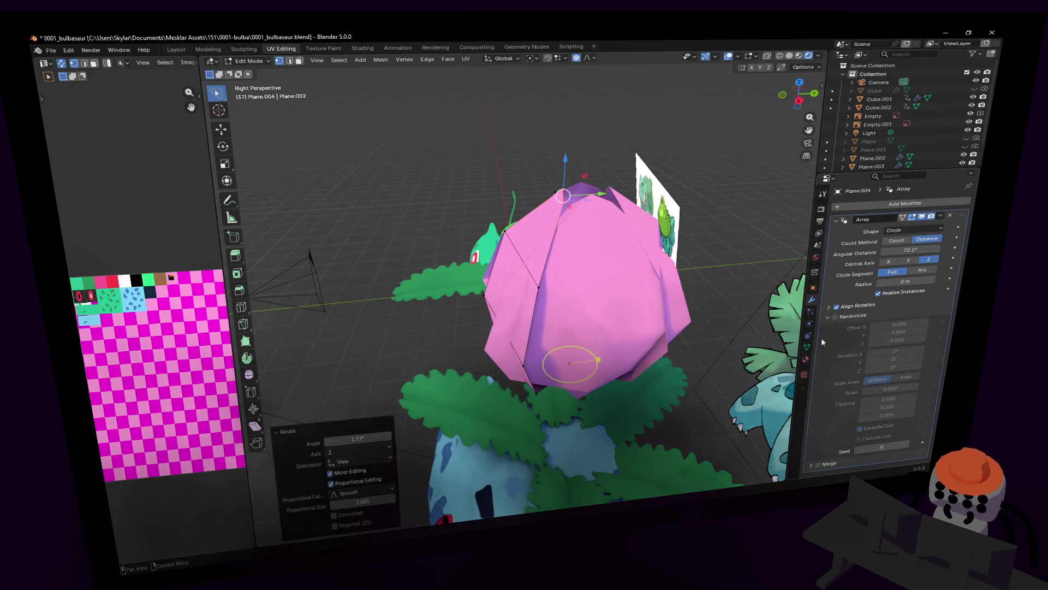
click(827, 317)
click(829, 305)
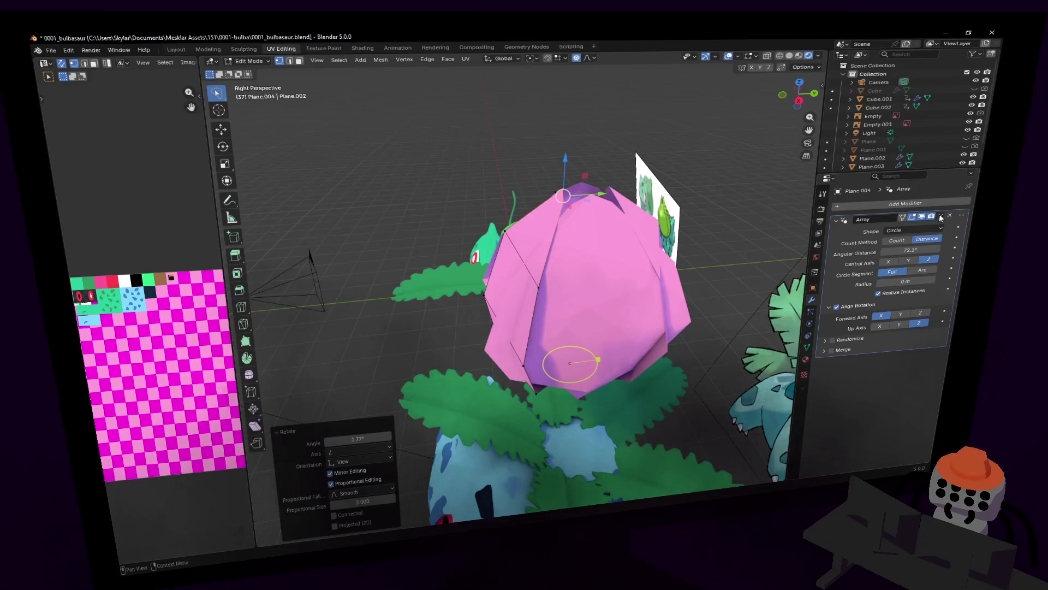
click(924, 231)
- Switch the Array to transform shape with X/Y/Z translation 0 so the petals overlap at the centre
click(901, 267)
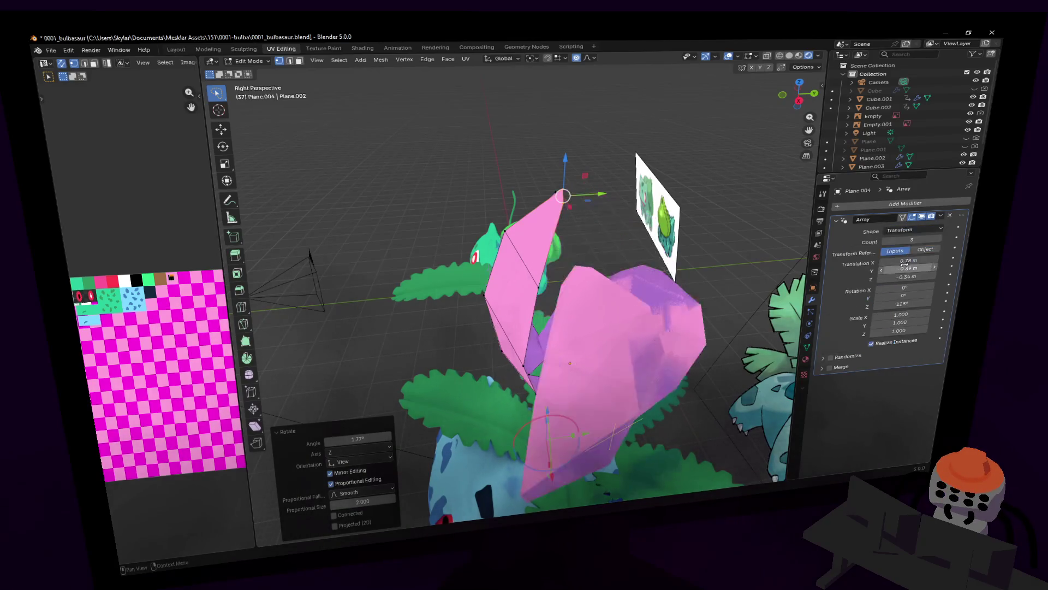
key(shift+grave)
key(w)
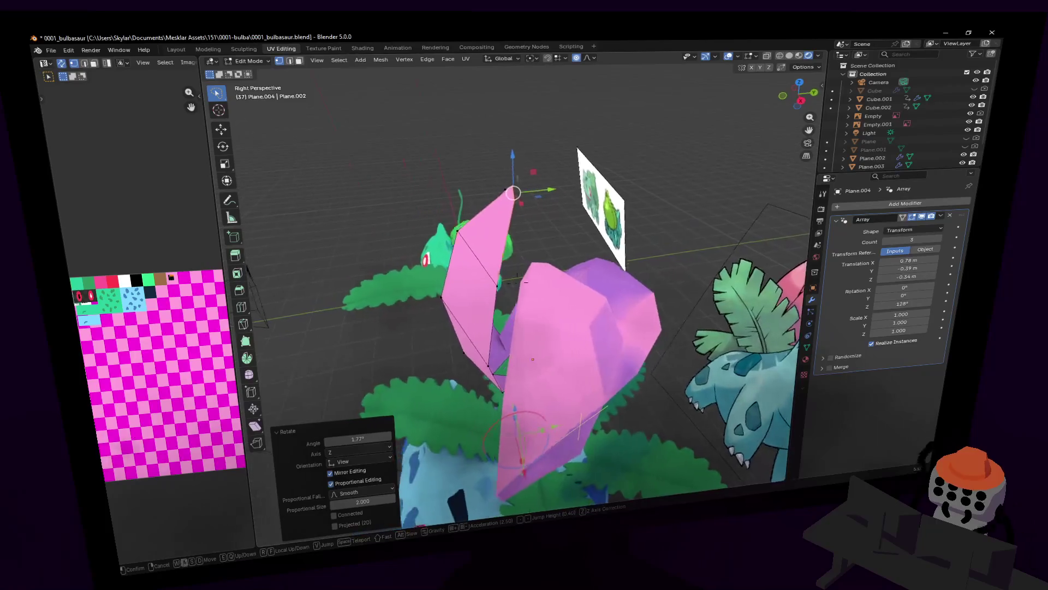
key(Escape)
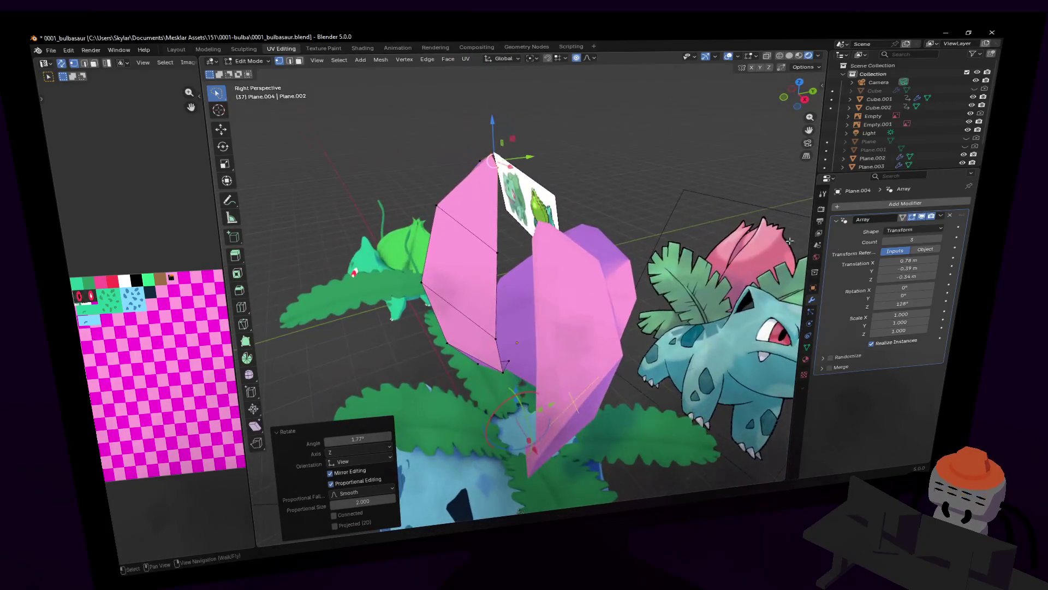
click(915, 276)
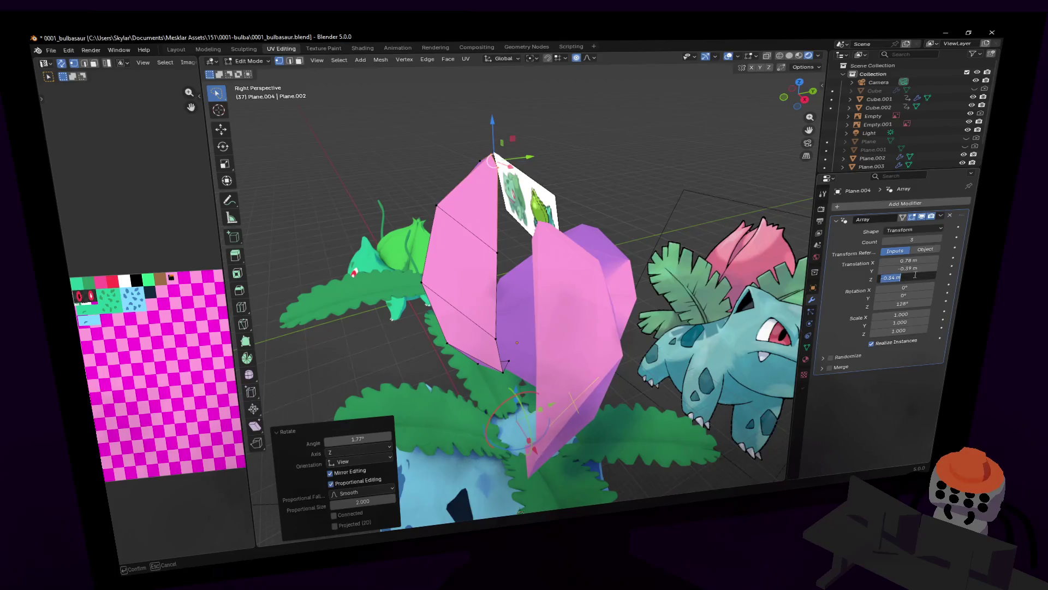
text(0)
key(Return)
key(BackSpace)
key(BackSpace)
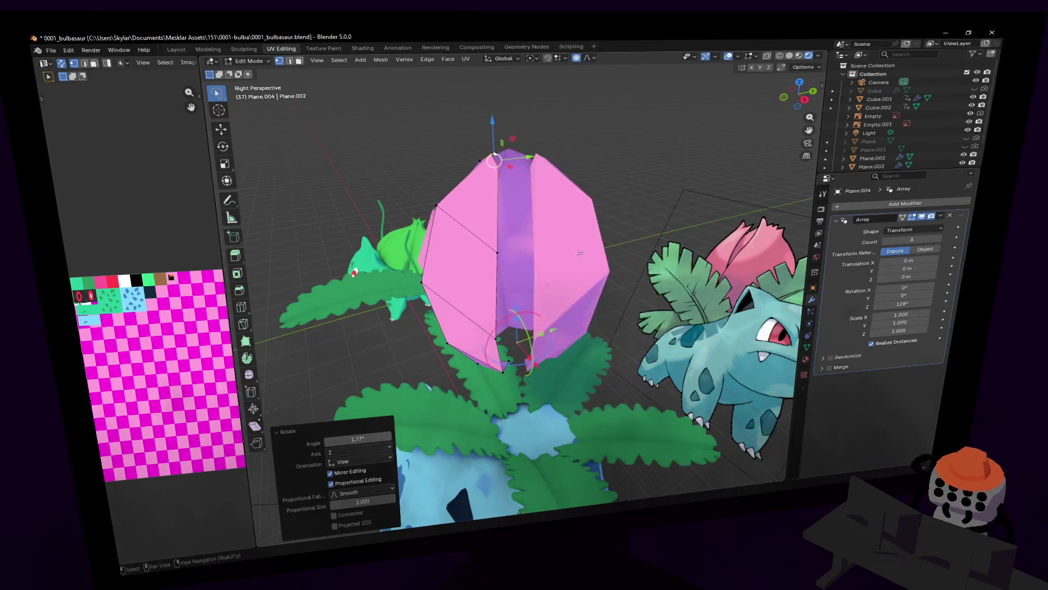
key(shift+grave)
click(579, 256)
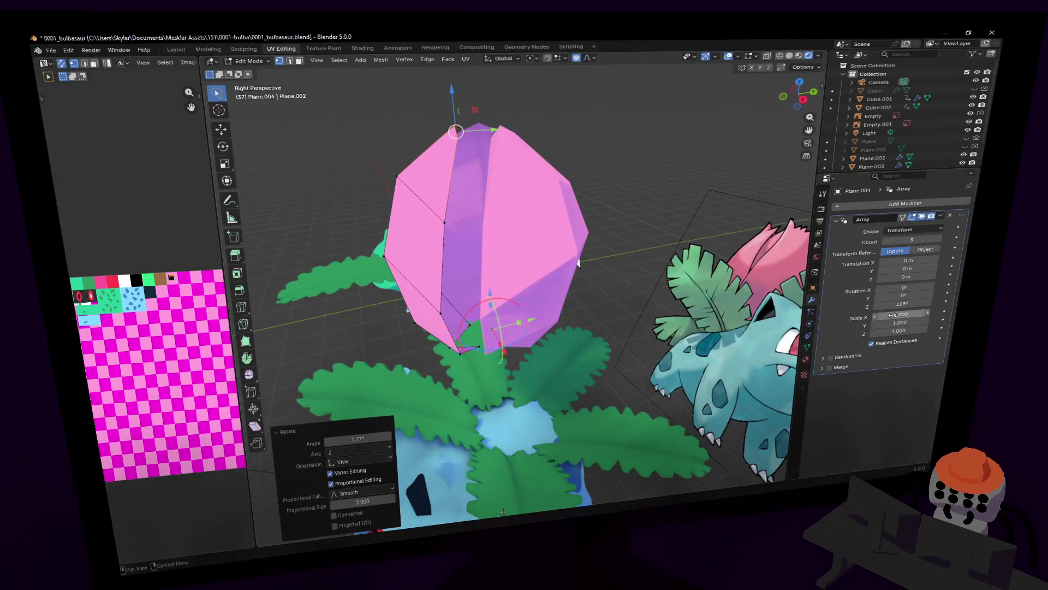
- Set the Array count to eight copies forming a petal ring
key(Return)
key(e)
key(Escape)
key(shift+grave)
click(502, 125)
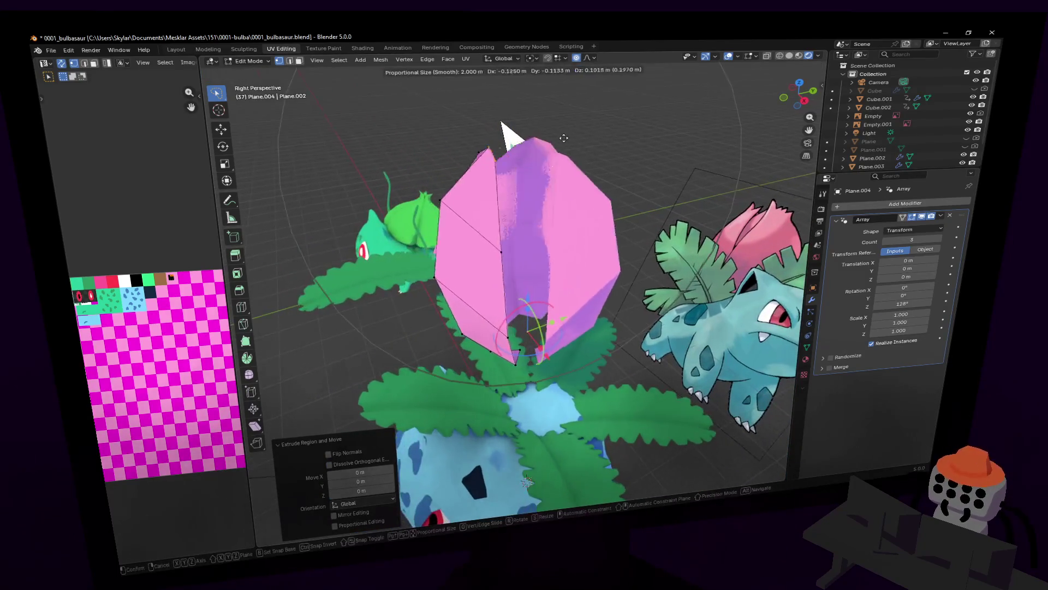
middle_drag(537, 190, 566, 200)
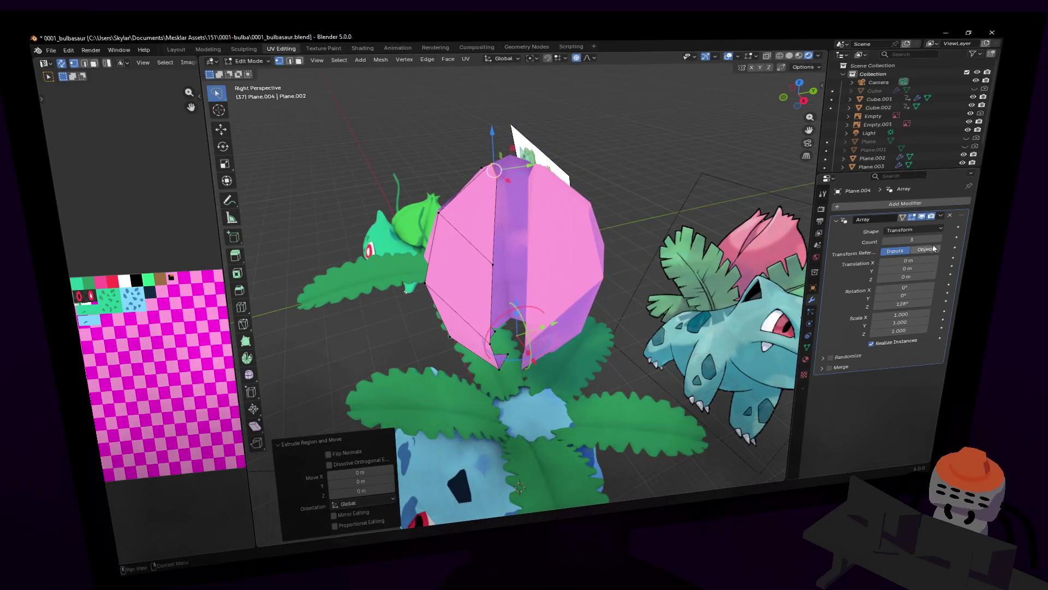
text(8)
key(Return)
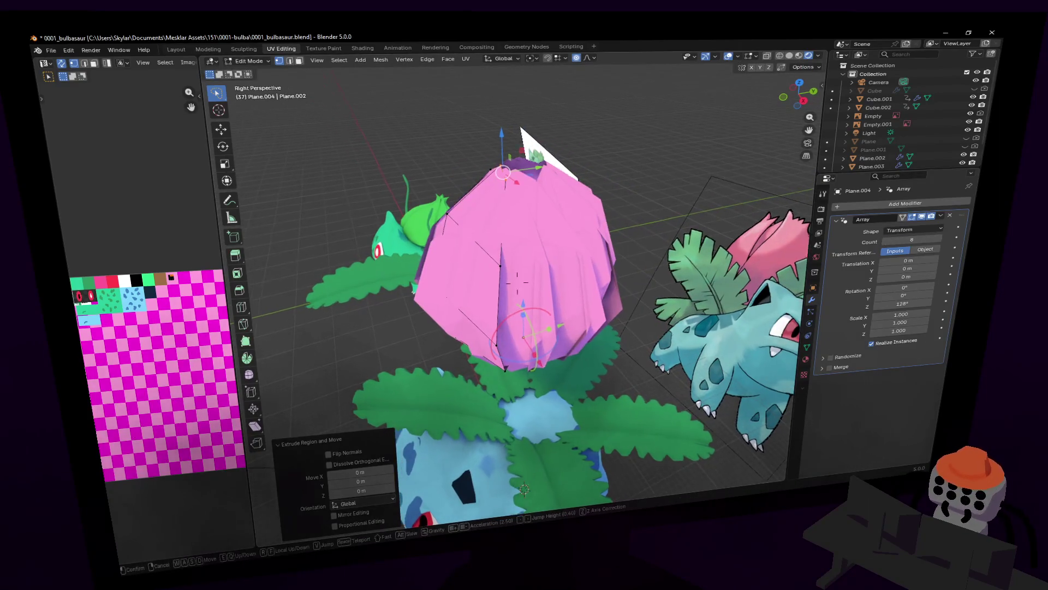
- Scale the ring's copies to 0.9 in X and Y and 1 in Z
click(904, 316)
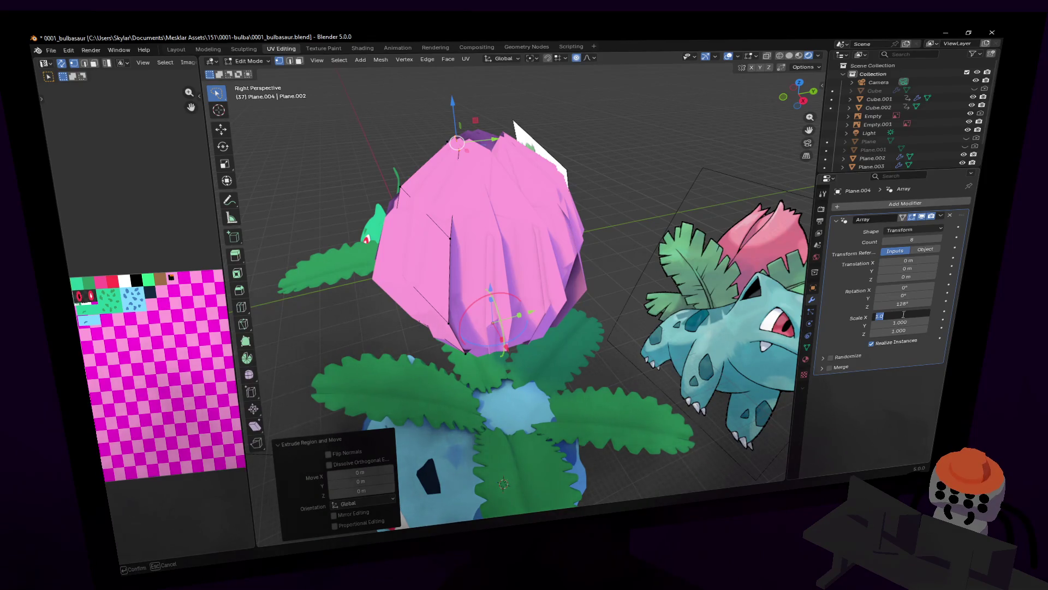
key(Return)
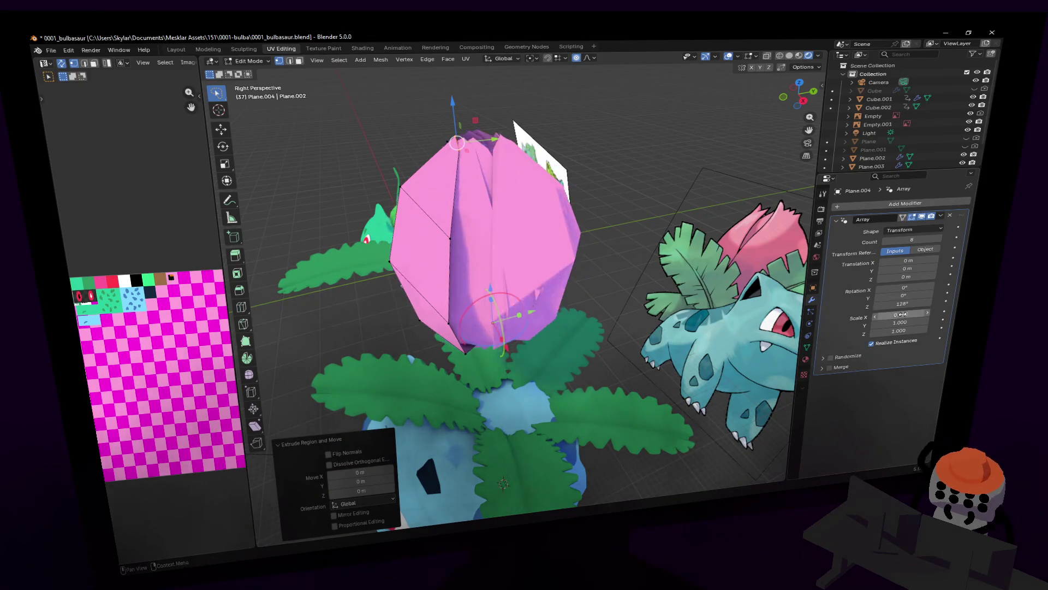
key(Return)
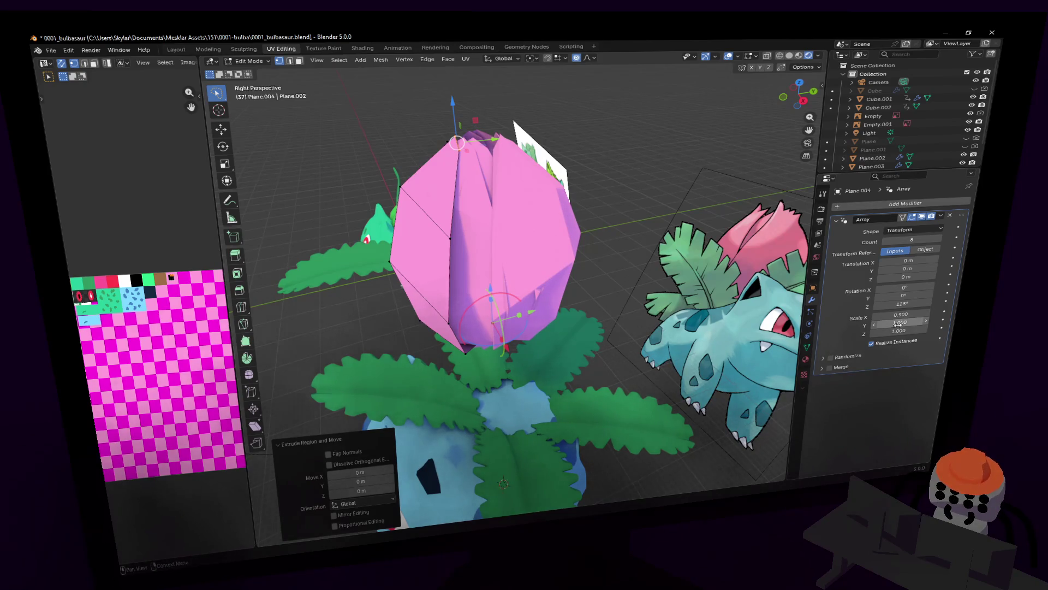
text(0.9)
key(Return)
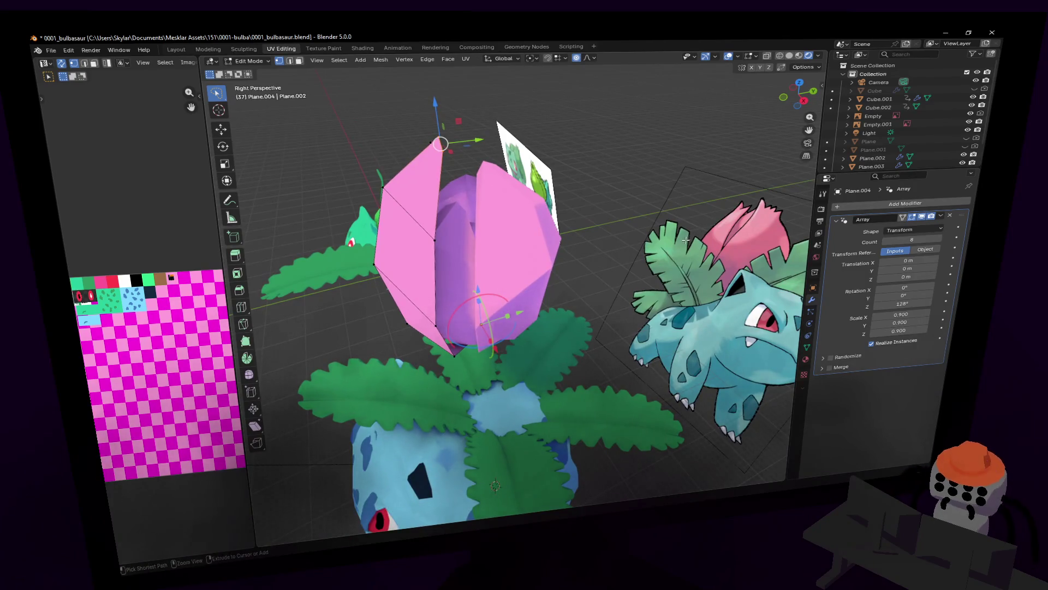
key(ctrl+z)
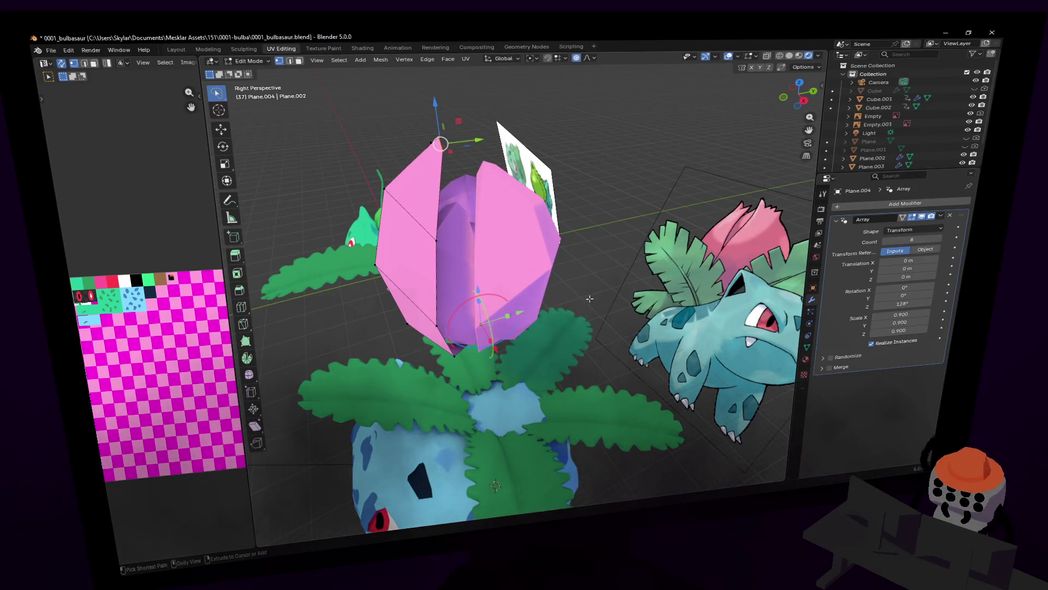
click(904, 329)
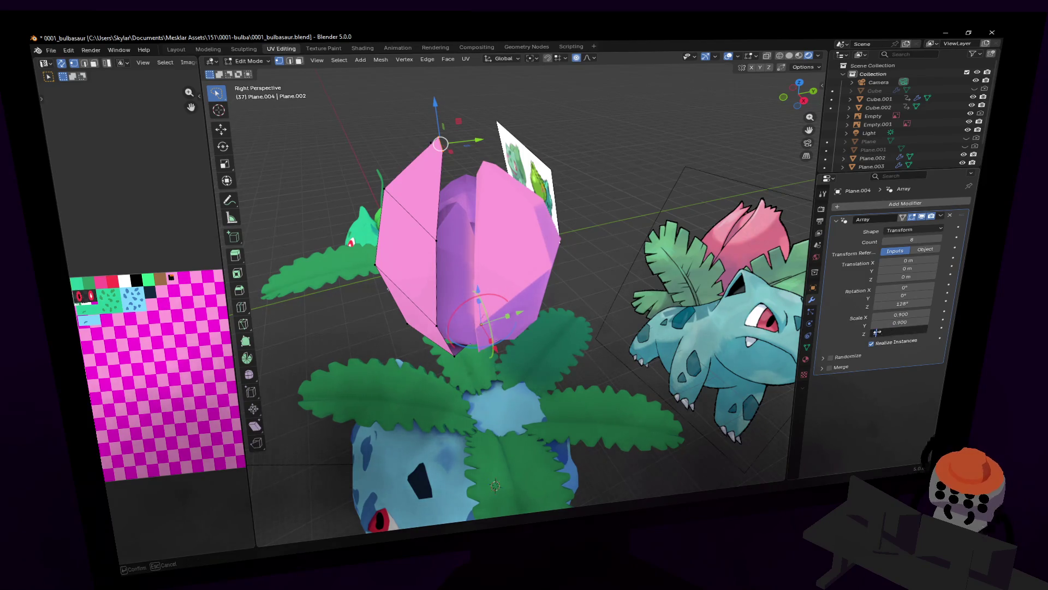
text(1)
key(Return)
- Back the view away from the bud and return to Object Mode
key(shift+grave)
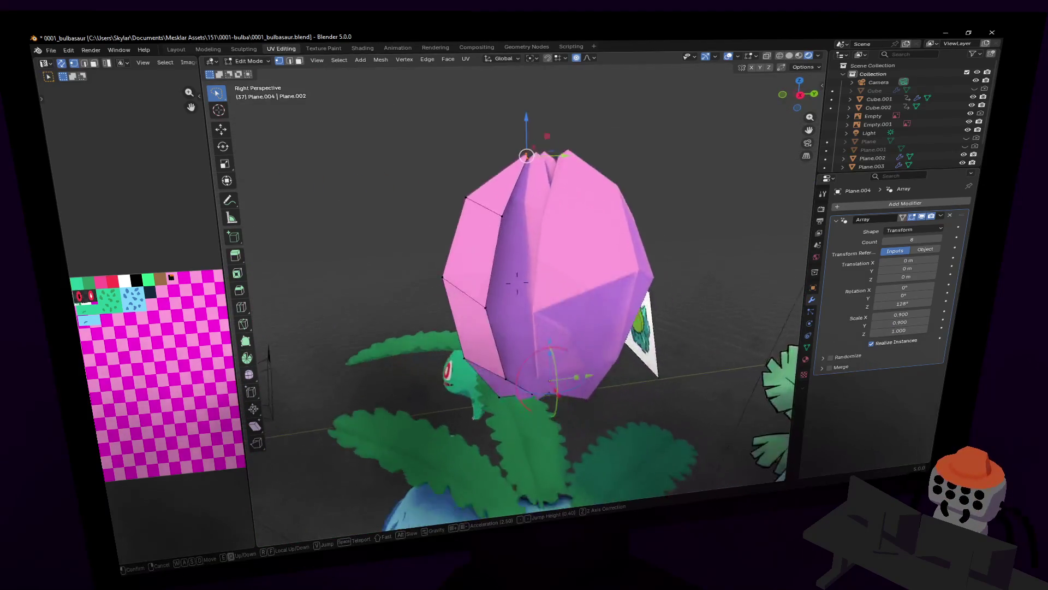
key(s)
click(516, 283)
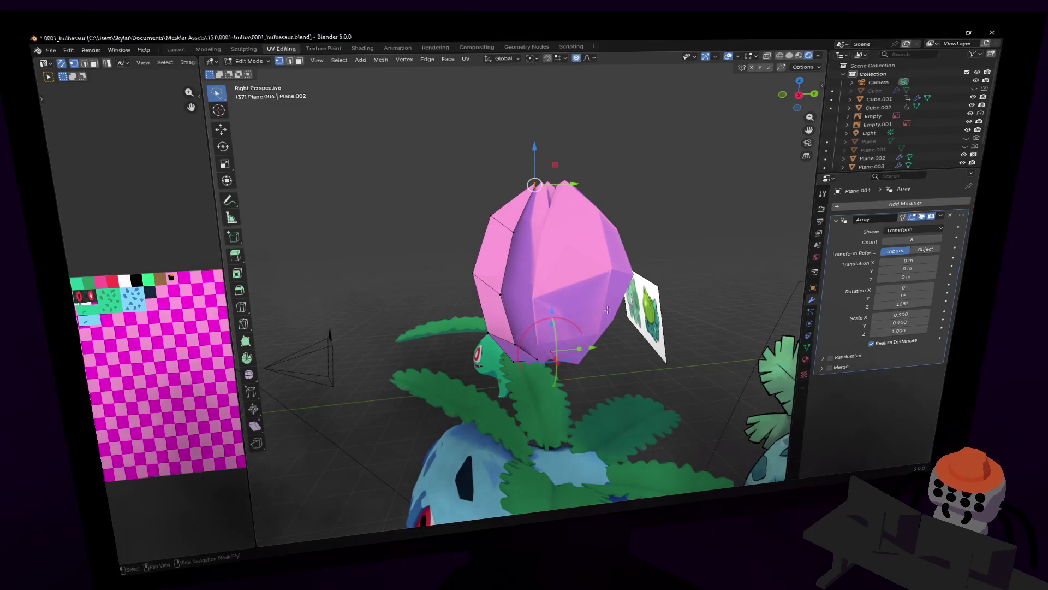
key(Tab)
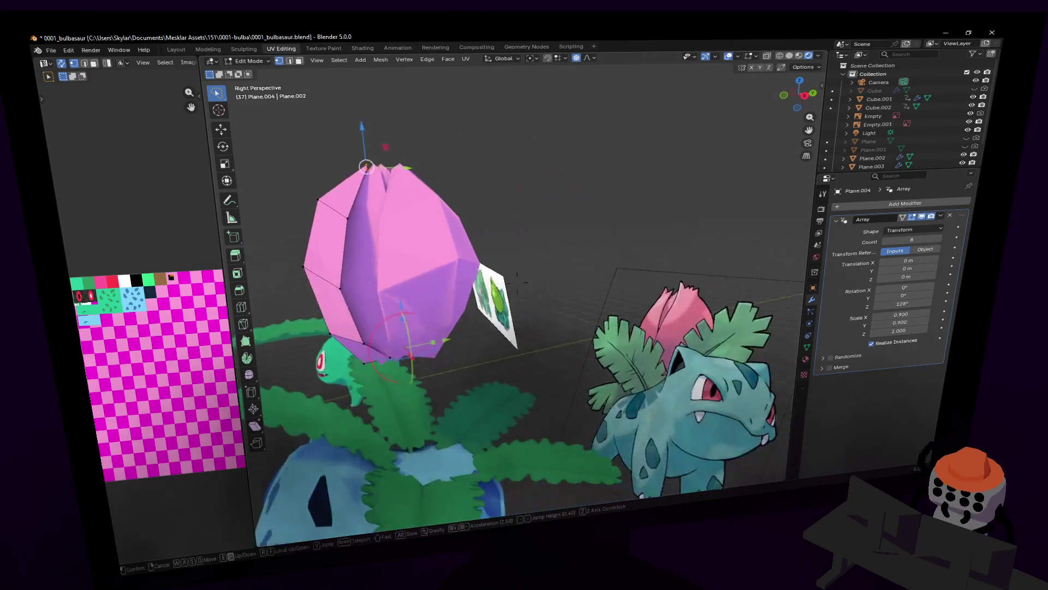
scroll(566, 300, down, 8)
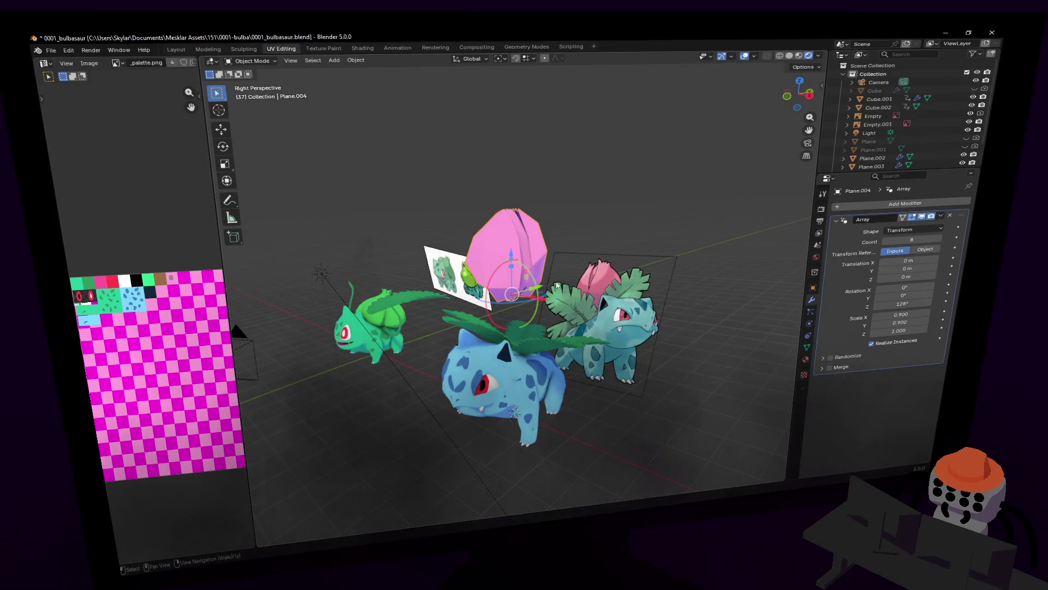
- From a top-down view, set the petal rotation to about 101° with eight copies
key(shift+grave)
key(w)
key(w)
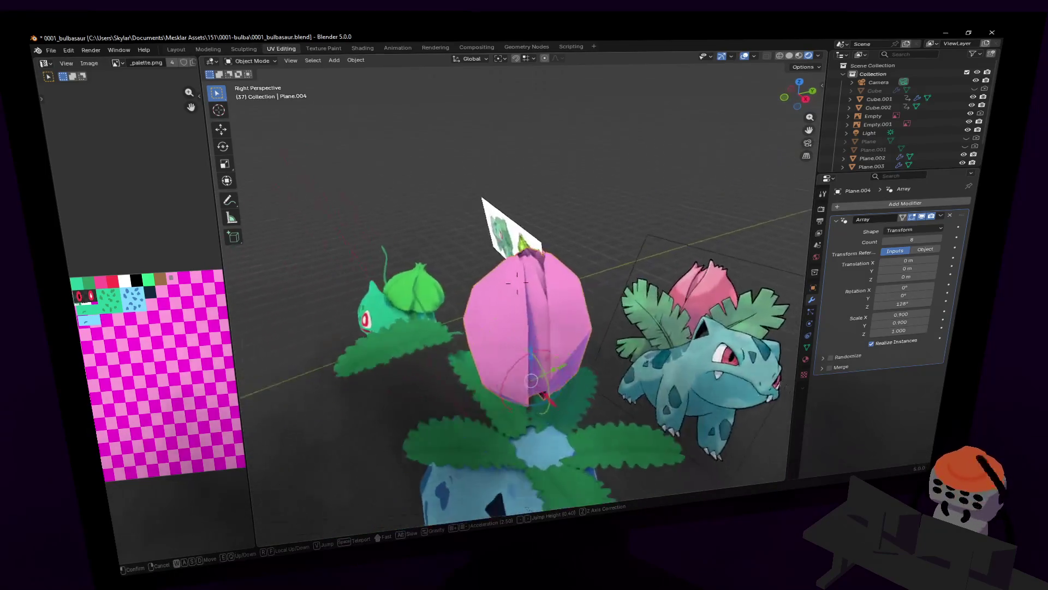
click(711, 245)
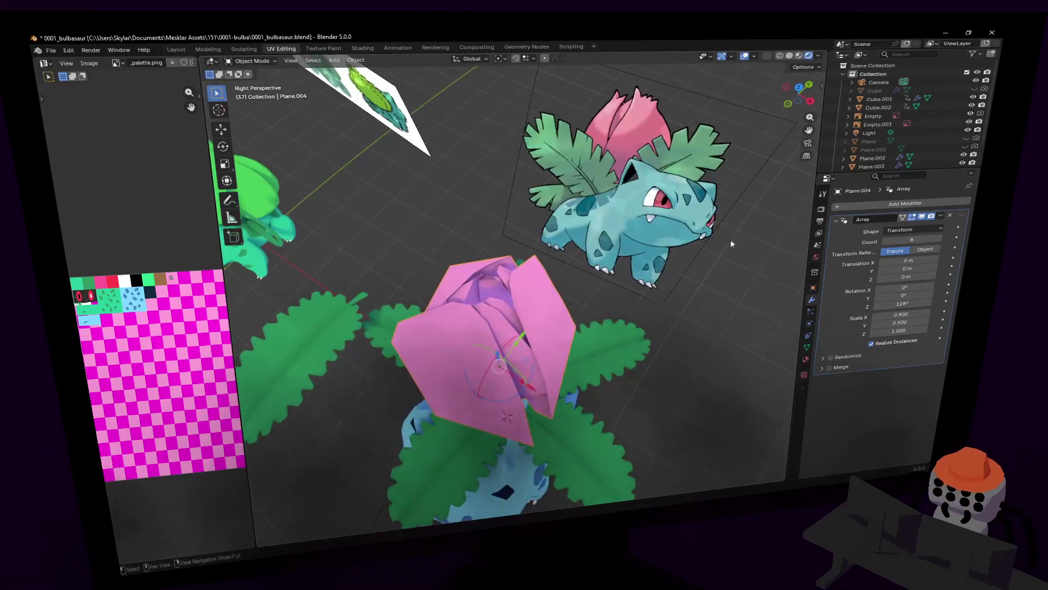
drag(921, 239, 901, 239)
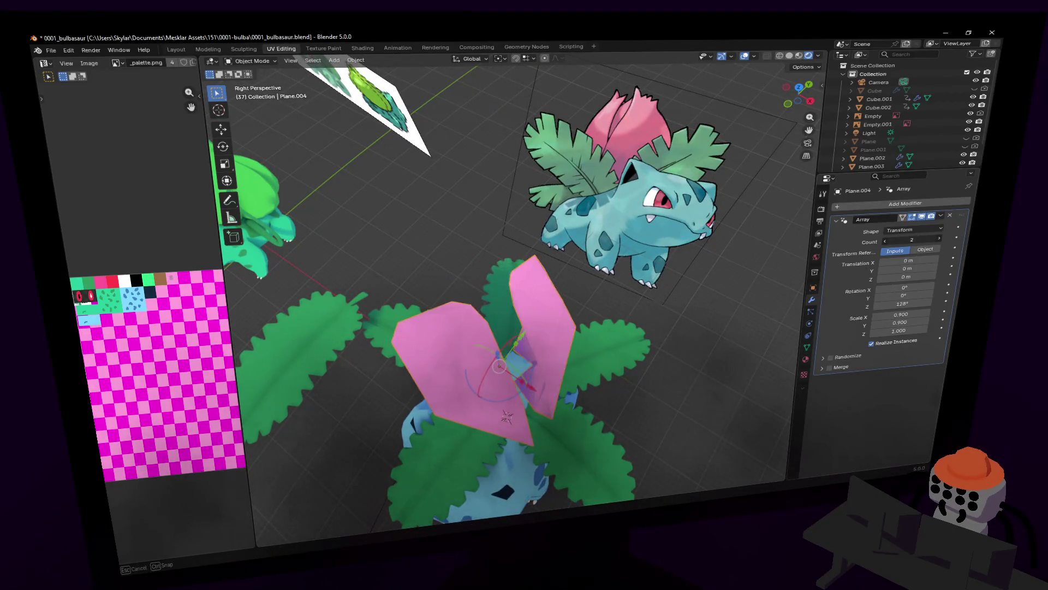
click(913, 302)
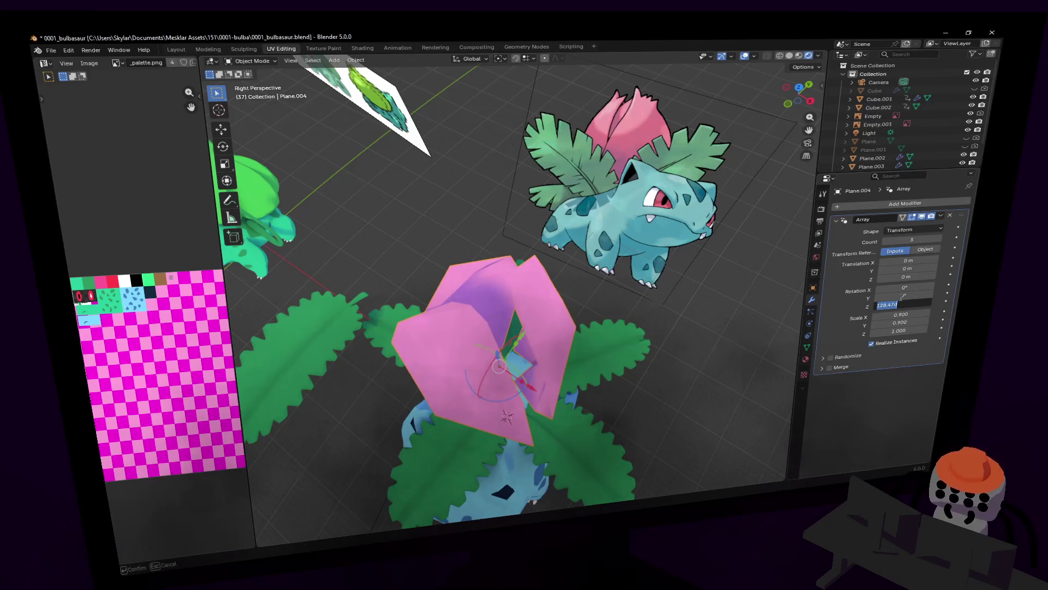
text(128)
key(Return)
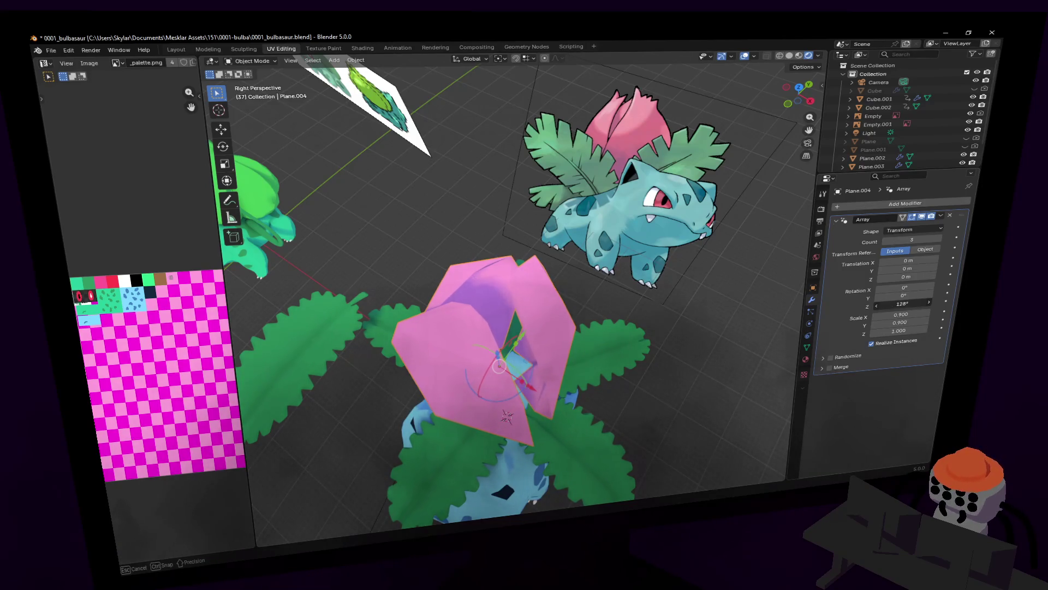
drag(900, 302, 889, 302)
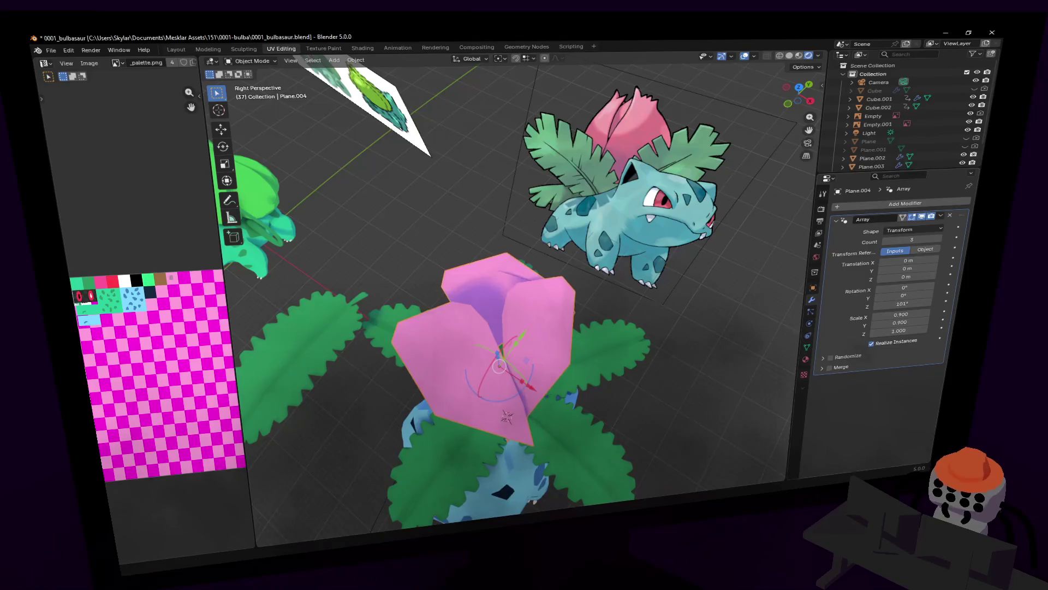
click(942, 240)
text(8)
key(Return)
- Widen the ring's X and Y scale to 0.95 and go back into Edit Mode
key(shift+grave)
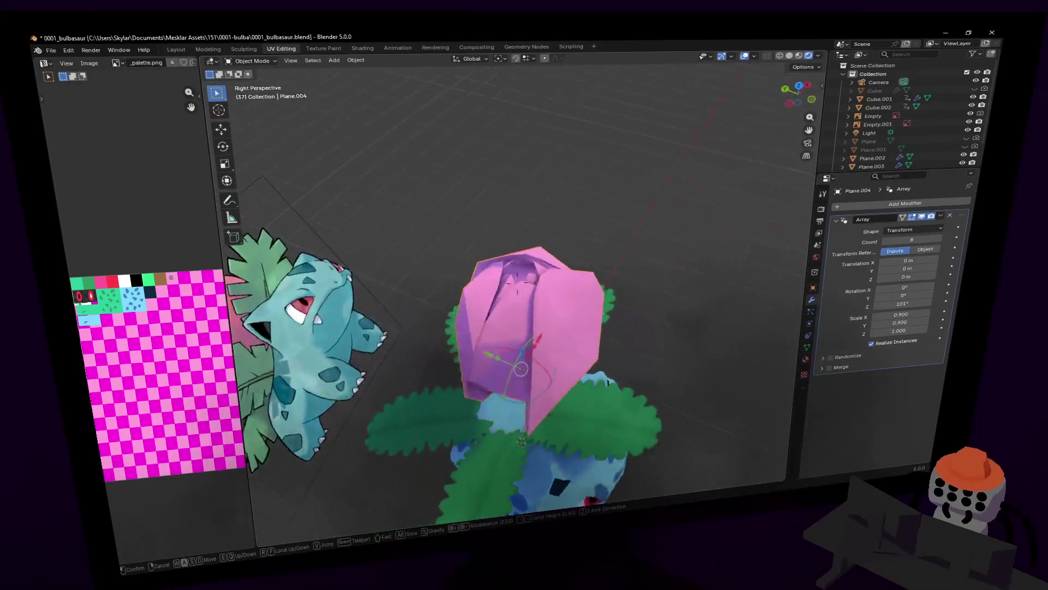
key(Return)
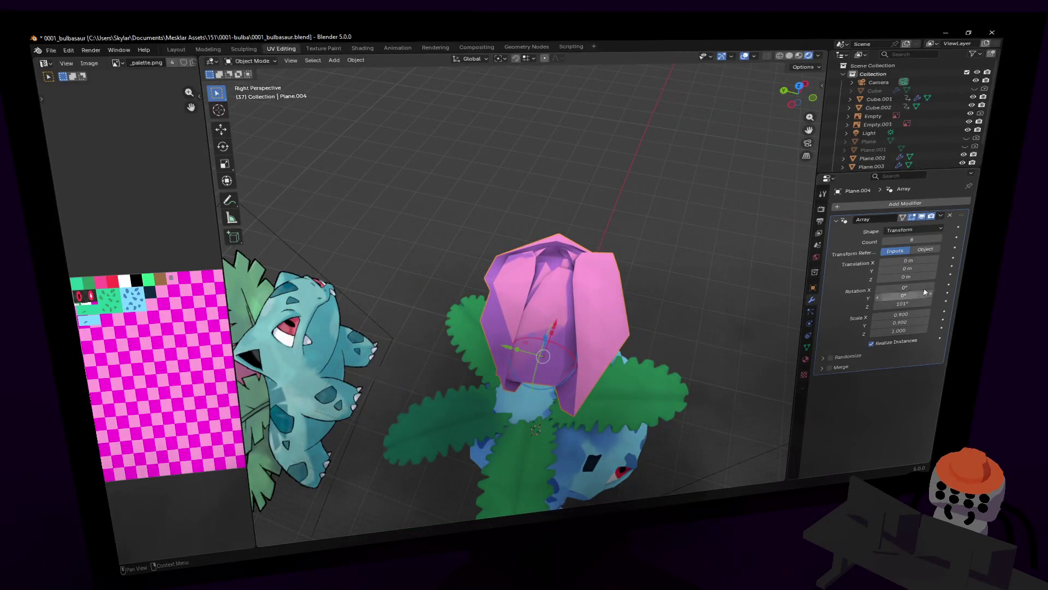
click(905, 315)
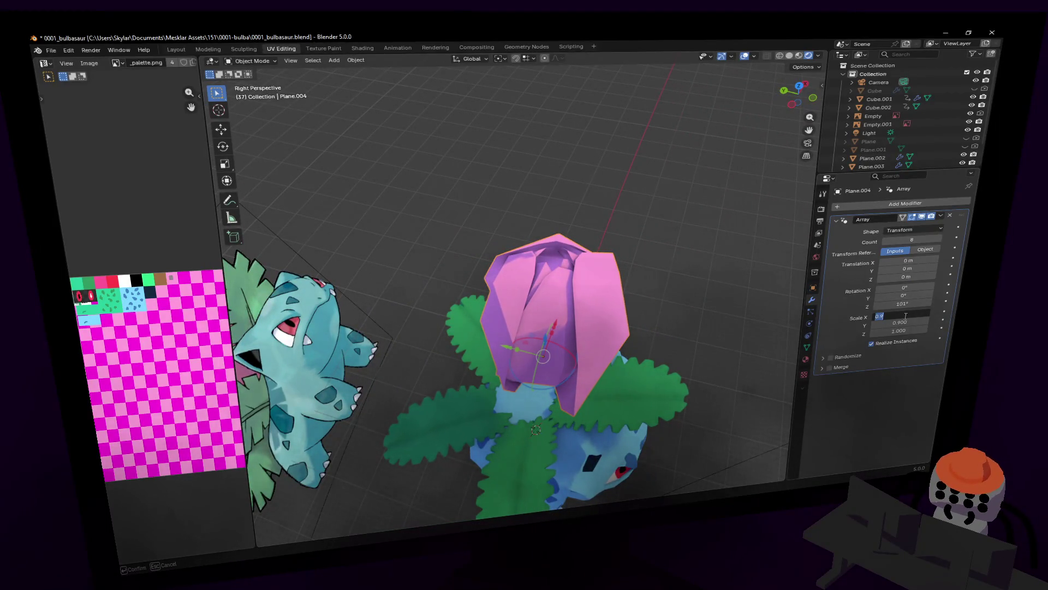
drag(902, 315, 901, 315)
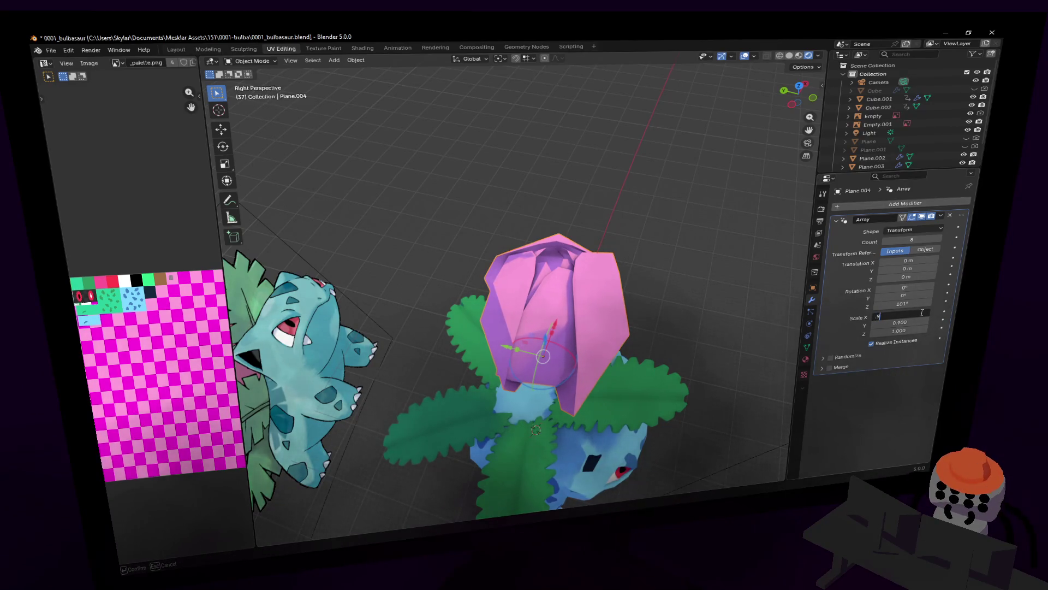
text(95)
key(Return)
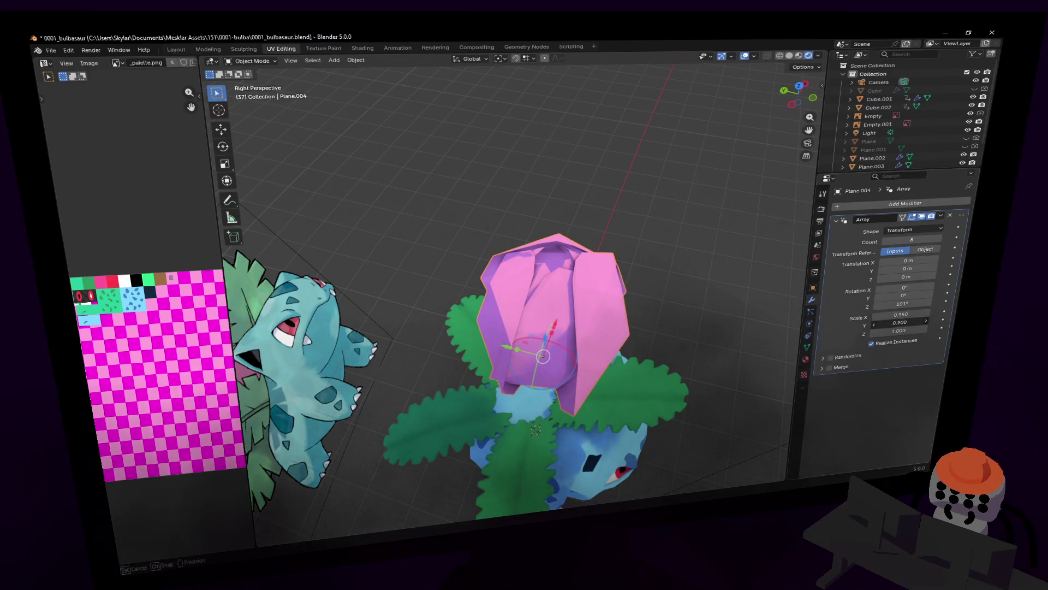
key(Return)
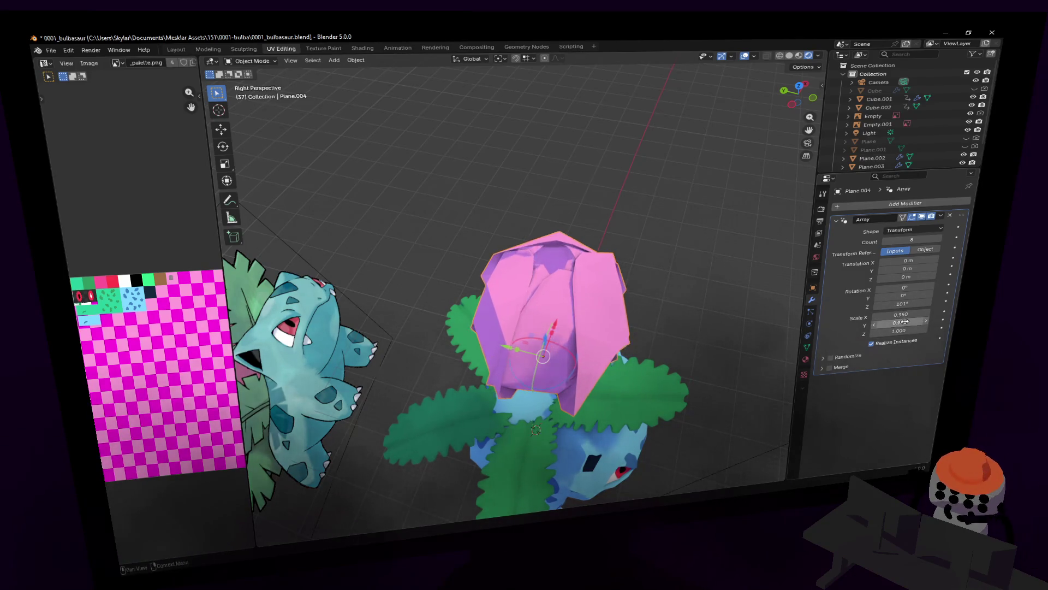
mouse_move(574, 329)
middle_down()
mouse_move(708, 288)
mouse_move(643, 309)
middle_up()
key(Tab)
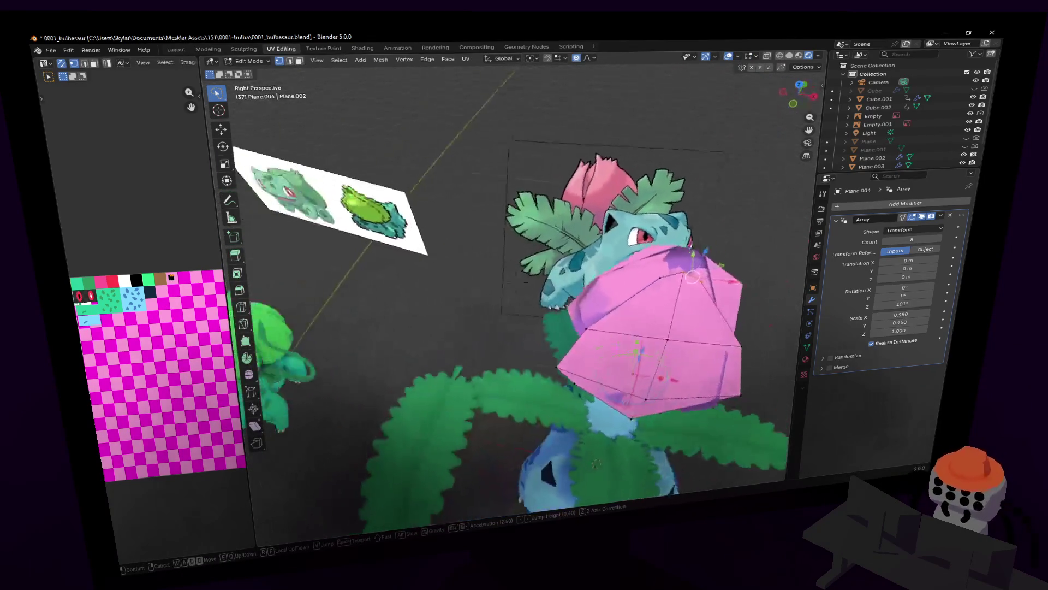
- Orbit under the bud and nudge its vertices with a proportional-falloff move
middle_drag(528, 346, 514, 355)
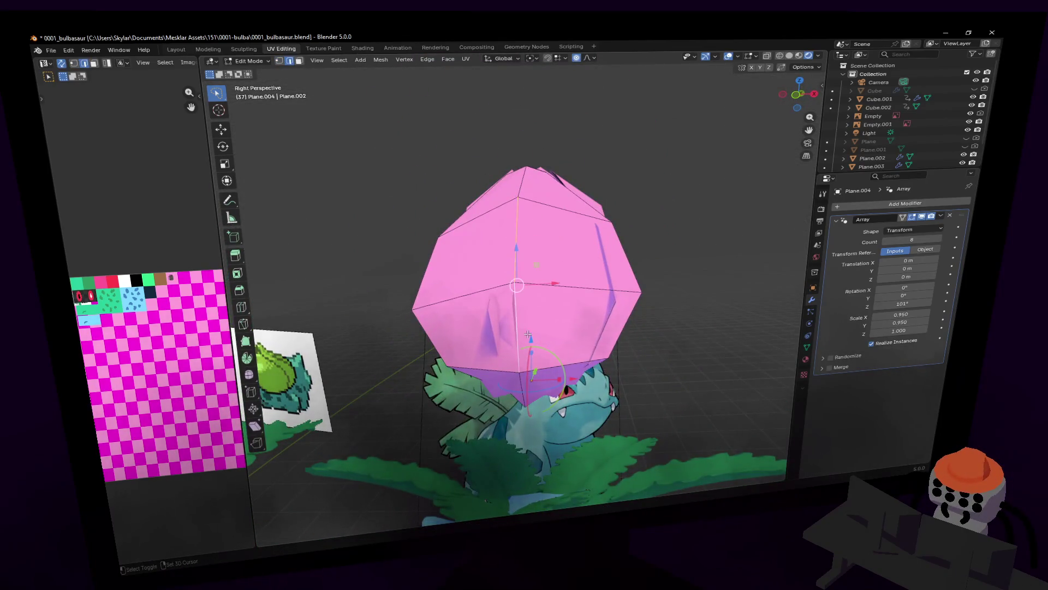
key(shift+grave)
click(520, 280)
middle_drag(590, 360, 565, 353)
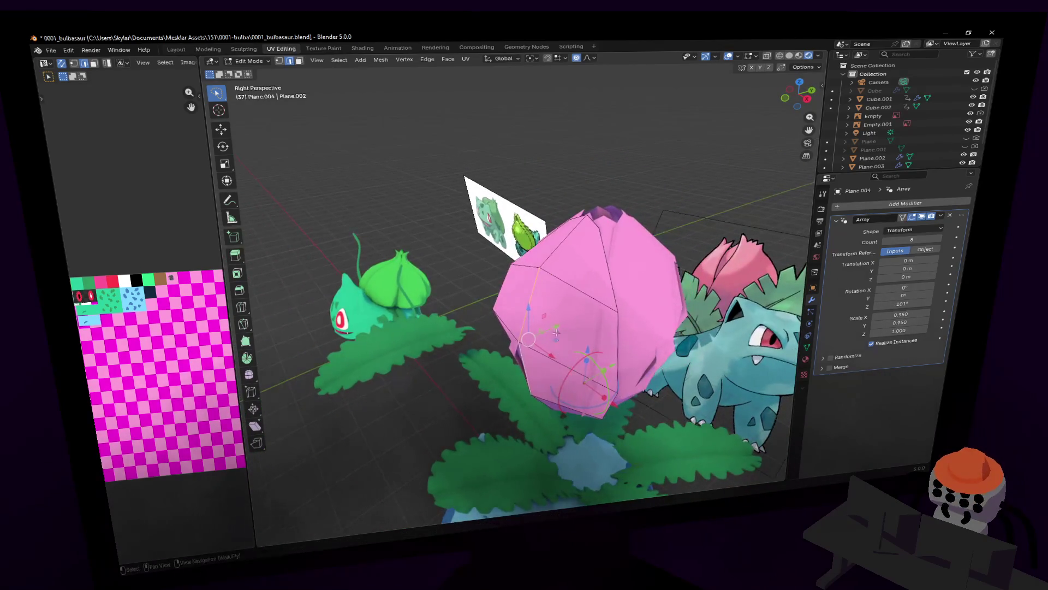
key(g)
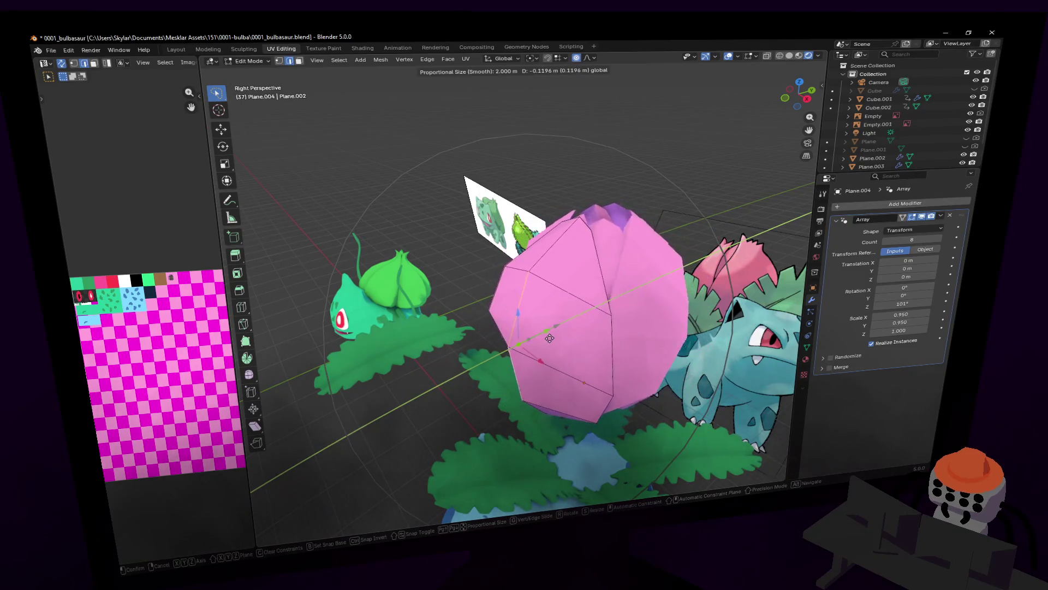
click(546, 338)
- Select the bud's tip vertices and try raising them along Z twice, undoing both attempts
middle_drag(545, 339, 525, 281)
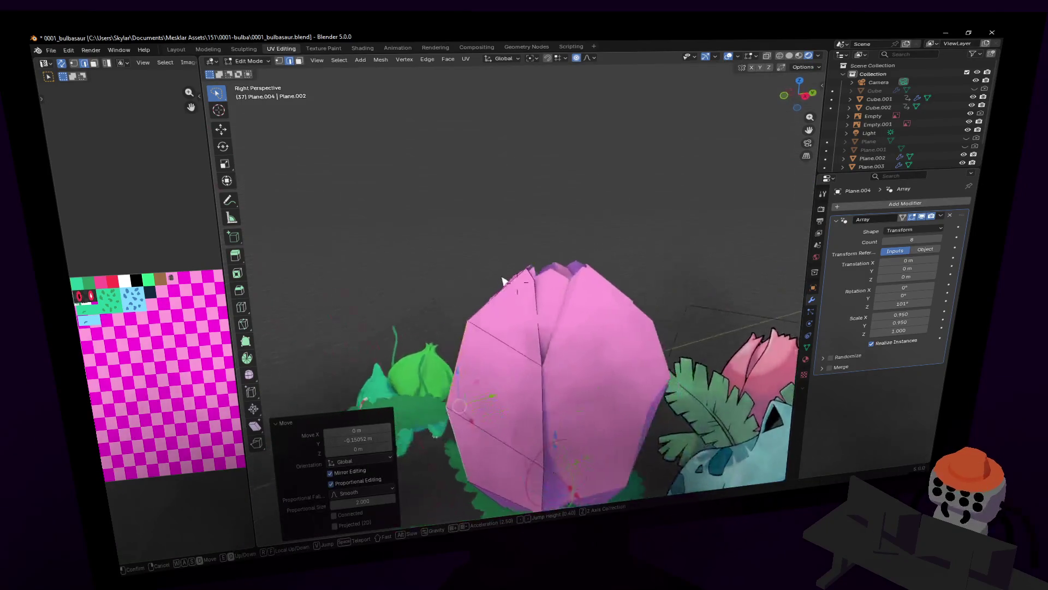
shift+click(552, 246)
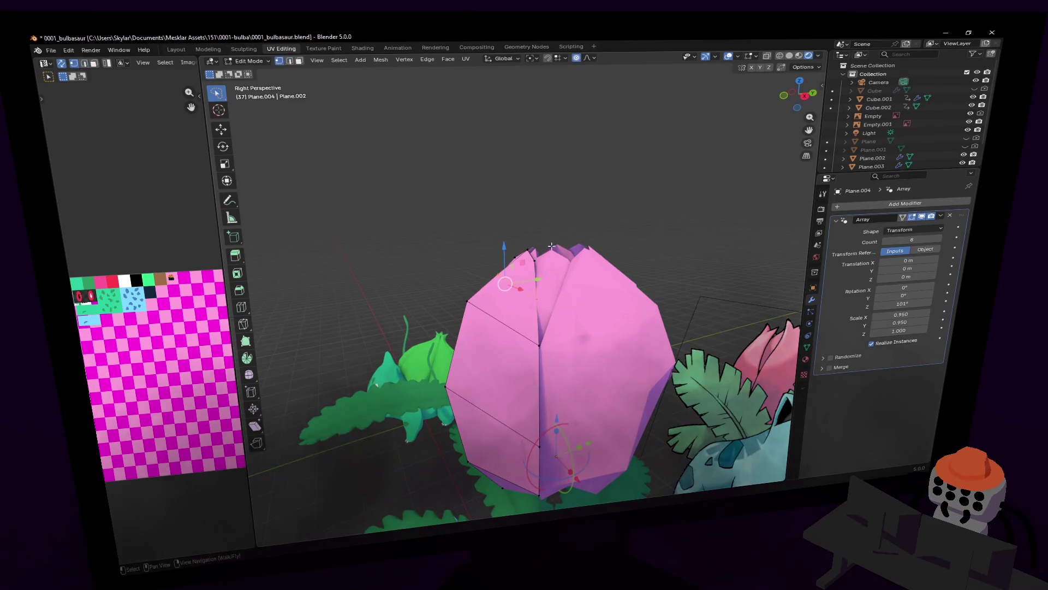
drag(534, 261, 562, 210)
middle_drag(562, 209, 562, 210)
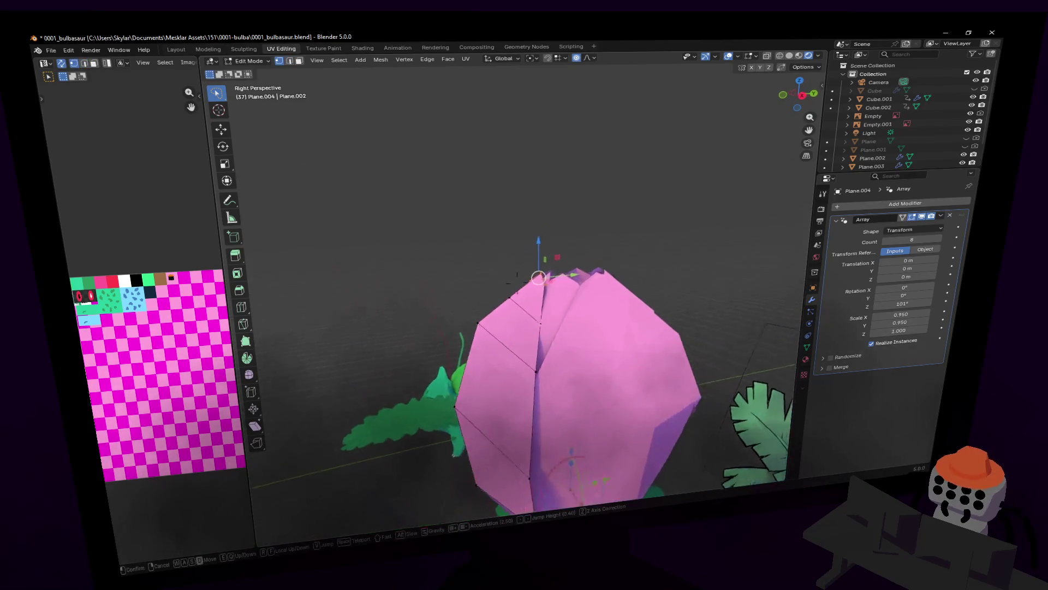
key(g)
key(z)
click(583, 71)
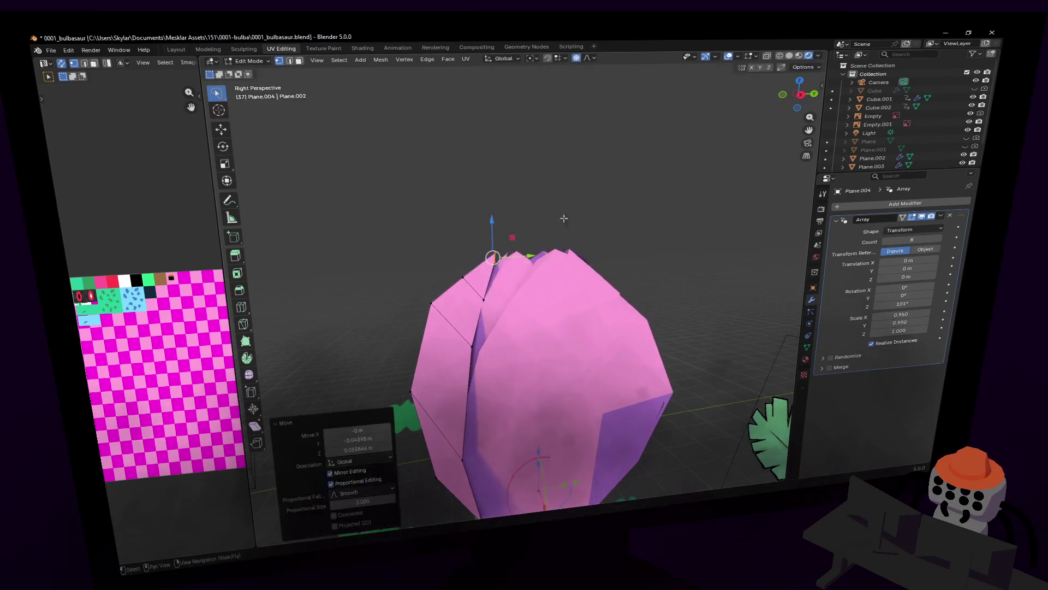
key(ctrl+z)
key(g)
key(z)
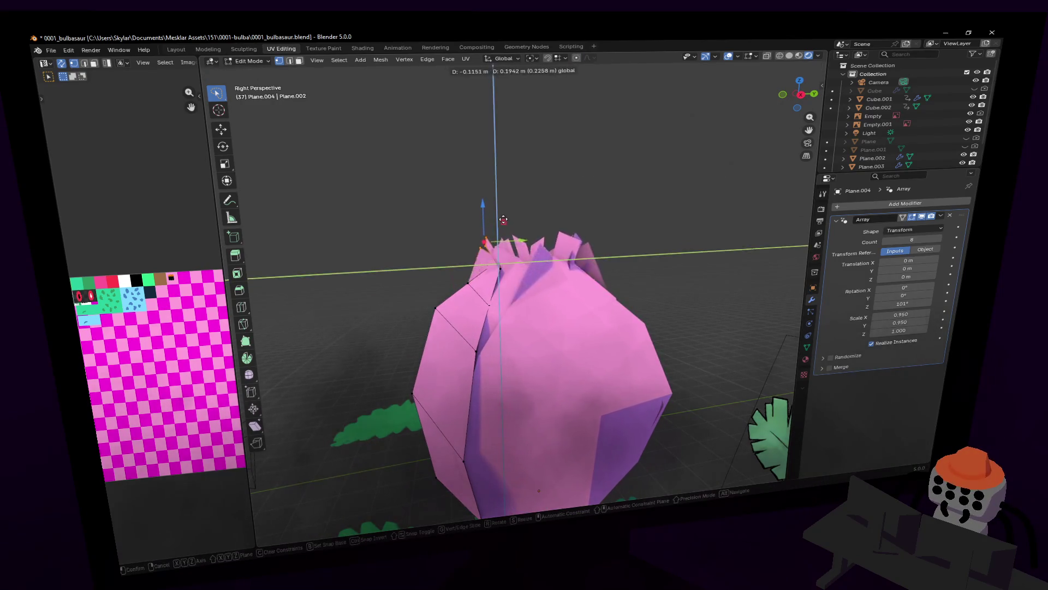
click(518, 270)
key(ctrl+z)
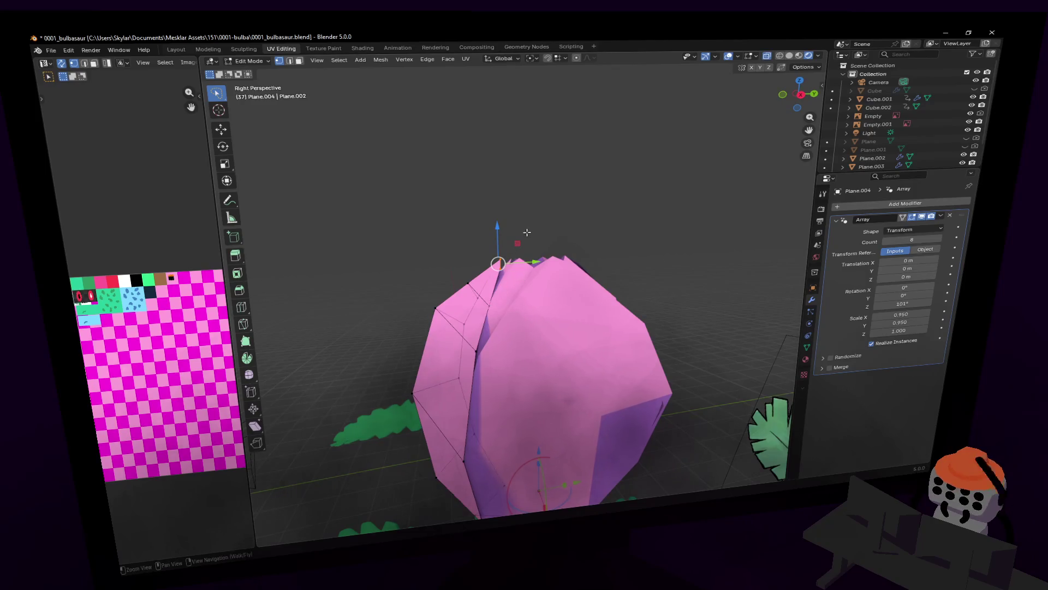
- Move the tip vertices freely and rotate them into a petal twist
key(g)
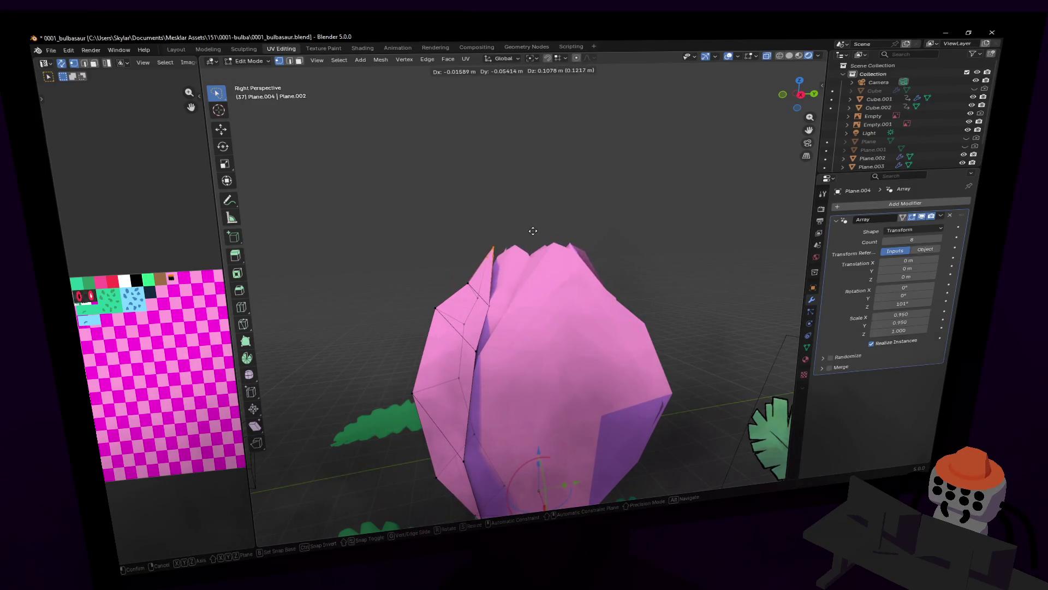
click(558, 193)
key(r)
click(515, 202)
- Pull a side vertex down along the bud and finish mesh editing
key(g)
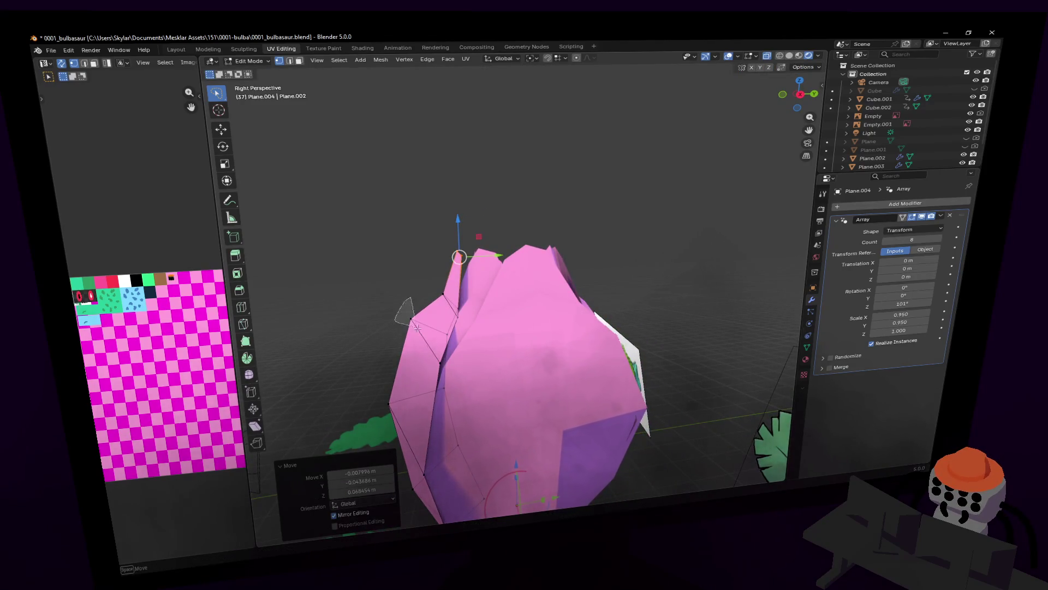
click(414, 322)
drag(430, 296, 425, 321)
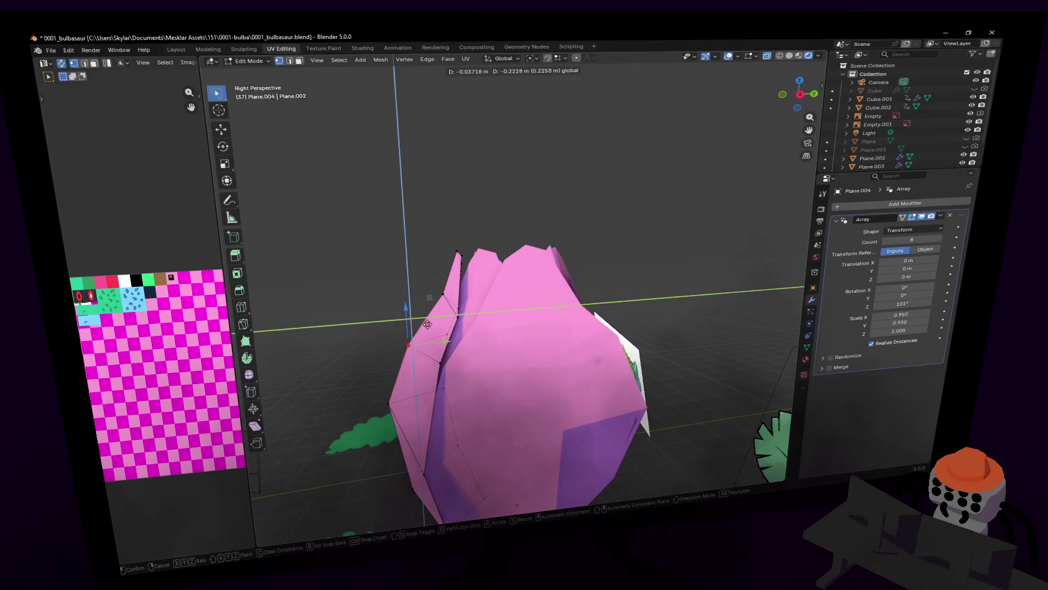
click(426, 325)
mouse_move(427, 324)
middle_down()
mouse_move(513, 328)
mouse_move(742, 273)
middle_up()
key(Tab)
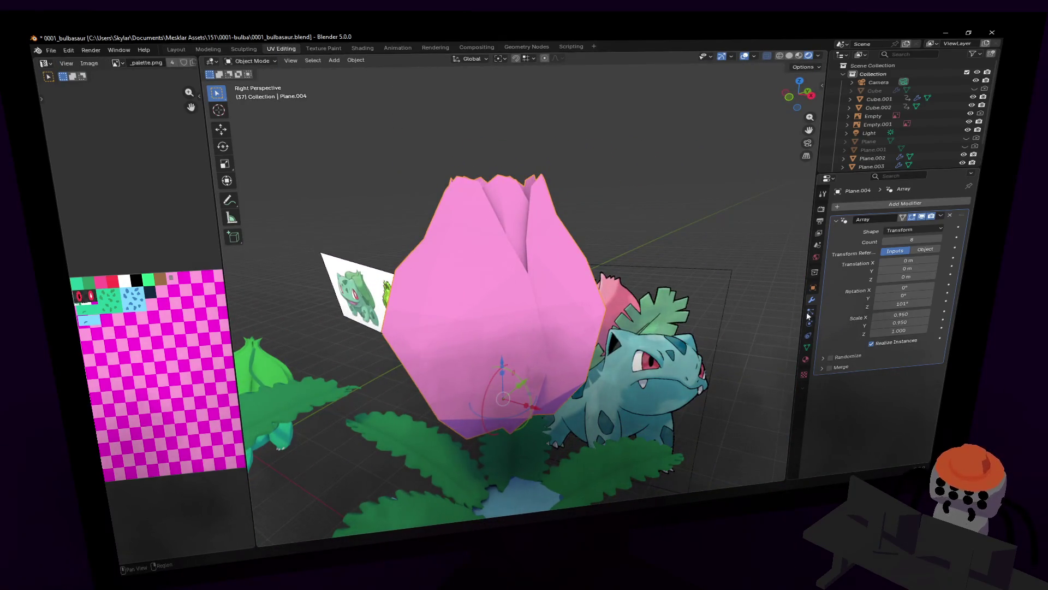
- Add a Subdivision Surface modifier to the pink bud
click(891, 206)
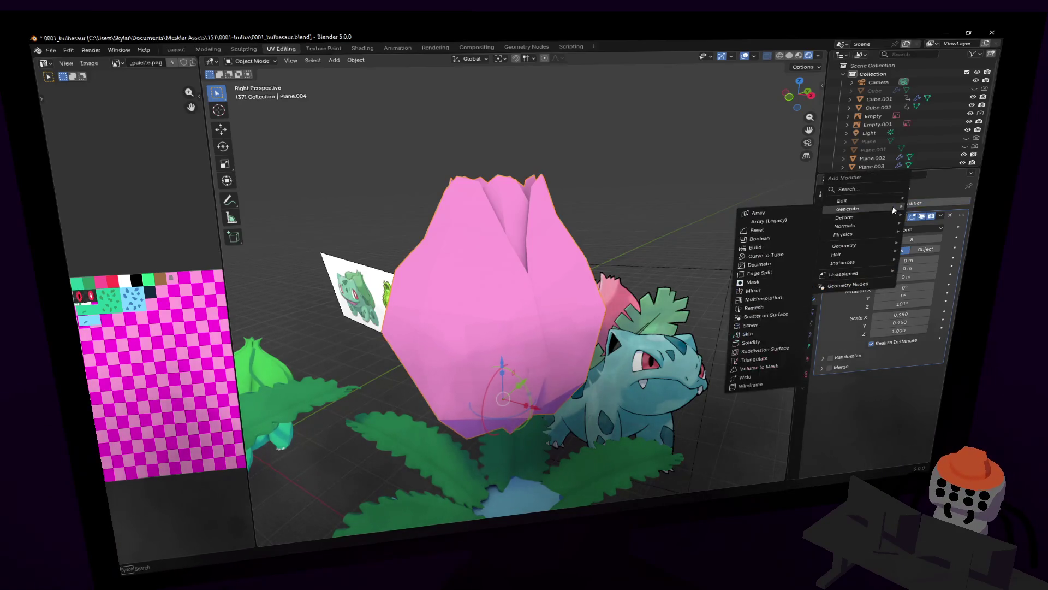
text(sub)
key(Return)
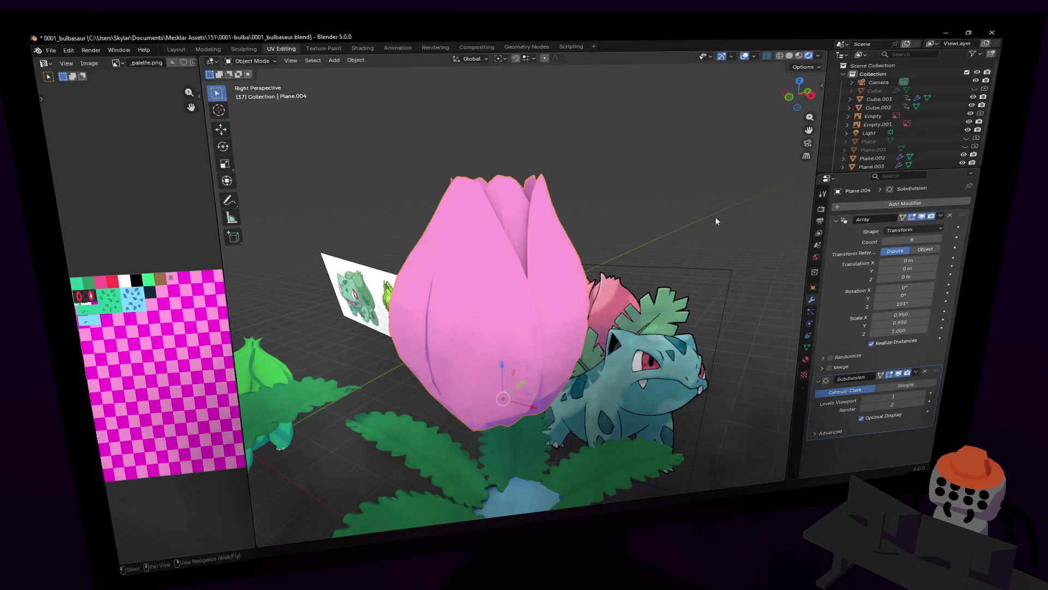
middle_drag(724, 219, 517, 283)
key(w)
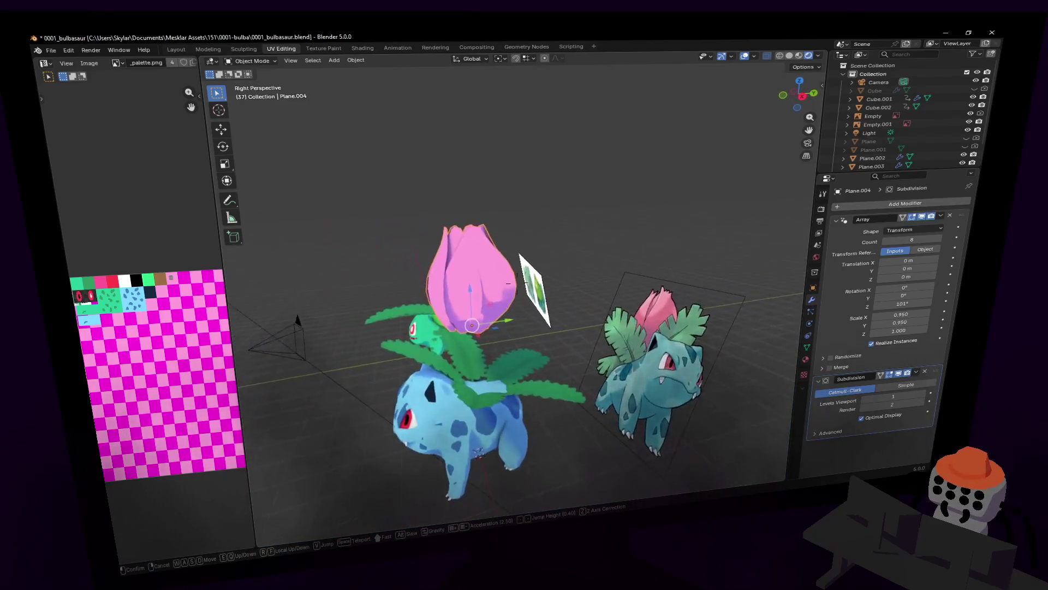
click(660, 202)
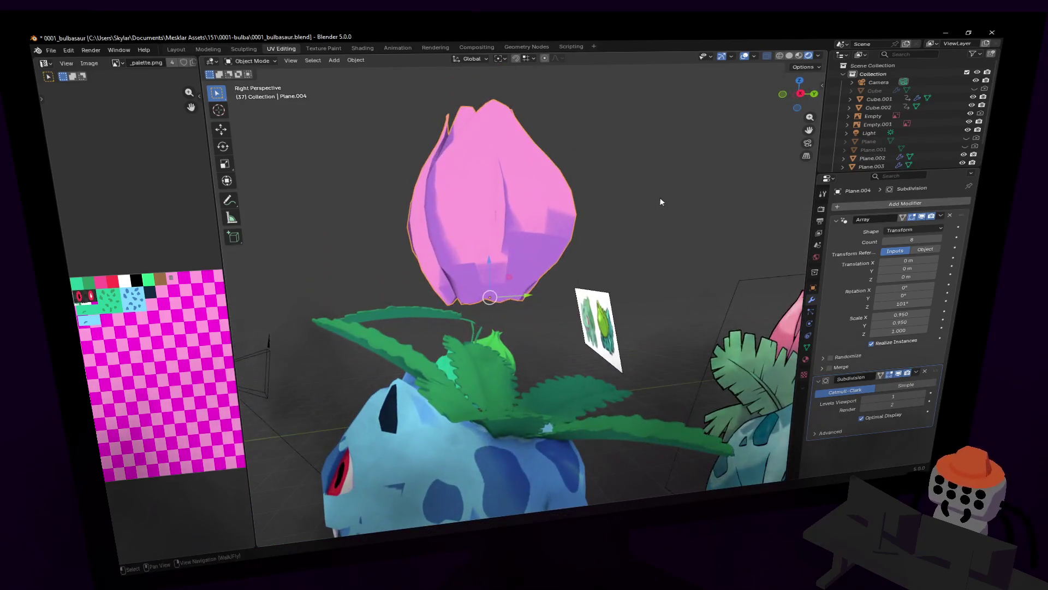
- Give the bud smooth shading
right_click(603, 188)
click(595, 184)
key(shift+grave)
key(w)
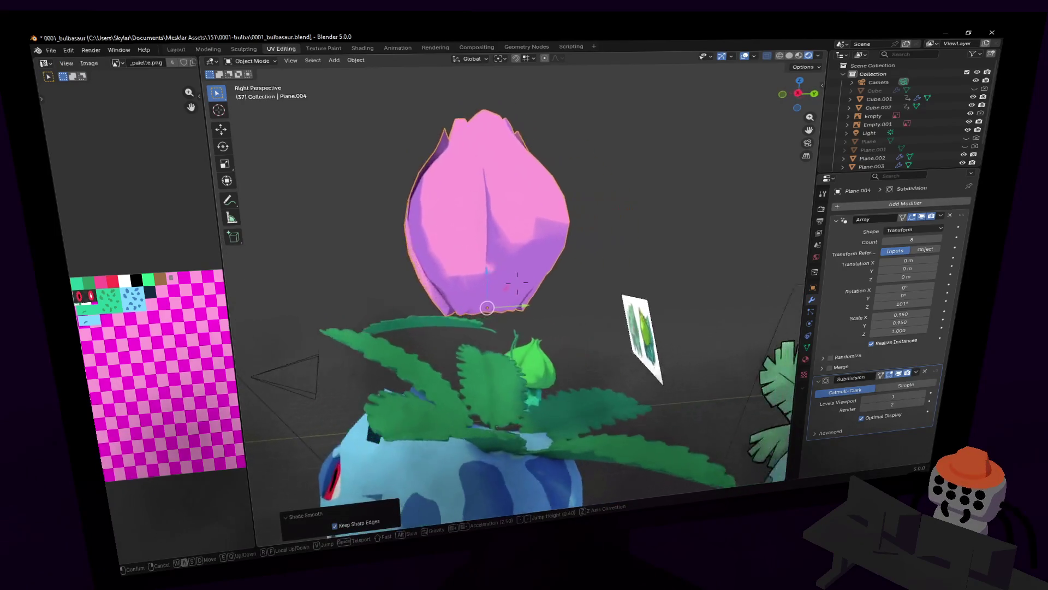
click(621, 201)
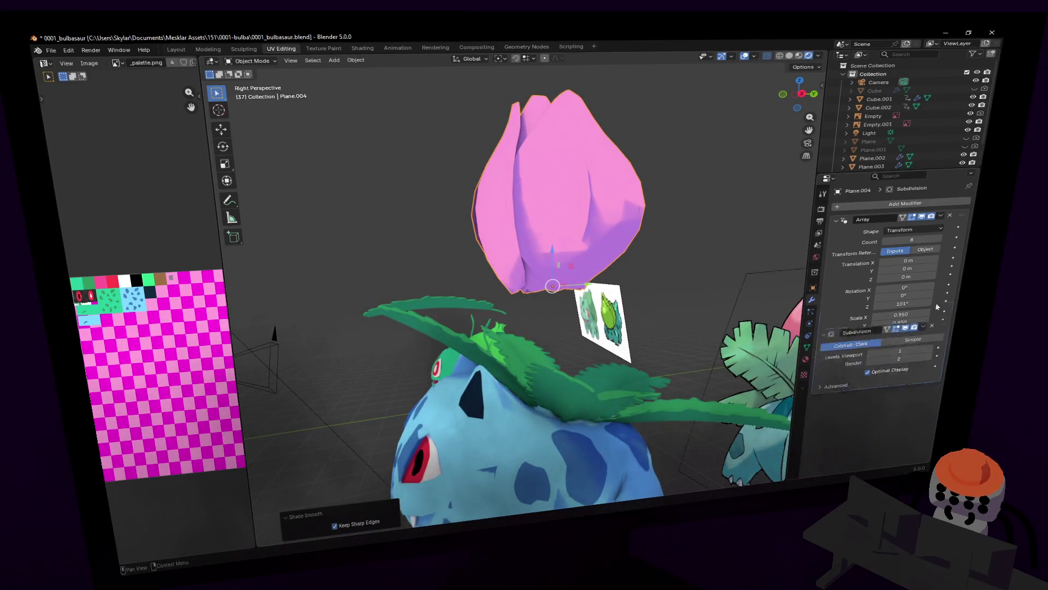
- Move Subdivision above Array in the modifier stack and inspect the smoothed bud
drag(928, 372, 928, 216)
key(shift+grave)
key(d)
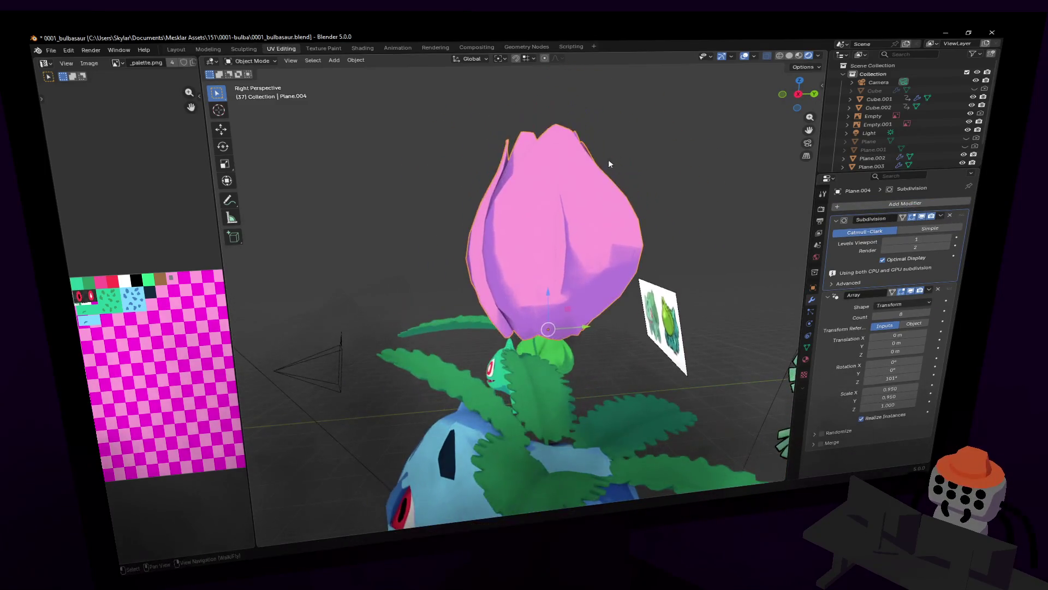
key(w)
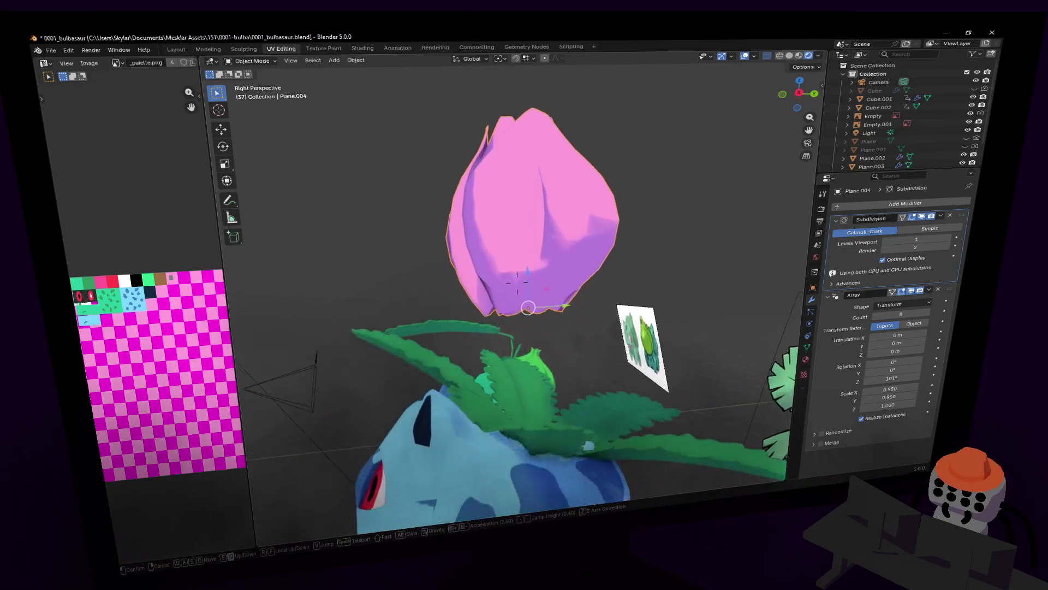
key(w)
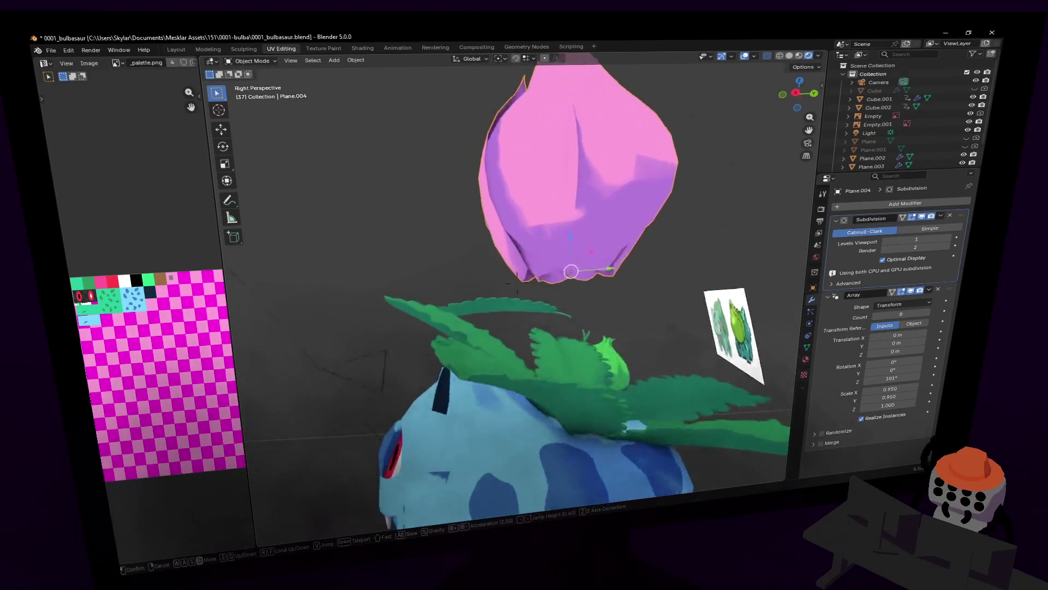
key(w)
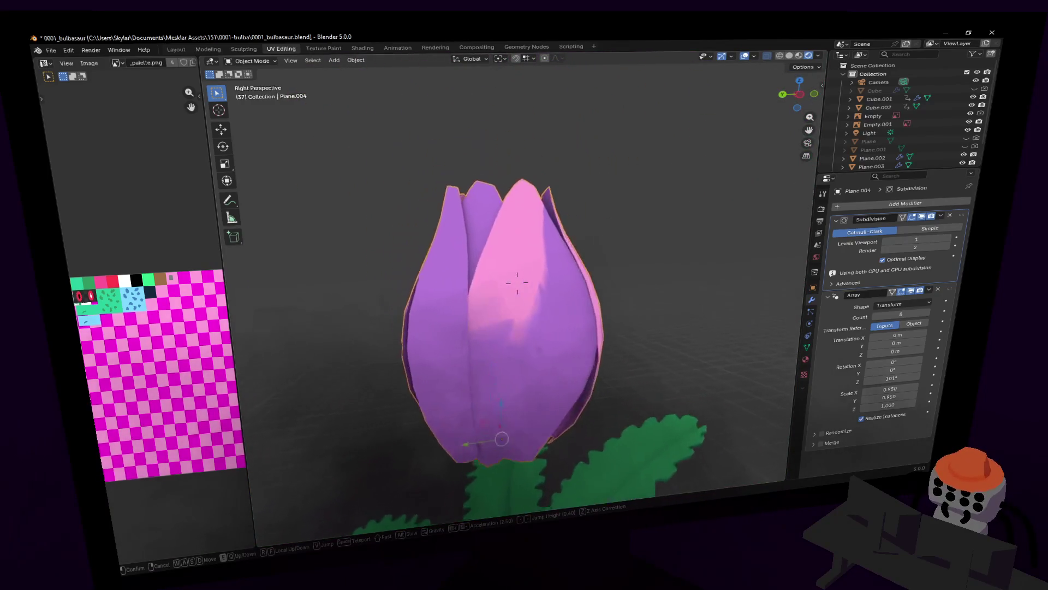
click(517, 282)
- Add a Solidify modifier giving the petals about 0.05 m thickness
click(904, 203)
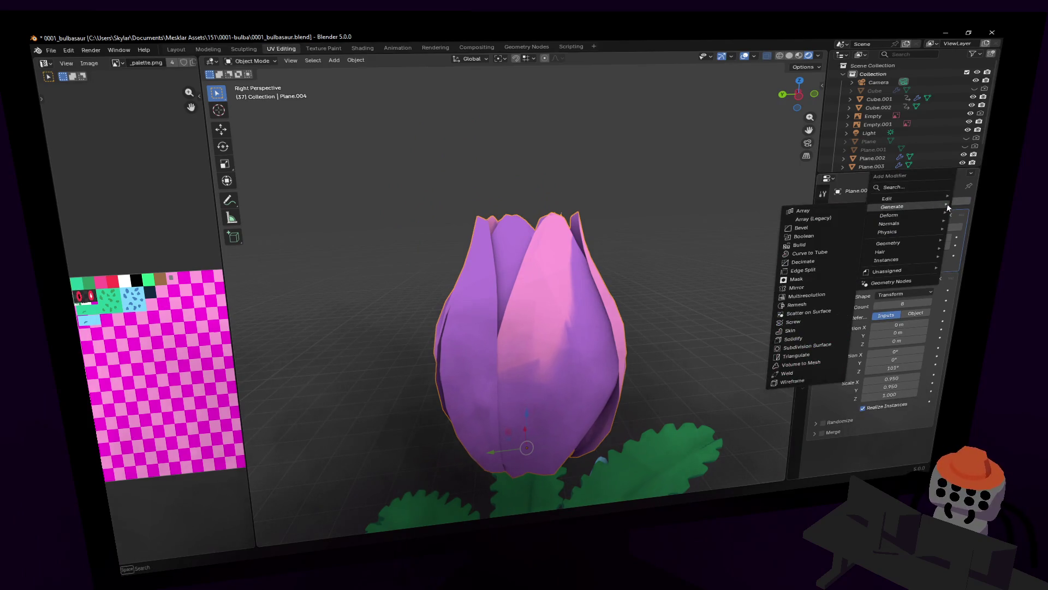
text(solidify)
key(Return)
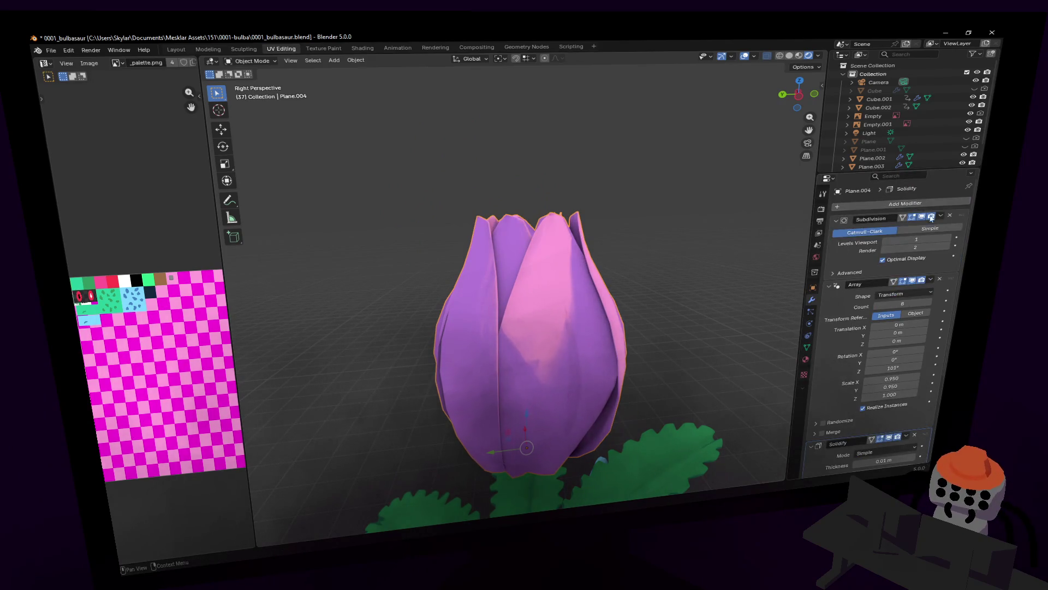
key(shift+grave)
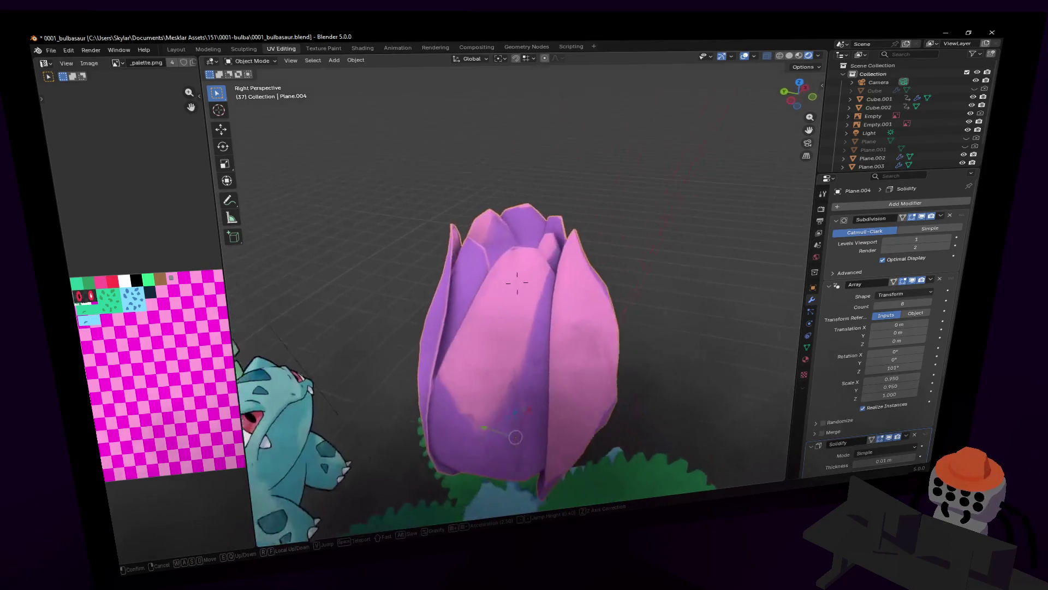
click(516, 281)
scroll(858, 393, down, 2)
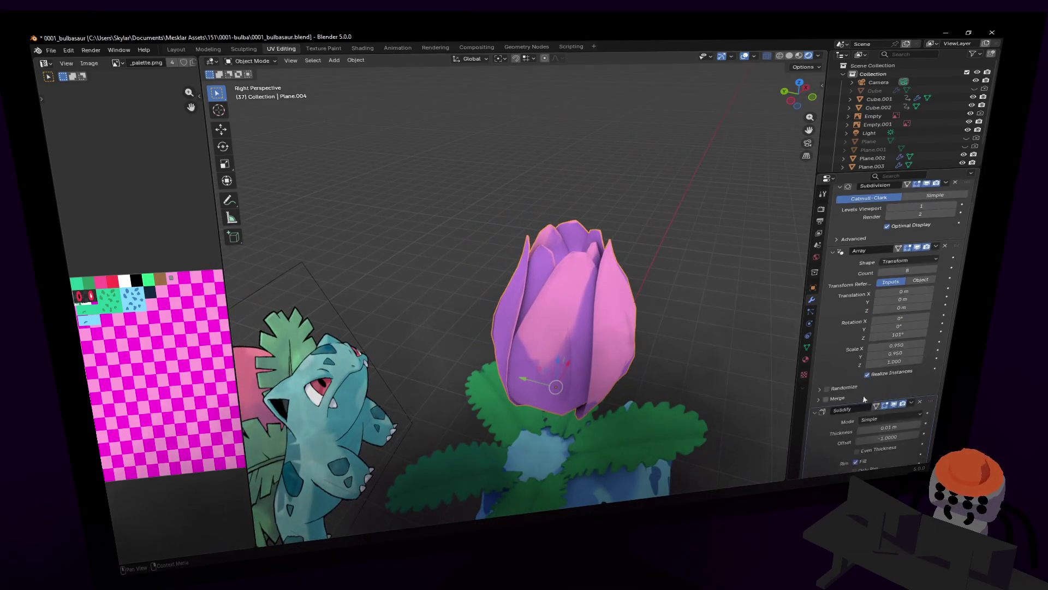
scroll(858, 396, down, 1)
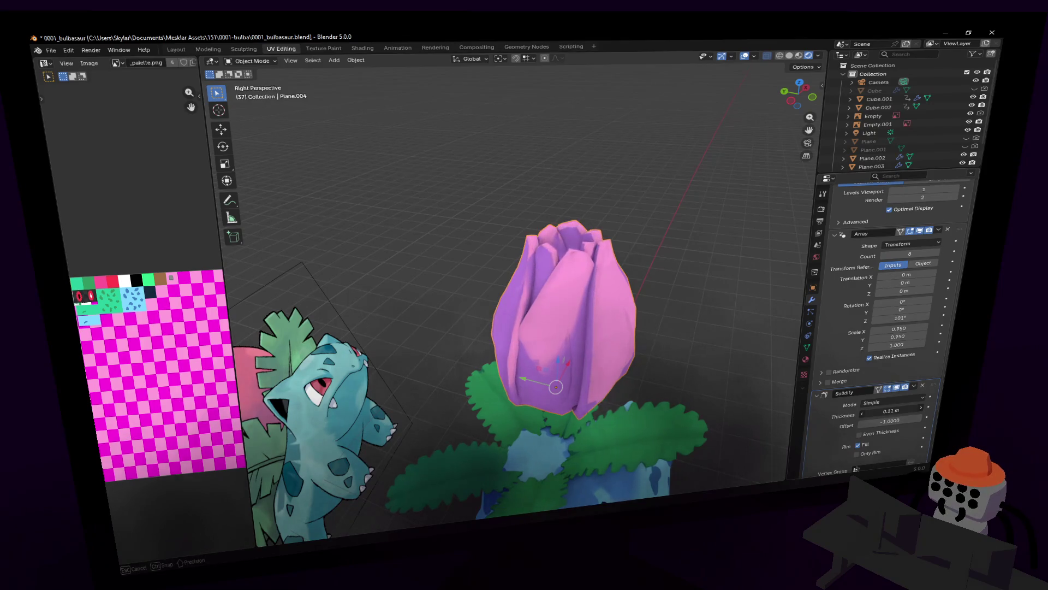
mouse_move(891, 410)
mouse_down()
mouse_move(868, 410)
mouse_move(878, 411)
mouse_up()
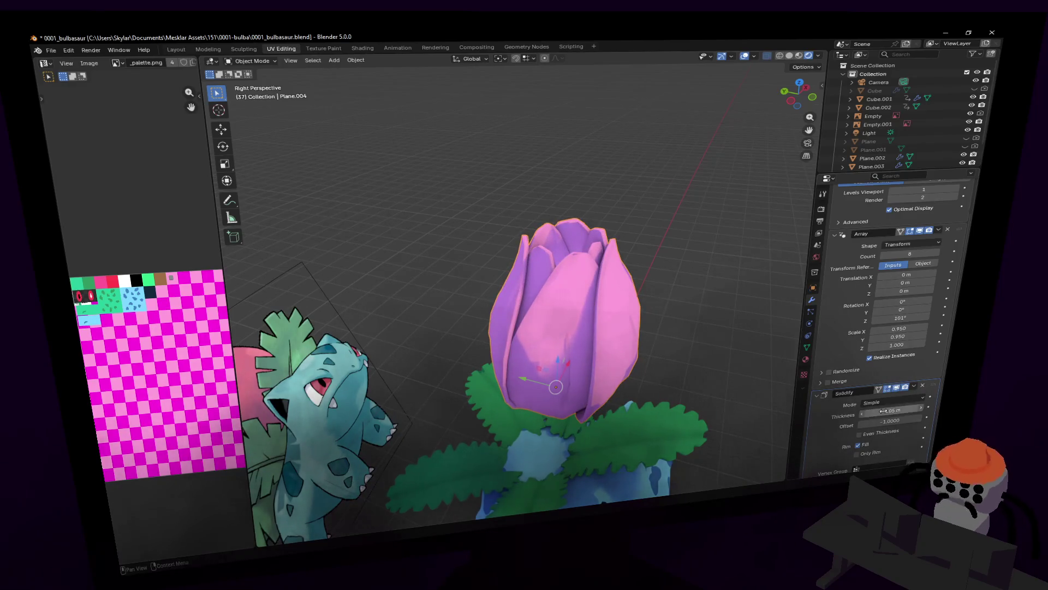
scroll(694, 238, up, 1)
scroll(694, 250, up, 2)
scroll(693, 267, up, 2)
scroll(693, 282, up, 2)
- Back the view away to see the whole bud above the leaves
key(shift+grave)
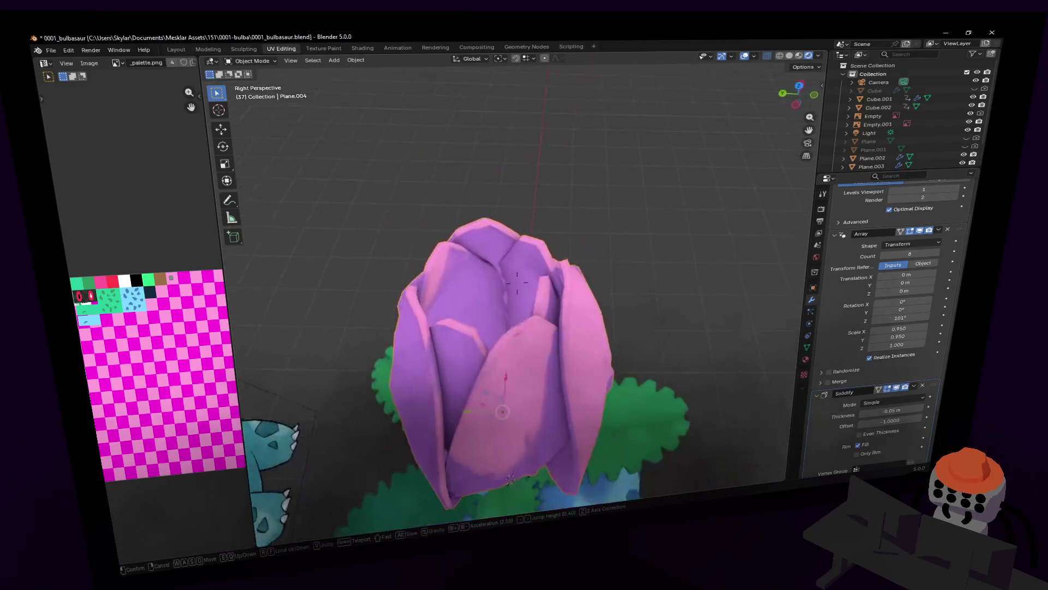
key(s)
key(Return)
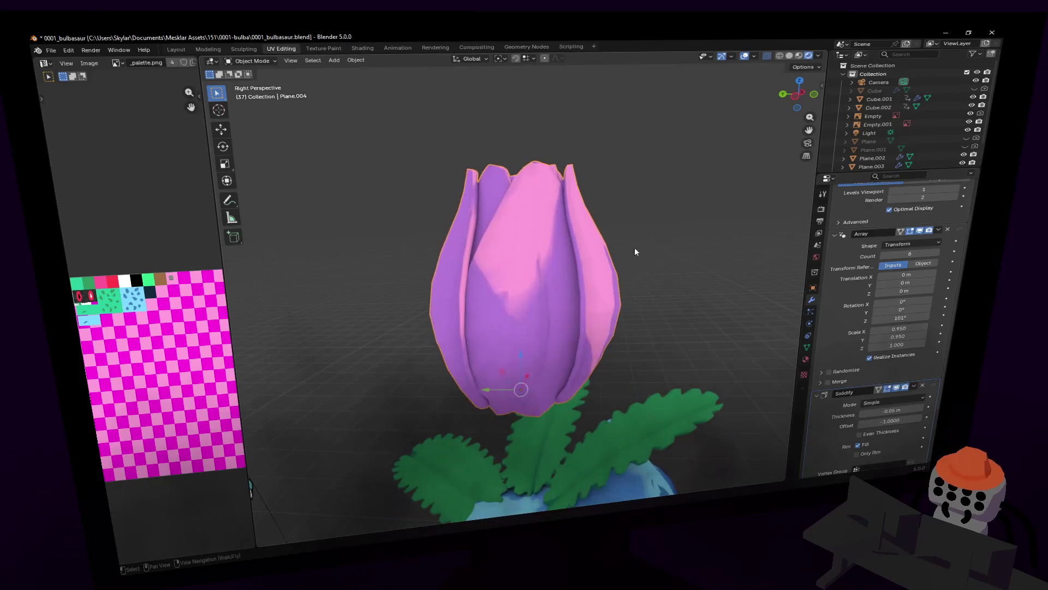
- Select the whole petal mesh, shrink it along Z and shift it vertically
key(Tab)
key(a)
key(s)
key(z)
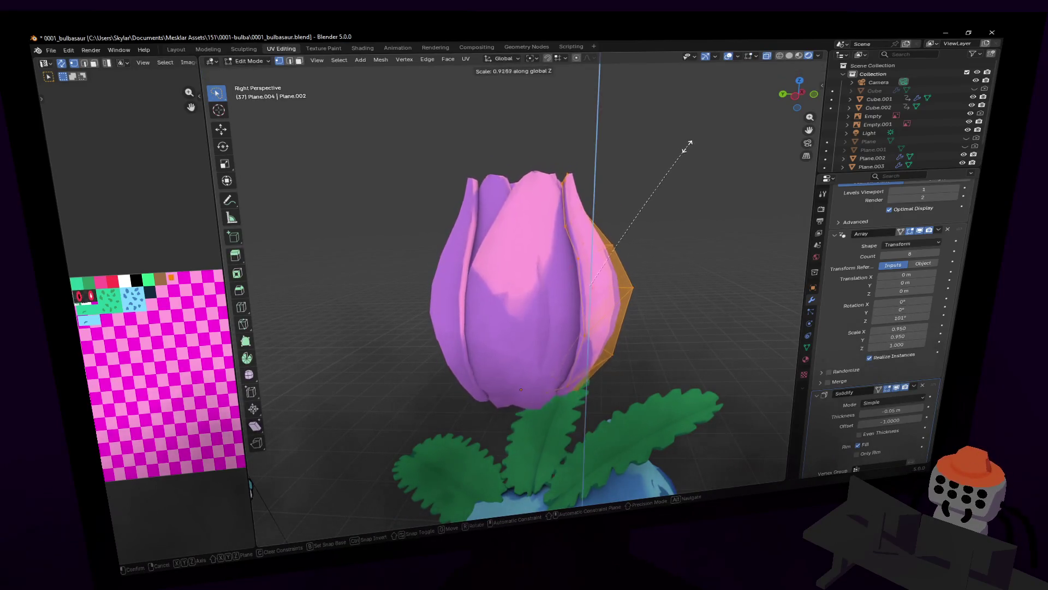
click(673, 155)
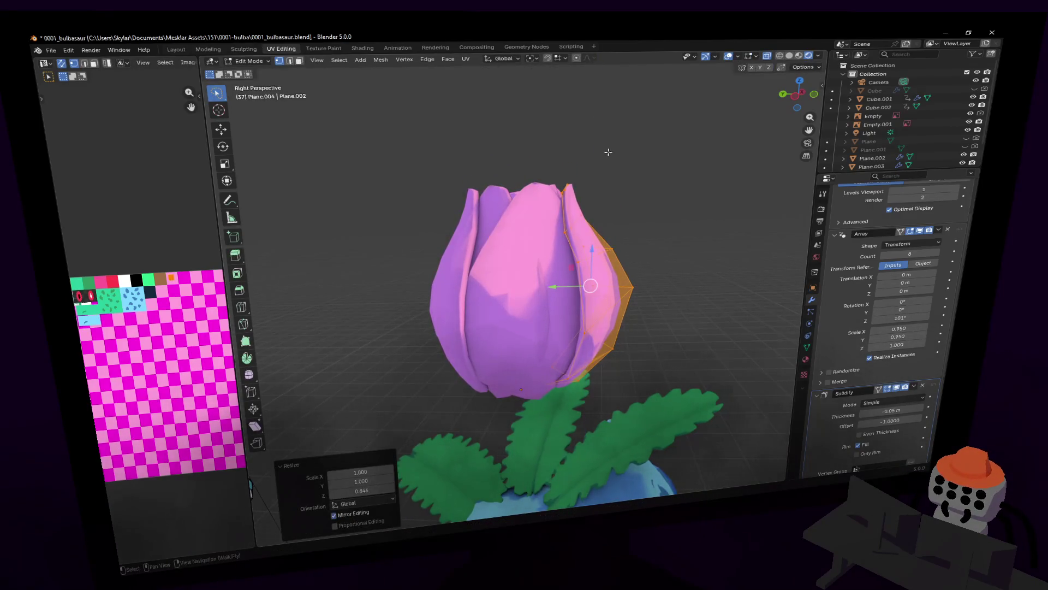
key(g)
key(z)
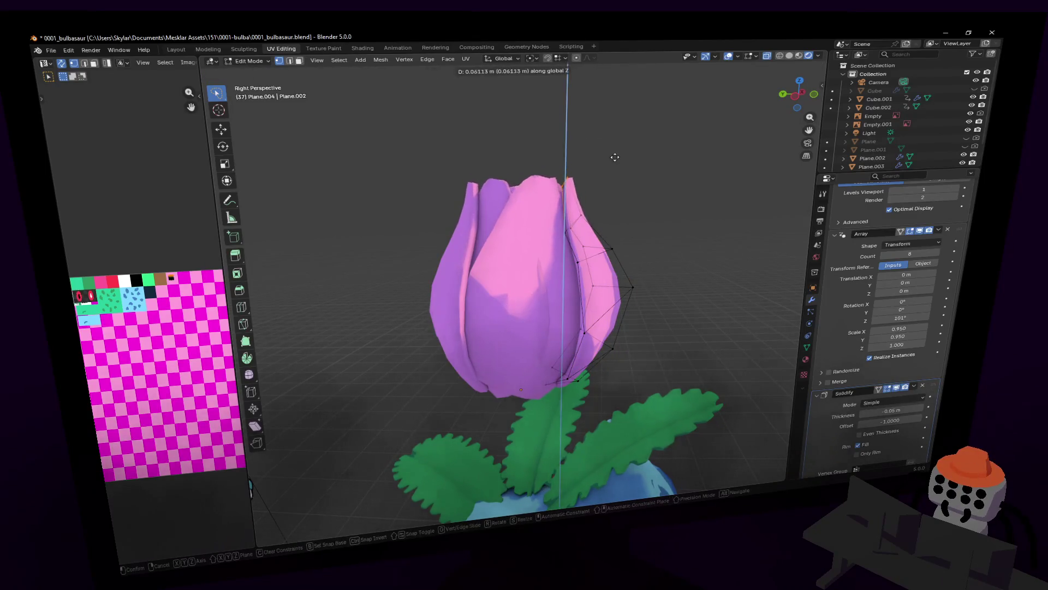
click(614, 162)
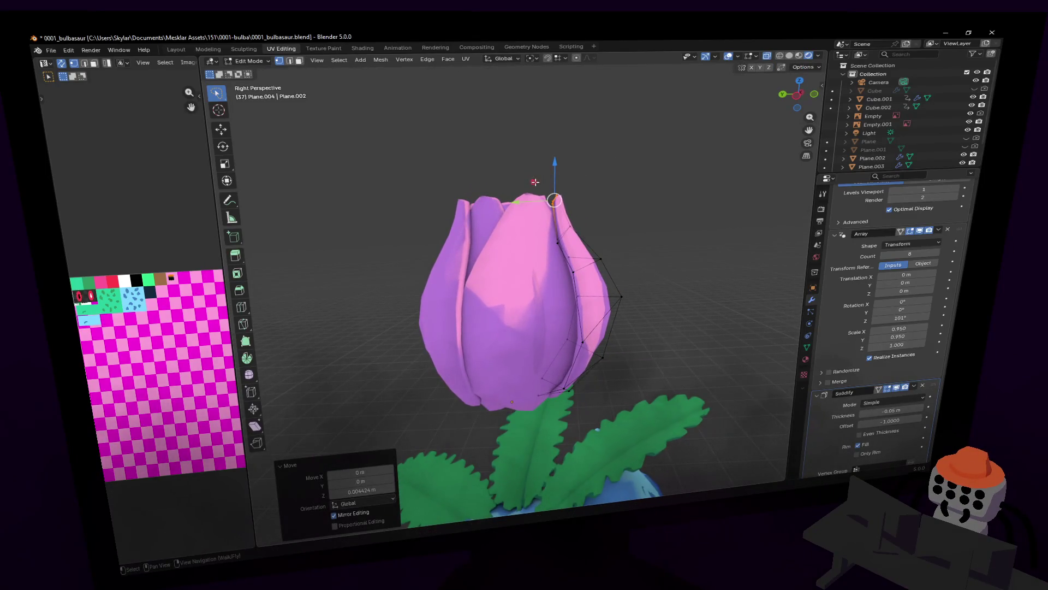
- Shift the petal along Y and tilt it with two rotations
key(g)
key(y)
click(528, 202)
key(r)
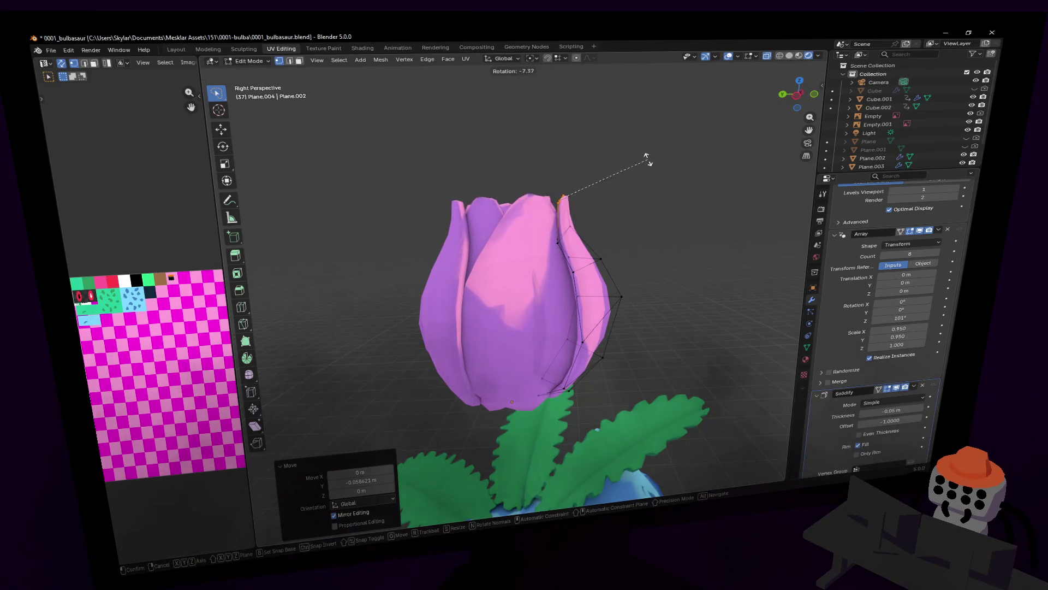
click(639, 164)
key(r)
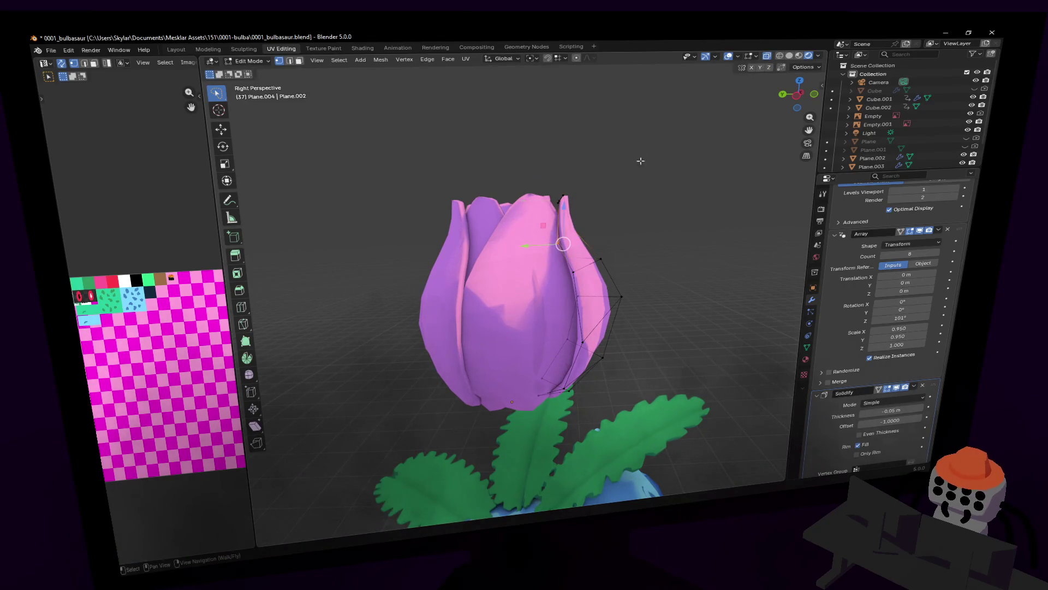
click(666, 185)
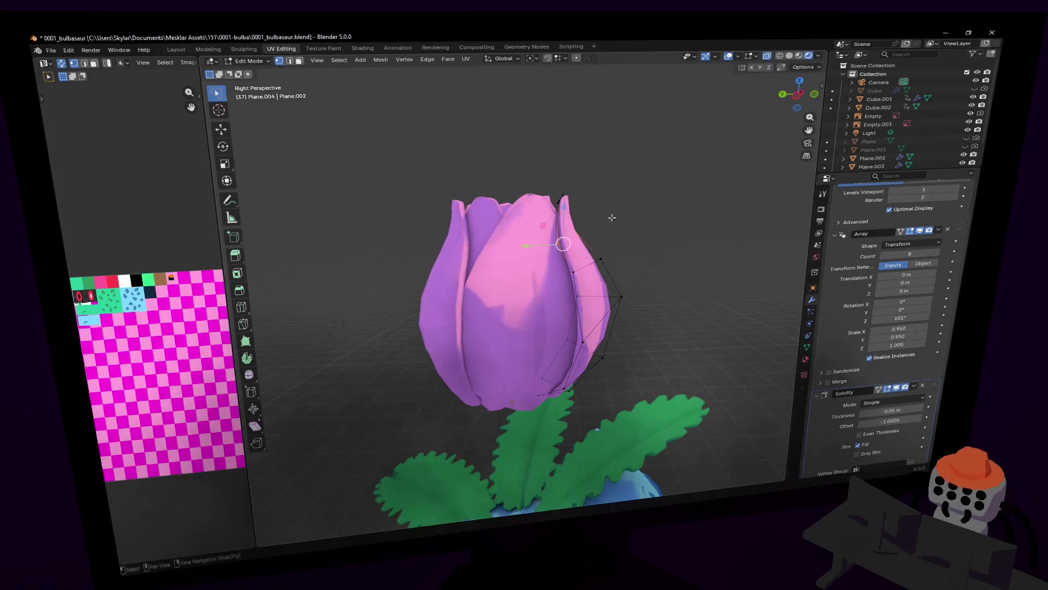
- Select the petal-tip vertices, pull them inward along Y to point the bud, and finish editing
key(shift+grave)
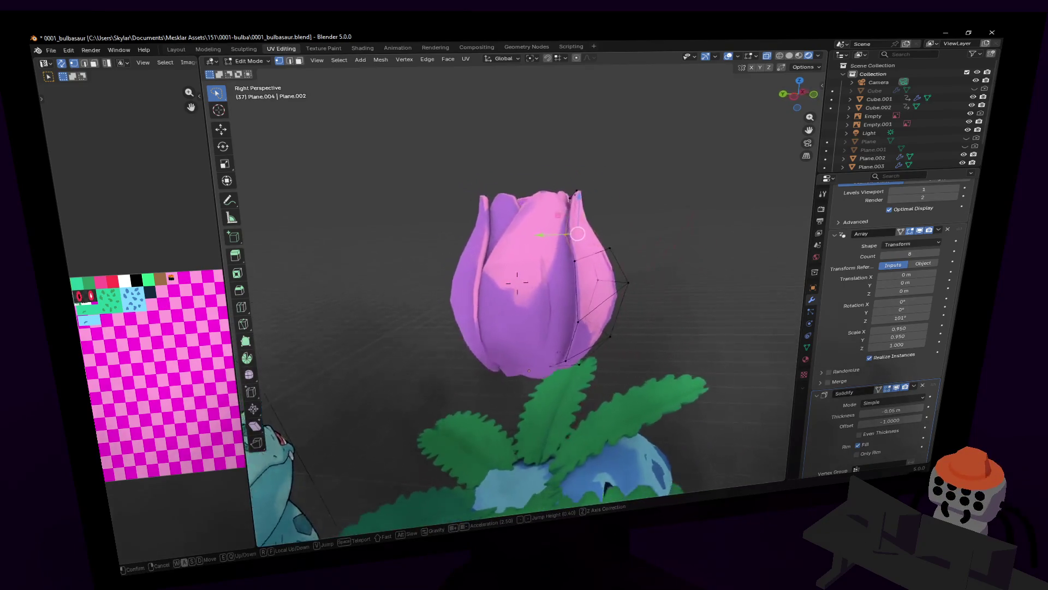
key(w)
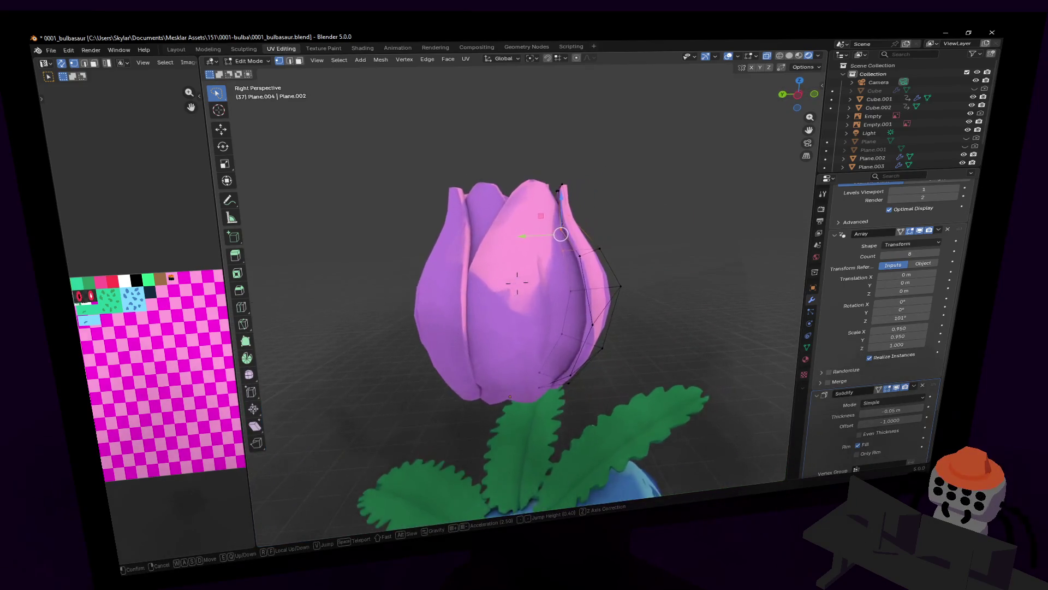
click(620, 229)
middle_drag(613, 242, 615, 249)
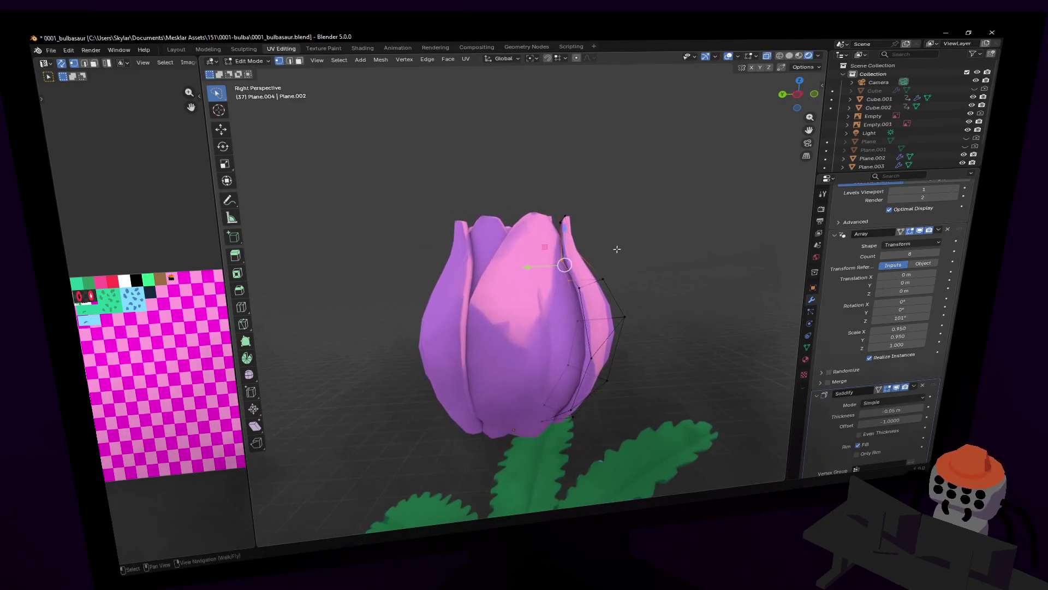
drag(567, 292, 631, 278)
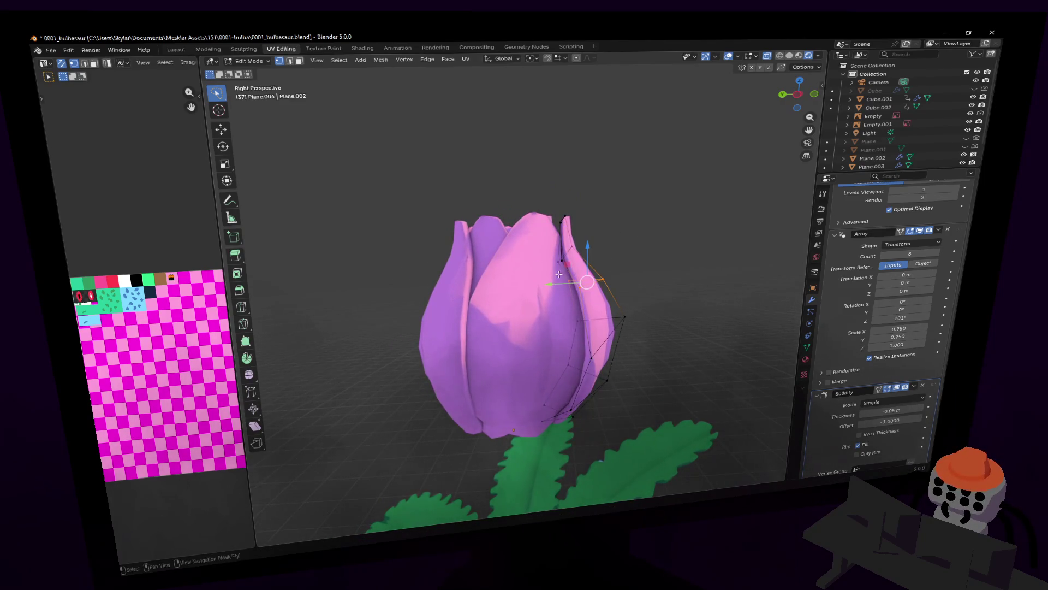
middle_drag(631, 212, 618, 211)
drag(540, 227, 604, 254)
key(g)
key(y)
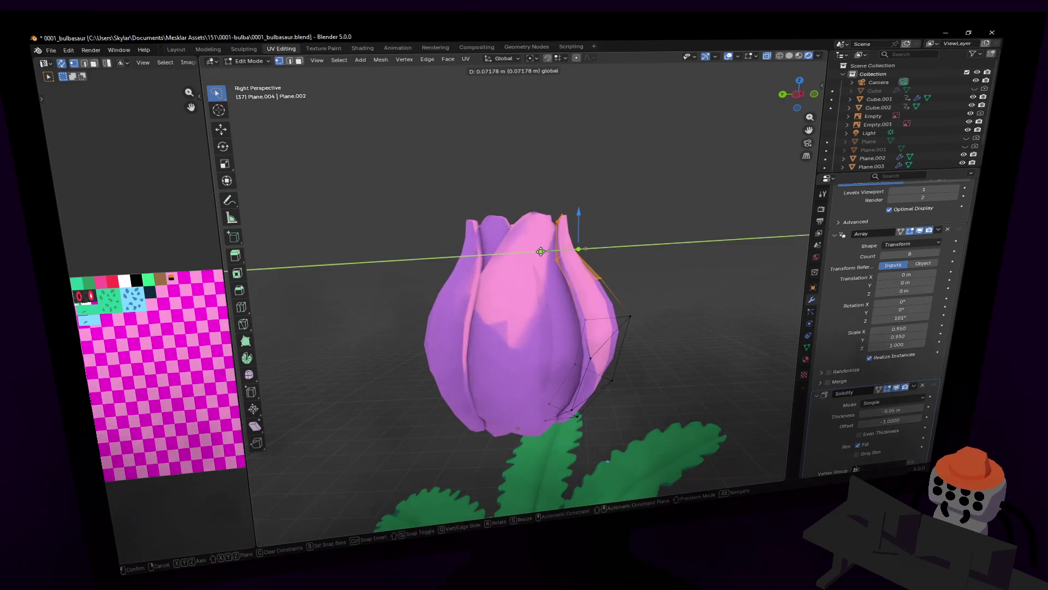
click(524, 254)
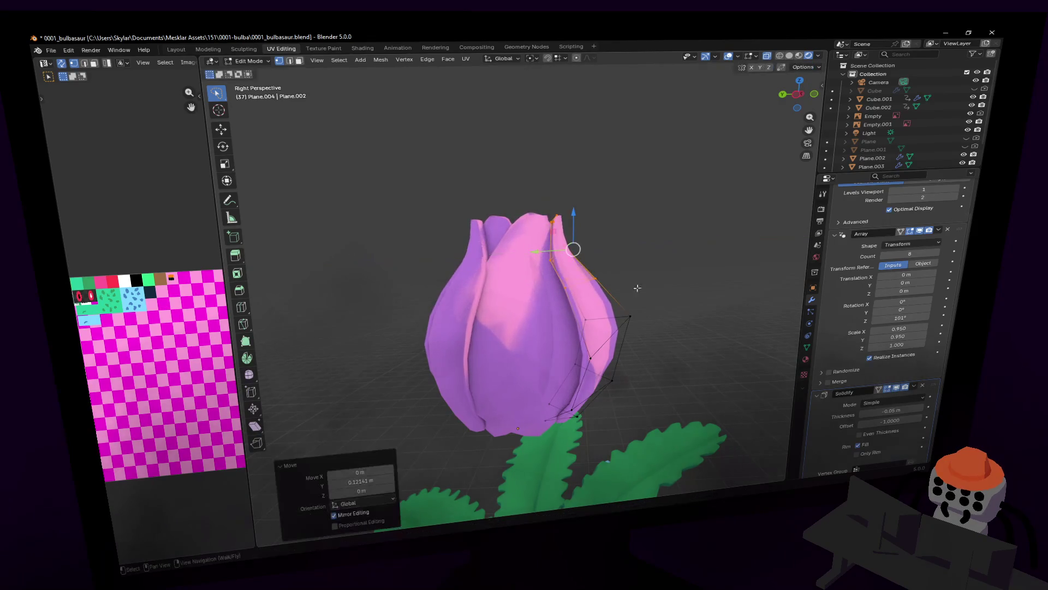
mouse_move(536, 274)
middle_down()
mouse_move(517, 280)
mouse_move(553, 244)
middle_up()
key(Tab)
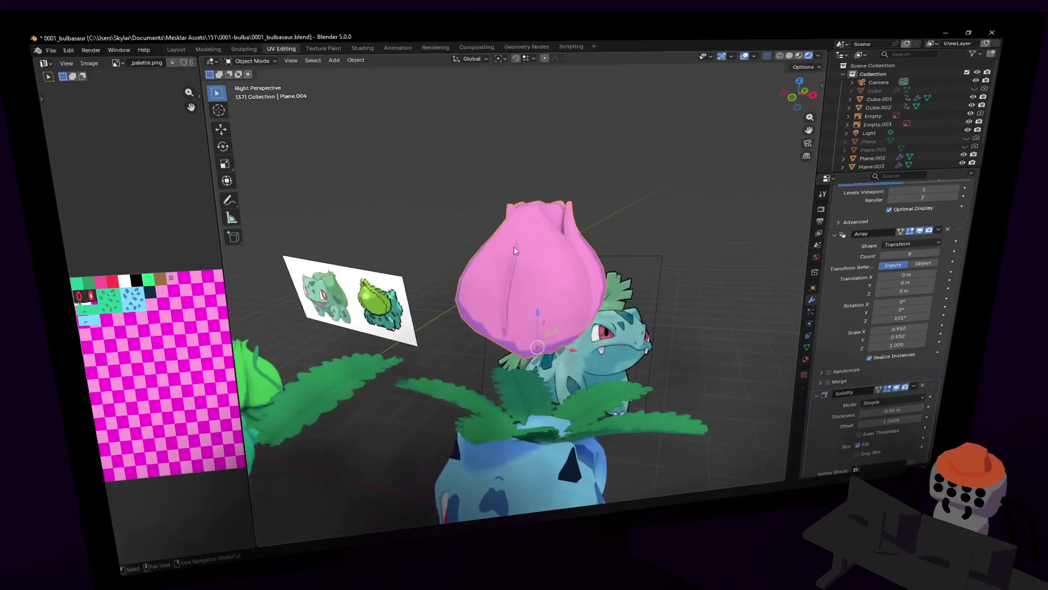
- Narrow the bud by scaling it along X and return to Object Mode
key(Tab)
key(s)
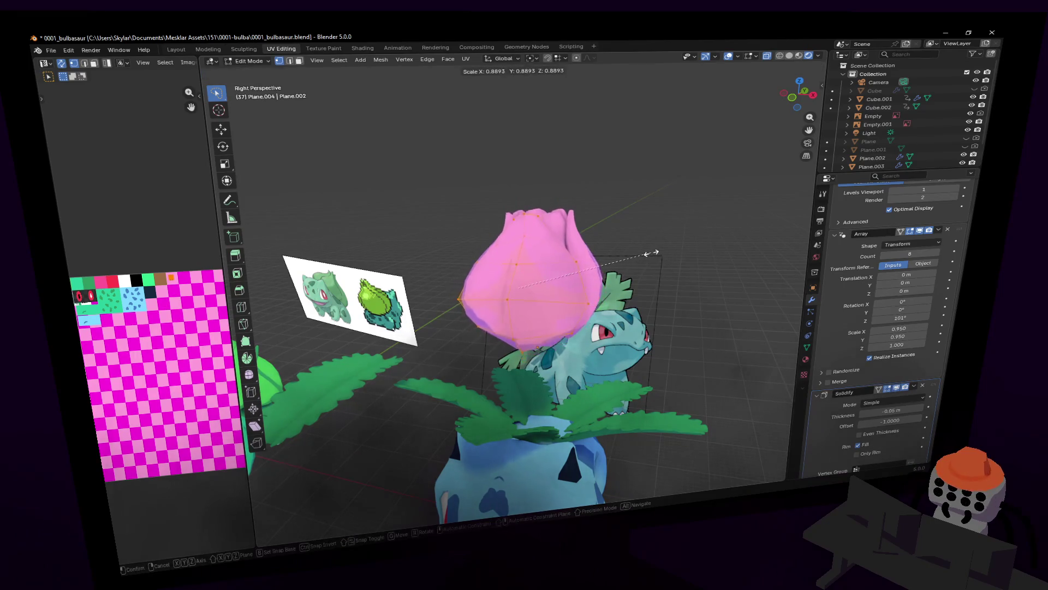
key(x)
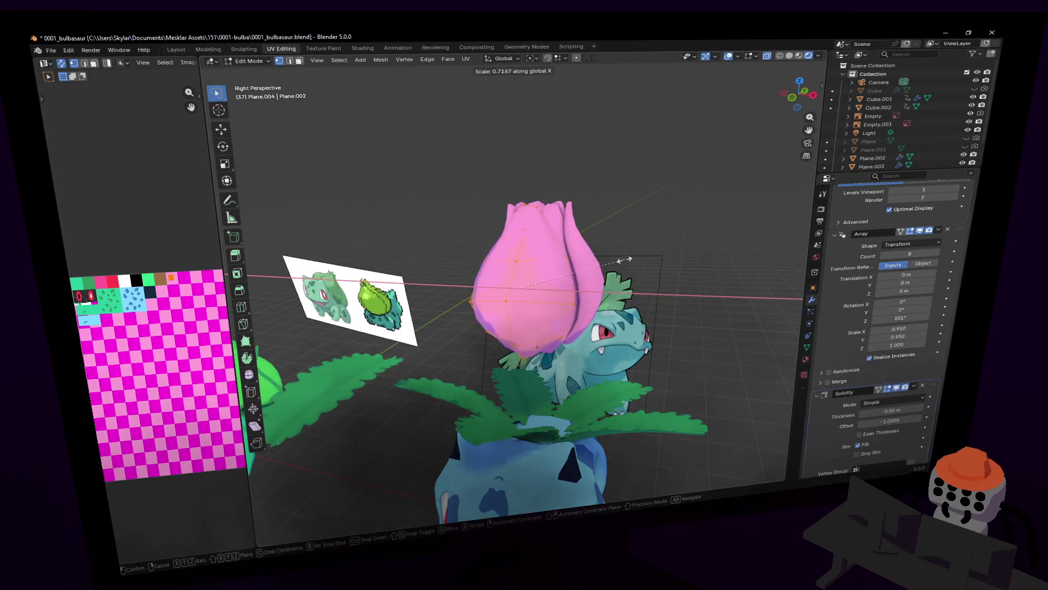
click(625, 256)
key(Tab)
- Orbit and fly around the bud to compare with the reference, then re-enter Edit Mode
middle_drag(624, 257, 508, 226)
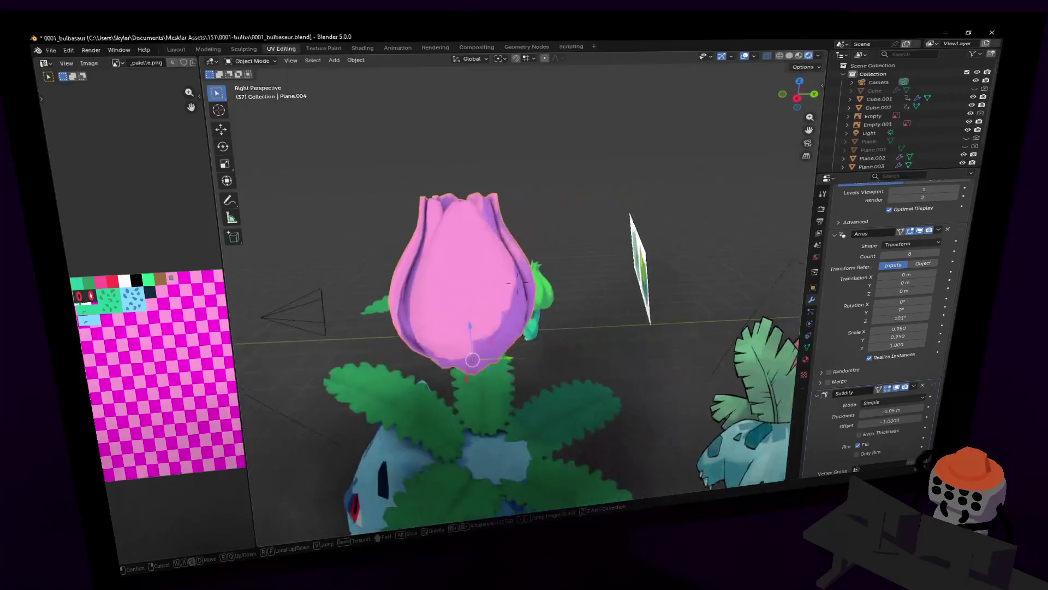
scroll(518, 282, up, 1)
scroll(517, 282, up, 2)
scroll(517, 282, up, 2)
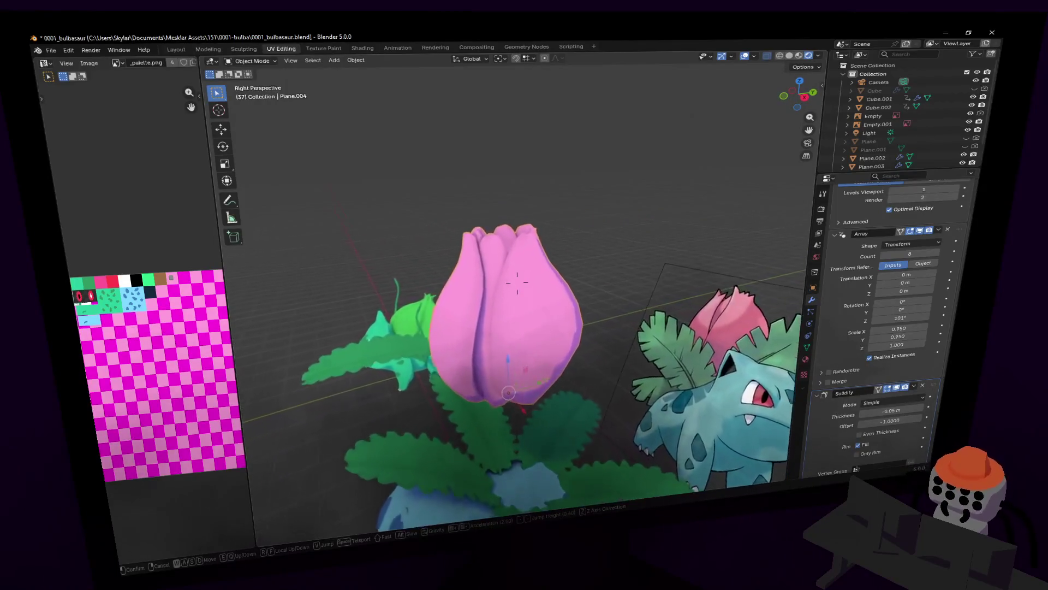
scroll(516, 282, up, 2)
click(517, 282)
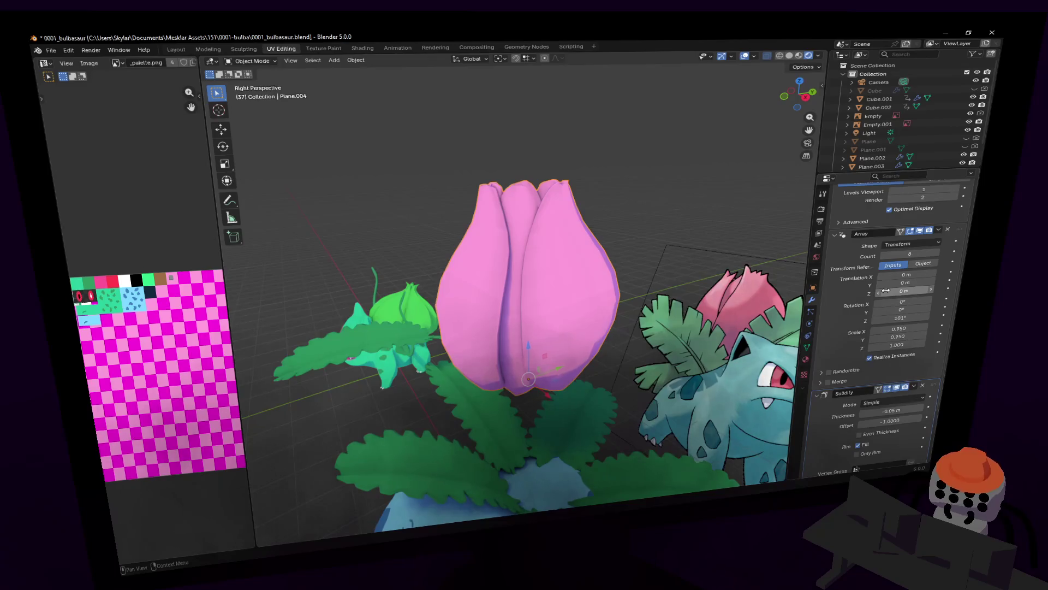
scroll(886, 291, down, 3)
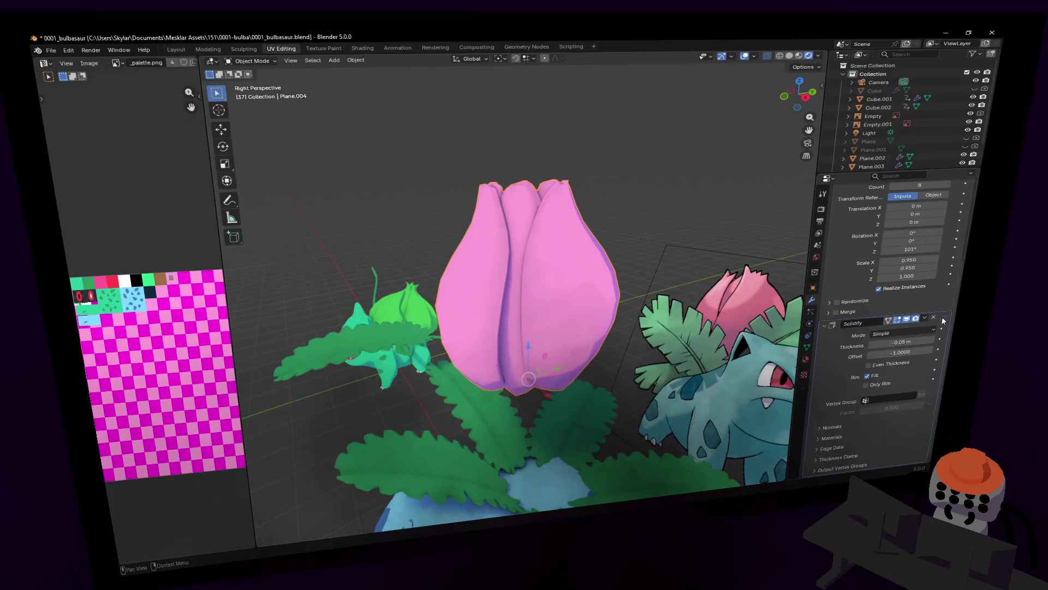
key(shift+grave)
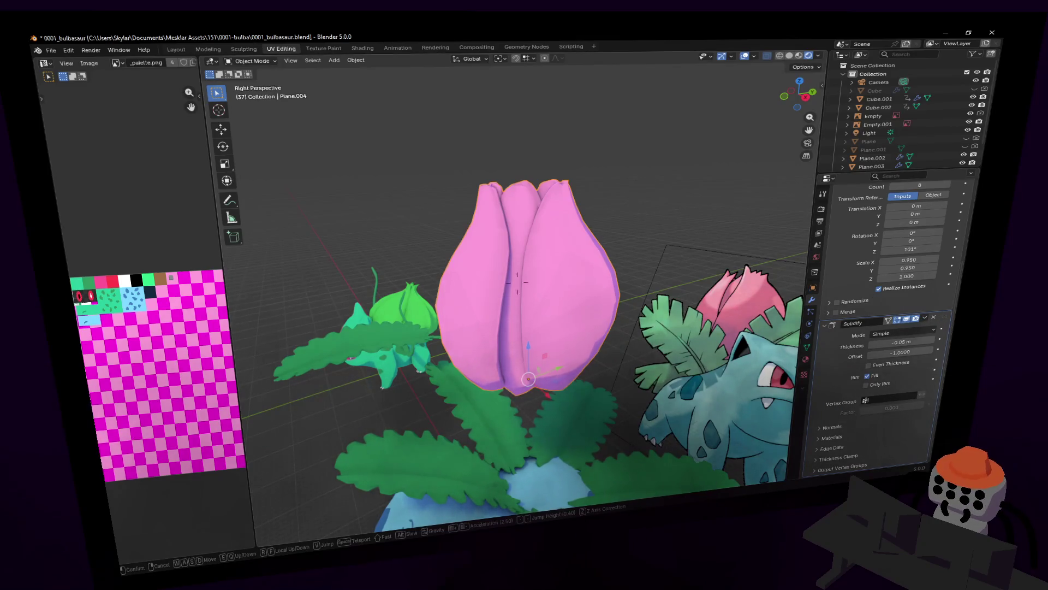
key(w)
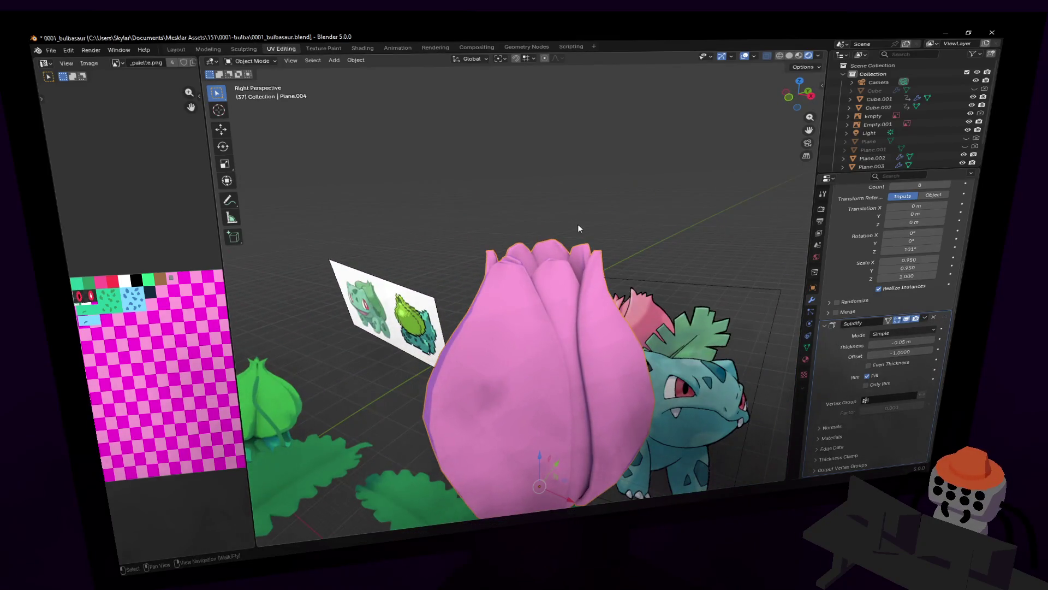
key(Tab)
click(517, 283)
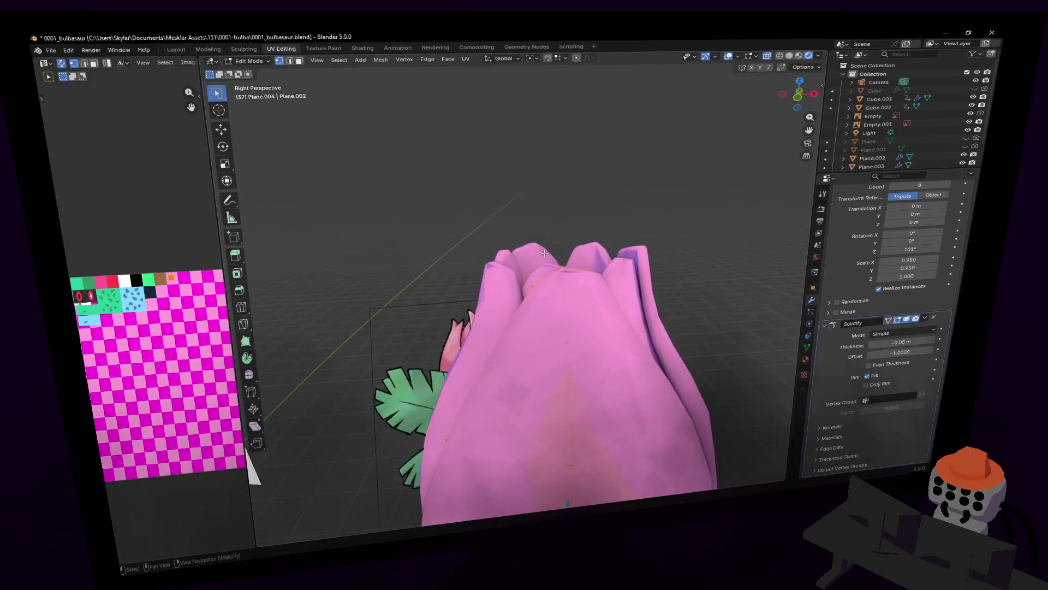
- Nudge the bud's top vertex upward to sharpen its tip
key(shift+grave)
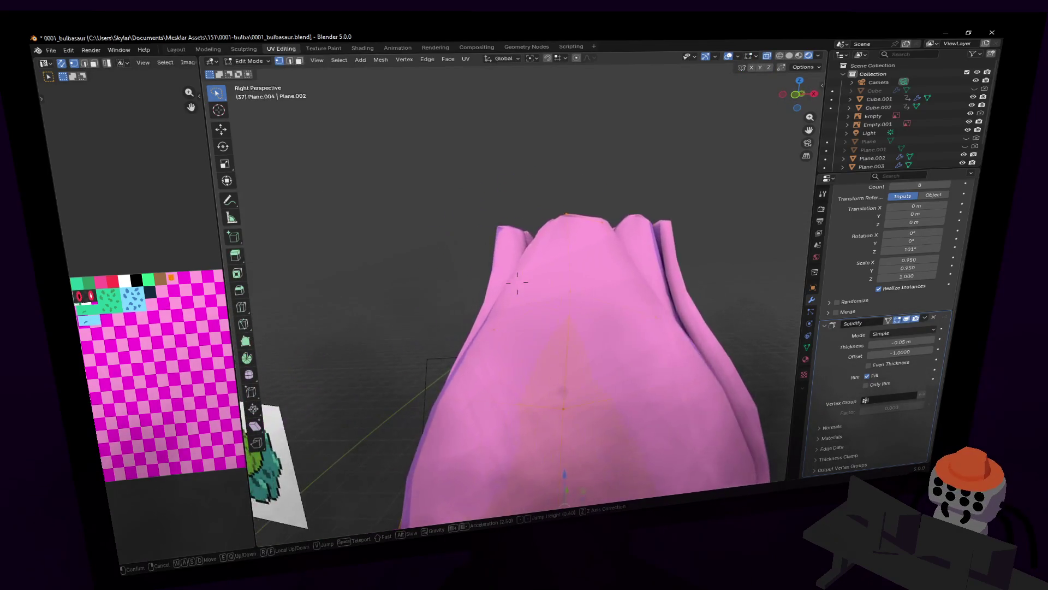
click(594, 286)
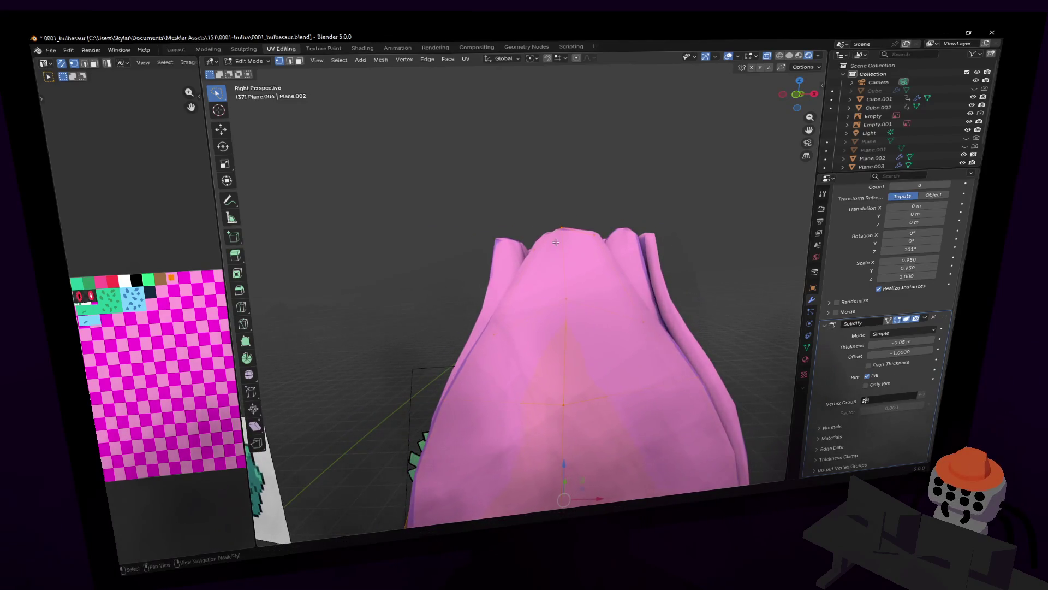
middle_drag(559, 250, 560, 238)
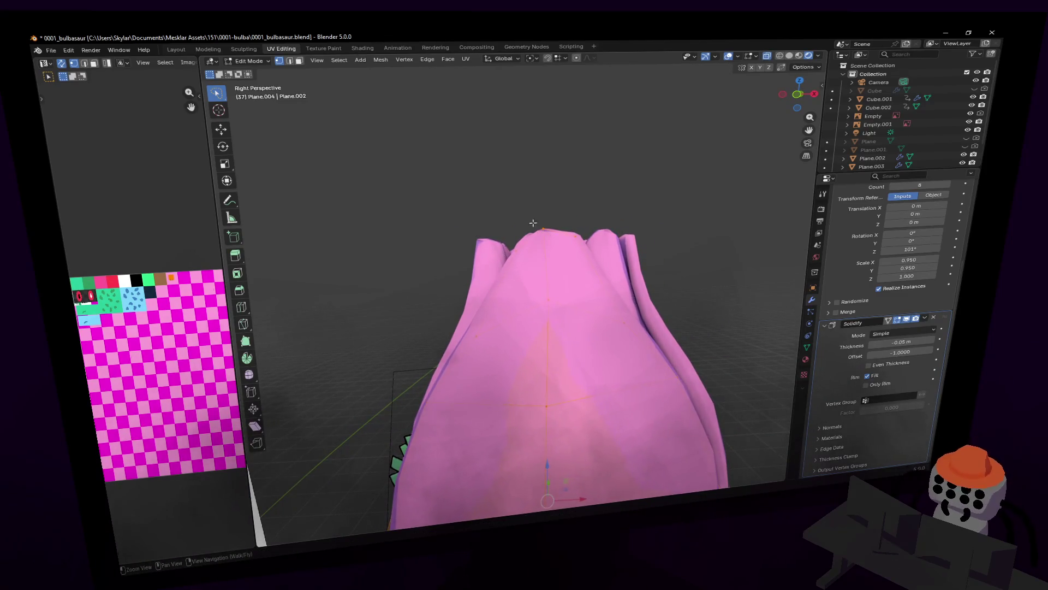
click(587, 174)
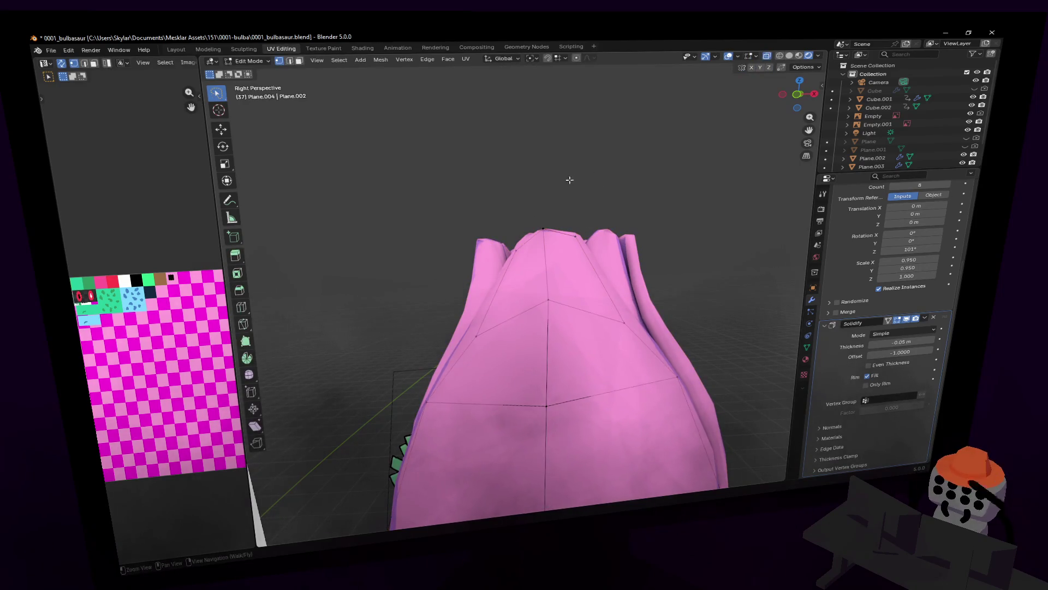
key(g)
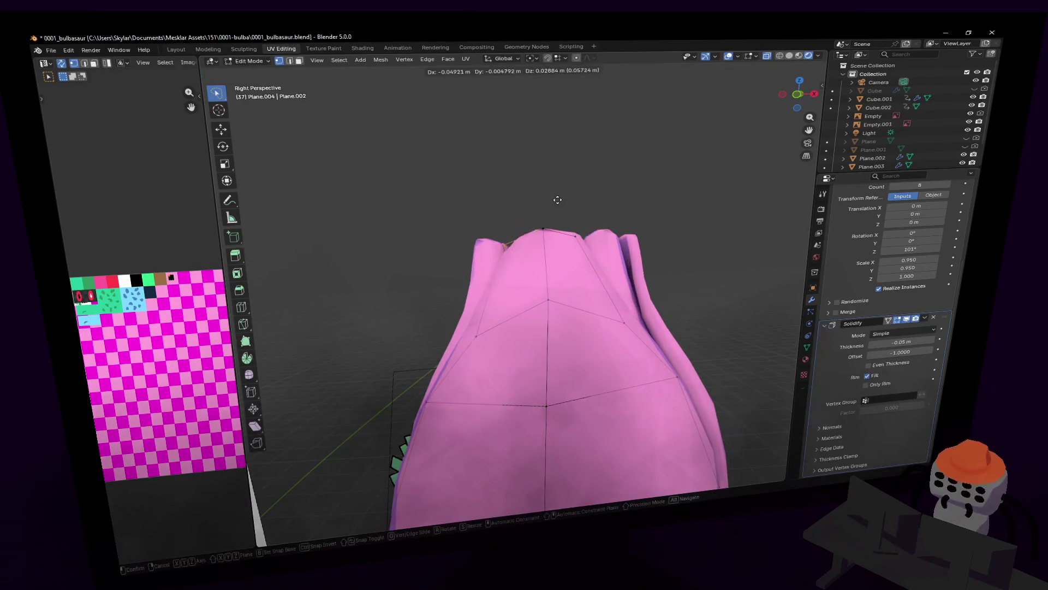
click(562, 196)
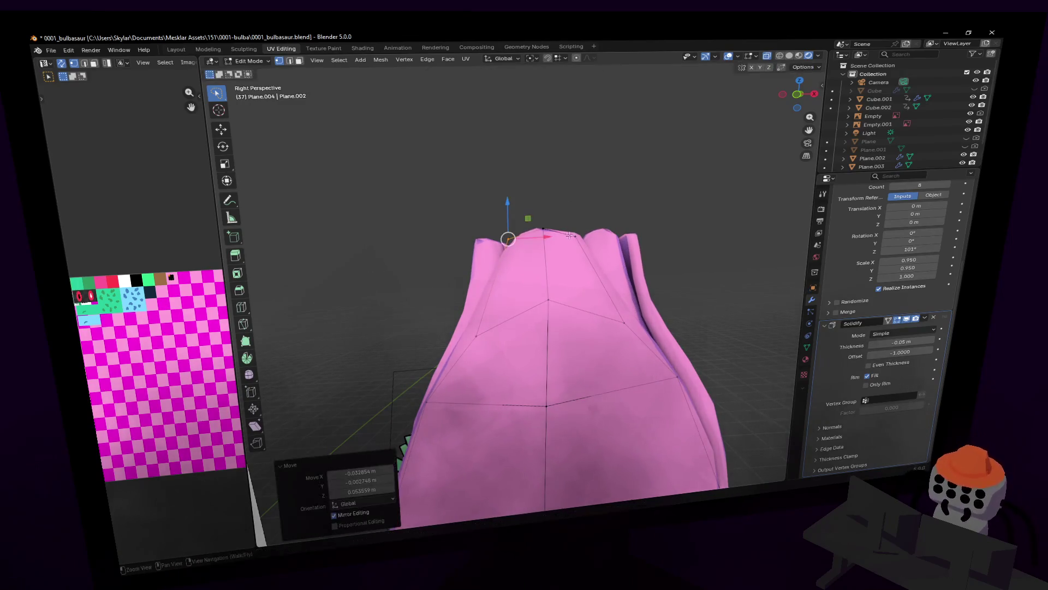
- Knife-cut a new edge from the bud's tip vertex down to the vertex below
key(ctrl+r)
key(Escape)
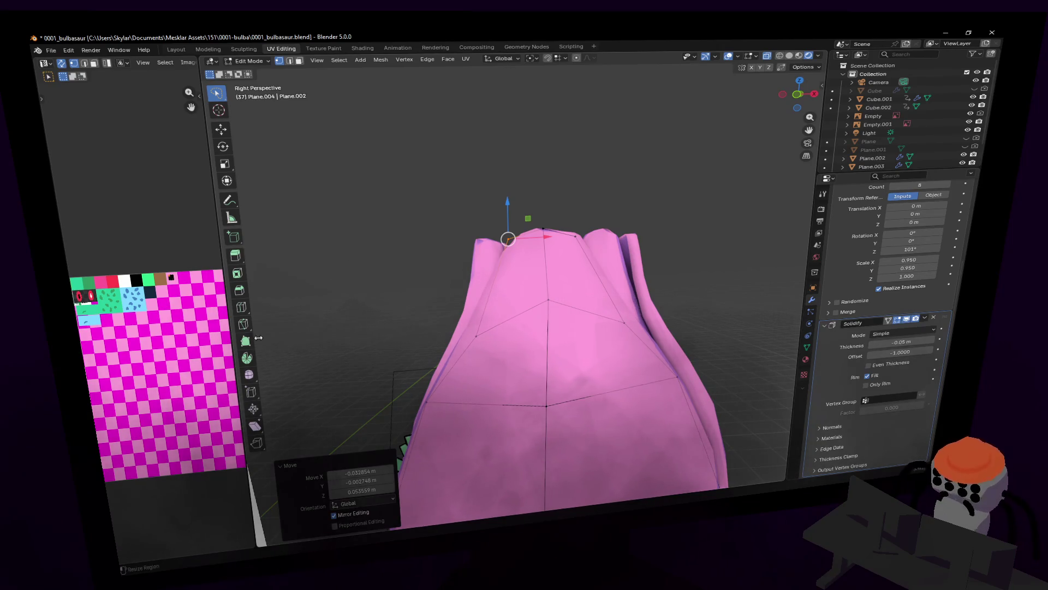
click(244, 324)
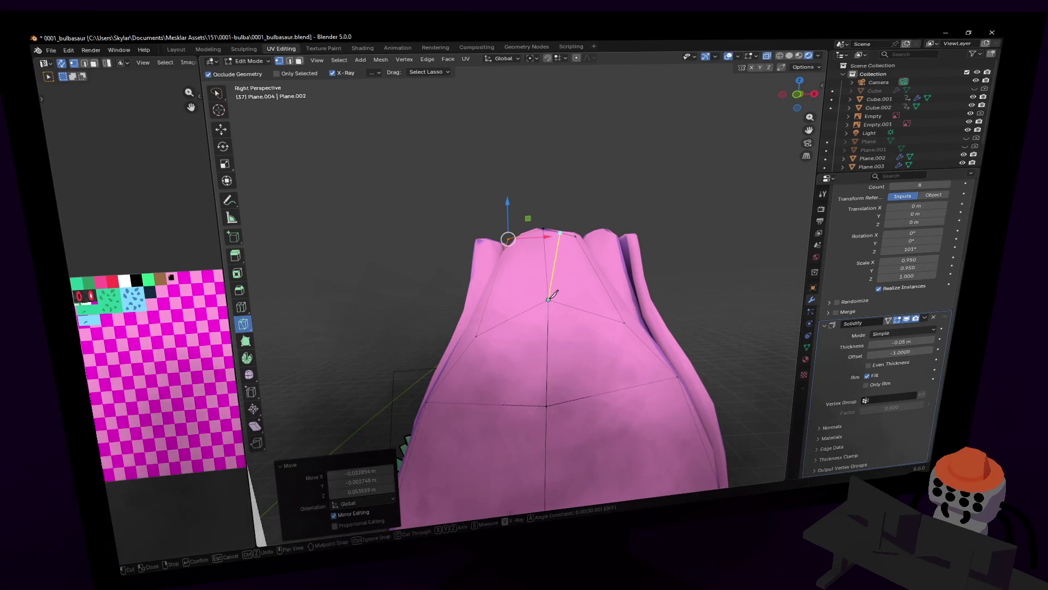
key(Return)
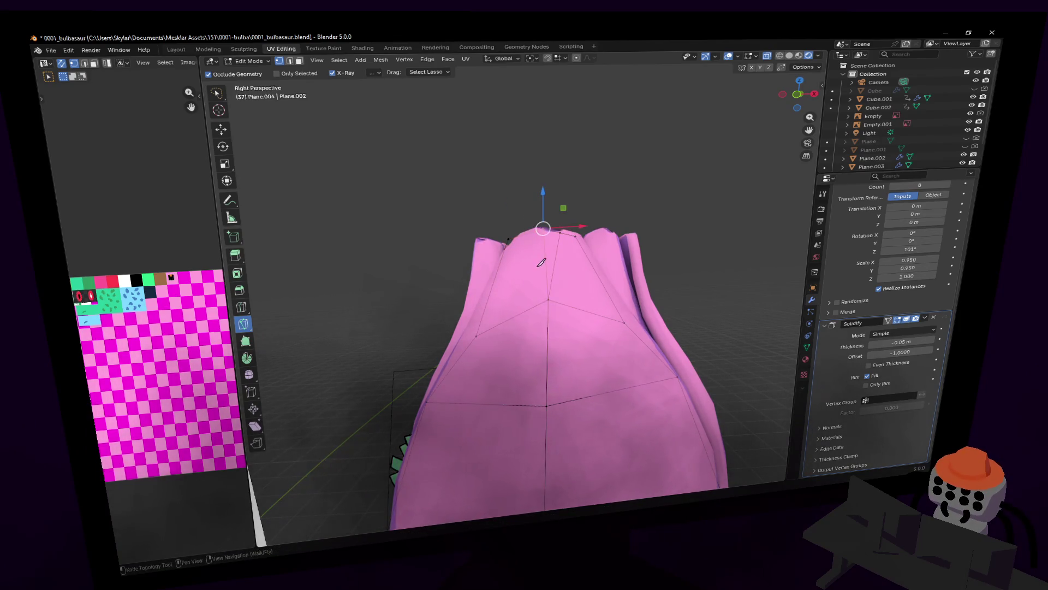
click(528, 233)
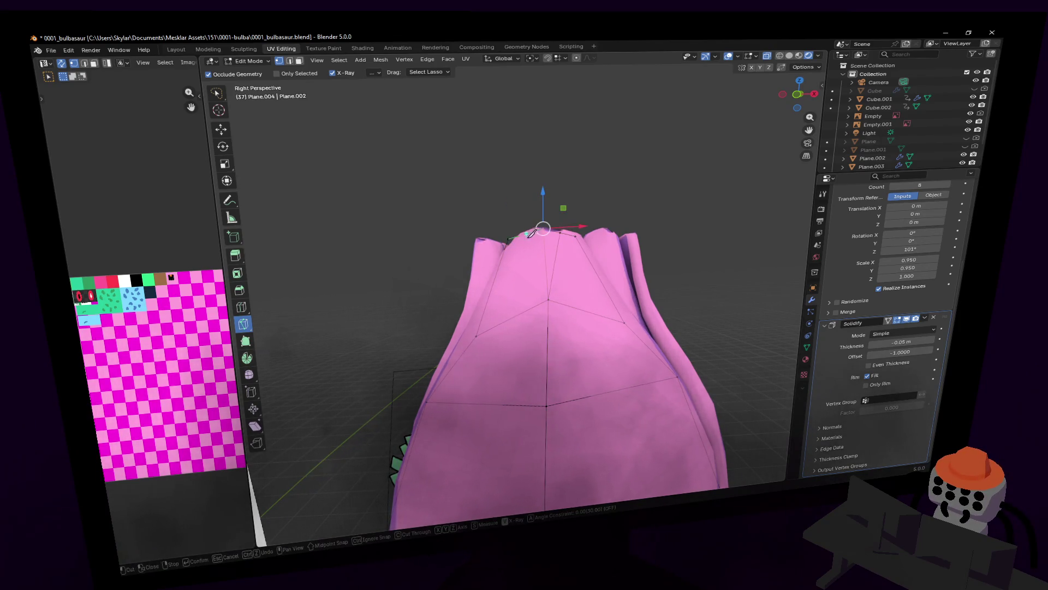
click(549, 298)
key(Return)
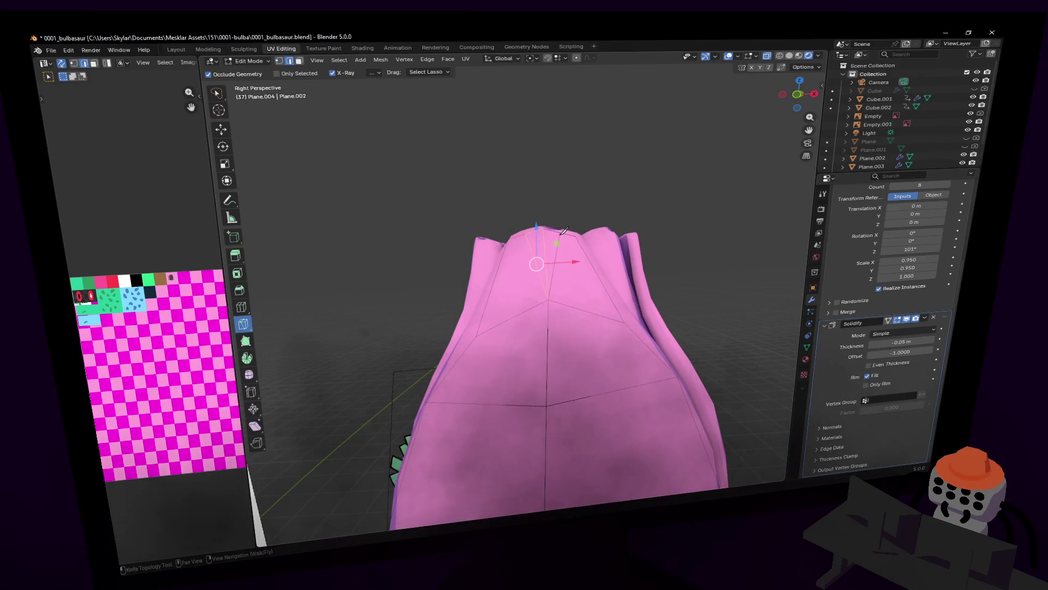
- Discard an accidental extrusion and reselect the bud's top vertex in vertex mode
key(e)
key(Escape)
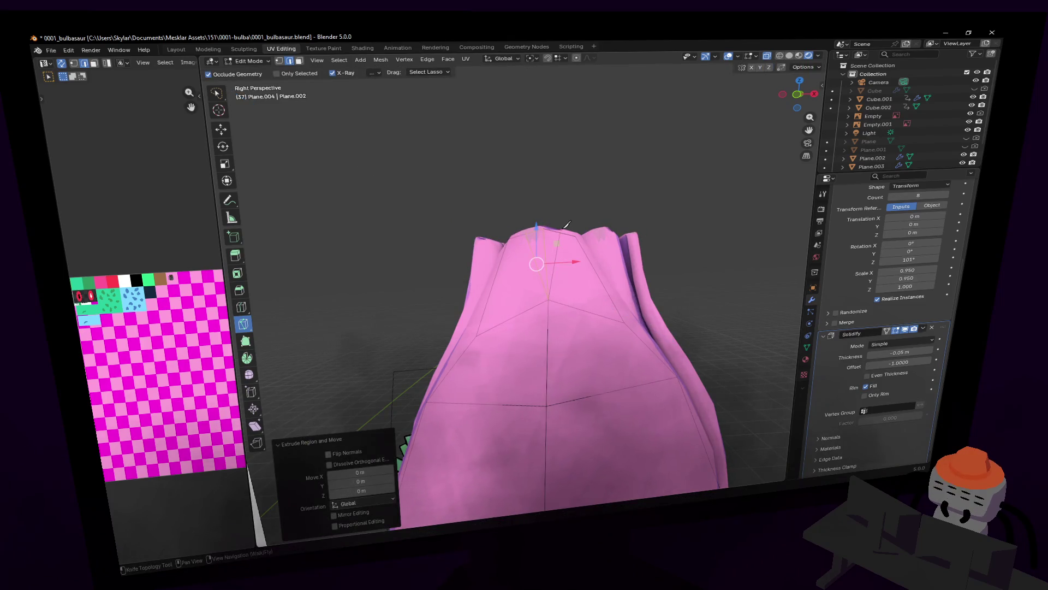
key(e)
key(Escape)
key(ctrl+z)
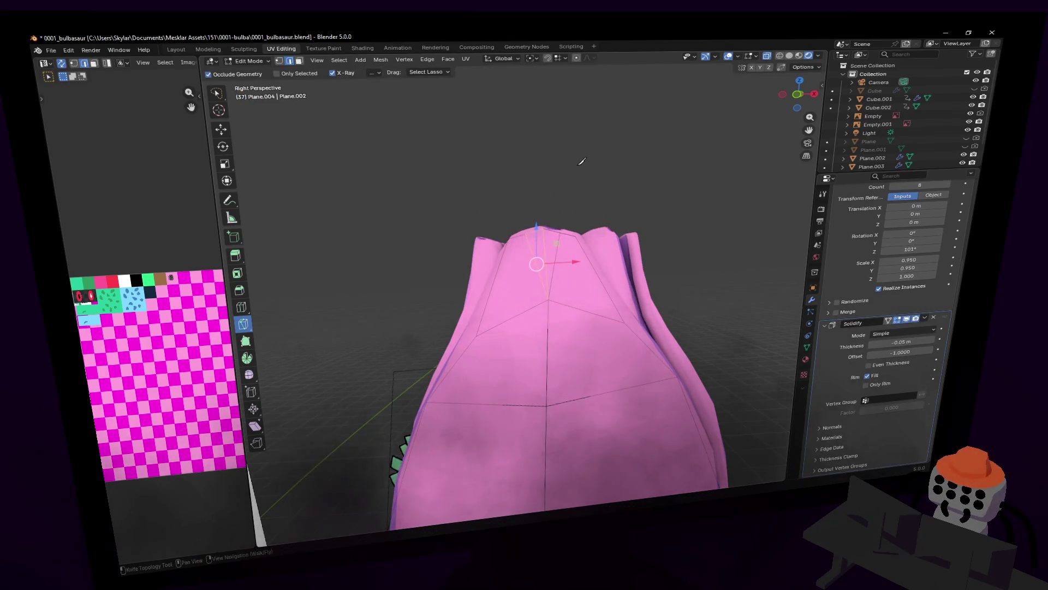
key(Escape)
key(1)
click(553, 231)
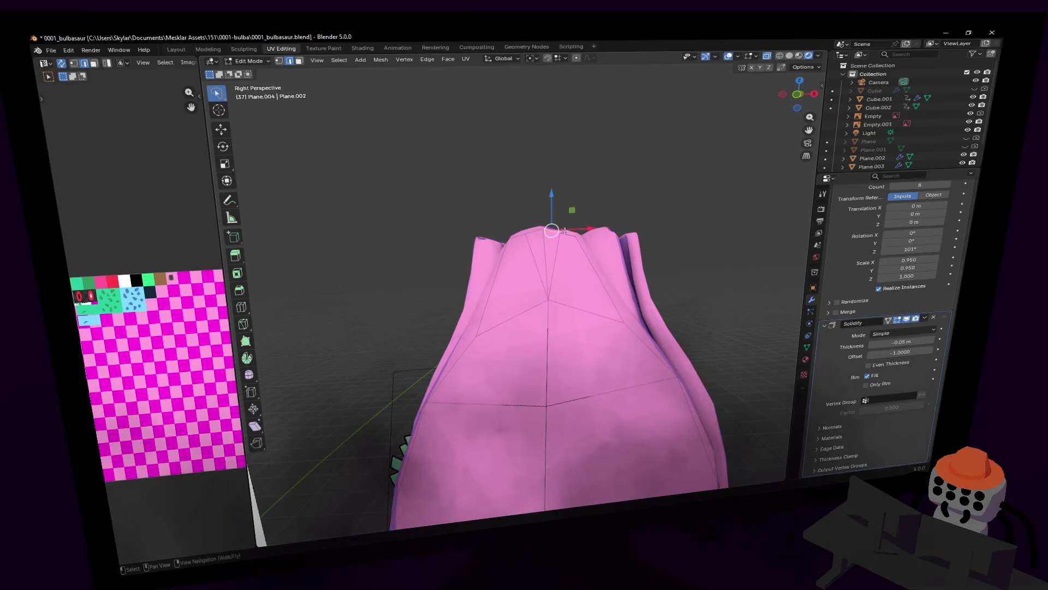
- Lower the selected rim vertices along Z to dip the bud's rim
mouse_move(542, 197)
mouse_down()
mouse_move(558, 235)
mouse_move(548, 246)
mouse_up()
key(ctrl+z)
middle_drag(548, 246, 552, 247)
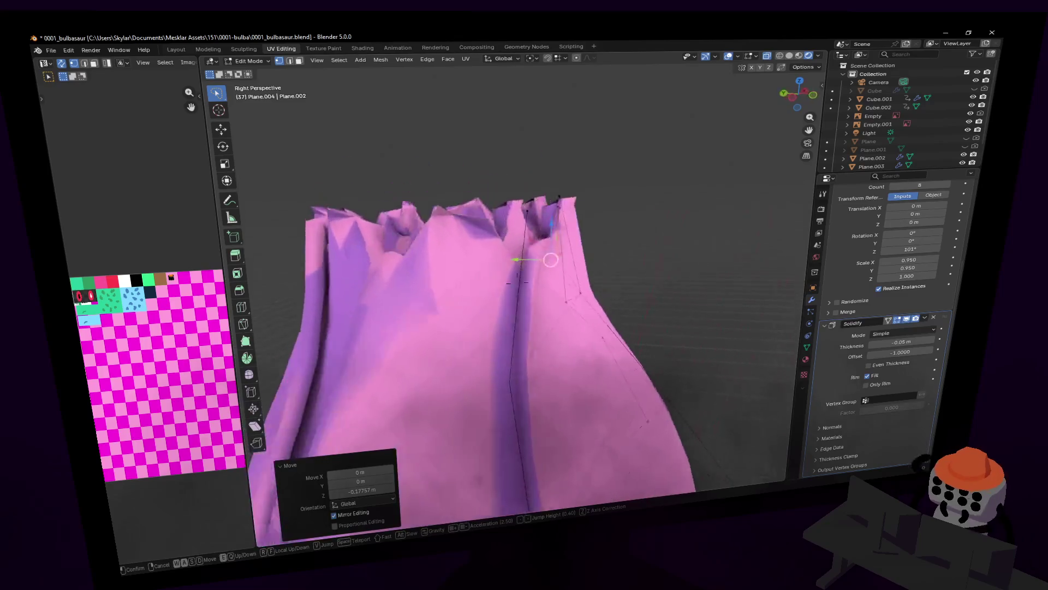
key(shift+grave)
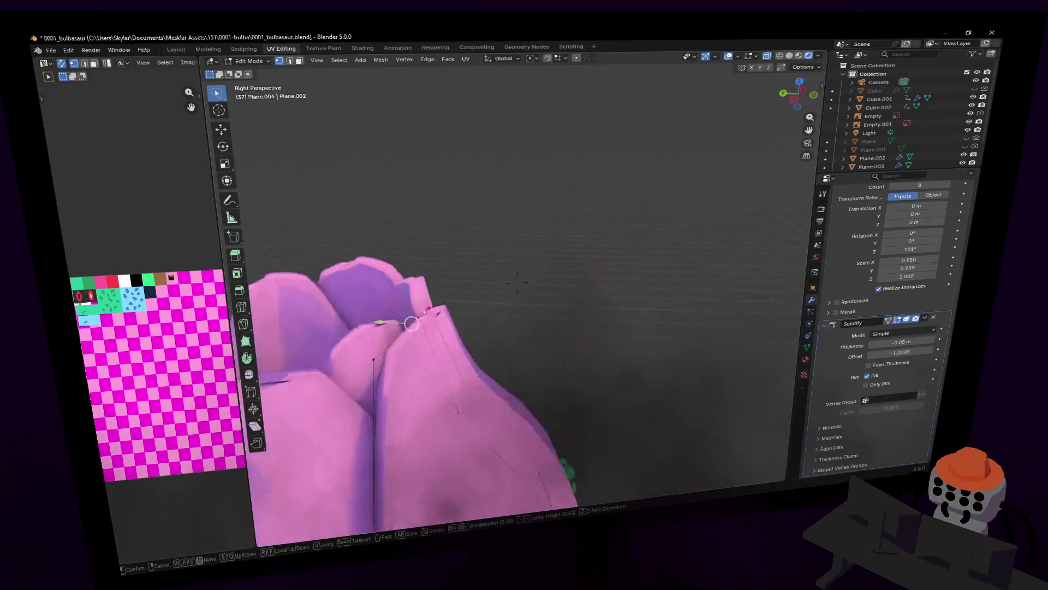
key(Escape)
key(g)
key(z)
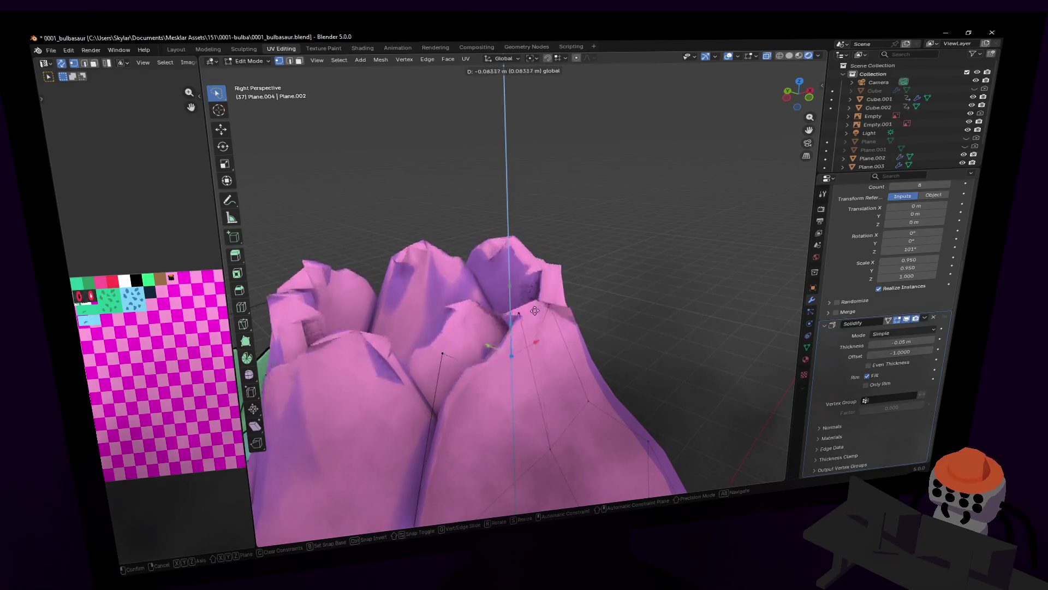
click(538, 248)
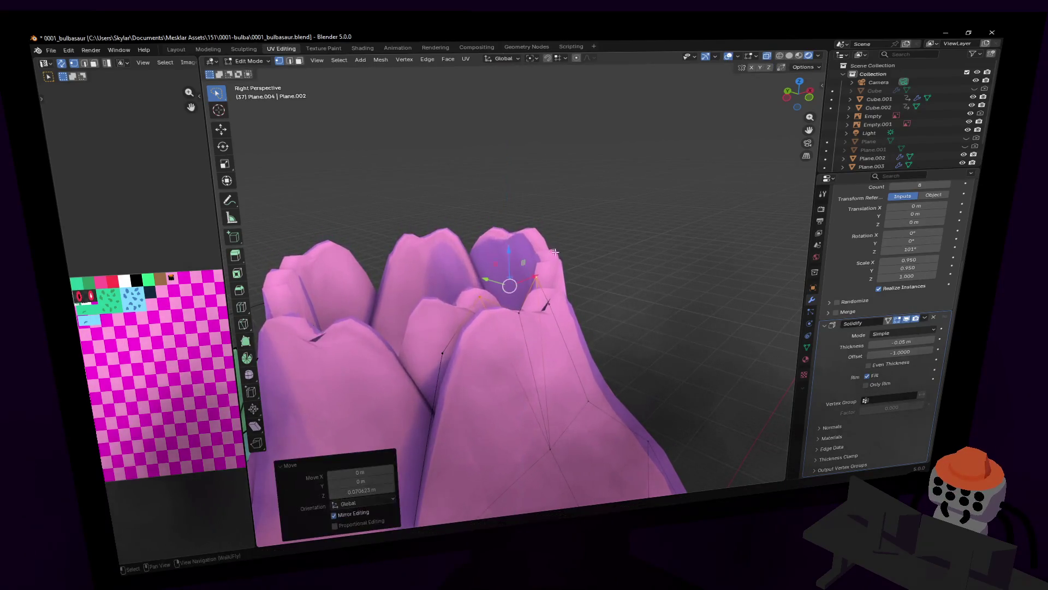
- Shift individual rim vertices sideways along X to form uneven petal tips
key(shift+grave)
click(632, 259)
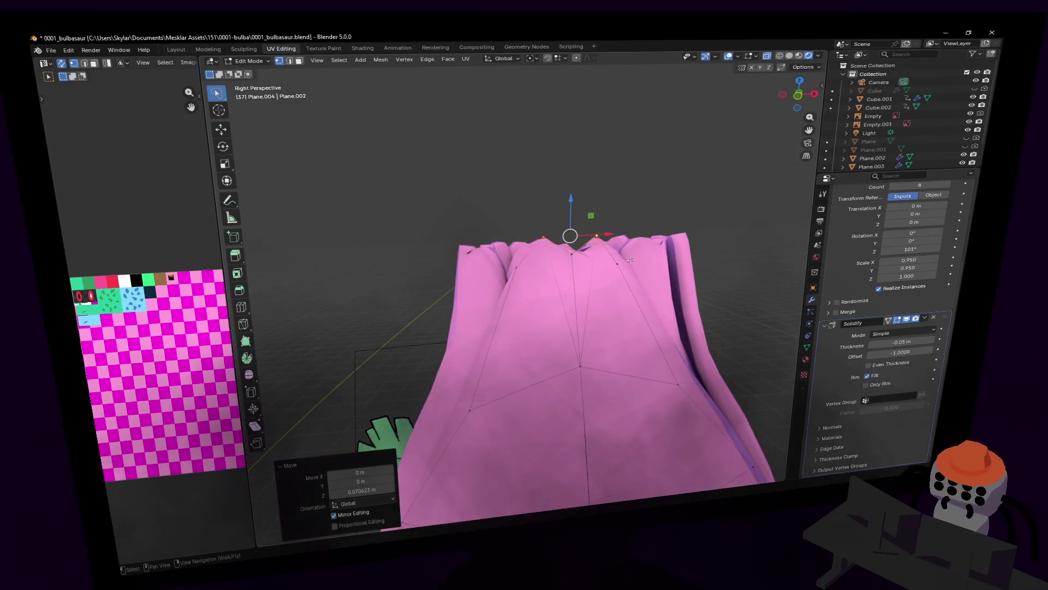
click(616, 261)
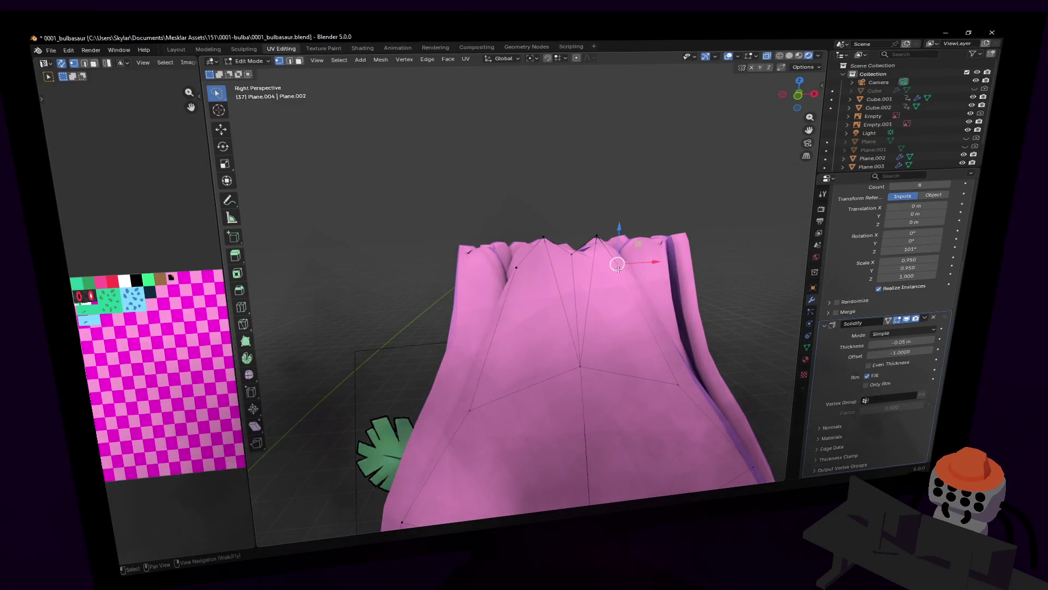
key(g)
key(x)
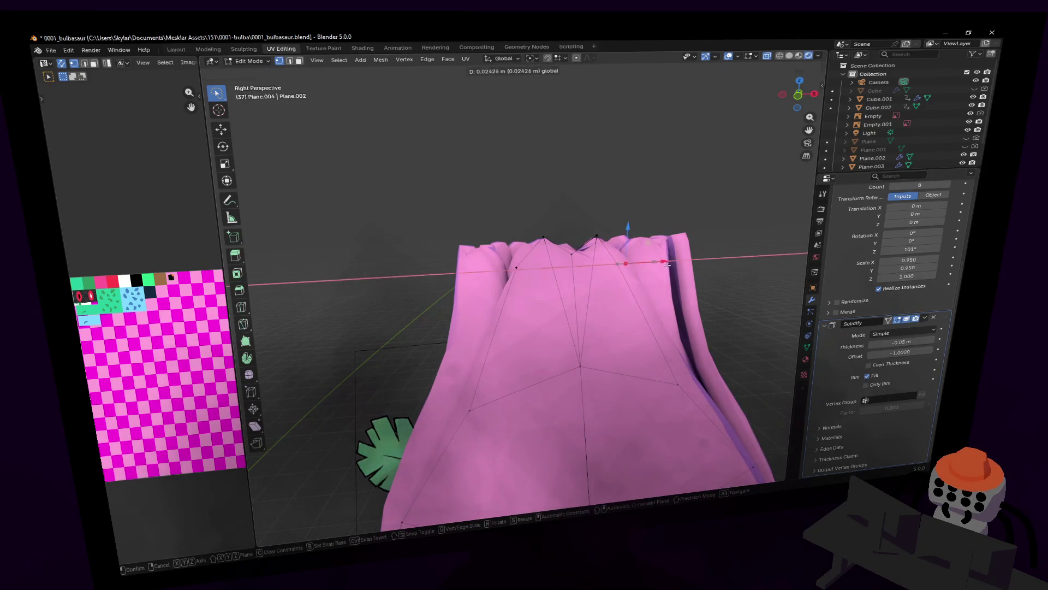
mouse_move(667, 264)
alt+middle_down()
mouse_move(600, 316)
mouse_move(643, 286)
alt+middle_up()
click(633, 327)
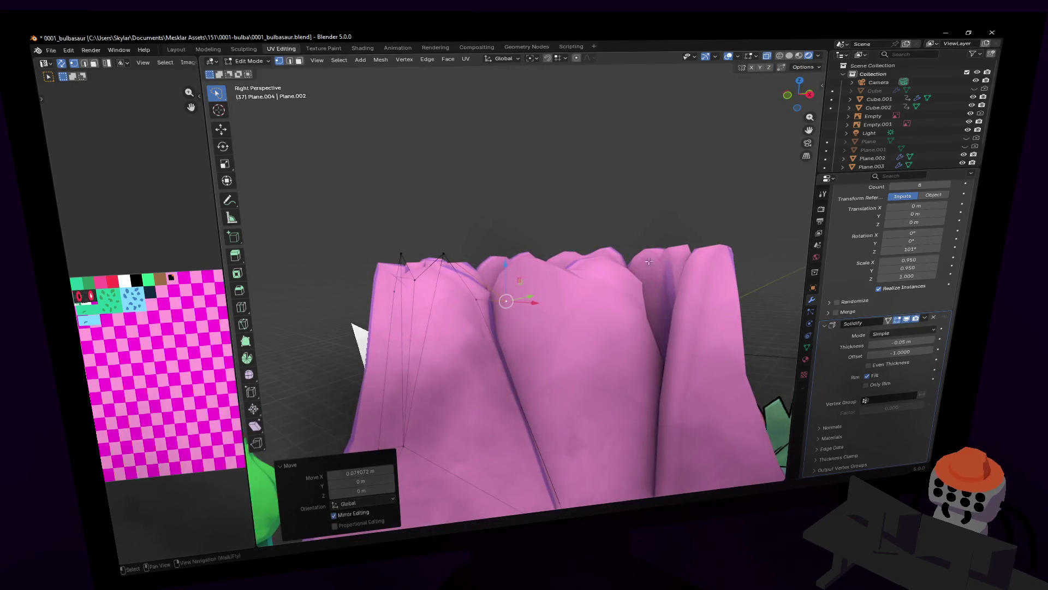
click(477, 299)
key(shift+grave)
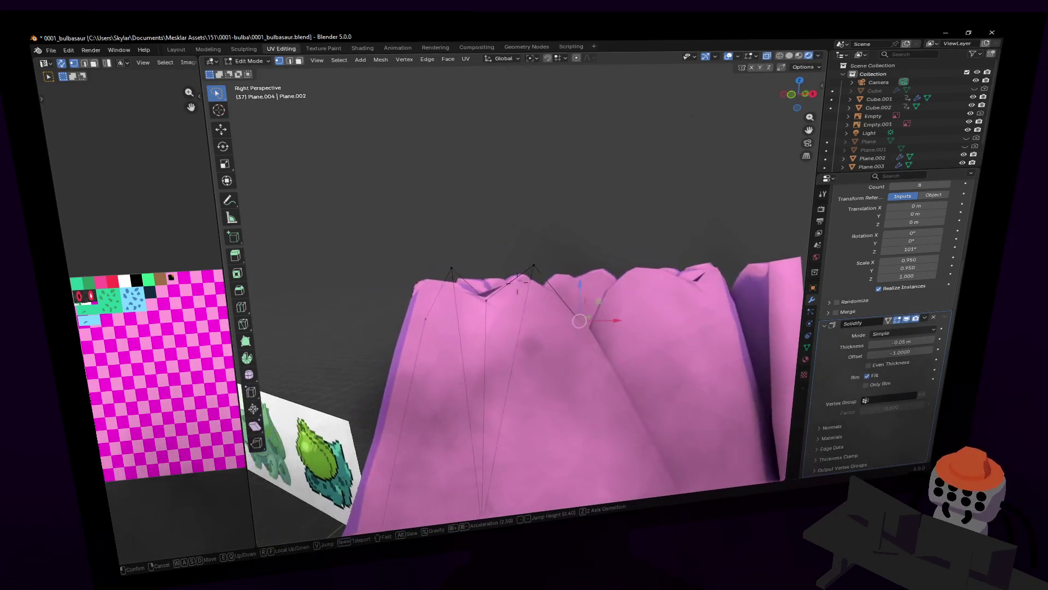
click(616, 306)
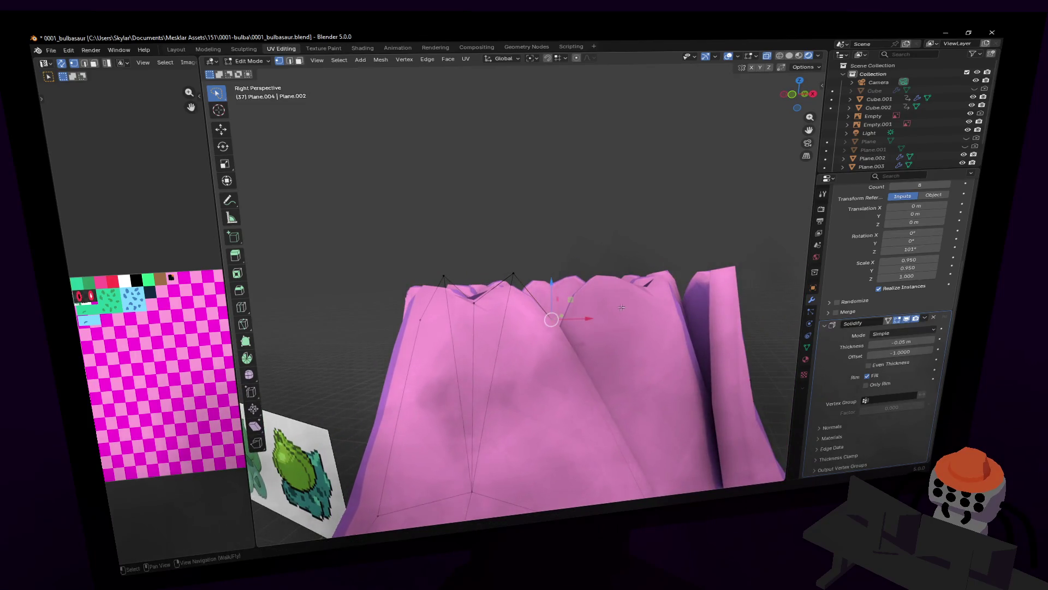
drag(584, 323, 617, 227)
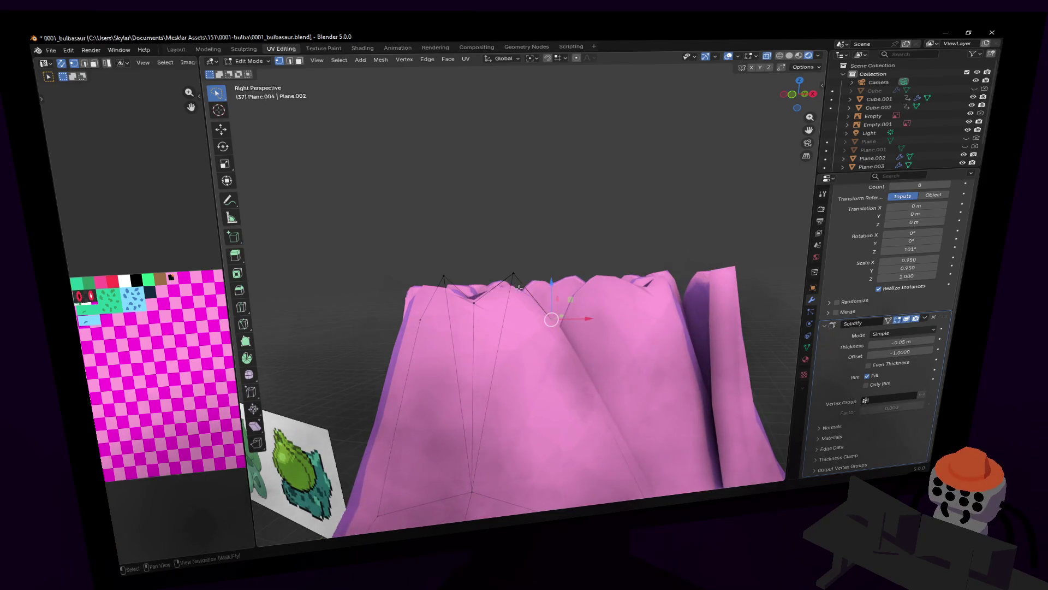
- Step back and forth through the rim edits with undo/redo to settle on the pointed rim shape
click(514, 274)
key(g)
key(Escape)
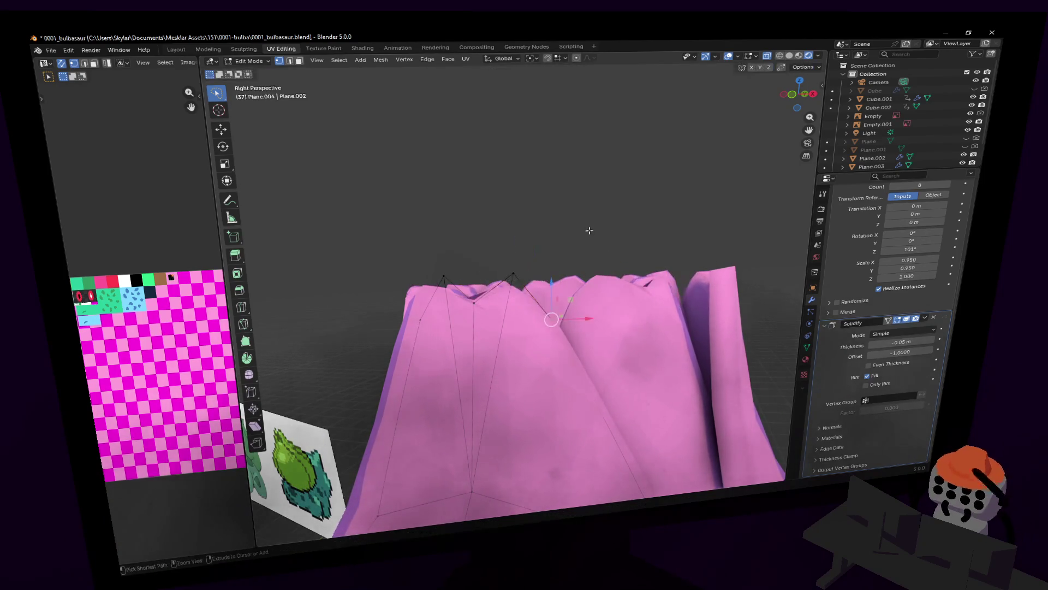
key(ctrl+z)
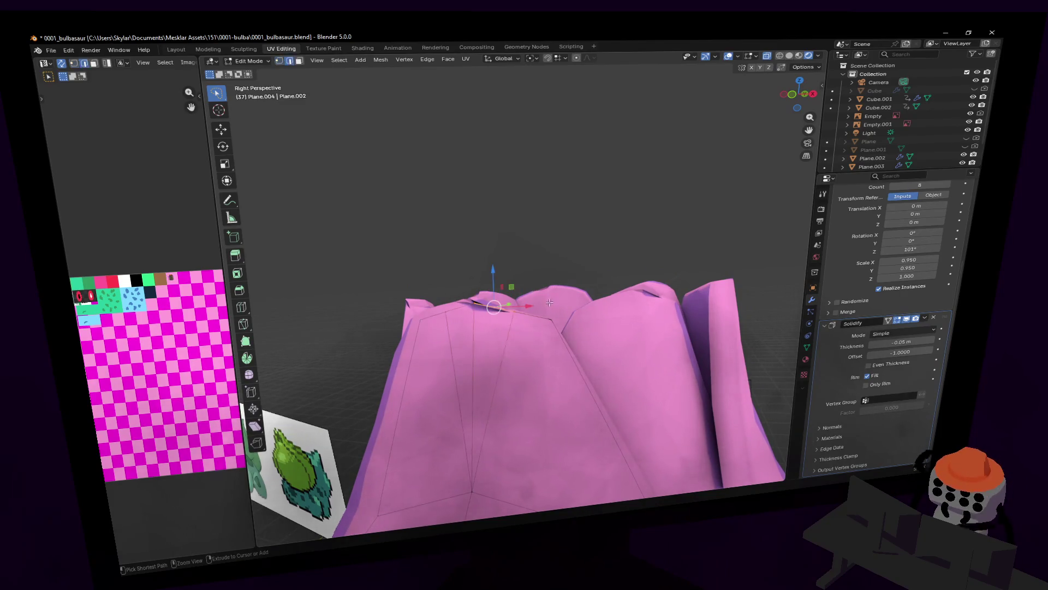
click(543, 321)
key(ctrl+z)
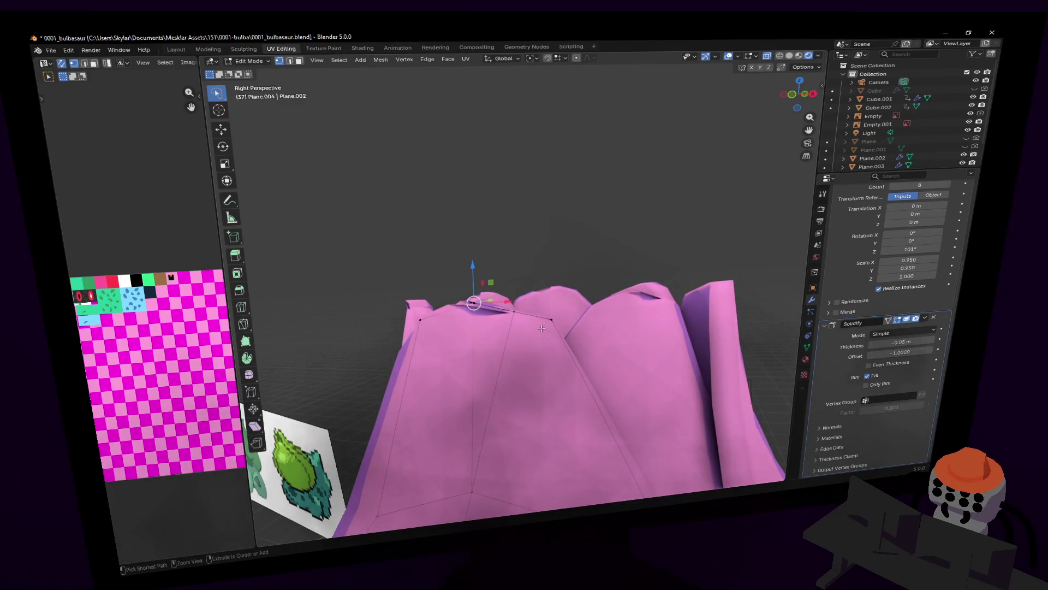
key(ctrl+z)
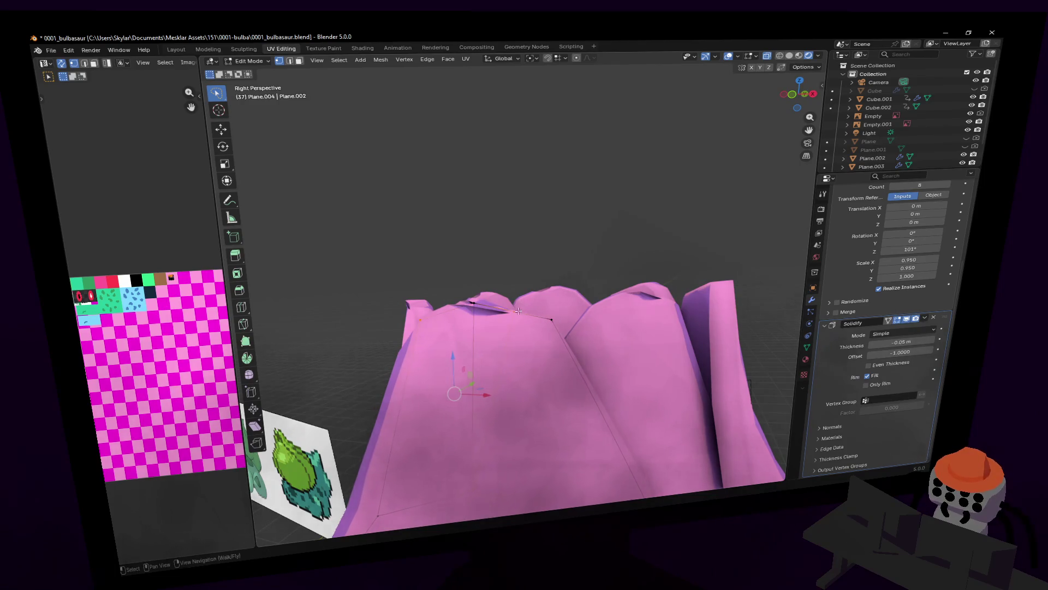
key(ctrl+z)
key(ctrl+shift+z)
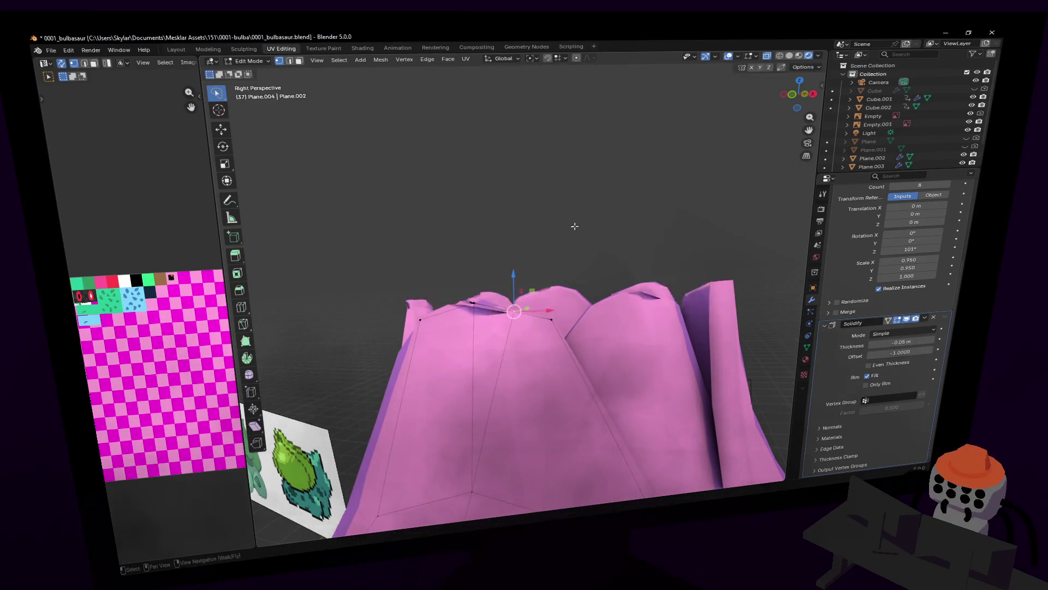
key(ctrl+shift+z)
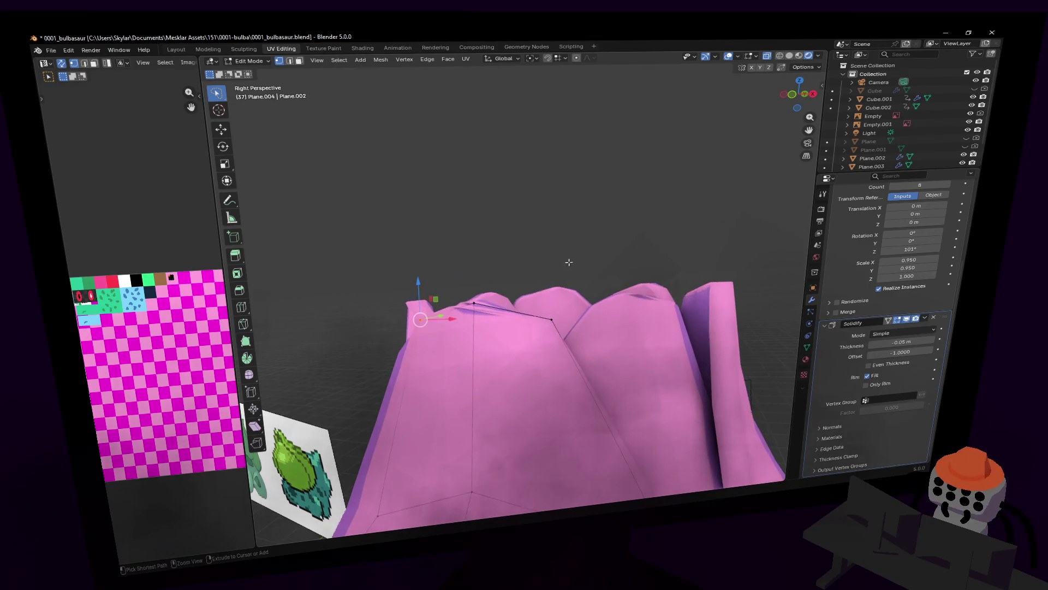
key(ctrl+shift+z)
key(ctrl+z)
key(ctrl+z)
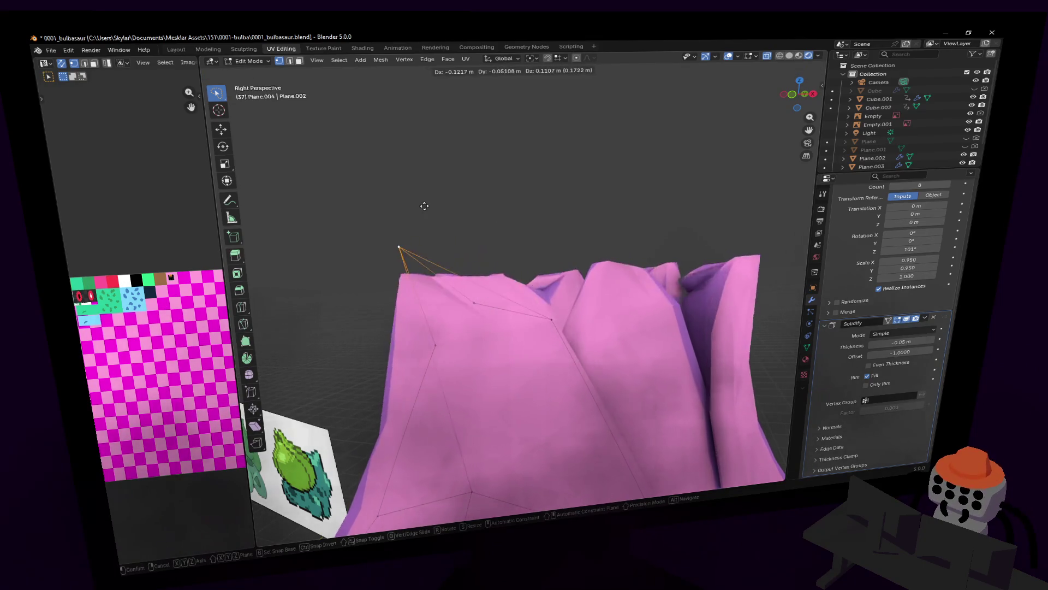
key(ctrl+z)
key(ctrl+z)
middle_drag(550, 240, 516, 256)
key(p)
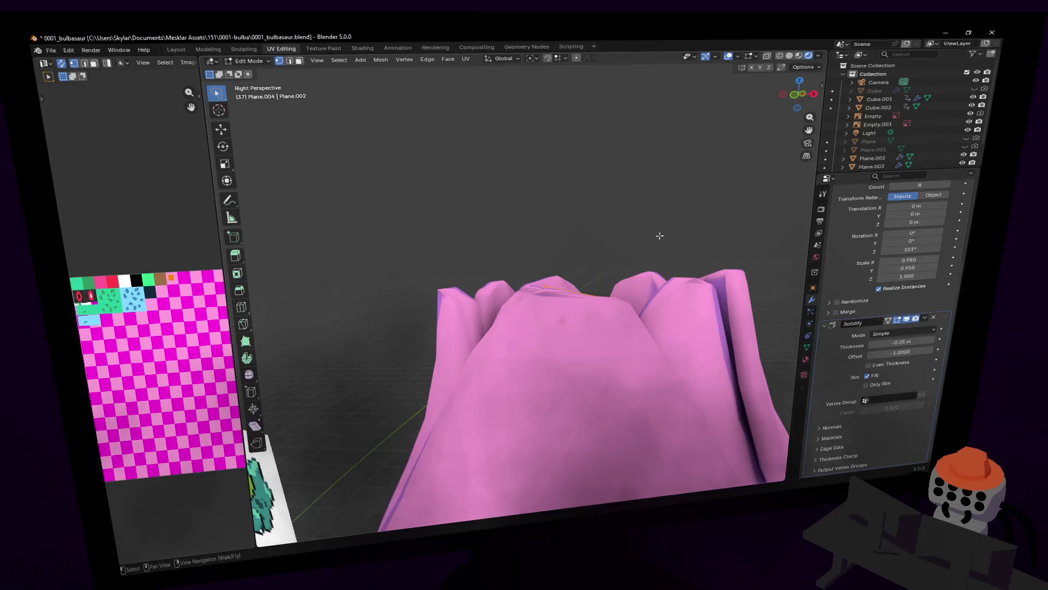
- Merge the overlapping crown vertices at the tip, then view the bud in Front Orthographic
key(ctrl+z)
key(ctrl+z)
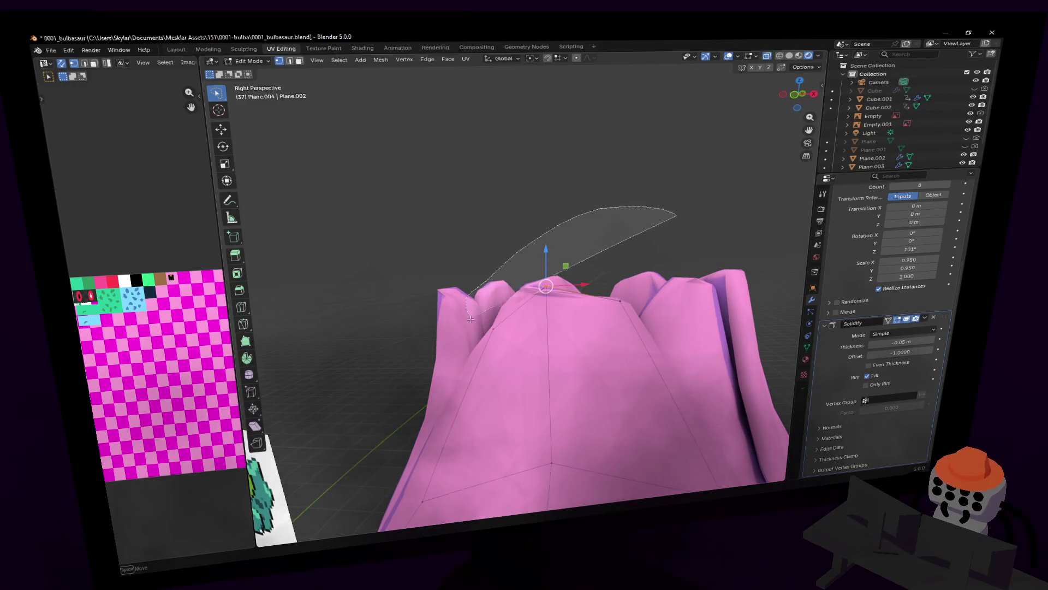
key(m)
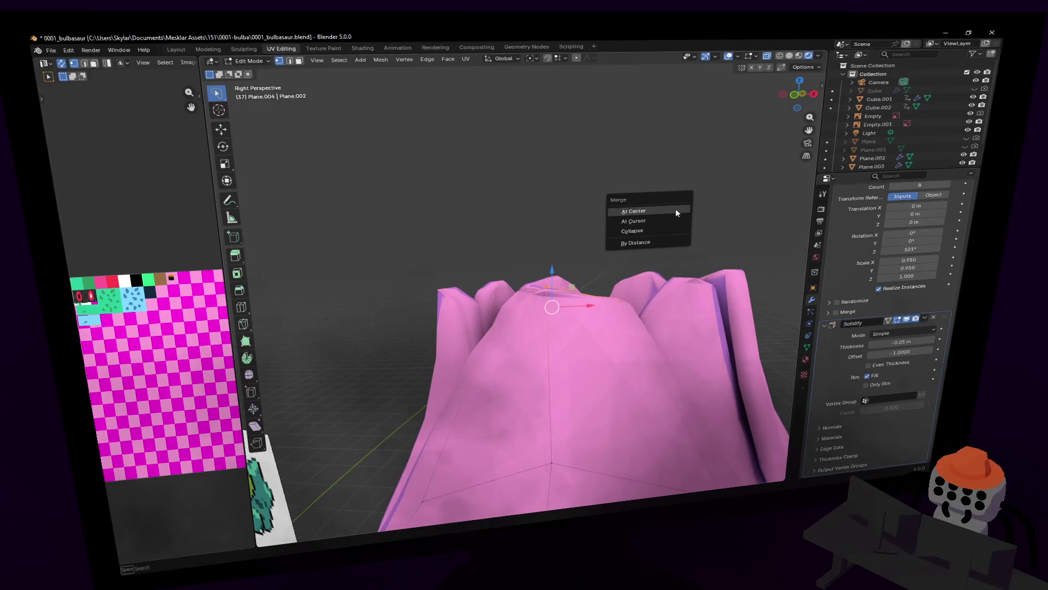
click(651, 246)
right_drag(652, 246, 622, 312)
click(596, 247)
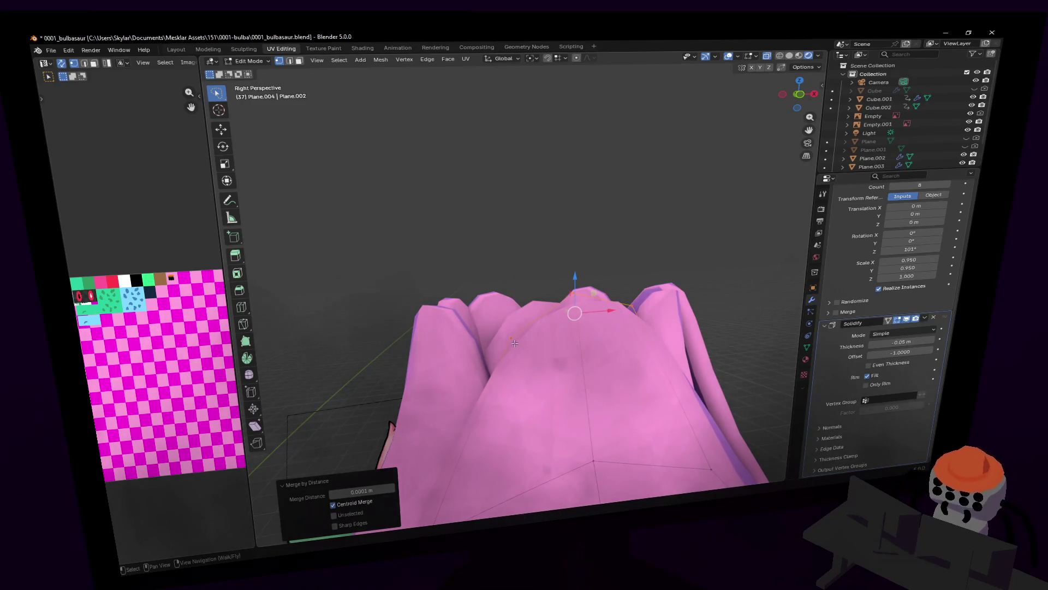
click(793, 95)
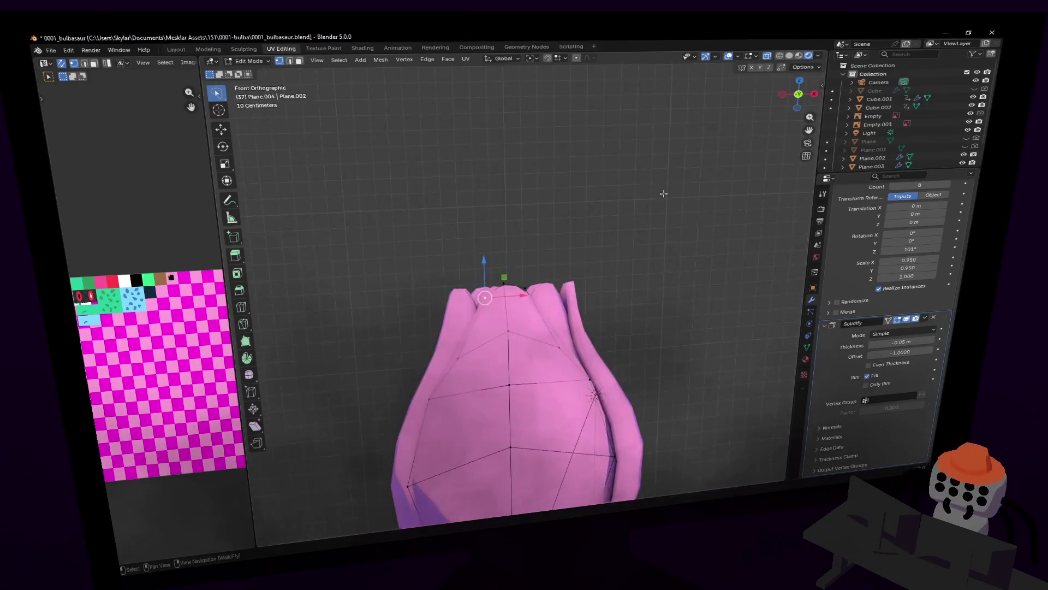
scroll(548, 272, up, 1)
scroll(536, 257, up, 1)
scroll(524, 241, up, 1)
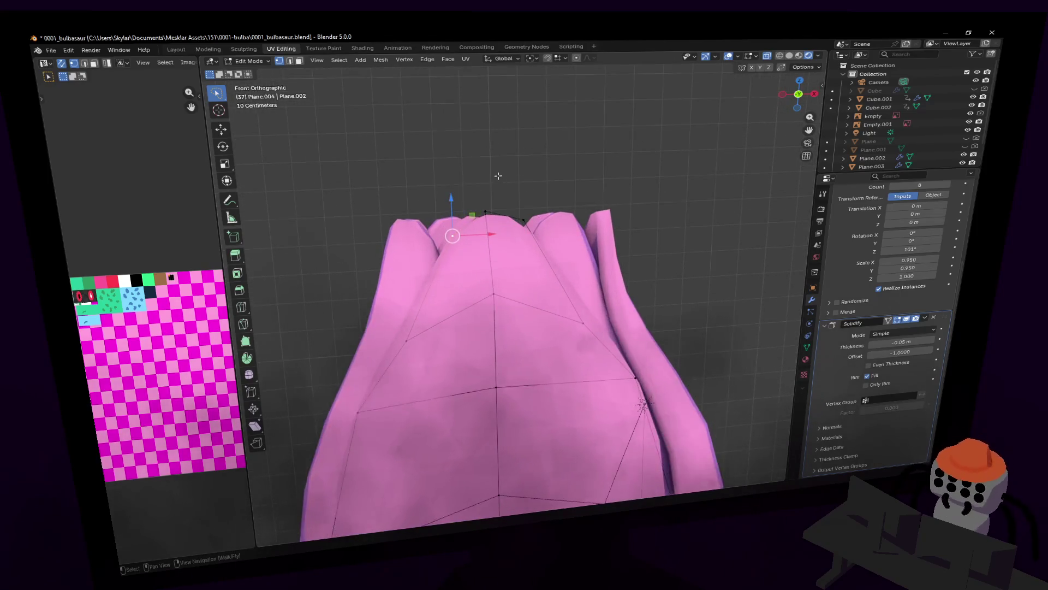
scroll(512, 223, up, 1)
scroll(513, 227, up, 1)
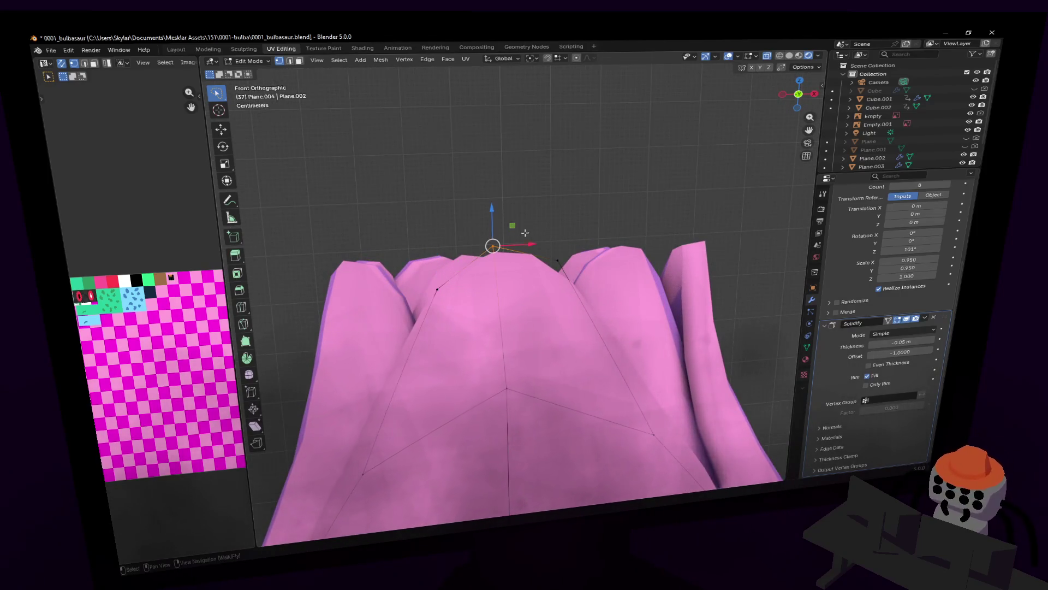
- Reposition the tip vertex along X and place the petal's peak vertex to sharpen the central tip
key(g)
key(x)
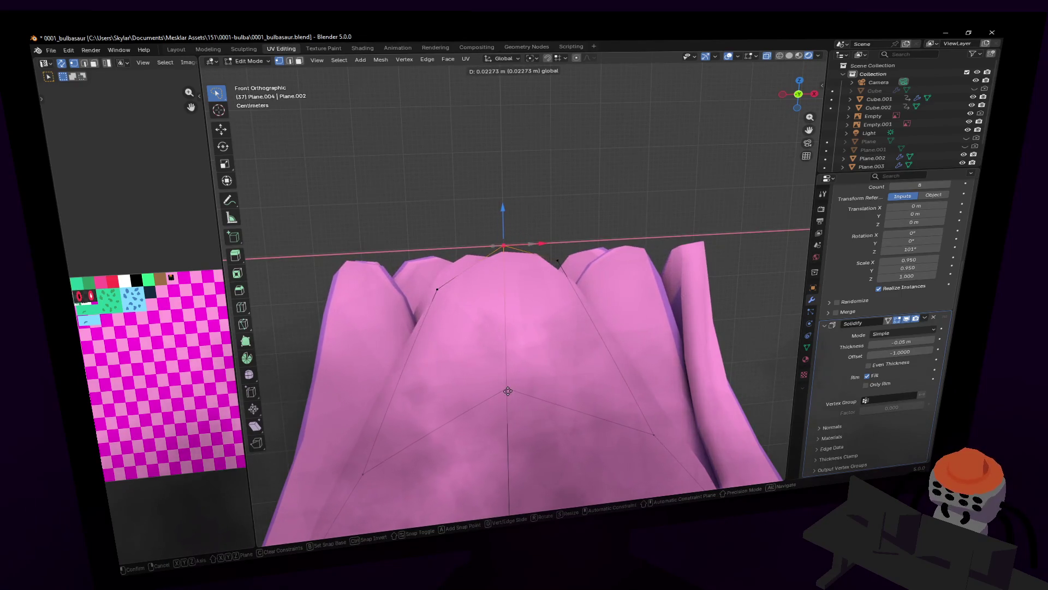
key(Return)
click(557, 260)
click(491, 282)
key(g)
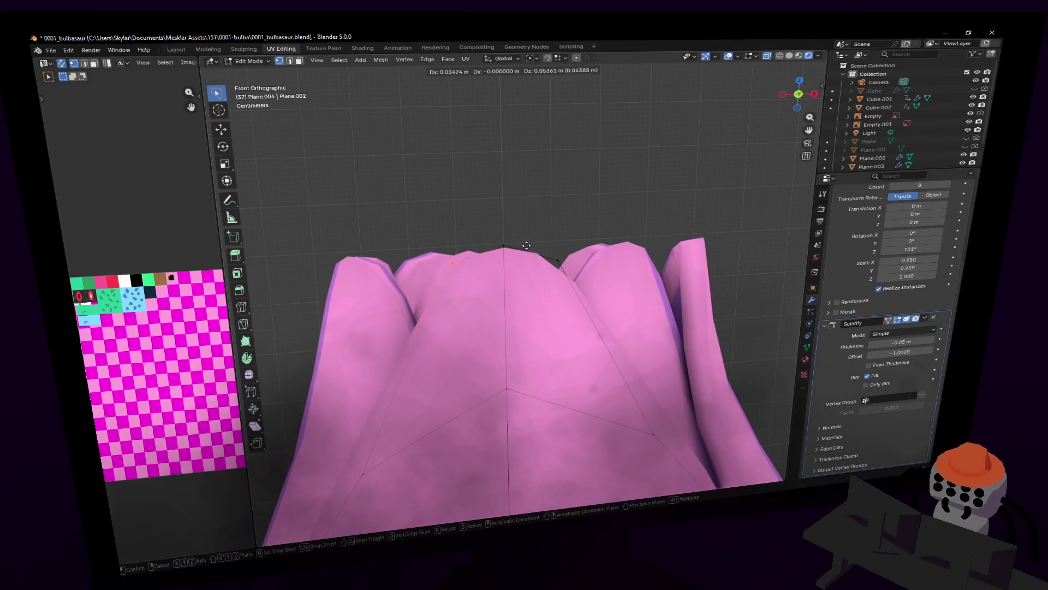
click(524, 244)
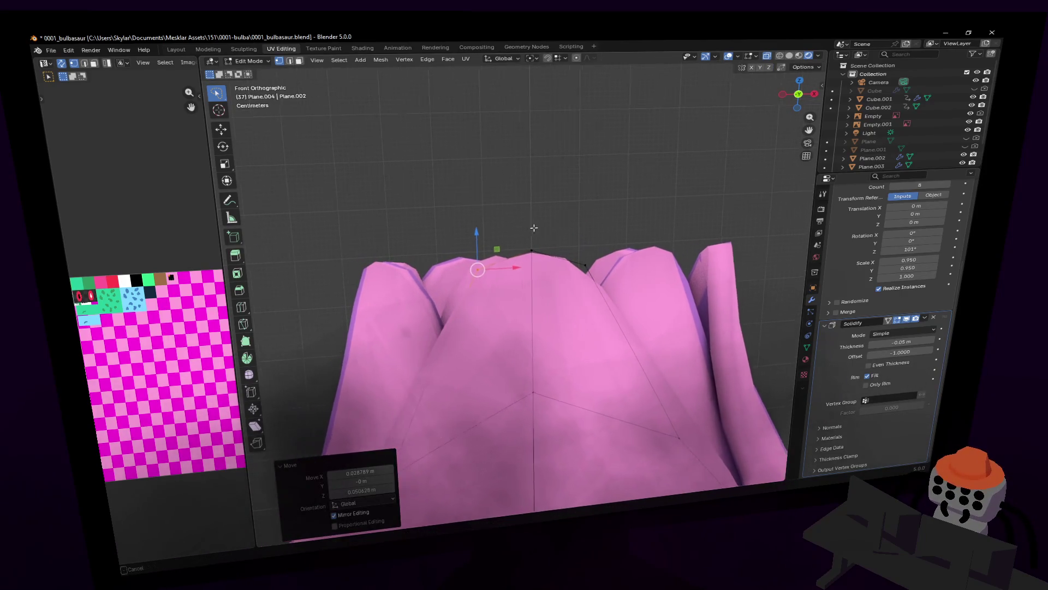
shift+middle_drag(527, 228, 609, 258)
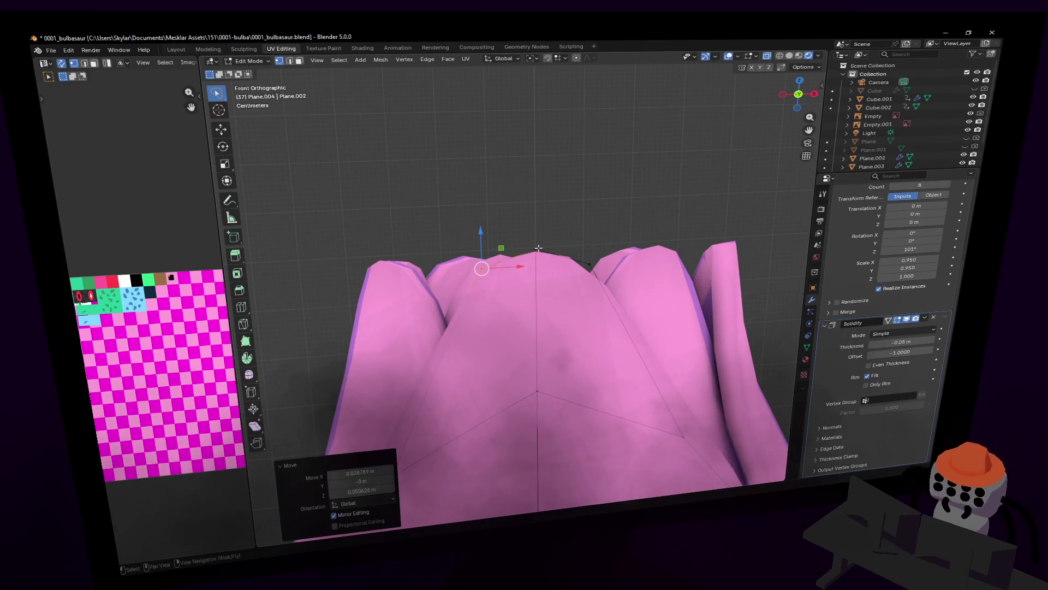
click(592, 191)
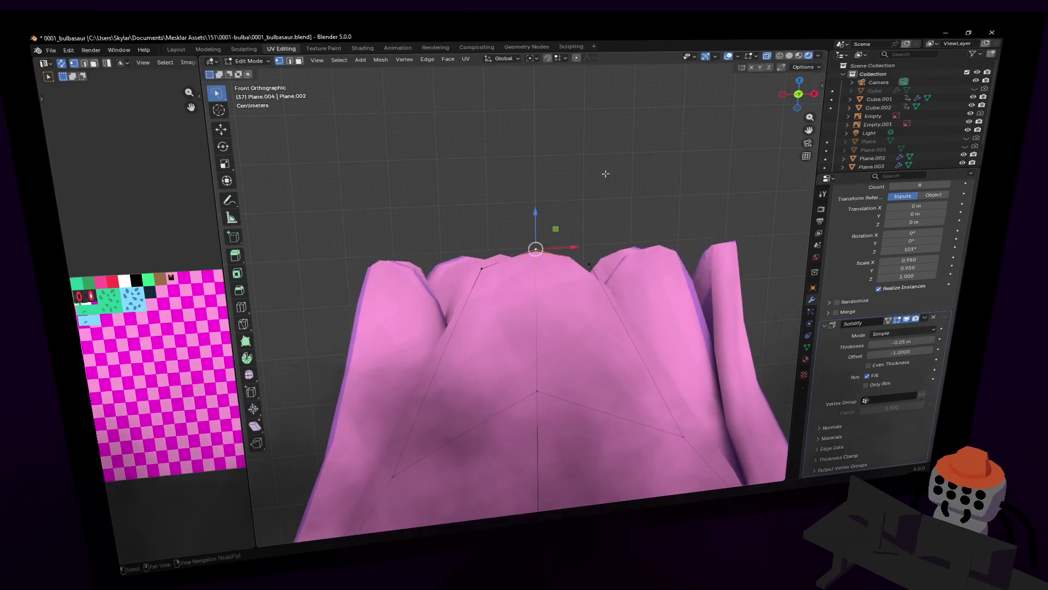
click(589, 264)
key(g)
key(Escape)
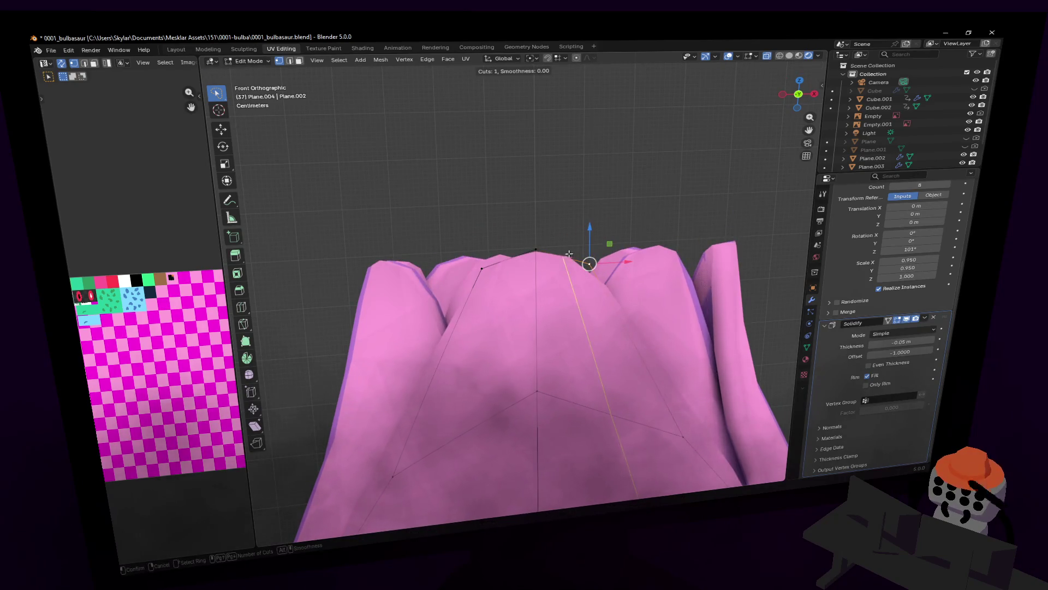
- Knife-cut two new edges running from lower vertices up to the petal's top vertex
click(243, 328)
click(564, 257)
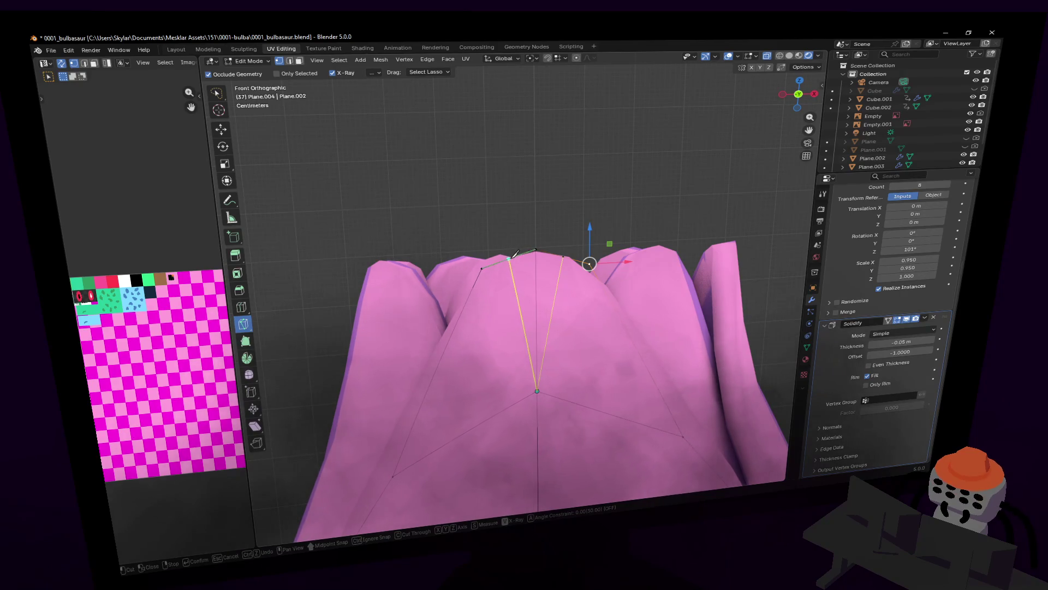
key(ctrl+z)
key(ctrl+z)
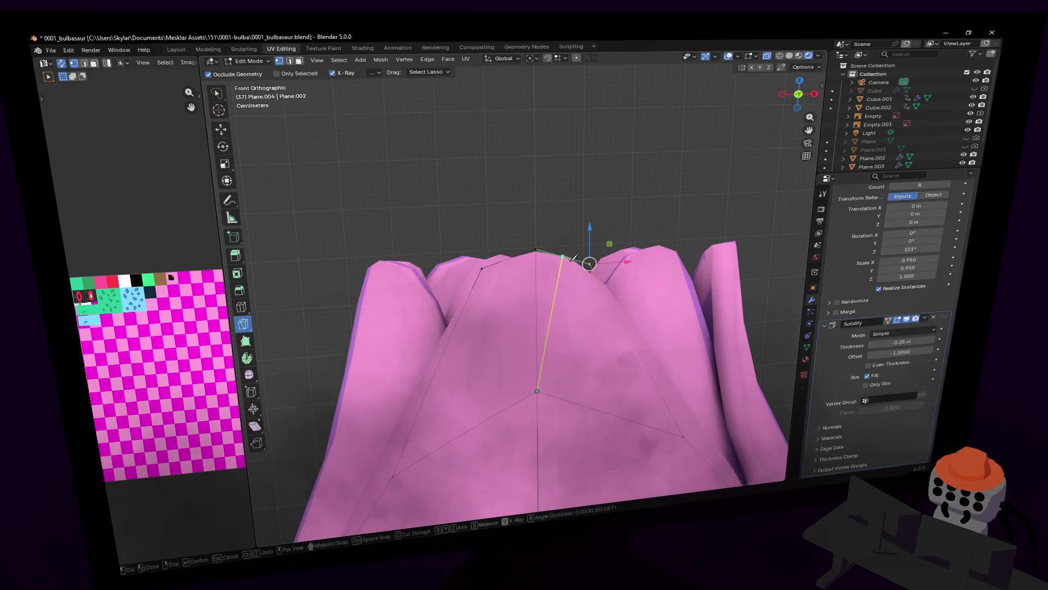
key(Escape)
click(574, 248)
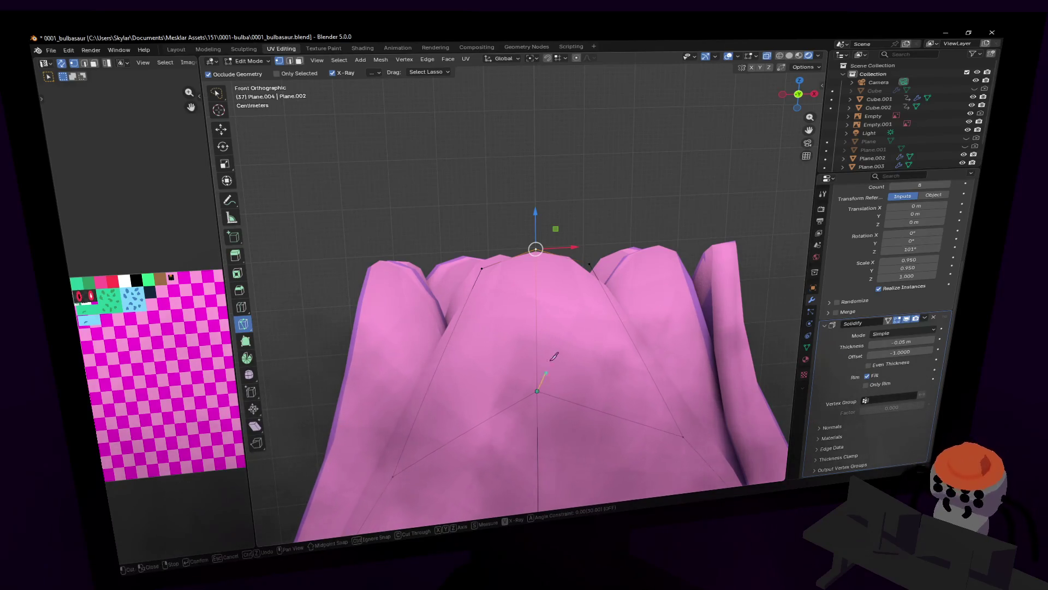
key(k)
click(536, 390)
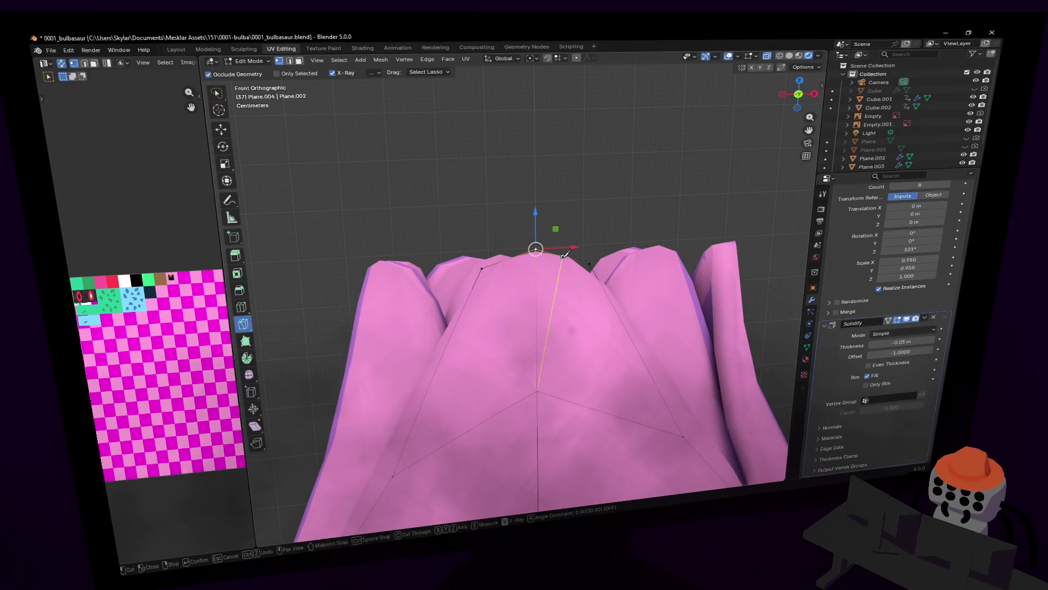
click(564, 255)
key(Return)
key(k)
click(537, 390)
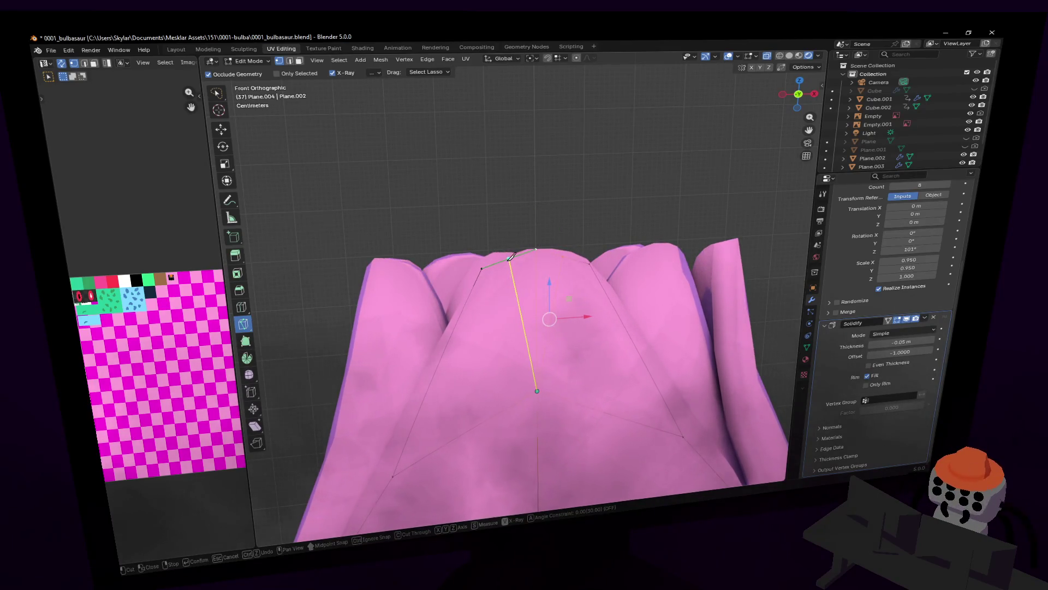
click(536, 250)
key(Return)
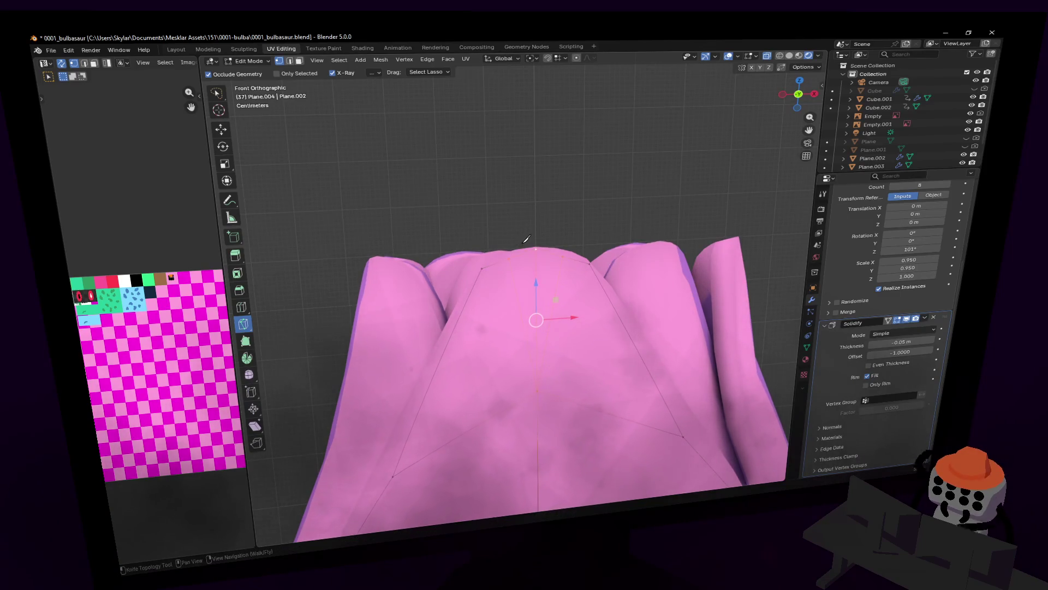
- Select the two top vertices and scale them up about 1.23 times to broaden the pointed tips
key(w)
click(509, 259)
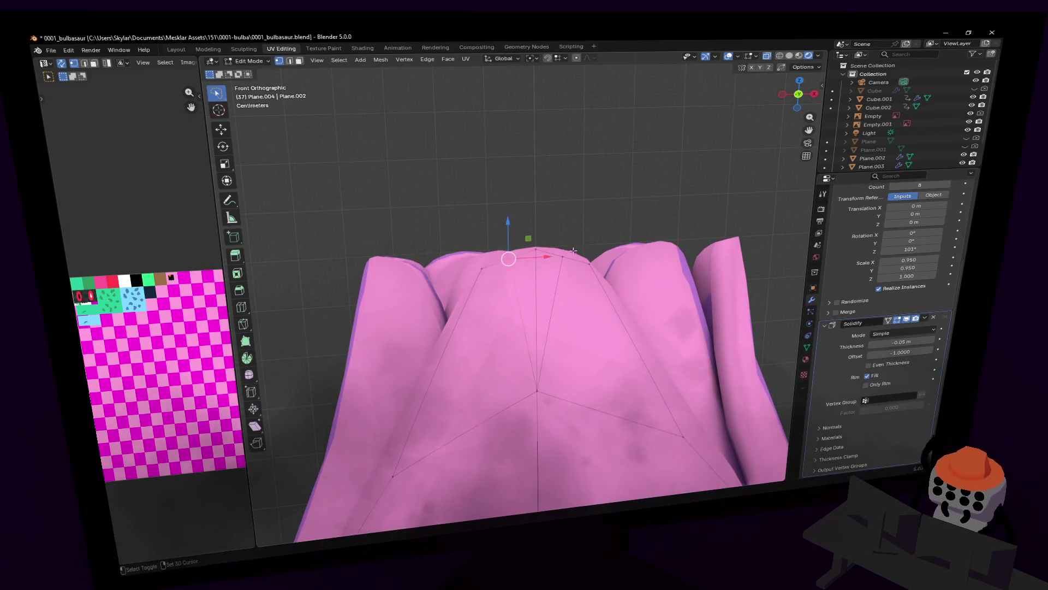
shift+click(578, 259)
key(g)
key(z)
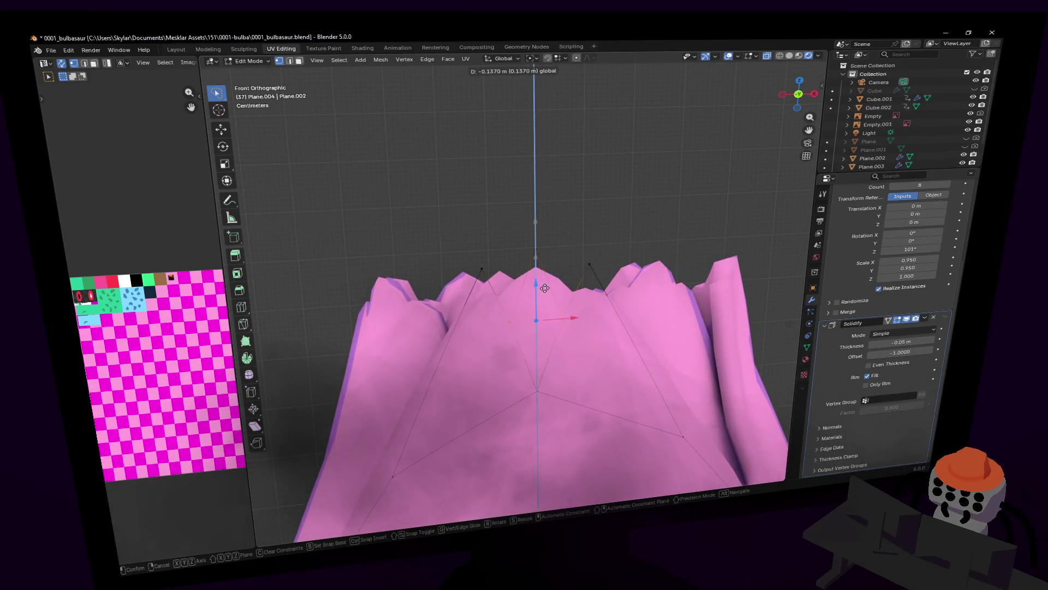
click(542, 282)
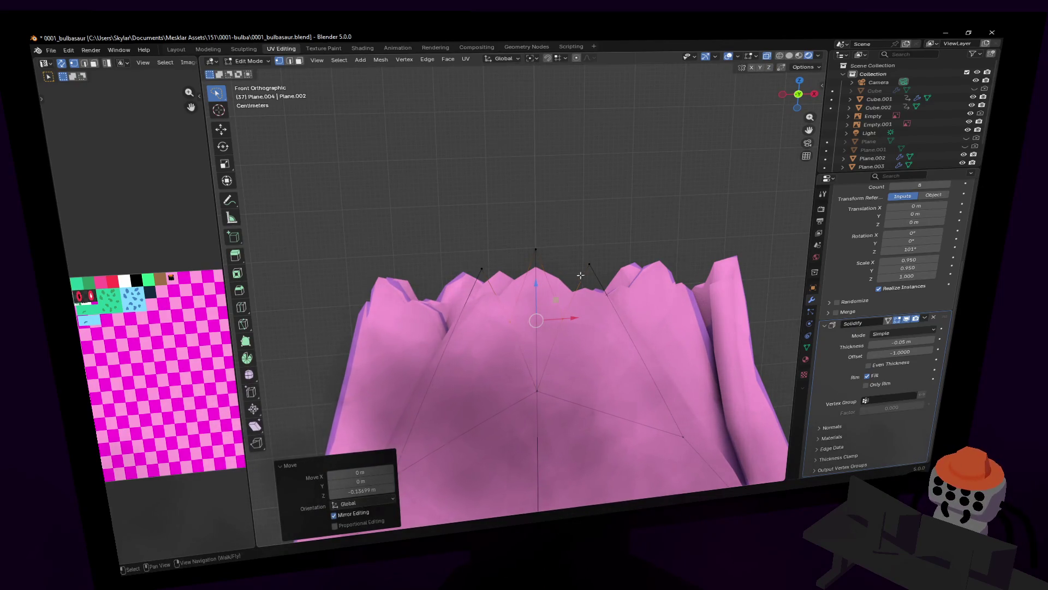
key(ctrl+z)
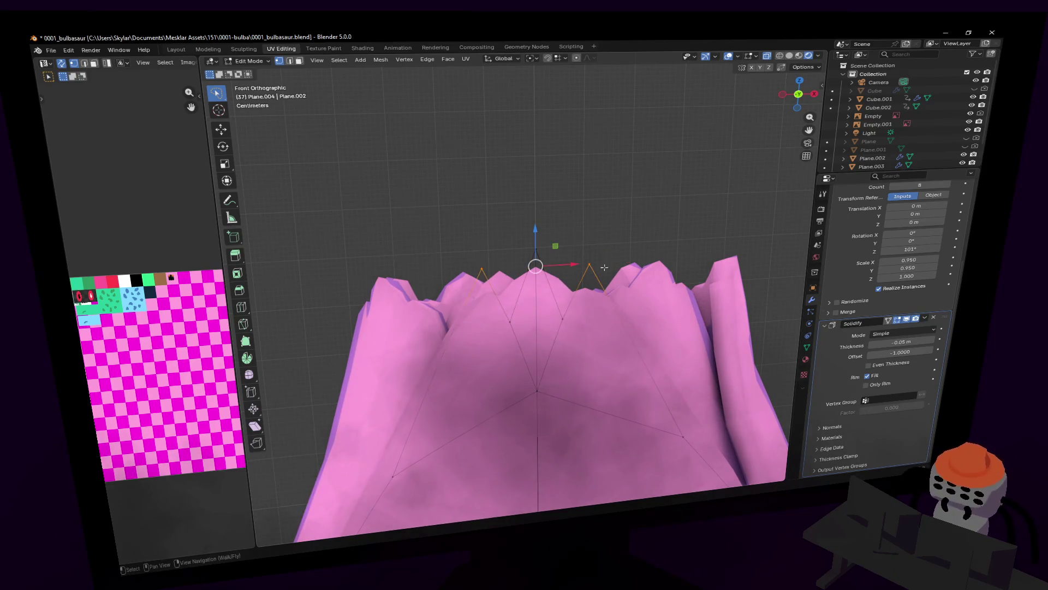
key(s)
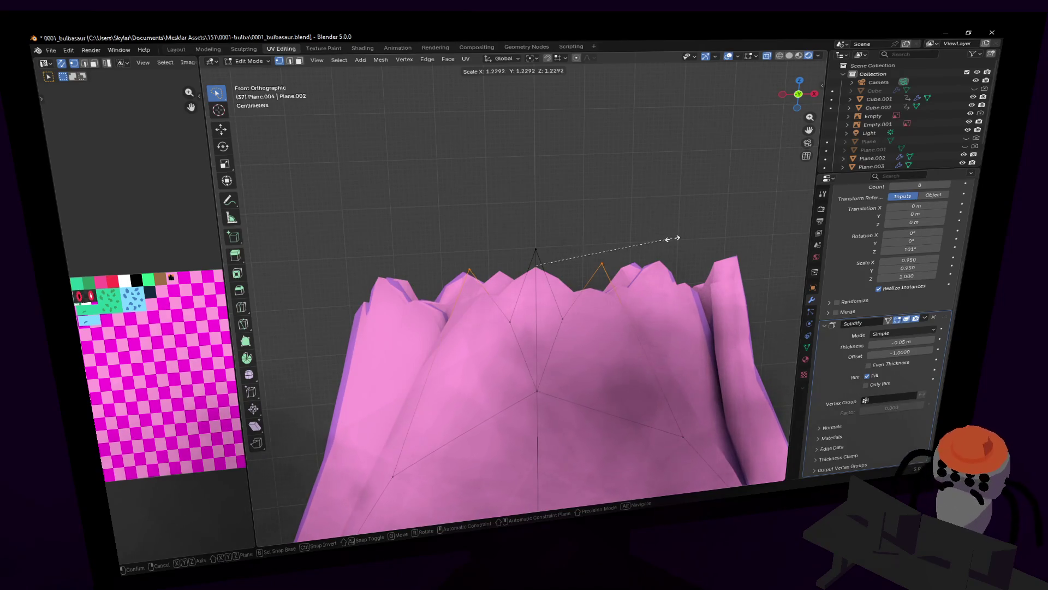
click(672, 238)
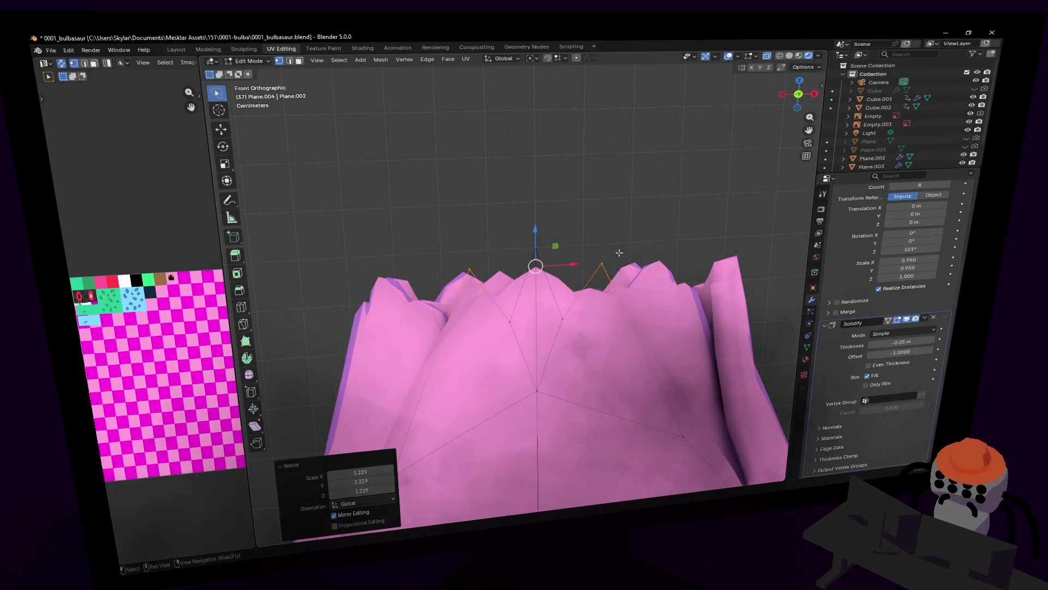
key(shift+grave)
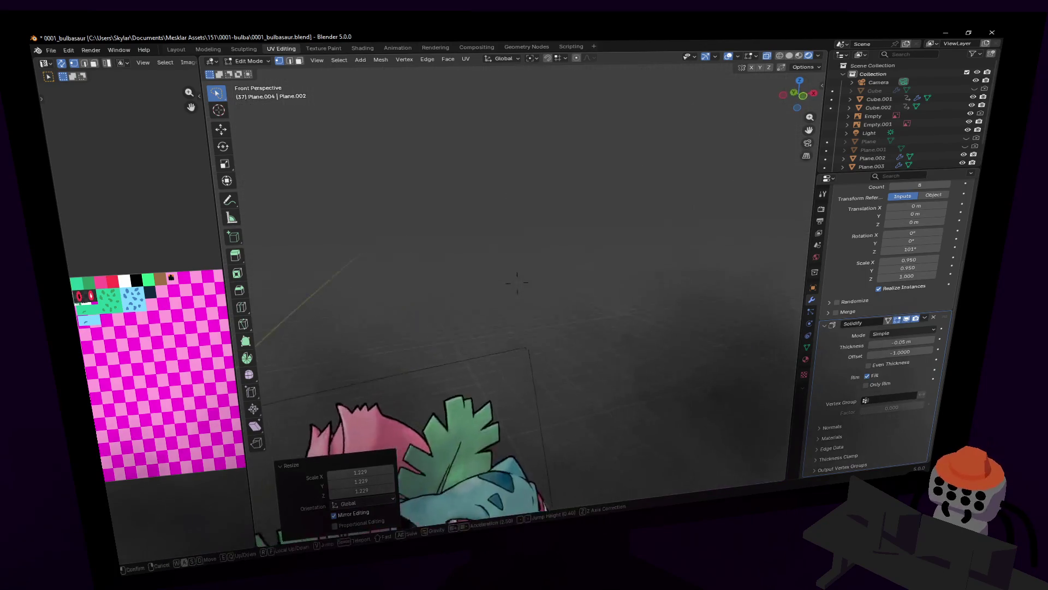
- Fly the view around the bud in Object Mode to inspect it, then return to Edit Mode
key(s)
click(620, 271)
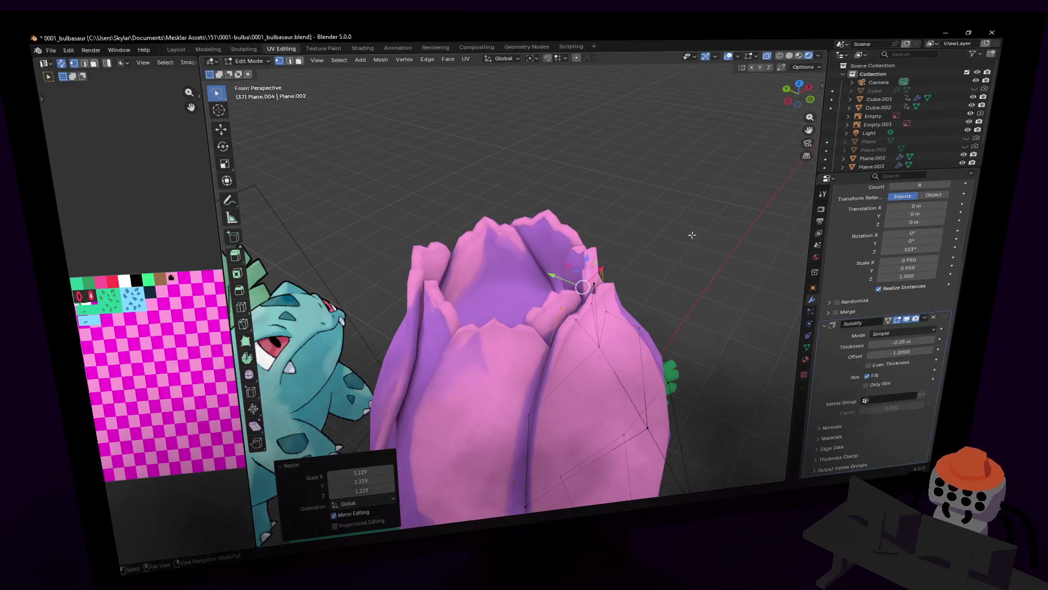
key(Tab)
key(shift+grave)
key(w)
key(s)
key(Return)
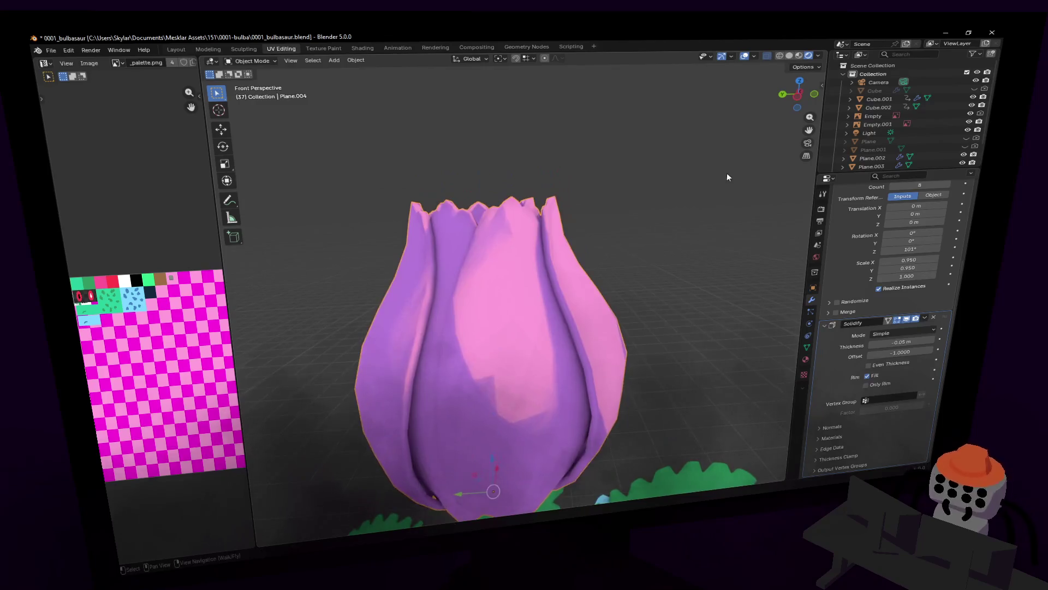
key(Tab)
key(shift+grave)
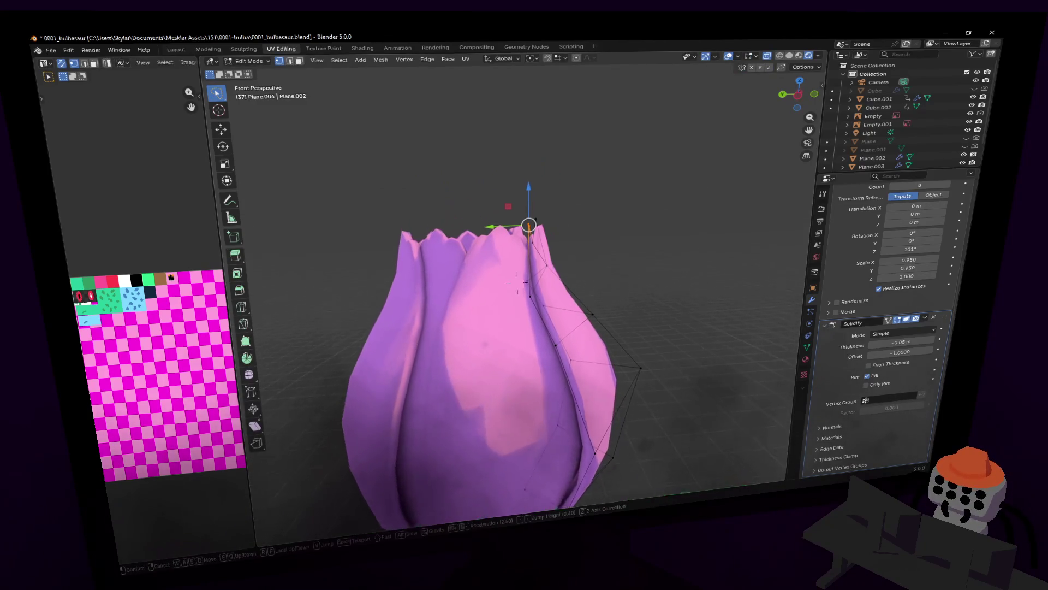
key(Return)
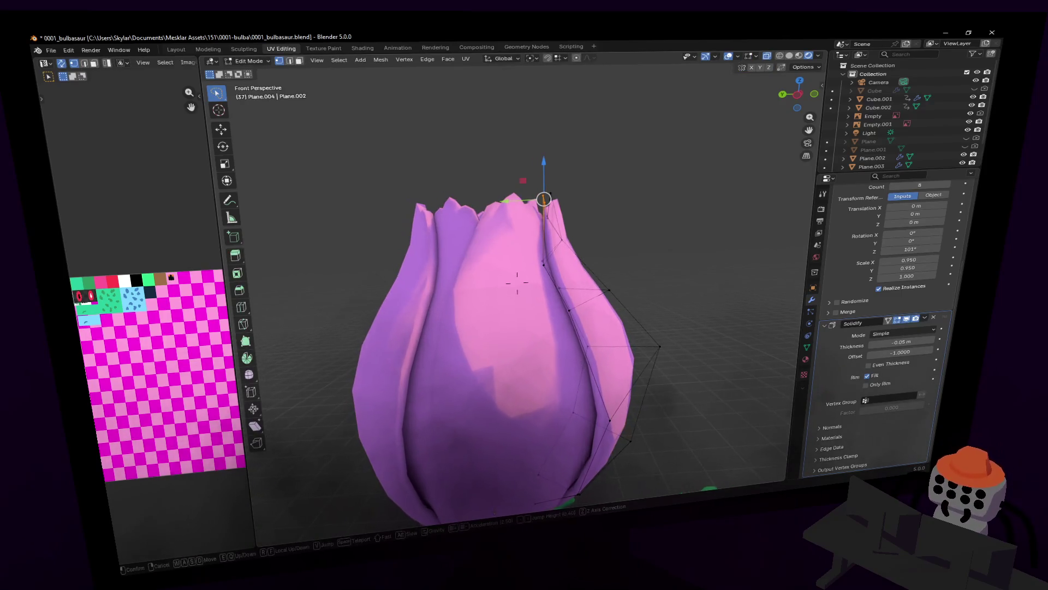
scroll(598, 162, up, 2)
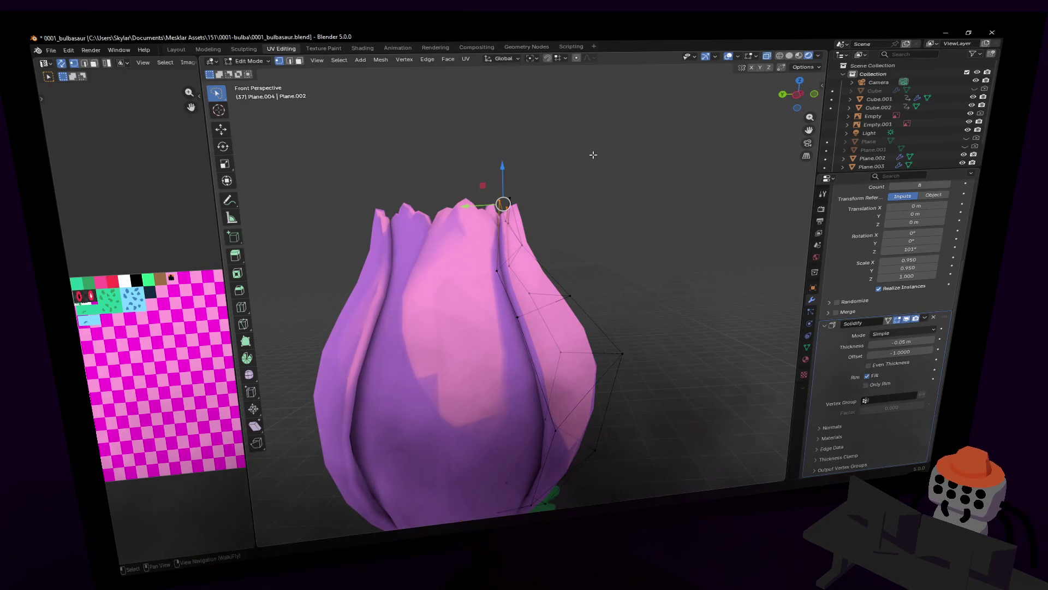
- Move several petal edge vertices about 0.04 m outward along Y so the petals jut out
key(g)
click(570, 188)
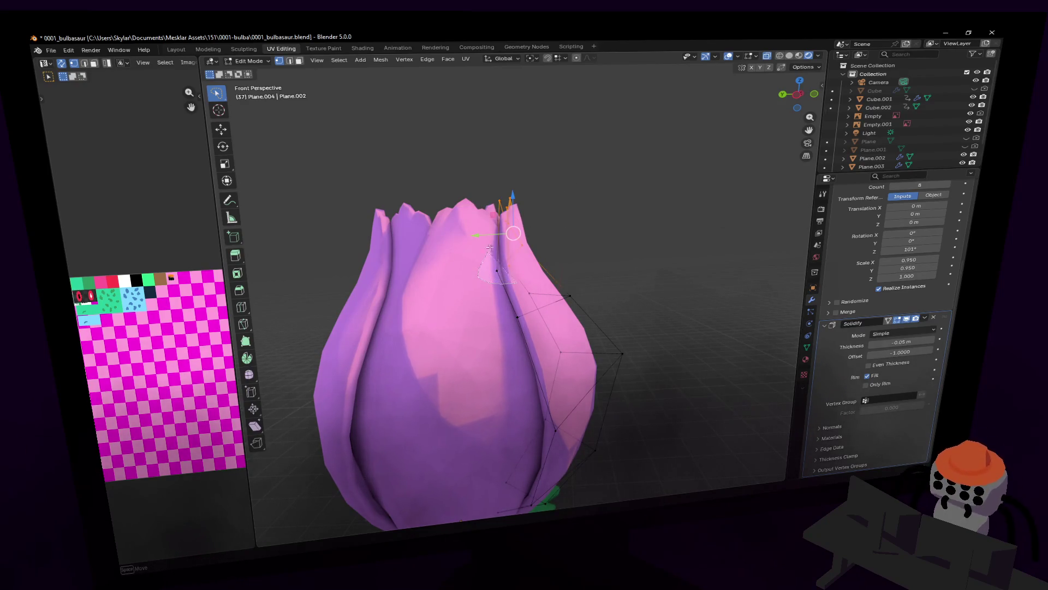
key(g)
click(520, 220)
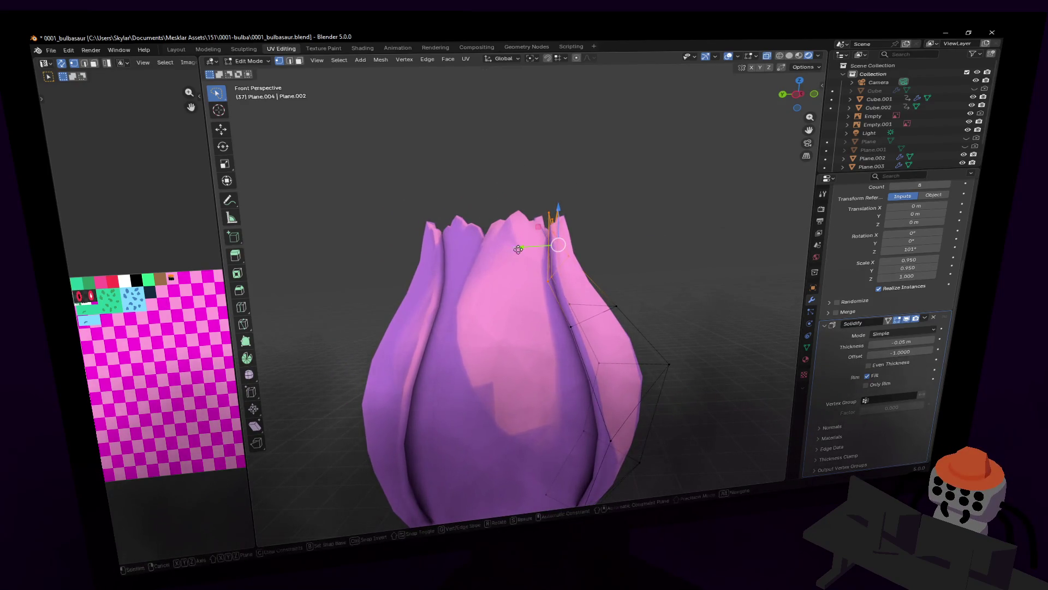
key(g)
key(y)
click(525, 267)
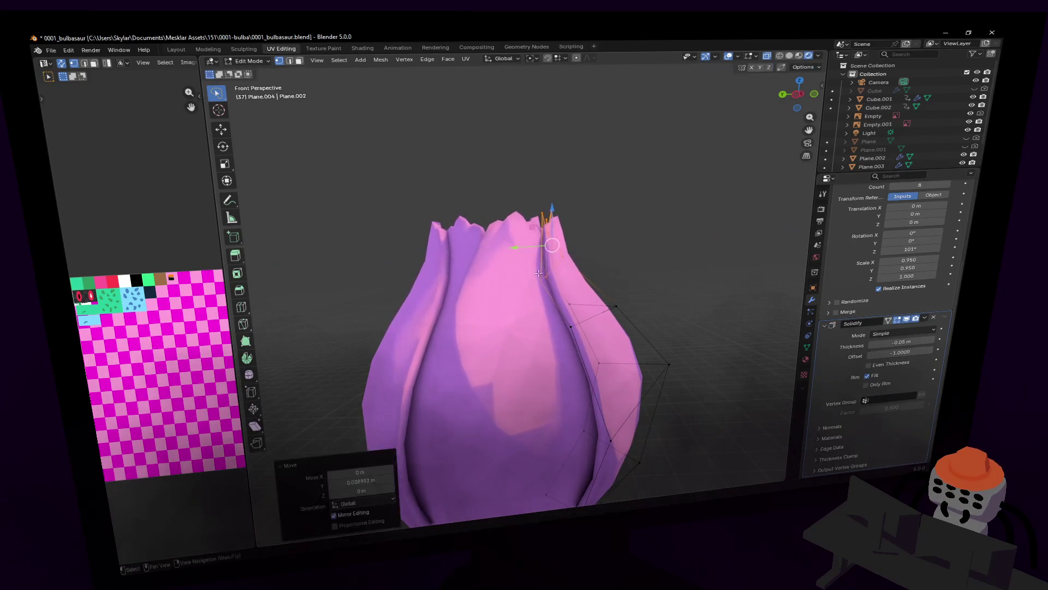
middle_drag(525, 266, 602, 290)
click(586, 274)
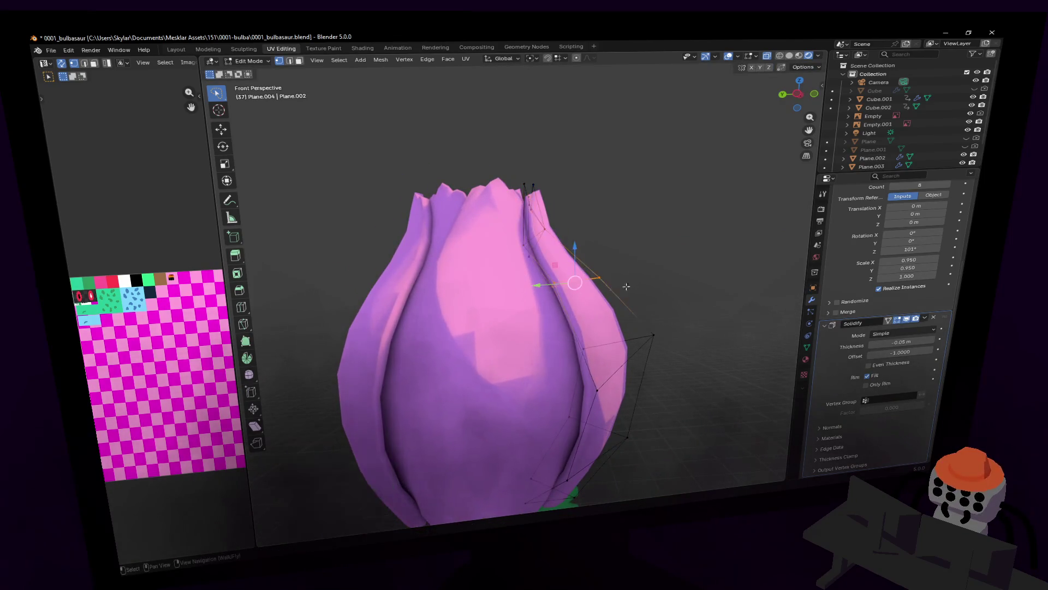
key(g)
key(y)
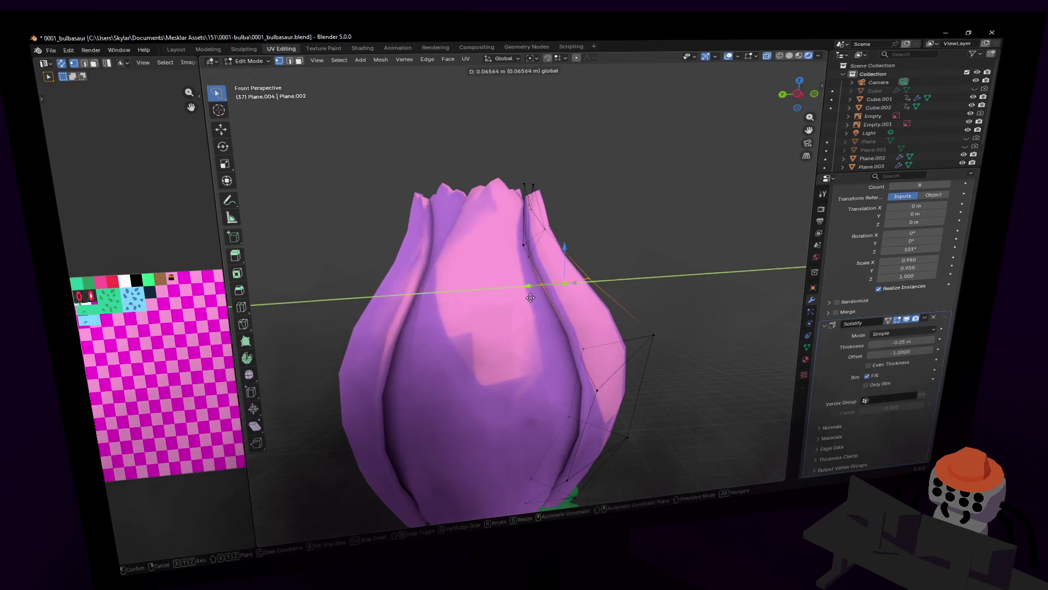
click(603, 330)
click(649, 334)
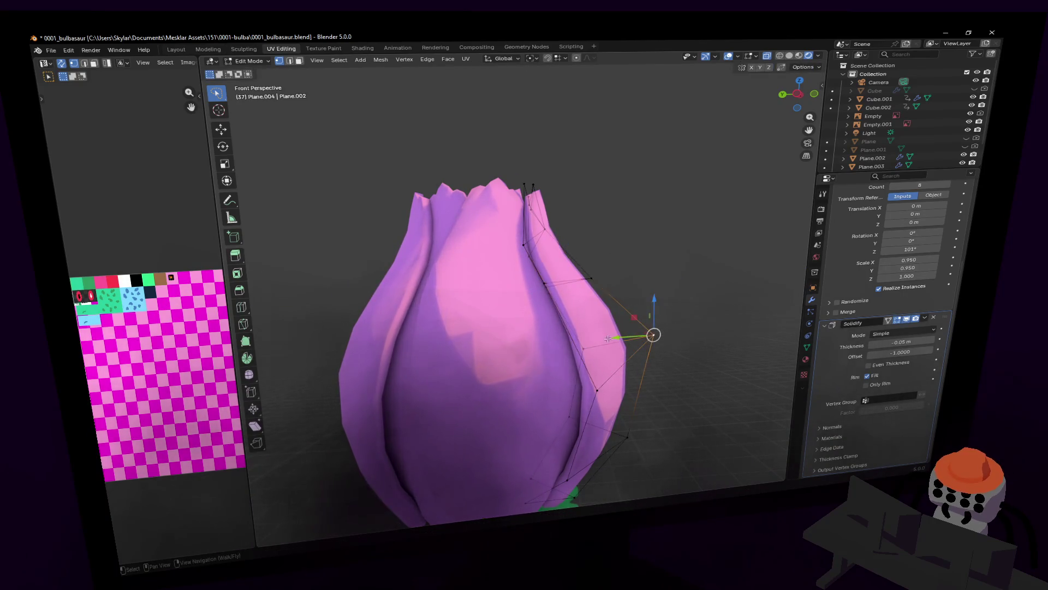
key(g)
key(y)
click(609, 344)
- Leave Edit Mode and orbit to view the bud on the whole Bulbasaur scene
mouse_move(659, 306)
middle_down()
mouse_move(517, 282)
mouse_move(670, 311)
middle_up()
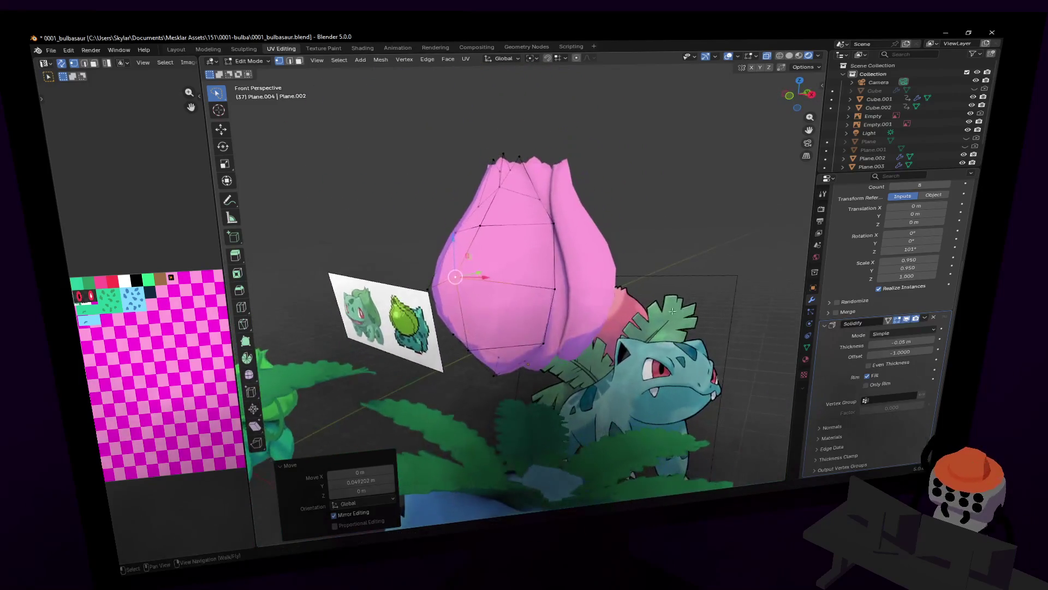
key(Tab)
middle_drag(670, 311, 534, 285)
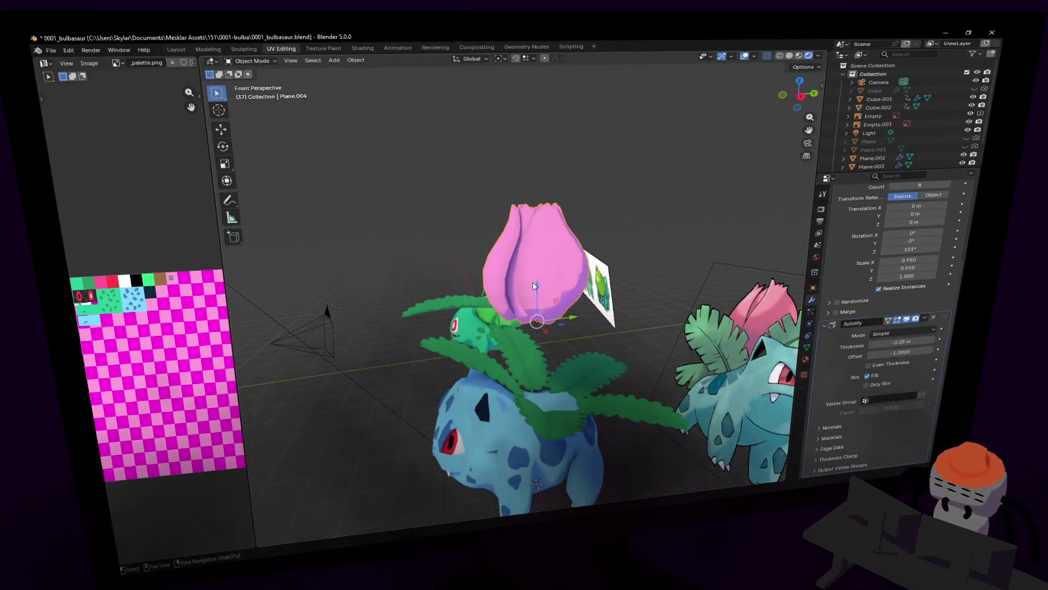
- Lower the bud vertically onto Bulbasaur's back and give it a first forward tilt around X
key(g)
key(z)
click(533, 329)
key(shift+grave)
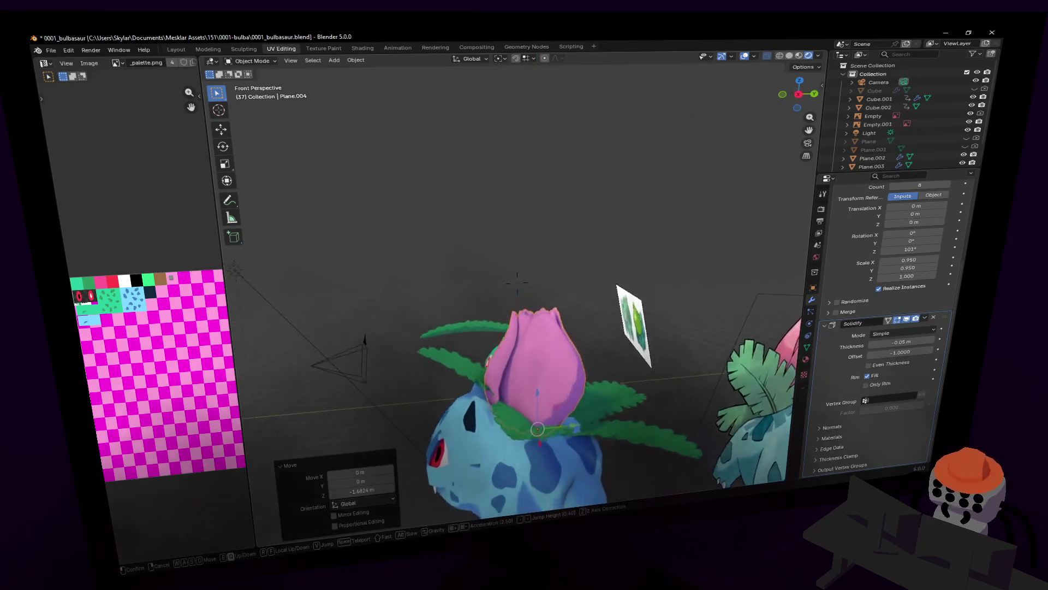
click(517, 283)
key(r)
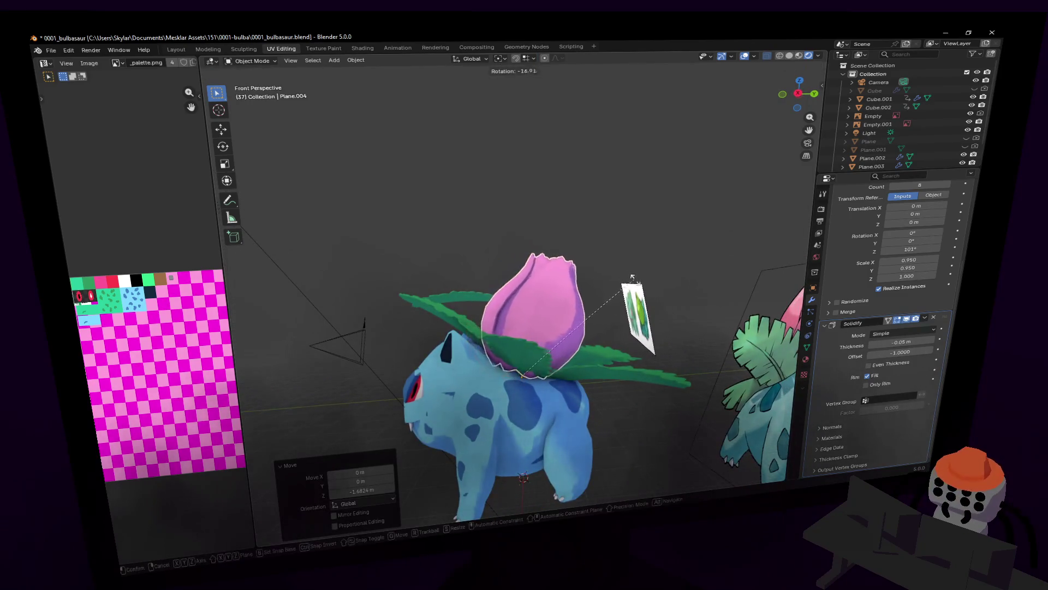
key(x)
click(643, 296)
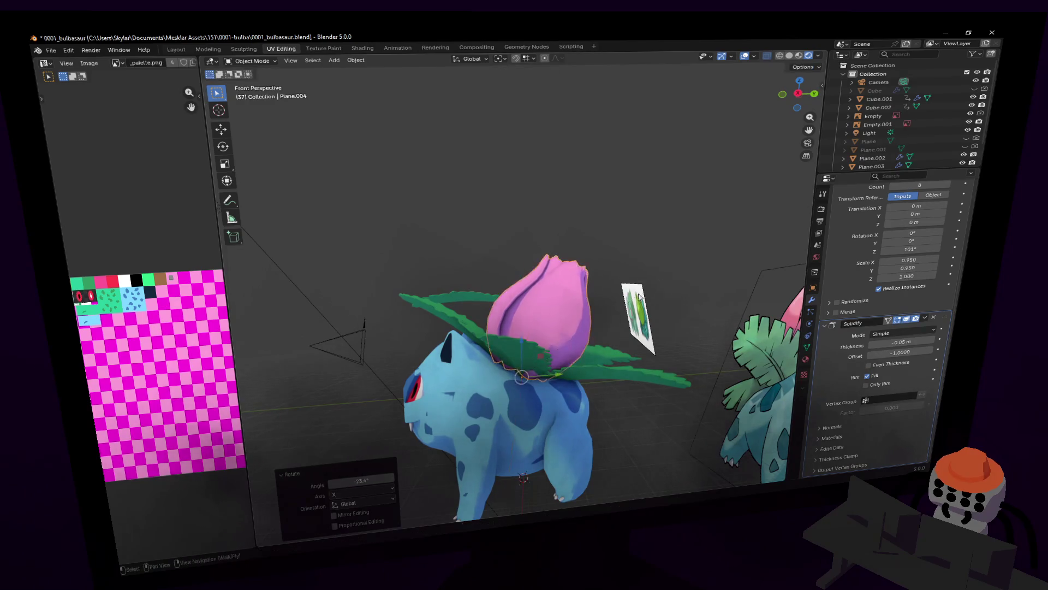
scroll(530, 377, up, 1)
scroll(536, 369, up, 2)
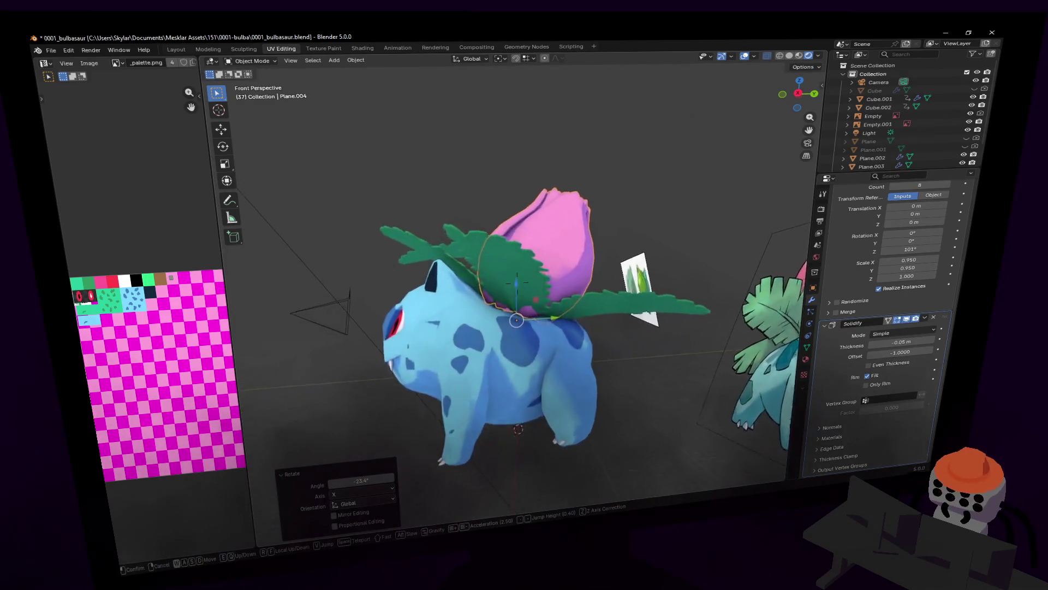
scroll(545, 361, up, 2)
scroll(558, 344, up, 2)
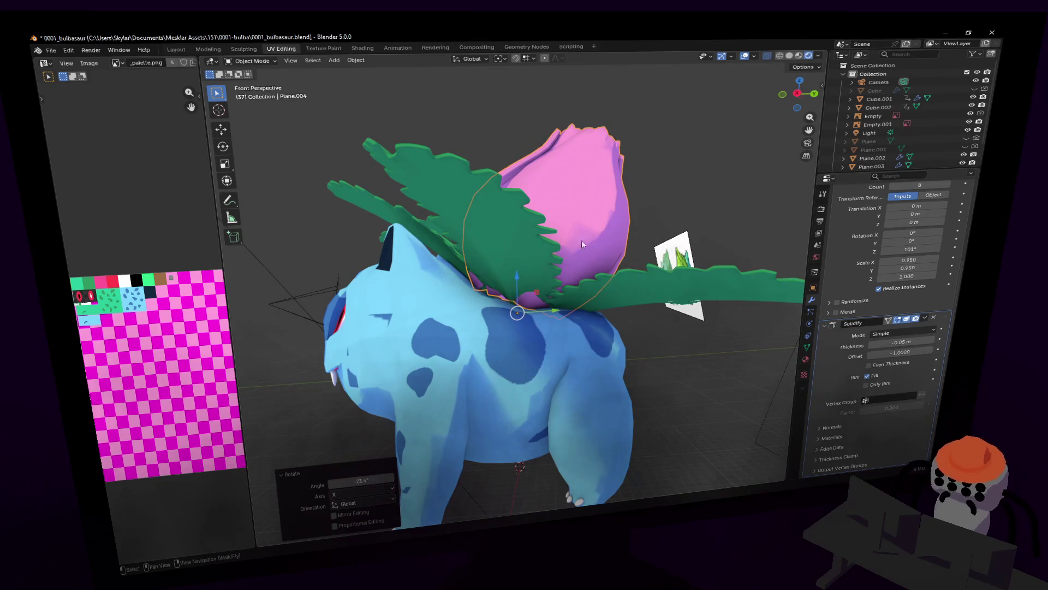
- Refine the bud with small X-axis tilts and a slight raise so it sits among the leaves
key(r)
key(x)
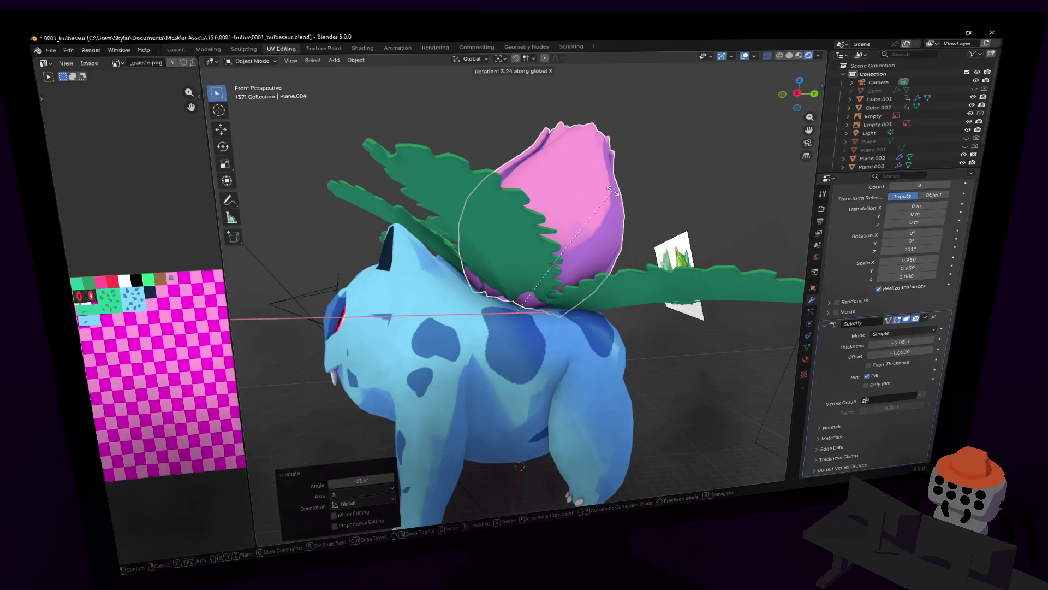
click(610, 190)
key(g)
key(shift+x)
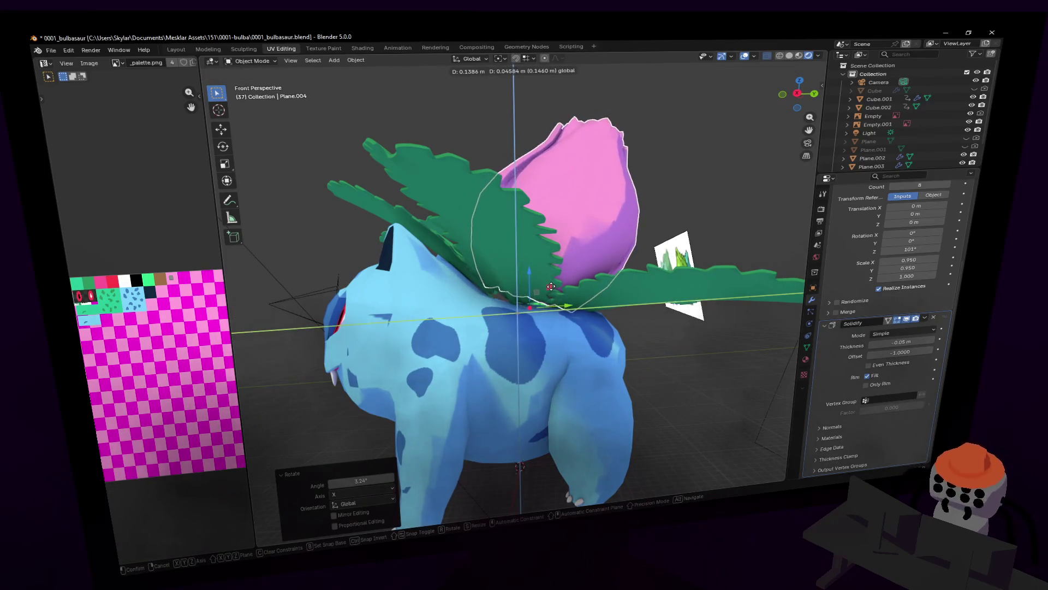
click(656, 198)
key(r)
key(x)
click(617, 195)
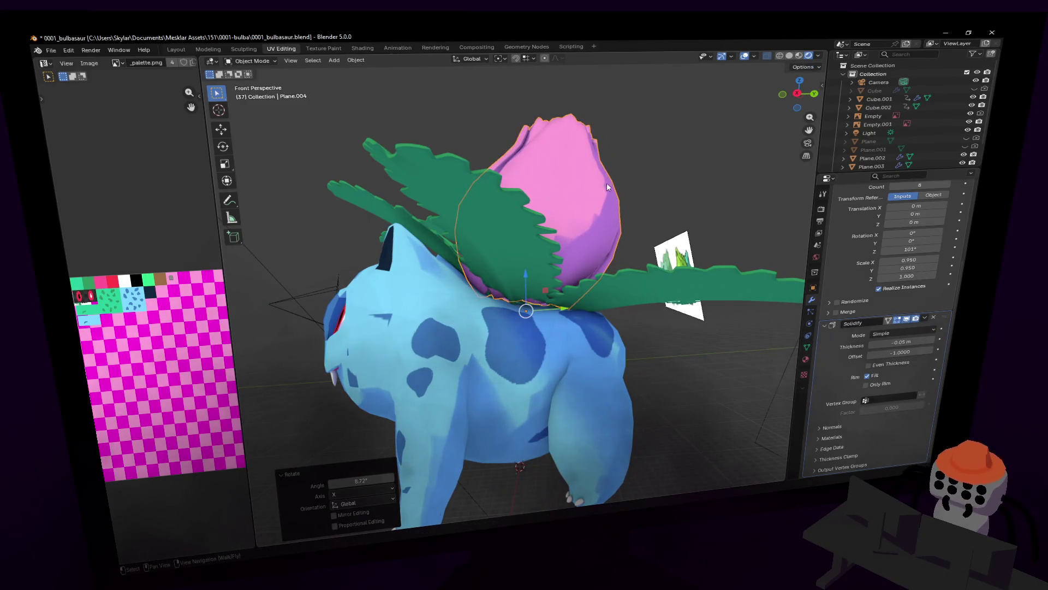
key(r)
key(x)
click(622, 169)
- Cancel two stray bud transforms and select the leaf cluster
key(r)
right_click(576, 236)
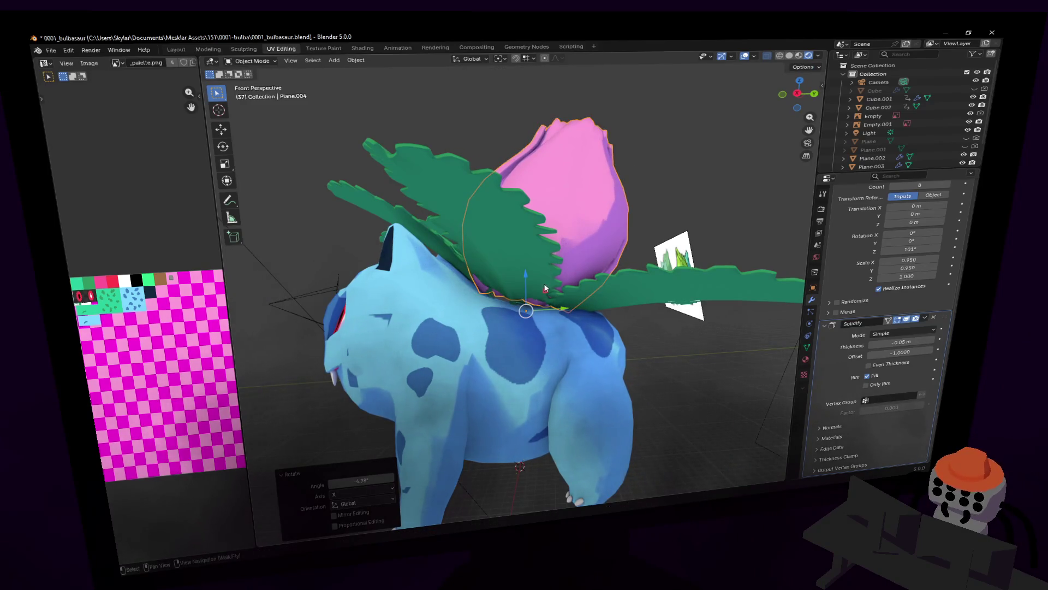
key(g)
key(shift+x)
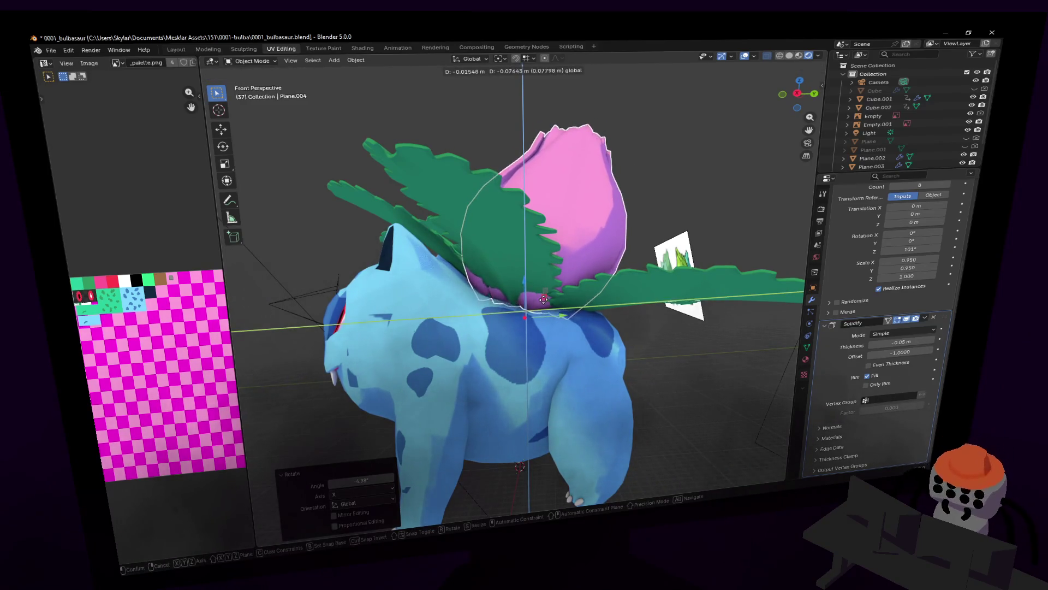
right_click(543, 301)
click(542, 226)
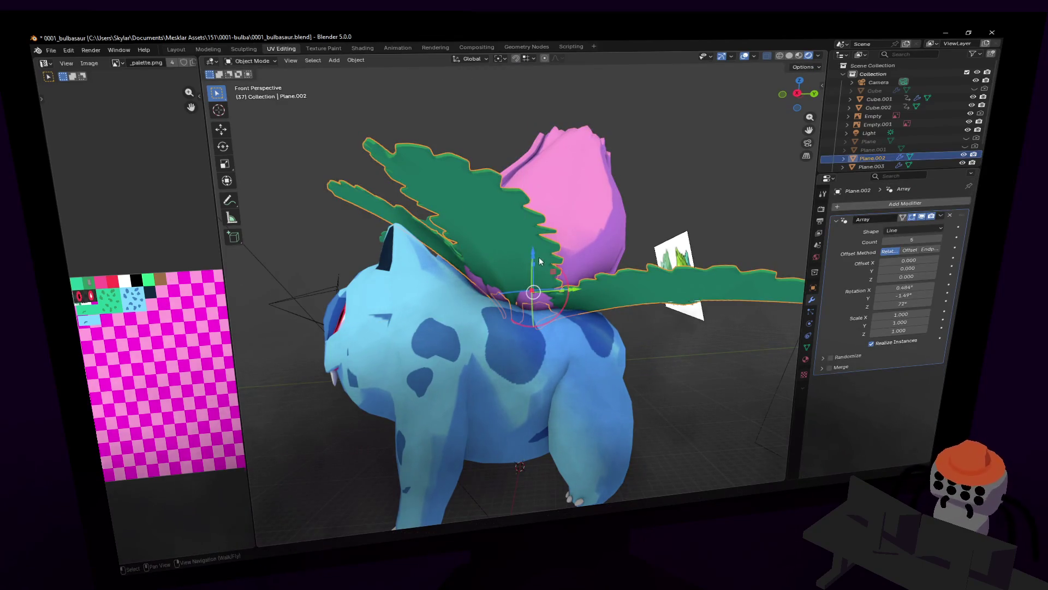
- Tilt the leaf cluster Plane.002 slightly around the X axis
key(shift+grave)
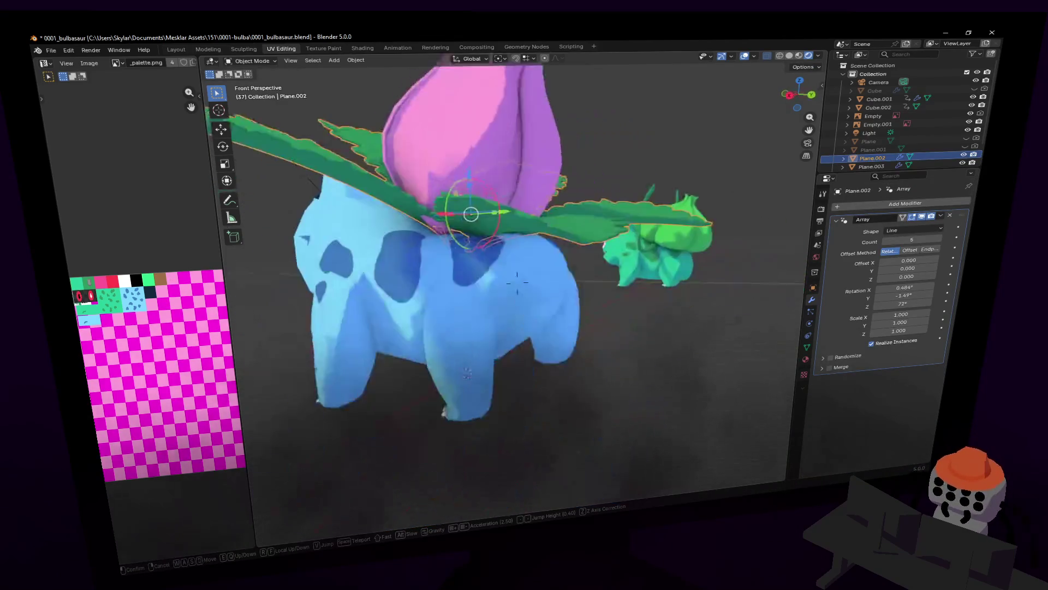
key(w)
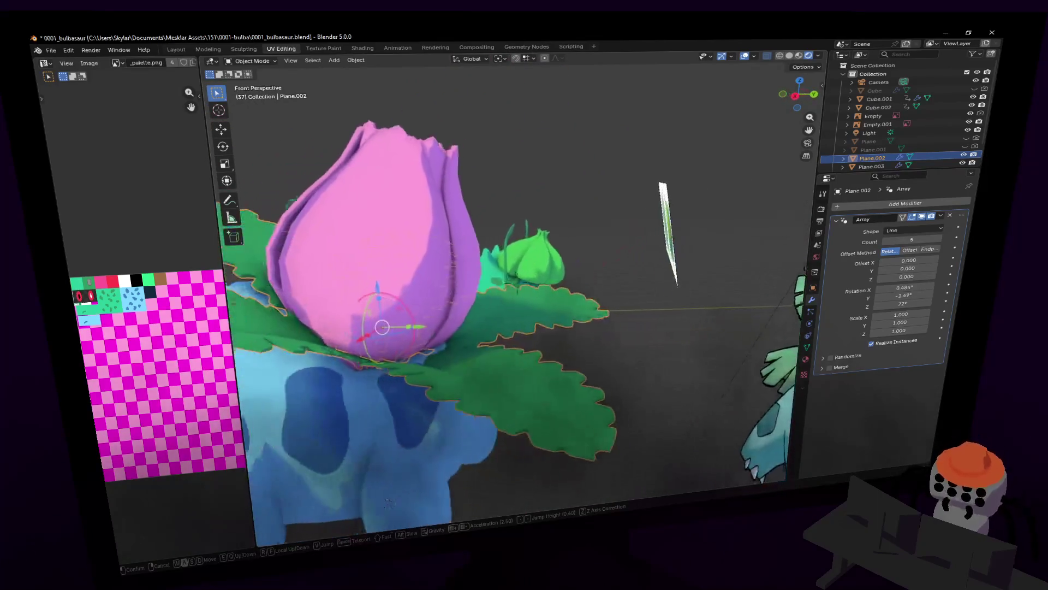
click(517, 281)
middle_drag(575, 255, 615, 204)
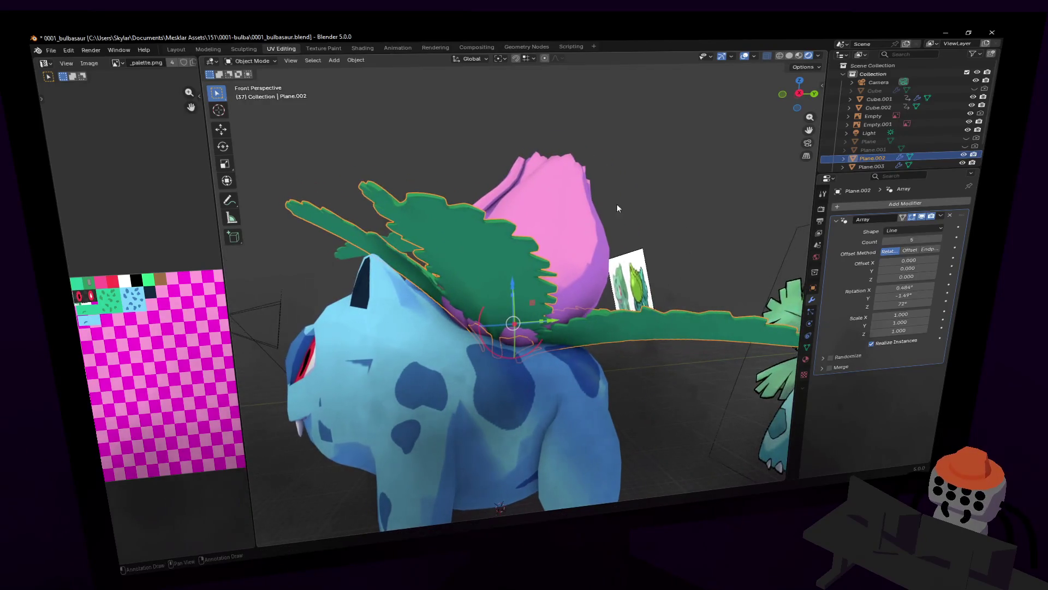
key(r)
key(x)
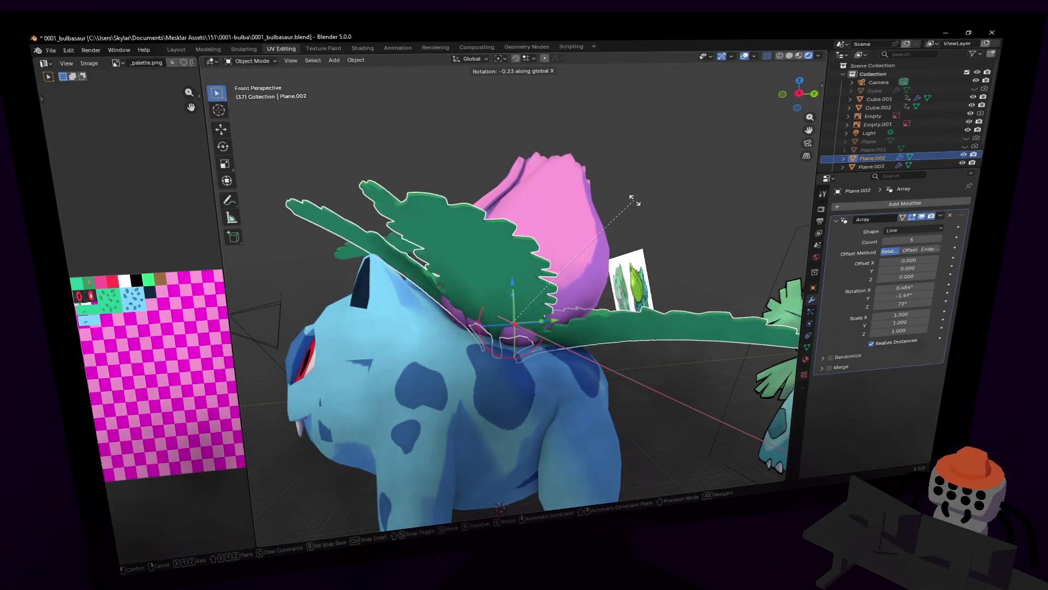
click(644, 215)
- Lower the leaves slightly to hug the bud's base and inspect the finished model
middle_drag(623, 229, 640, 216)
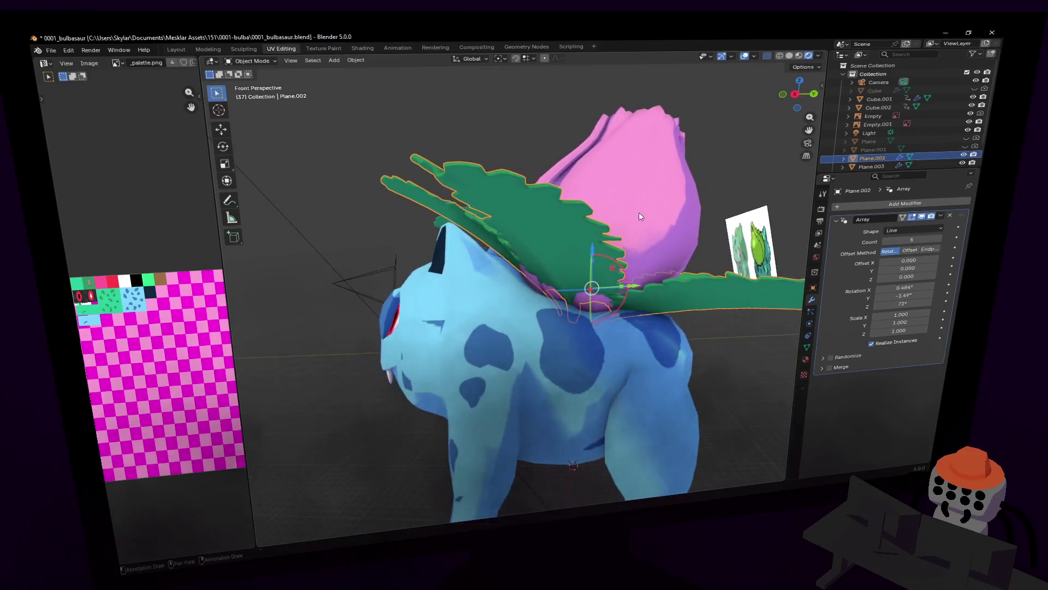
key(g)
click(602, 272)
key(shift+grave)
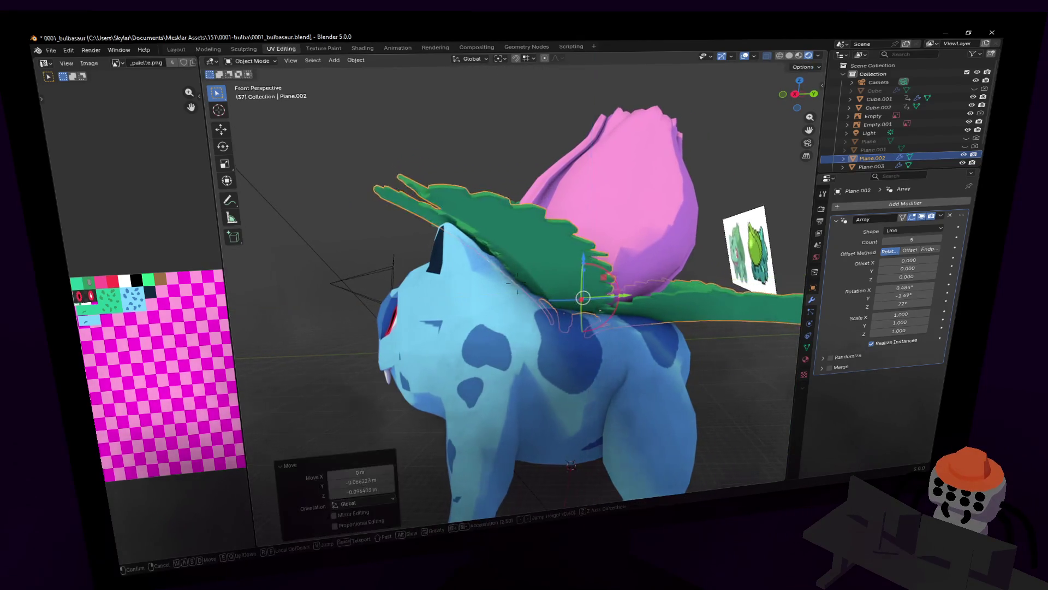
key(a)
middle_drag(573, 328, 605, 277)
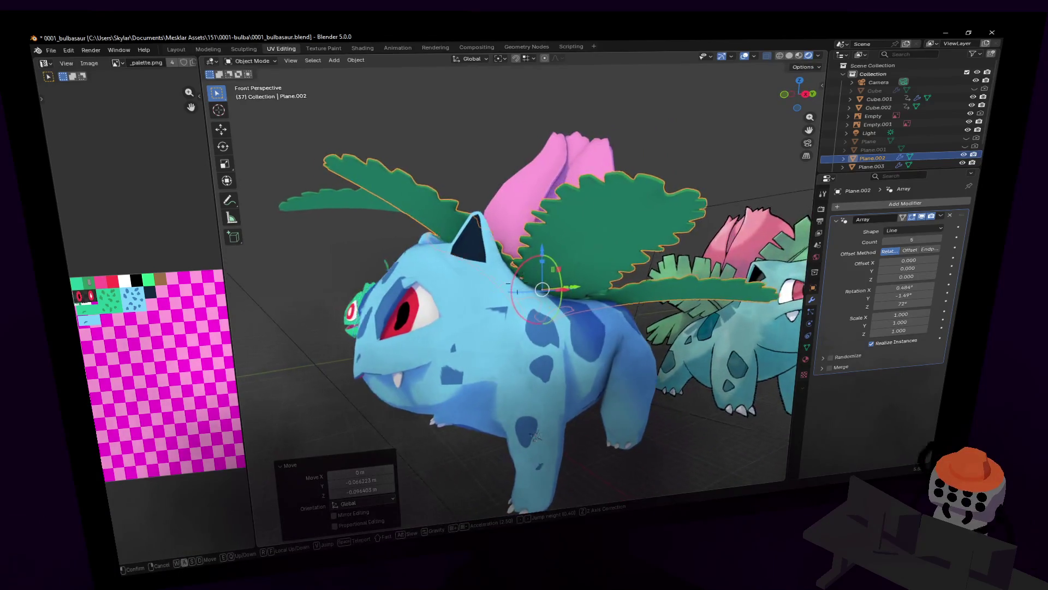
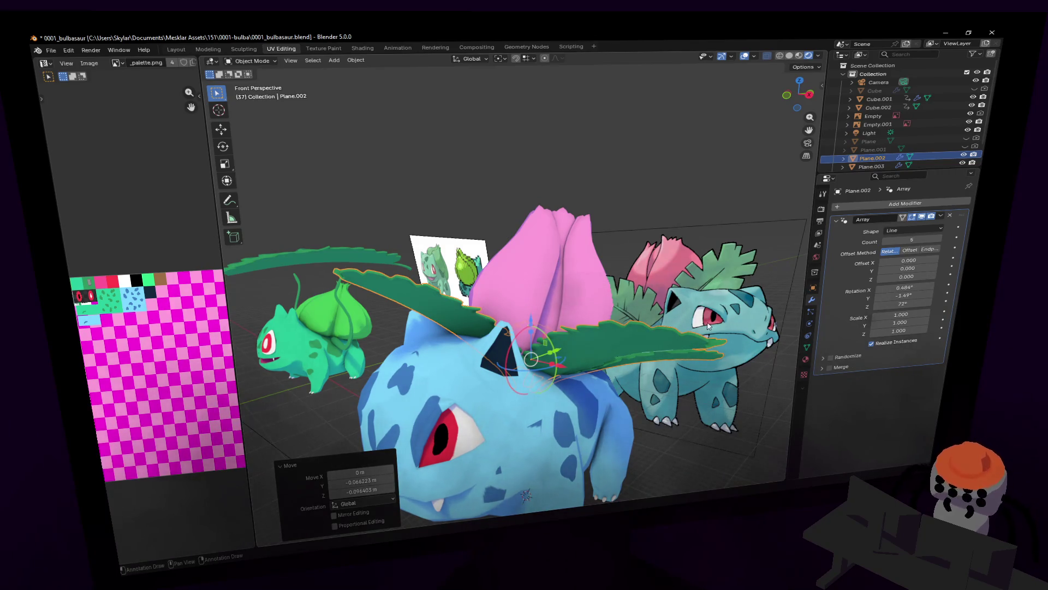
- Fly in toward the pink bud and select two faces at the leaf base in Edit Mode
key(shift+grave)
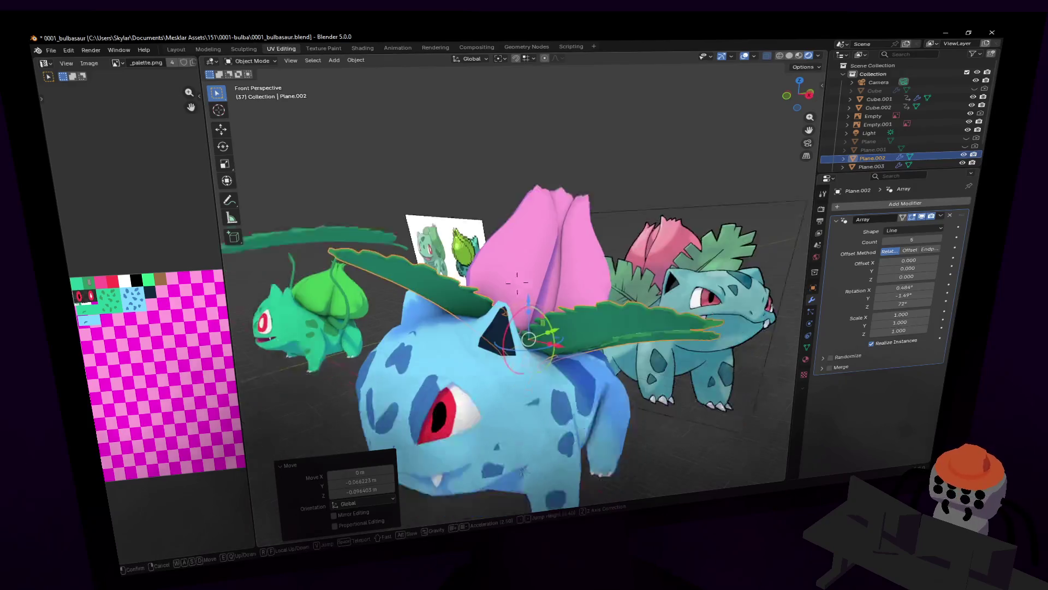
key(w)
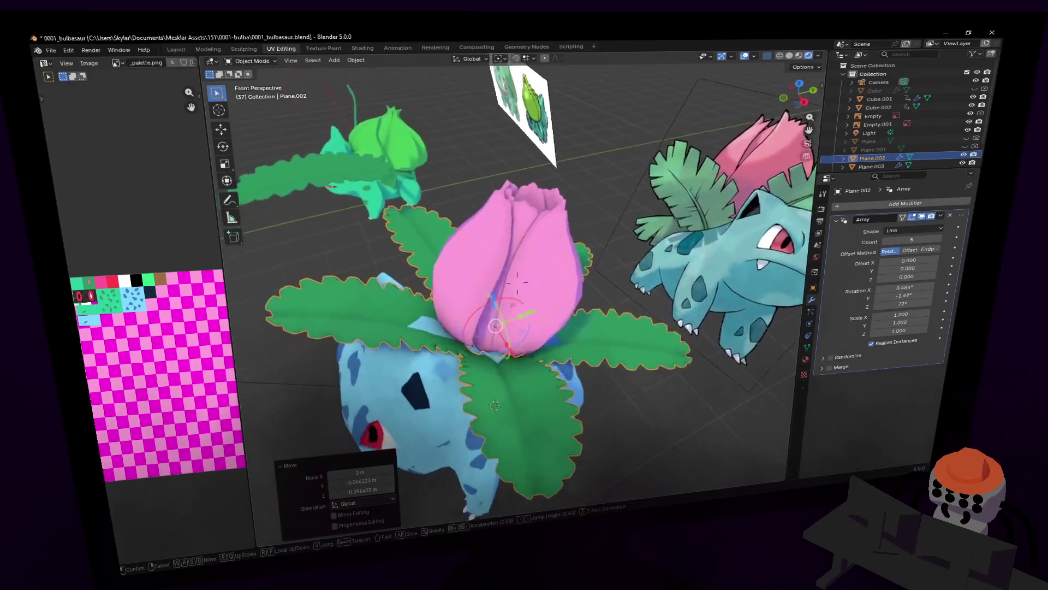
click(595, 267)
key(Tab)
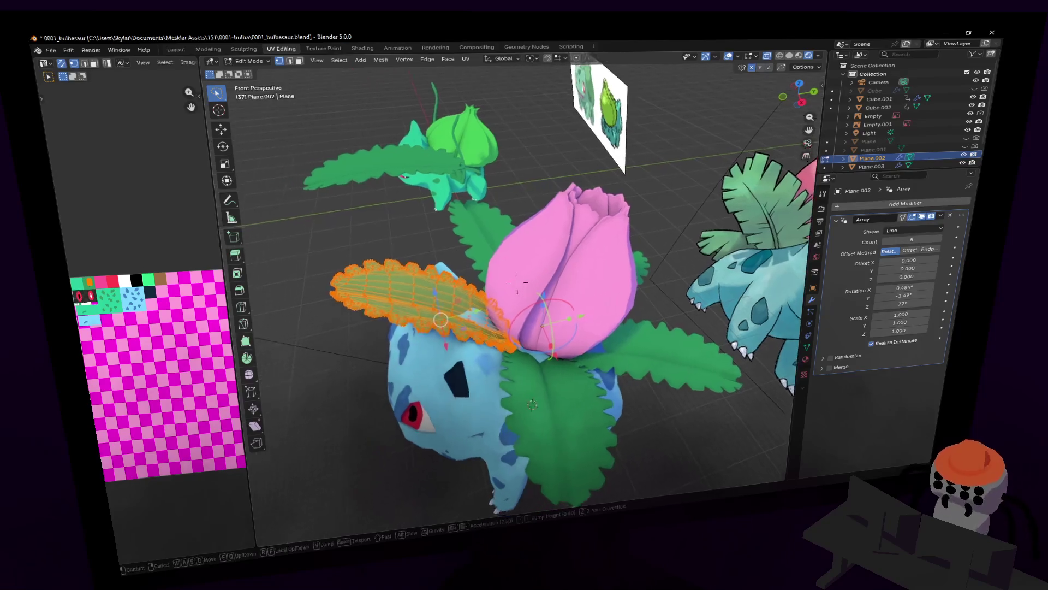
middle_drag(515, 286, 514, 309)
scroll(518, 304, up, 2)
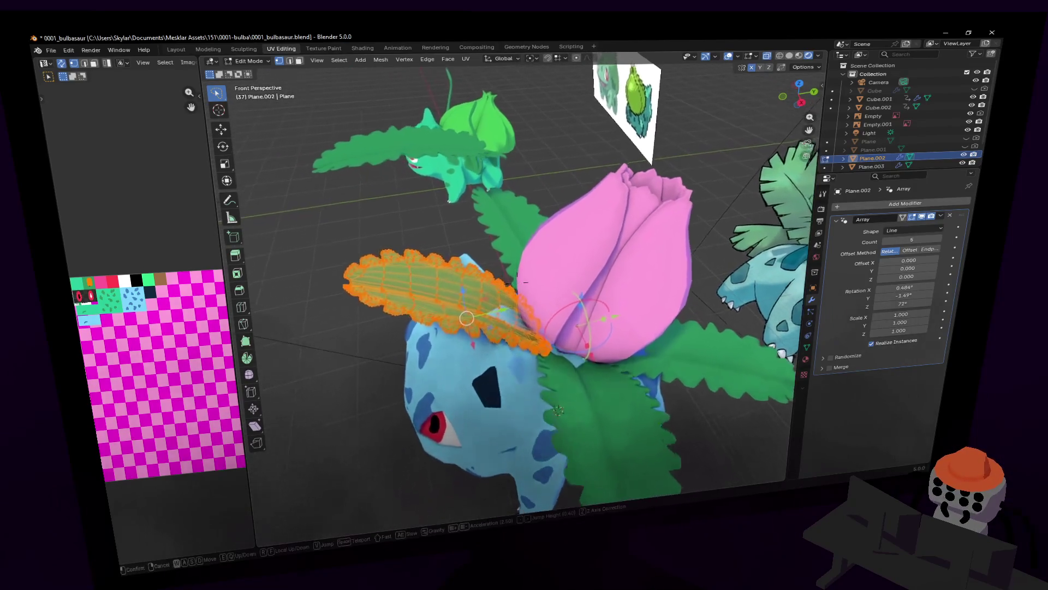
scroll(514, 311, up, 2)
scroll(510, 322, up, 3)
click(507, 327)
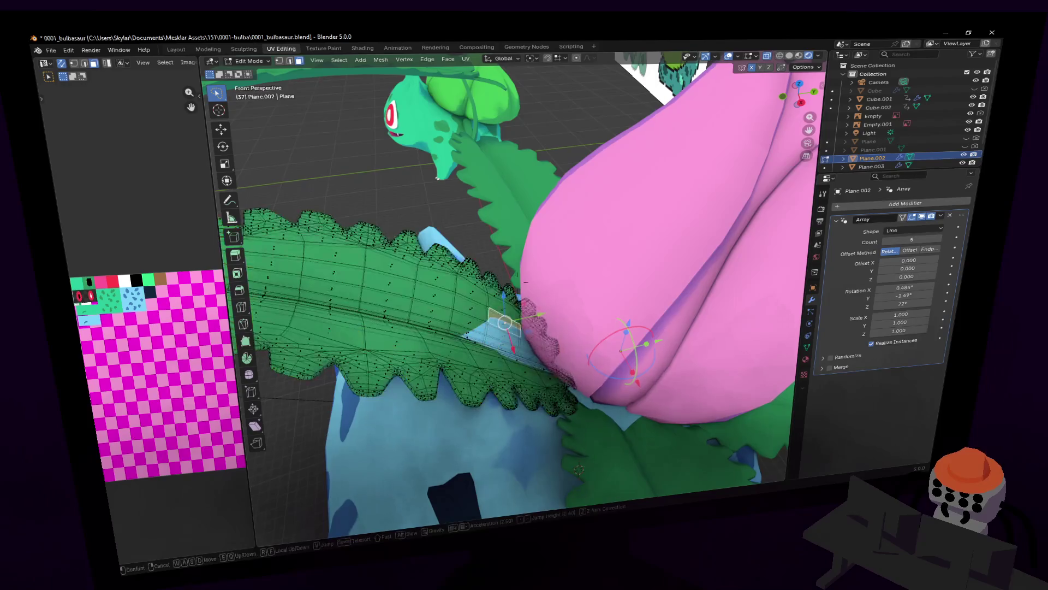
scroll(508, 320, up, 2)
scroll(507, 306, up, 2)
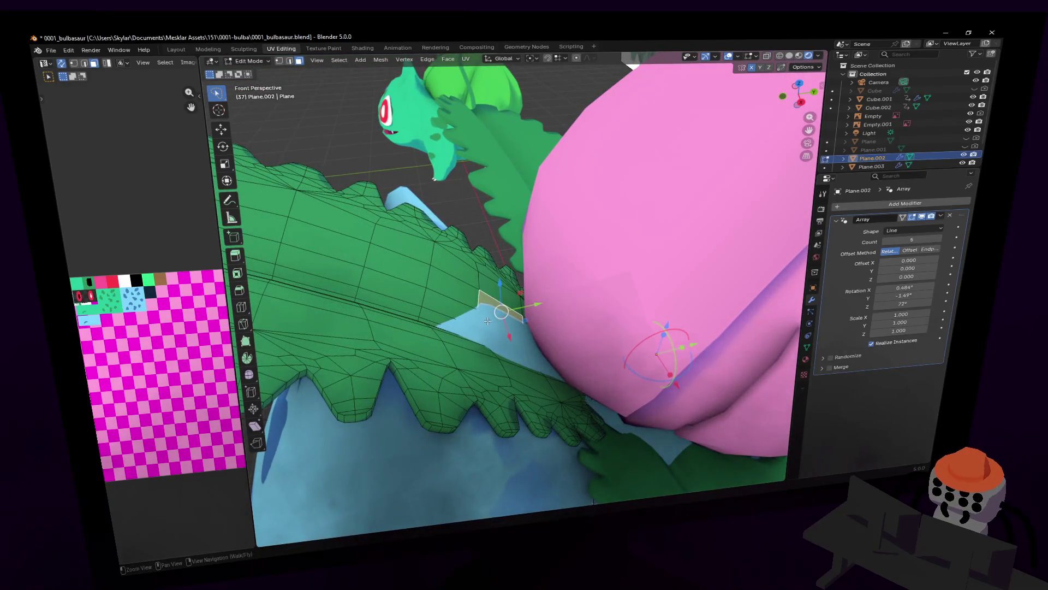
key(shift)
shift+click(475, 311)
middle_drag(476, 310, 576, 463)
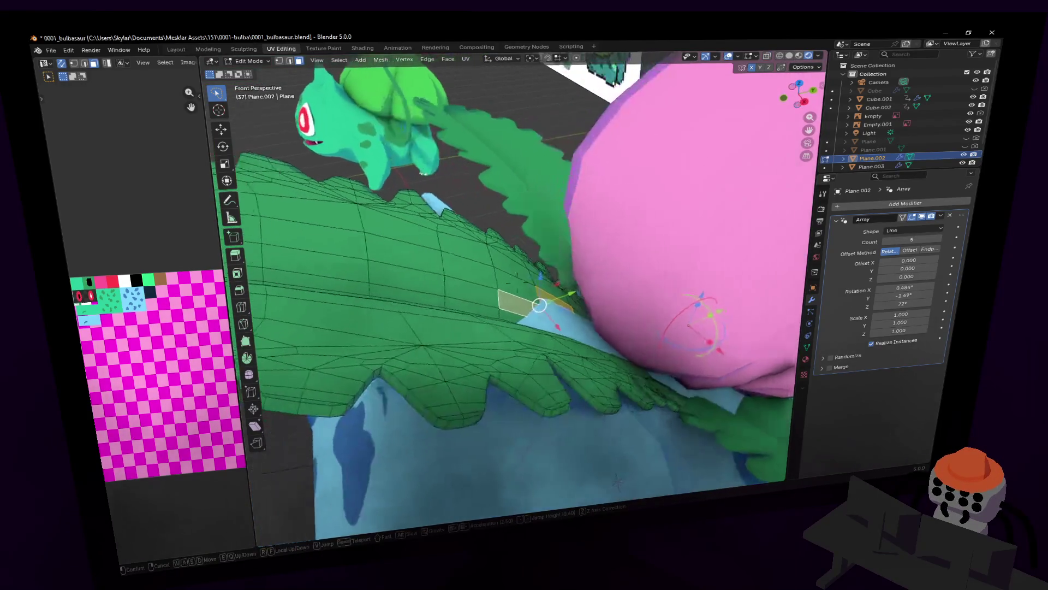
- Turn on proportional editing, trial a move and undo it, then start editing the falloff size
key(shift+grave)
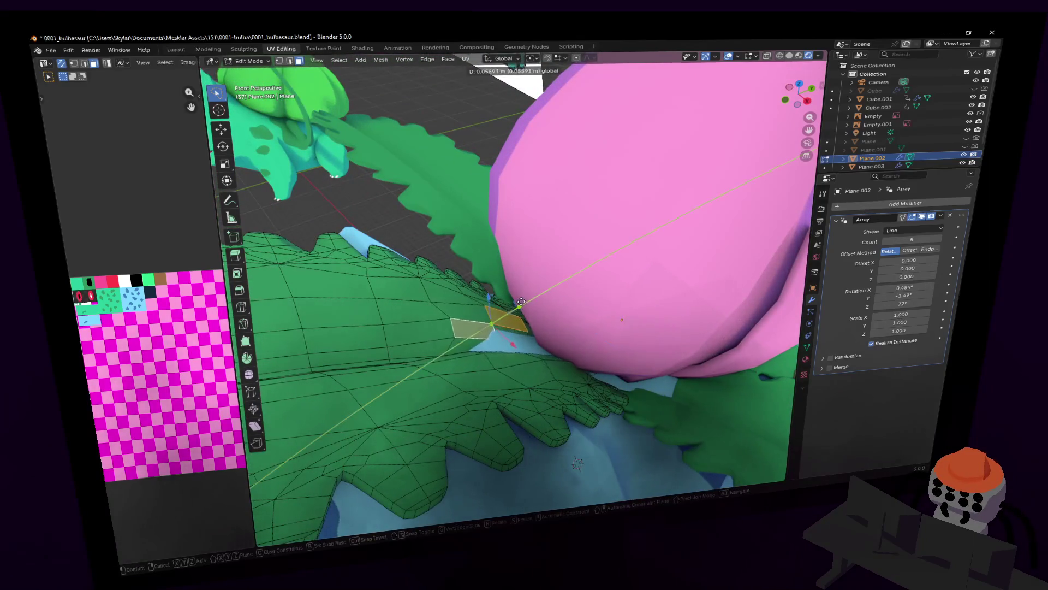
key(Escape)
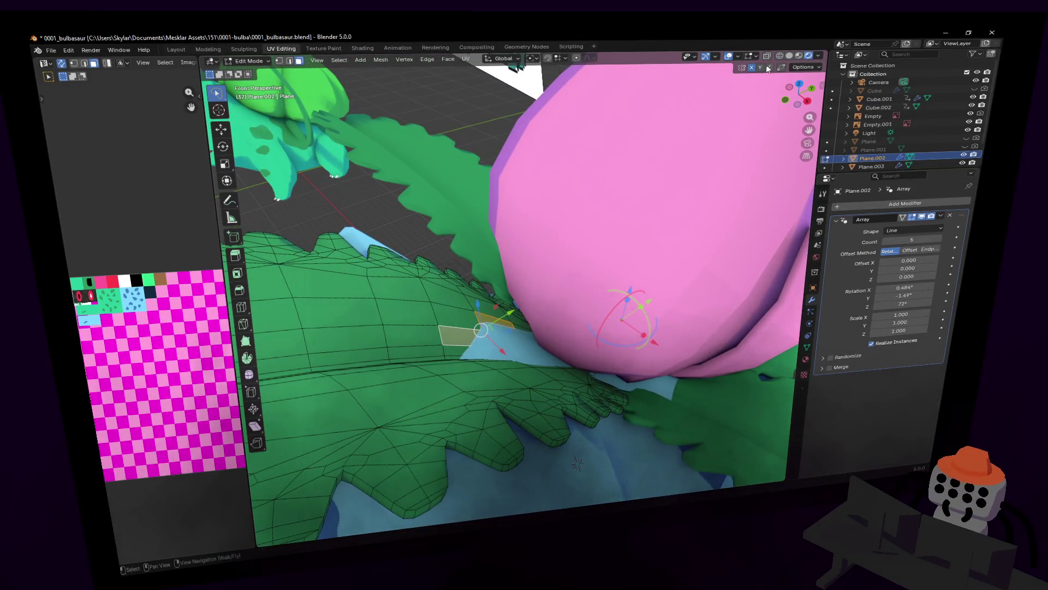
click(588, 60)
click(577, 59)
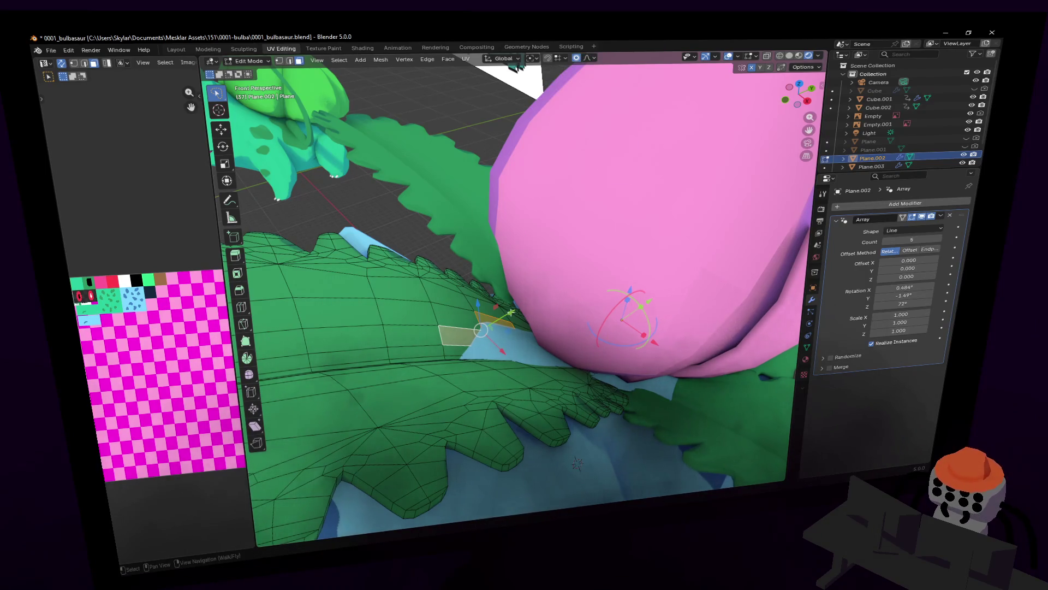
key(g)
click(576, 464)
key(ctrl+z)
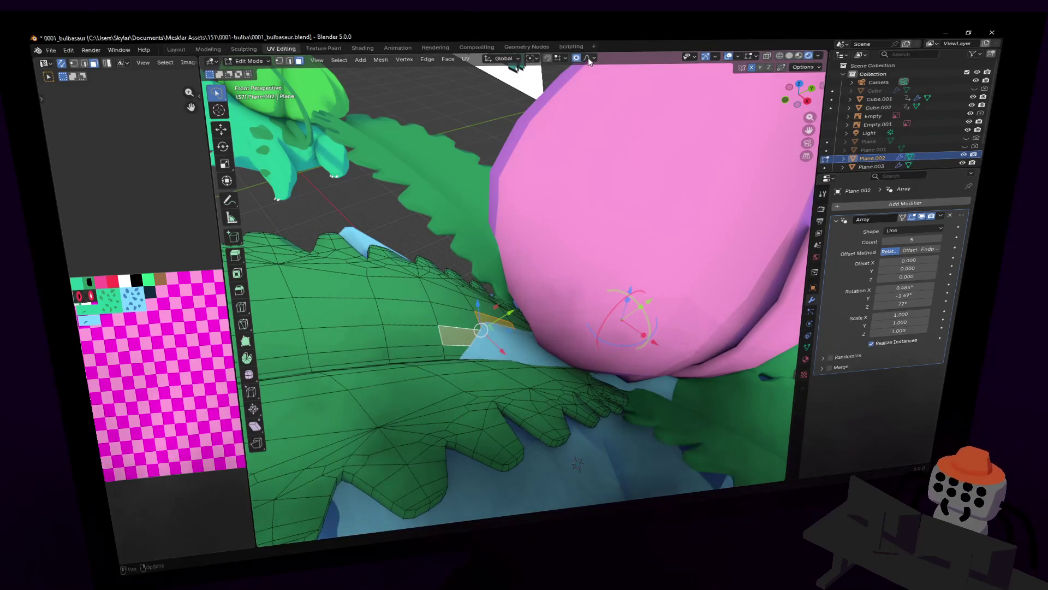
click(589, 60)
click(609, 170)
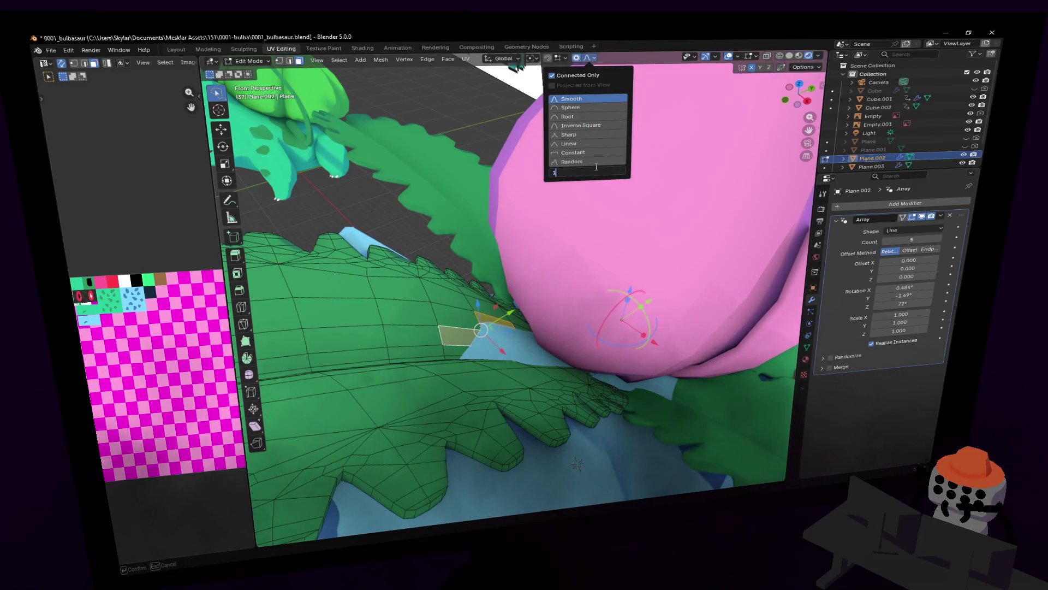
- Lift the leaf-base faces with soft falloff, then undo to retry with a smaller size
key(Return)
key(q)
middle_drag(562, 256, 568, 251)
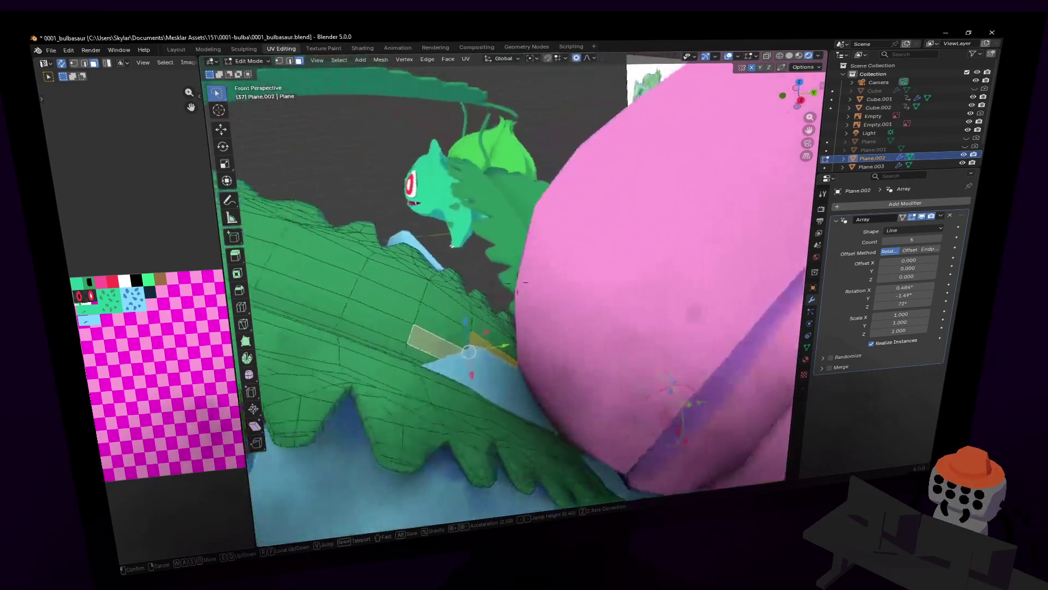
key(g)
key(shift+x)
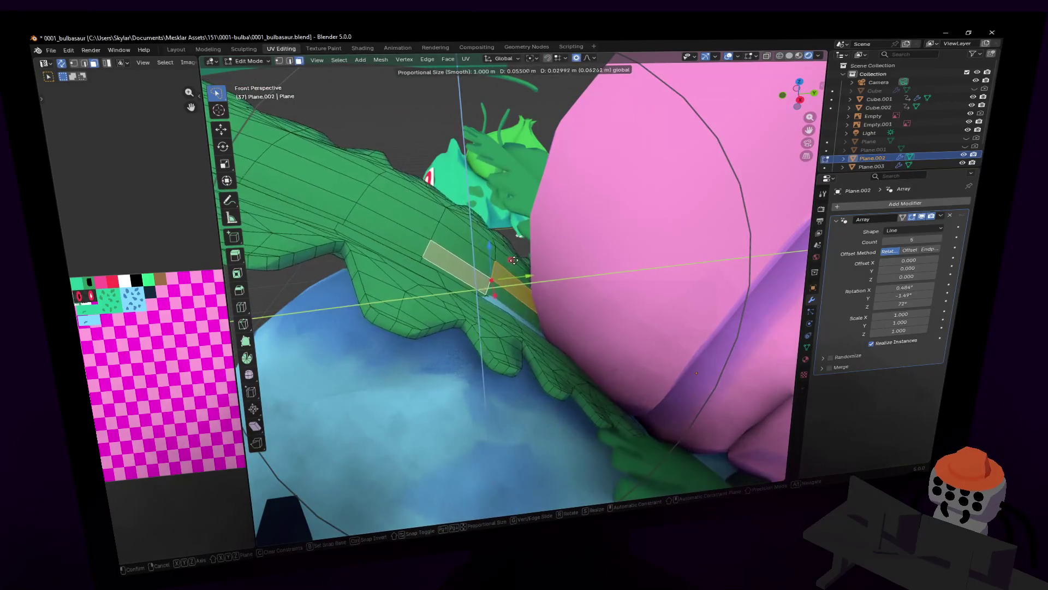
click(523, 245)
key(ctrl+z)
- Set proportional size to 0.5 m and move the leaf base against the bud
click(591, 59)
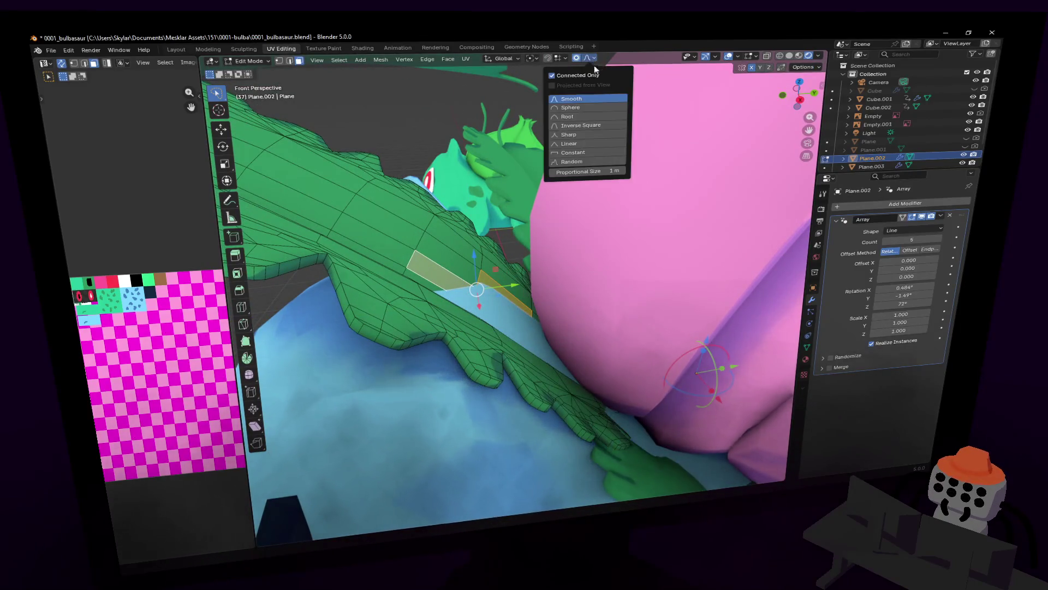
click(607, 170)
text(0.5)
key(Return)
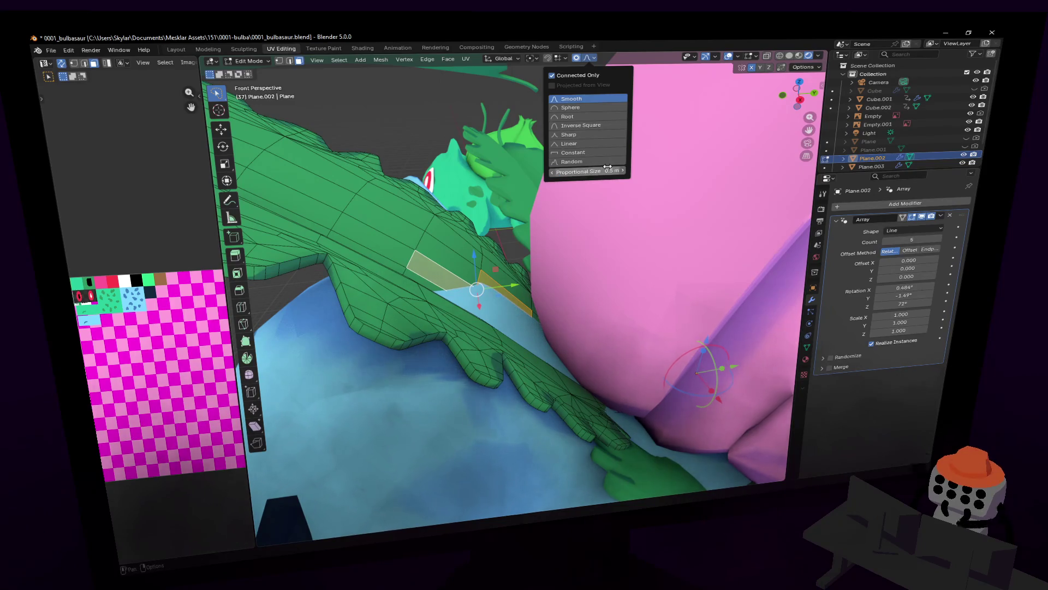
key(g)
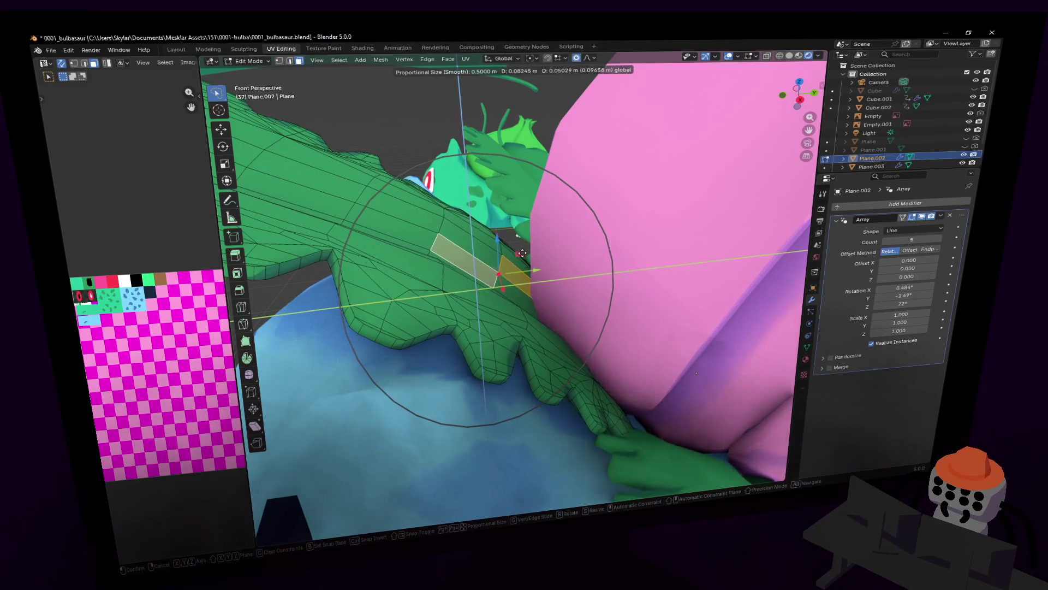
click(521, 254)
scroll(520, 270, down, 6)
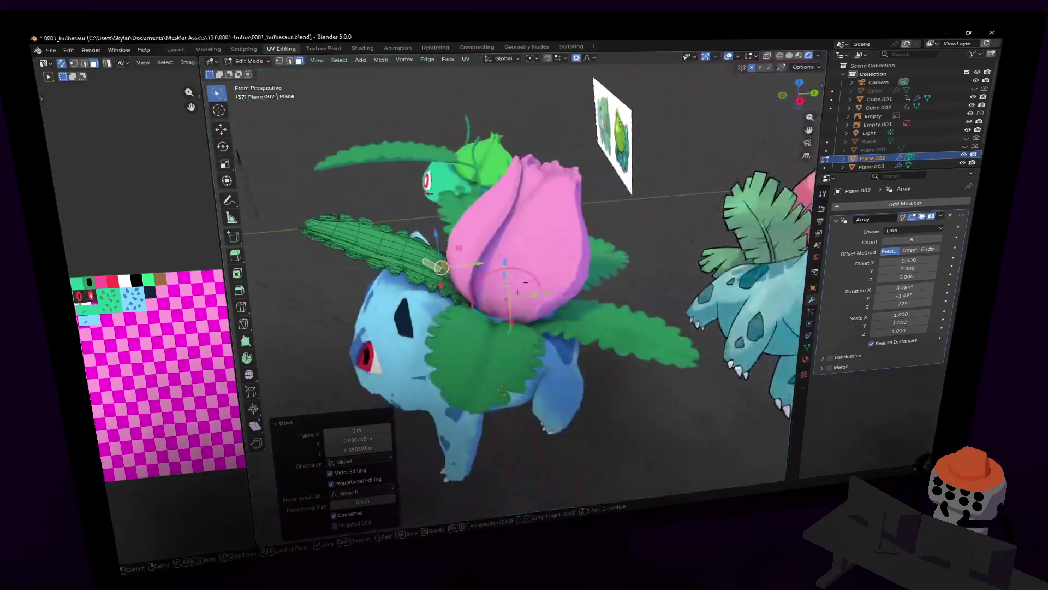
scroll(493, 393, up, 3)
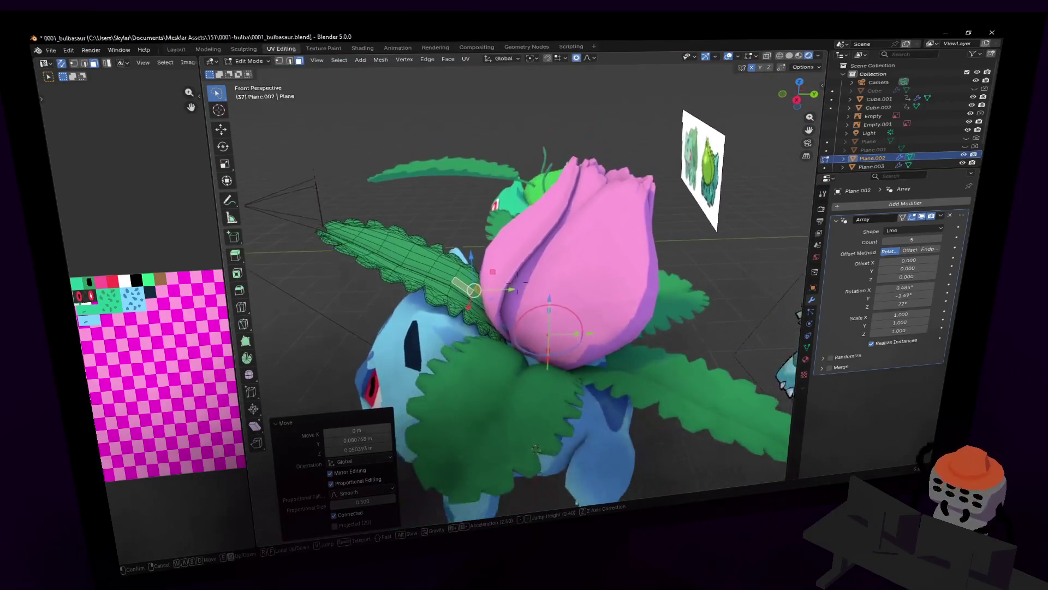
middle_drag(493, 393, 516, 500)
middle_drag(517, 282, 537, 272)
- Return to whole-object editing and orbit to check the fanned leaf ring
key(Tab)
scroll(518, 281, down, 3)
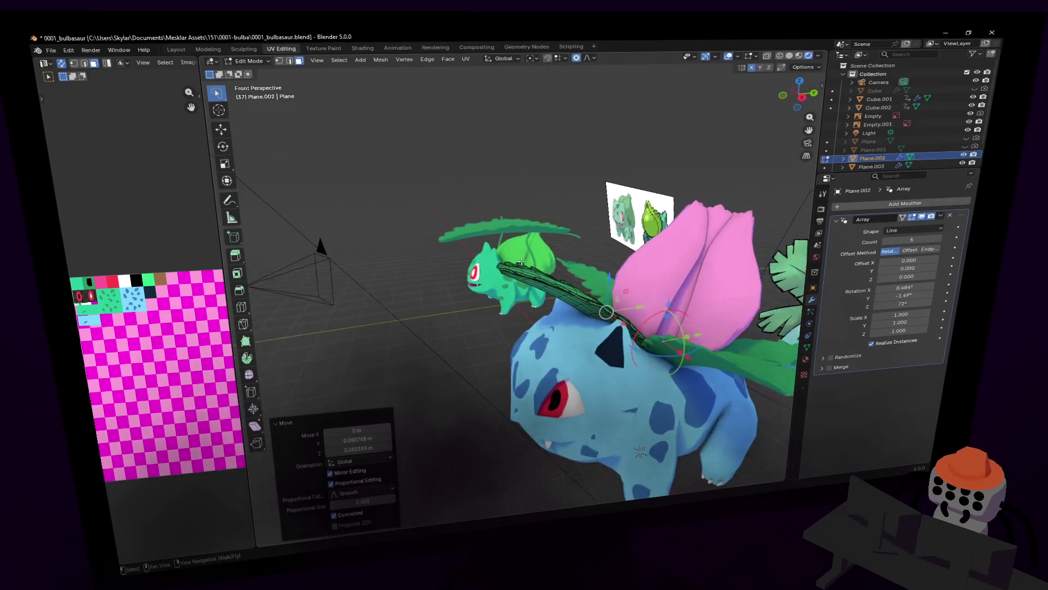
mouse_move(547, 271)
middle_down()
mouse_move(508, 283)
mouse_move(540, 275)
mouse_move(509, 293)
mouse_move(544, 305)
middle_up()
key(shift+d)
key(Tab)
key(Tab)
key(Tab)
key(Tab)
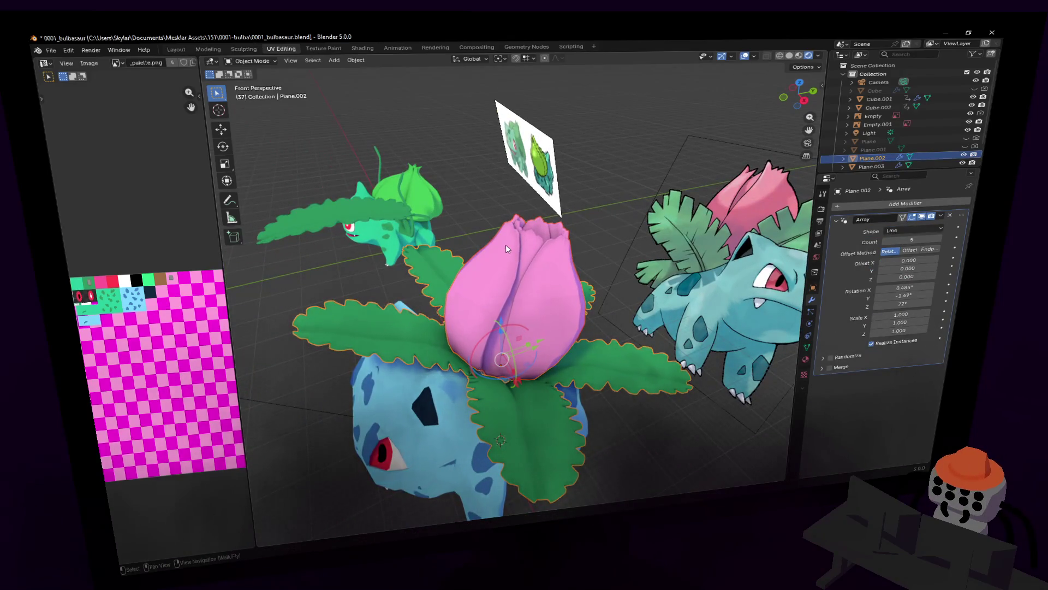
- Apply the pink bud's Subdivision, Array and Solidify modifiers
click(538, 358)
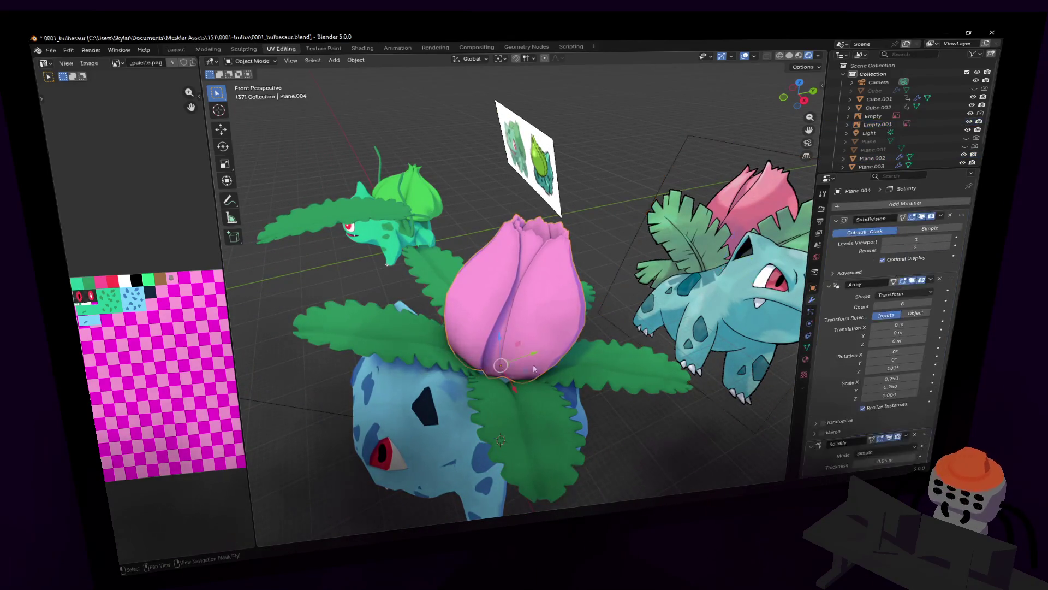
click(941, 217)
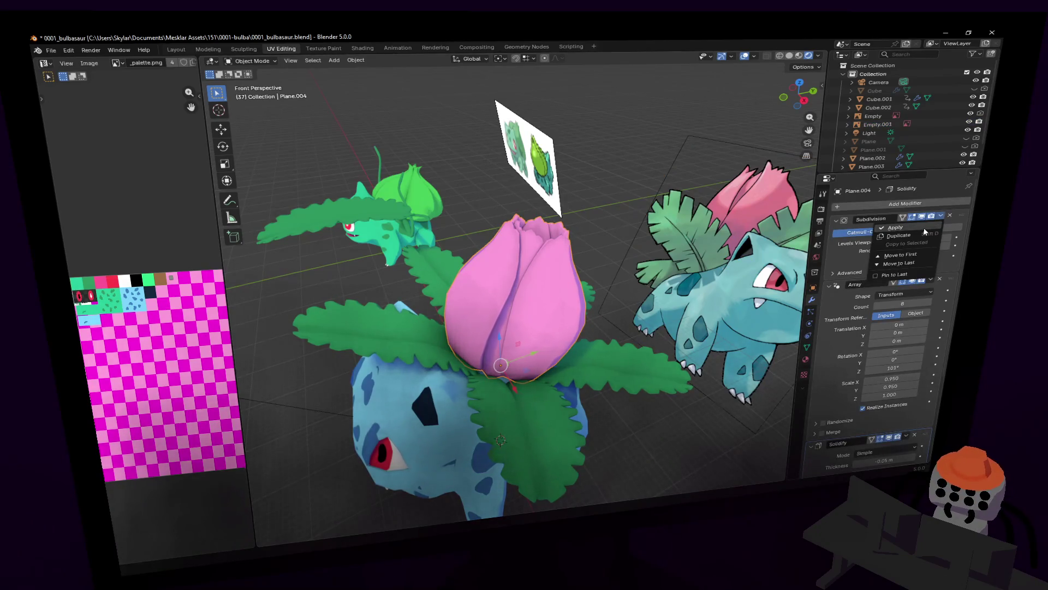
click(940, 217)
click(940, 217)
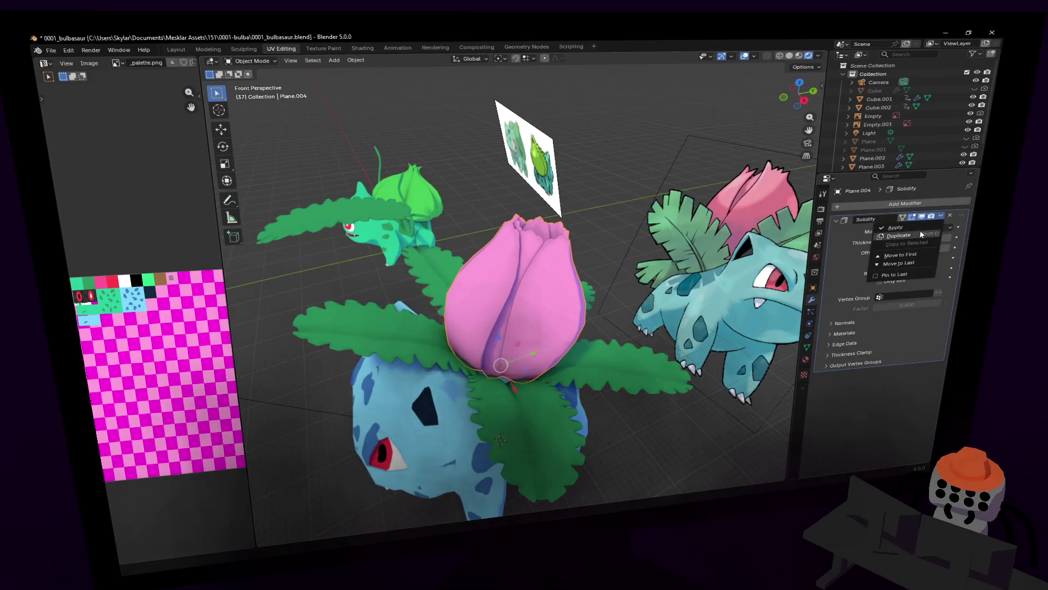
- Apply the leaf ring's Array modifier so it becomes real geometry
click(664, 301)
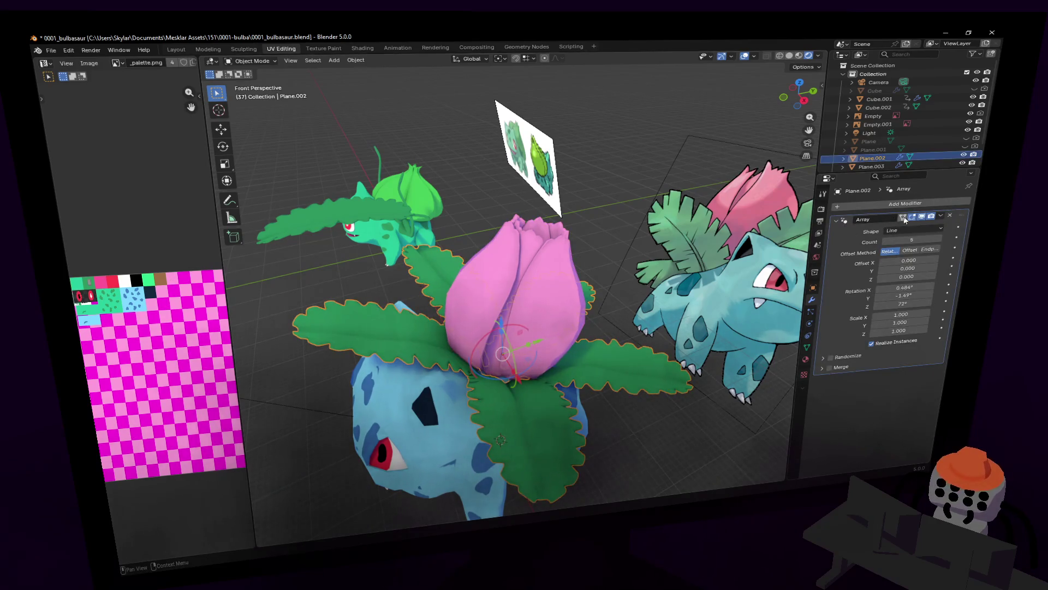
click(941, 217)
key(shift+grave)
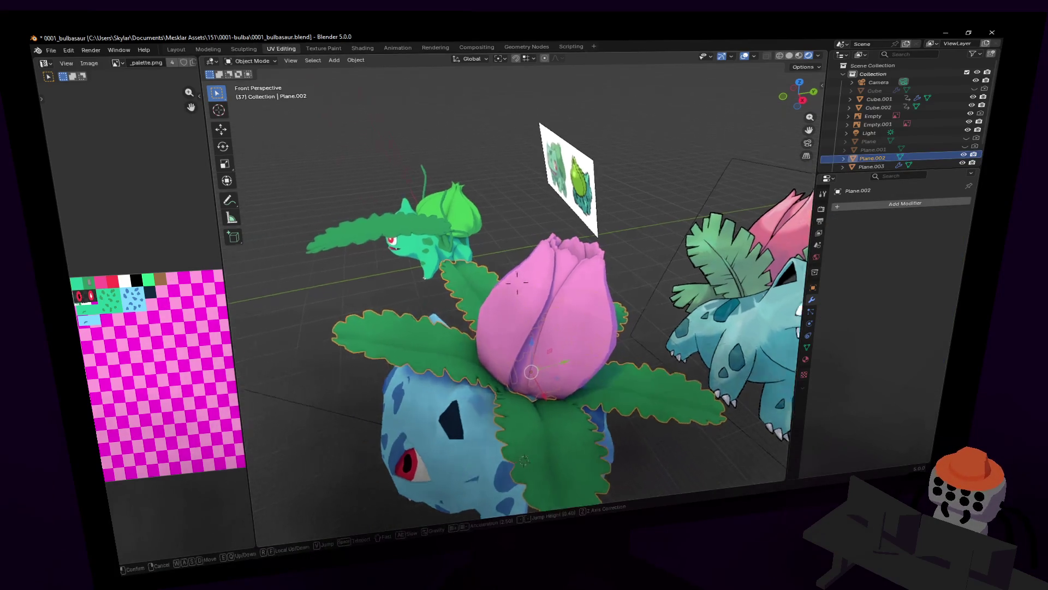
- Enable viewport Statistics in the overlays and add the blue body to the selection
key(w)
key(w)
click(353, 145)
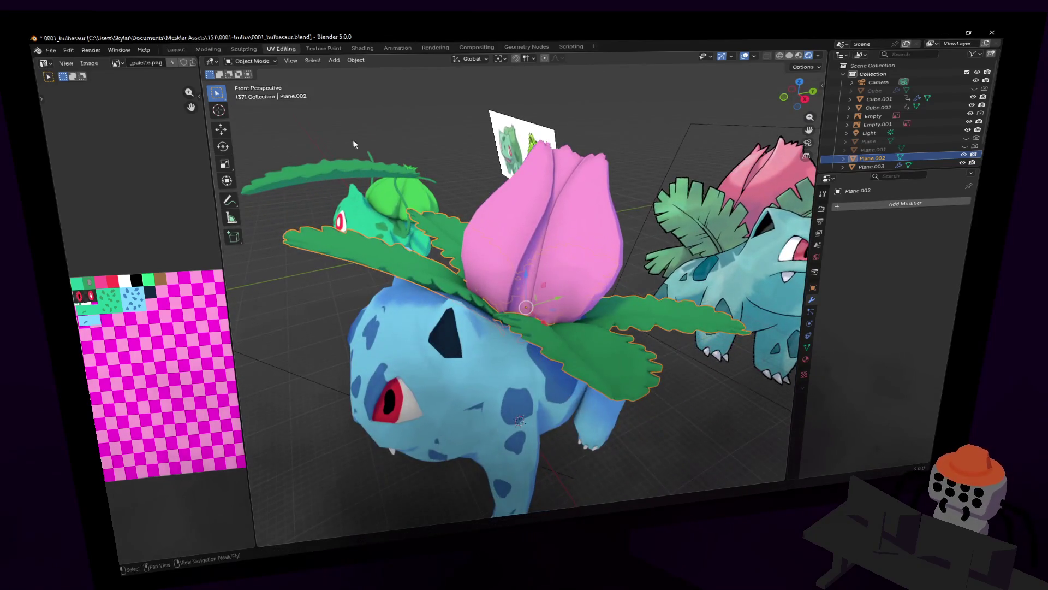
click(735, 56)
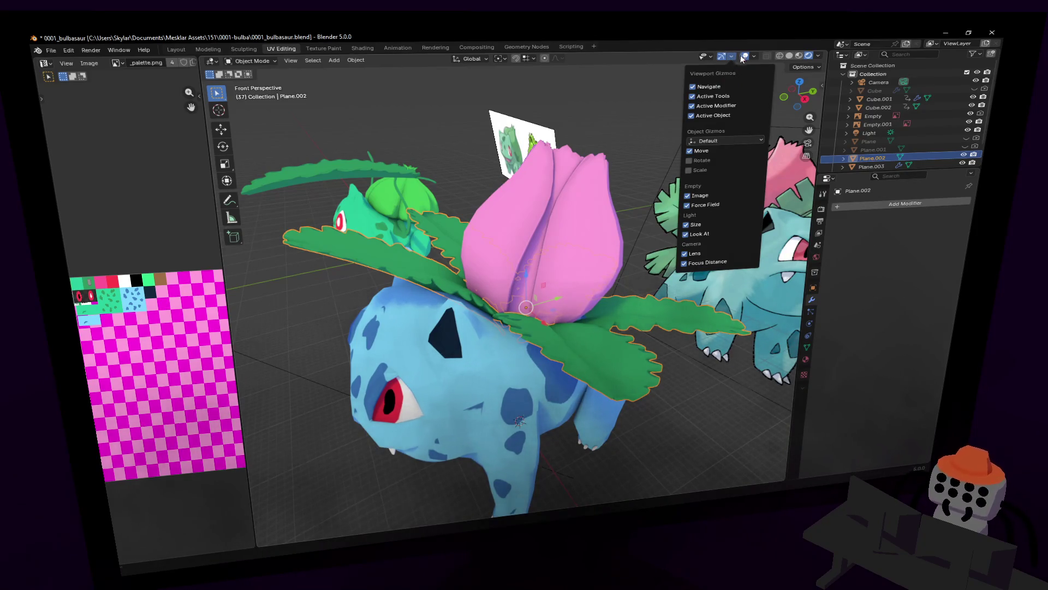
click(755, 57)
click(692, 130)
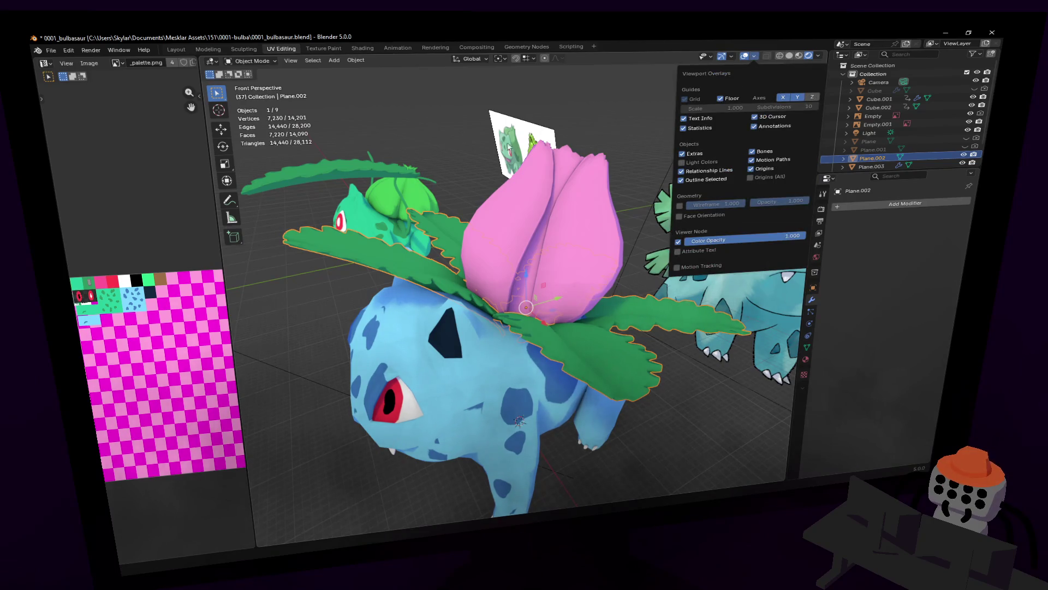
shift+click(479, 391)
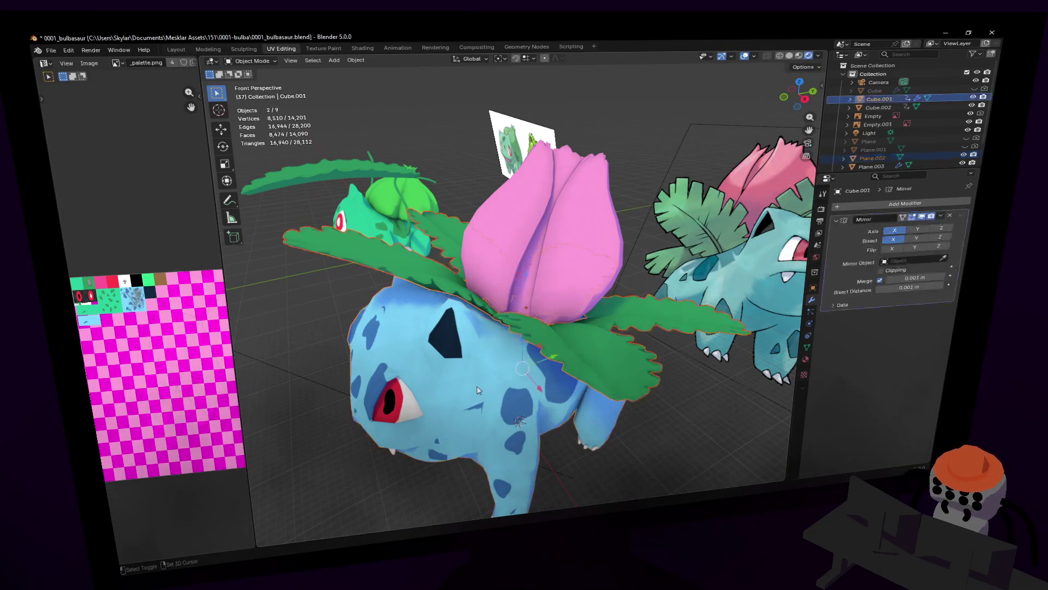
middle_drag(455, 275, 534, 187)
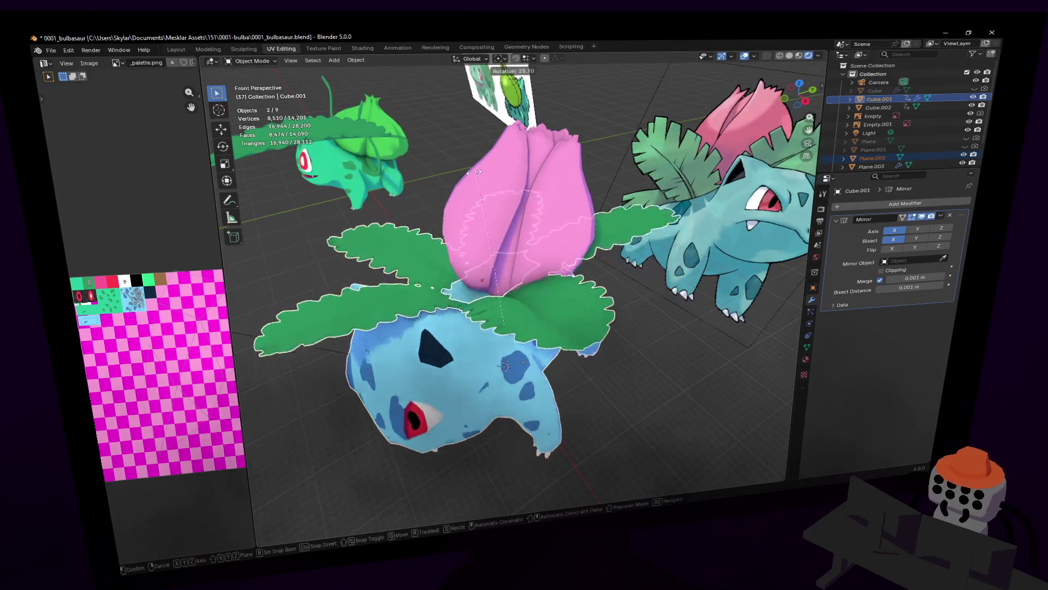
shift+click(554, 183)
key(r)
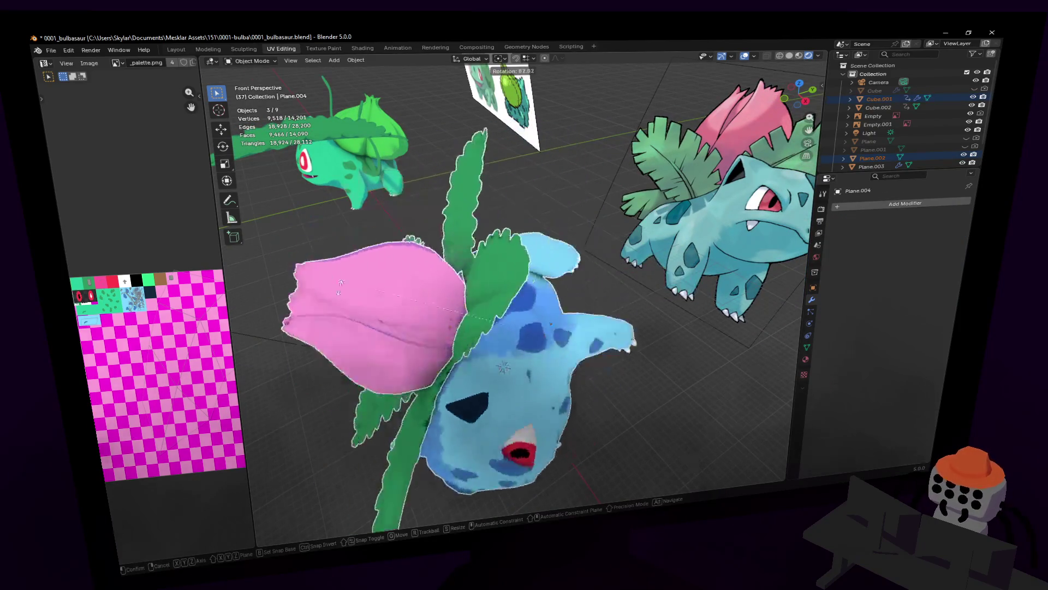
key(Return)
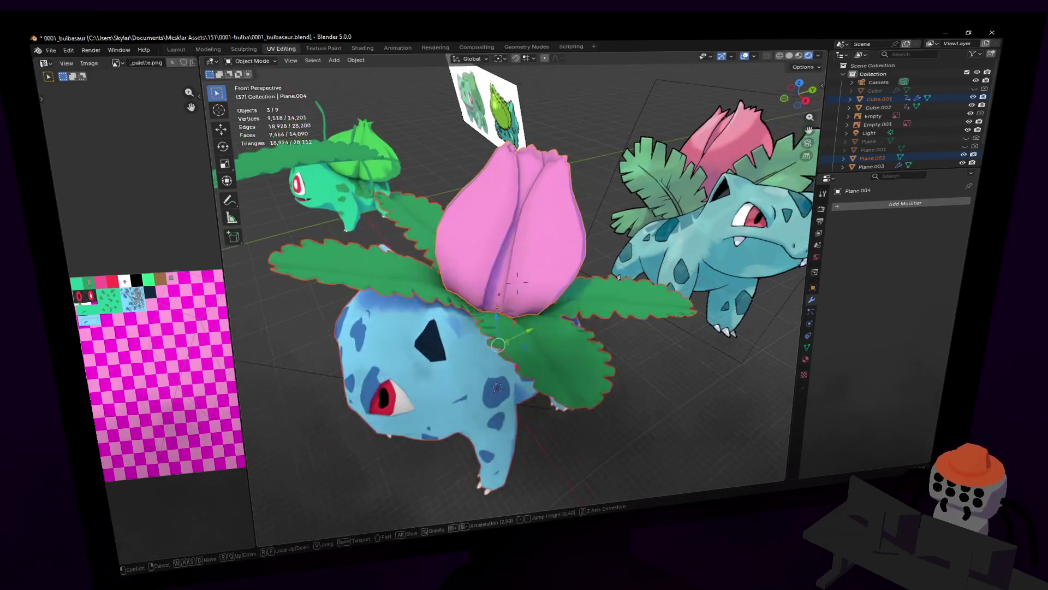
key(shift+grave)
click(523, 217)
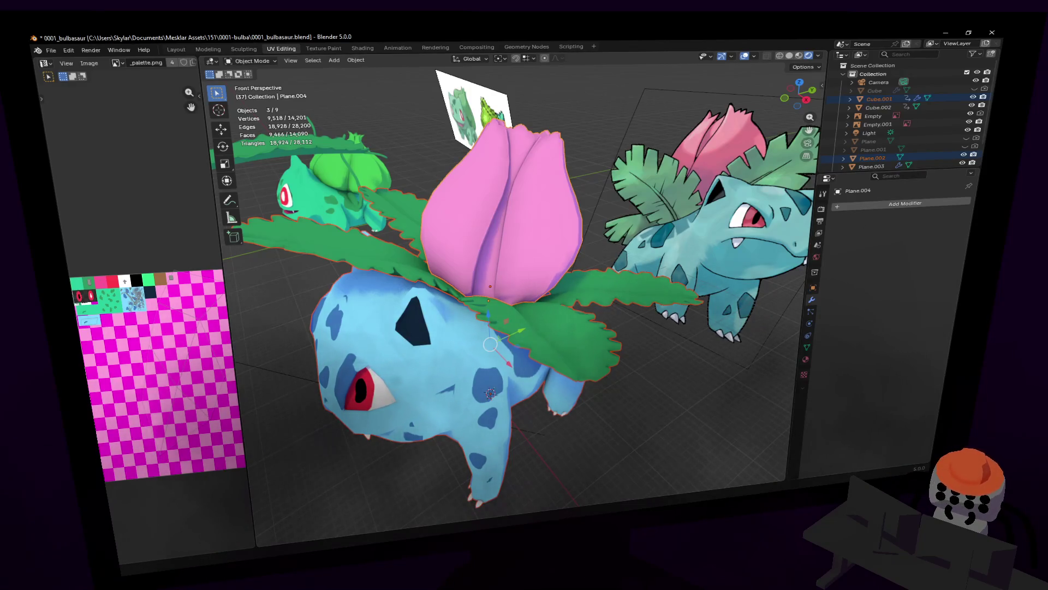
key(shift+grave)
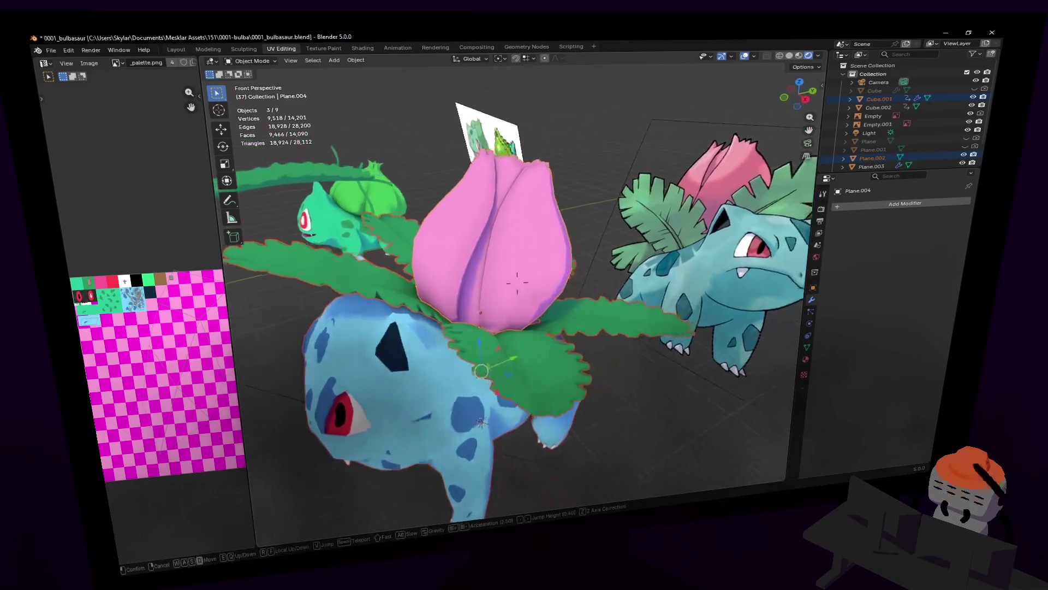
key(s)
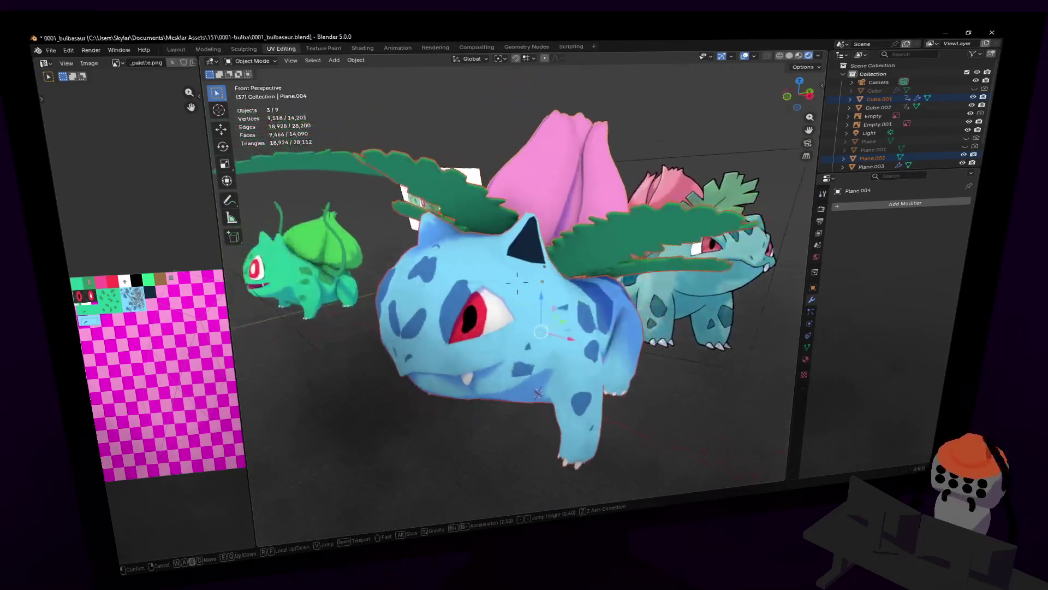
click(525, 261)
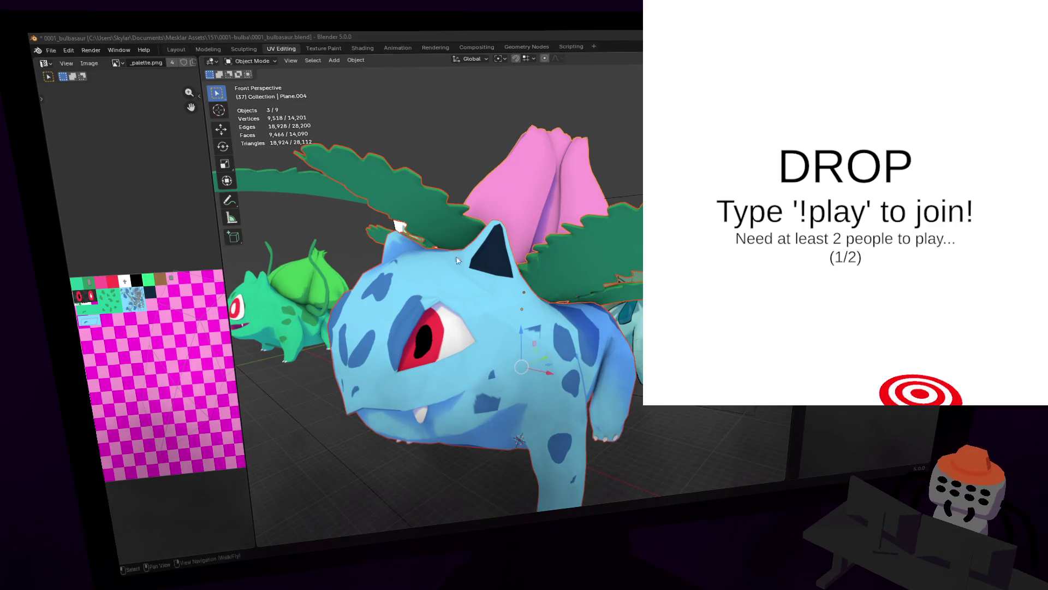
- Walk the view up to Ivysaur's head and enter Edit Mode on the body mesh
key(shift+grave)
key(s)
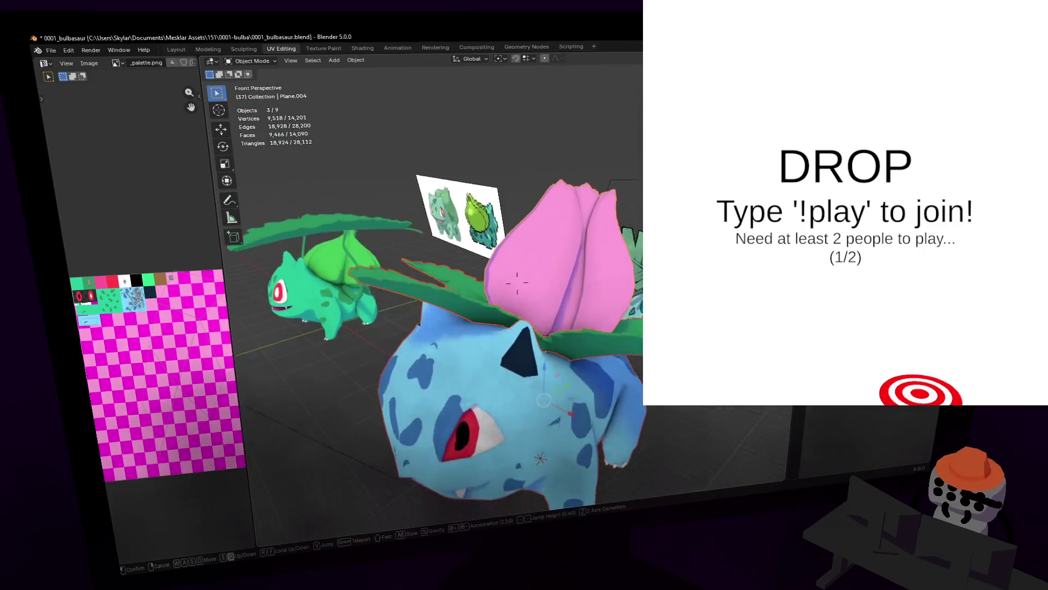
key(w)
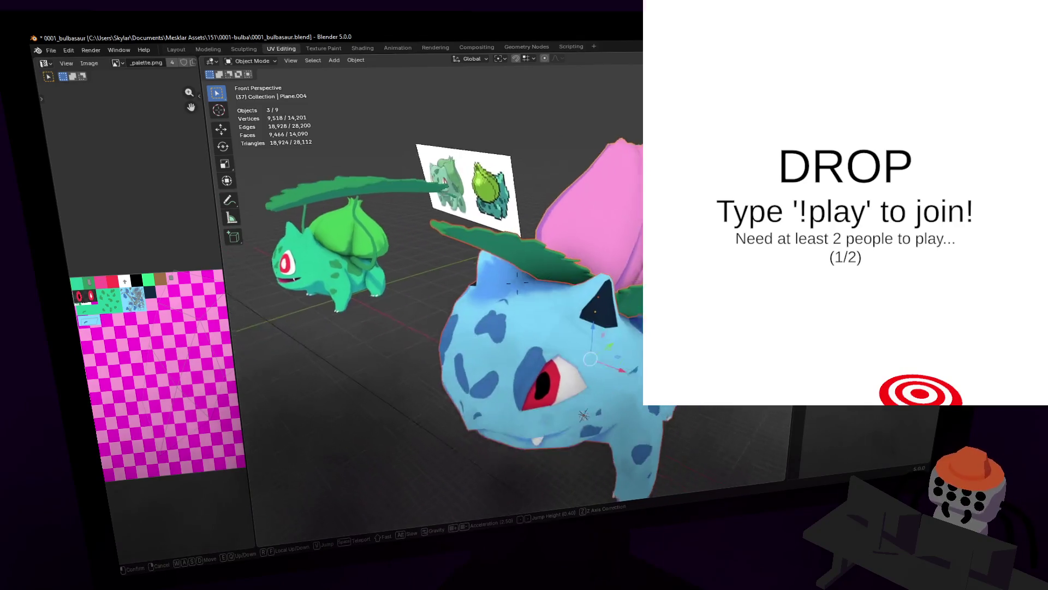
click(637, 230)
key(shift+grave)
key(w)
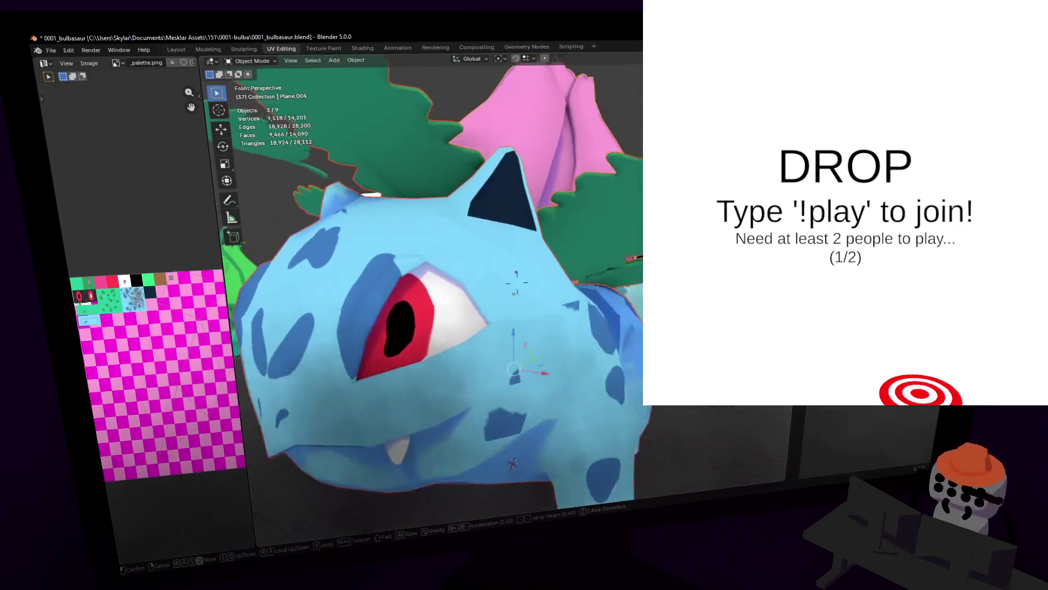
key(Tab)
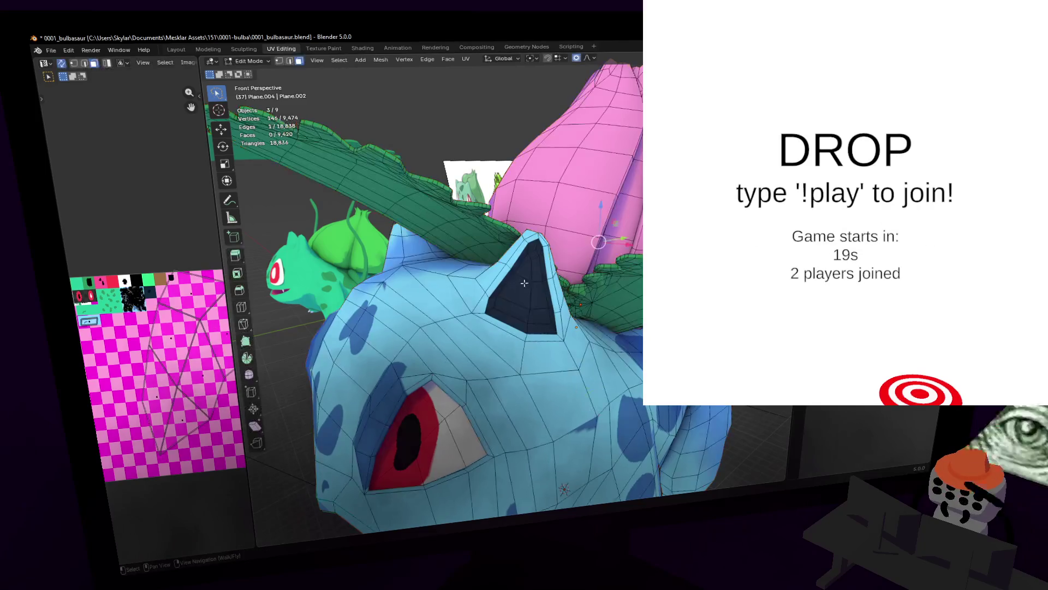
- Select the ear-tip faces and move them into a new position
click(533, 201)
click(453, 211)
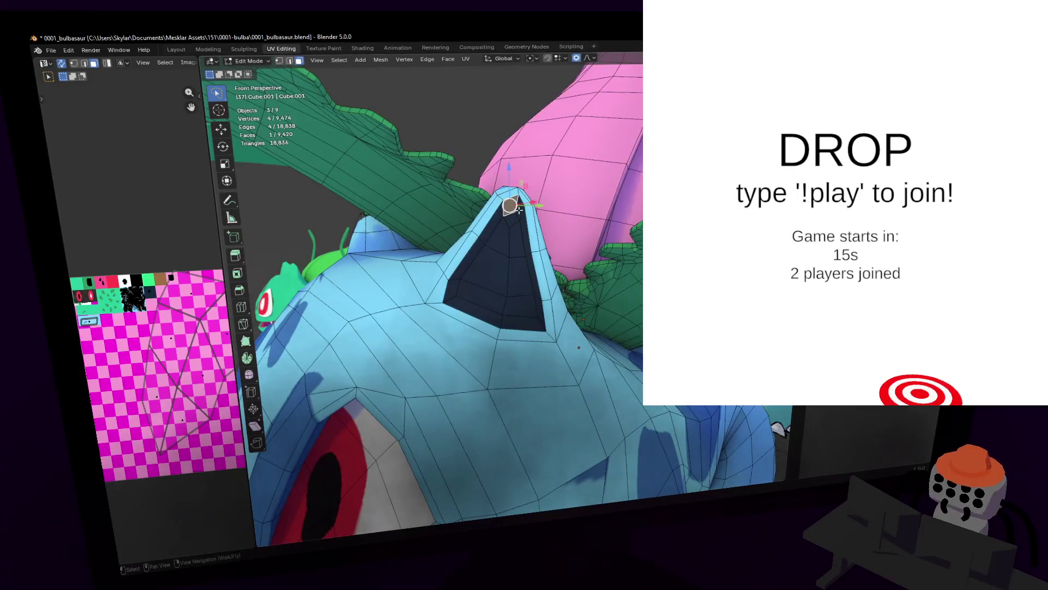
shift+click(511, 209)
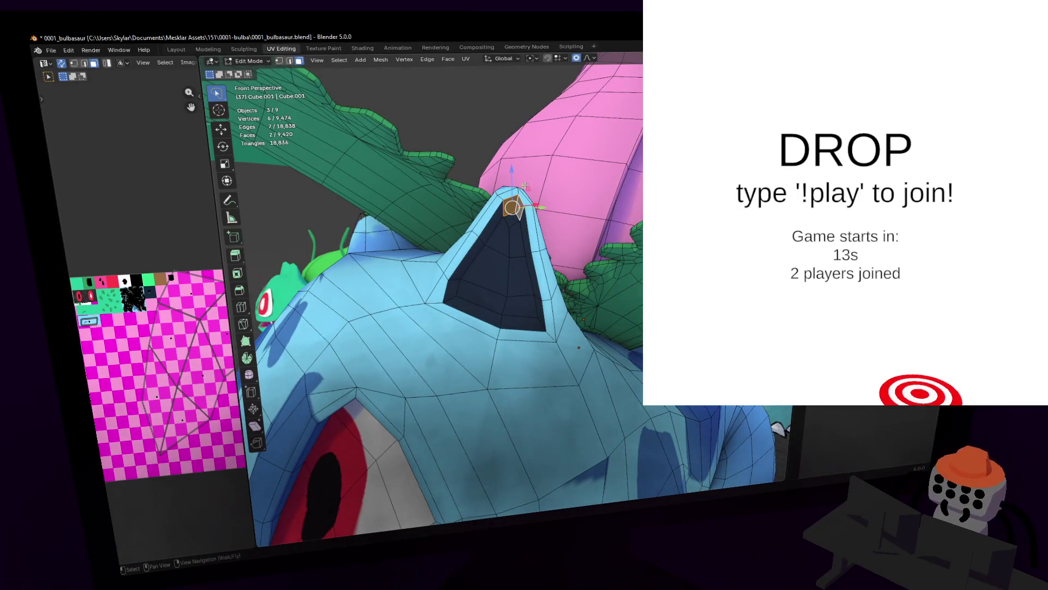
key(g)
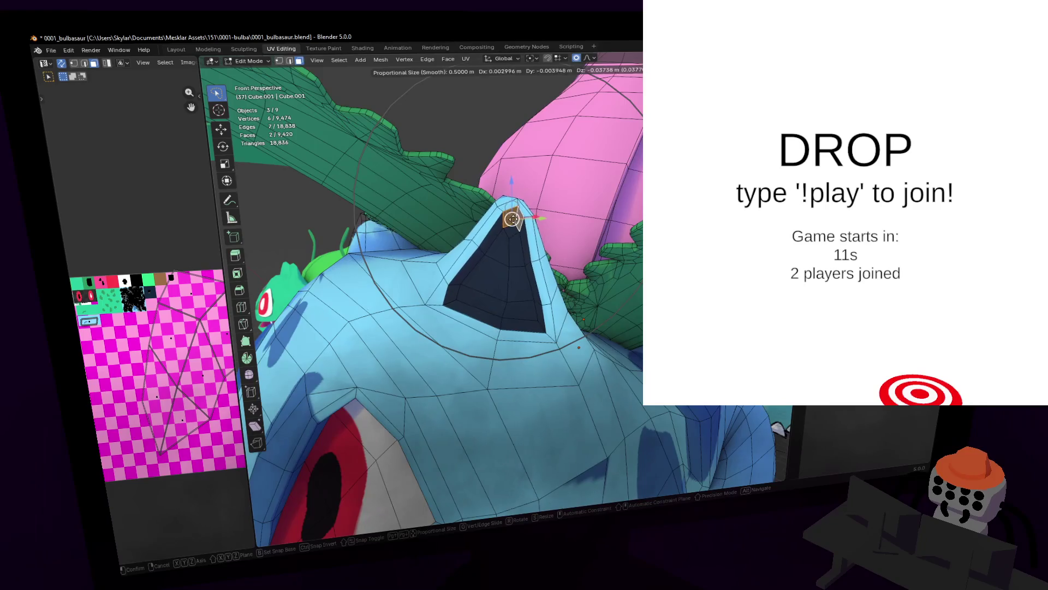
click(474, 242)
- Move an ear-tip edge with proportional editing turned off, then switch to vertex select
click(467, 238)
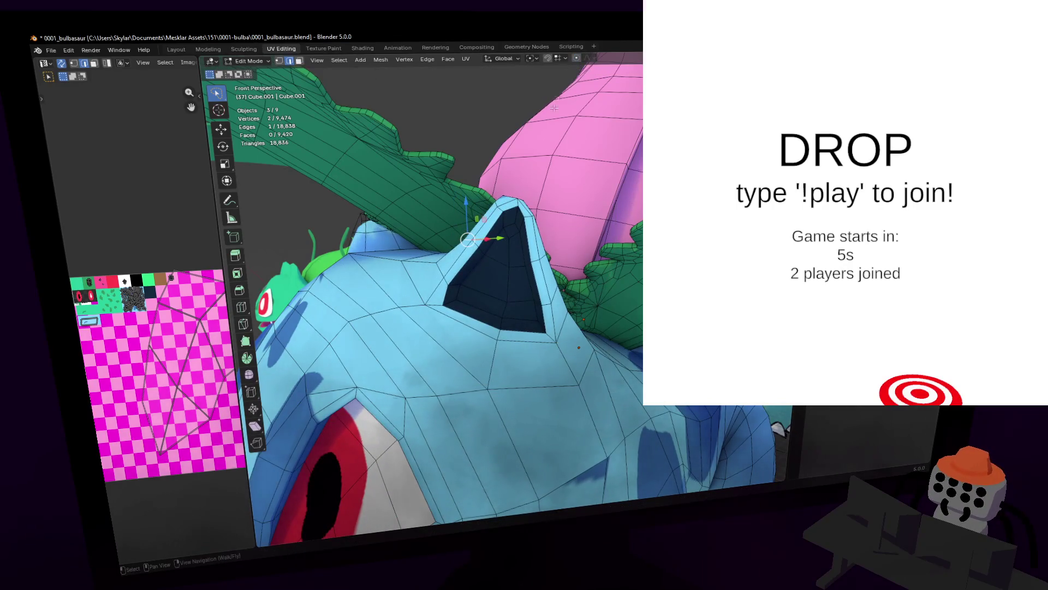
click(576, 58)
key(g)
click(468, 238)
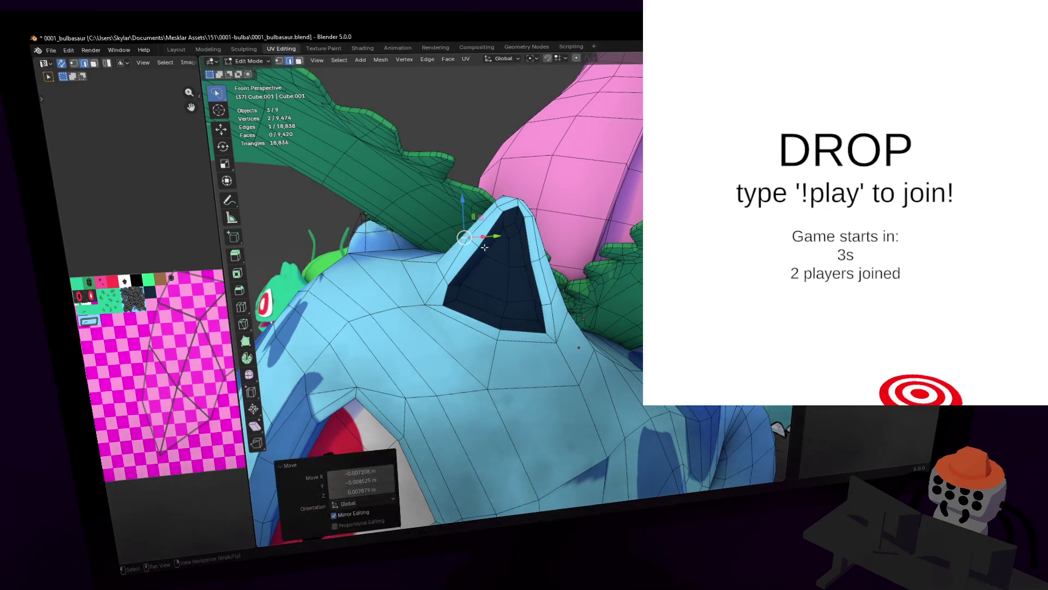
key(1)
- Shift two ear-tip vertices a few millimetres, mirrored across the body
click(479, 246)
key(g)
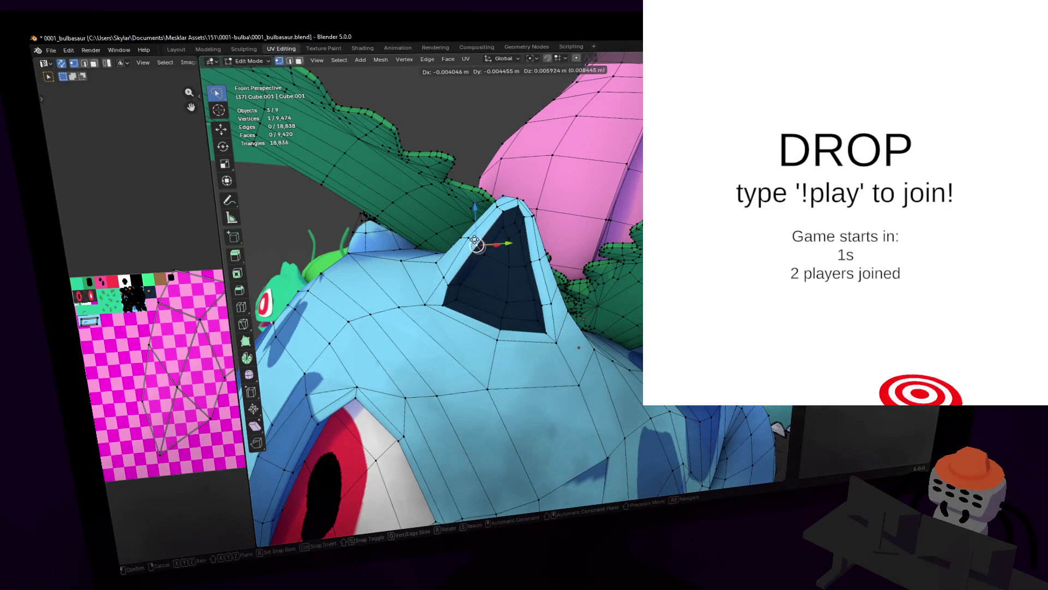
click(475, 243)
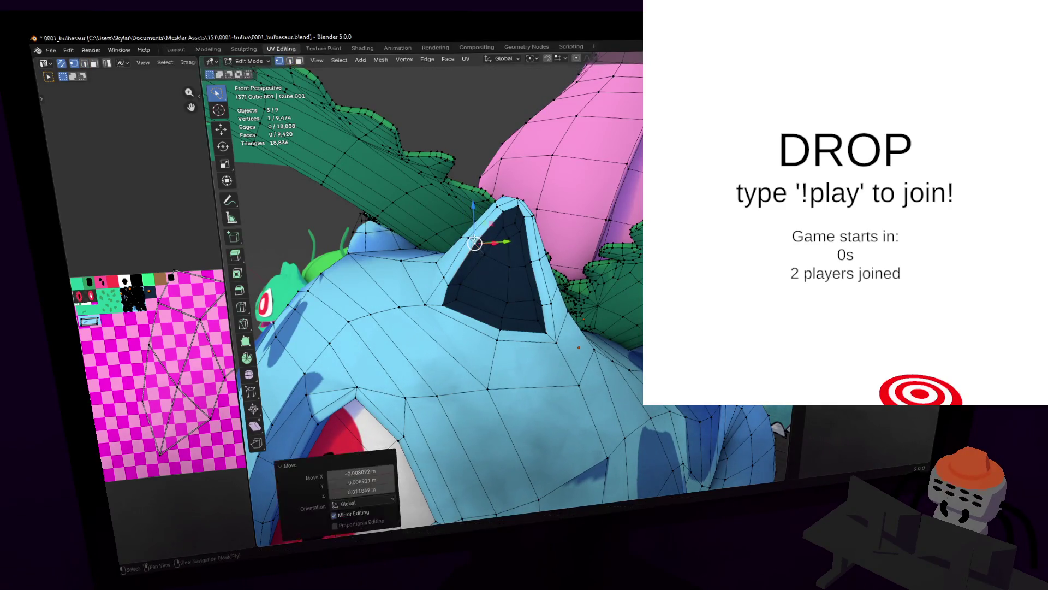
shift+click(536, 257)
key(g)
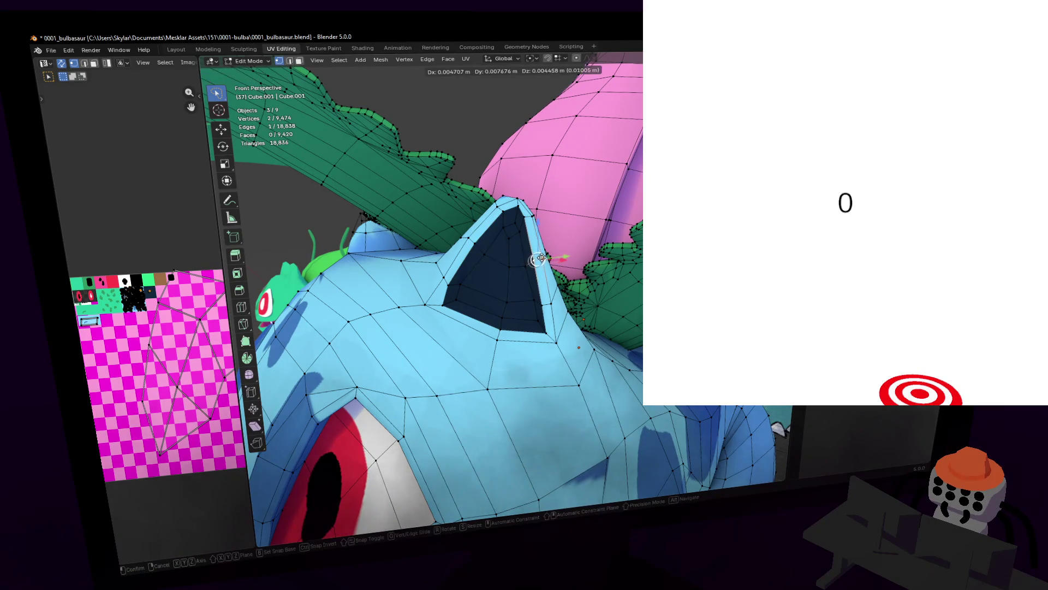
click(539, 258)
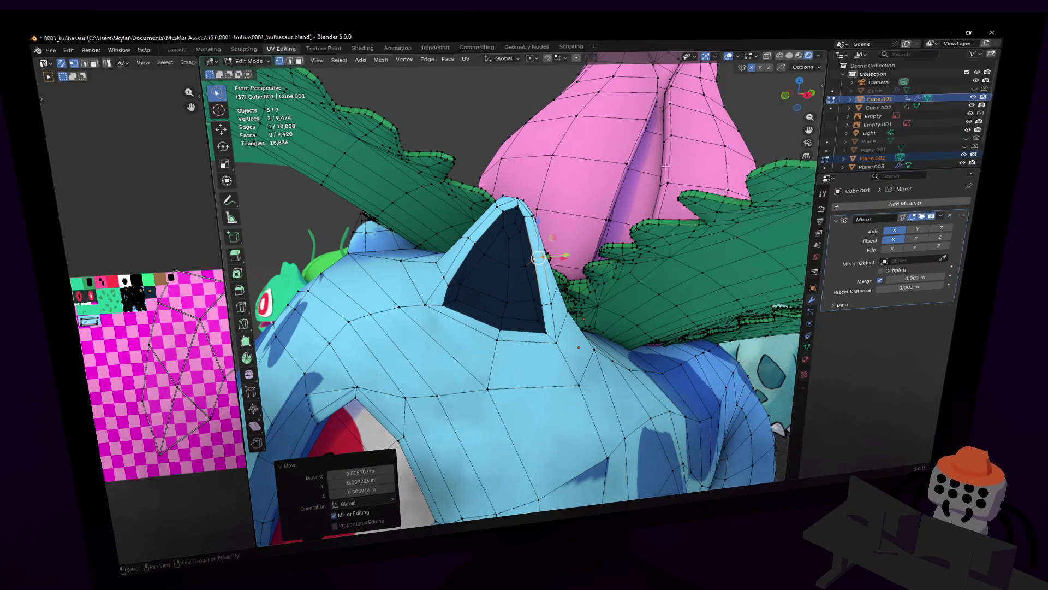
- Cancel a stretched move and rotate the selected ear vertices instead
key(g)
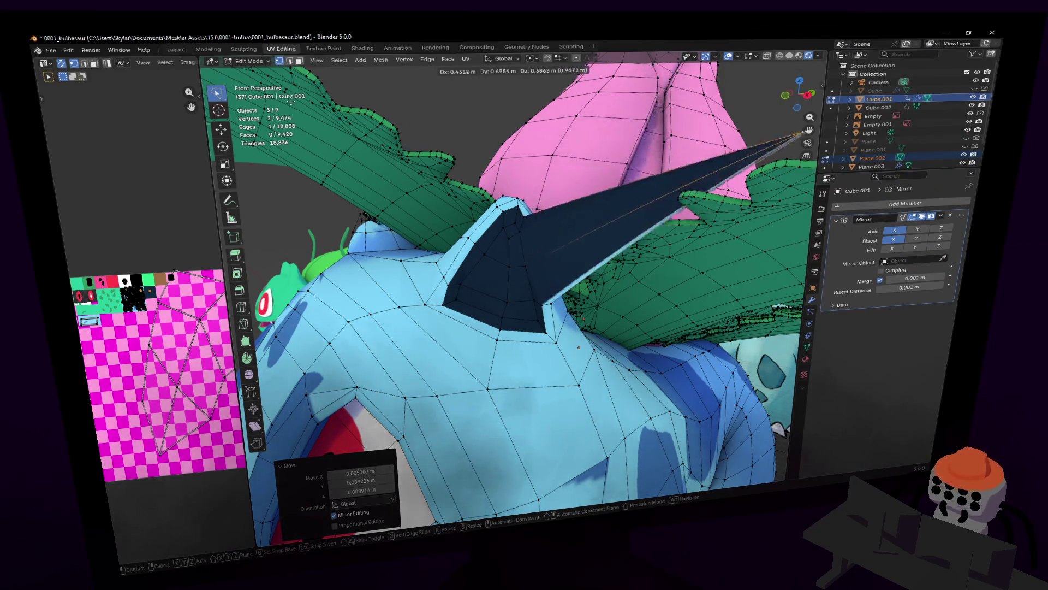
key(Escape)
key(r)
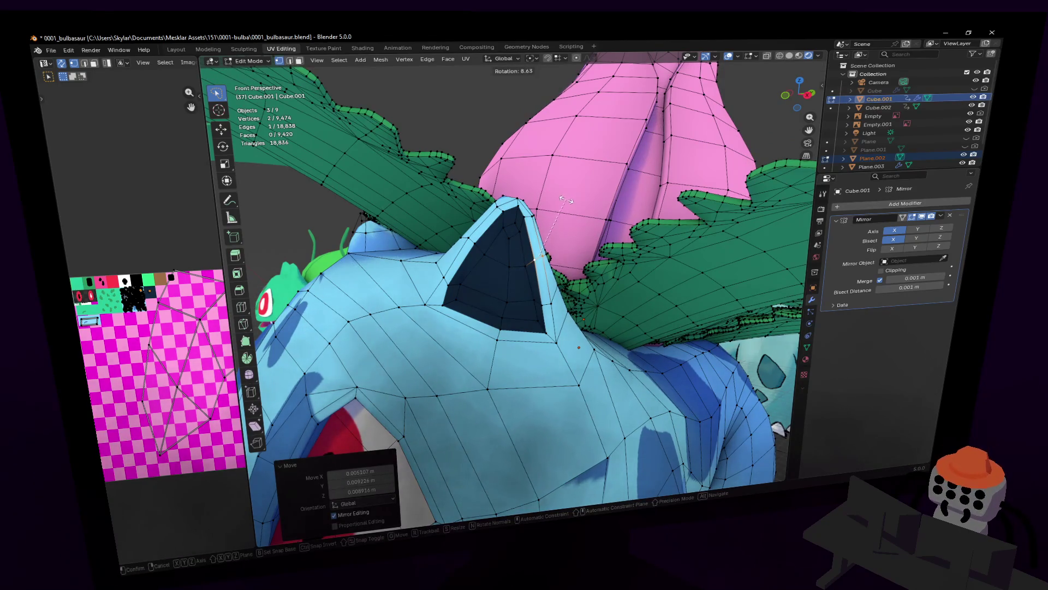
click(566, 199)
mouse_move(566, 199)
middle_down()
mouse_move(517, 281)
mouse_move(578, 200)
middle_up()
- Move two inner-edge vertices to tighten the ear against the head, then orbit back to the whole model
click(531, 270)
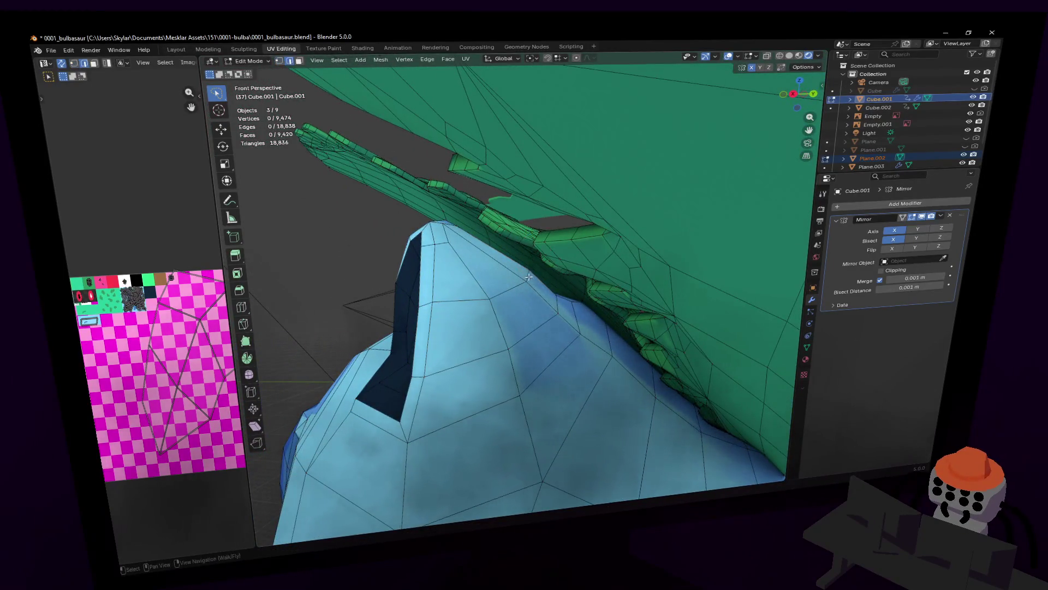
drag(527, 276, 521, 281)
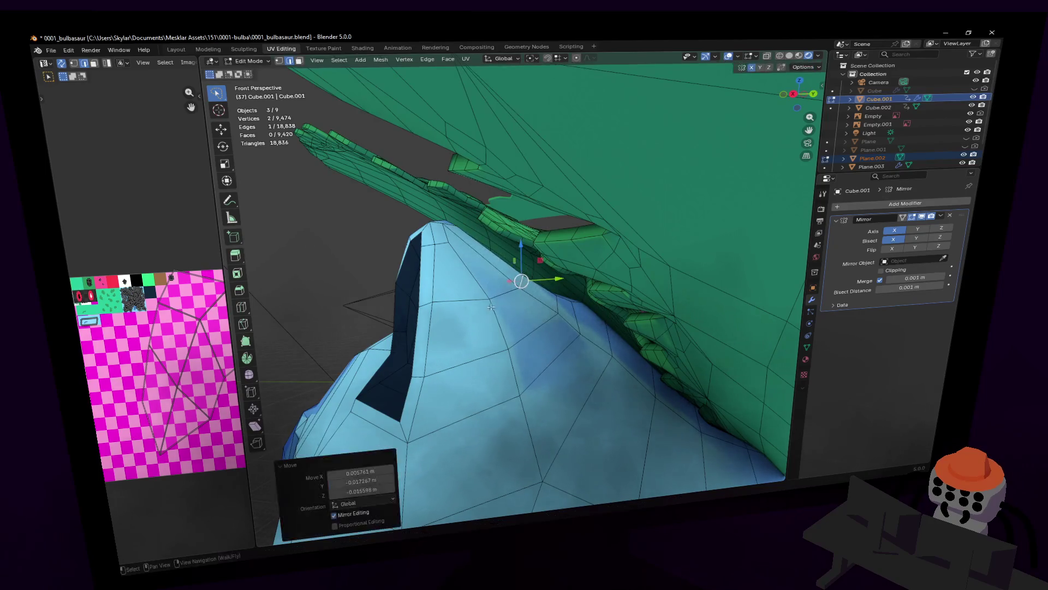
click(555, 305)
drag(557, 304, 553, 300)
middle_drag(565, 302, 586, 303)
middle_drag(516, 282, 561, 359)
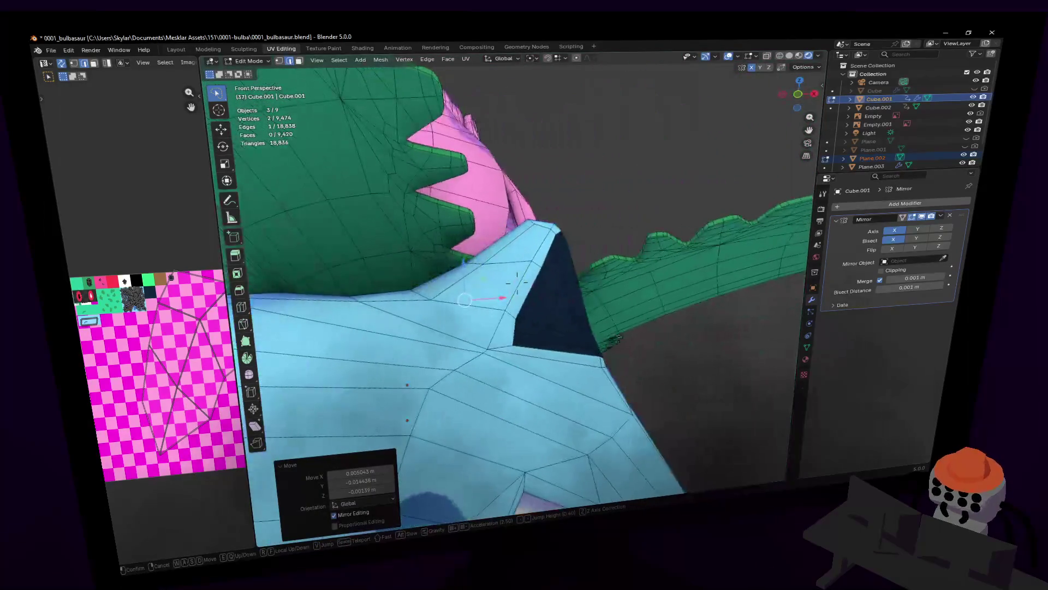
mouse_move(526, 284)
middle_down()
mouse_move(497, 262)
mouse_move(578, 279)
middle_up()
scroll(497, 262, down, 5)
key(Tab)
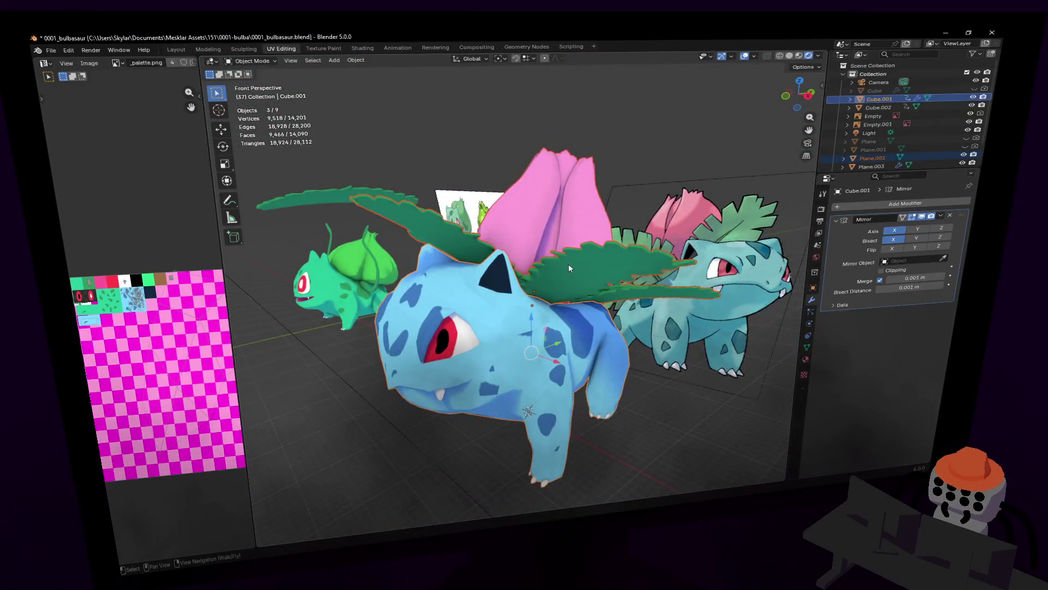
scroll(566, 271, up, 2)
scroll(553, 287, up, 2)
scroll(533, 307, up, 3)
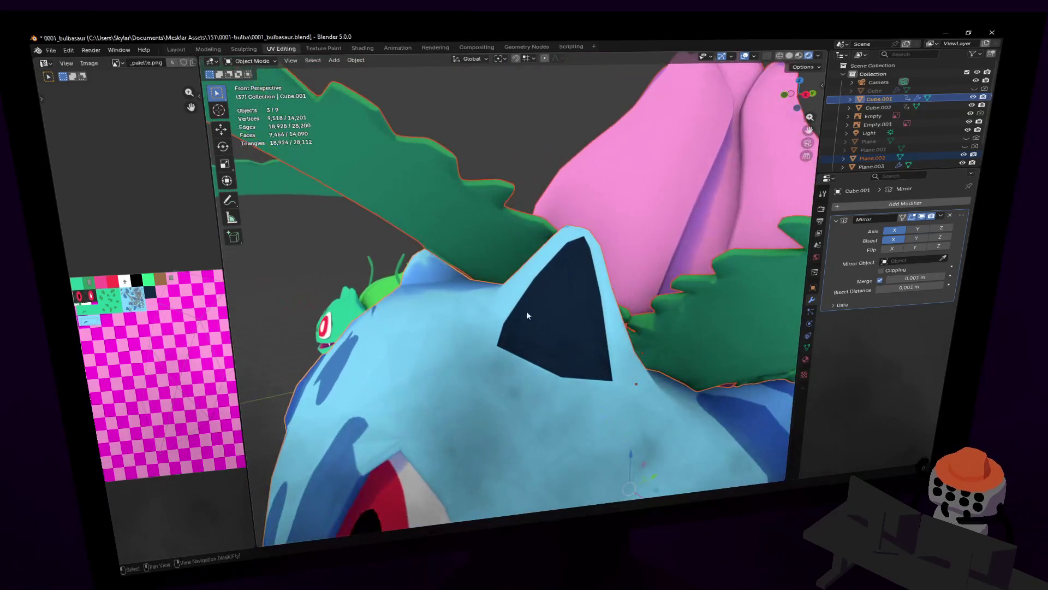
key(Tab)
middle_drag(520, 281, 529, 352)
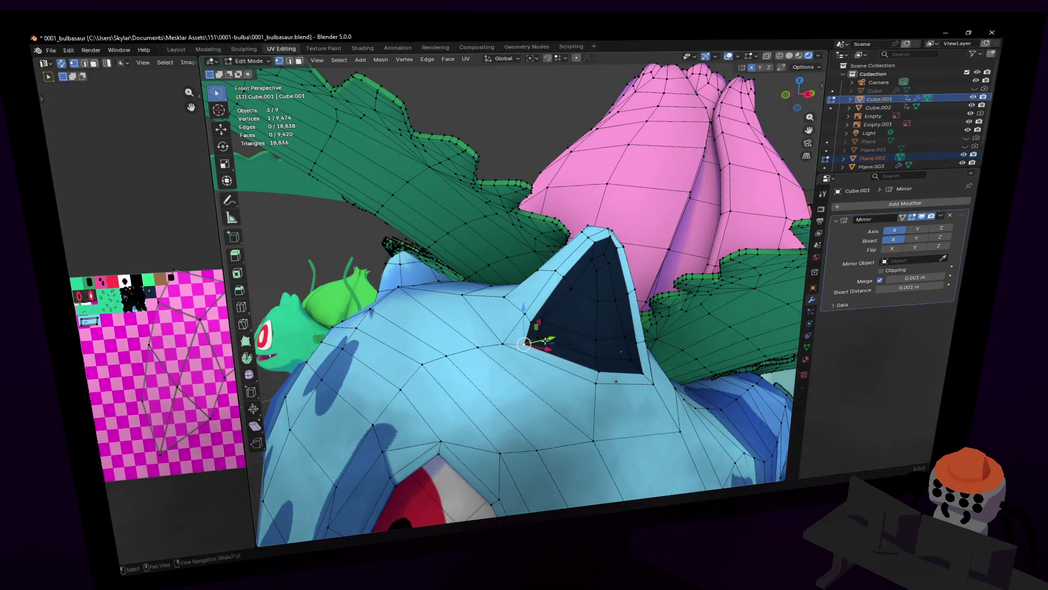
- Move the selected ear edge, then raise an ear vertex straight up while flying in close
key(g)
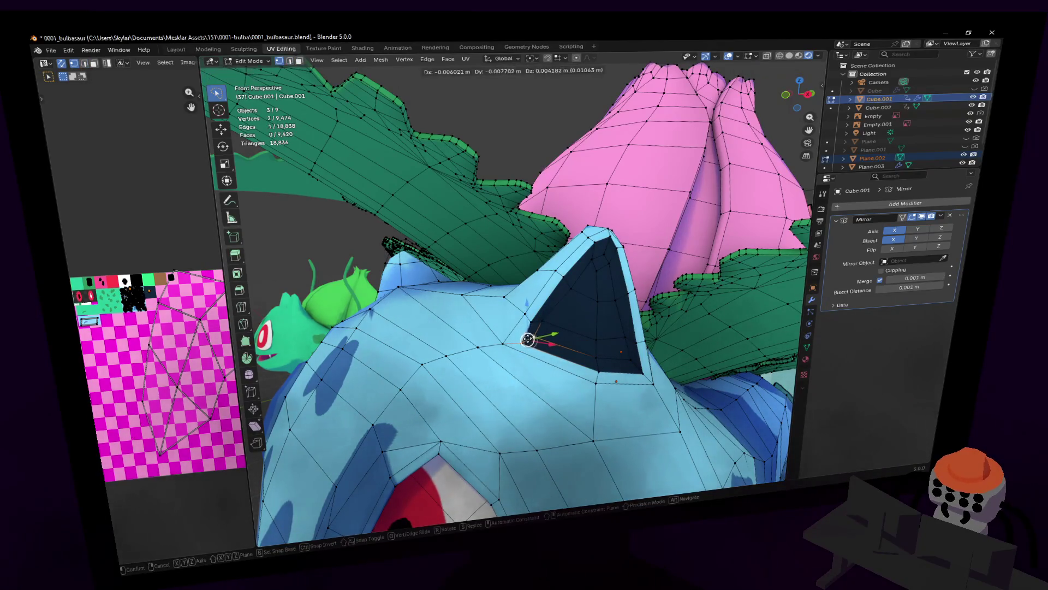
click(524, 338)
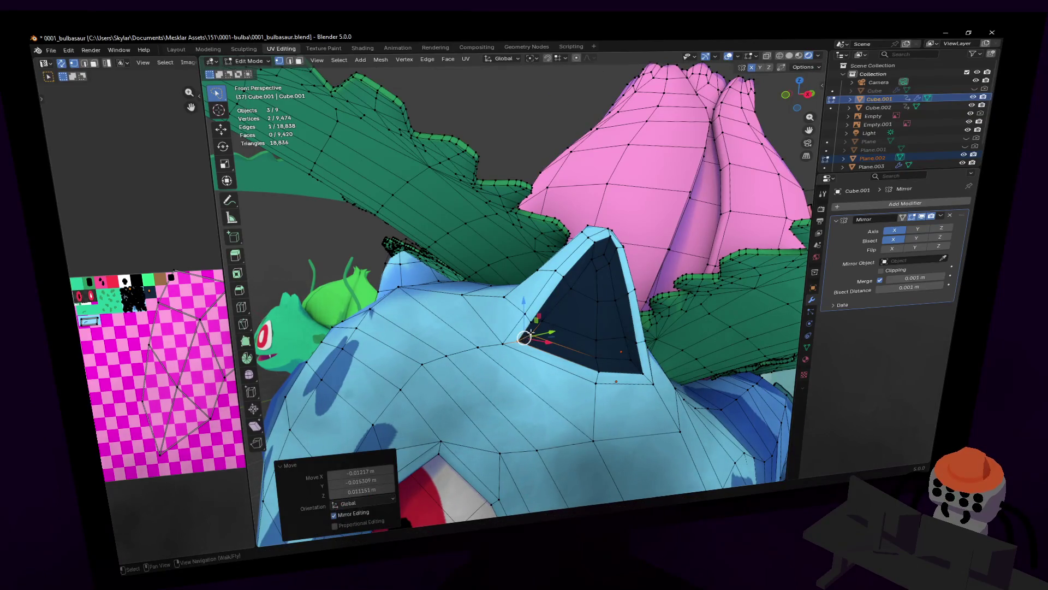
key(shift+grave)
key(w)
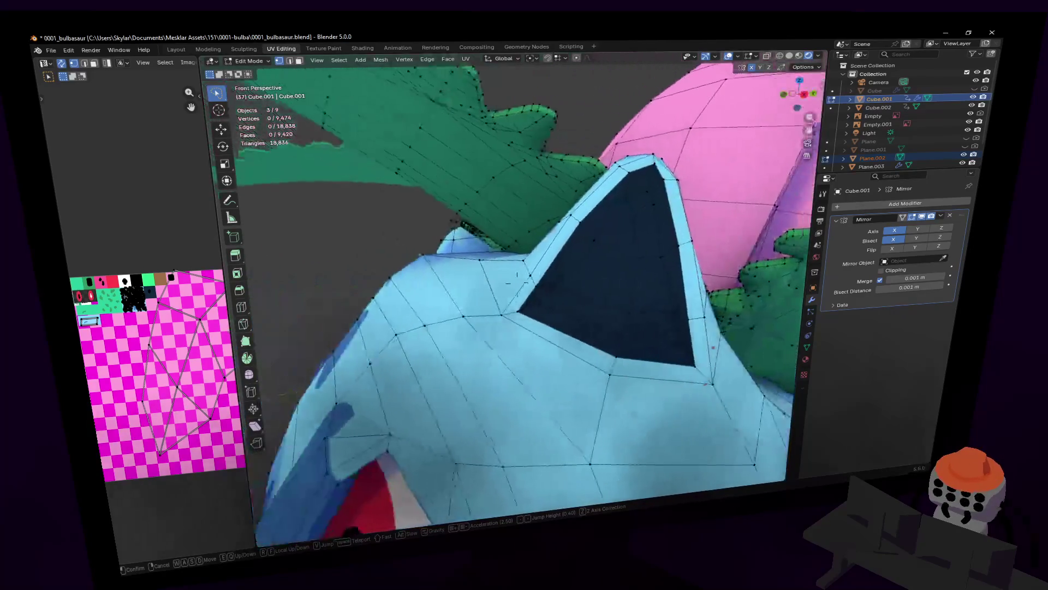
click(521, 325)
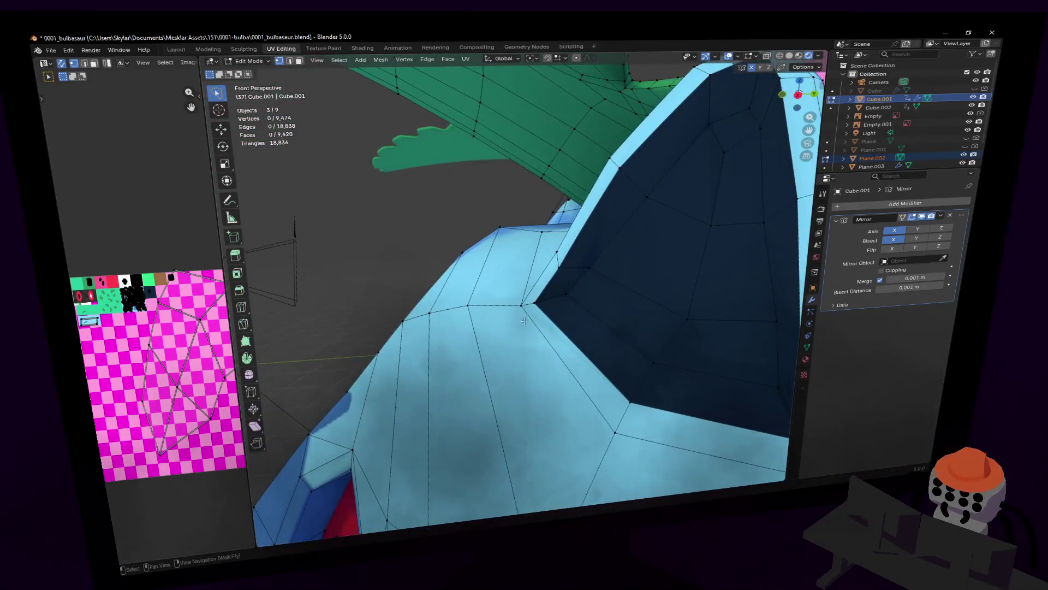
drag(527, 268, 531, 259)
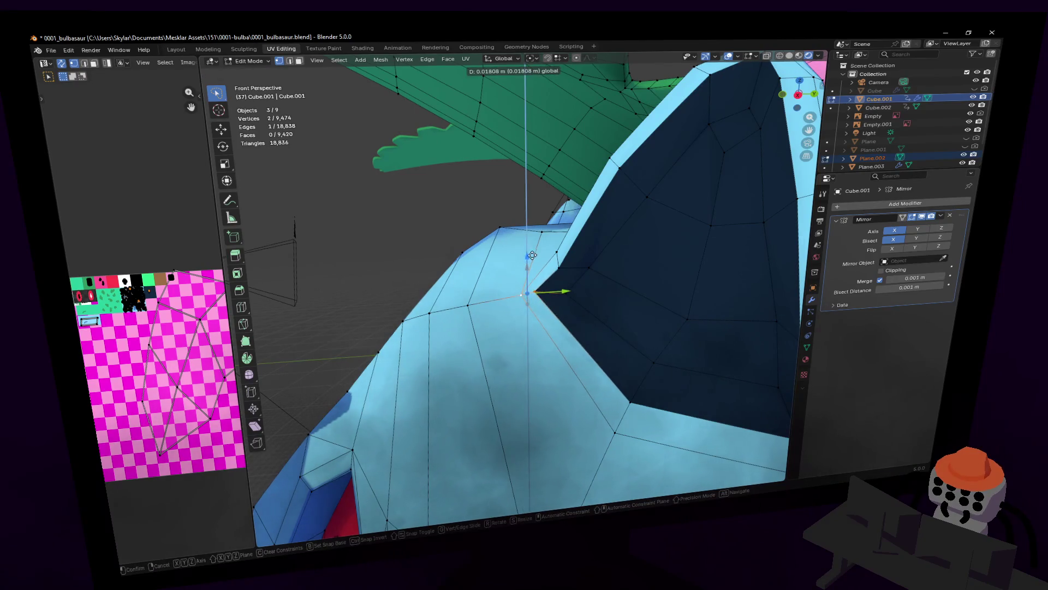
click(526, 261)
middle_drag(564, 292, 577, 277)
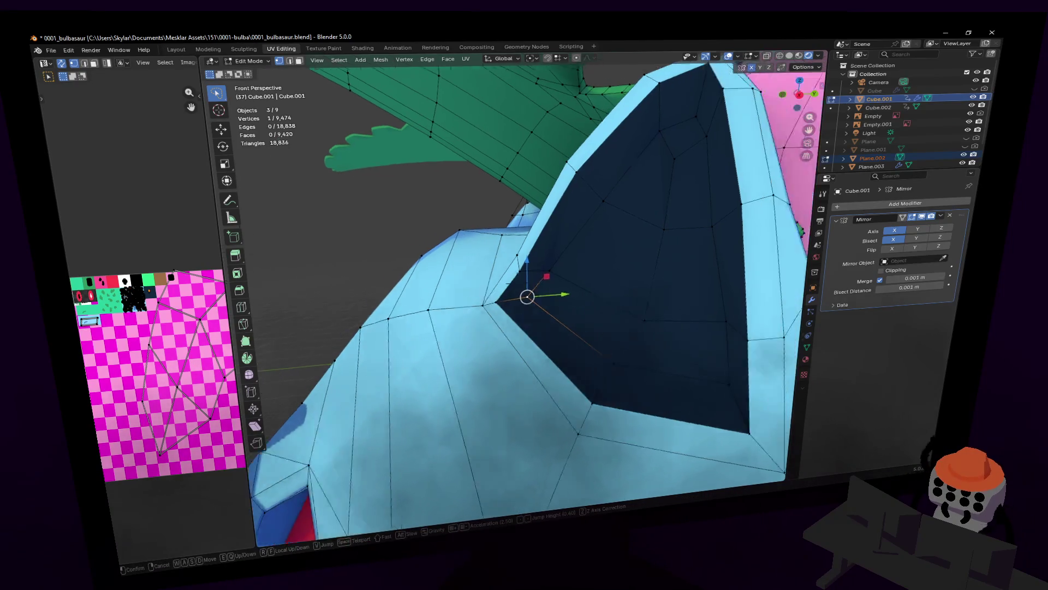
click(475, 251)
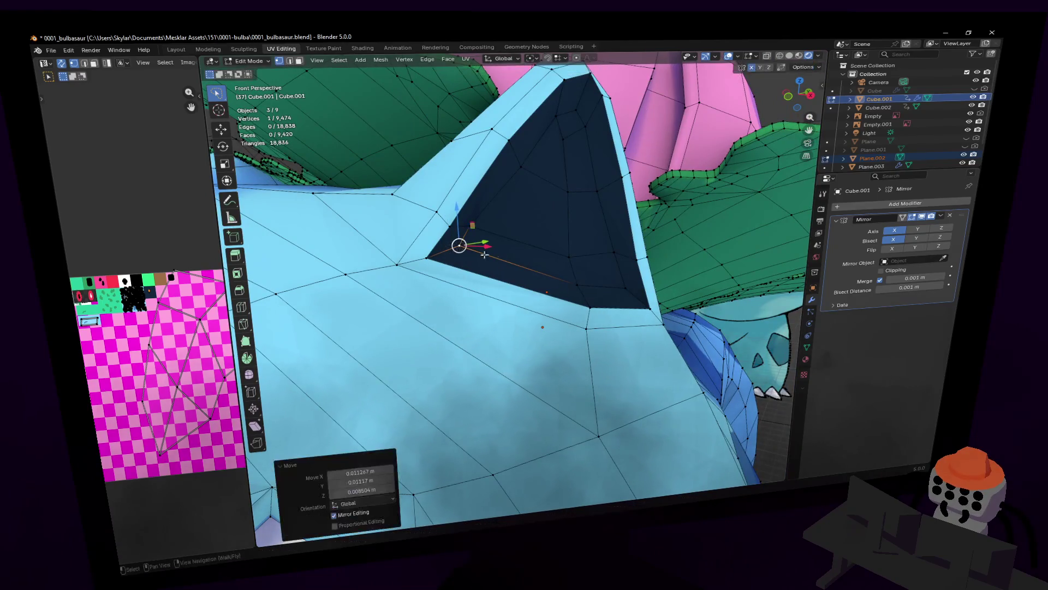
- From the ear's outer side, reposition a group of rim vertices, undoing one unwanted move
key(shift+grave)
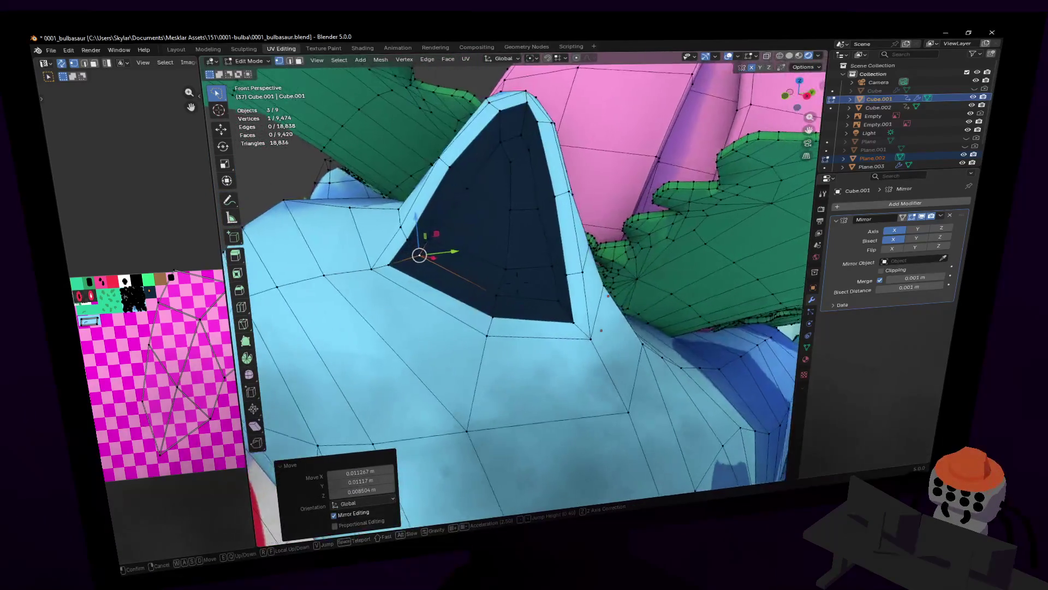
key(d)
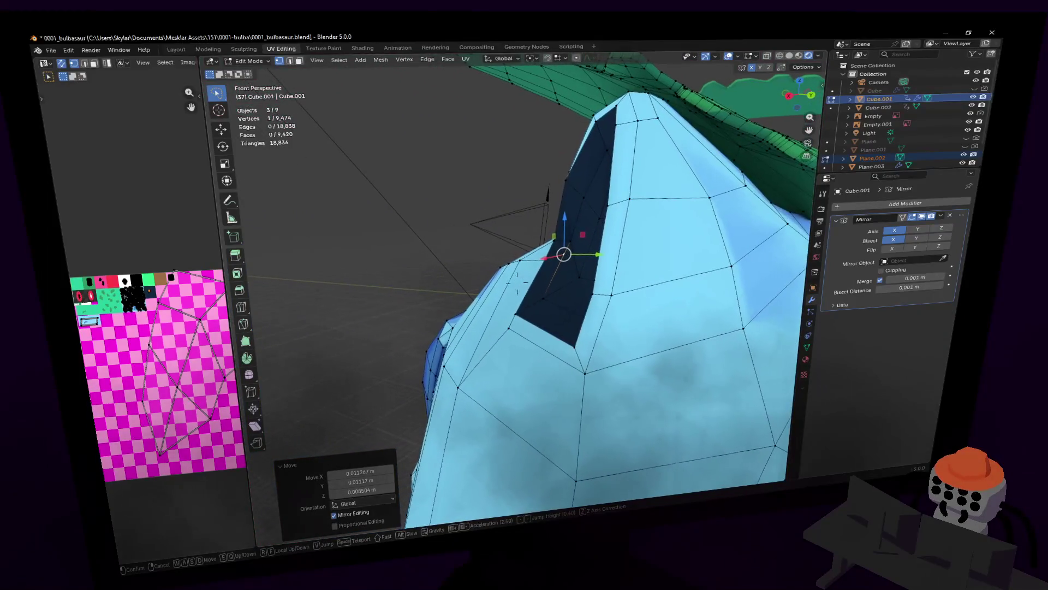
shift+click(511, 322)
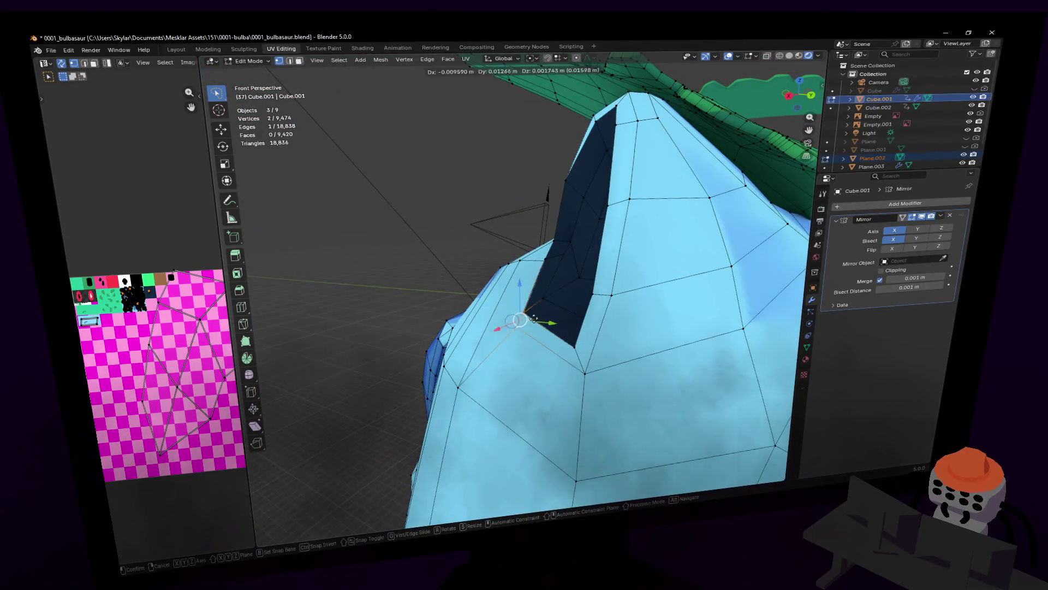
click(534, 318)
key(ctrl+z)
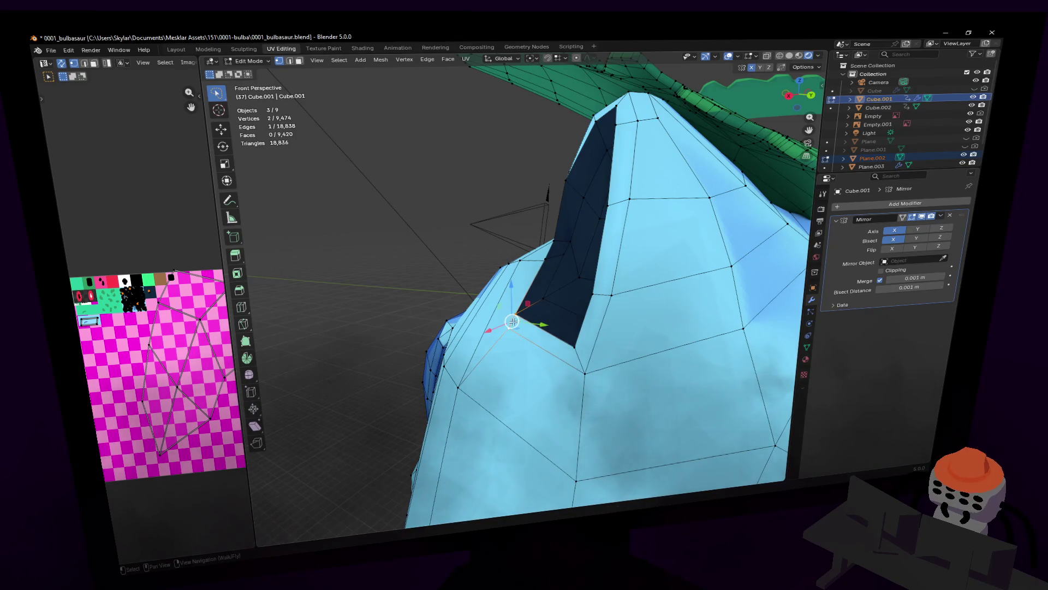
shift+click(534, 309)
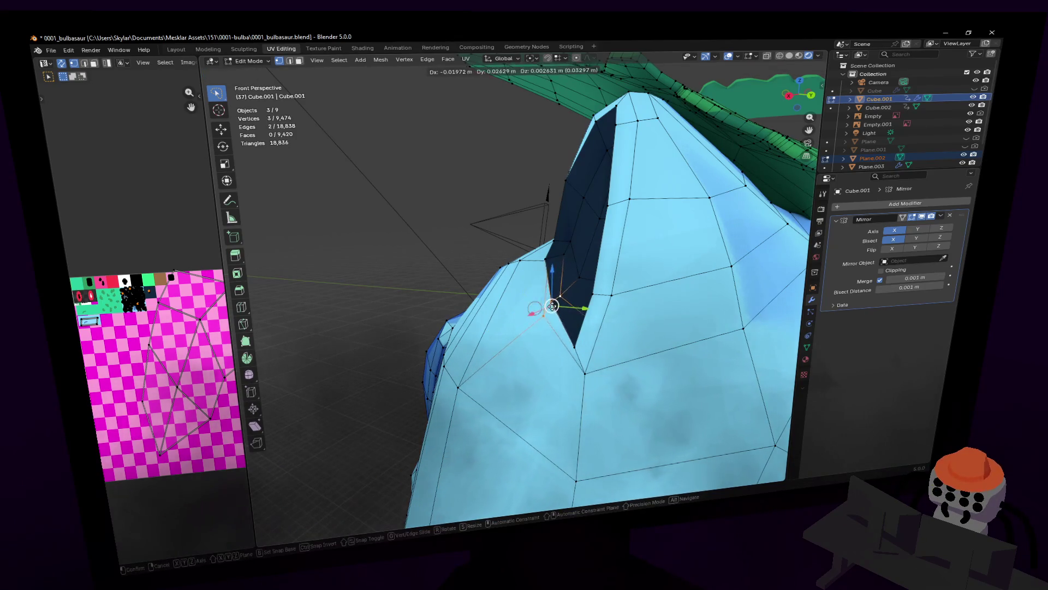
click(548, 302)
mouse_move(549, 302)
middle_down()
mouse_move(518, 280)
mouse_move(588, 296)
middle_up()
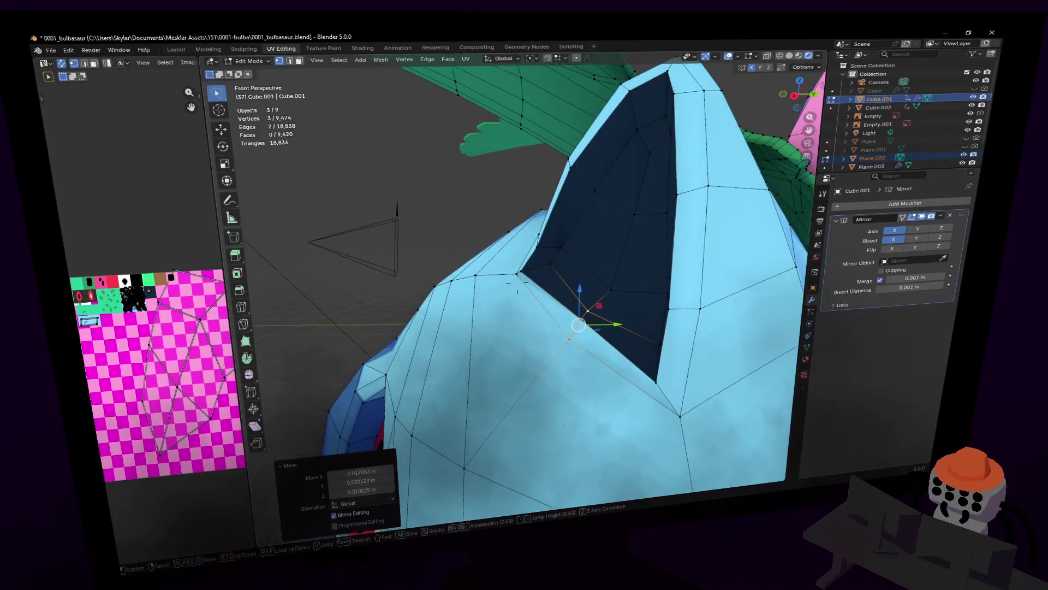
- Fly around to the ear's inner face and move a single edge vertex
key(shift+grave)
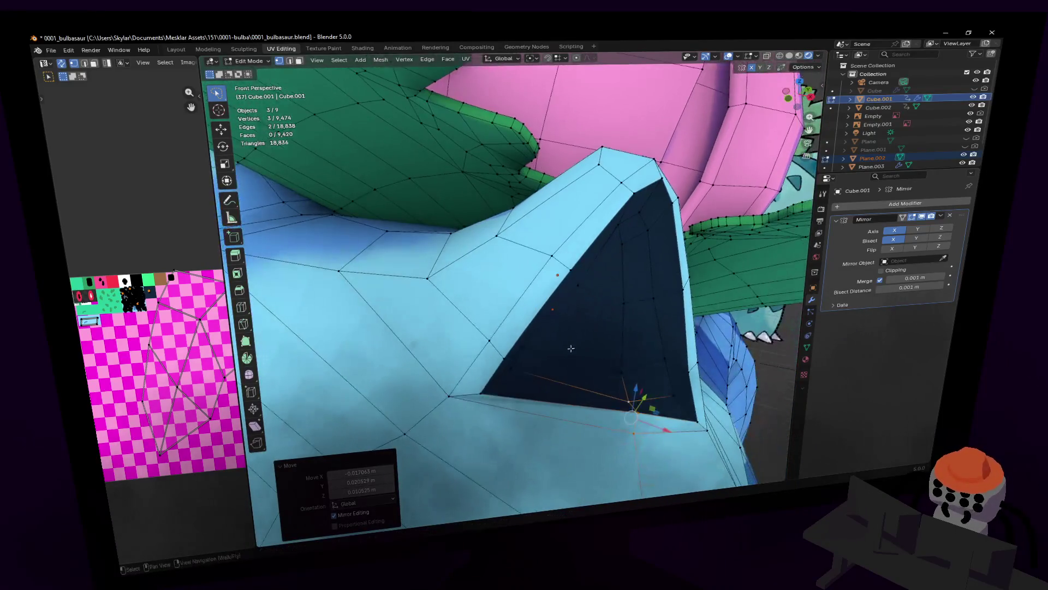
click(585, 317)
middle_drag(585, 317, 552, 277)
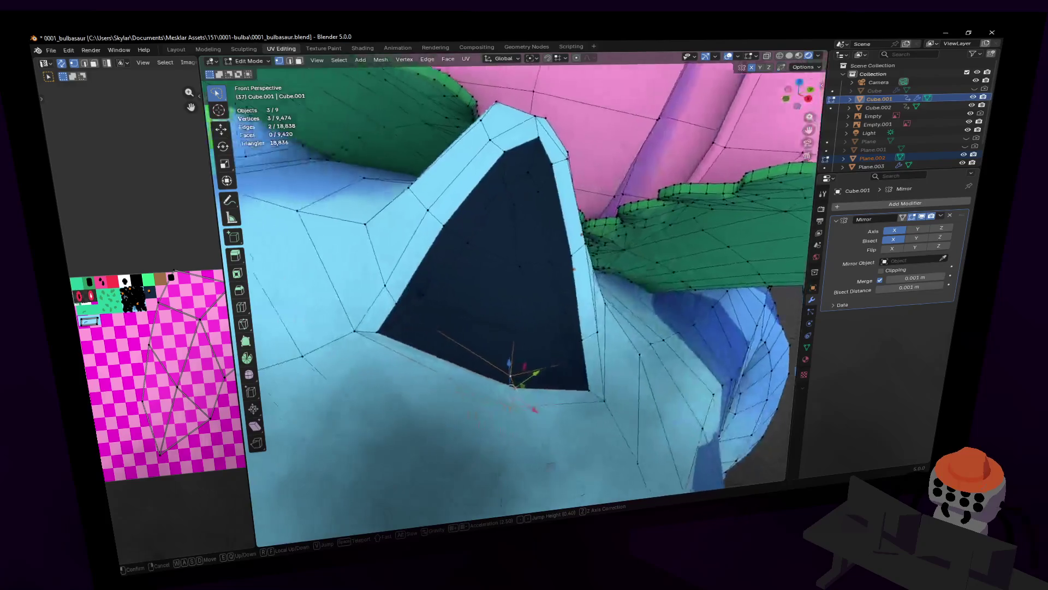
click(449, 244)
key(shift+grave)
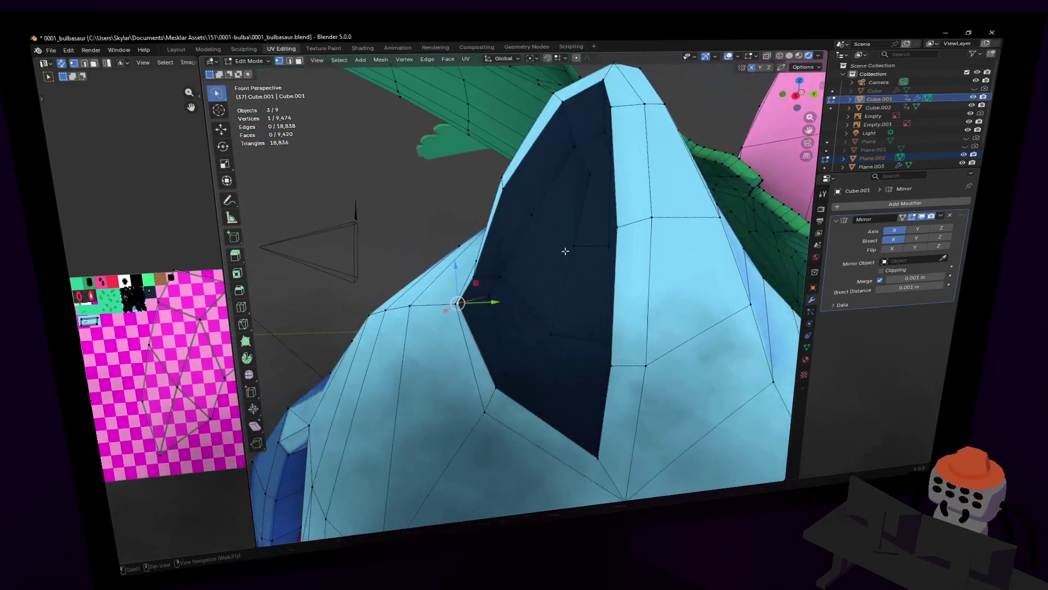
click(466, 304)
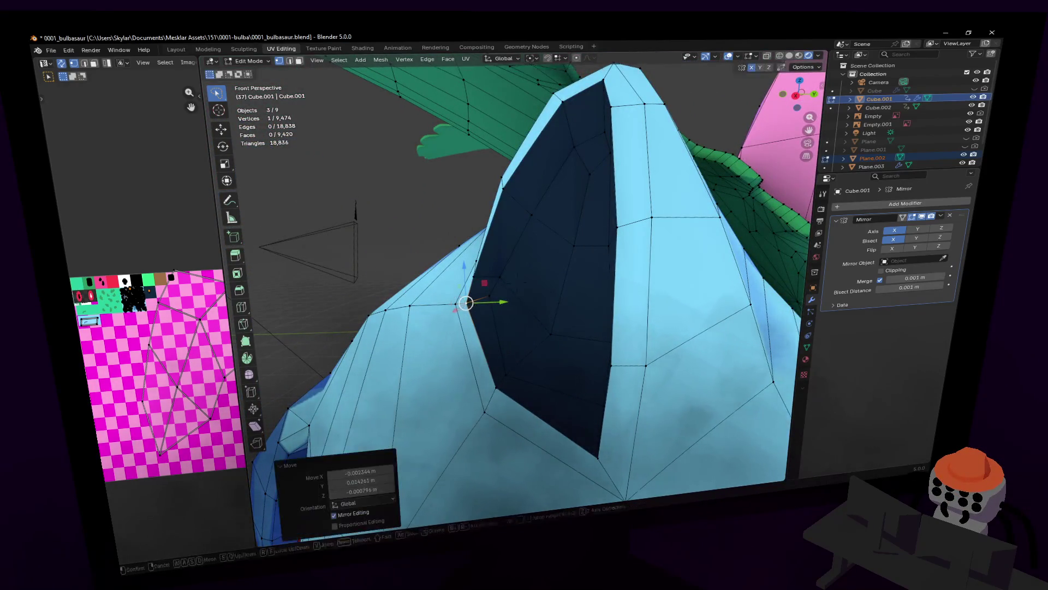
key(shift+grave)
click(470, 304)
- Nudge another ear-rim vertex slightly, then return to whole-object editing
click(546, 325)
key(g)
click(577, 305)
key(shift+grave)
key(s)
key(Tab)
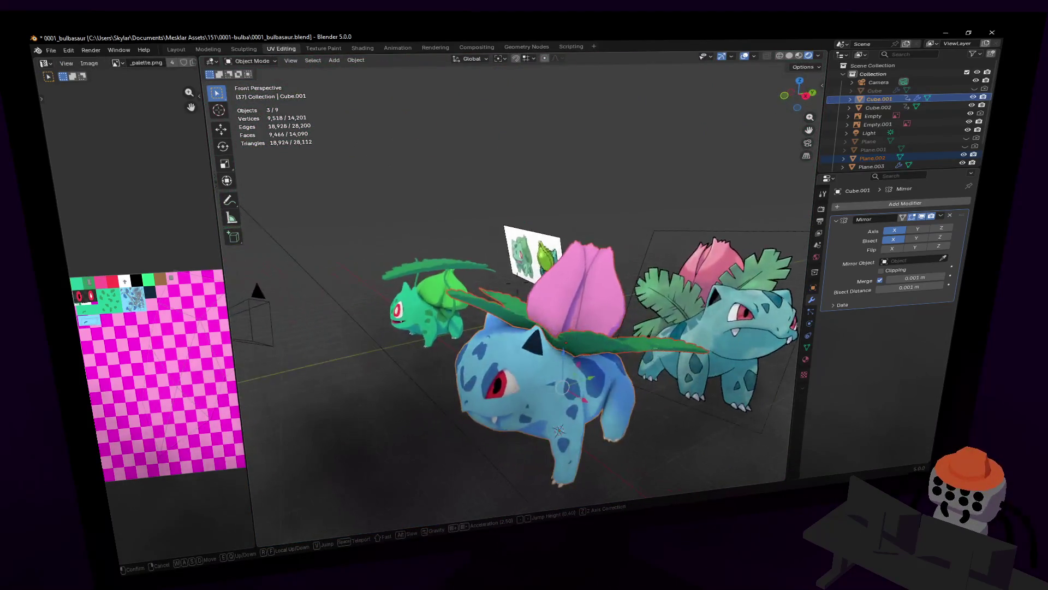
- Fly in close to Ivysaur's head and re-enter Edit Mode on the body mesh
key(w)
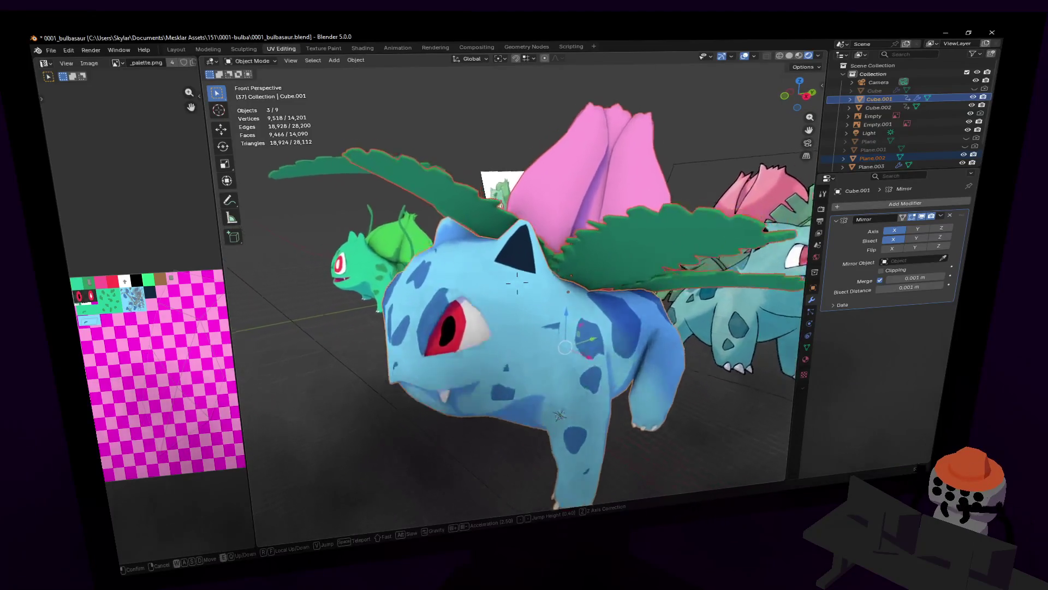
click(576, 300)
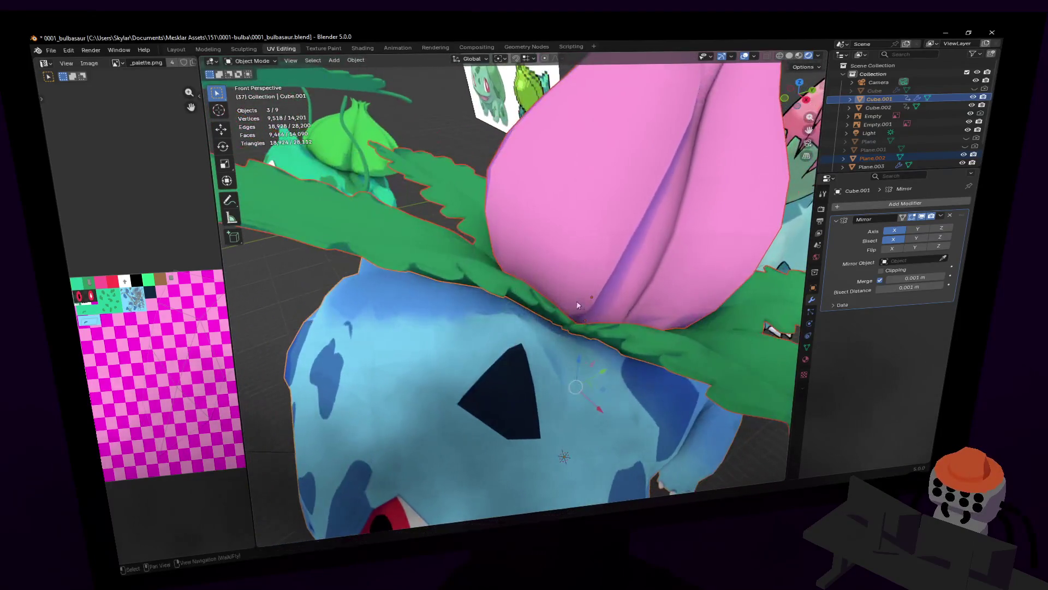
key(Tab)
key(shift+grave)
key(w)
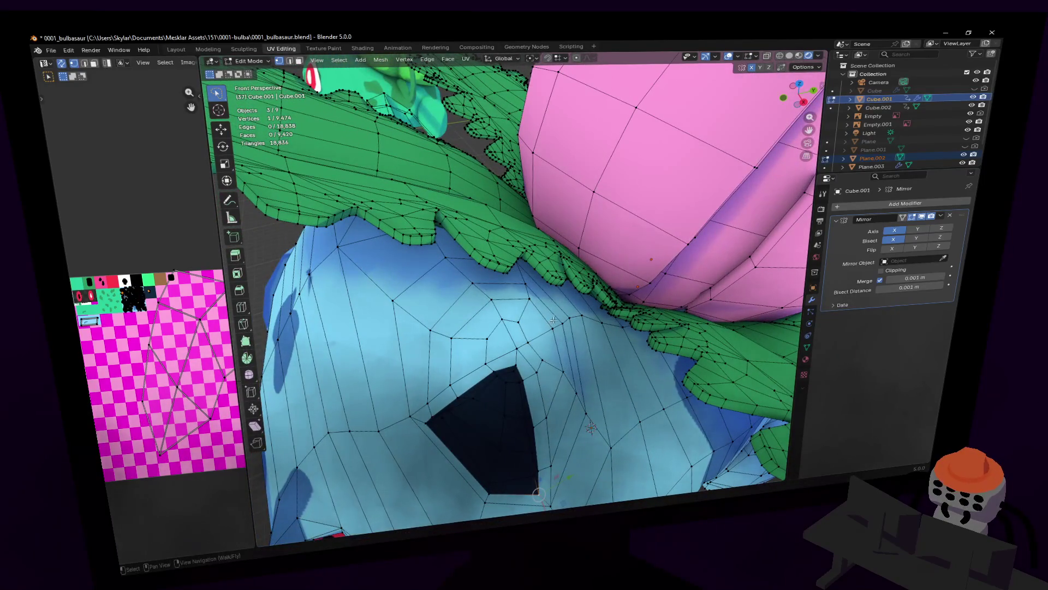
- Reposition two head vertices behind the ear to smooth the contour
key(alt+a)
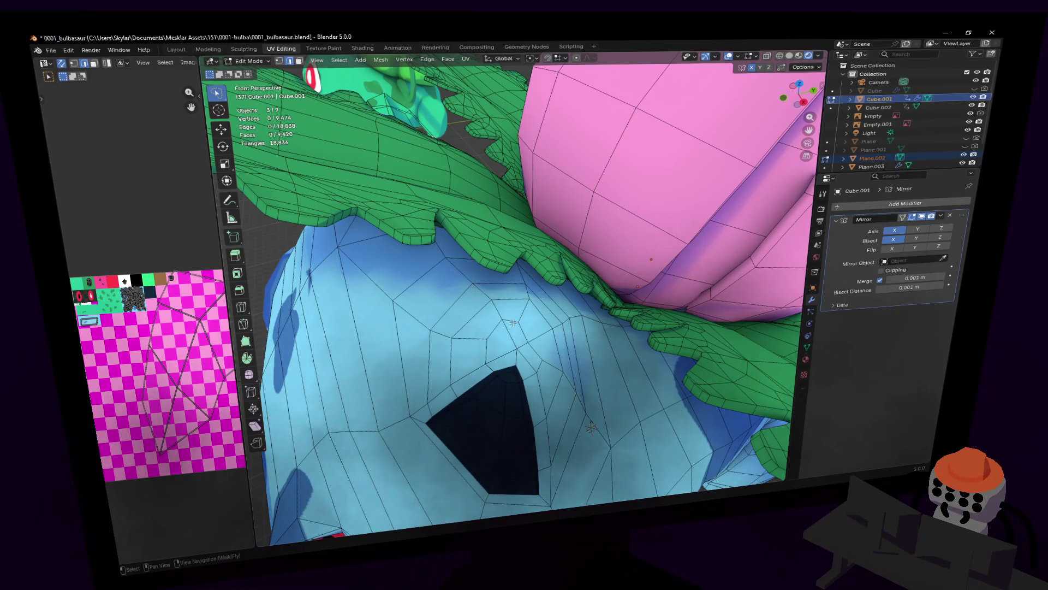
click(514, 323)
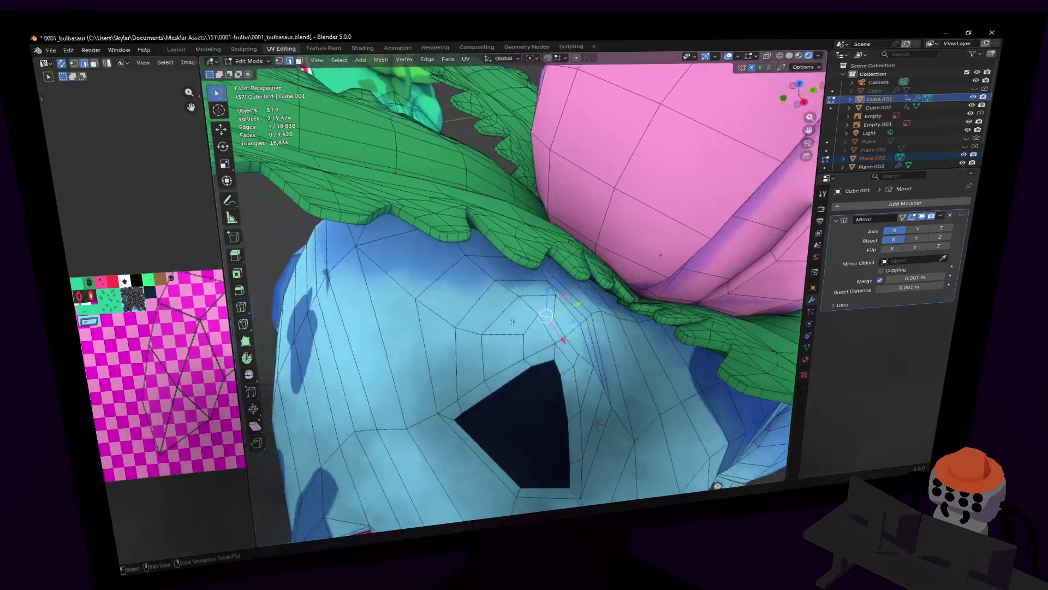
middle_drag(512, 324, 545, 327)
drag(545, 328, 566, 336)
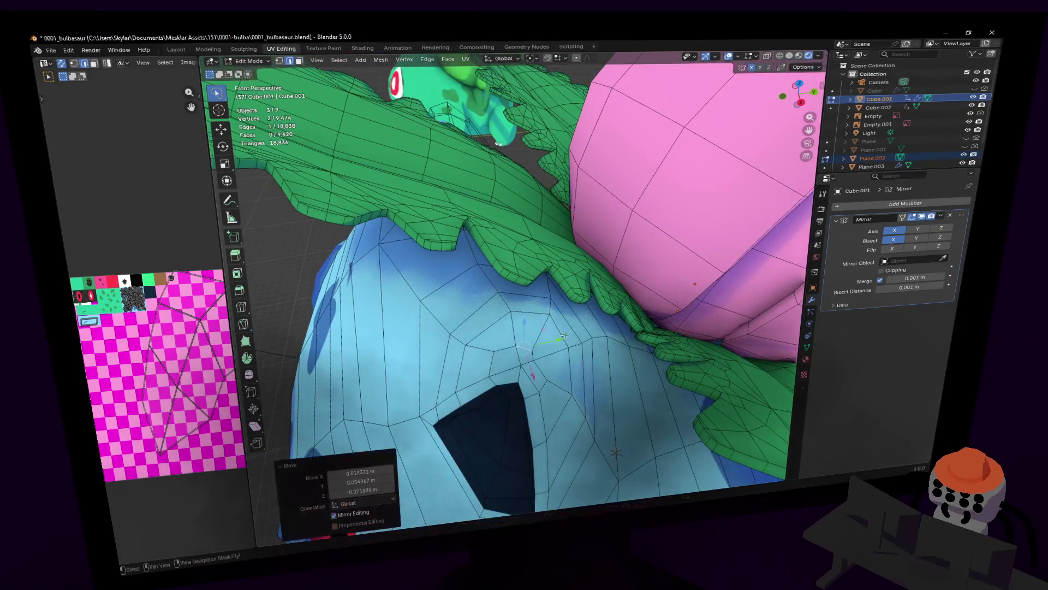
key(ctrl+z)
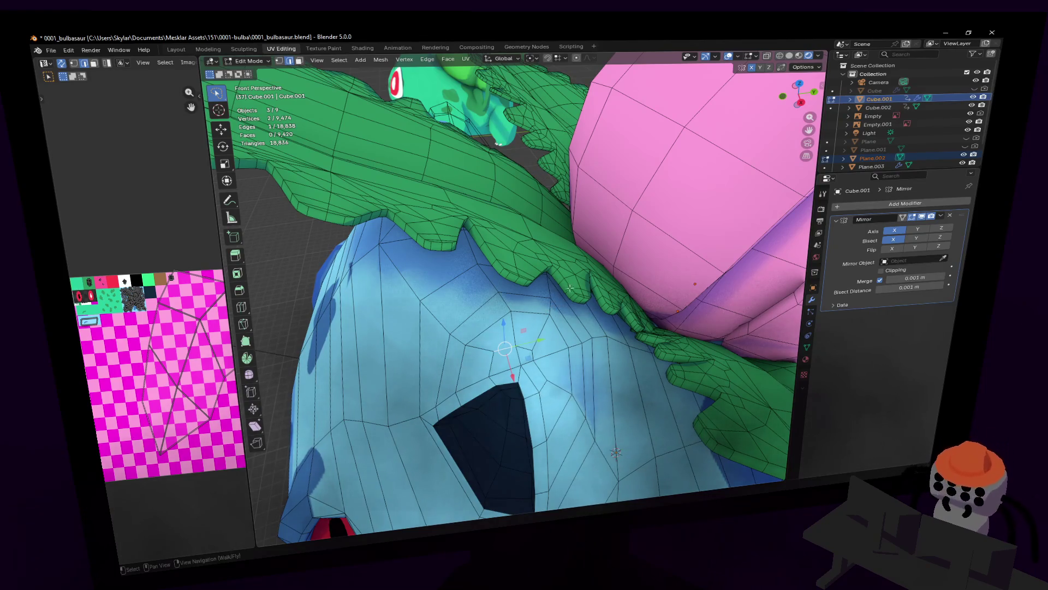
key(g)
click(482, 312)
- Shift the selected head vertices slightly to the right after checking from the body's side
key(shift+grave)
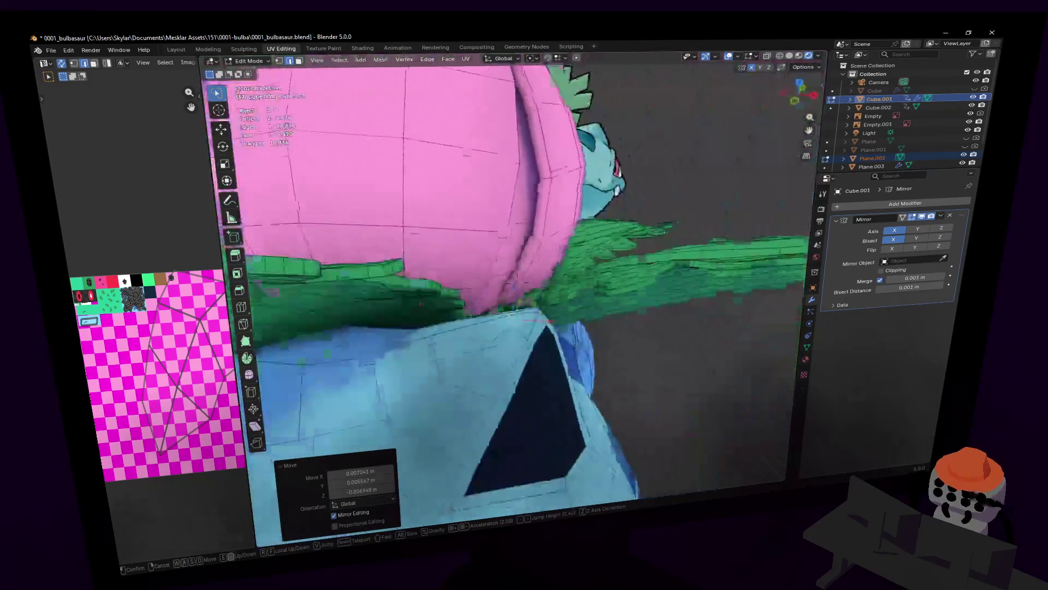
key(s)
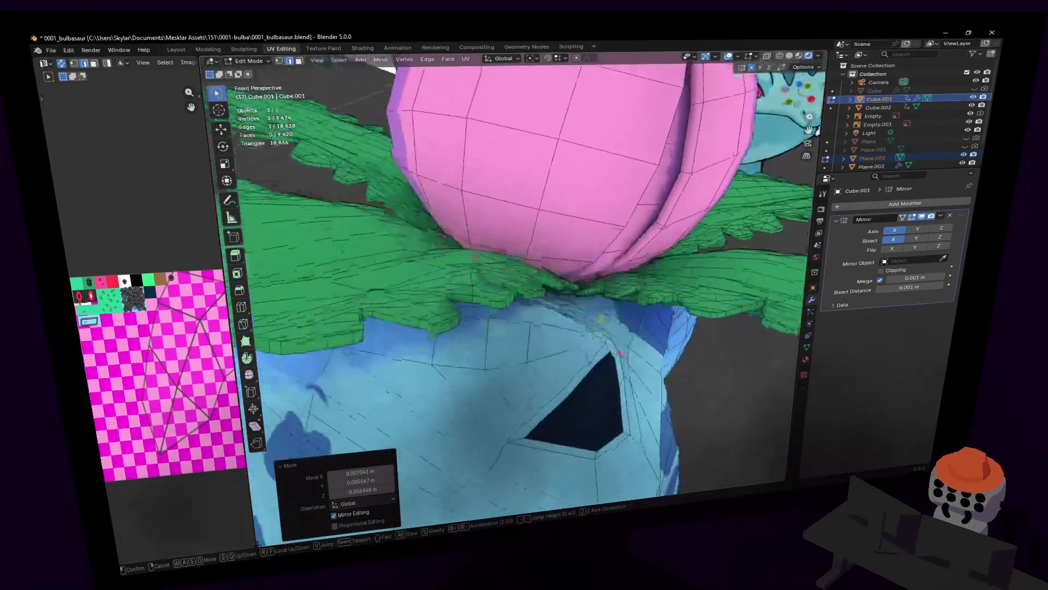
click(489, 329)
key(shift+grave)
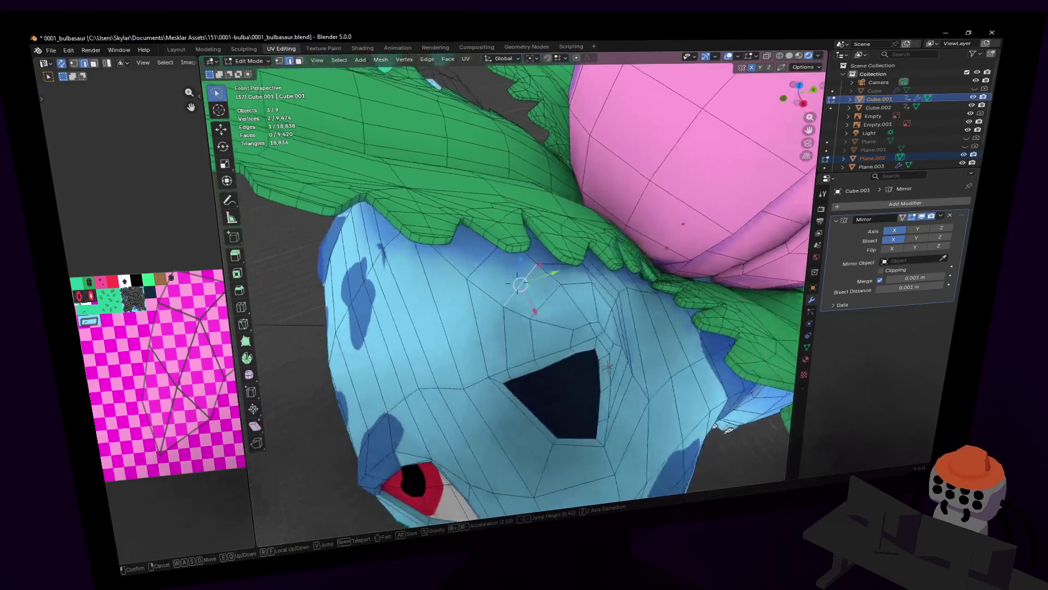
key(w)
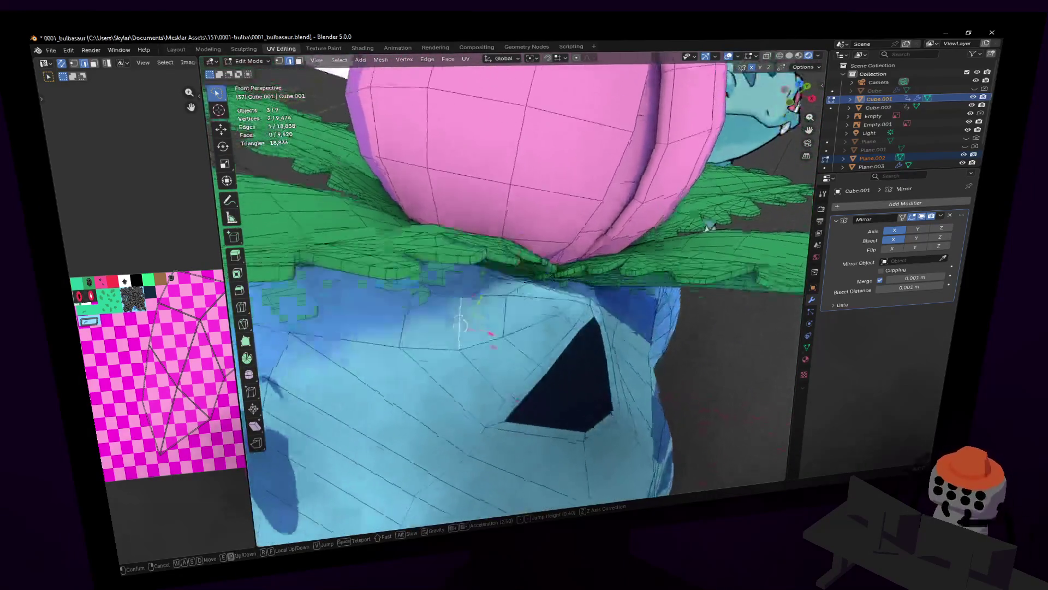
click(517, 279)
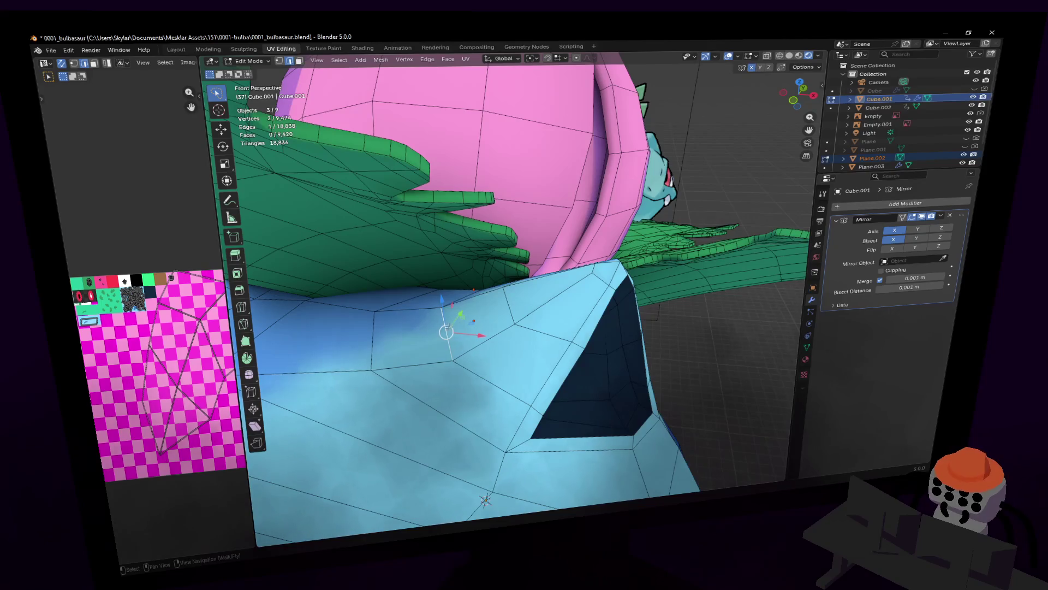
drag(446, 331, 463, 337)
click(474, 342)
key(alt+a)
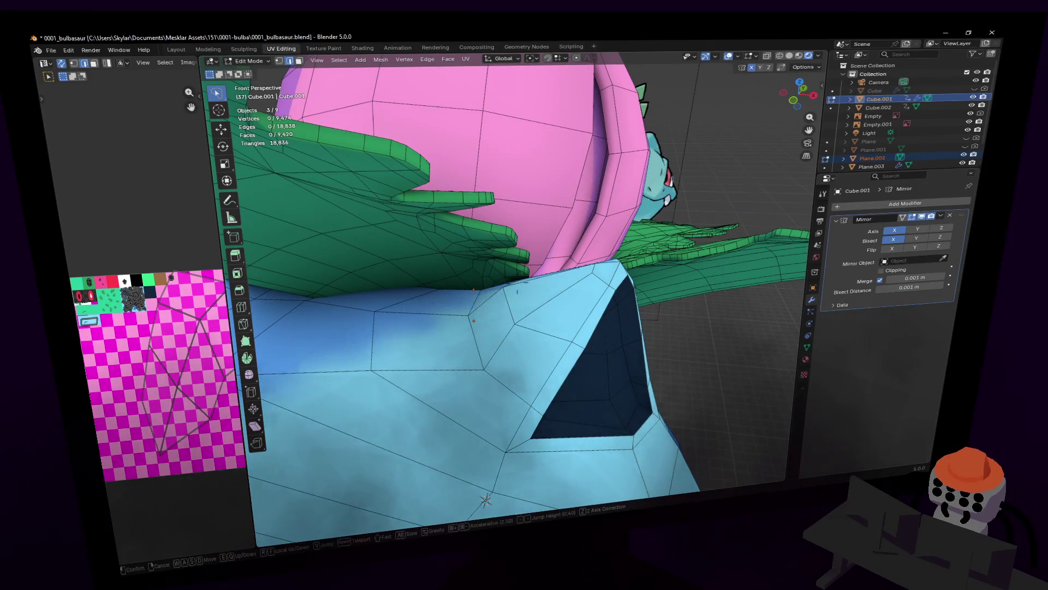
- Nudge a vertex on top of the head about 2 cm along the Y axis
key(shift+grave)
key(w)
key(s)
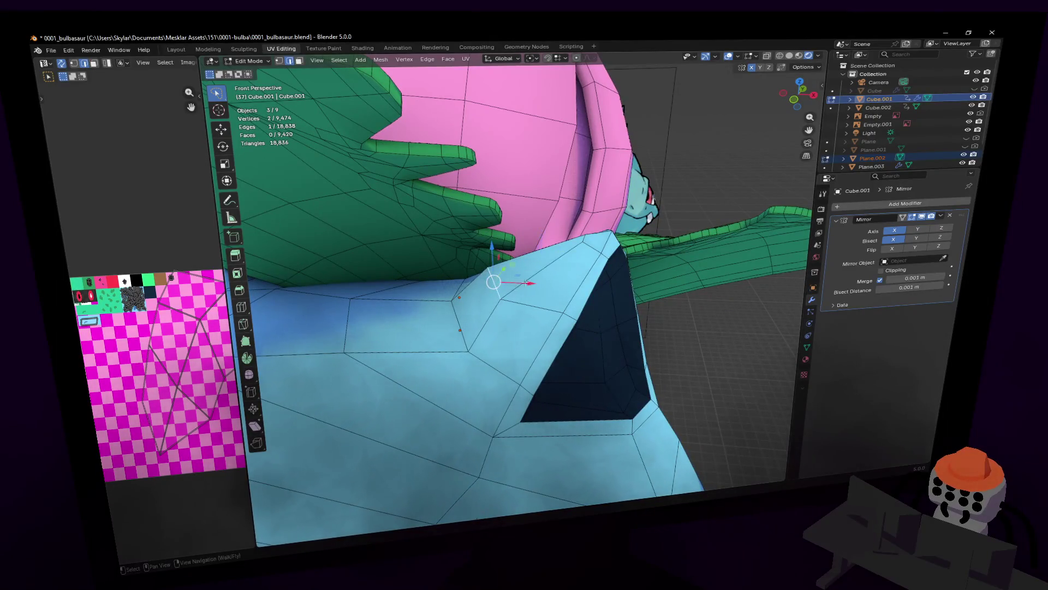
key(shift+grave)
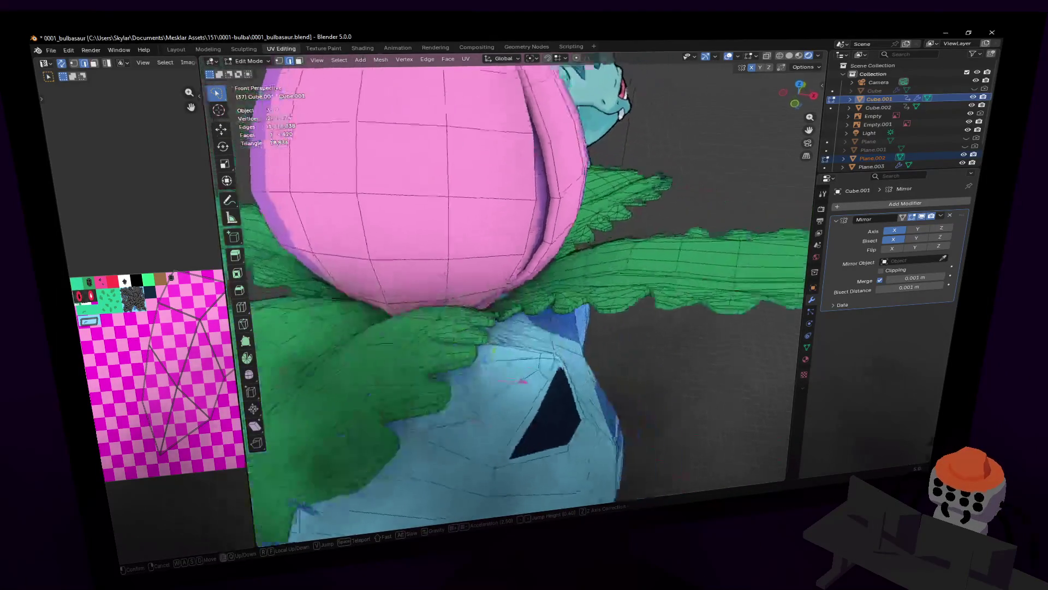
key(w)
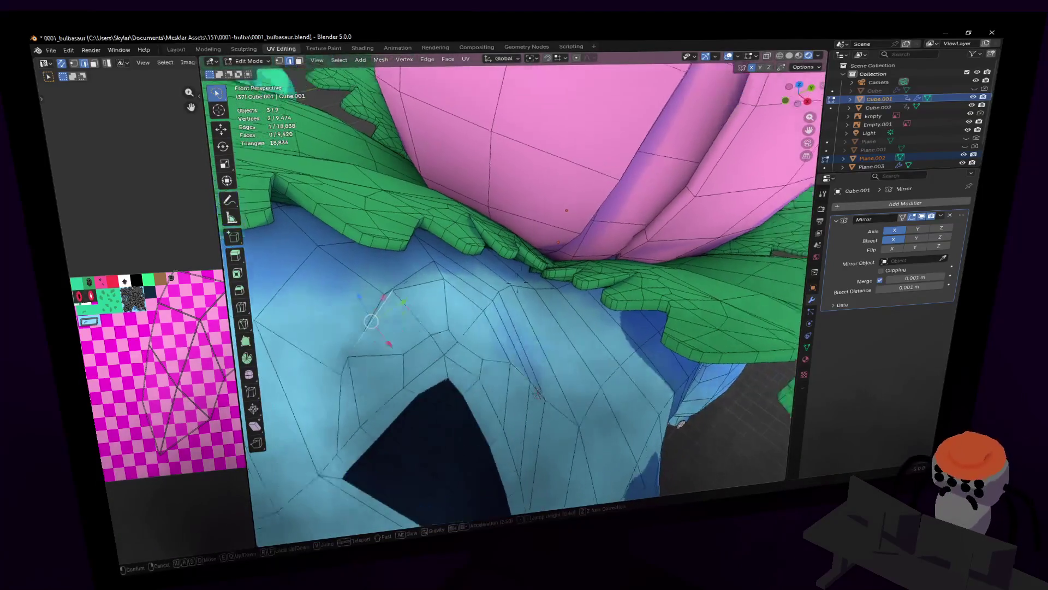
click(425, 342)
key(shift+grave)
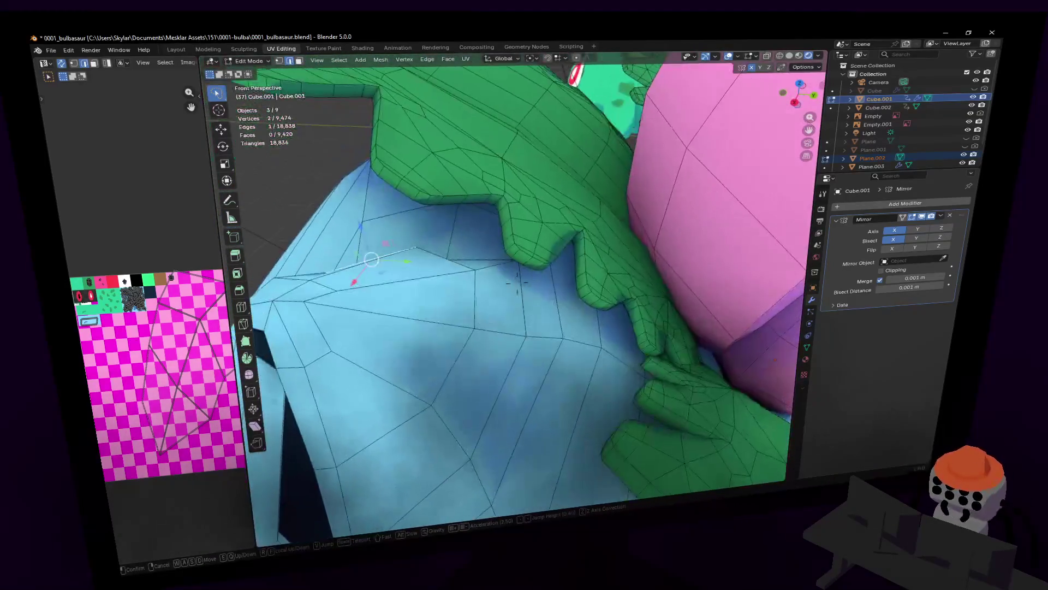
click(456, 331)
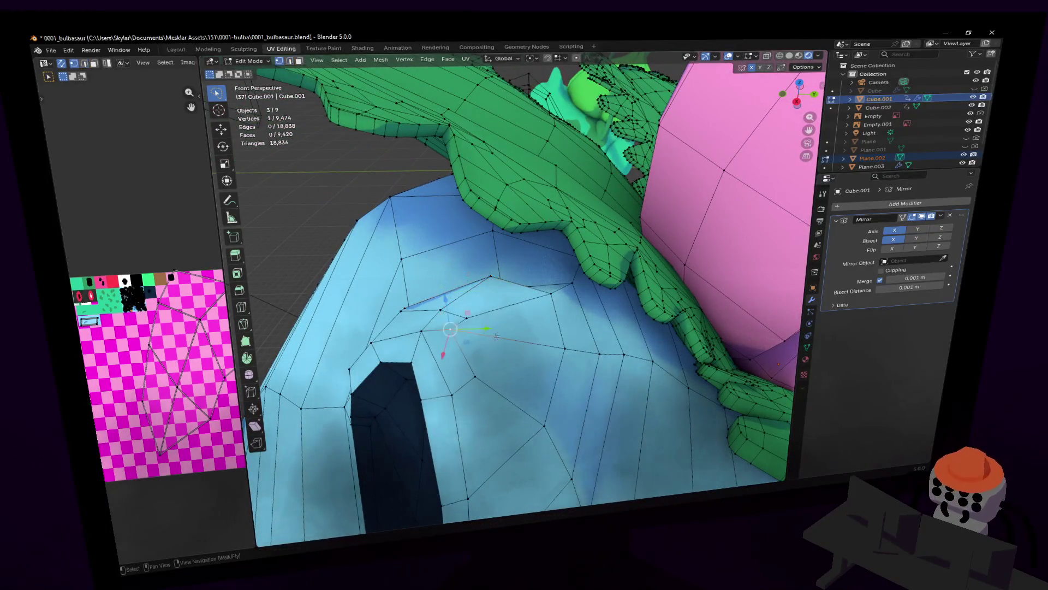
middle_drag(455, 332, 495, 337)
key(g)
key(y)
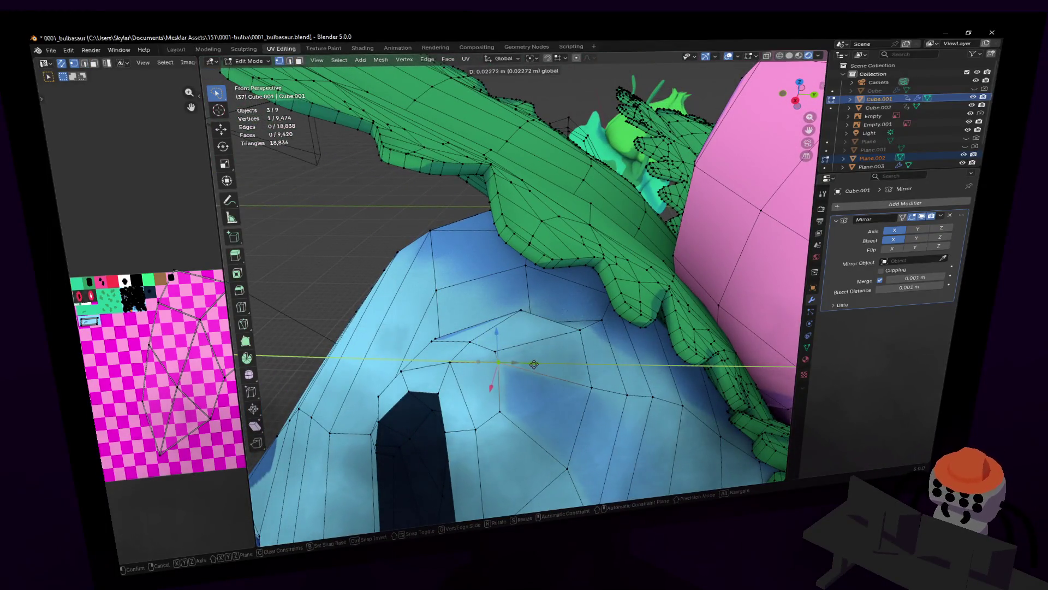
click(532, 364)
- Move a head-edge vertex under the leaf after inspecting the edge up close
key(shift+grave)
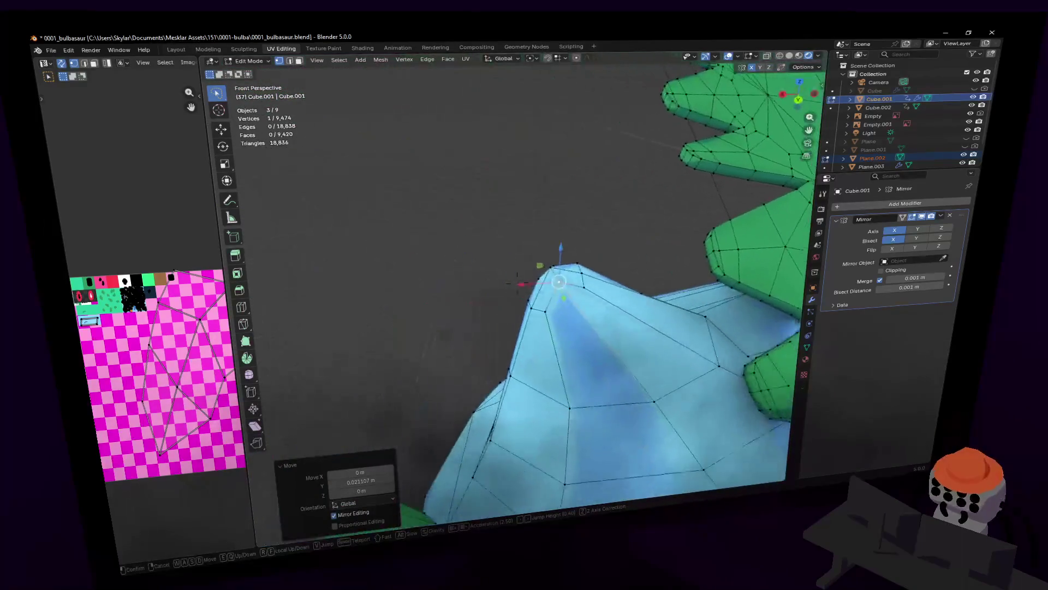
key(w)
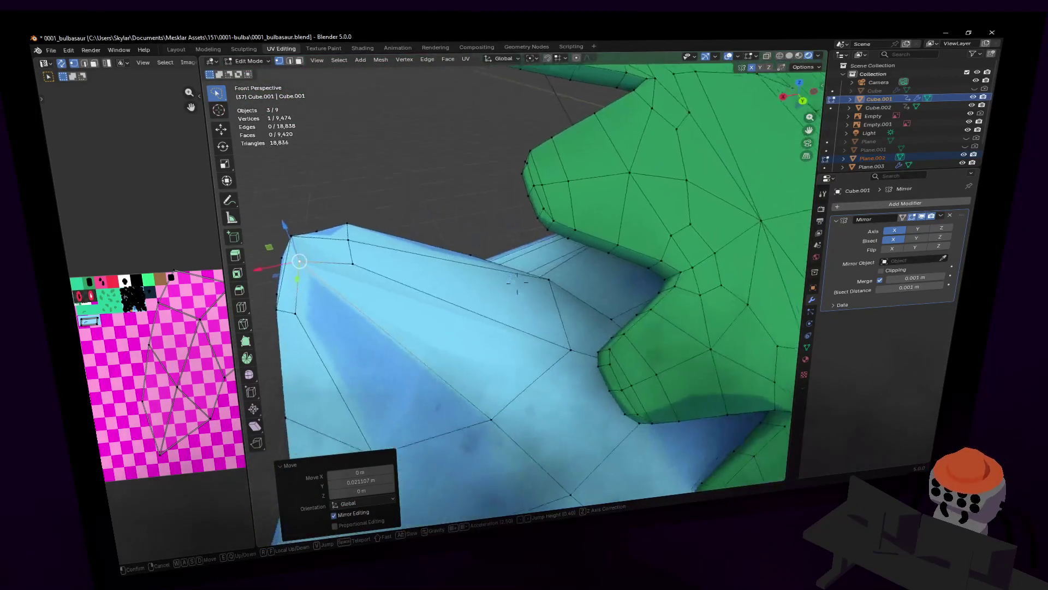
click(558, 353)
key(shift+grave)
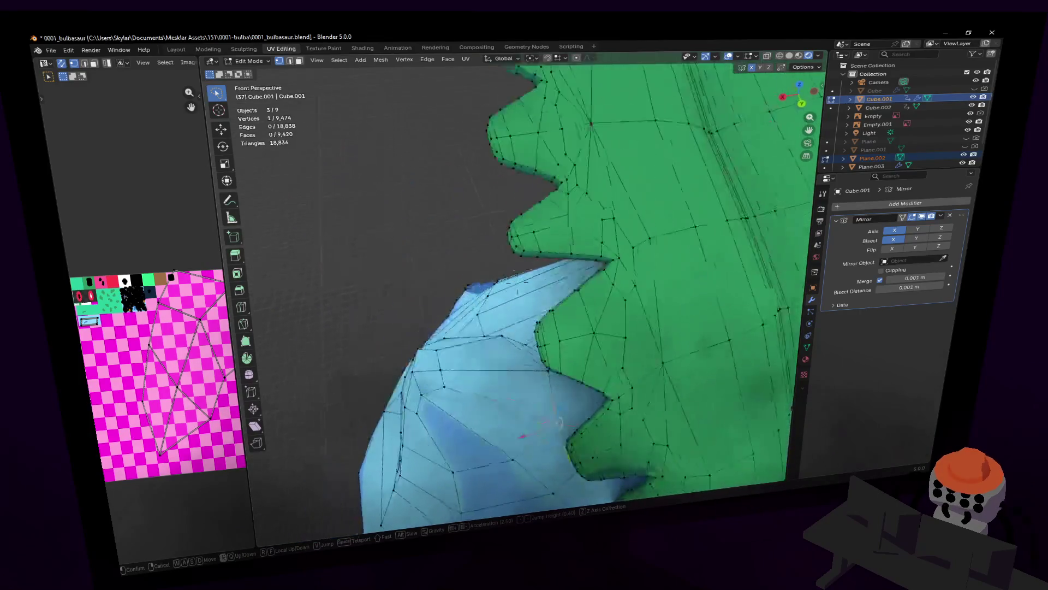
key(s)
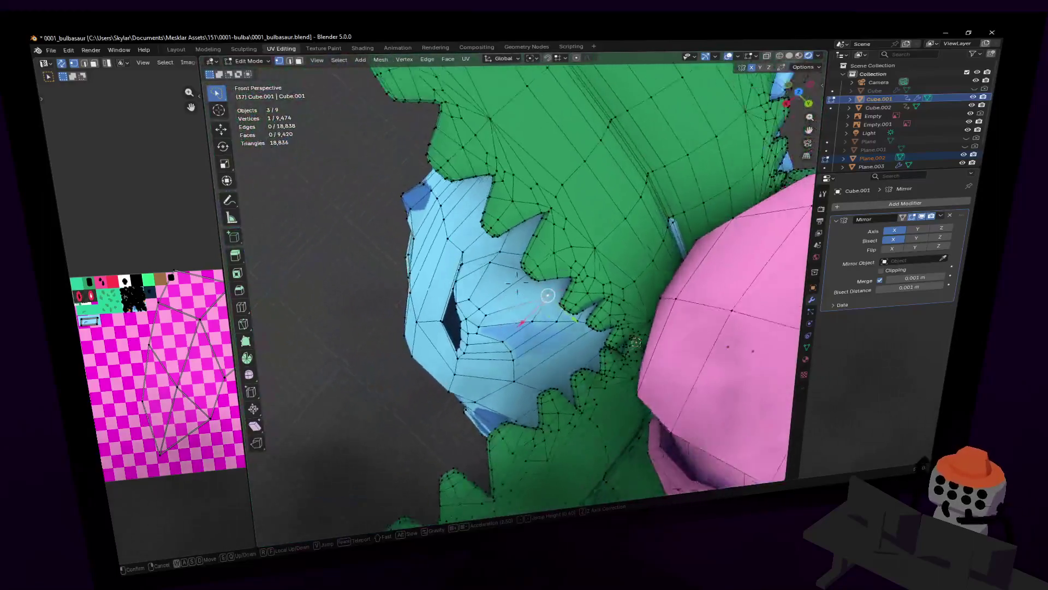
click(646, 319)
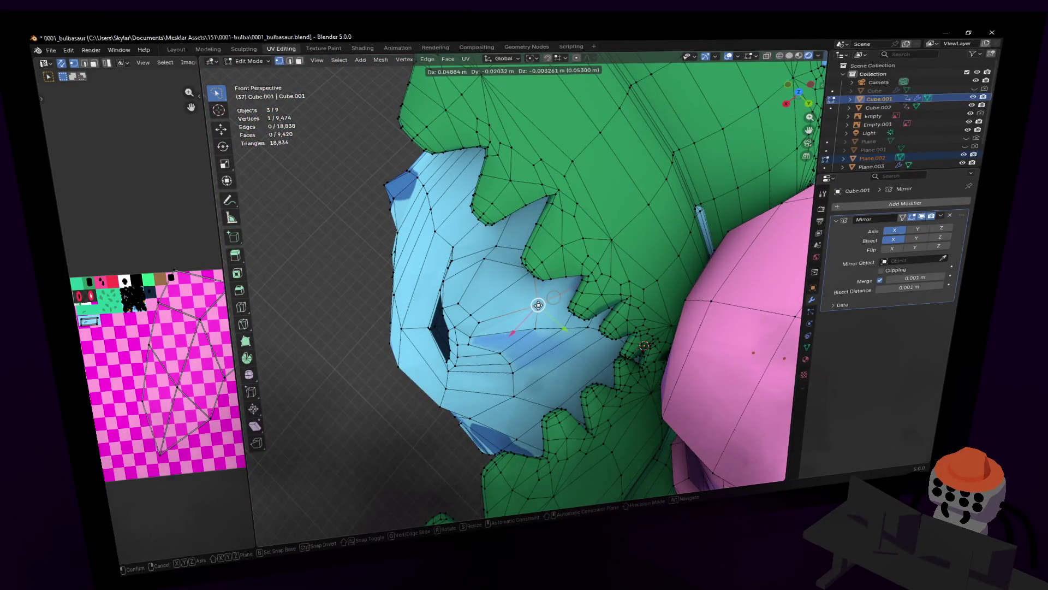
click(554, 297)
- Slide another vertex under the leaf's edge, tucking the head about 6 cm inward
key(shift+grave)
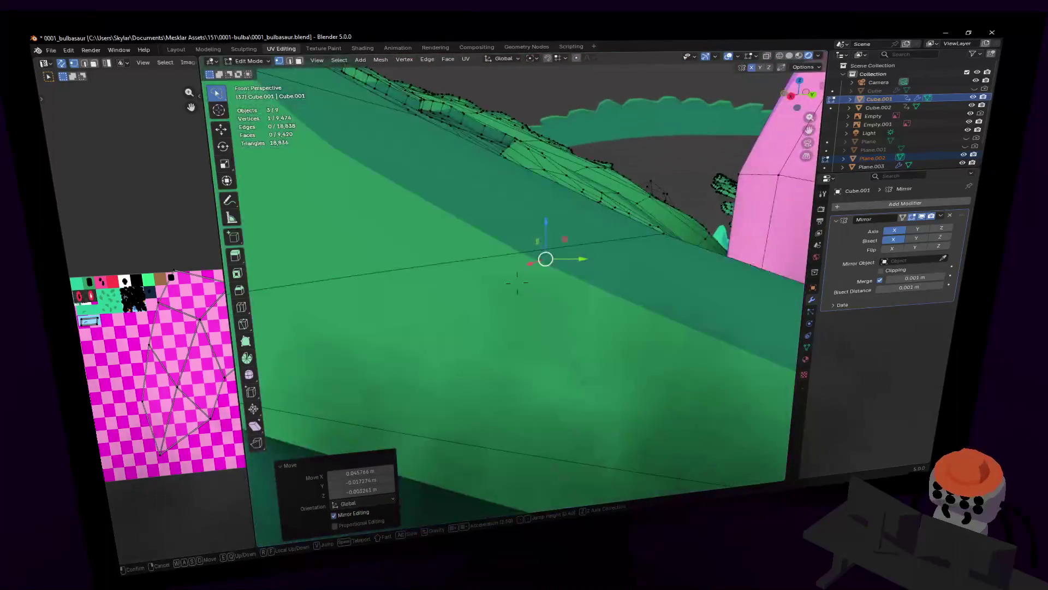
key(s)
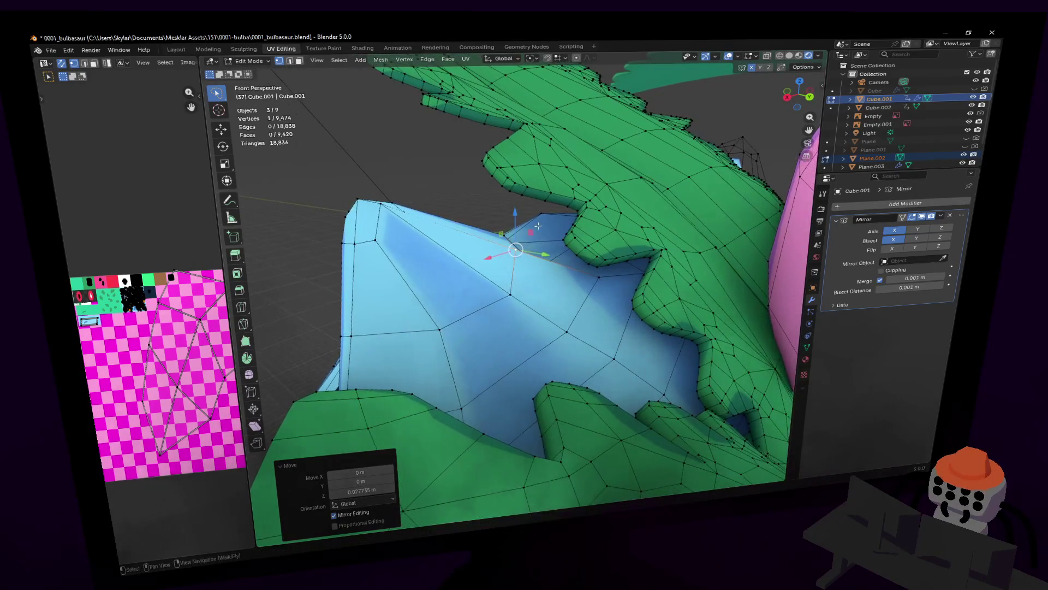
click(575, 341)
key(shift+grave)
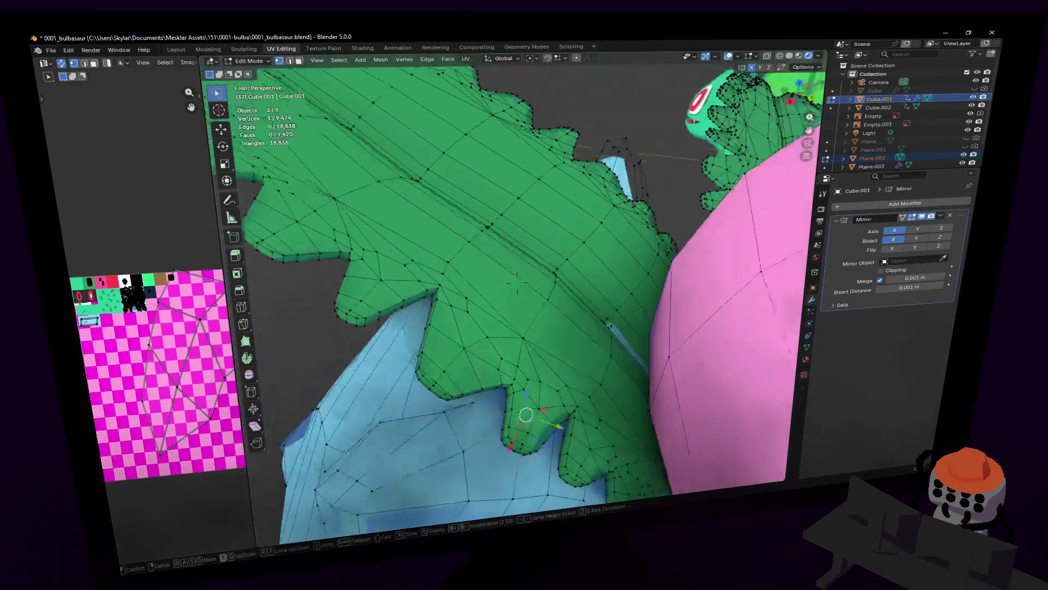
click(598, 305)
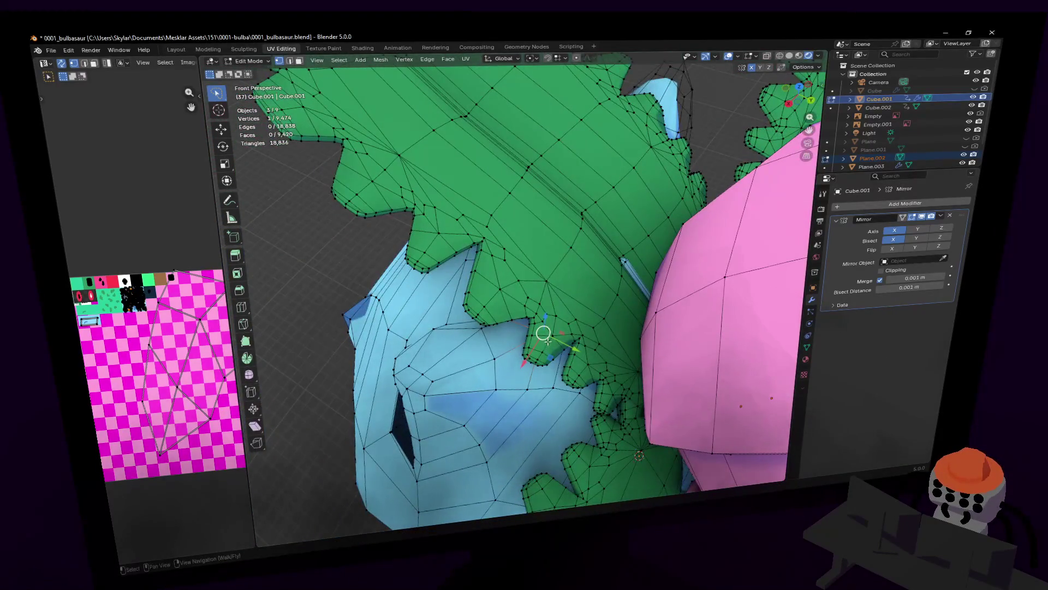
drag(552, 358, 540, 372)
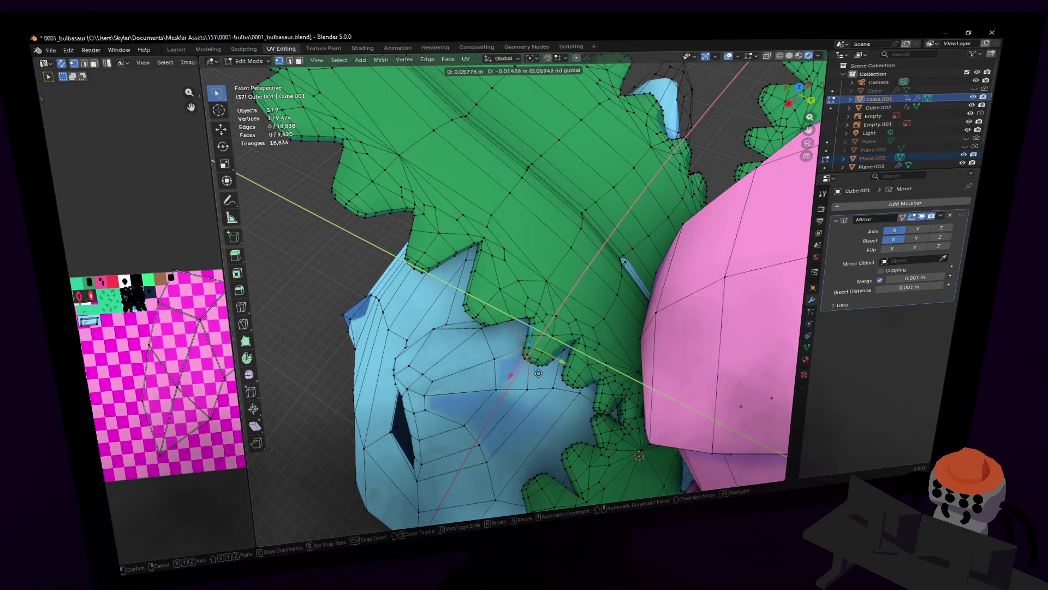
click(539, 373)
- Leave mesh editing with the whole head in view to review the result
key(shift+grave)
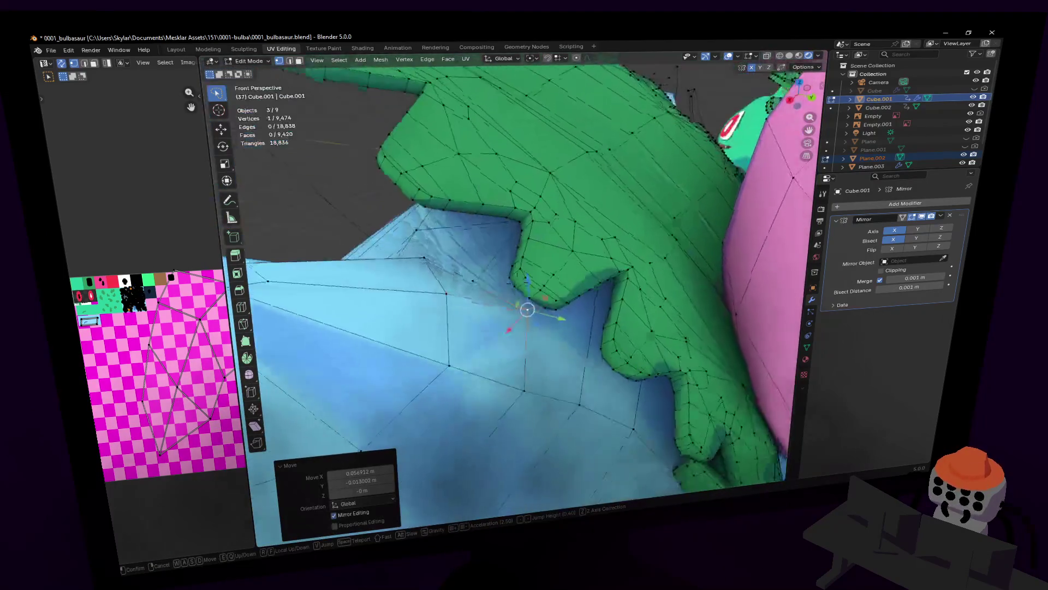
key(s)
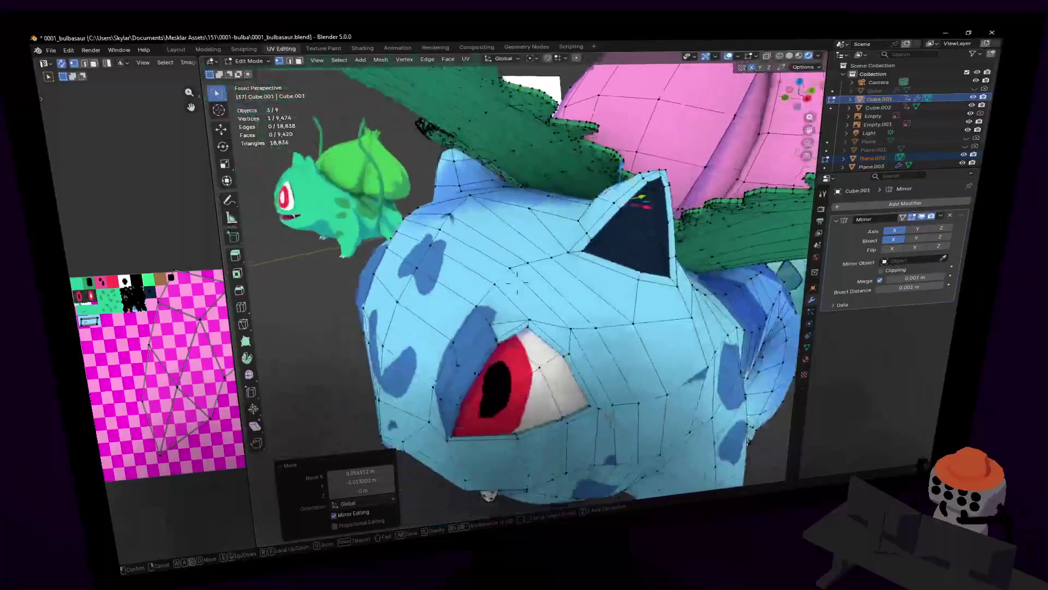
click(512, 279)
key(Tab)
- Return to editing the head mesh and frame the ear base
key(w)
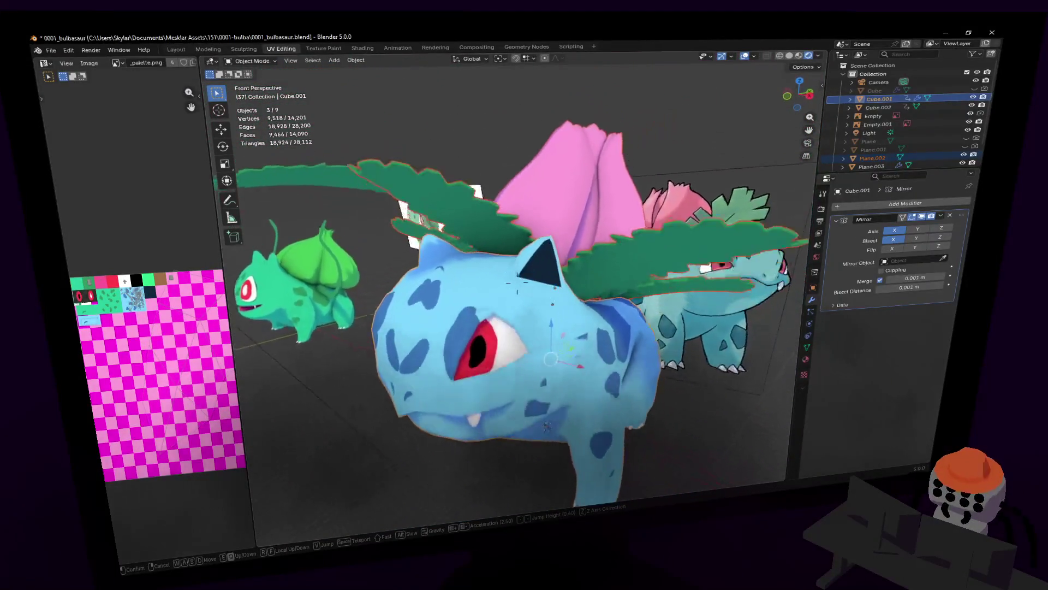
click(517, 283)
key(Tab)
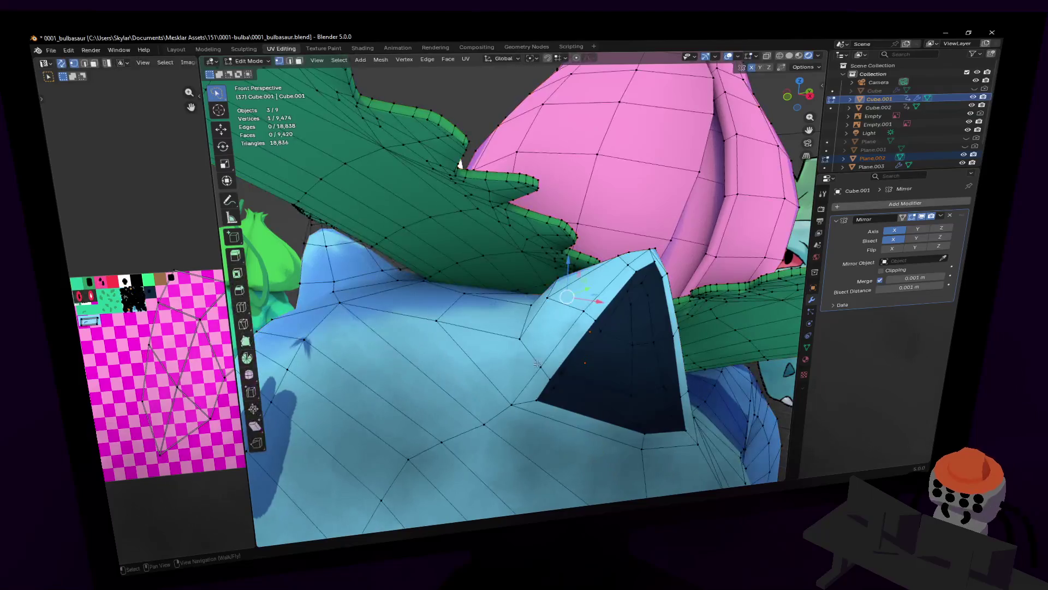
key(shift+grave)
key(w)
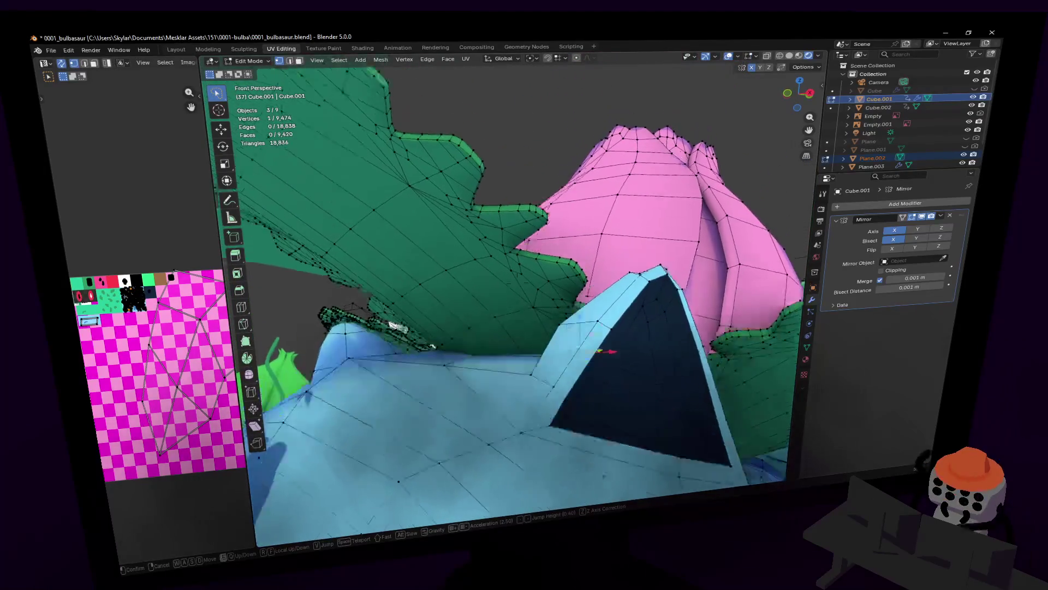
key(s)
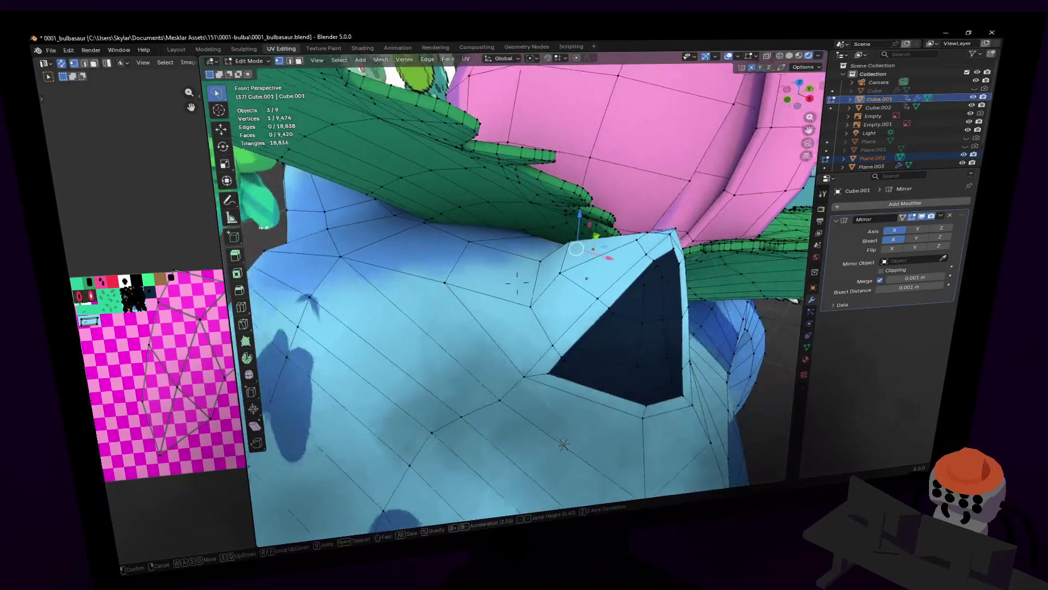
click(569, 429)
- Move the vertex beside the ear base roughly 3 cm and check it from a new angle
key(g)
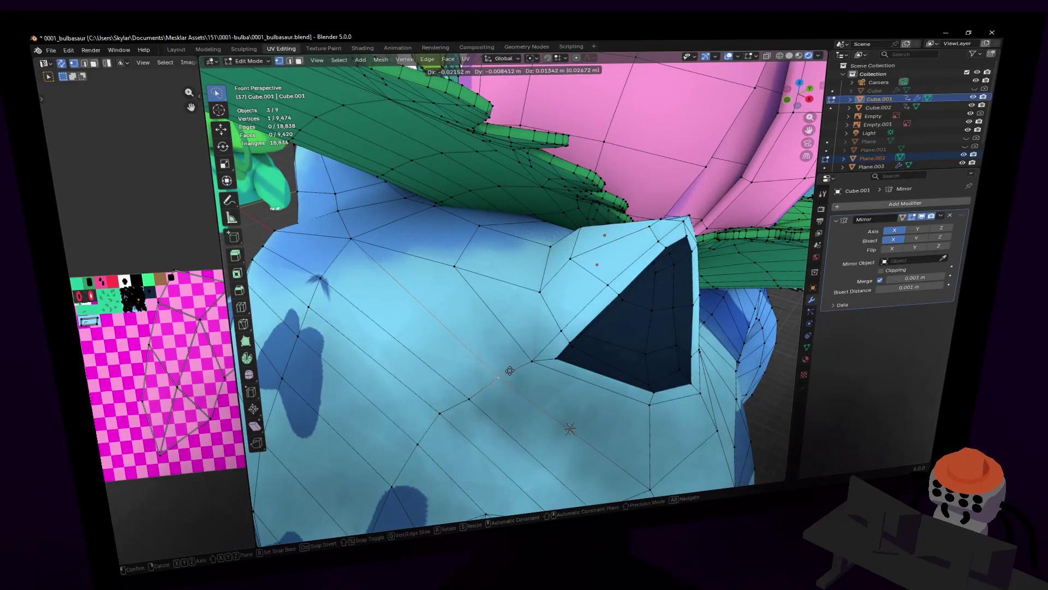
click(569, 429)
key(shift+grave)
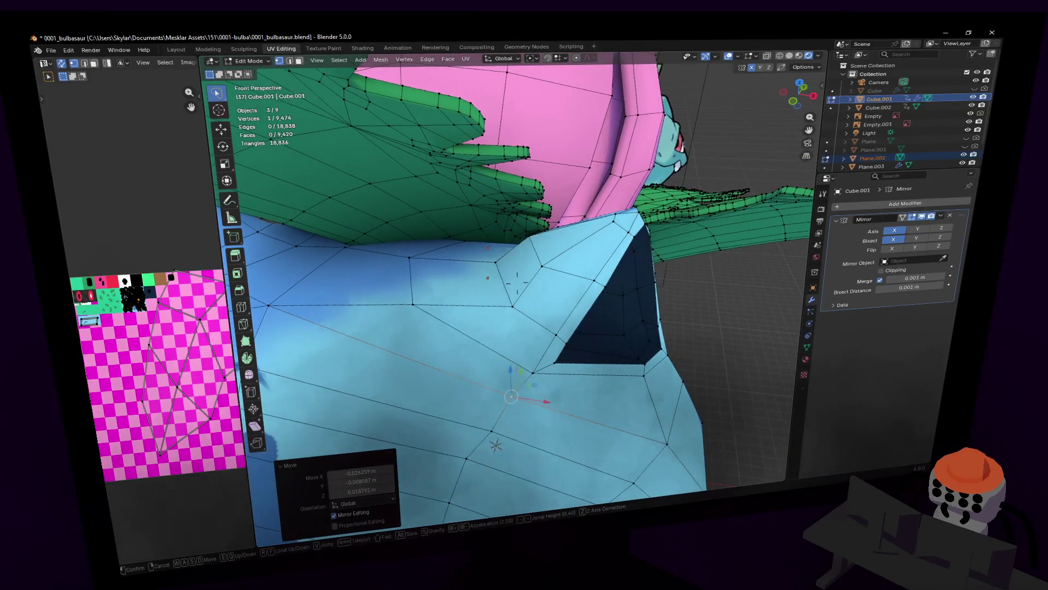
click(494, 363)
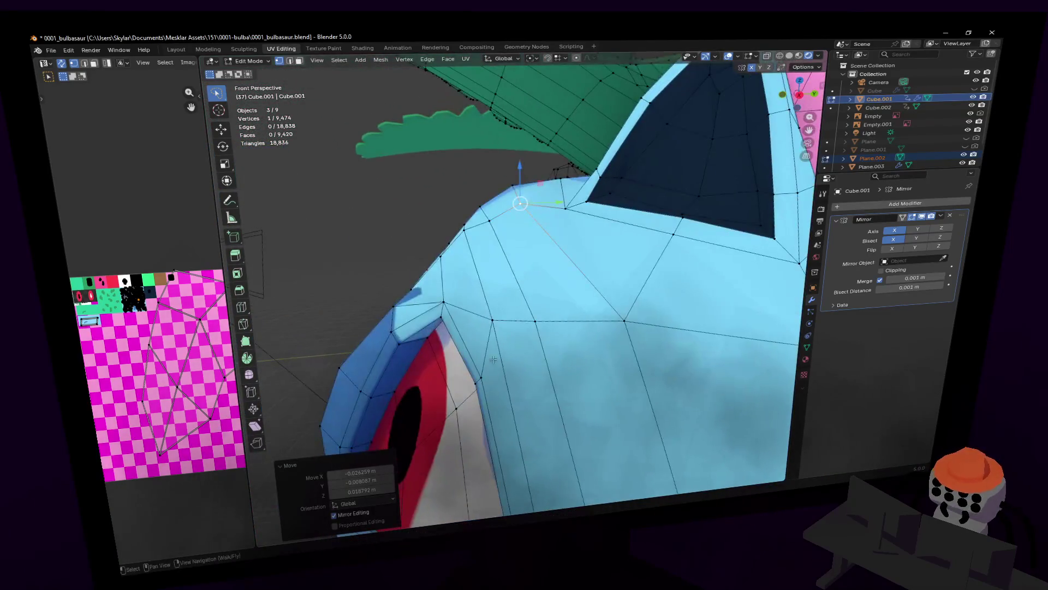
- Lift the ear-base vertex vertically, redoing it with a smaller Z offset of 0.012779 m
key(ctrl+z)
key(g)
key(z)
click(514, 190)
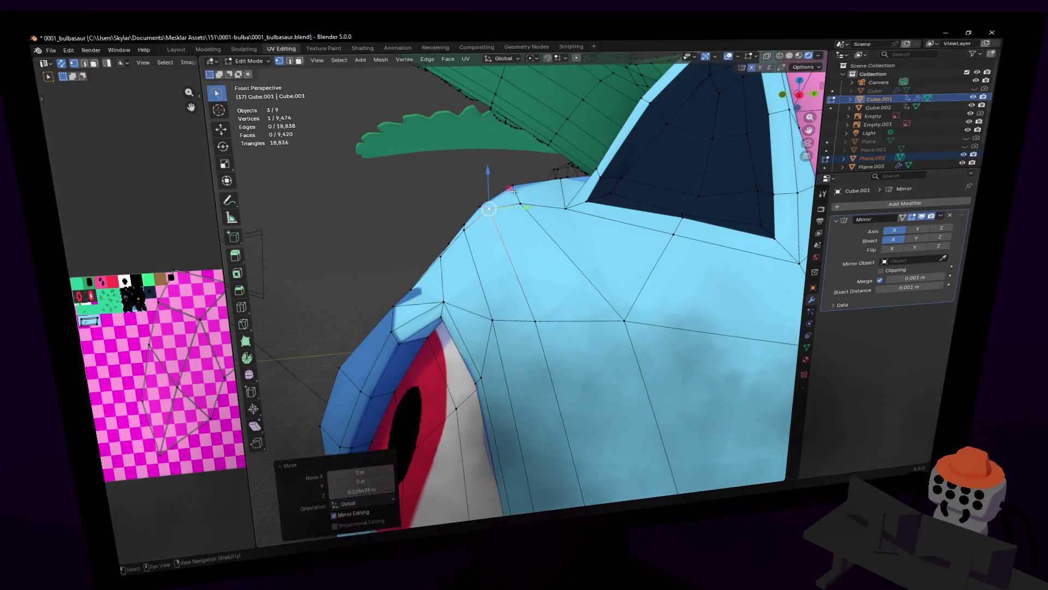
key(ctrl+z)
key(g)
key(z)
click(528, 203)
scroll(541, 185, up, 2)
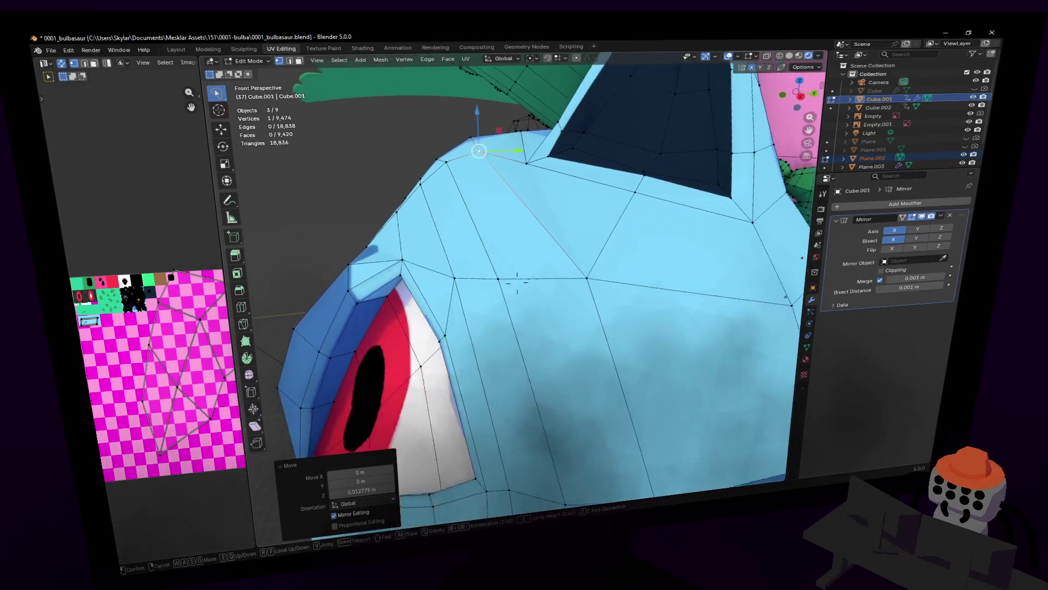
key(shift+grave)
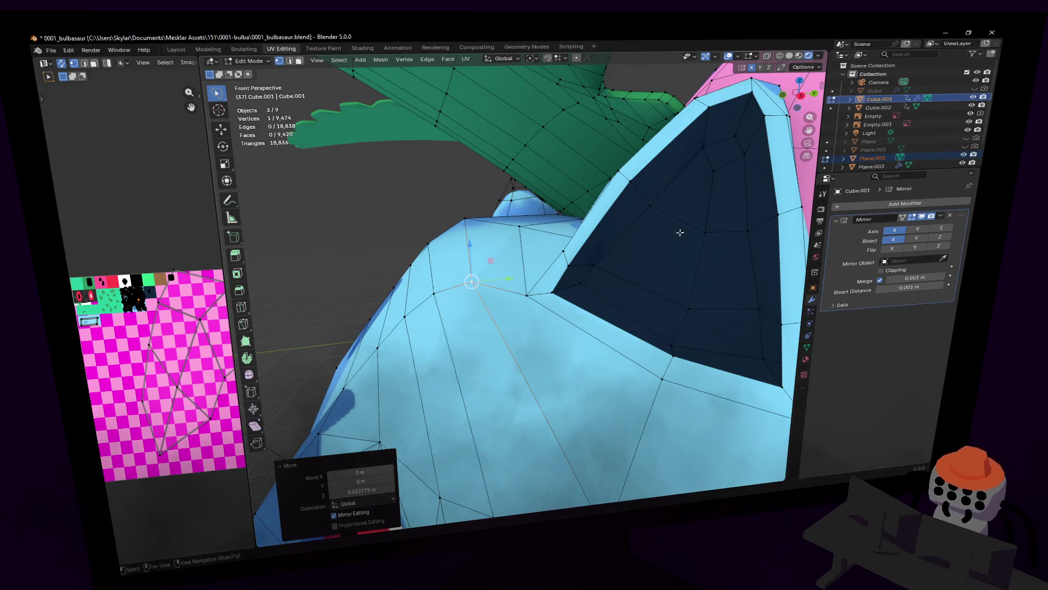
mouse_move(541, 292)
middle_down()
mouse_move(518, 274)
mouse_move(564, 291)
middle_up()
- Move several ear-base vertices together, then select the ear's corner vertex
shift+click(515, 285)
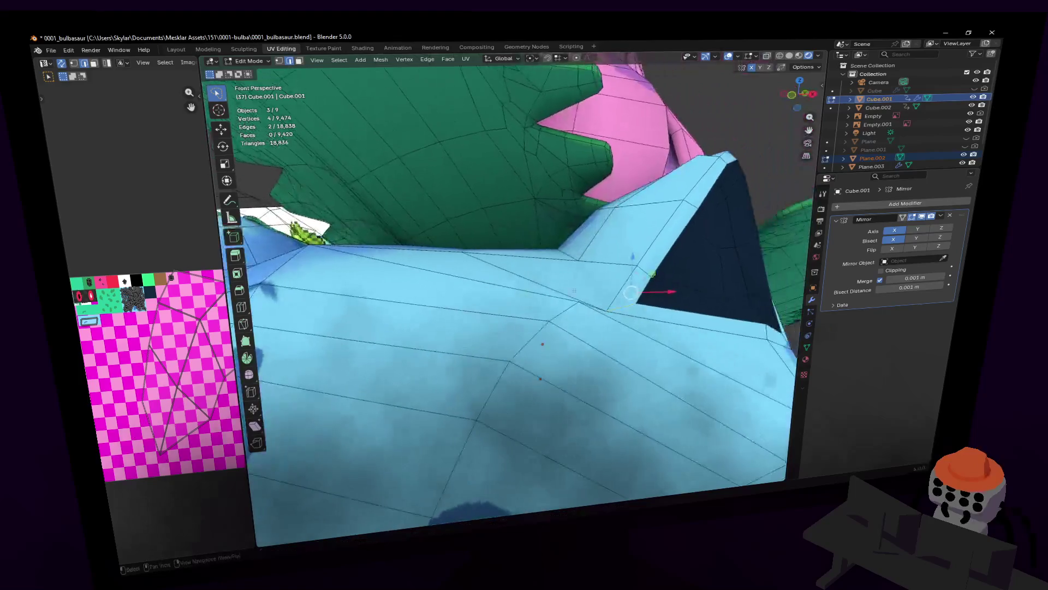
key(g)
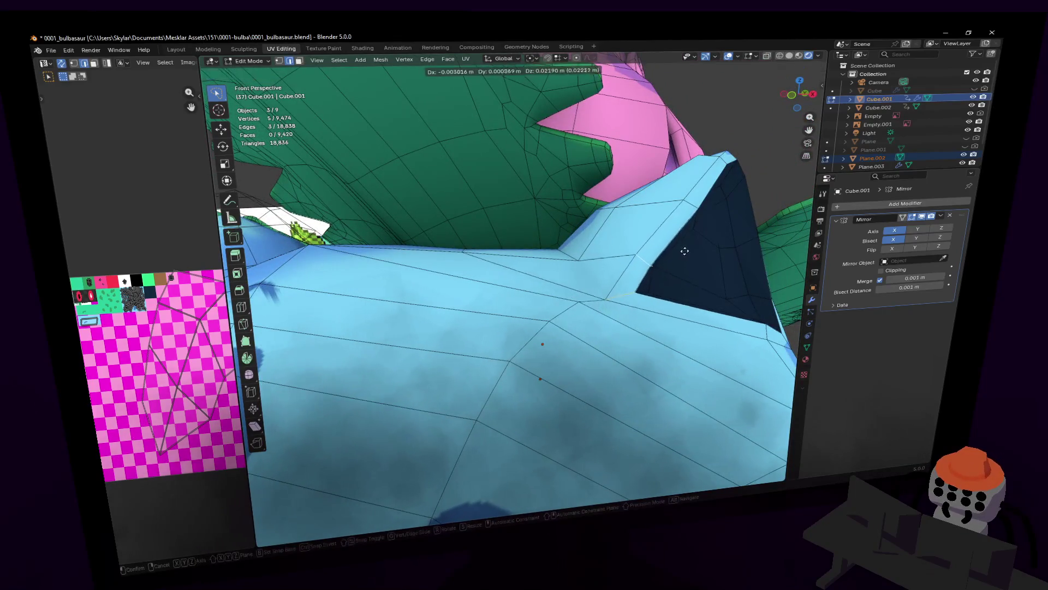
click(684, 241)
middle_drag(684, 240, 665, 245)
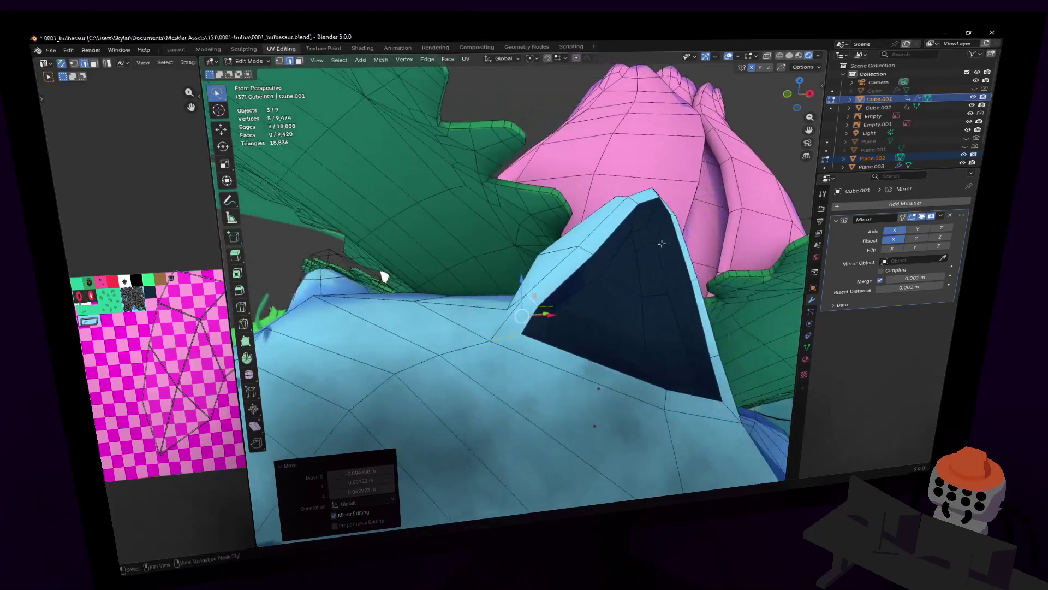
click(588, 249)
mouse_move(589, 250)
middle_down()
mouse_move(606, 277)
mouse_move(517, 276)
middle_up()
click(607, 276)
key(g)
- Reposition the ear's inner corner vertex in several small moves while orbiting
middle_drag(604, 285, 616, 274)
key(g)
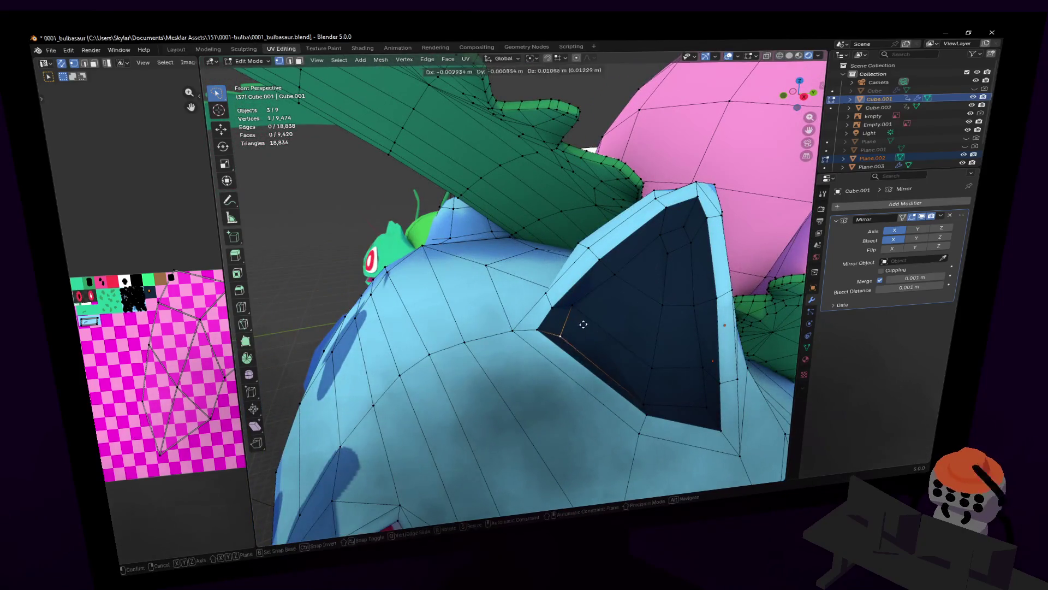
click(573, 320)
middle_drag(572, 319, 536, 324)
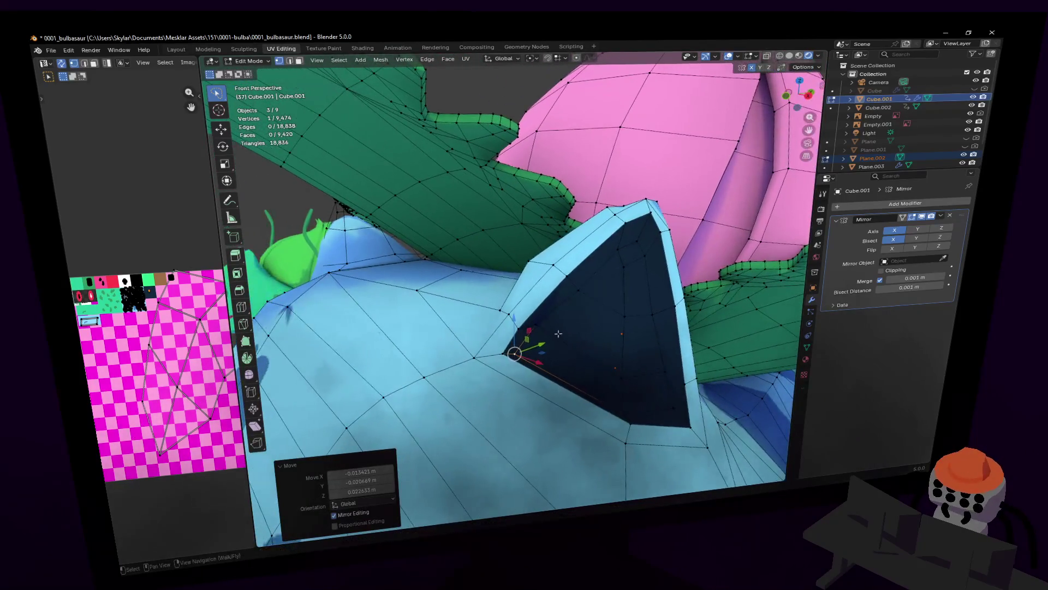
key(g)
click(534, 323)
key(g)
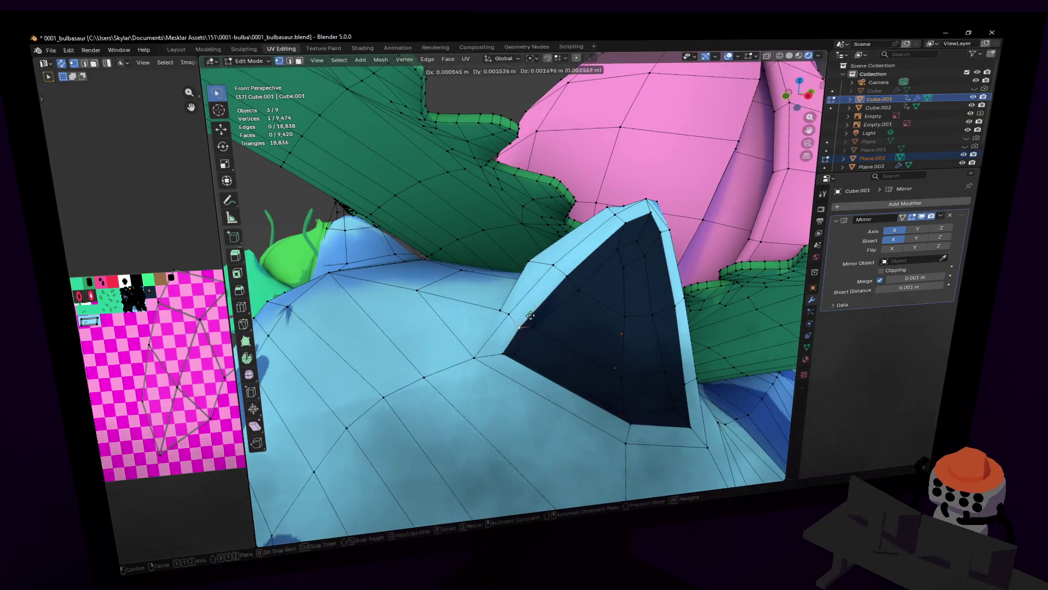
click(534, 309)
mouse_move(534, 309)
middle_down()
mouse_move(517, 281)
mouse_move(539, 309)
middle_up()
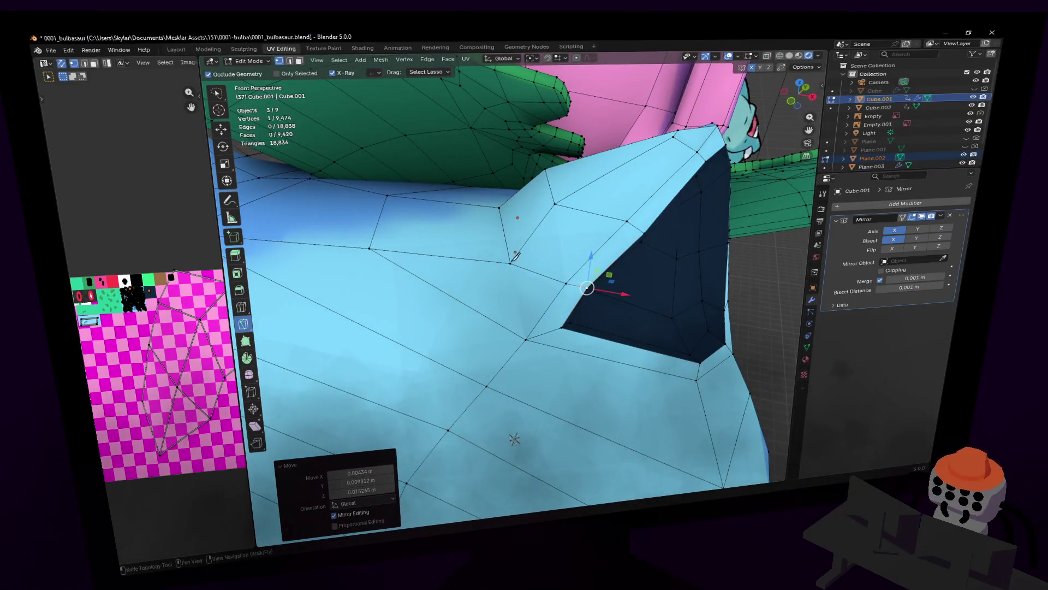
- Leave mesh editing and pull back to review the whole face
middle_drag(531, 336, 541, 328)
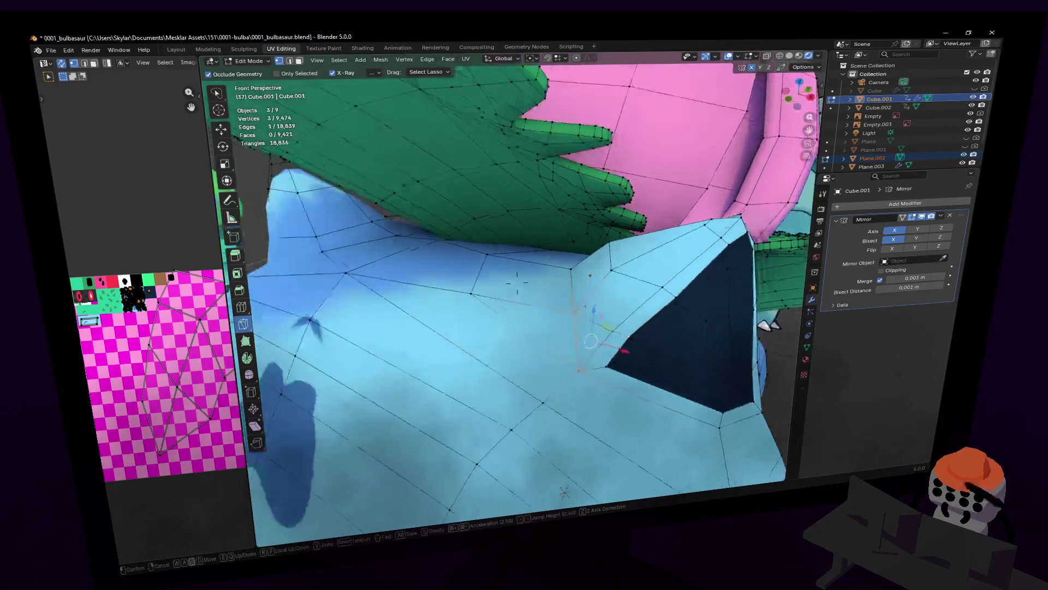
key(Tab)
key(shift+grave)
key(s)
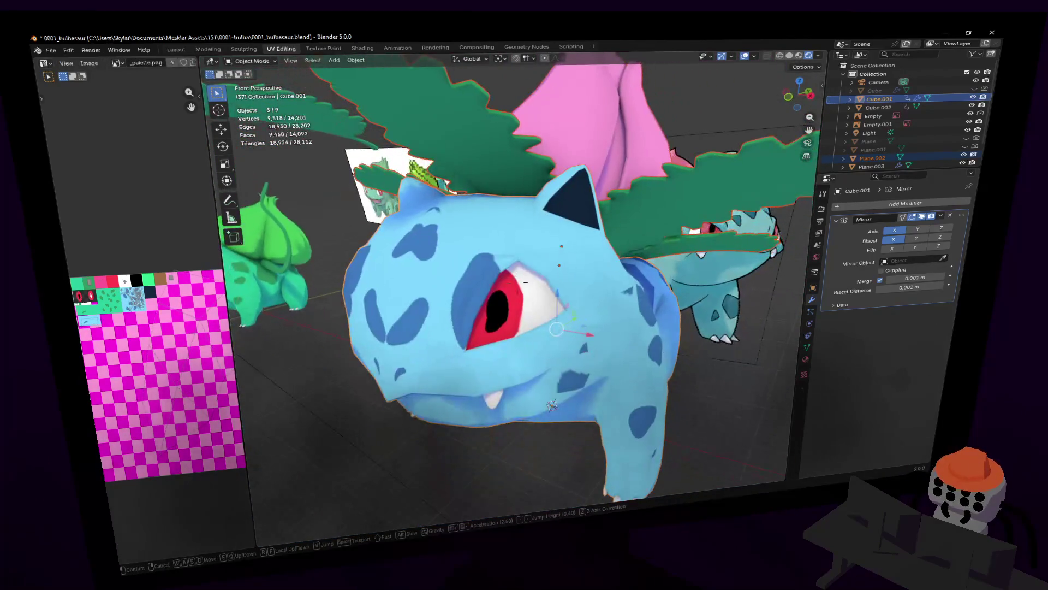
- Re-enter mesh editing and move a vertex on the ear, cancelling the first attempt
key(w)
click(548, 332)
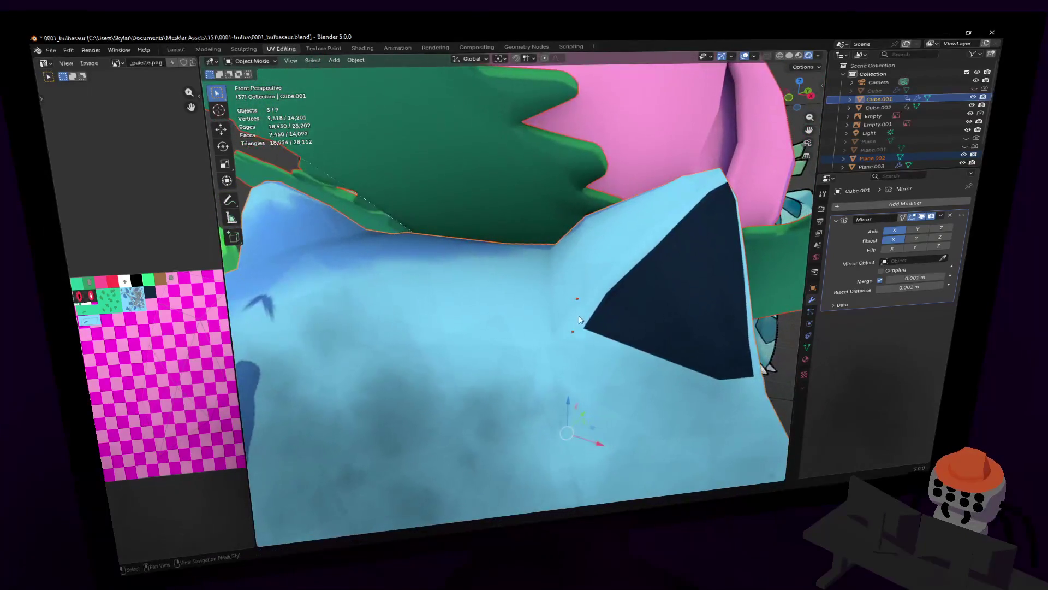
key(Tab)
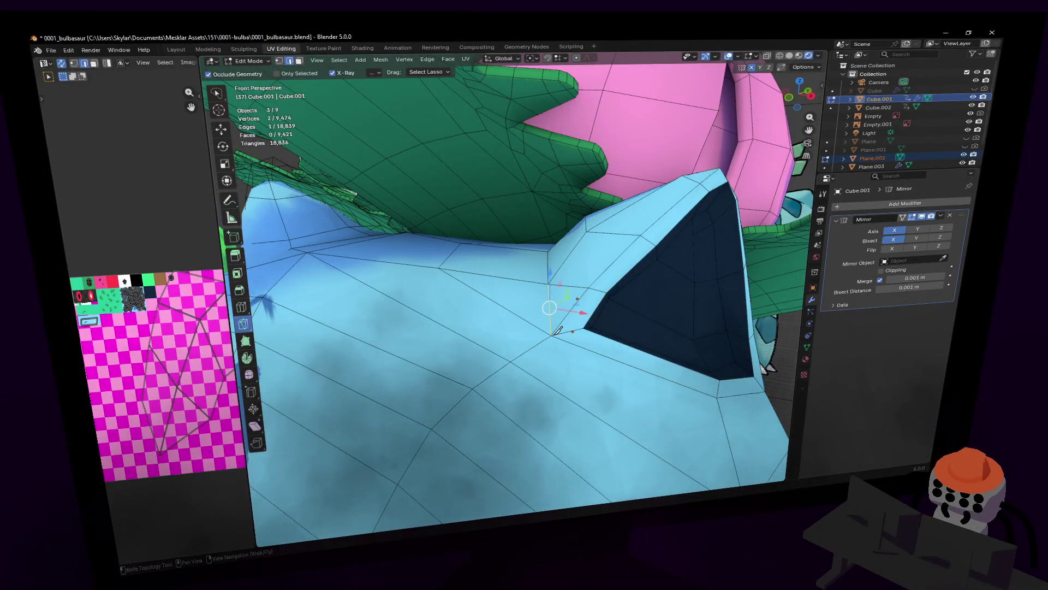
key(shift+grave)
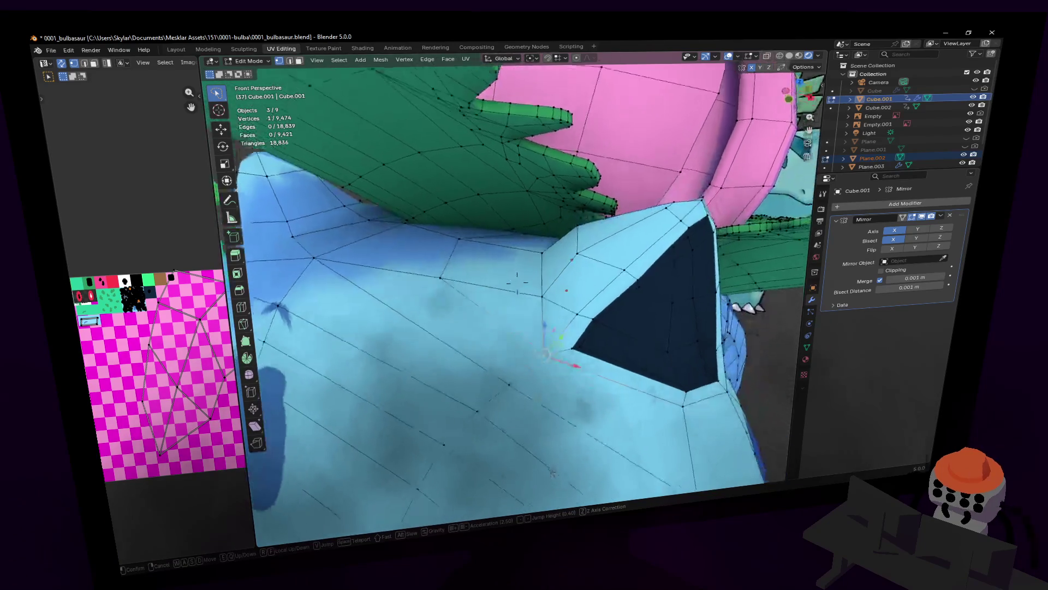
key(s)
click(517, 281)
key(g)
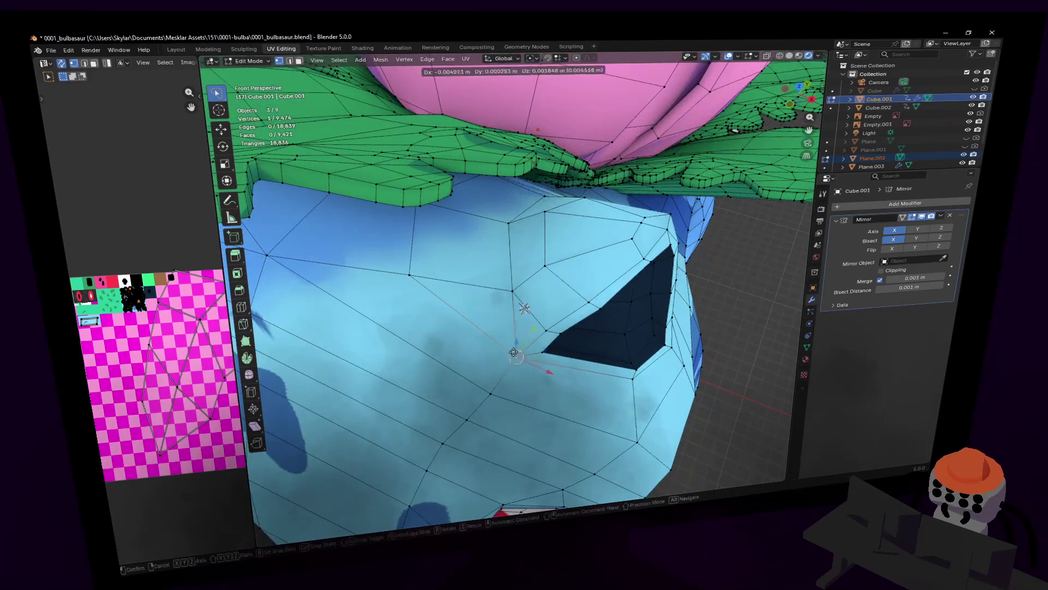
key(Escape)
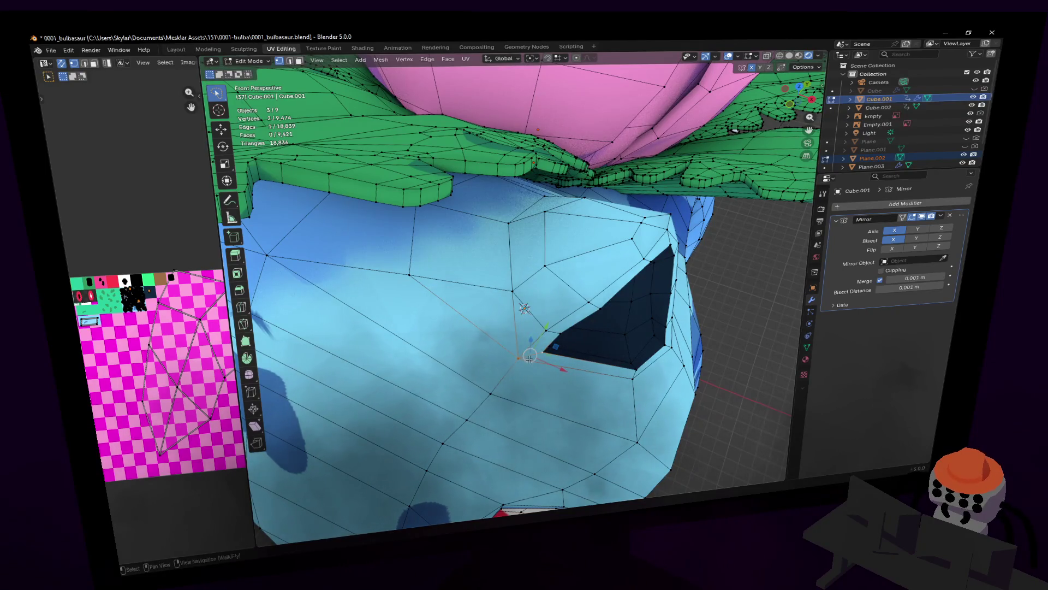
key(g)
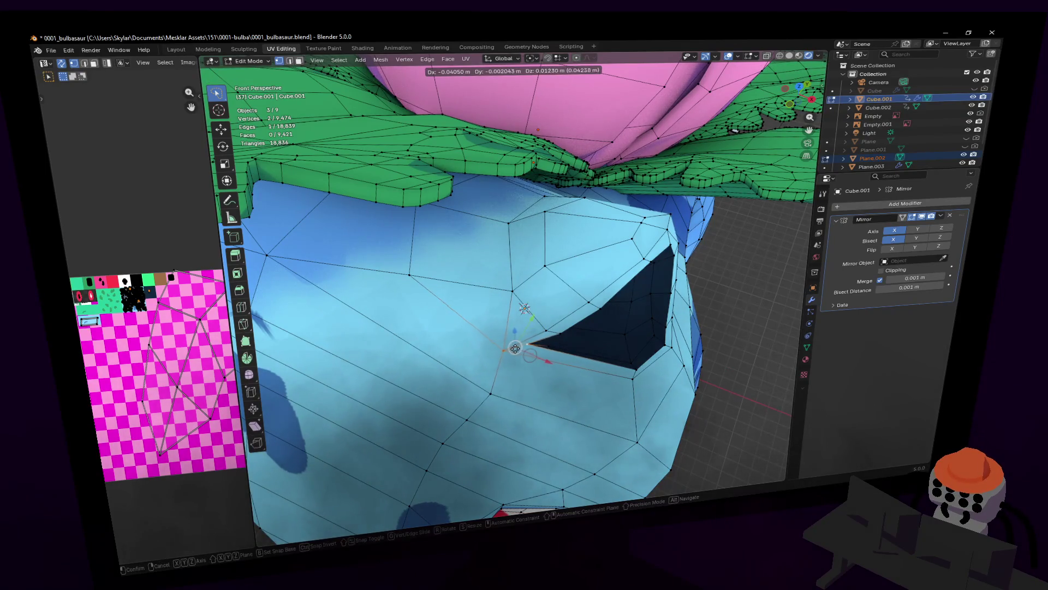
click(530, 354)
- Nudge two more vertices along the ear rim and opening
click(559, 334)
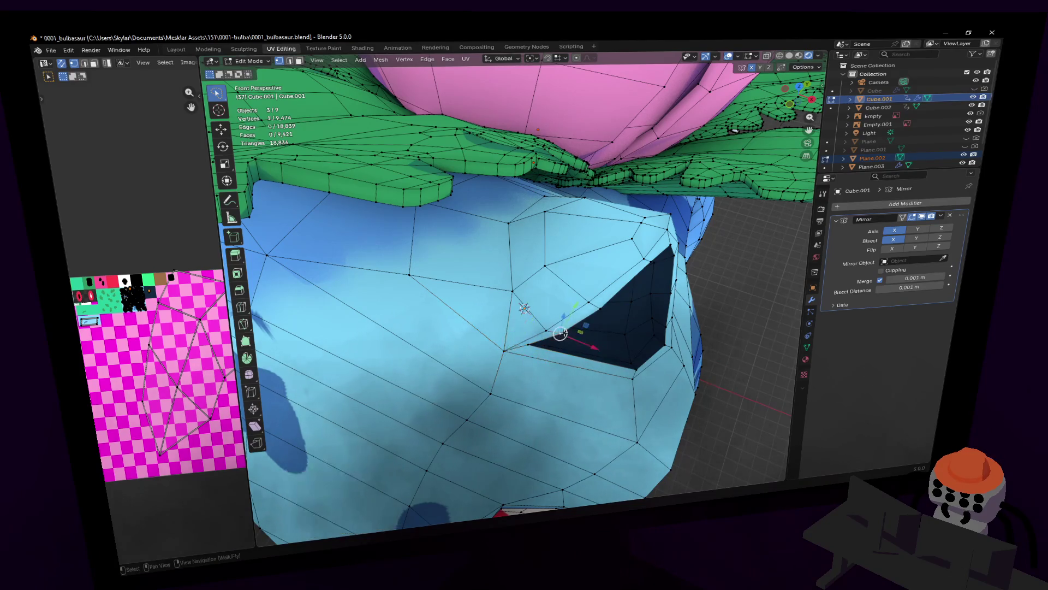
key(ctrl)
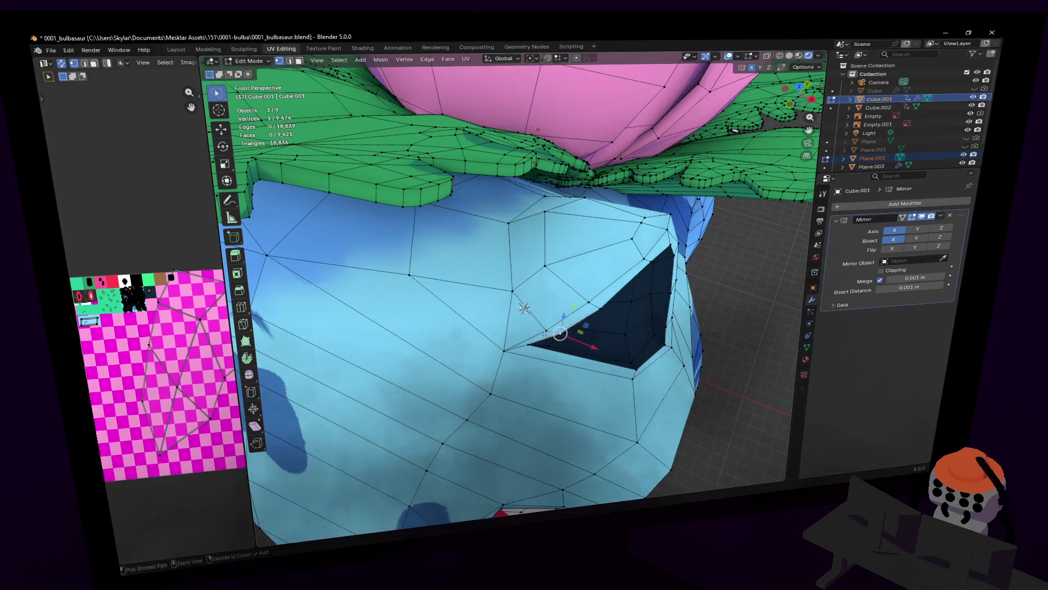
key(g)
click(543, 324)
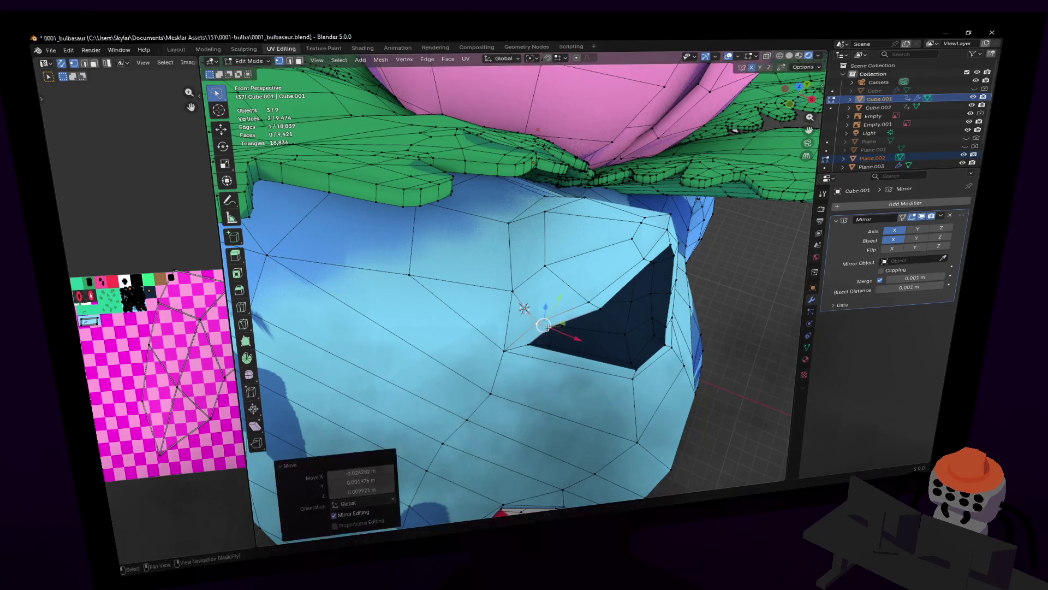
click(590, 301)
key(g)
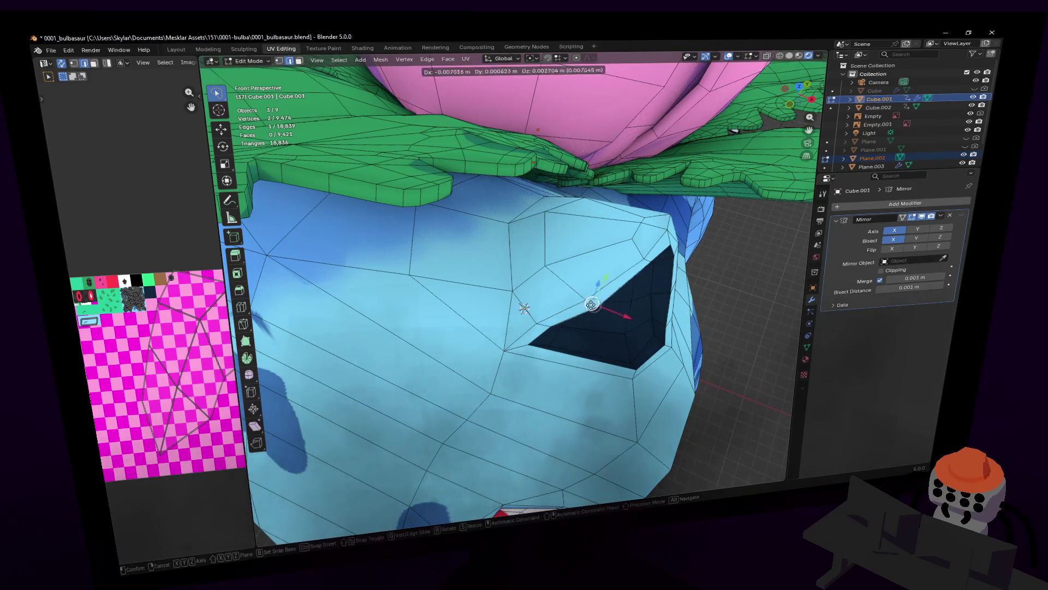
click(586, 302)
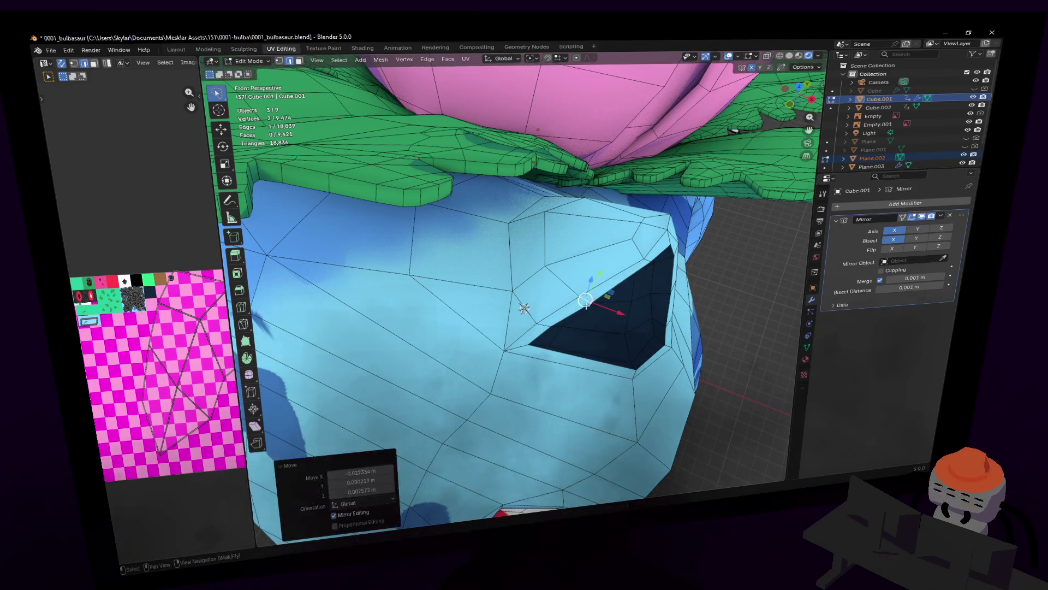
- Move the vertex below the ear leftward, then along the X axis only
click(489, 394)
key(g)
click(482, 391)
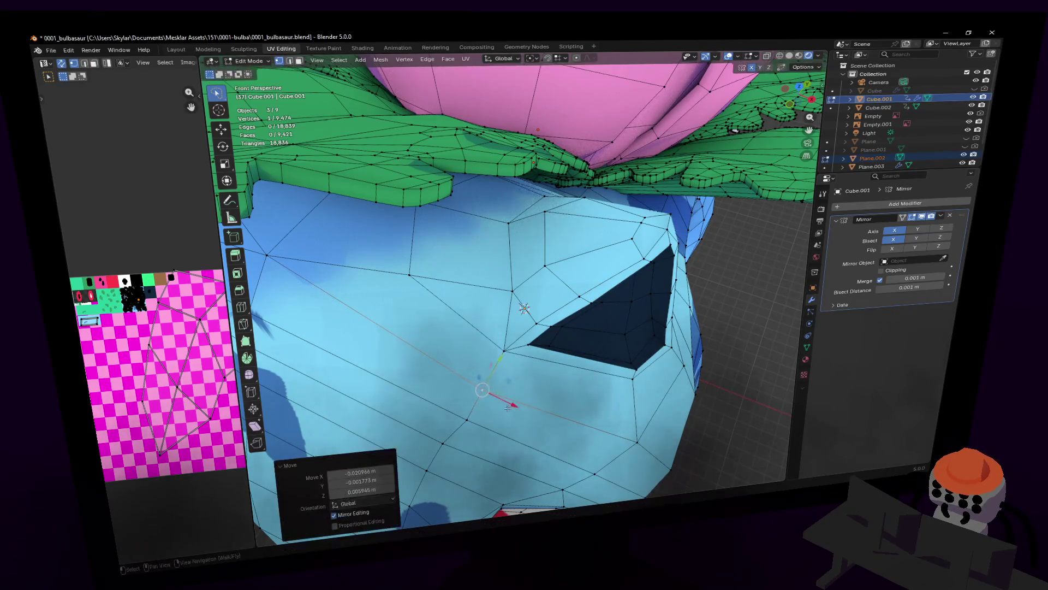
key(g)
key(x)
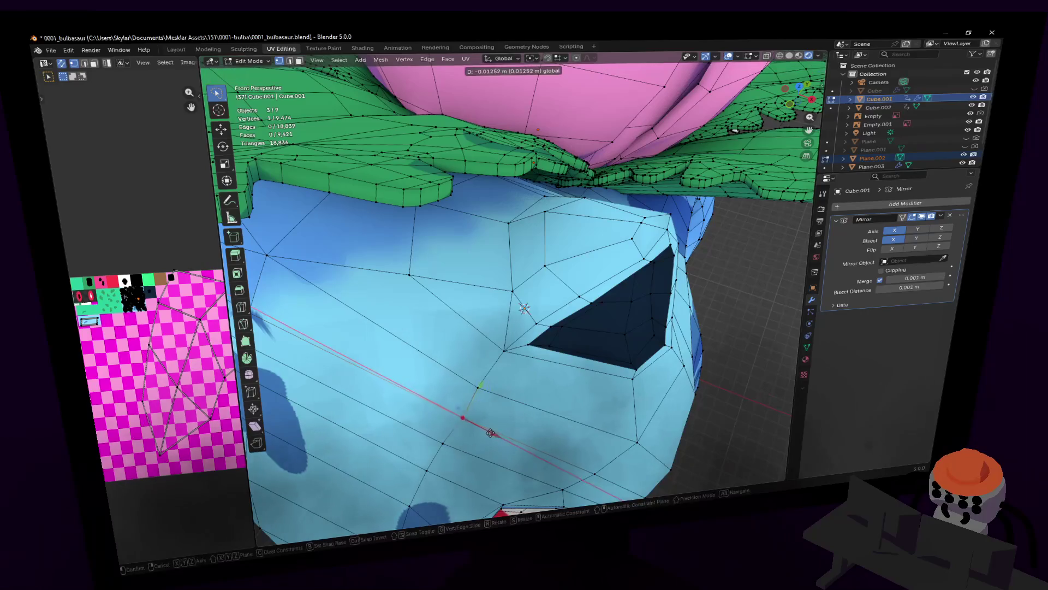
click(487, 432)
scroll(484, 433, down, 3)
scroll(475, 434, down, 3)
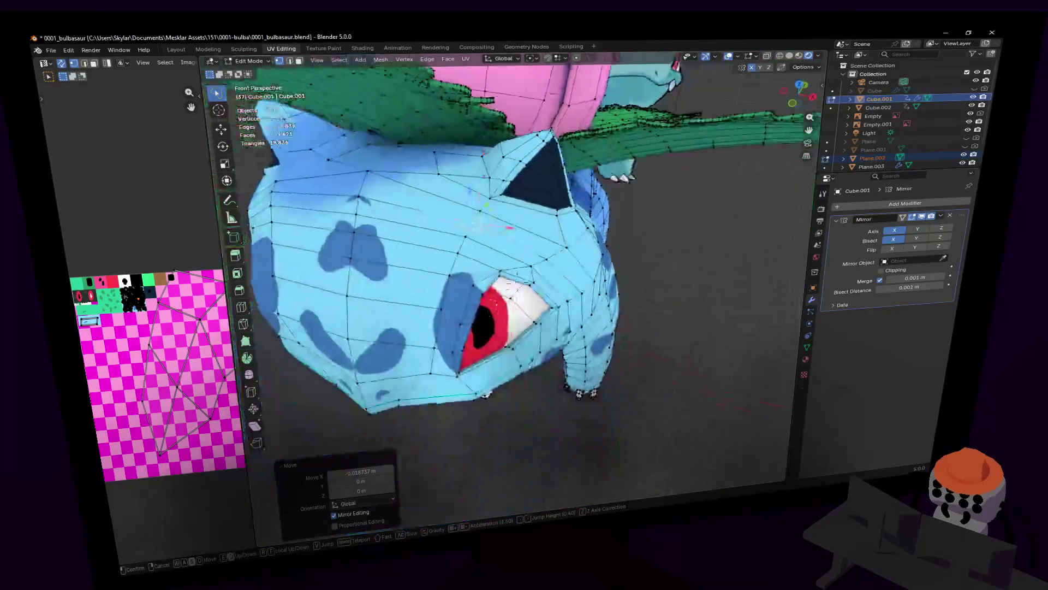
middle_drag(474, 434, 518, 451)
key(Tab)
scroll(516, 284, up, 3)
scroll(520, 303, up, 3)
scroll(525, 320, up, 2)
key(Tab)
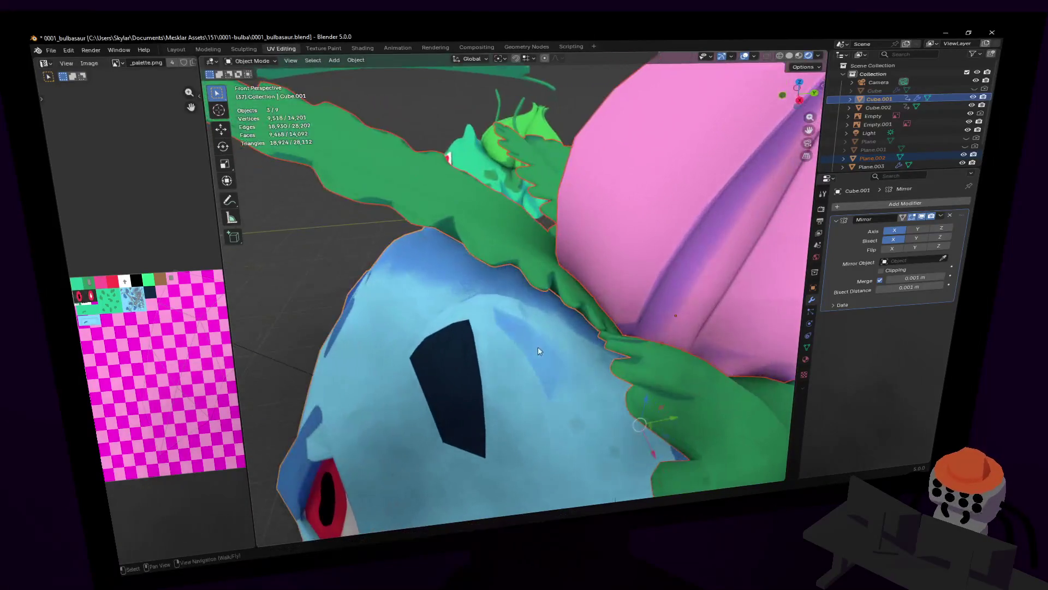
scroll(528, 332, up, 2)
scroll(518, 330, up, 2)
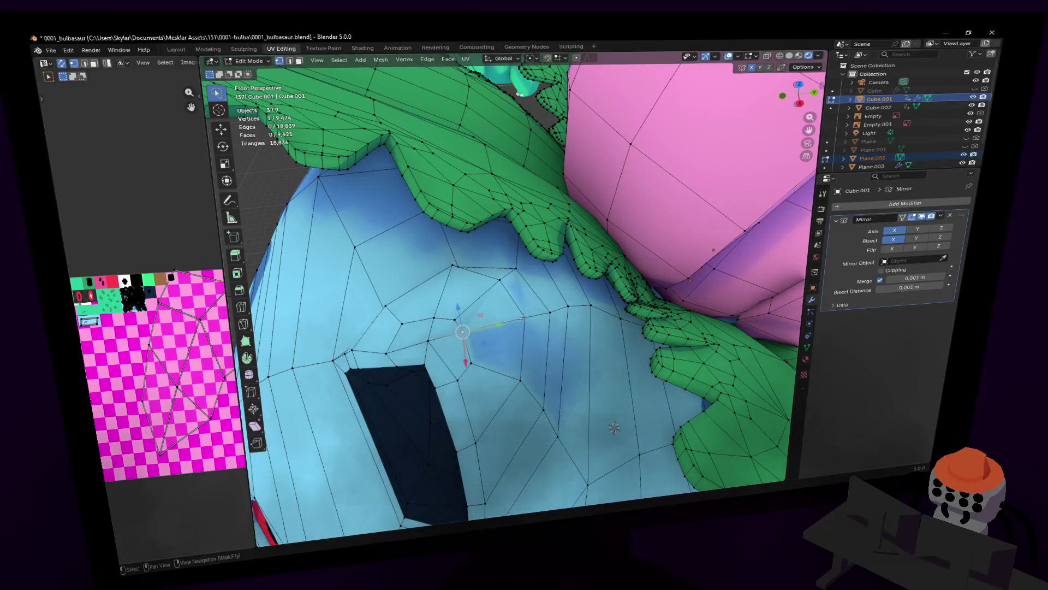
middle_drag(524, 319, 574, 303)
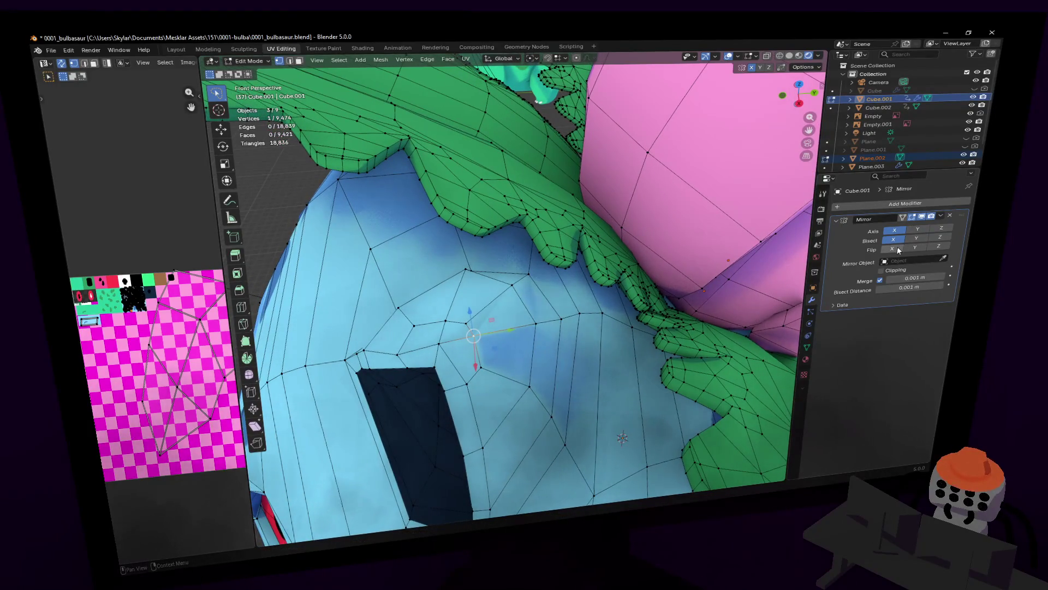
click(900, 241)
click(900, 242)
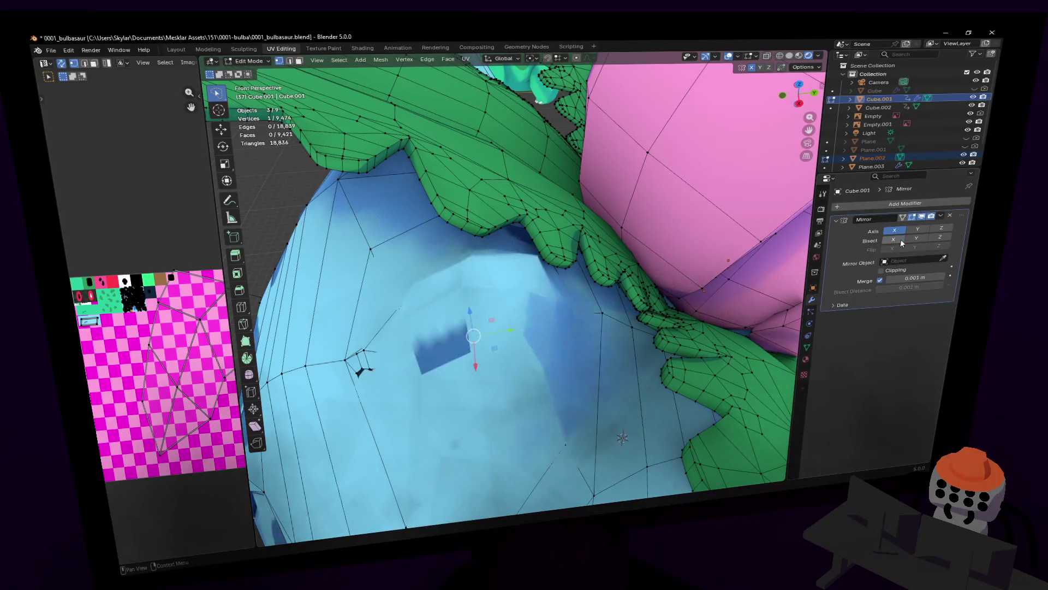
key(shift+grave)
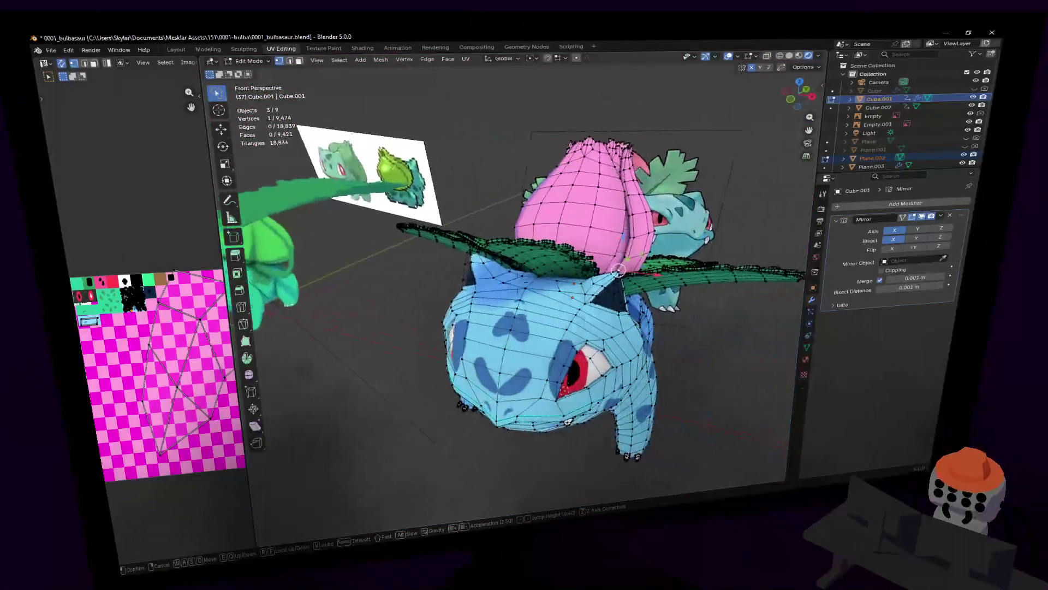
key(w)
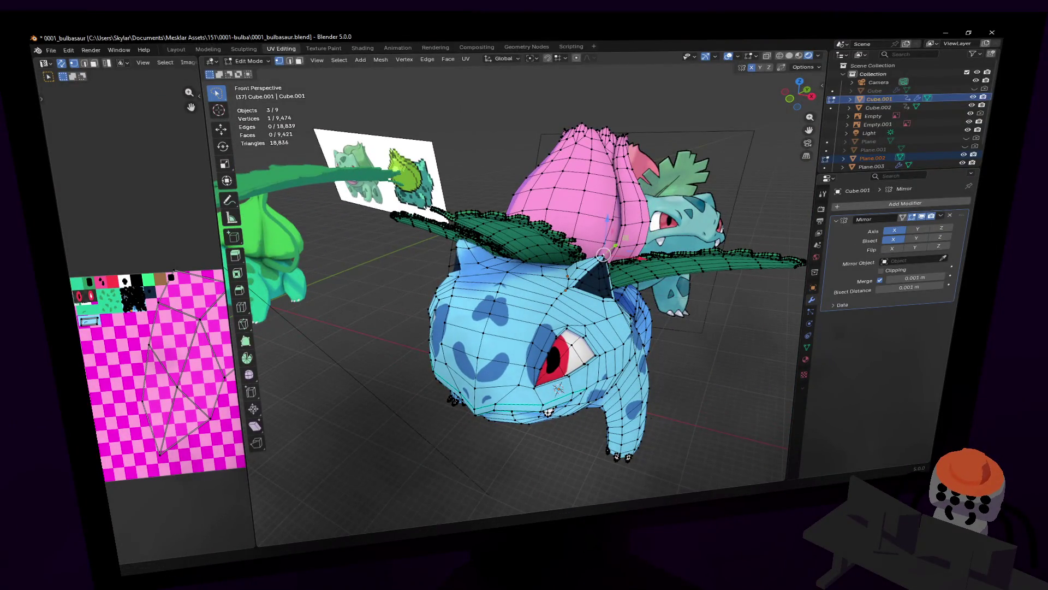
key(shift+grave)
key(w)
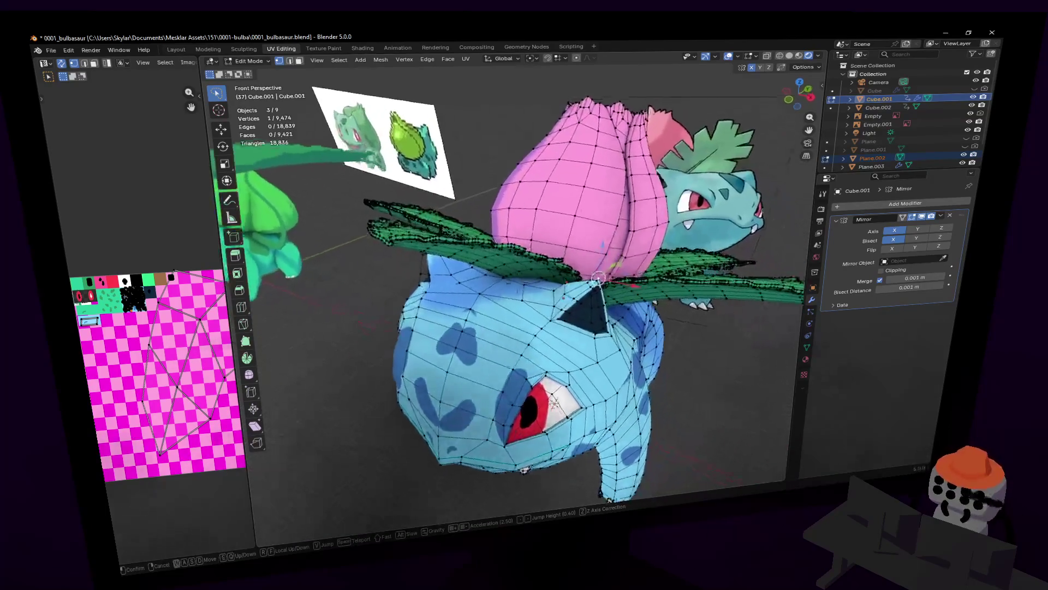
click(580, 205)
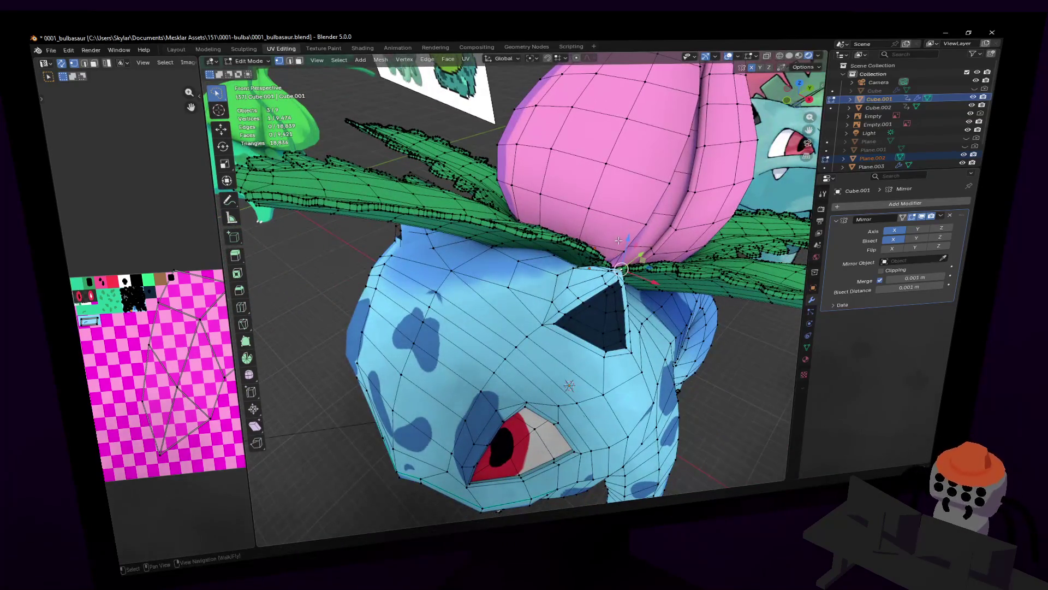
key(shift+grave)
key(w)
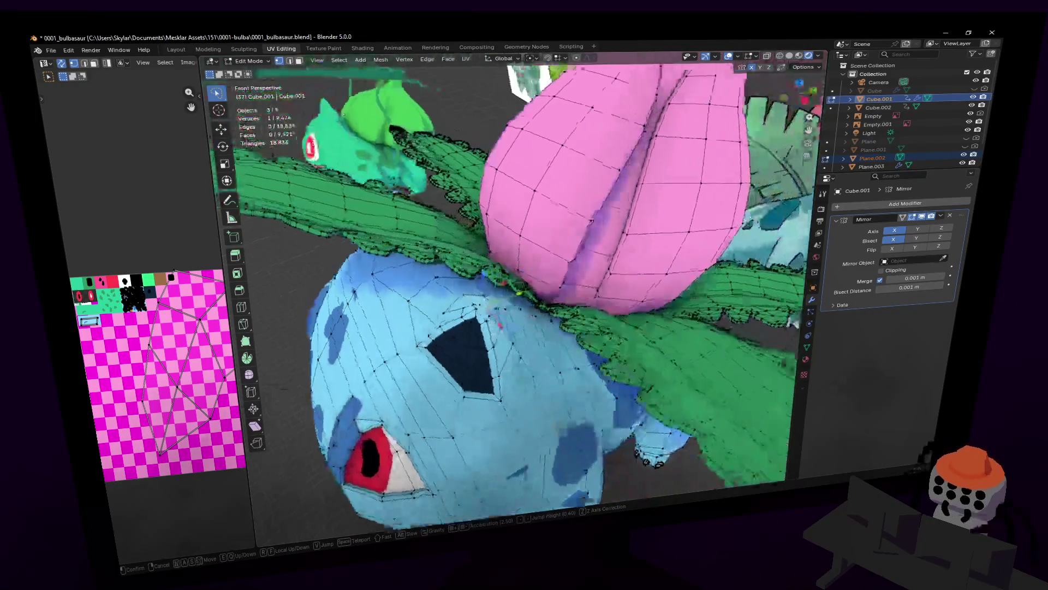
key(w)
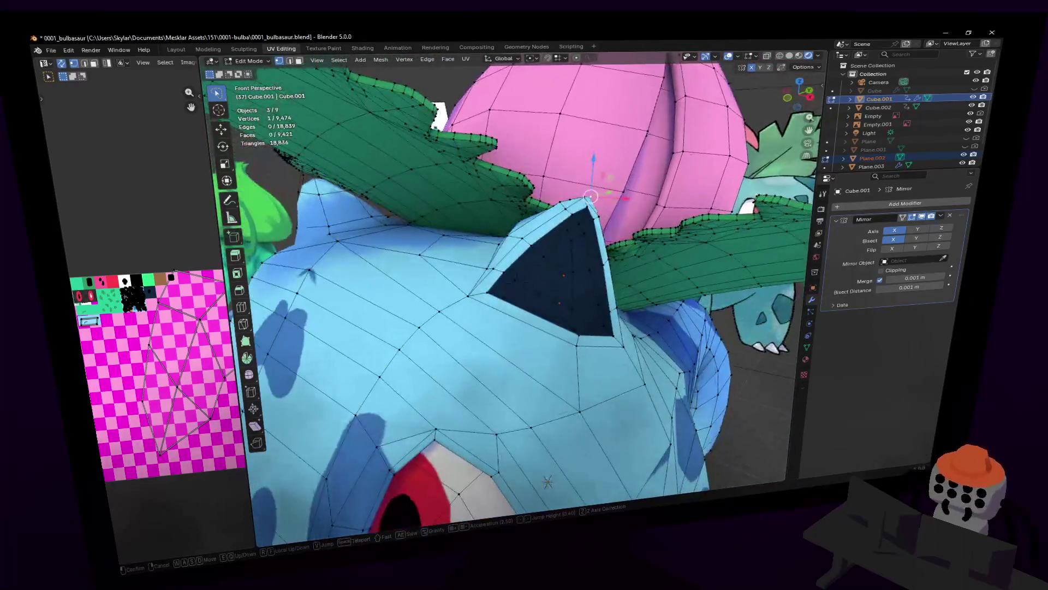
- Move a vertex at the base of the ear and check it from a lower angle
click(650, 217)
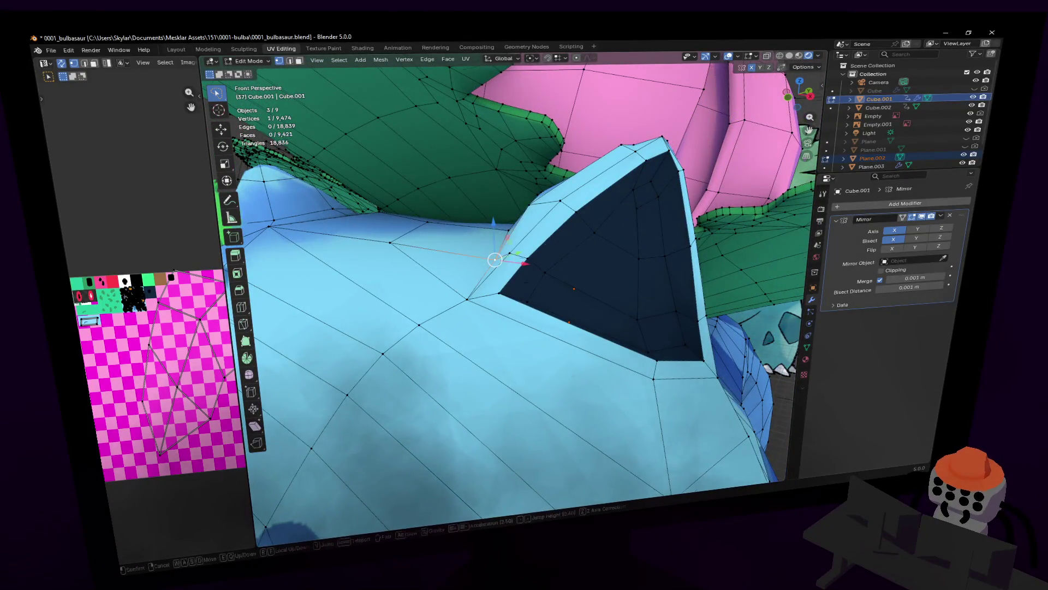
shift+middle_drag(539, 243, 542, 246)
key(g)
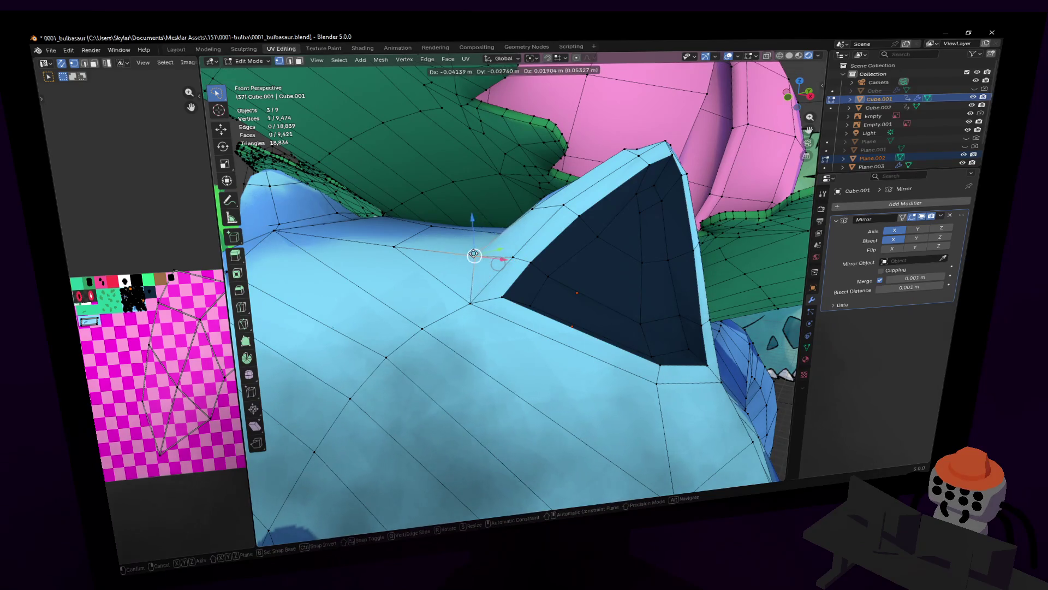
click(498, 263)
key(shift+grave)
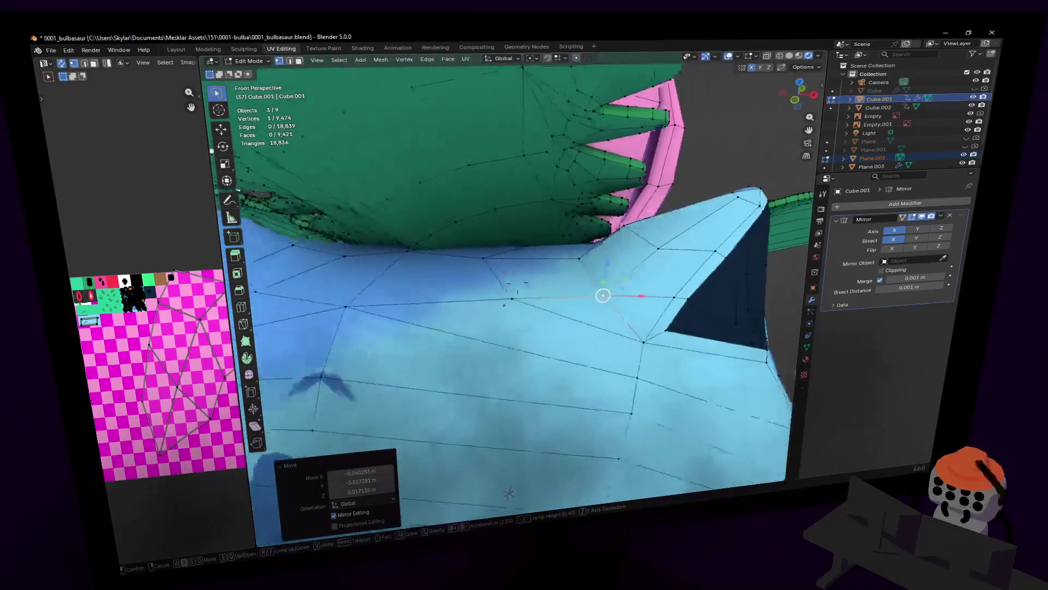
click(460, 248)
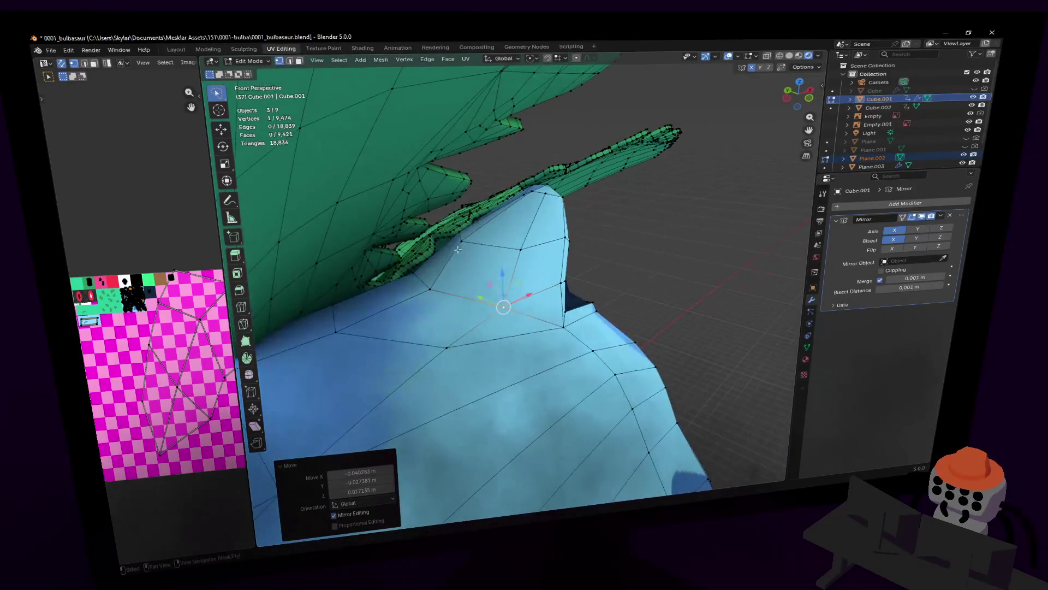
key(alt+a)
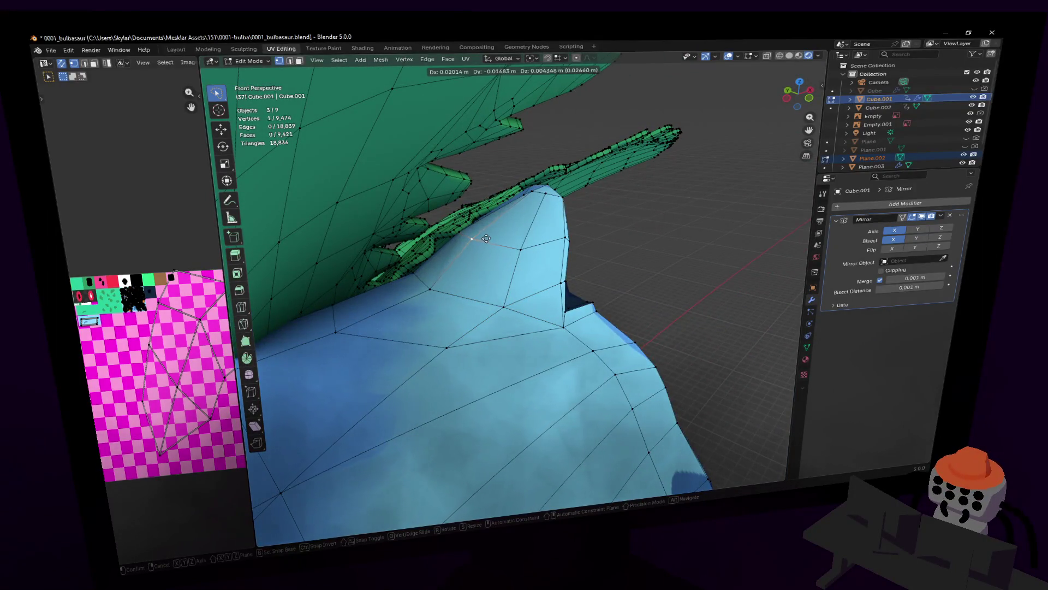
click(486, 238)
- Make further small vertex moves near the ear tip while orbiting
key(shift+grave)
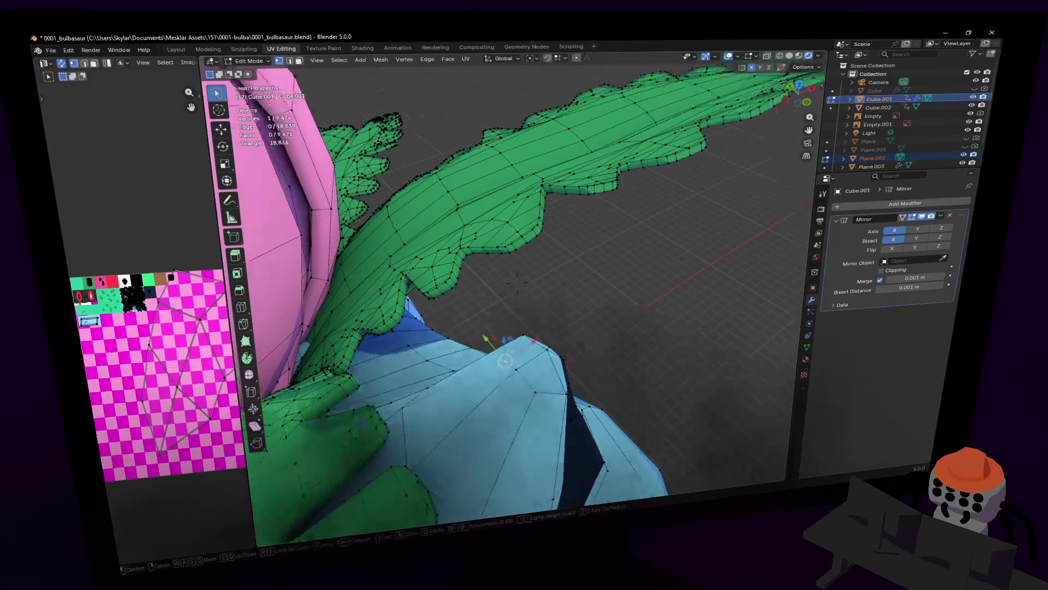
click(534, 311)
key(shift+grave)
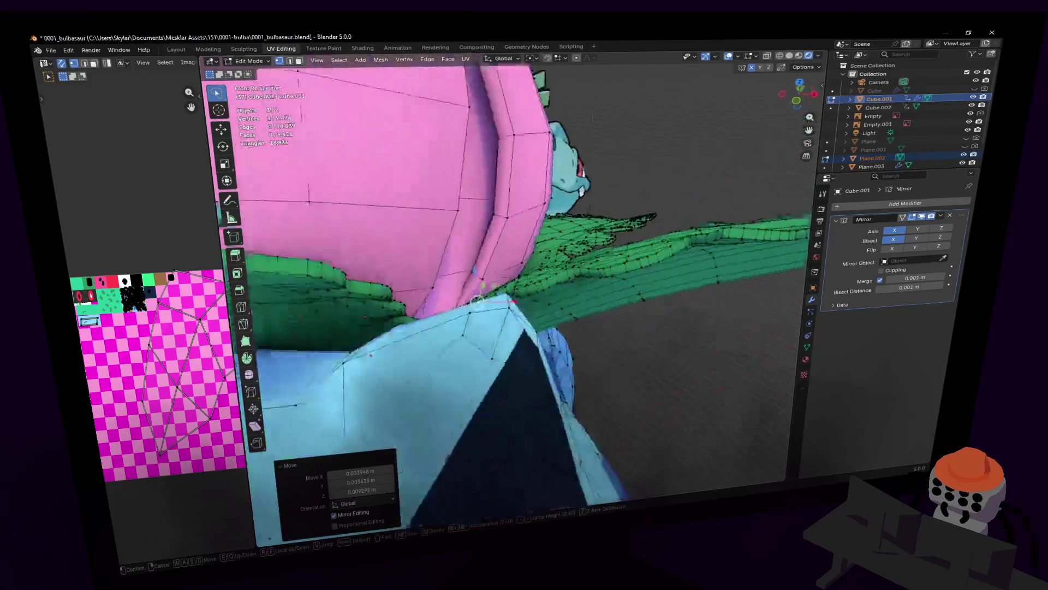
click(526, 356)
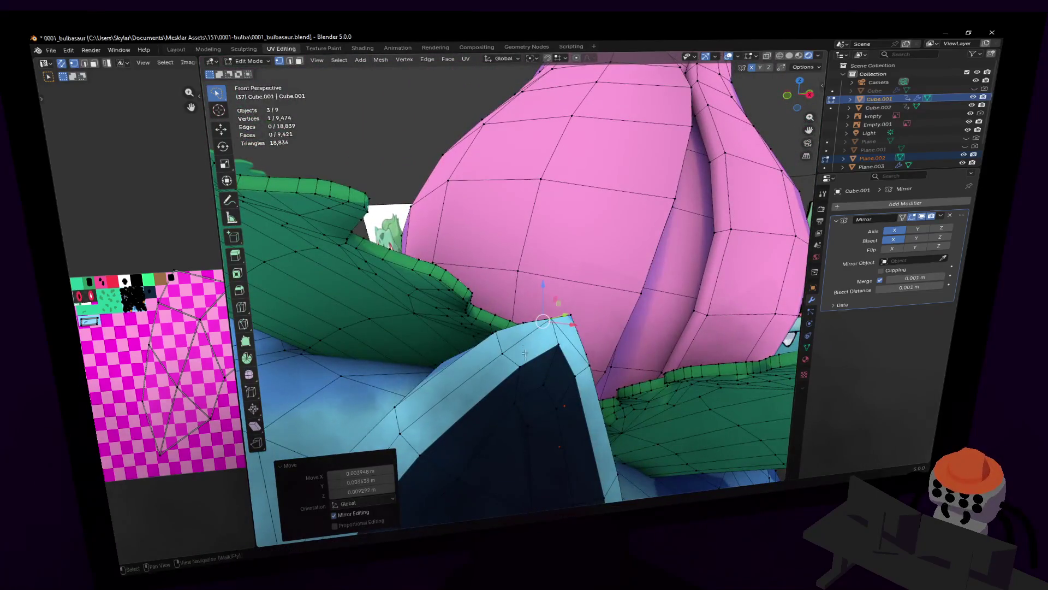
middle_drag(527, 325, 540, 323)
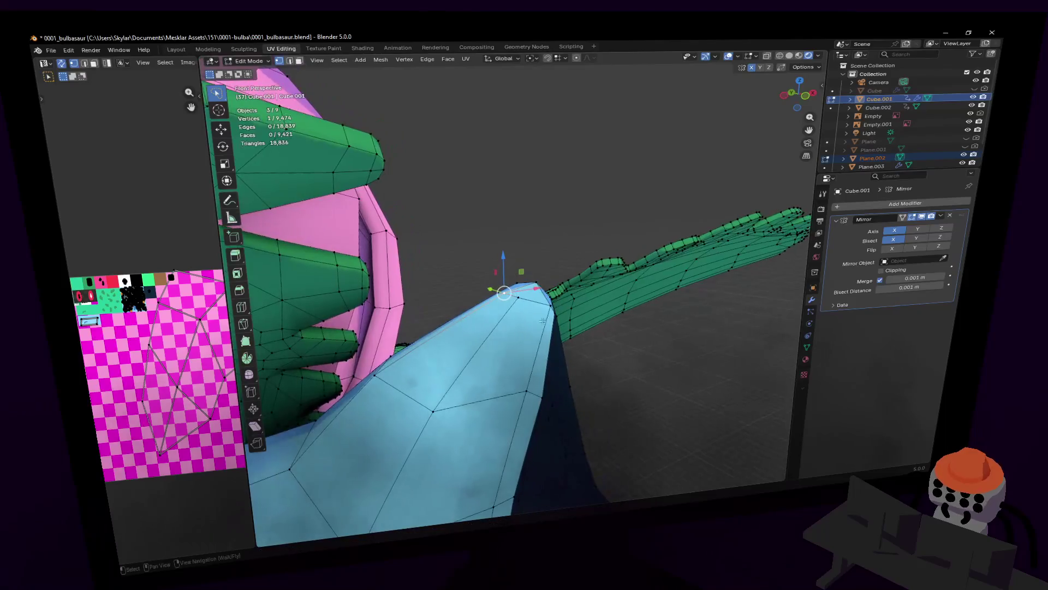
click(566, 287)
- Leave mesh editing and back away to show Ivysaur with both reference models
key(shift+grave)
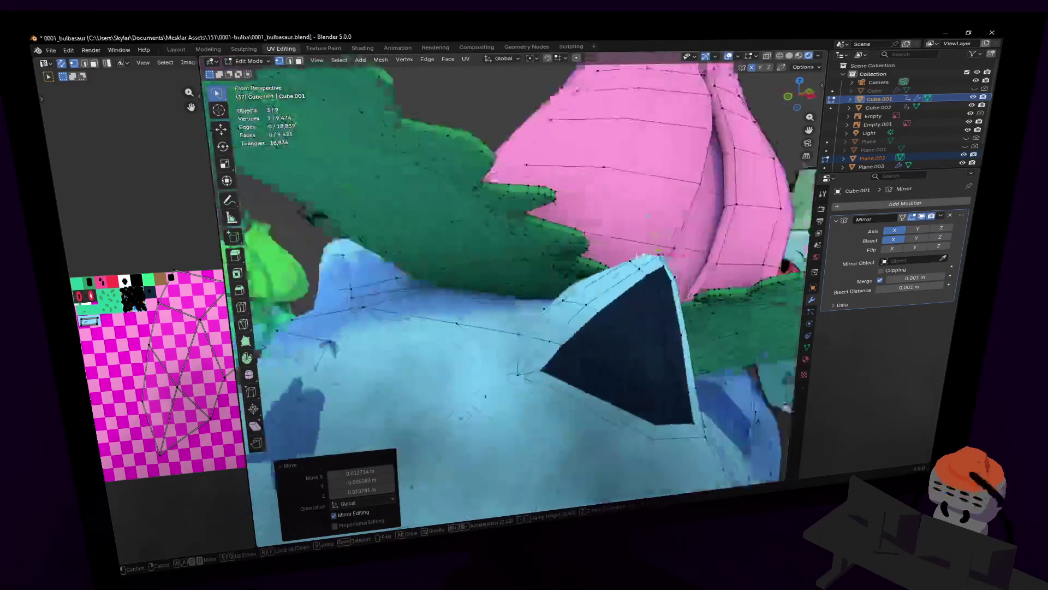
key(Tab)
key(s)
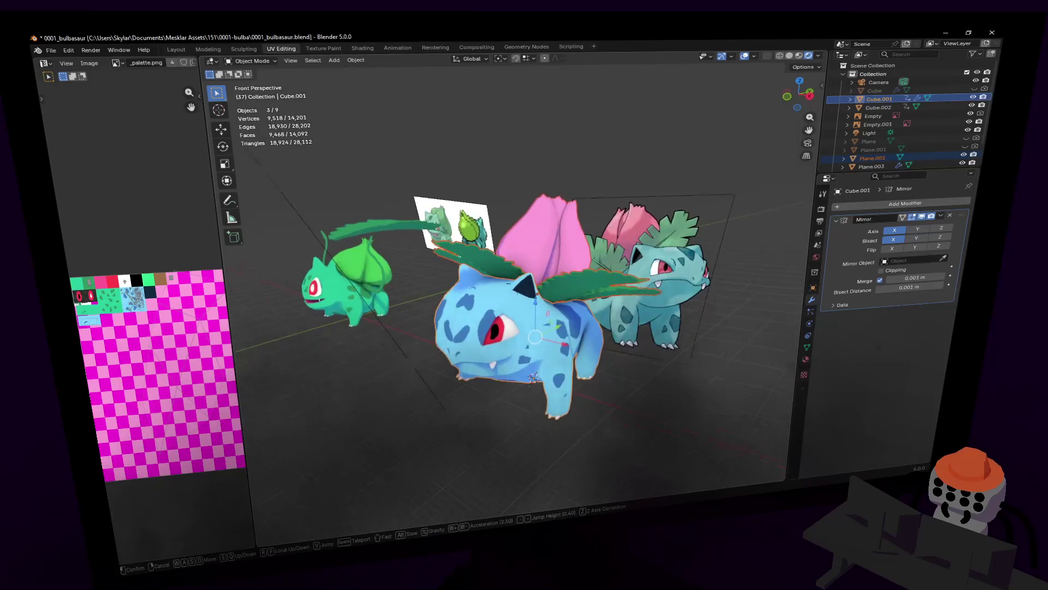
- Reposition vertices around Bulbasaur's snout and eye after flying in to the face
key(w)
key(Tab)
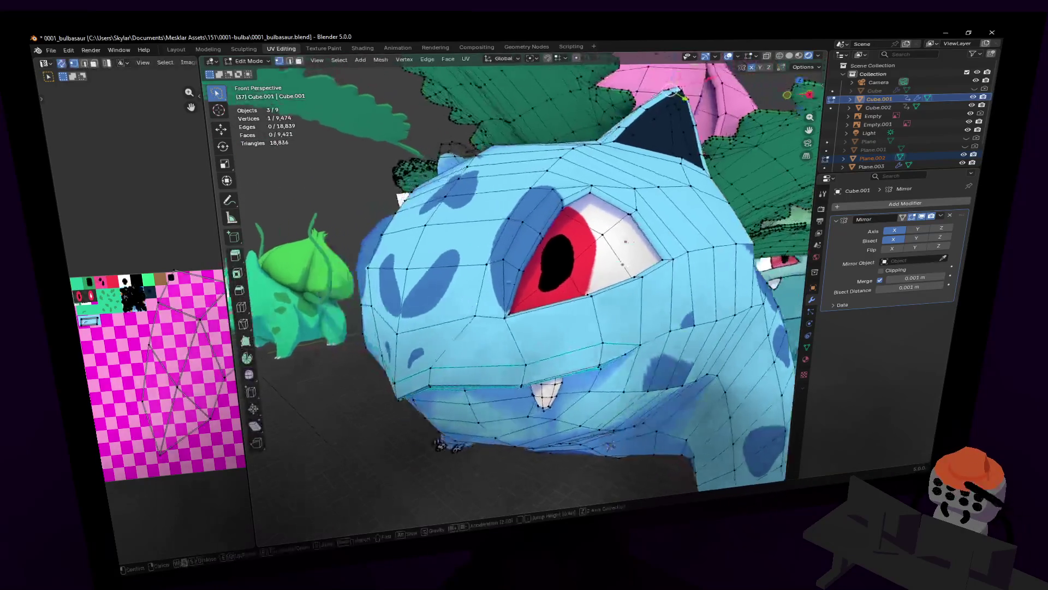
click(517, 282)
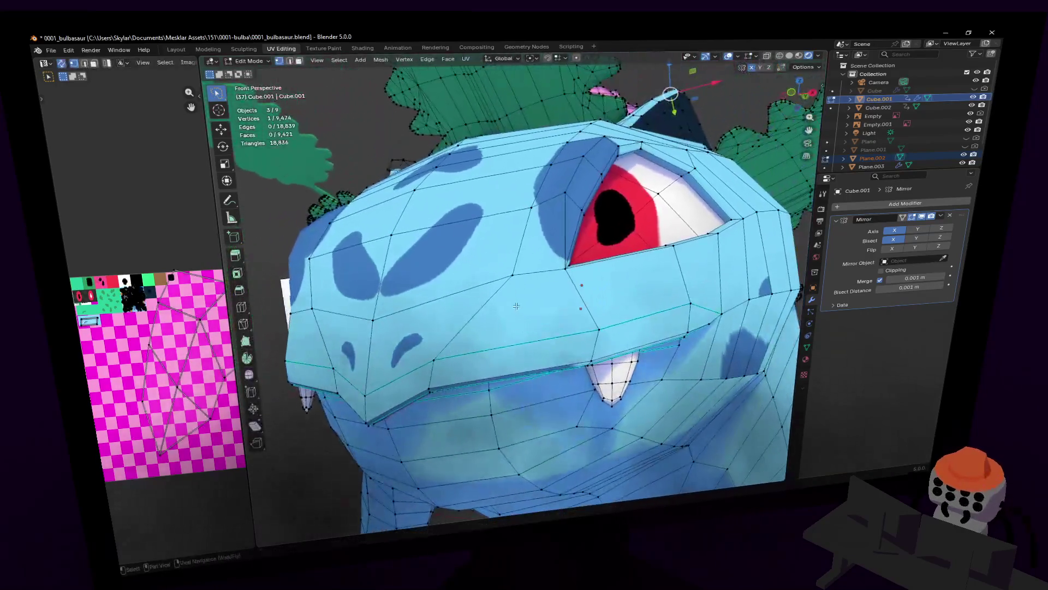
click(514, 271)
key(shift+grave)
click(568, 240)
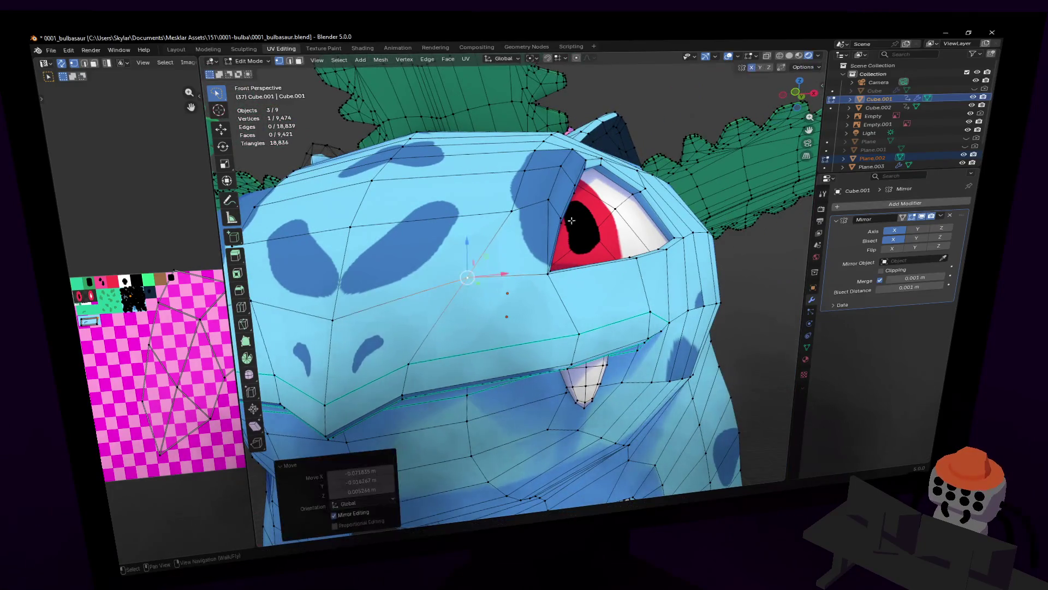
click(568, 184)
shift+middle_drag(568, 184, 557, 205)
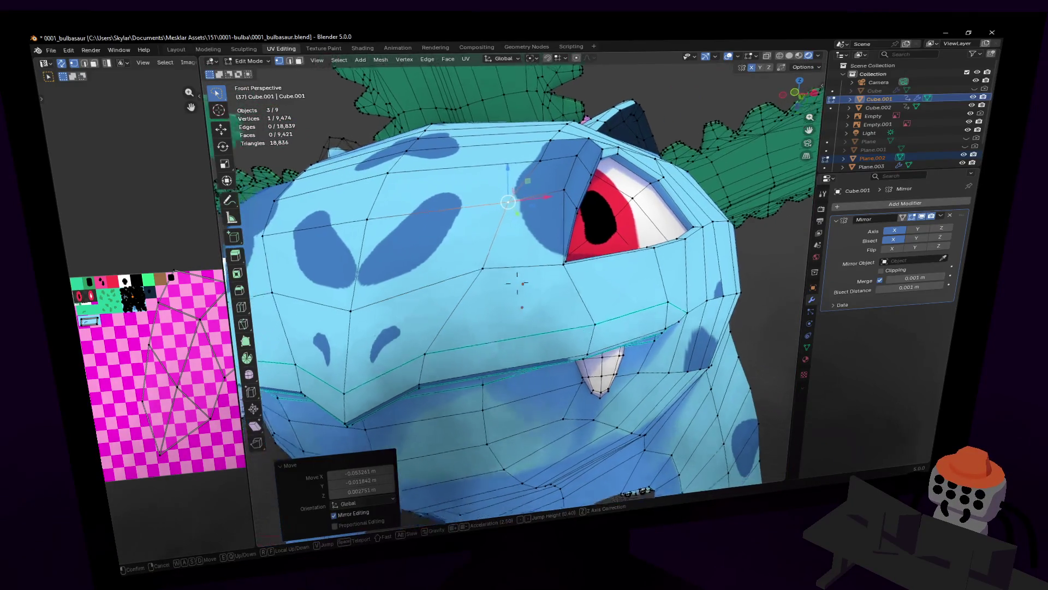
key(g)
click(584, 184)
- Nudge the mouth vertex into place, checking from below, then clear the selection
mouse_move(584, 185)
middle_down()
mouse_move(500, 165)
mouse_move(443, 186)
middle_up()
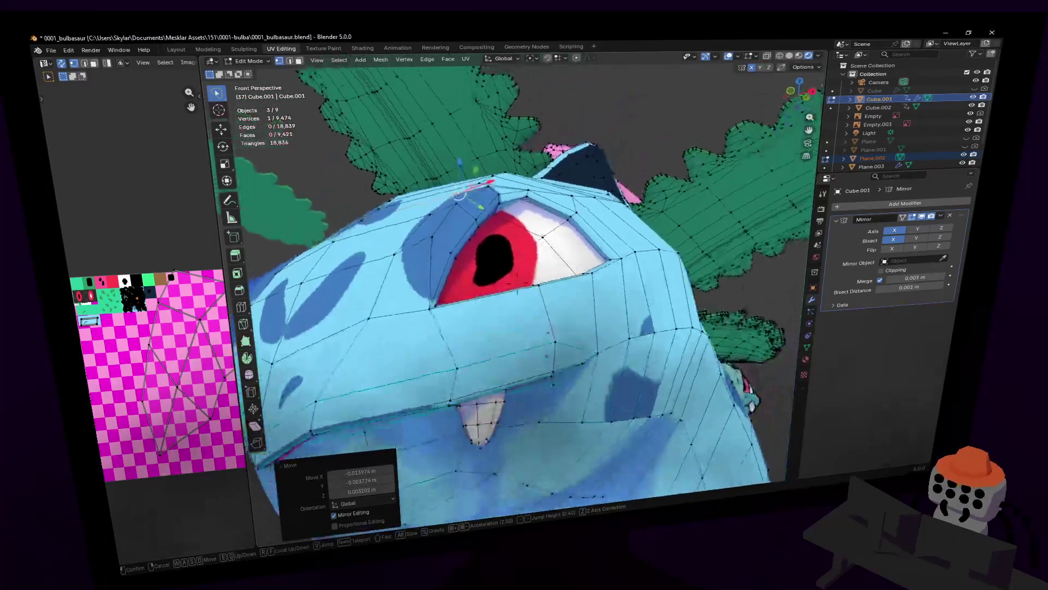
middle_drag(518, 276, 606, 175)
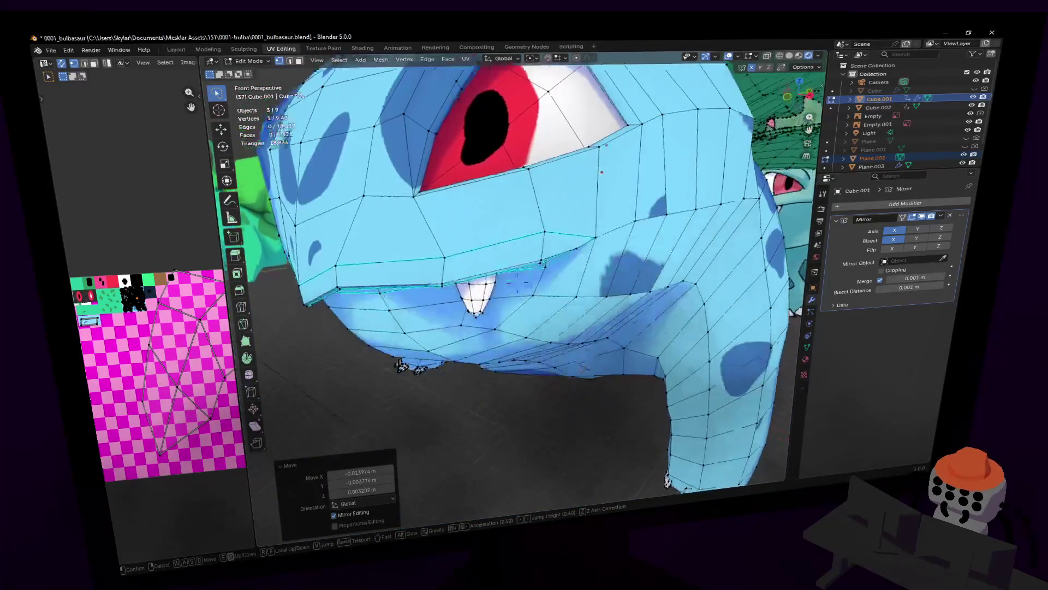
middle_drag(517, 282, 561, 263)
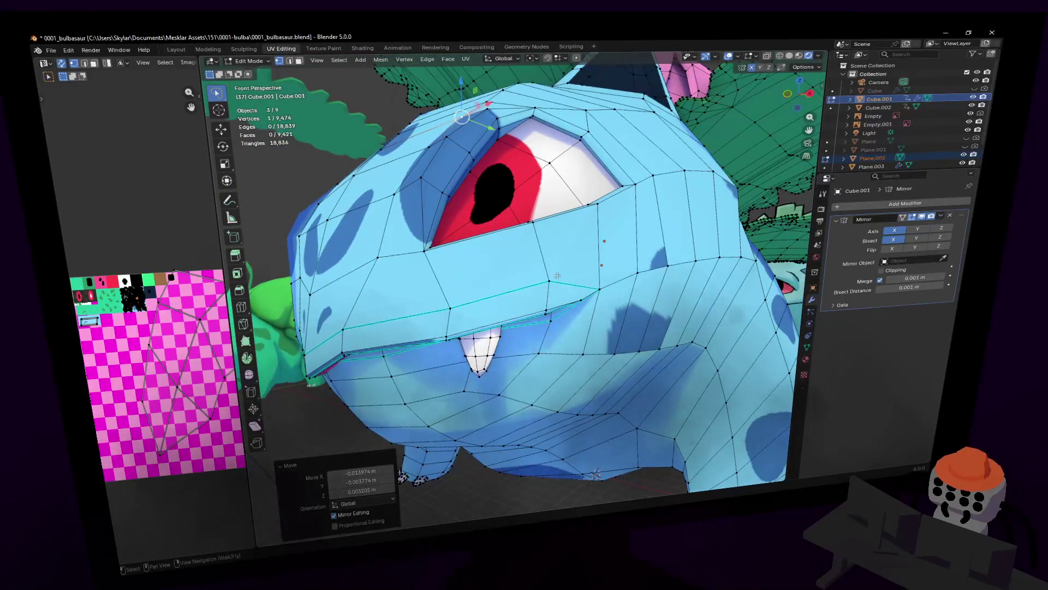
key(g)
click(569, 245)
key(g)
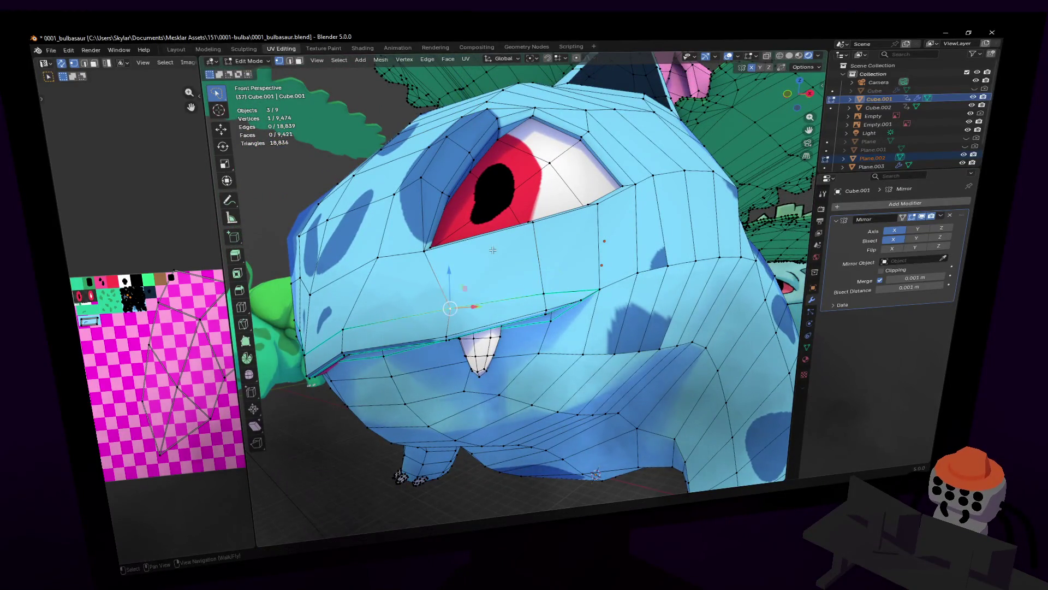
click(450, 297)
middle_drag(449, 296, 515, 279)
key(alt+a)
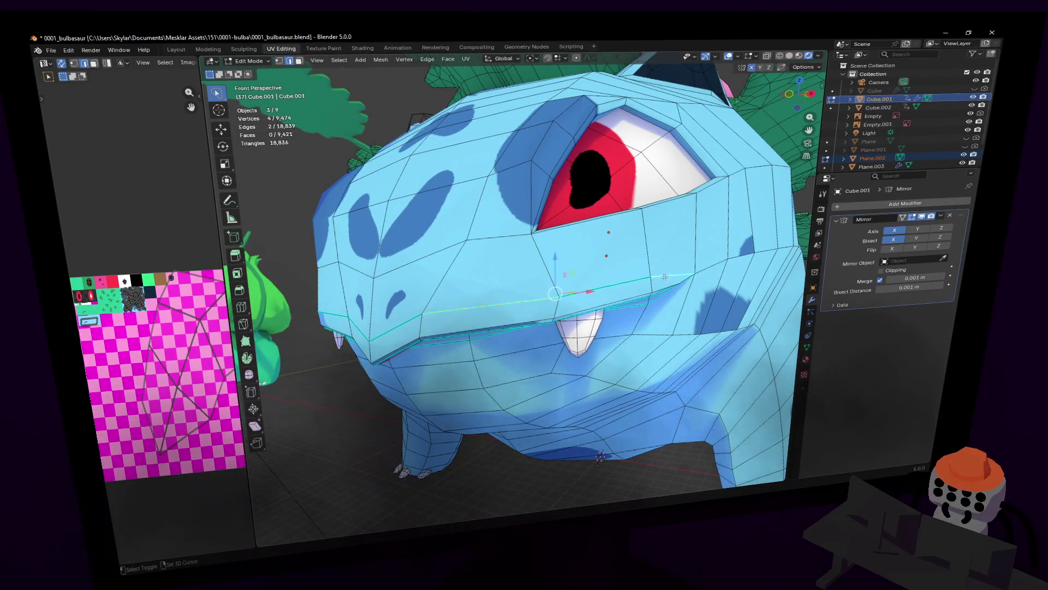
- Mark the mouth-line edges as sharp and review the result in object mode
middle_drag(394, 329, 395, 328)
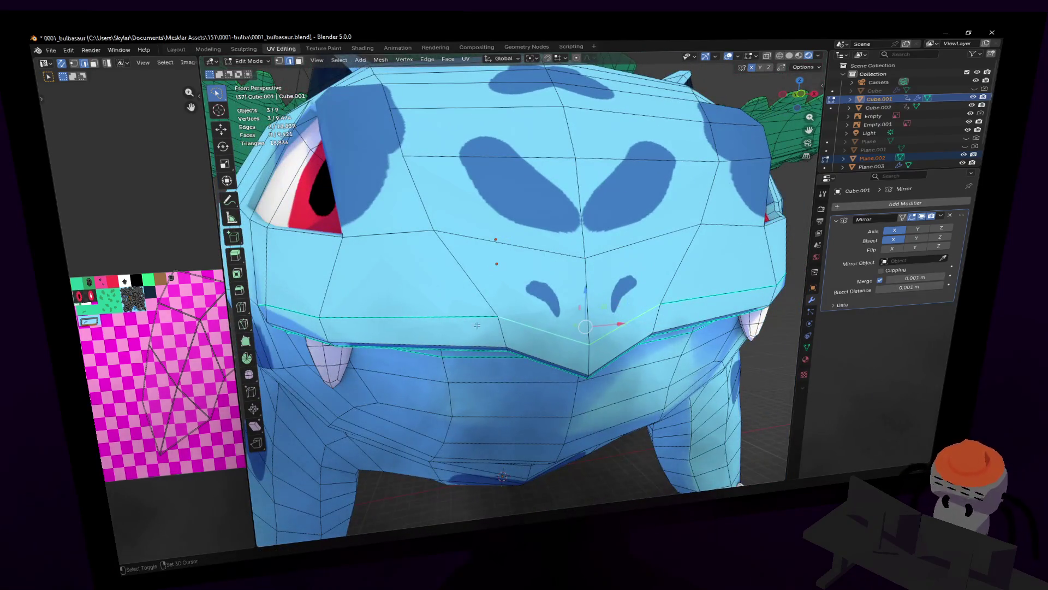
middle_drag(454, 317, 425, 301)
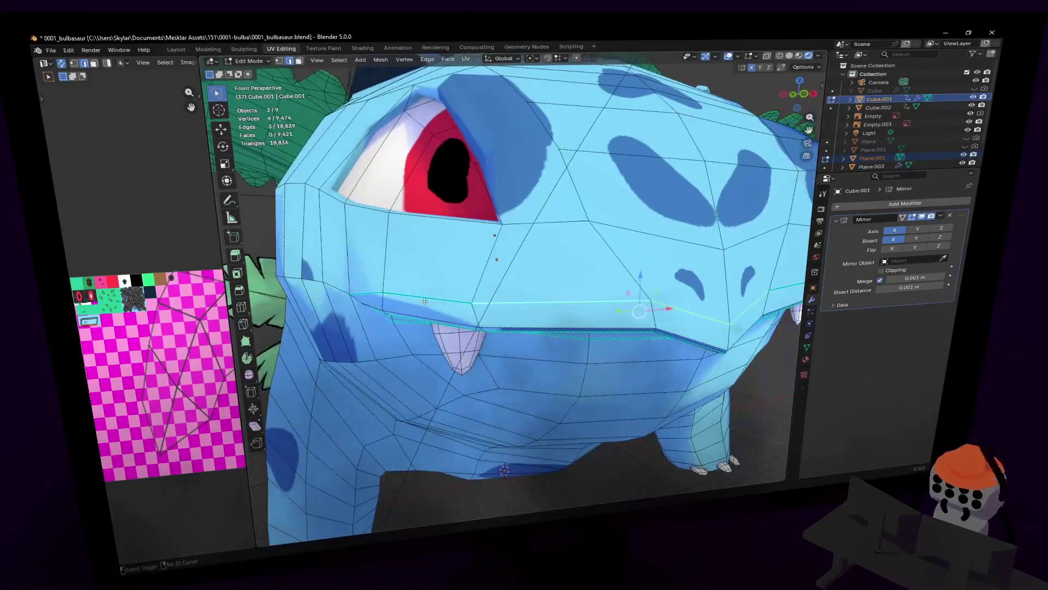
key(ctrl+e)
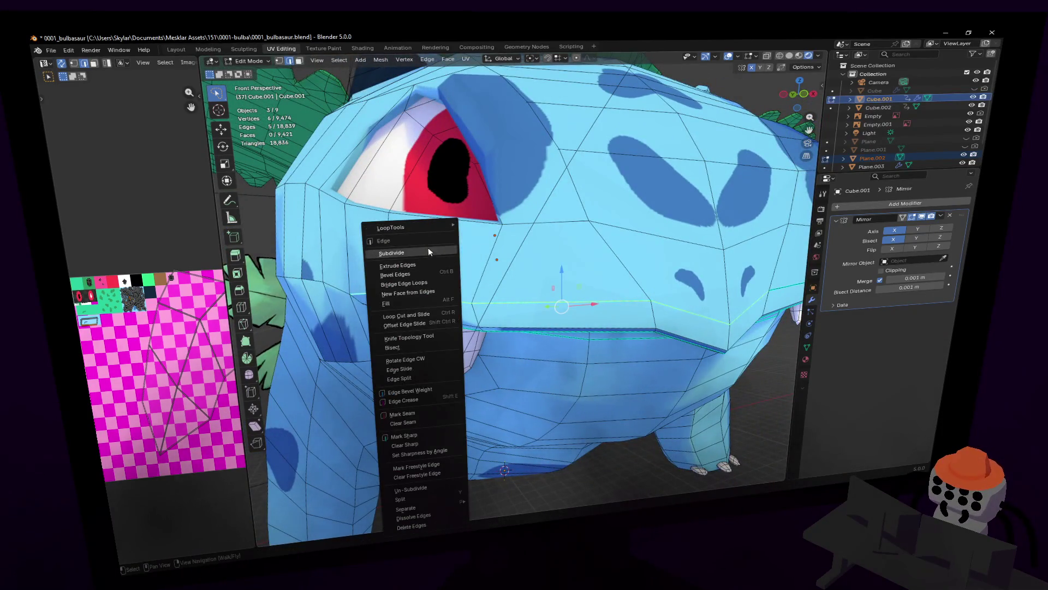
click(420, 434)
middle_drag(421, 435, 467, 430)
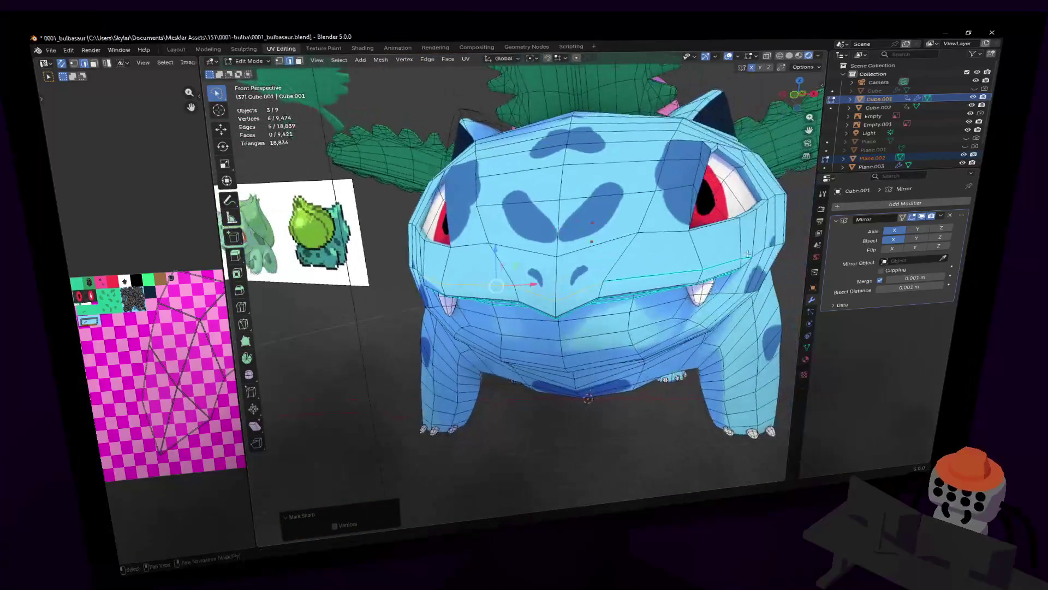
key(Tab)
middle_drag(694, 238, 590, 293)
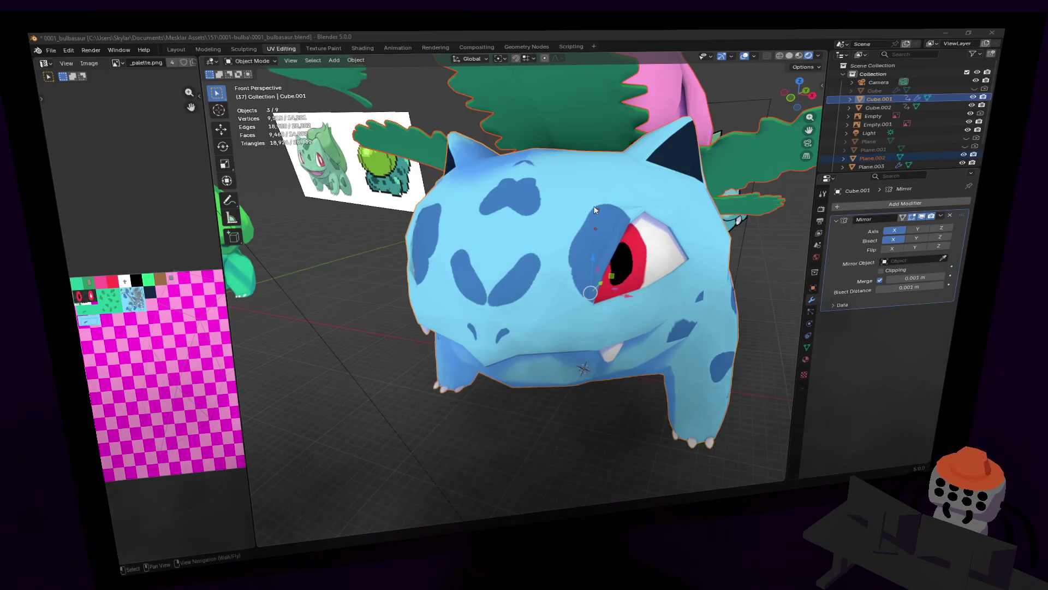
- Rotate and shift the eye-corner triangle's UV mapping so the iris fits the eye
key(shift+grave)
key(d)
key(w)
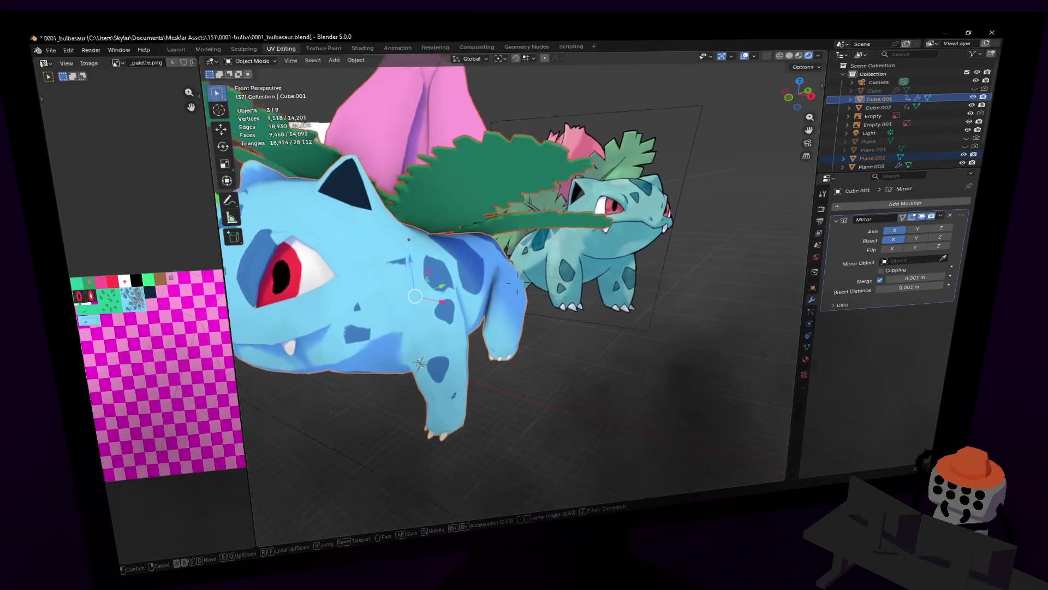
click(539, 259)
scroll(540, 260, down, 3)
key(Tab)
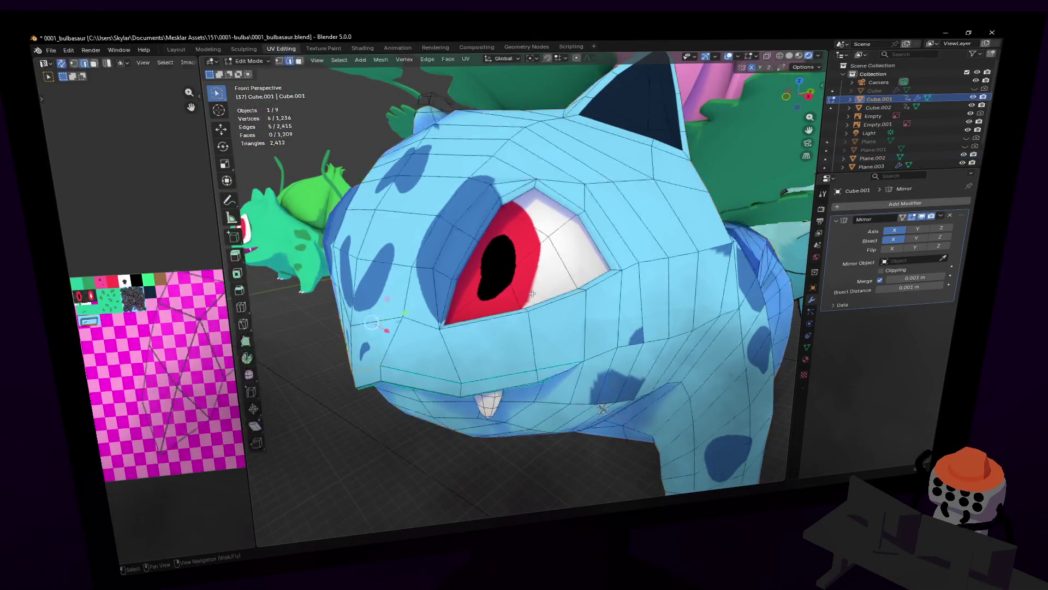
scroll(503, 296, down, 2)
click(502, 296)
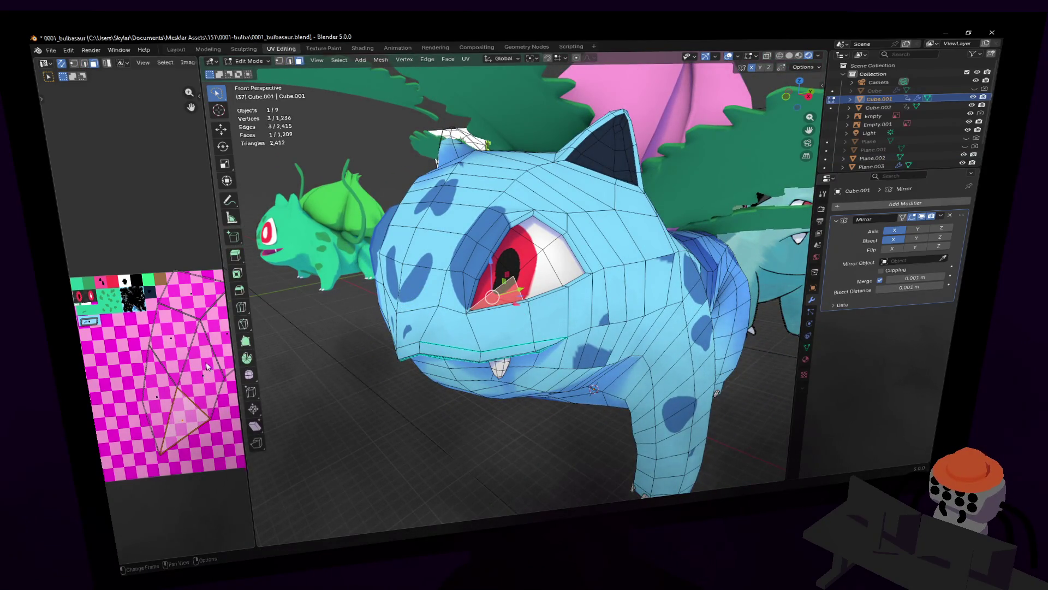
key(r)
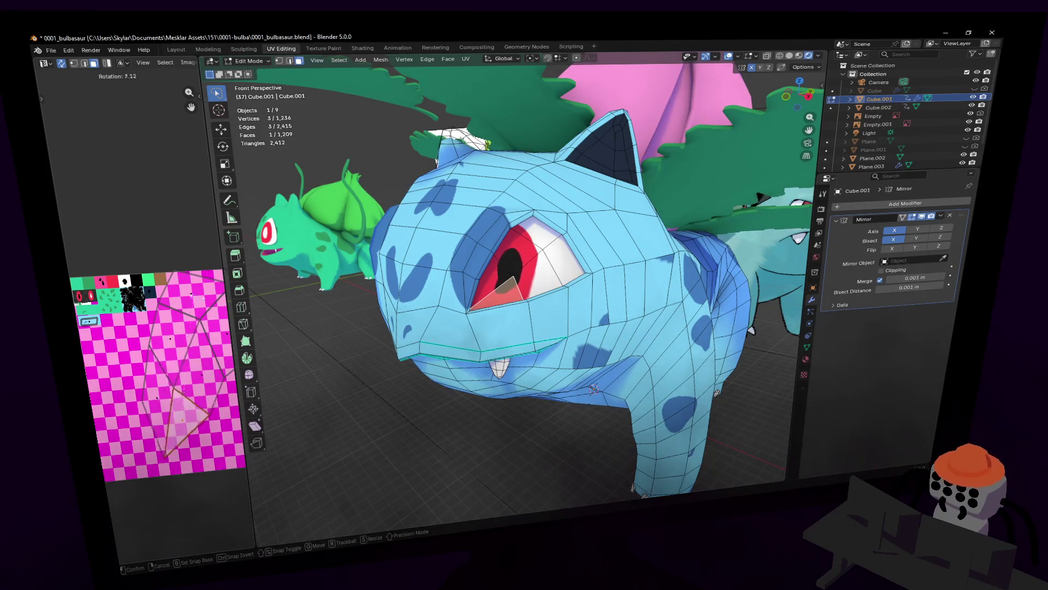
click(227, 378)
key(g)
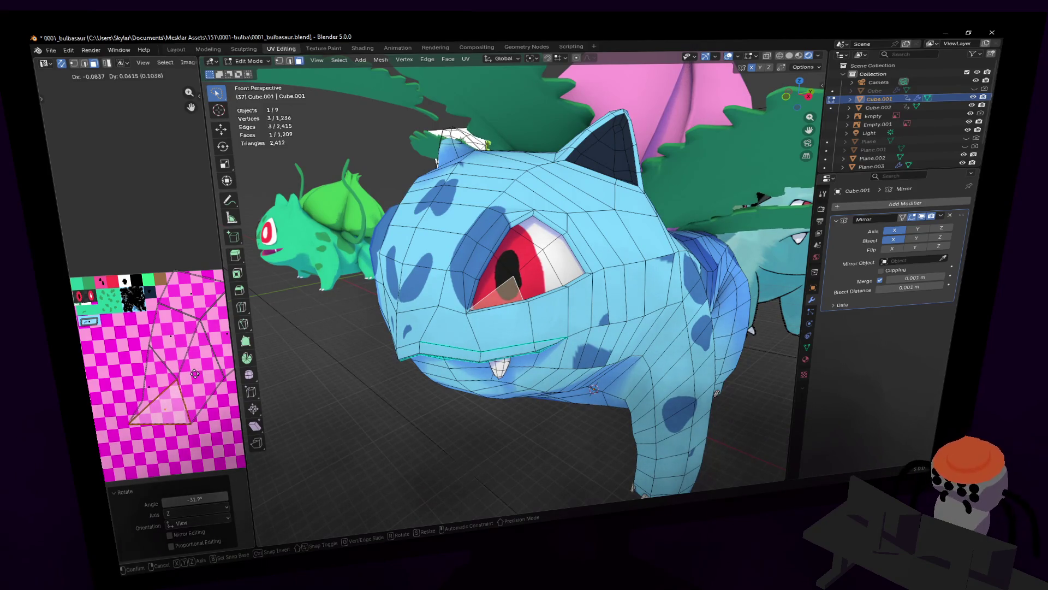
click(195, 375)
- Move individual UV points of the neighbouring eye edge to align the pupil, then leave edit mode
click(145, 398)
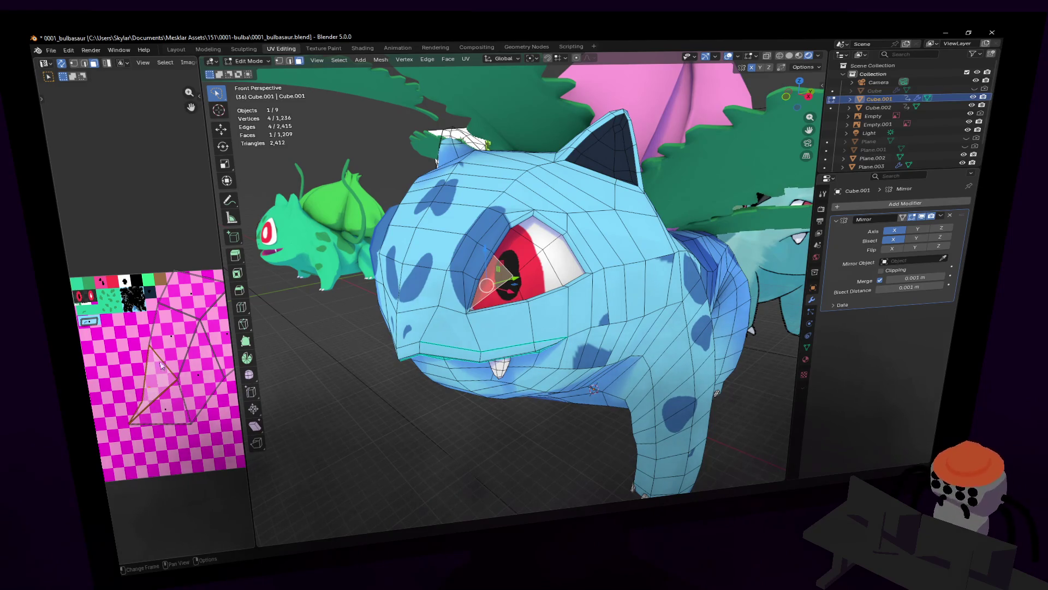
click(74, 64)
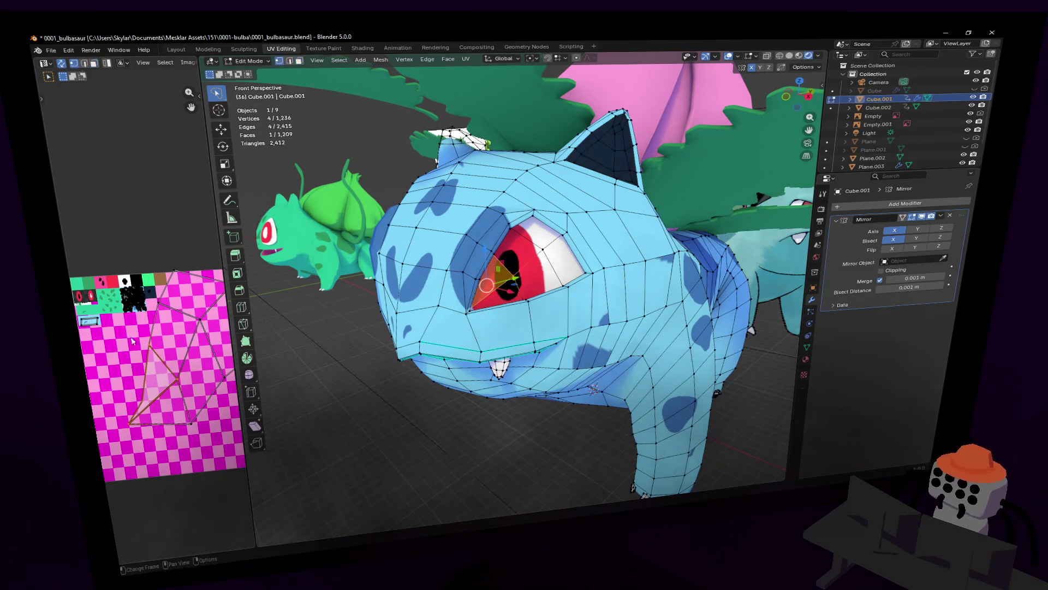
key(g)
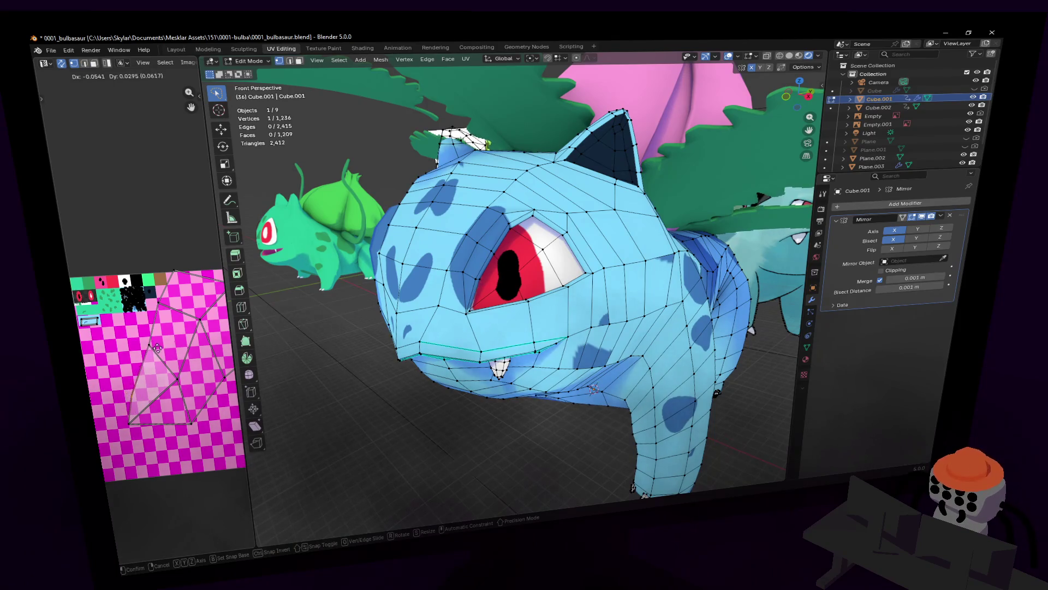
click(180, 366)
key(g)
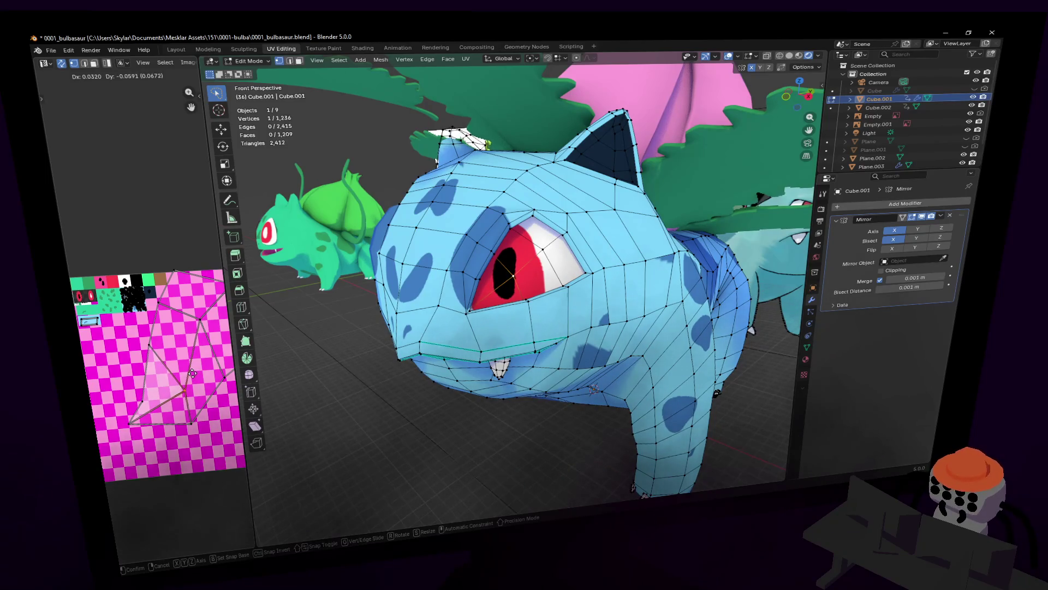
click(192, 373)
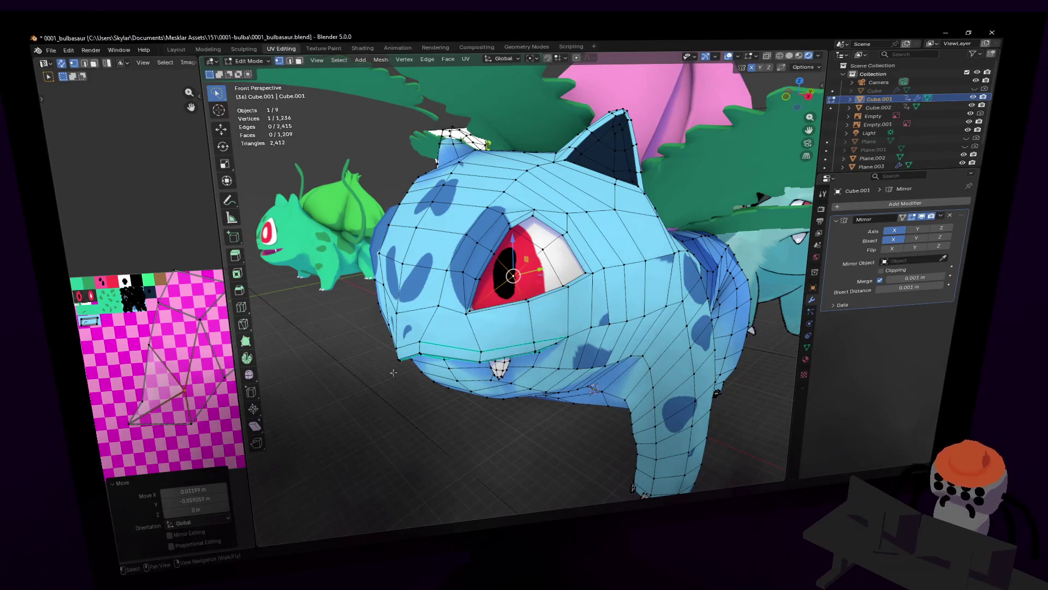
scroll(392, 373, down, 1)
scroll(395, 374, down, 1)
scroll(398, 377, down, 1)
key(Tab)
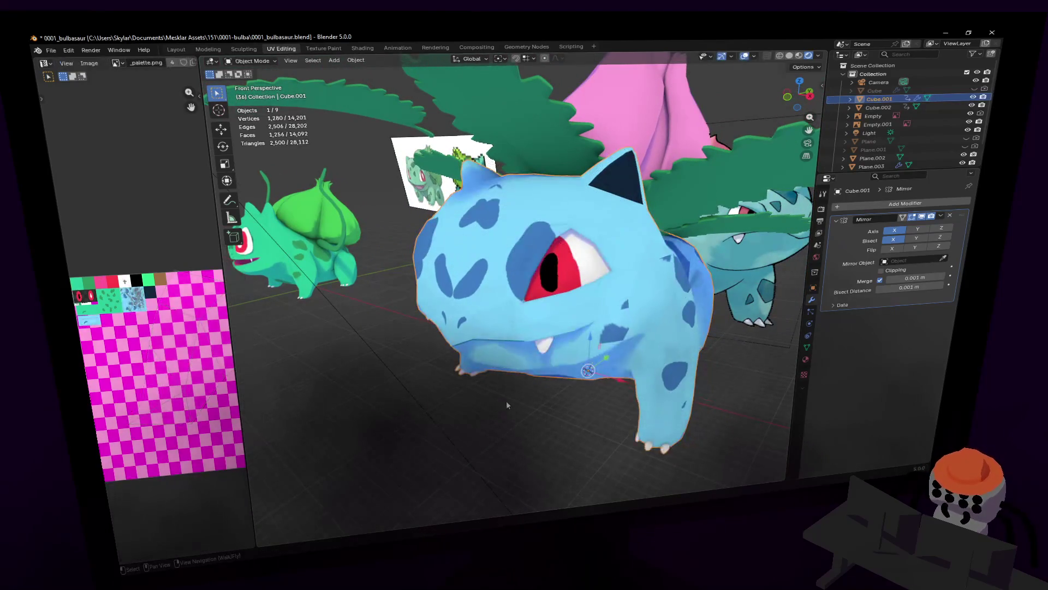
- Fly in close to Ivysaur's head and re-enter mesh editing
key(shift+grave)
key(w)
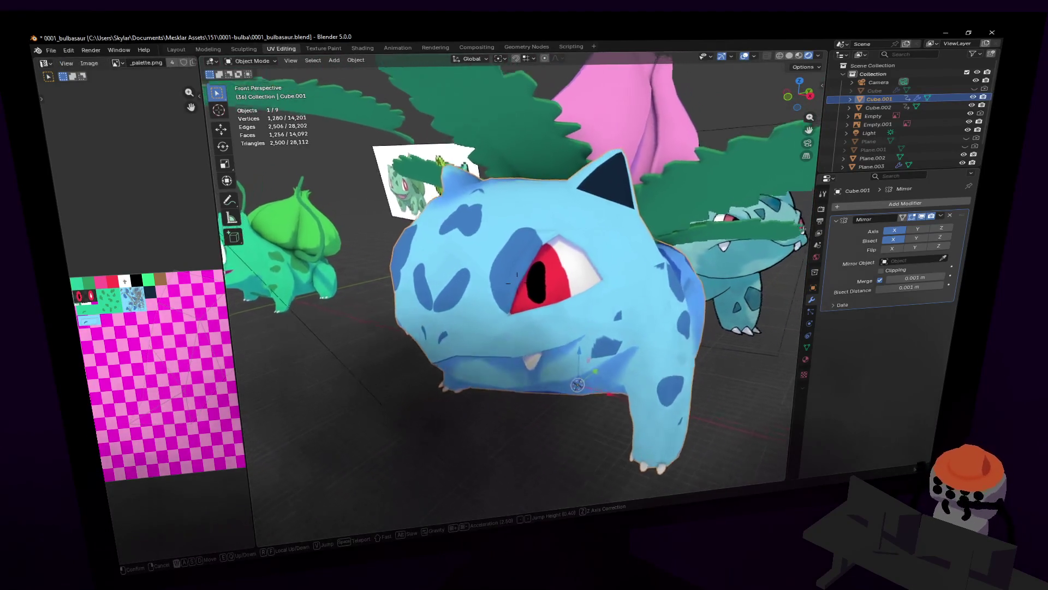
click(520, 367)
key(shift+grave)
click(516, 314)
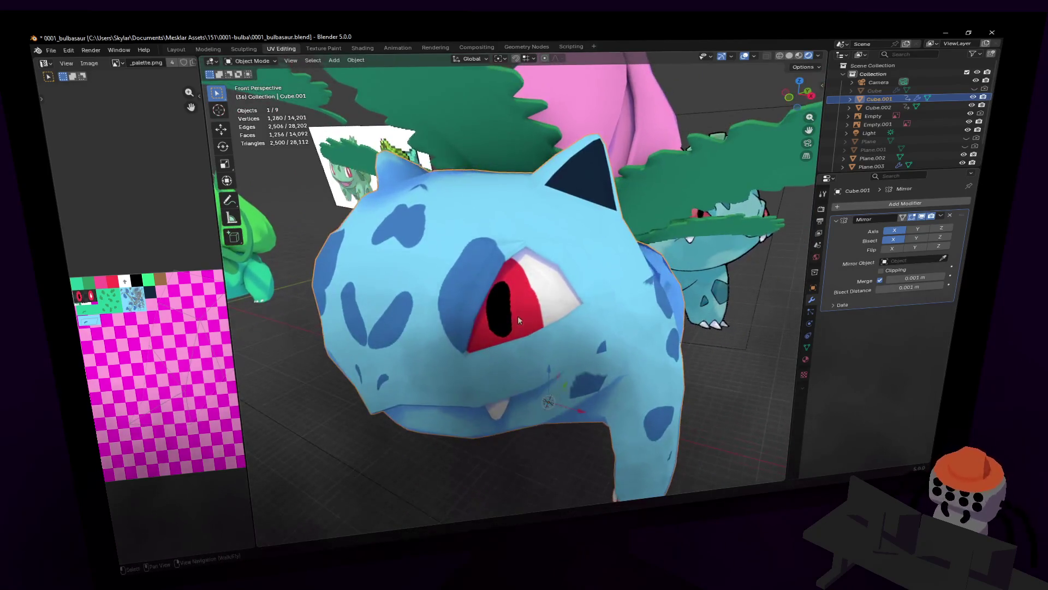
key(Tab)
key(shift+grave)
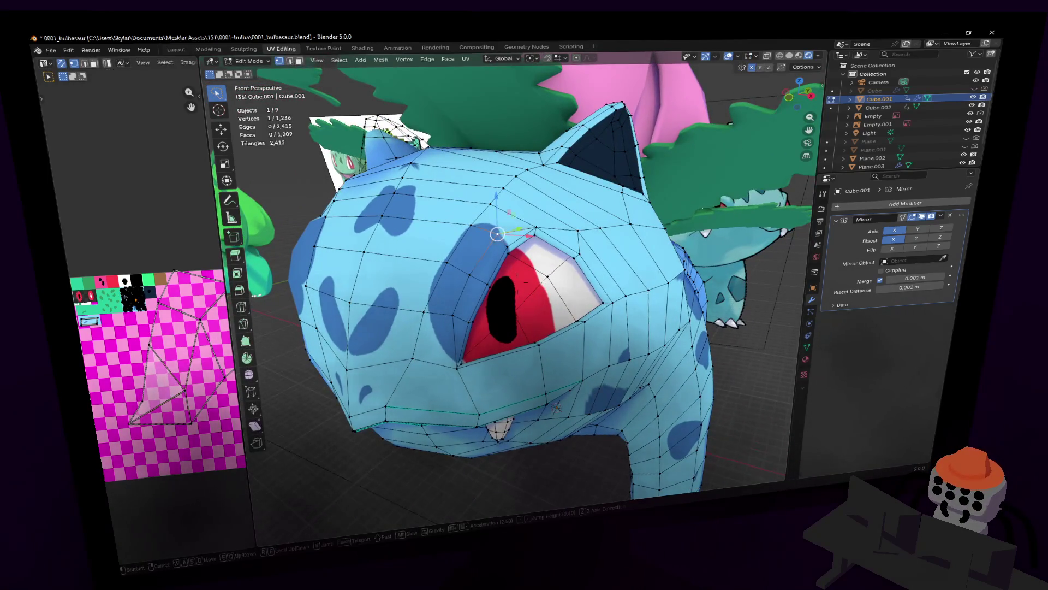
key(w)
key(s)
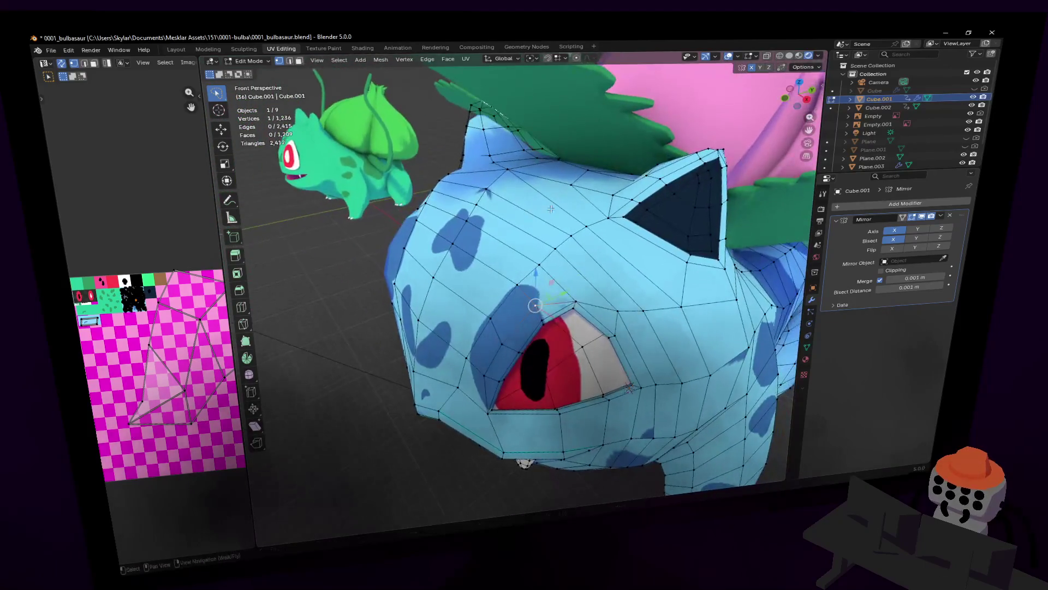
click(548, 237)
- Raise the vertex above the red eye, then leave edit mode and pull back to the whole scene
key(g)
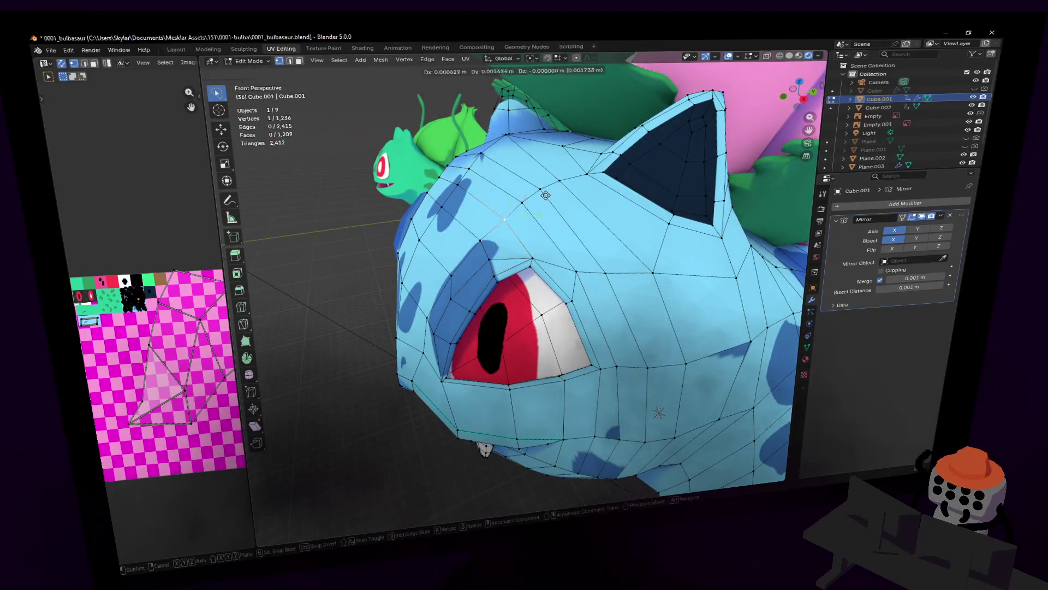
click(562, 189)
key(shift+grave)
key(s)
key(Tab)
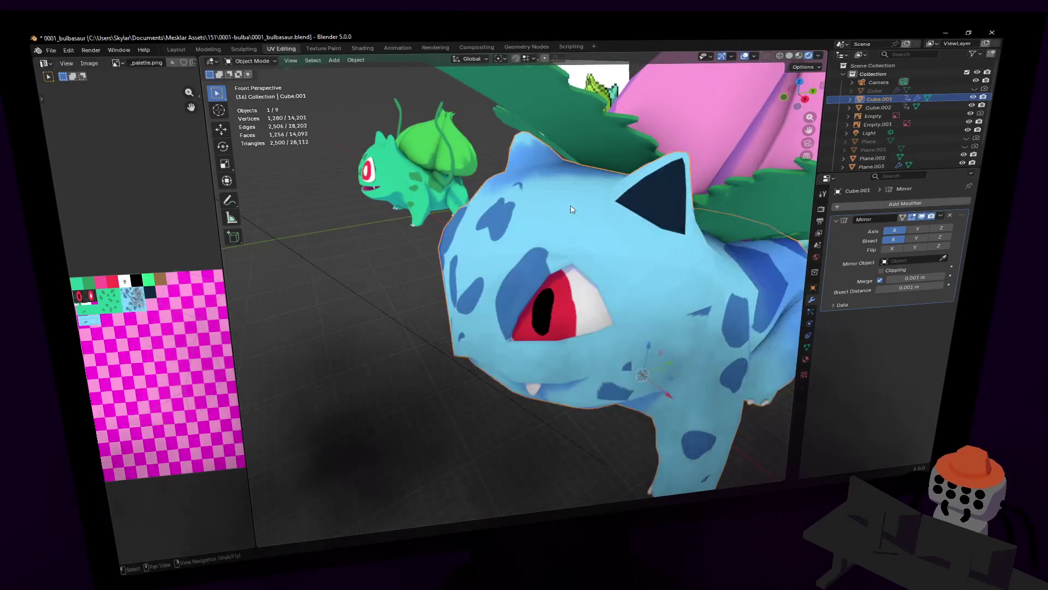
key(w)
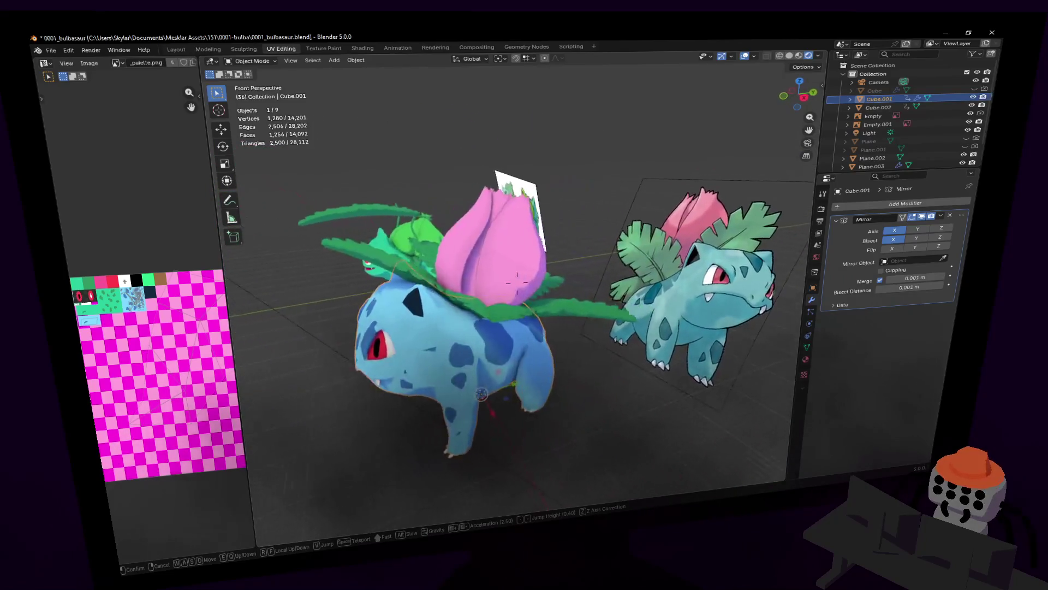
- Inspect the pink bud's mesh wireframe in edit mode up close
click(469, 211)
click(470, 211)
key(Tab)
key(shift+grave)
key(w)
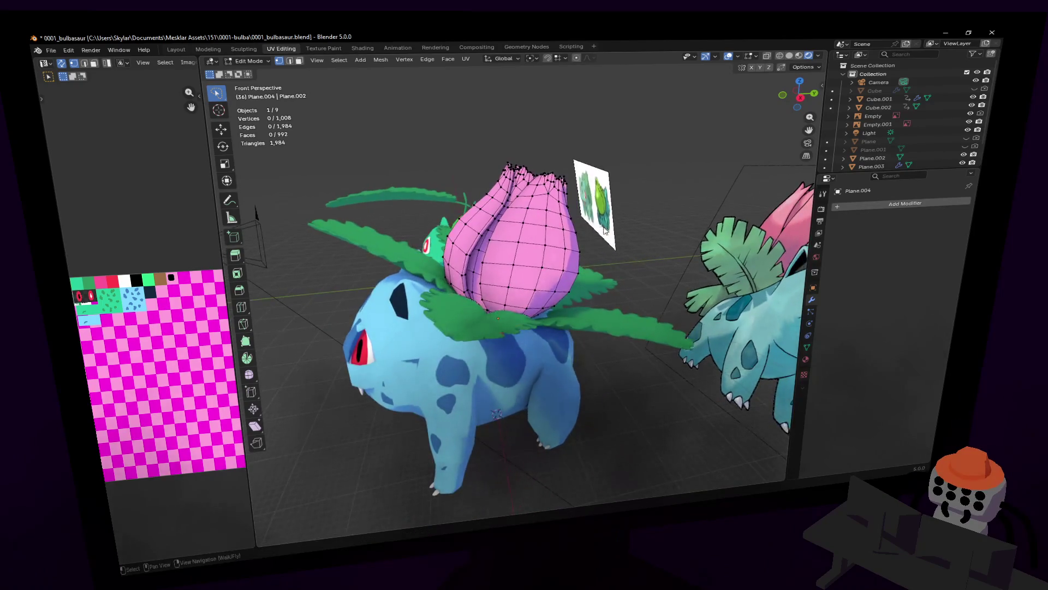
key(Tab)
- Walk around the scene toward Ivysaur's face and reopen the body mesh for editing
key(shift+grave)
key(s)
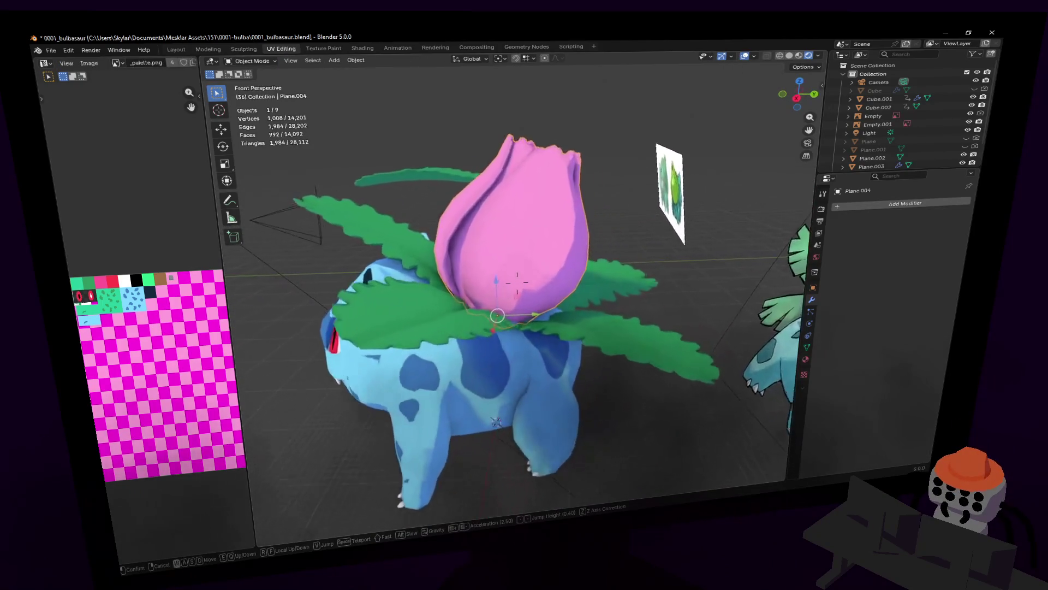
key(w)
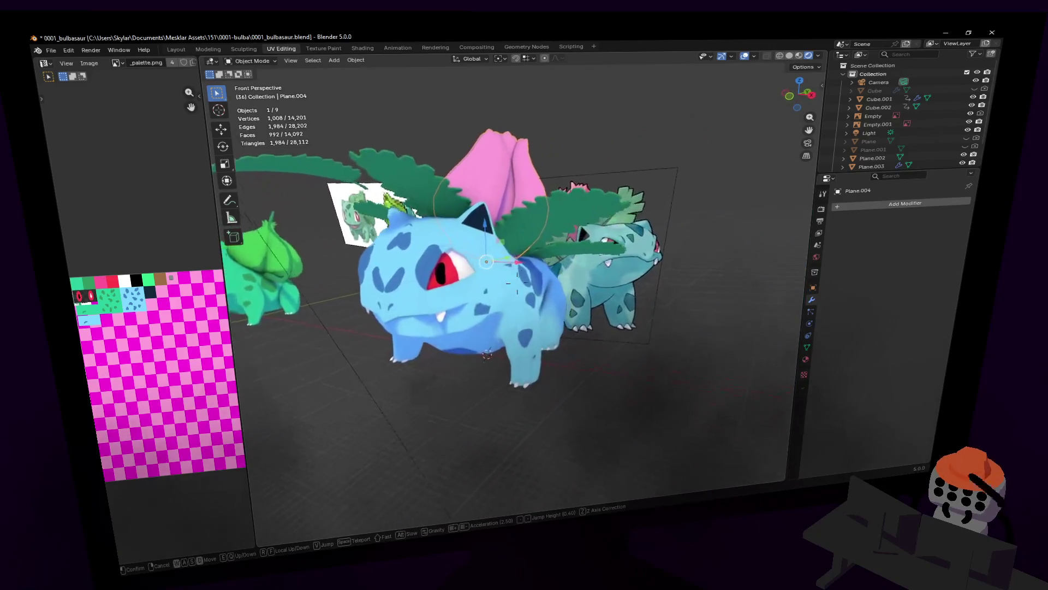
key(w)
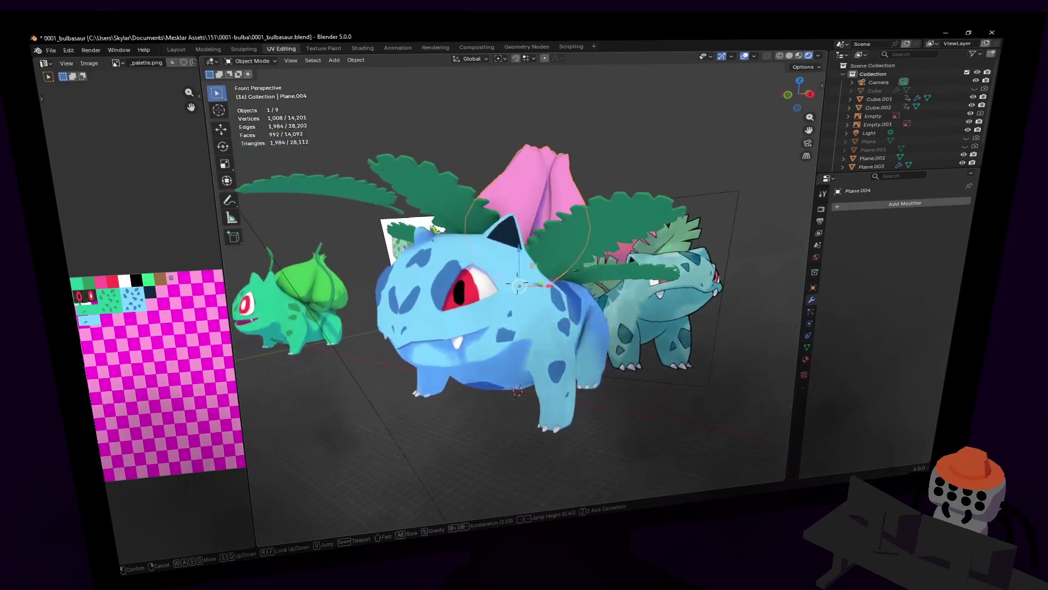
key(w)
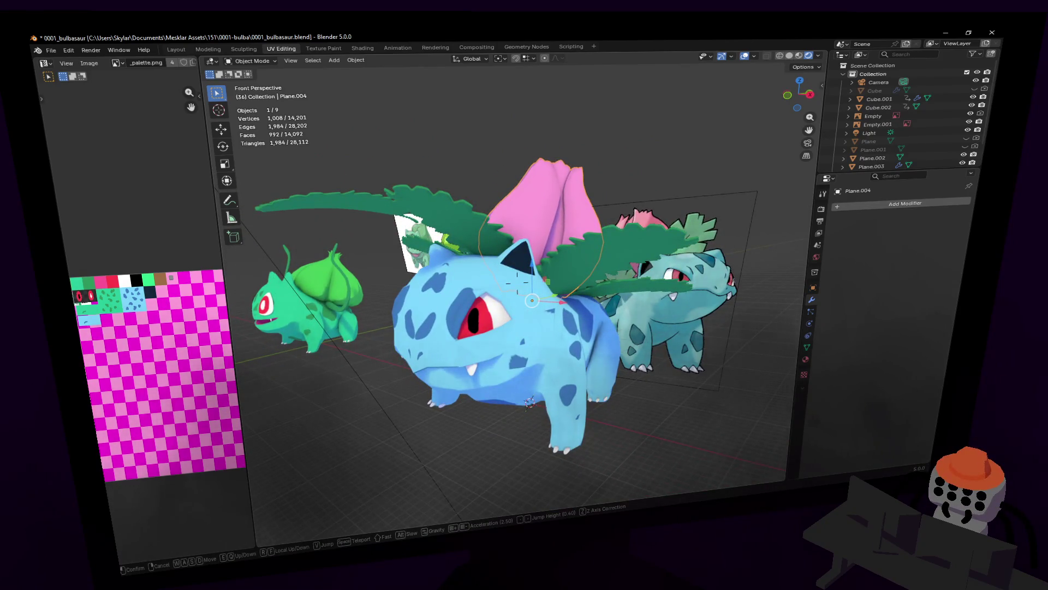
key(w)
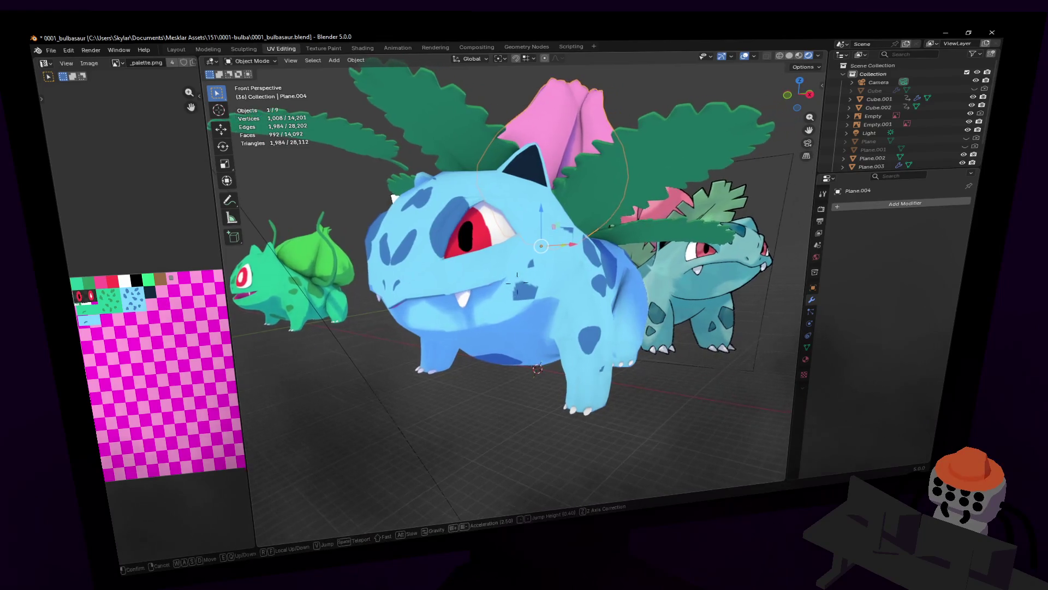
scroll(524, 280, up, 2)
click(517, 282)
key(Tab)
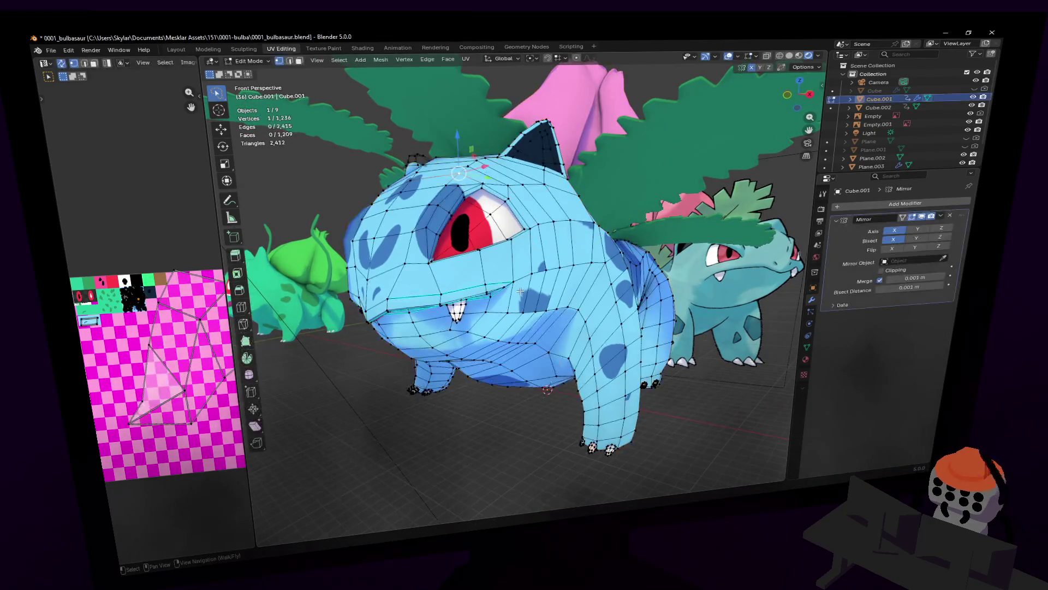
- Select the mouth-line vertices and tilt them with smooth proportional falloff
click(514, 281)
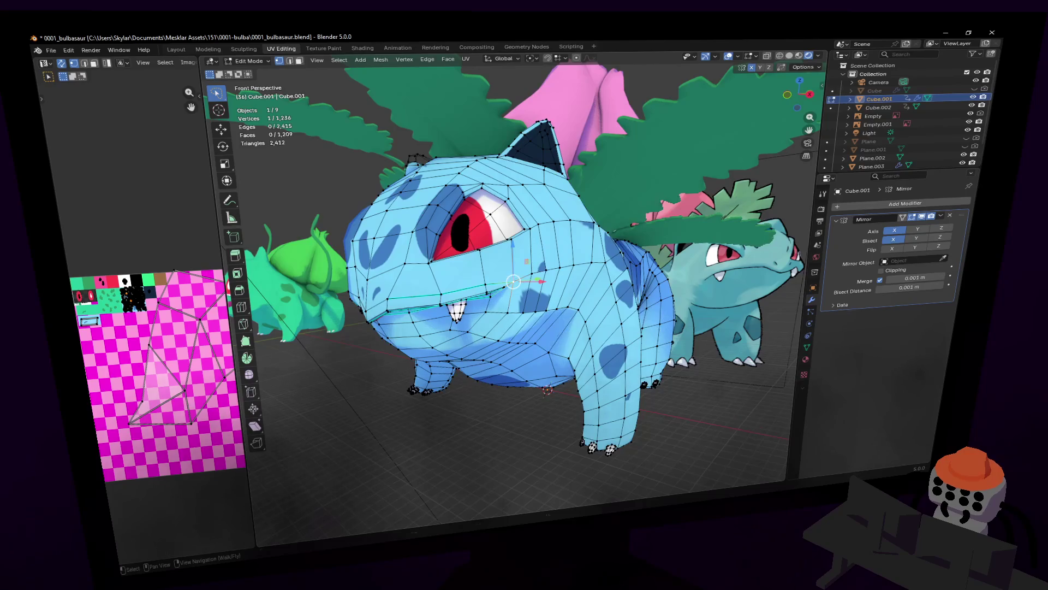
scroll(513, 282, up, 3)
mouse_move(514, 280)
middle_down()
mouse_move(511, 226)
mouse_move(590, 78)
middle_up()
ctrl+click(510, 193)
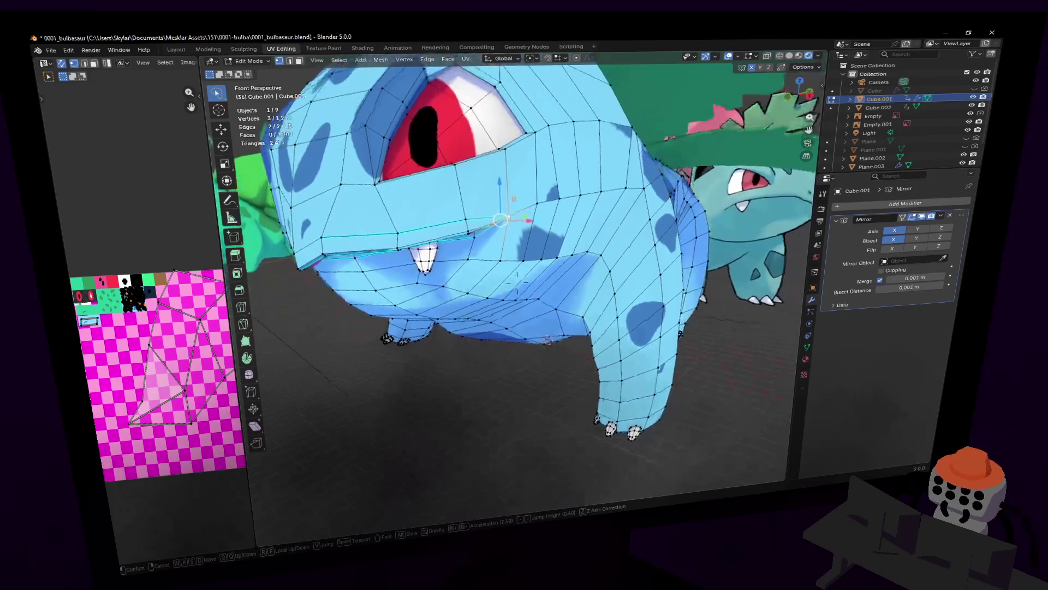
click(576, 57)
key(r)
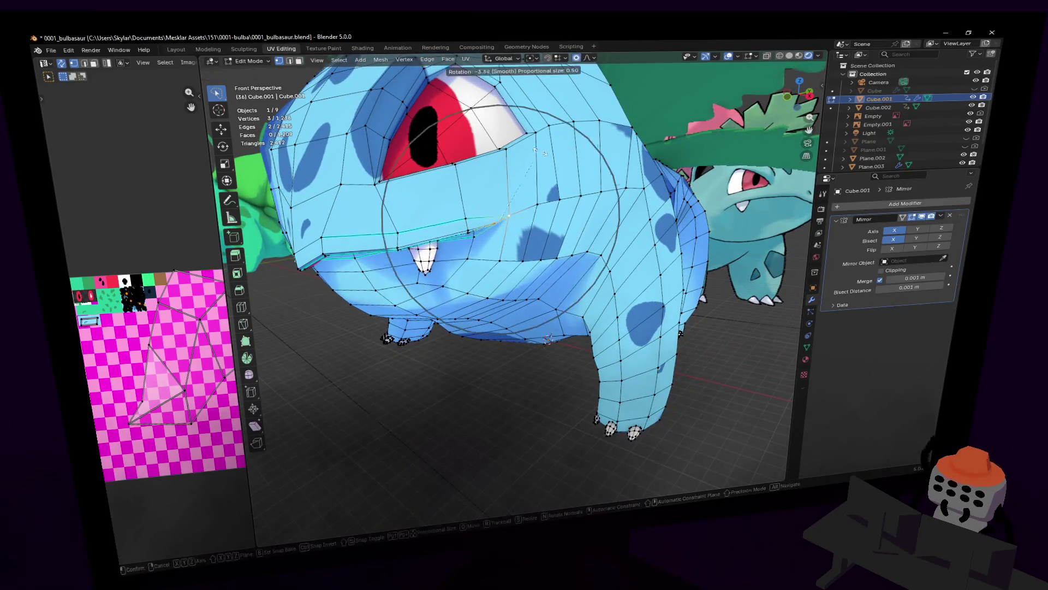
click(573, 174)
- Shift the mouth vertices into place and return to object mode
key(g)
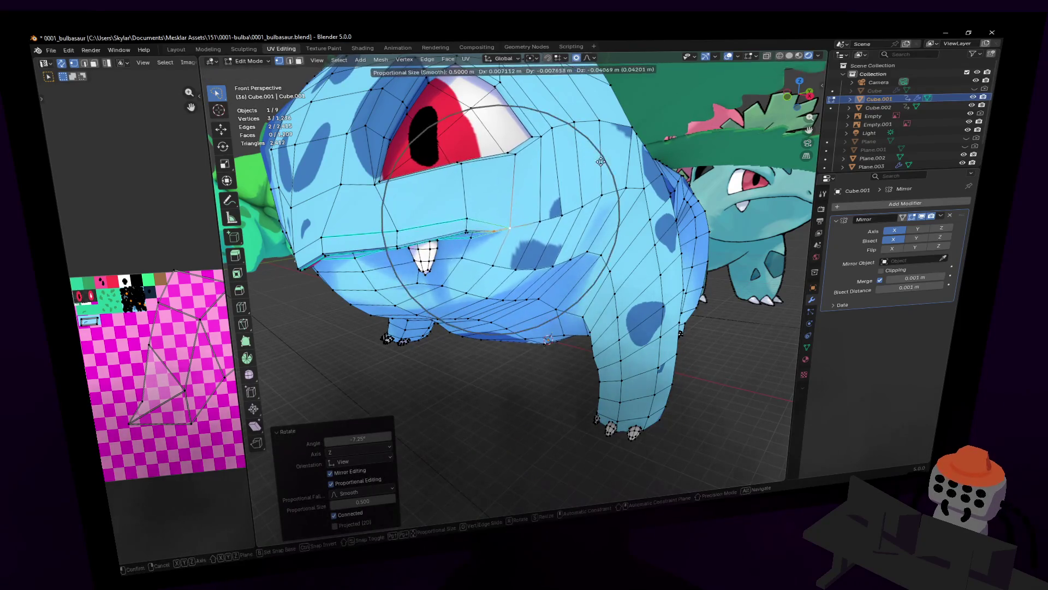
click(595, 163)
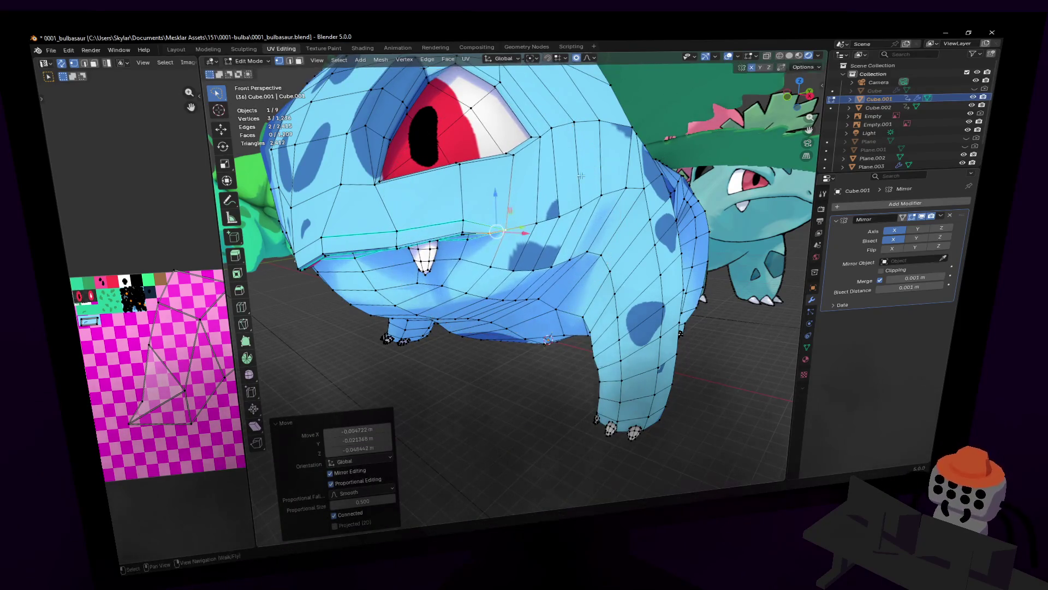
middle_drag(595, 164, 605, 203)
key(Tab)
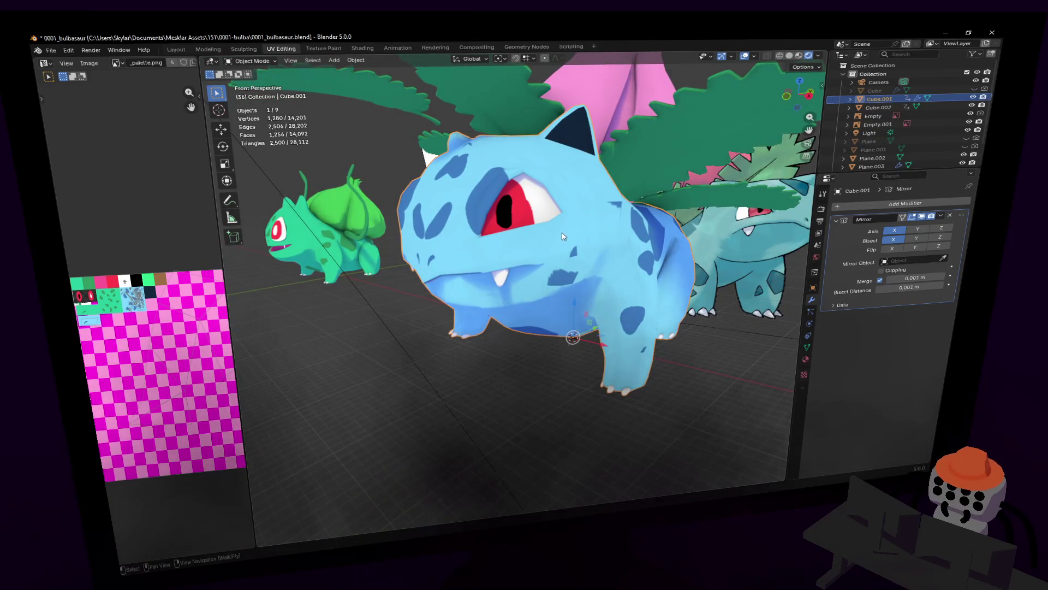
- Walk in to the mouth area and enter edit mode on the body mesh
key(shift+grave)
key(w)
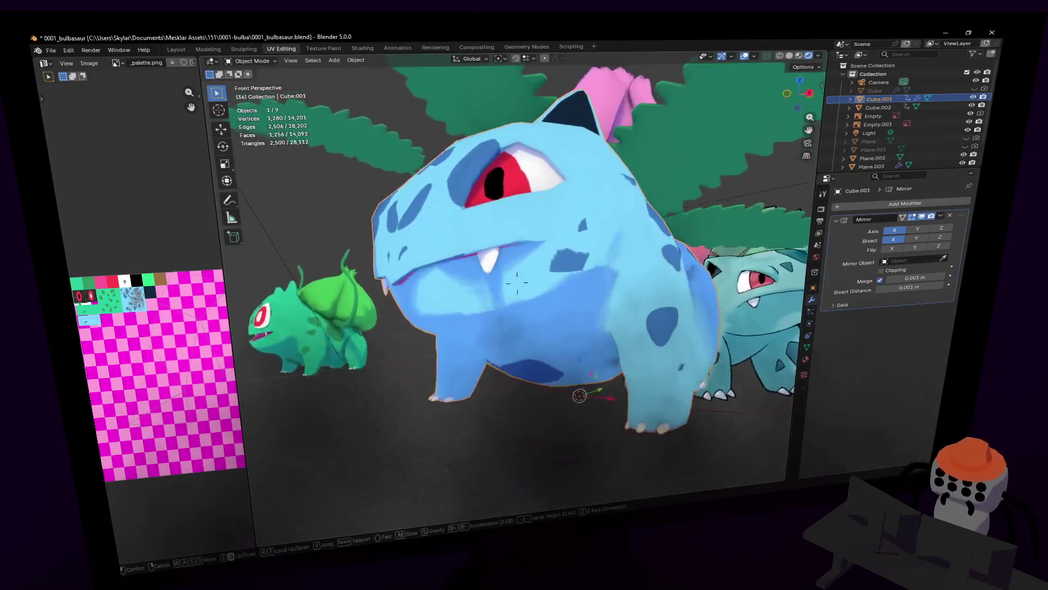
key(w)
key(Return)
key(Tab)
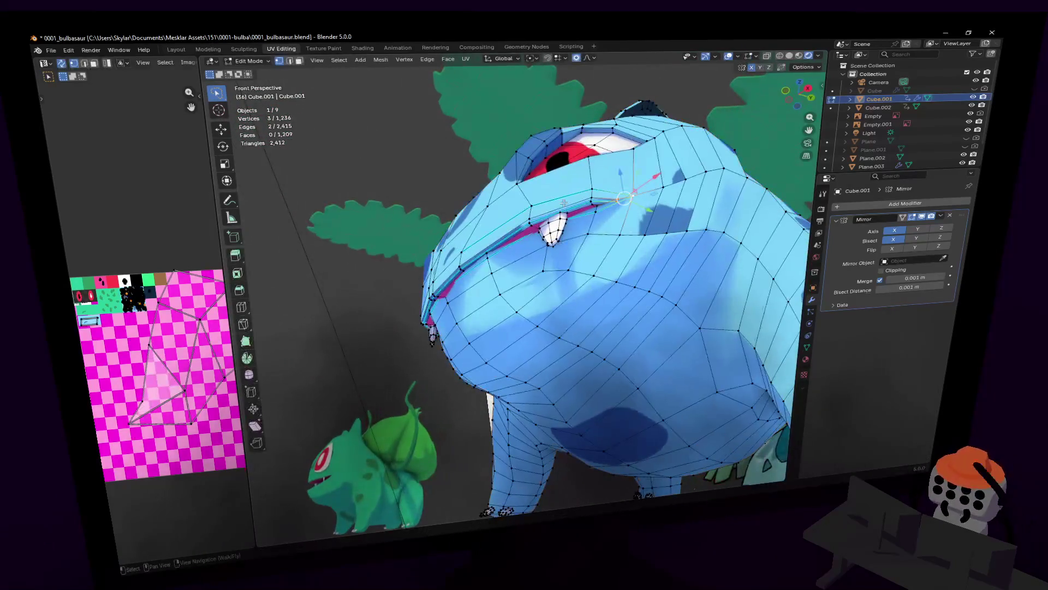
key(w)
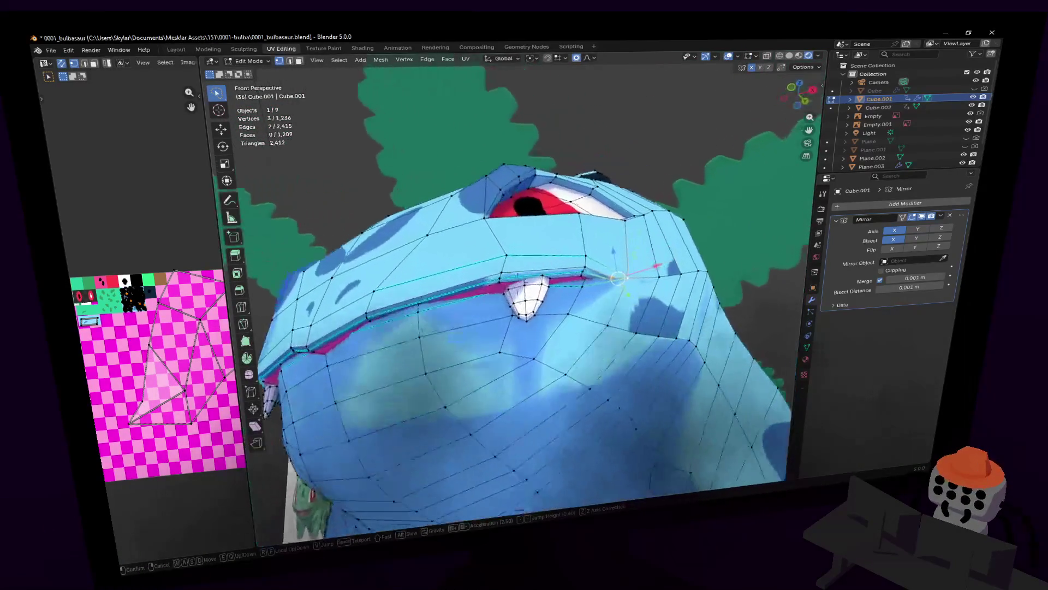
key(Return)
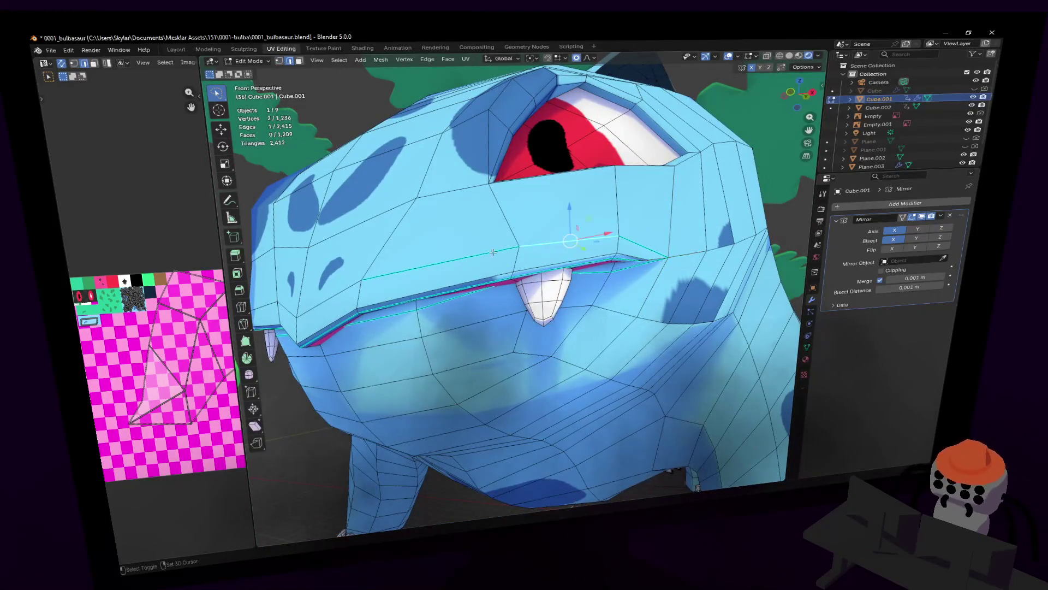
key(shift+grave)
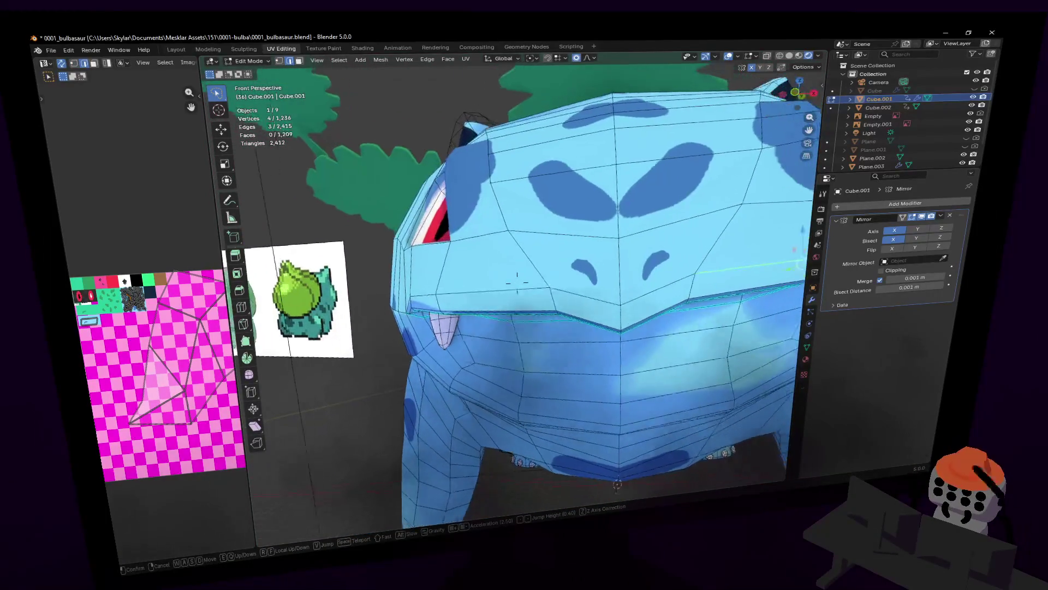
key(Return)
- Clear the sharp marking from the mouth edges and preview the shading
key(ctrl+e)
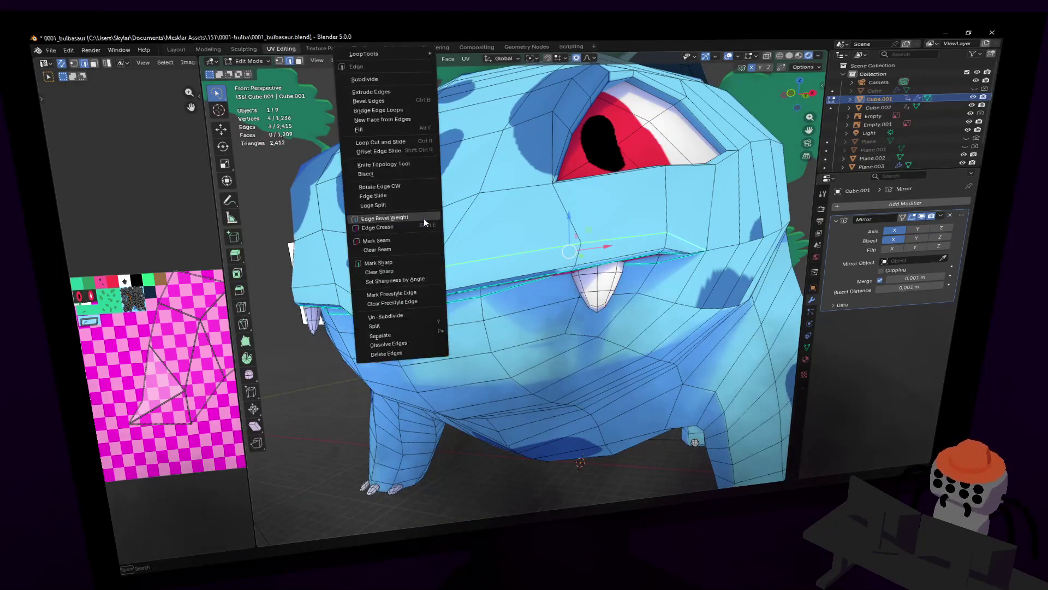
click(397, 268)
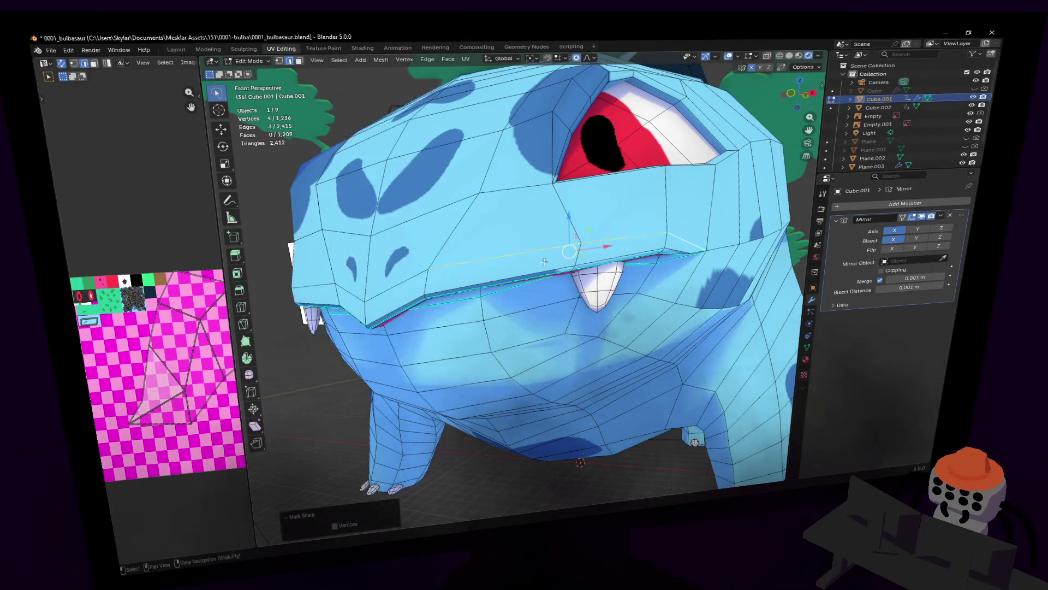
key(Tab)
key(Tab)
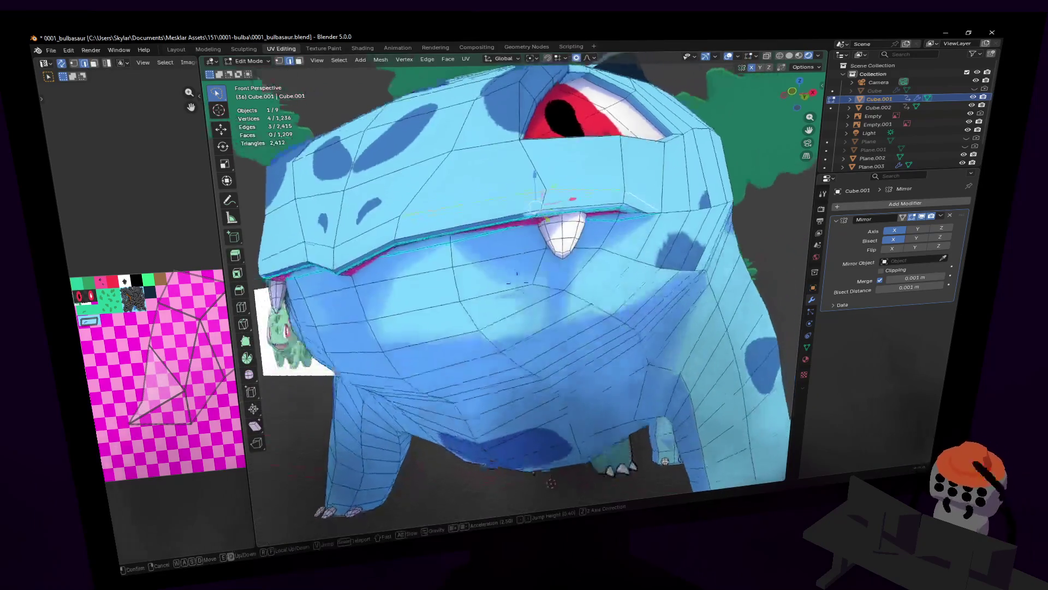
middle_drag(557, 222, 668, 262)
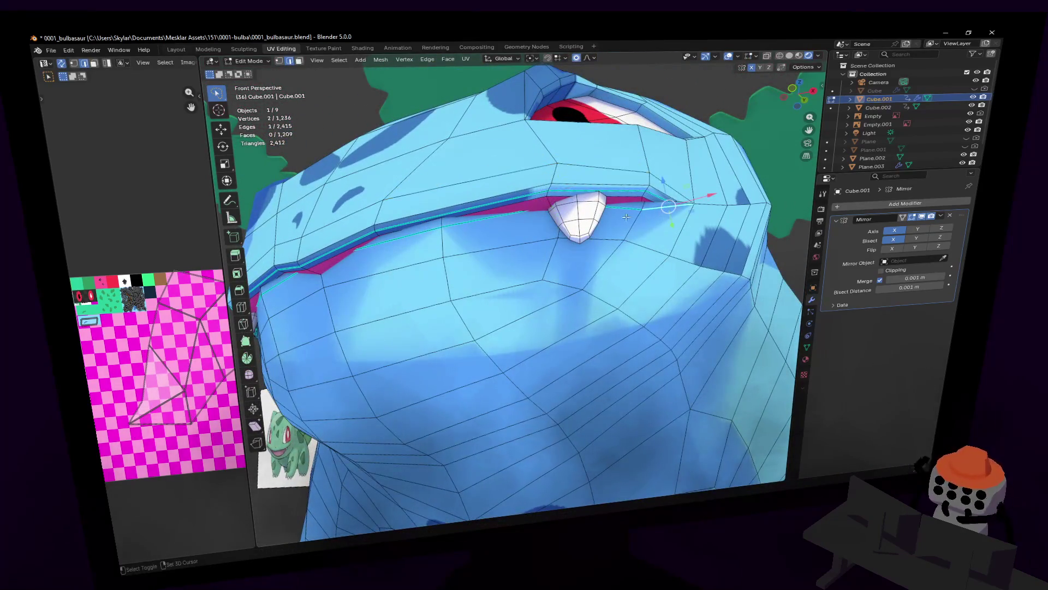
middle_drag(412, 242, 522, 228)
- Reselect the mouth edge loop, mark it sharp, and preview the crisp crease
shift+click(522, 228)
mouse_move(491, 262)
middle_down()
mouse_move(423, 268)
mouse_move(449, 213)
middle_up()
shift+click(382, 276)
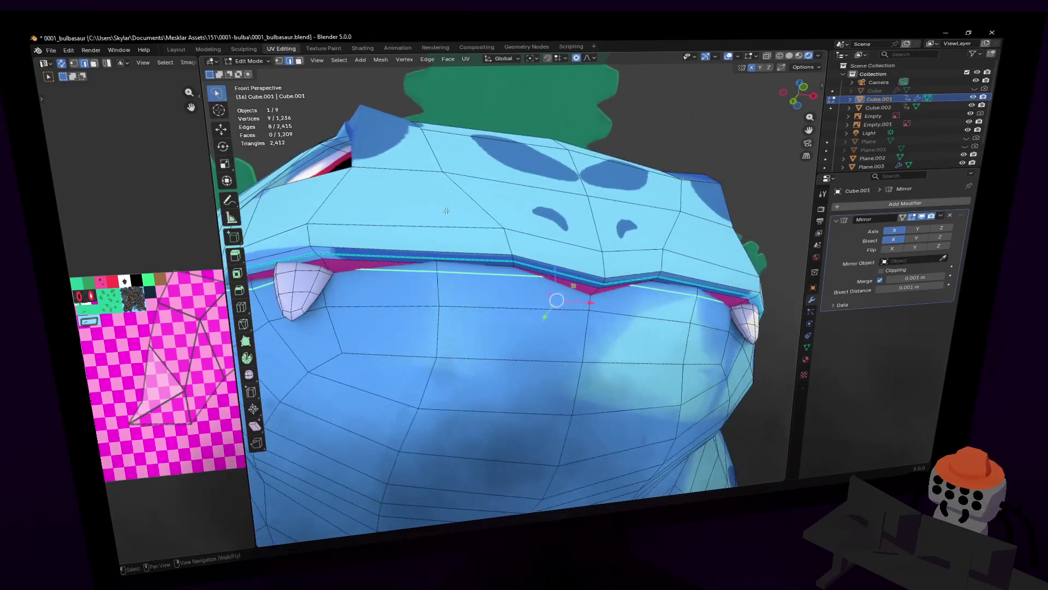
key(ctrl+e)
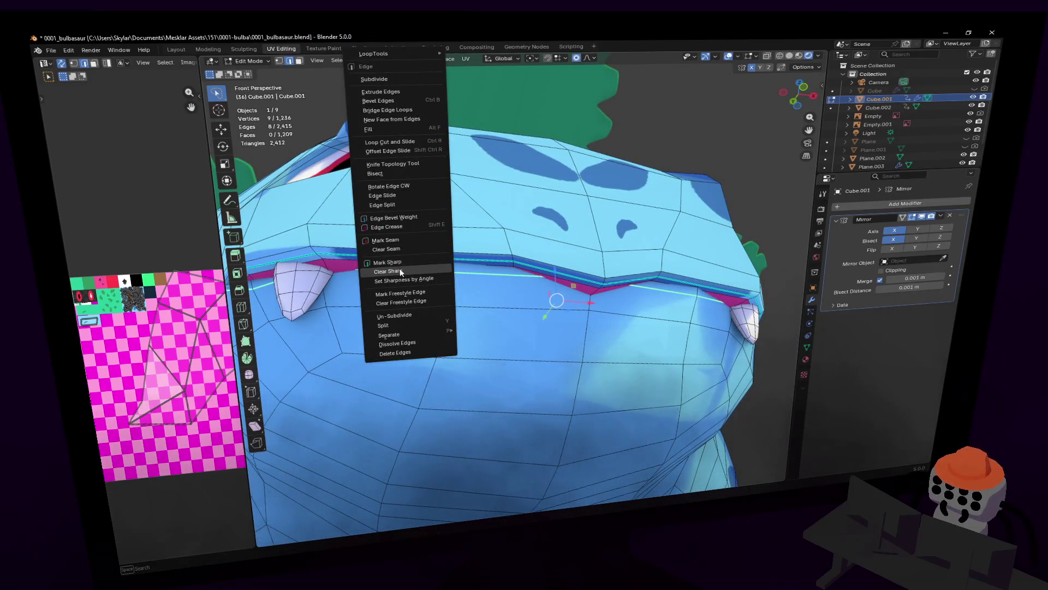
click(399, 271)
key(Tab)
scroll(517, 280, down, 5)
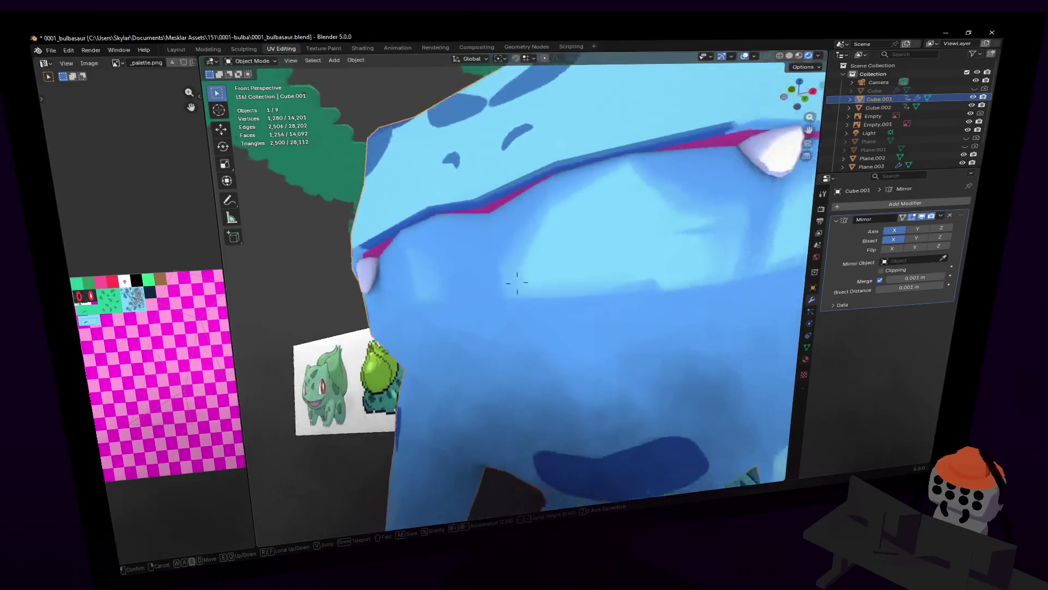
- Walk around the models and reference image, then view them in front orthographic
middle_drag(517, 281, 517, 279)
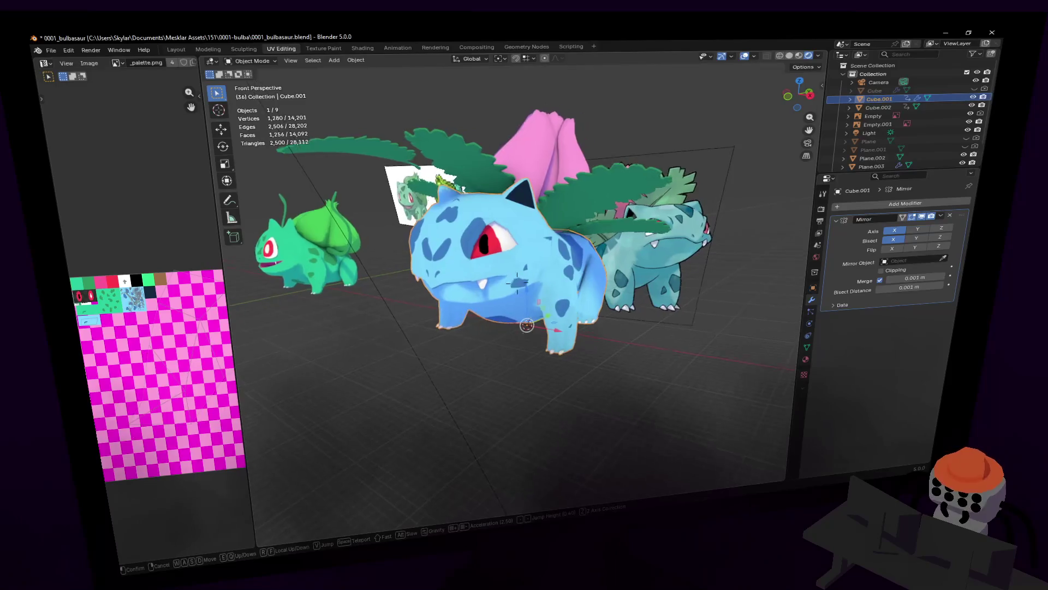
key(w)
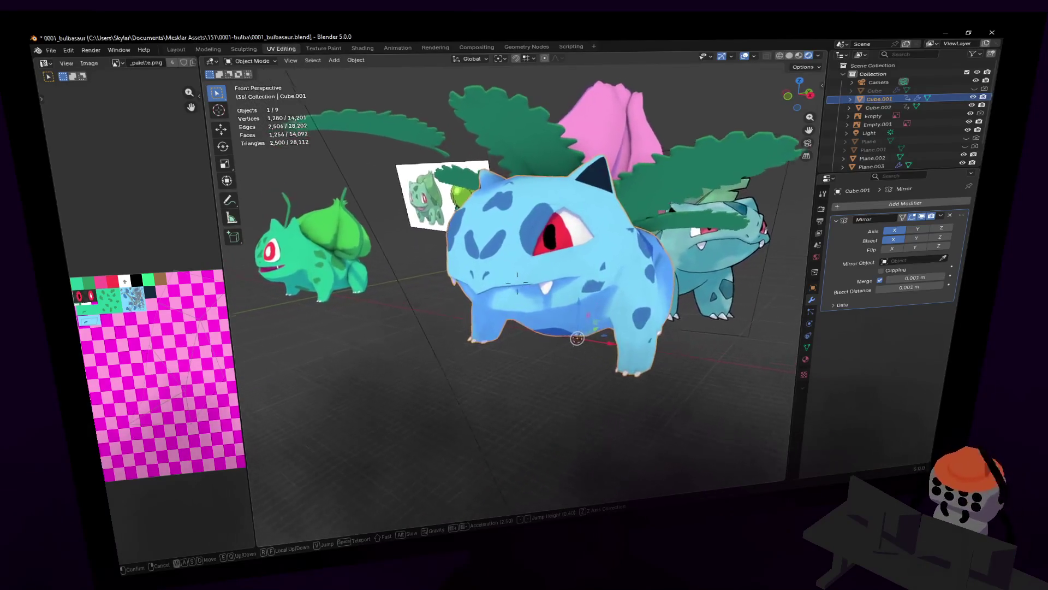
key(d)
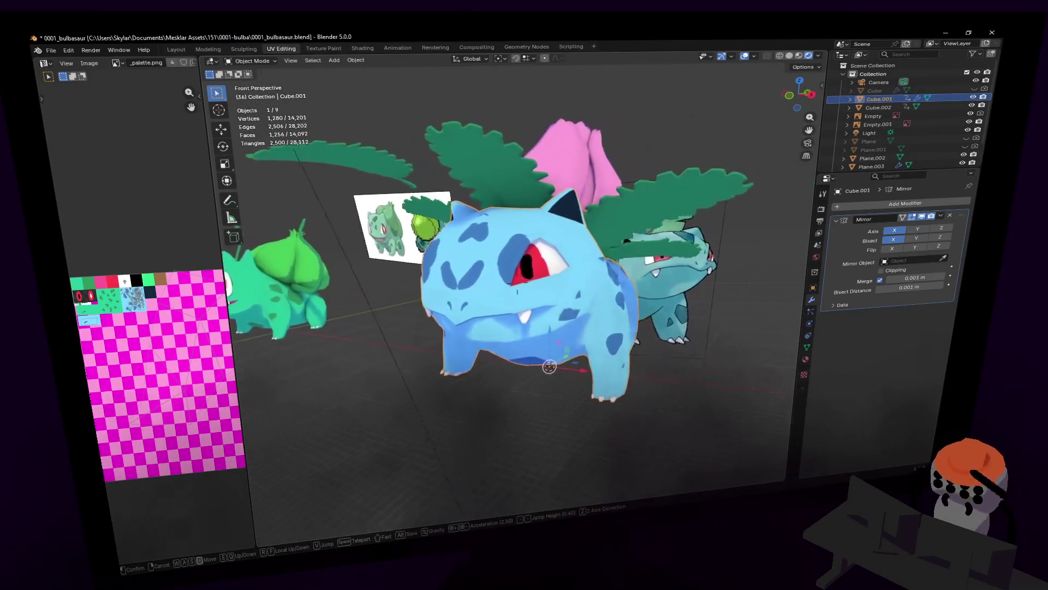
key(d)
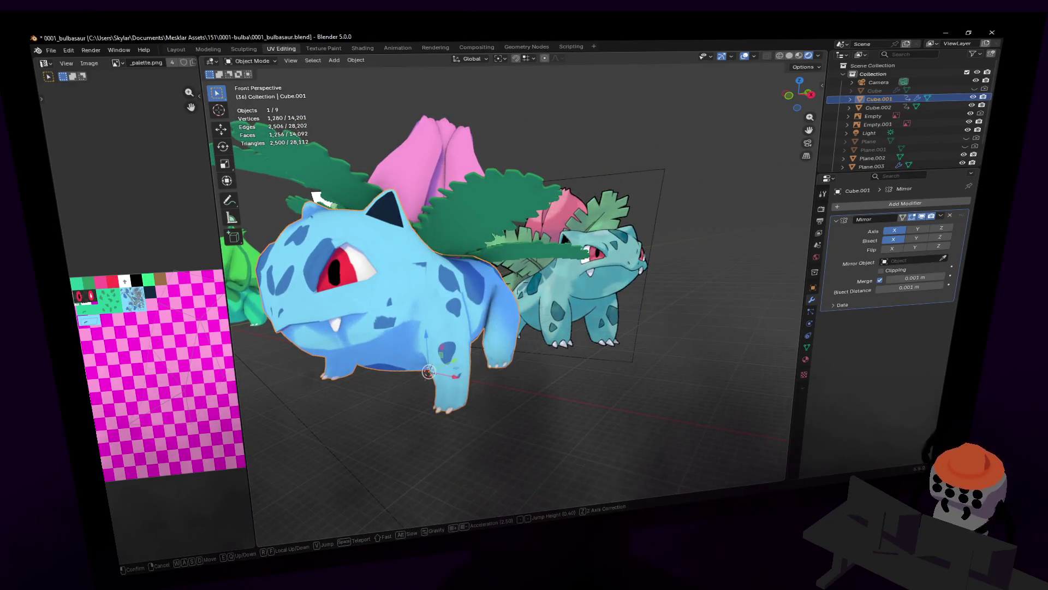
key(a)
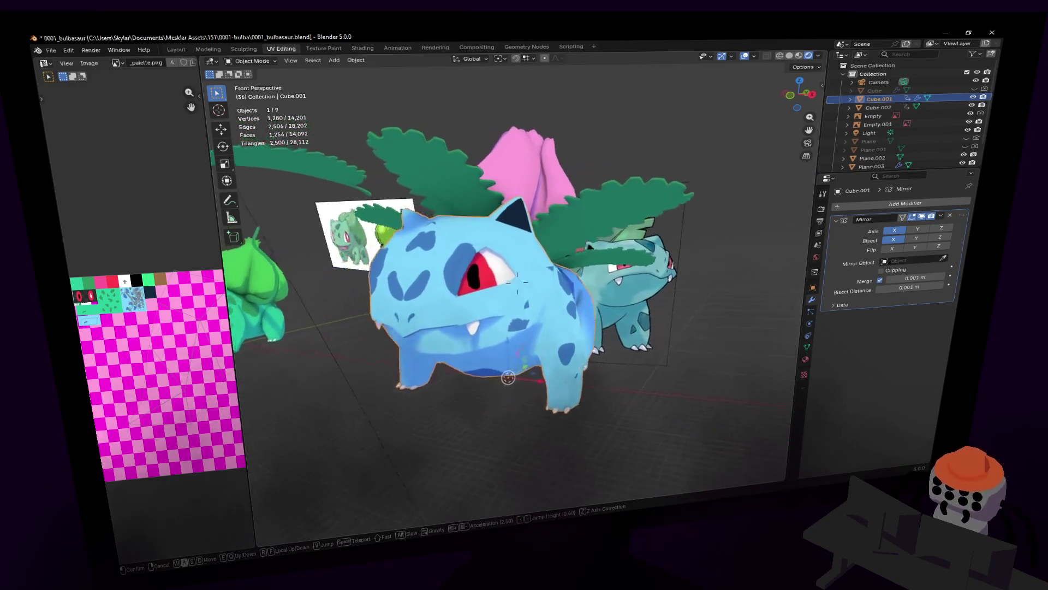
key(s)
click(509, 375)
key(KP_5)
key(KP_1)
- Check the scene through the camera view and switch to the Layout workspace
key(shift+grave)
key(s)
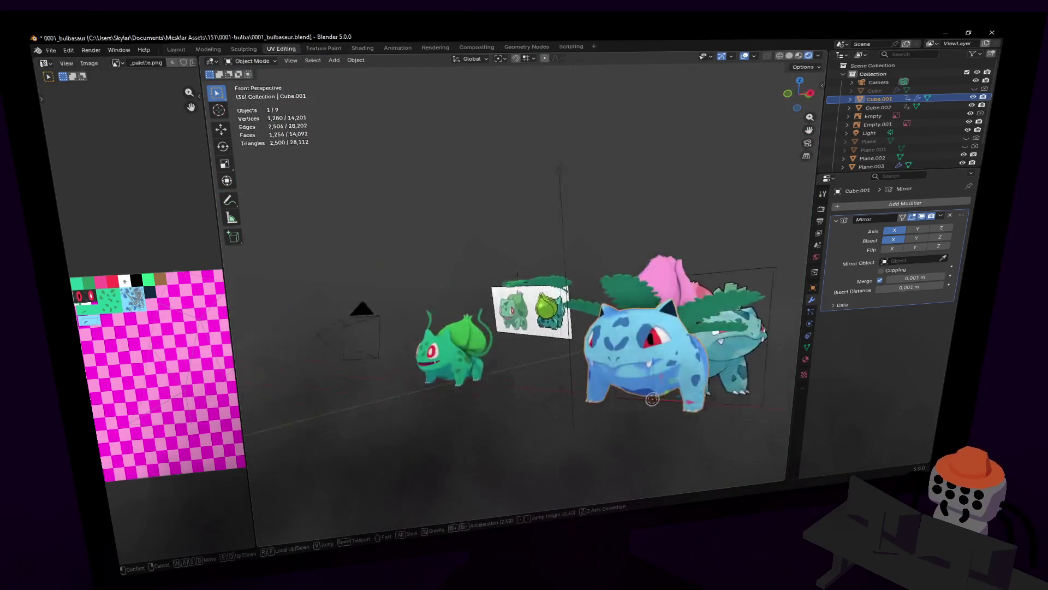
click(585, 212)
key(KP_0)
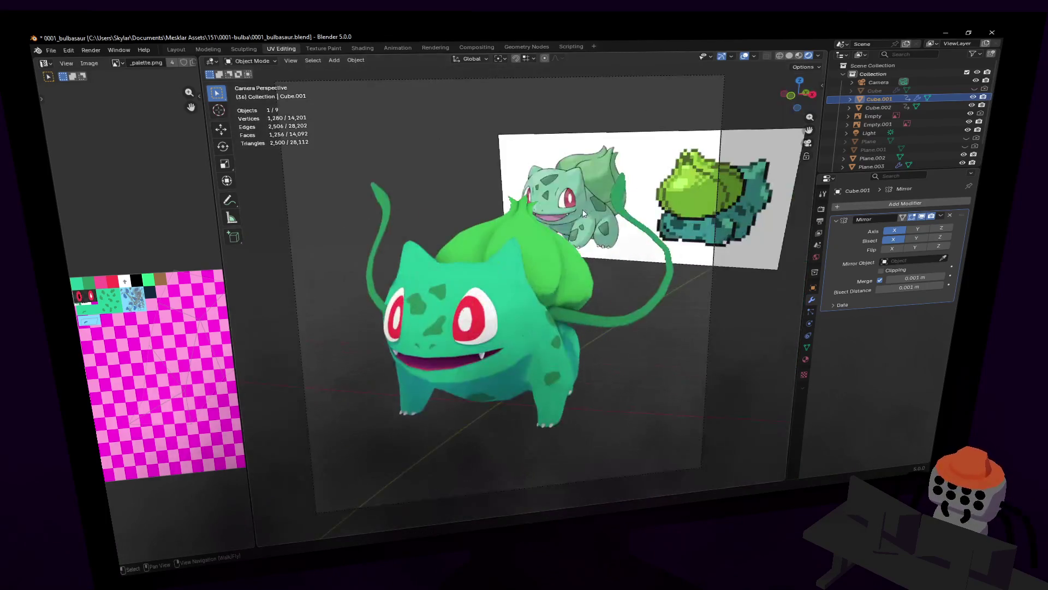
key(shift+grave)
key(s)
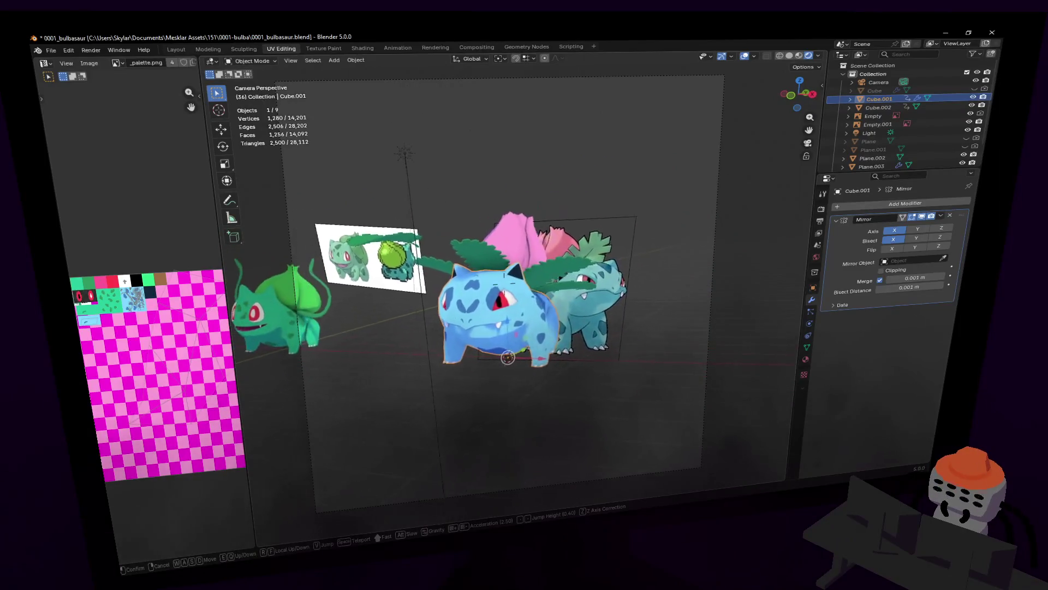
key(w)
key(w)
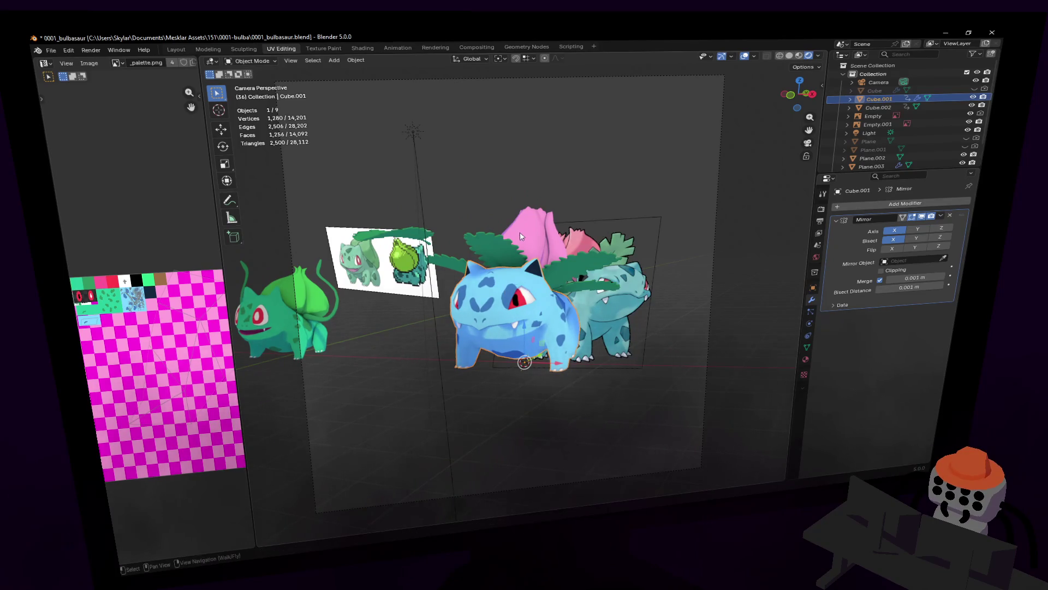
key(w)
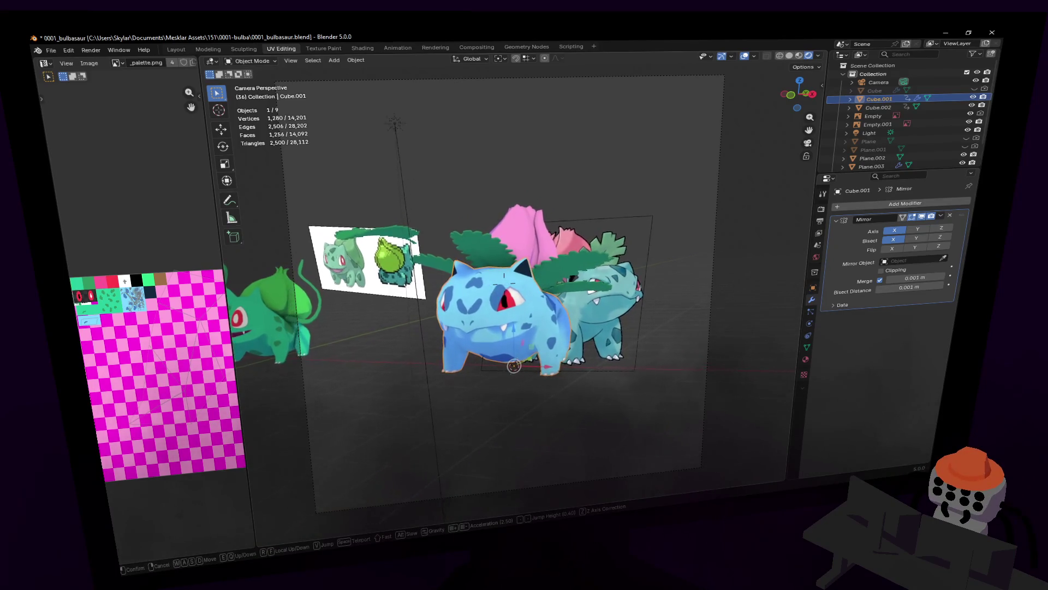
click(177, 50)
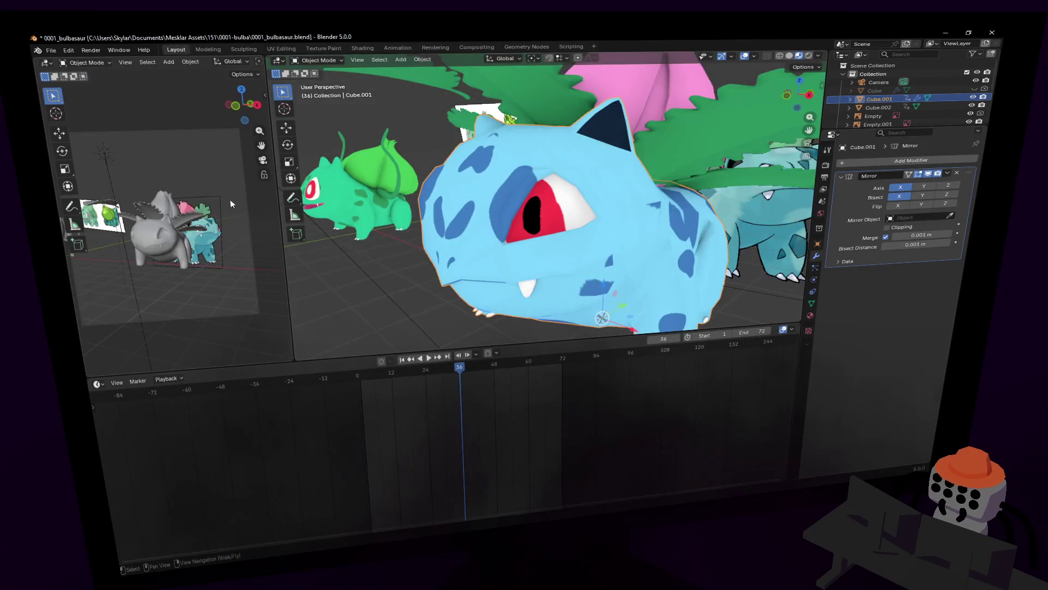
- Set the left viewport to Material Preview shading and walk it toward the models
drag(279, 130, 683, 61)
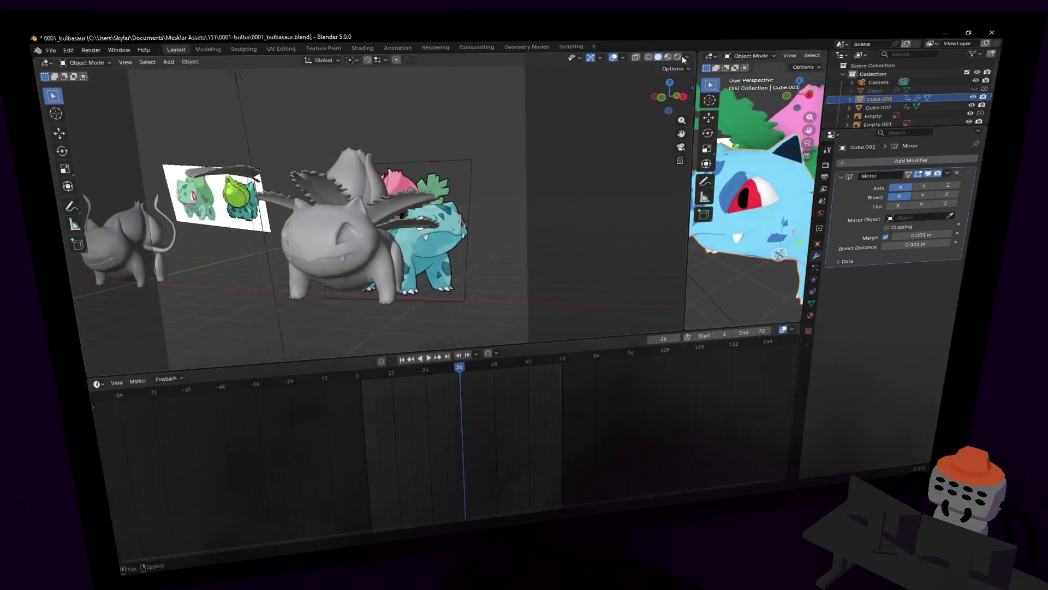
click(677, 57)
drag(692, 113, 457, 121)
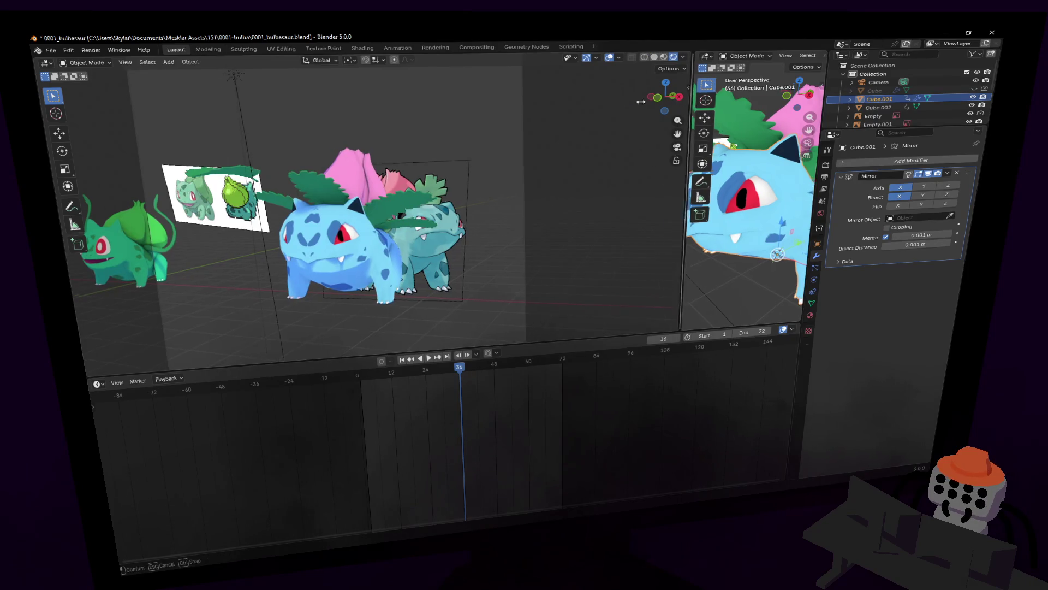
scroll(211, 215, up, 2)
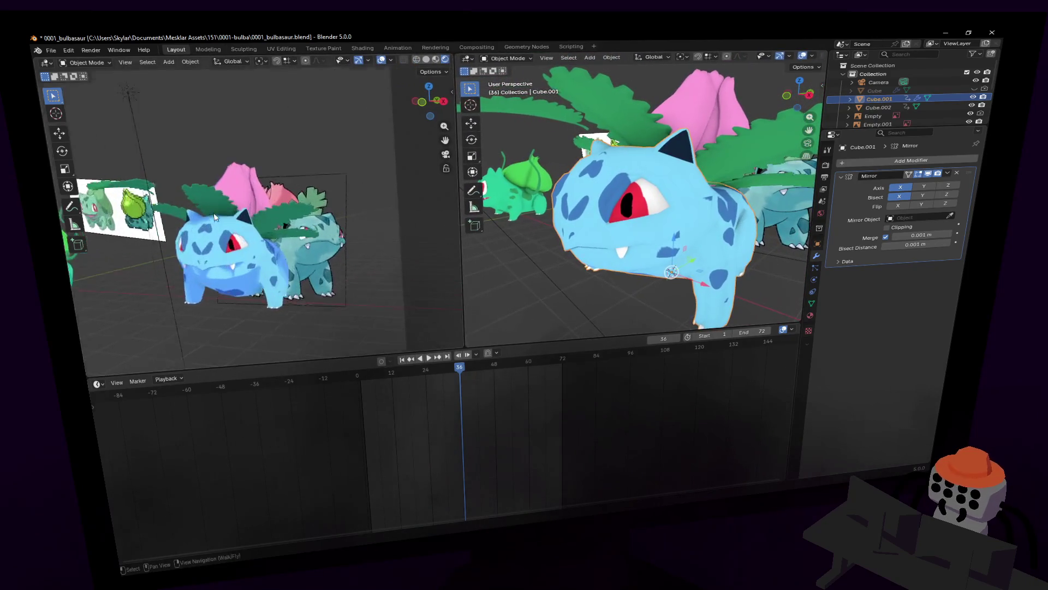
key(shift+grave)
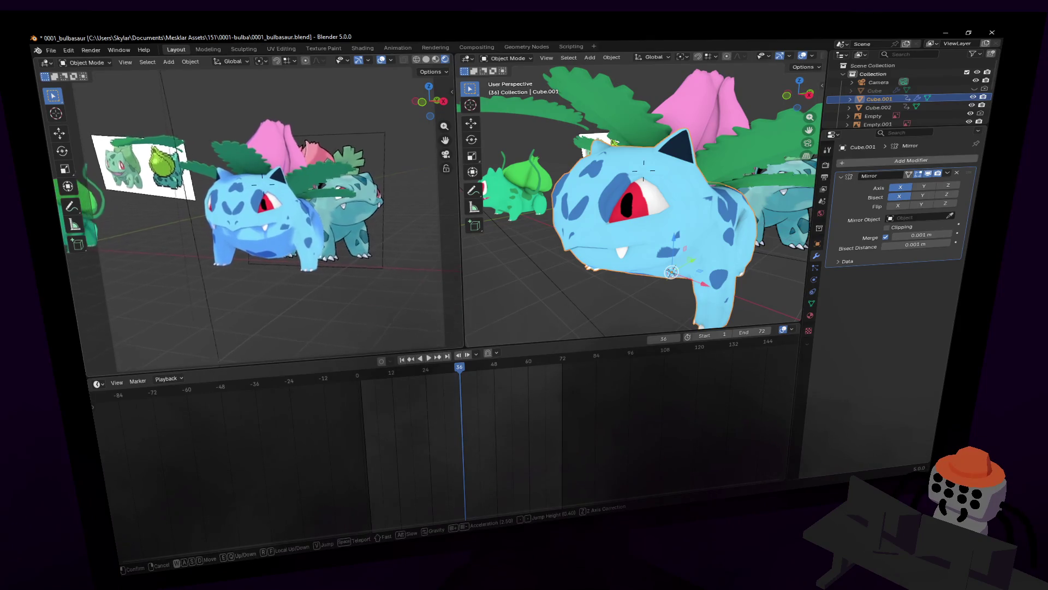
key(s)
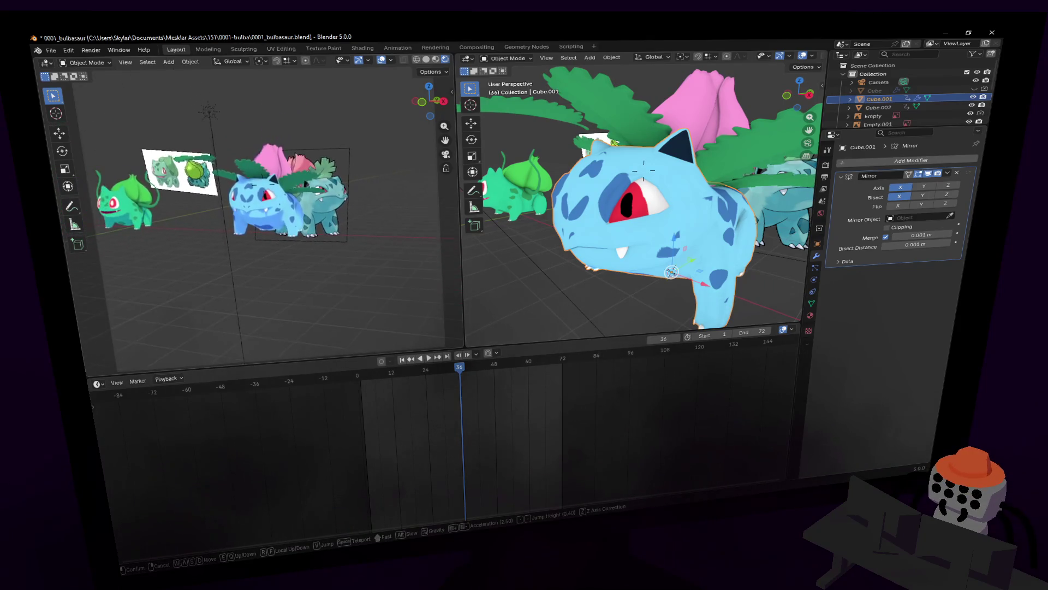
key(w)
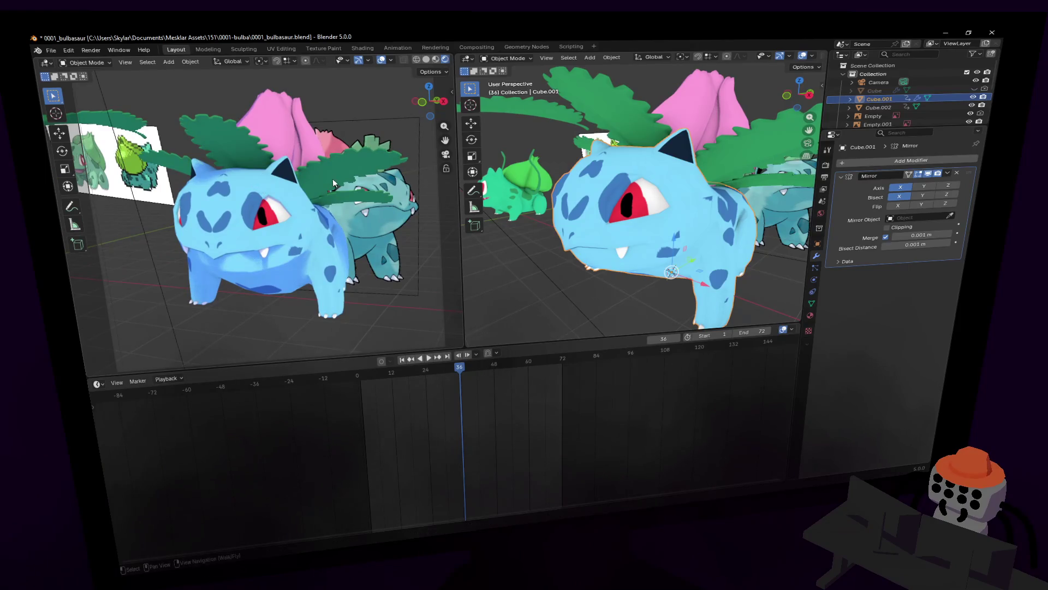
- Widen the right close-up view, back away slightly, and start editing the blue Ivysaur mesh
drag(453, 139, 298, 140)
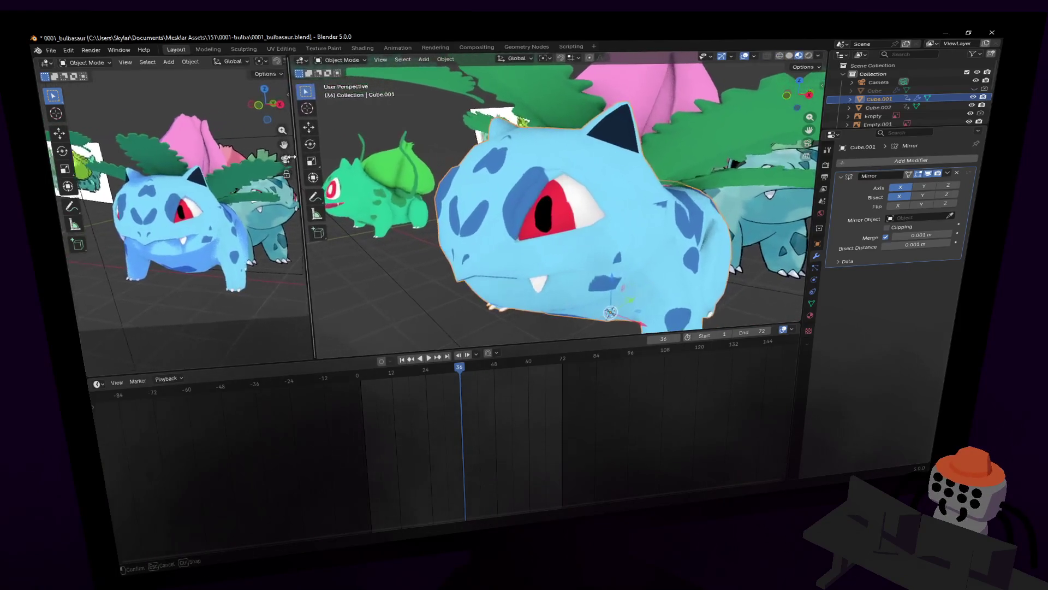
key(shift+grave)
key(s)
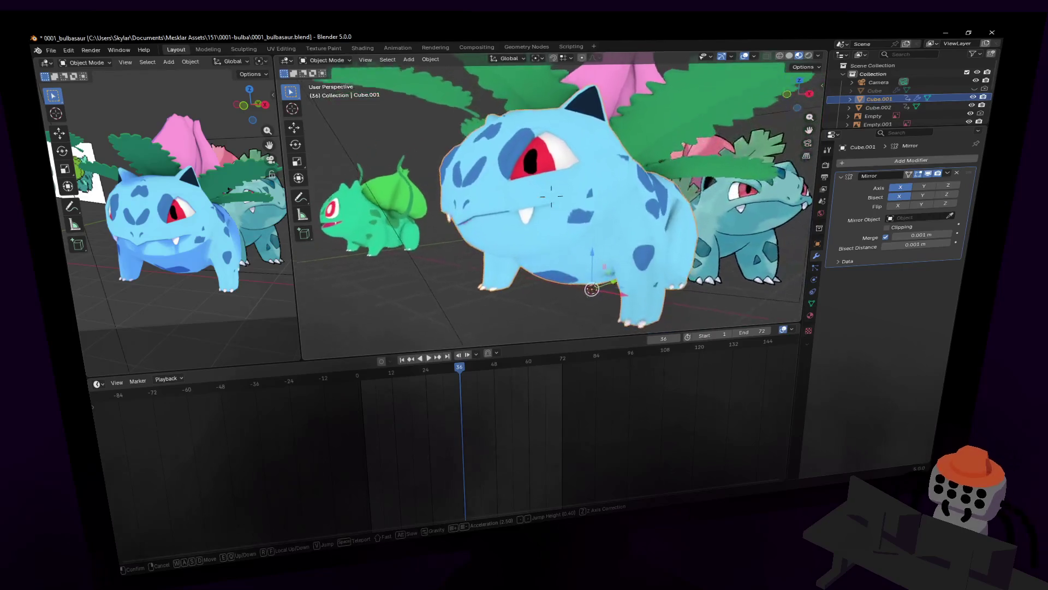
click(559, 195)
key(Tab)
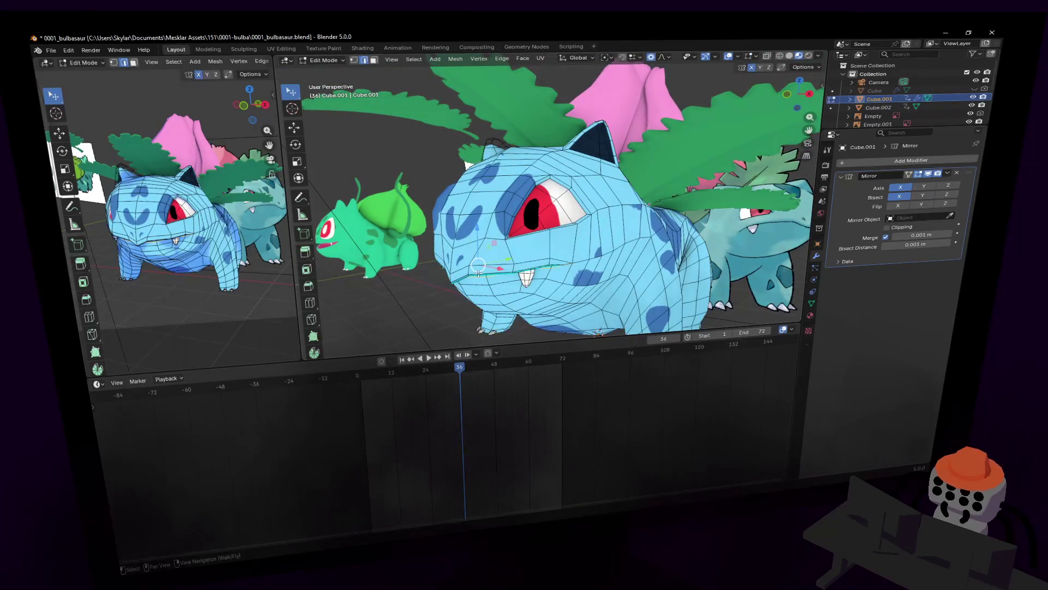
- Nudge the eye vertices with proportional falloff so surrounding faces shift smoothly
key(shift+grave)
key(w)
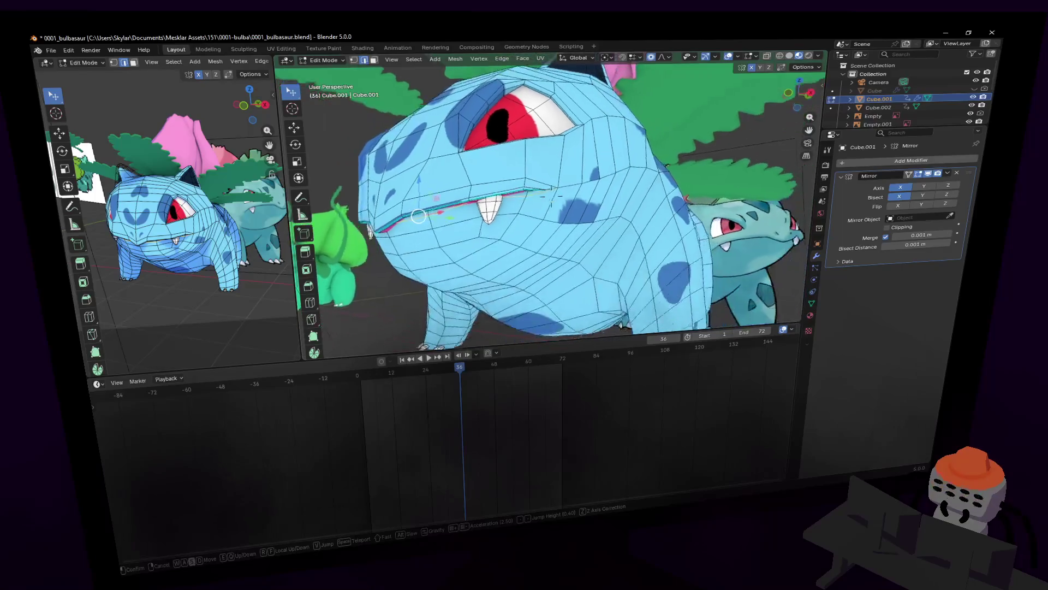
key(s)
click(466, 252)
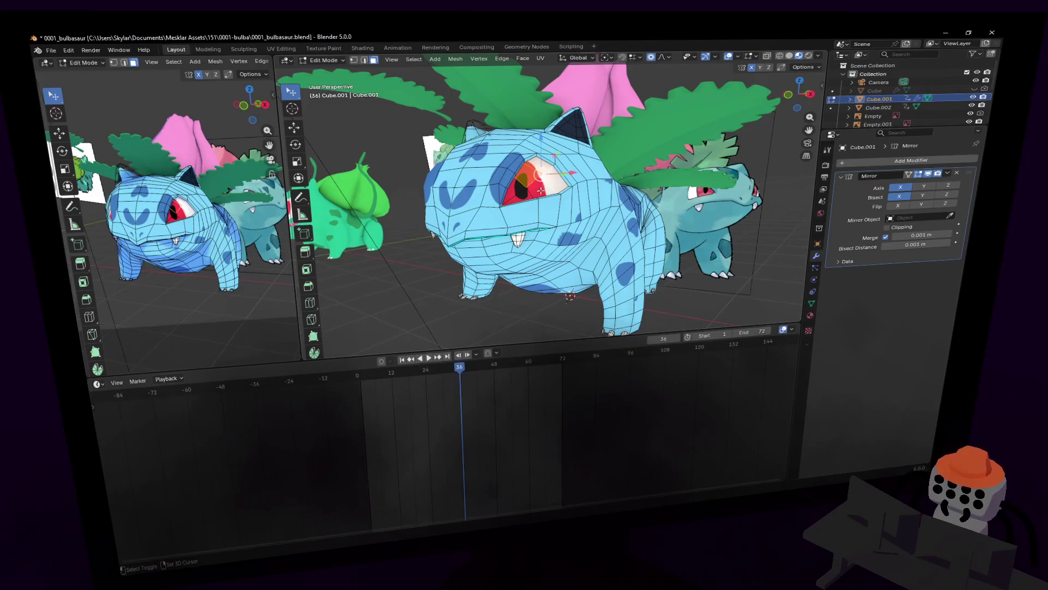
middle_drag(518, 188, 564, 201)
key(g)
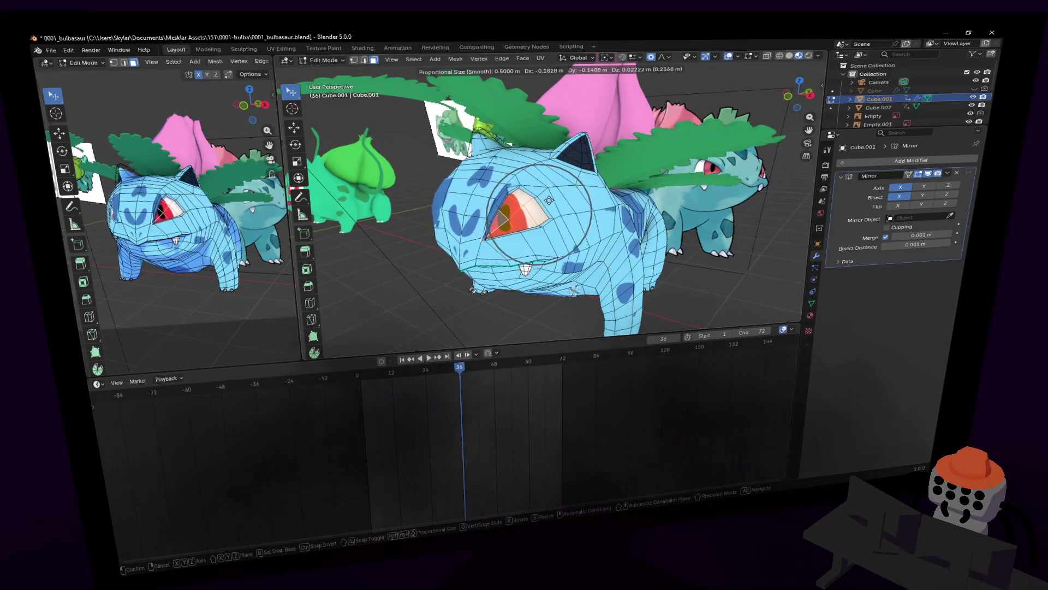
click(555, 200)
scroll(554, 200, up, 5)
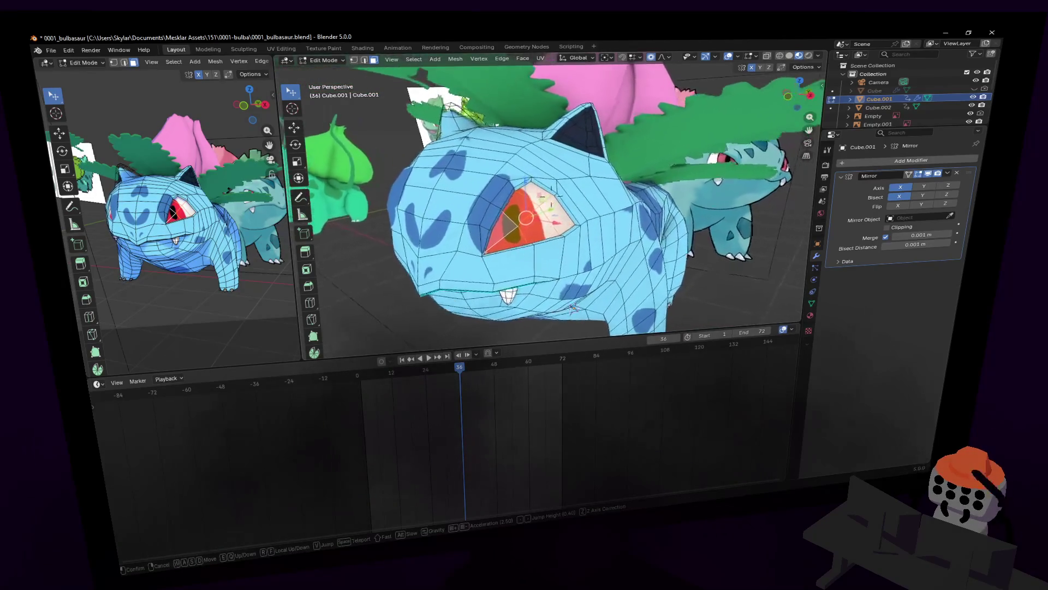
middle_drag(556, 199, 566, 199)
click(569, 200)
- Refine the eye area with a second proportional move and a sideways shift from side view
key(g)
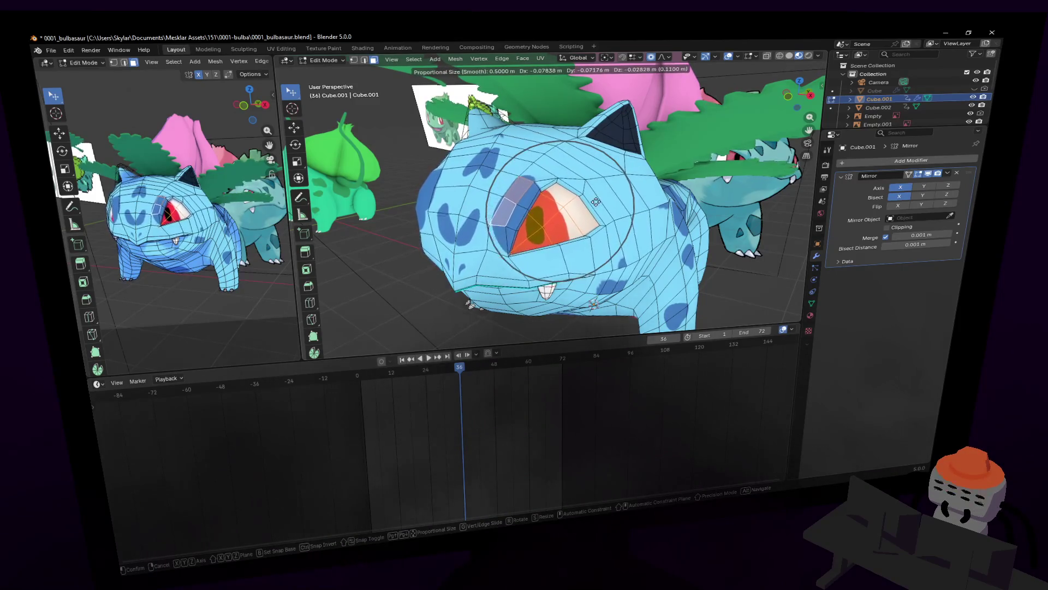
click(596, 202)
middle_drag(596, 202, 597, 204)
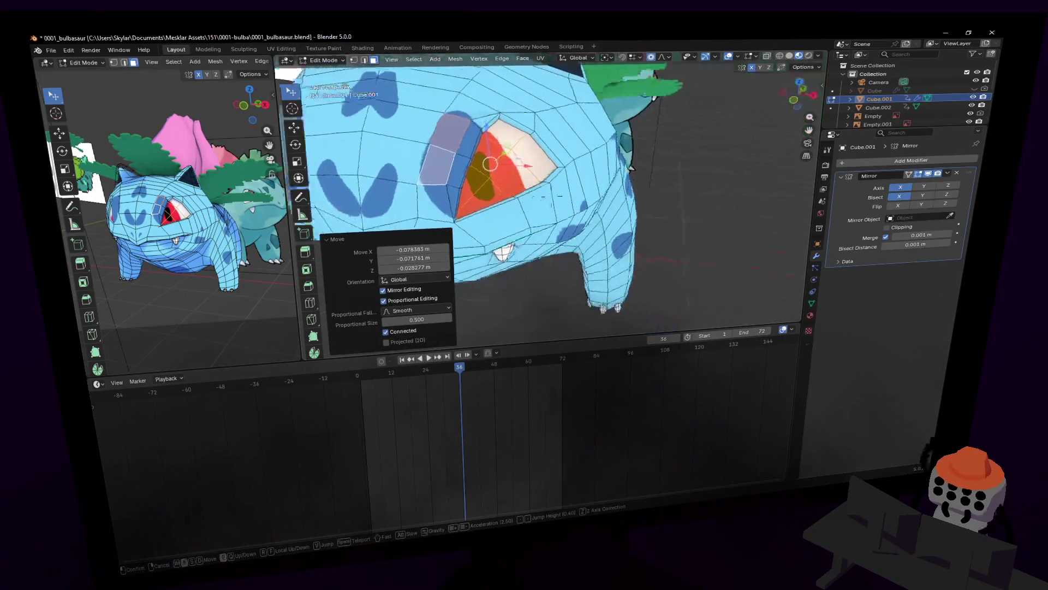
mouse_move(497, 154)
mouse_down()
mouse_move(507, 158)
mouse_move(501, 173)
mouse_up()
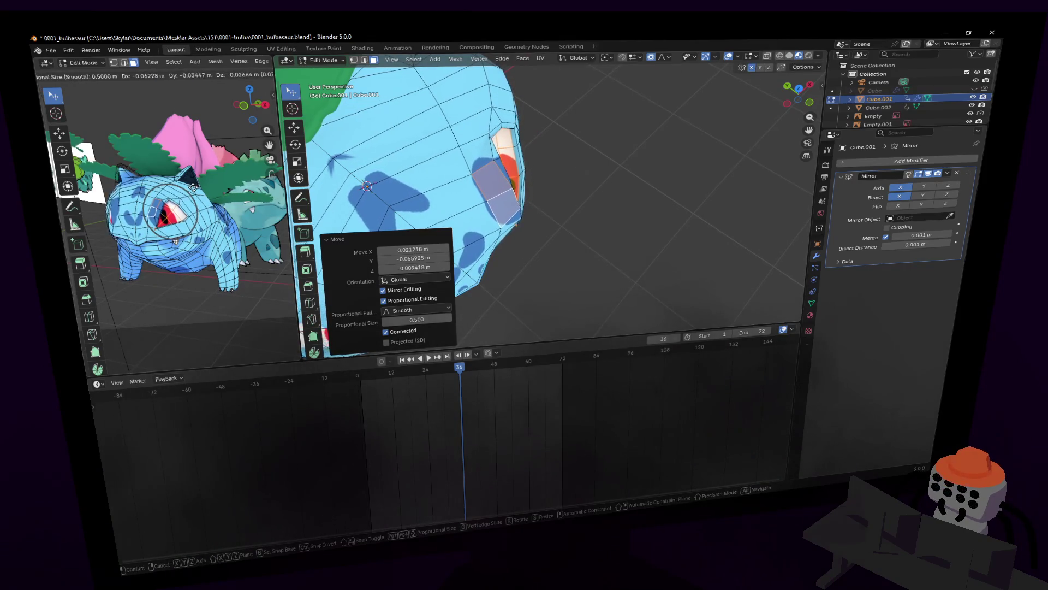
click(194, 187)
- Back away to review the head and return to Object Mode
key(shift+grave)
key(s)
click(490, 178)
key(Tab)
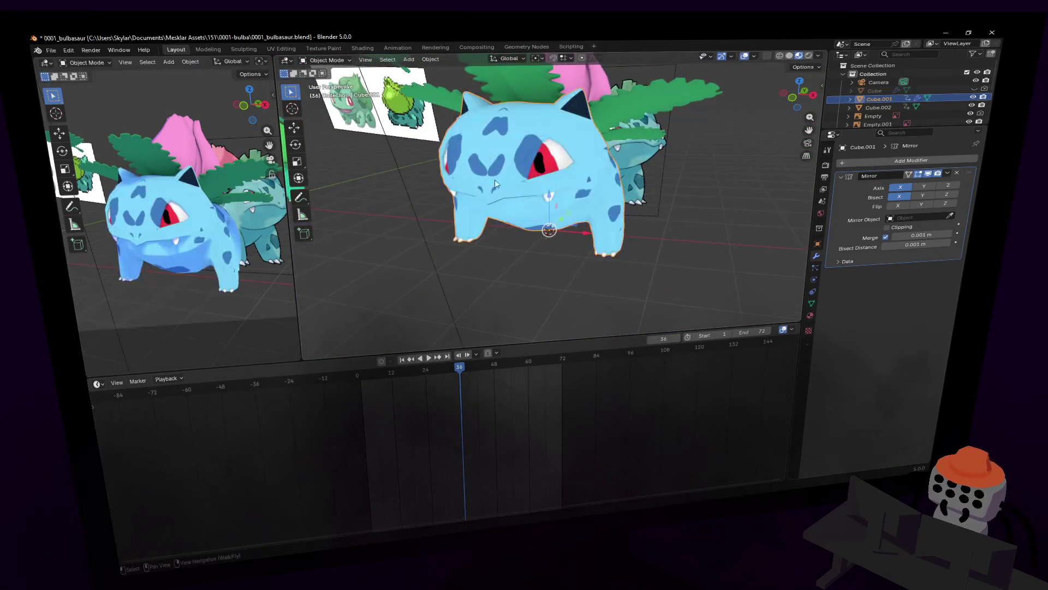
key(shift+grave)
key(w)
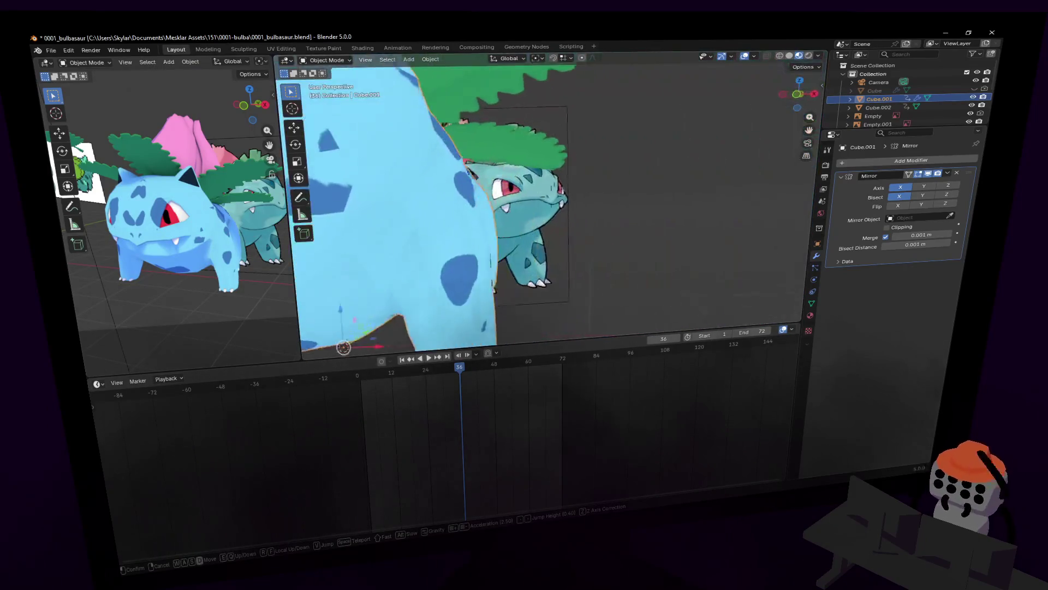
click(556, 201)
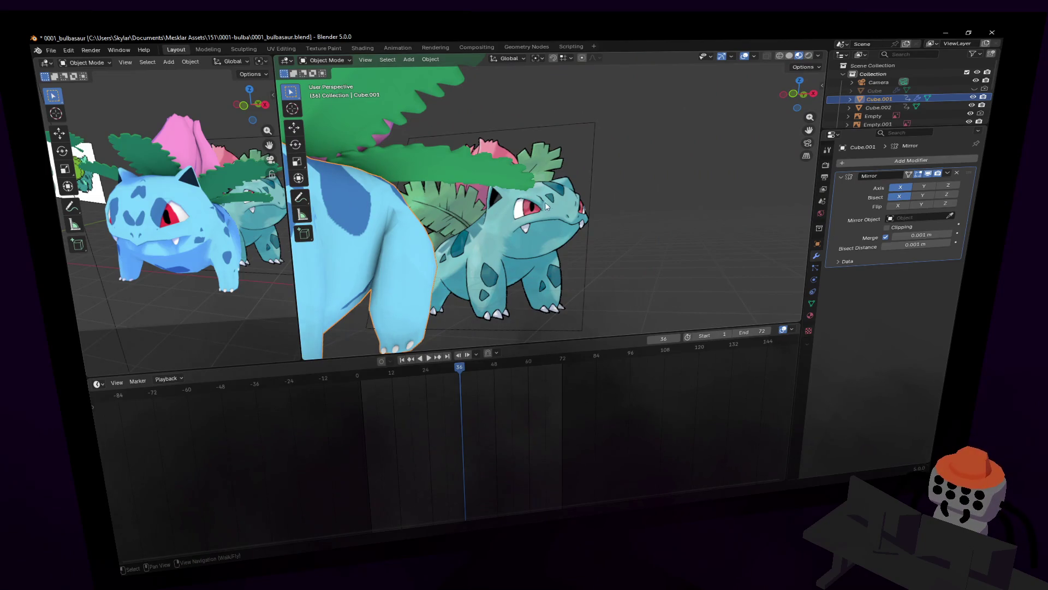
key(shift+grave)
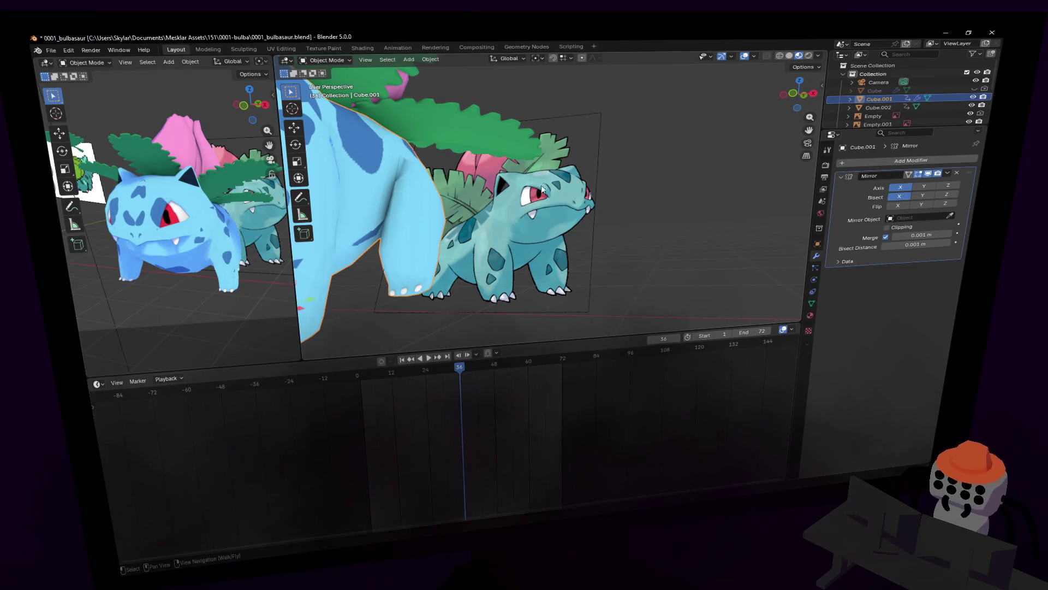
key(shift+grave)
key(w)
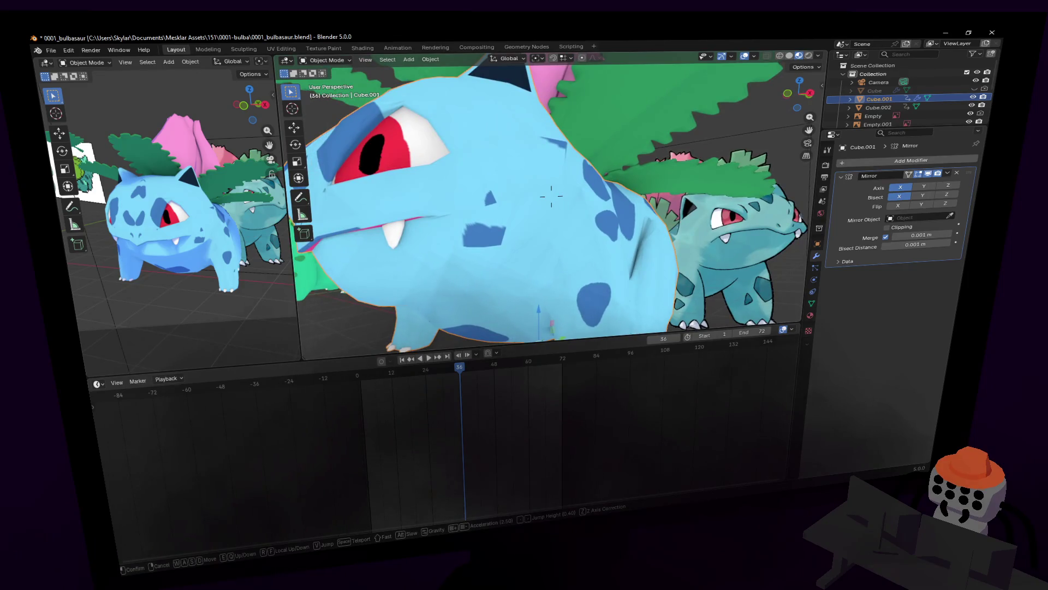
click(565, 201)
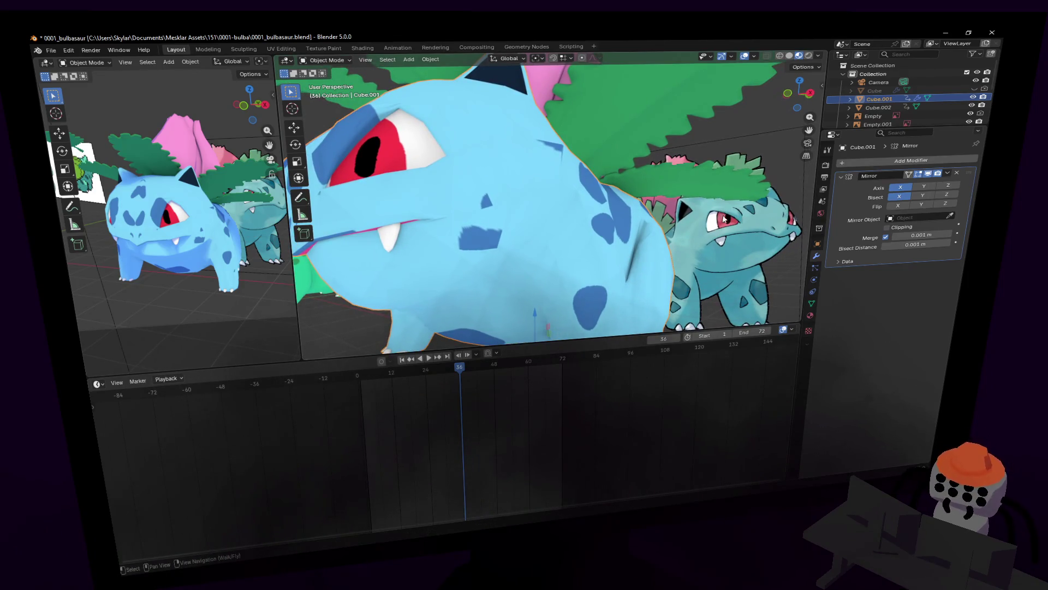
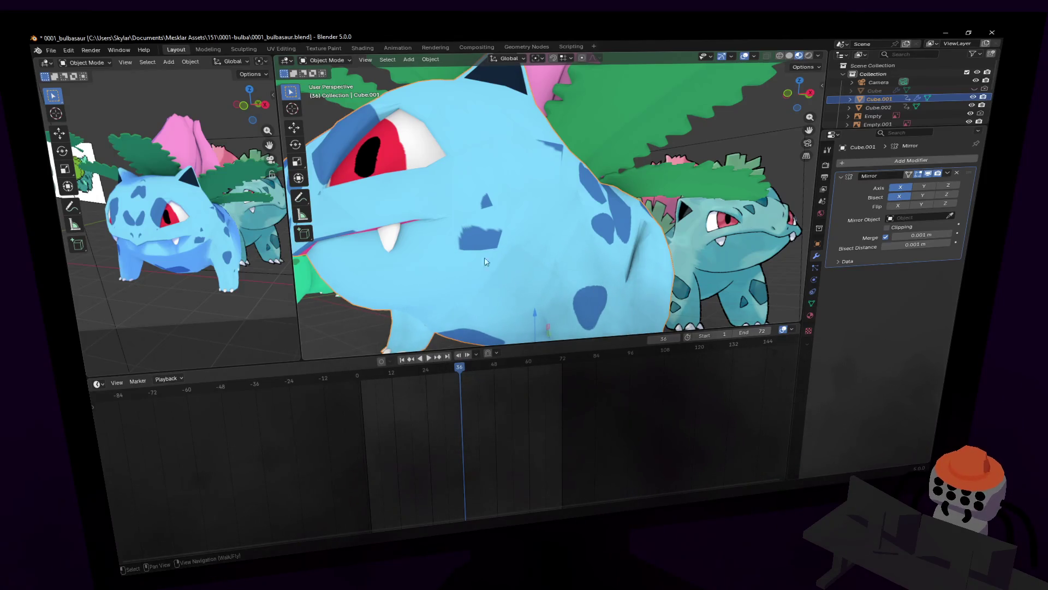
- Select the brow face beside the Ivysaur's eye and move it along Y, undoing a first mis-nudge
middle_drag(490, 268, 409, 215)
key(Tab)
key(shift+grave)
click(506, 221)
middle_drag(507, 222, 562, 189)
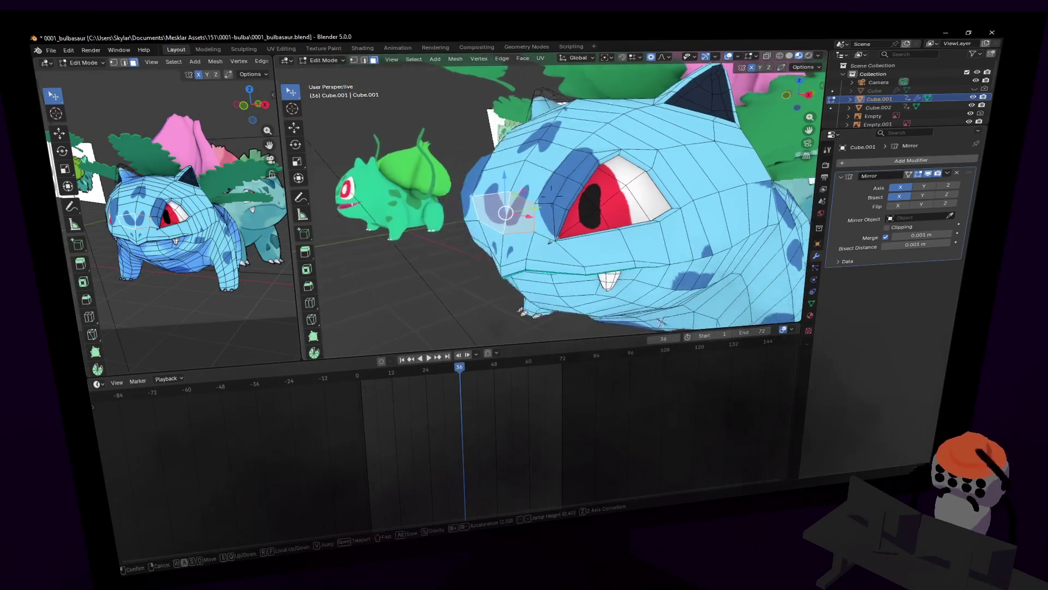
drag(533, 206, 551, 179)
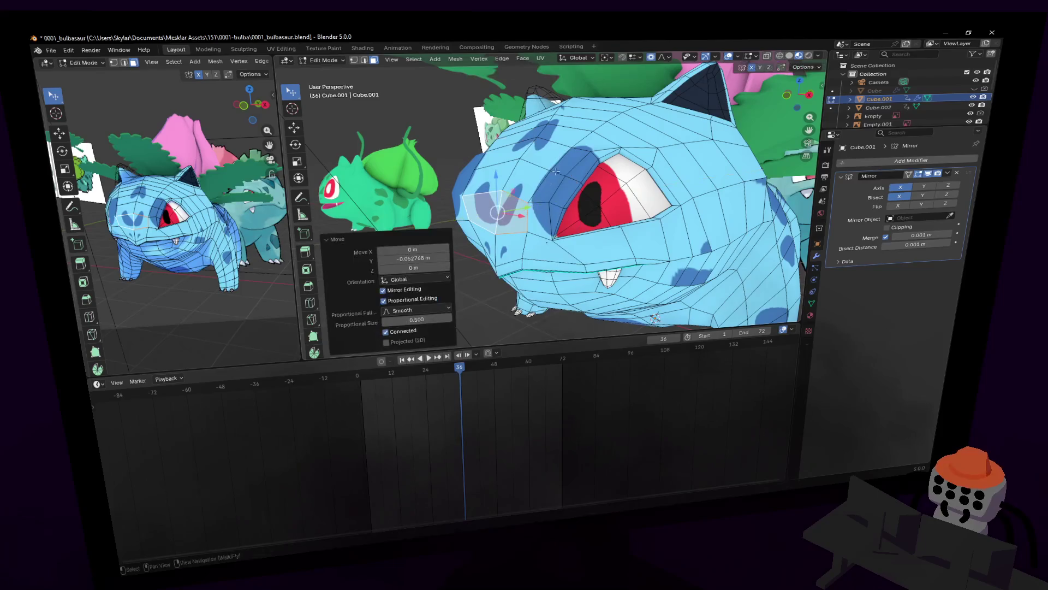
key(ctrl+z)
middle_drag(573, 148, 528, 192)
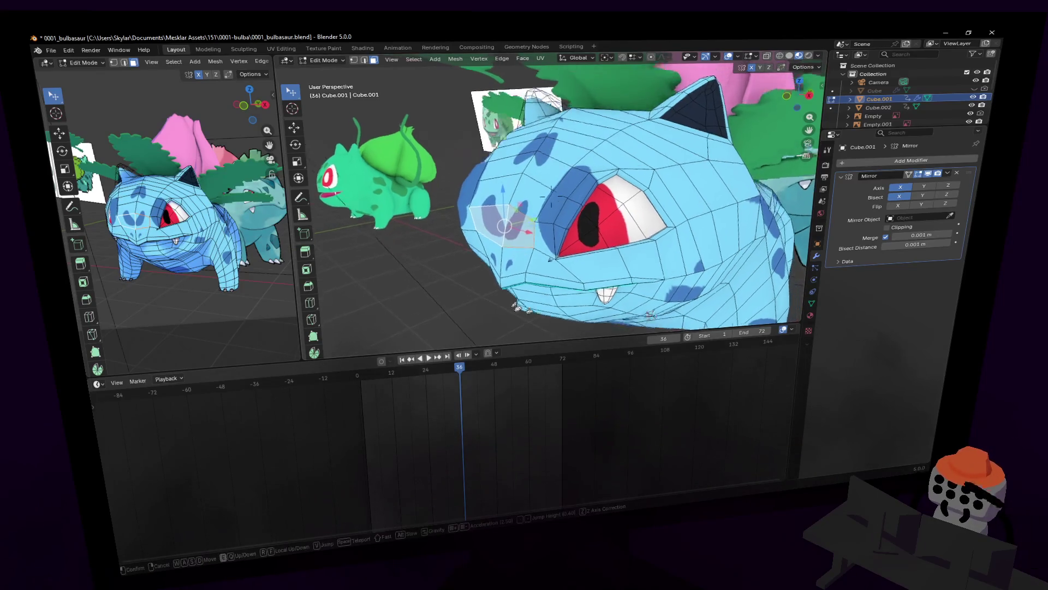
mouse_move(516, 223)
mouse_down()
mouse_move(507, 223)
mouse_move(518, 243)
mouse_move(545, 238)
mouse_up()
click(511, 251)
click(543, 239)
- Rotate the brow face, then nudge the mouth edges slightly along Y
middle_drag(542, 240, 632, 146)
key(r)
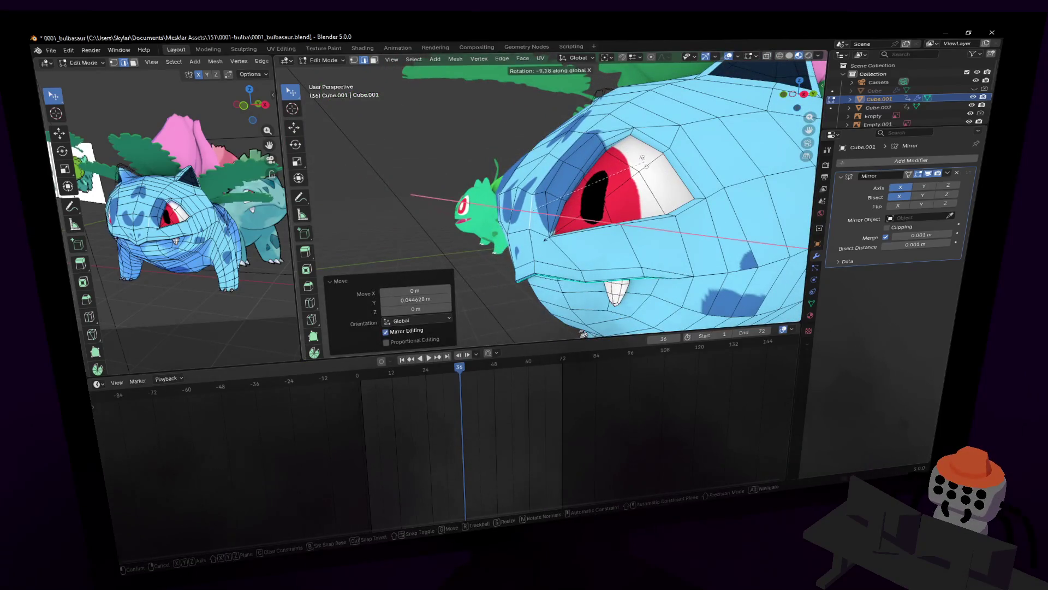
click(644, 168)
key(1)
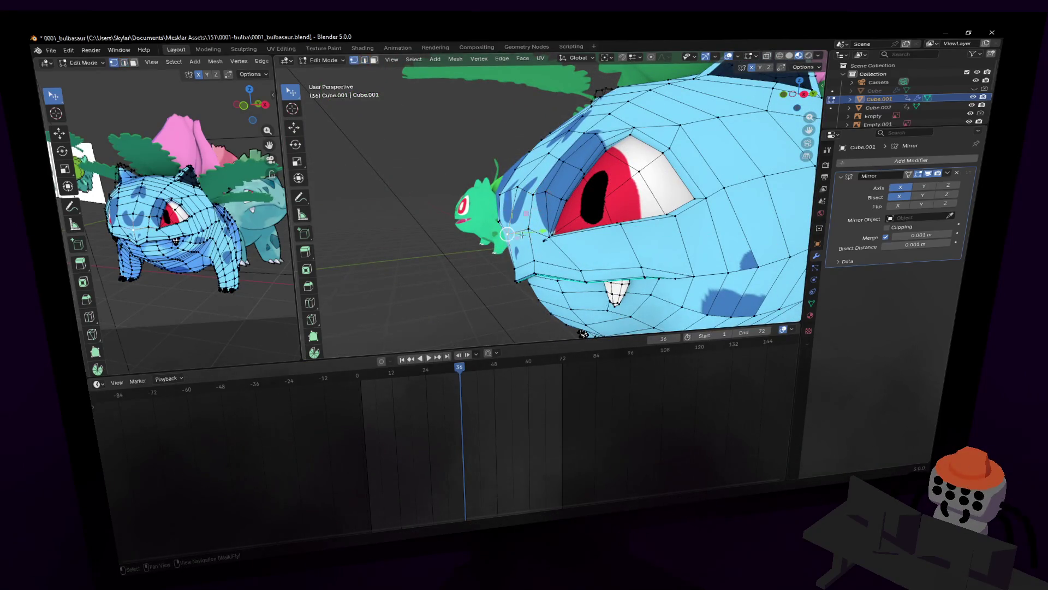
key(g)
click(540, 242)
middle_drag(540, 242, 540, 262)
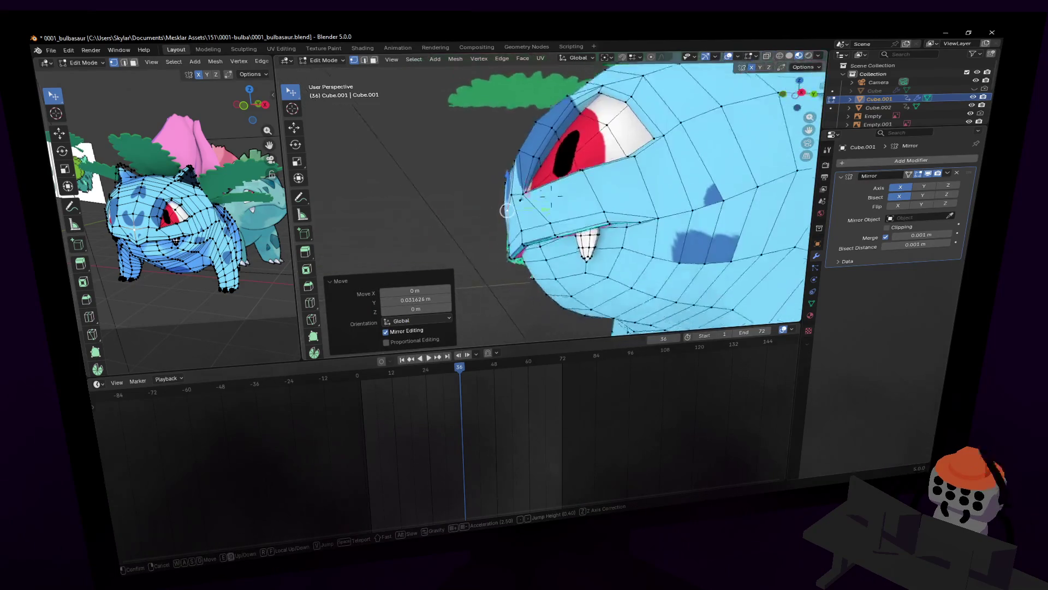
key(2)
key(g)
key(y)
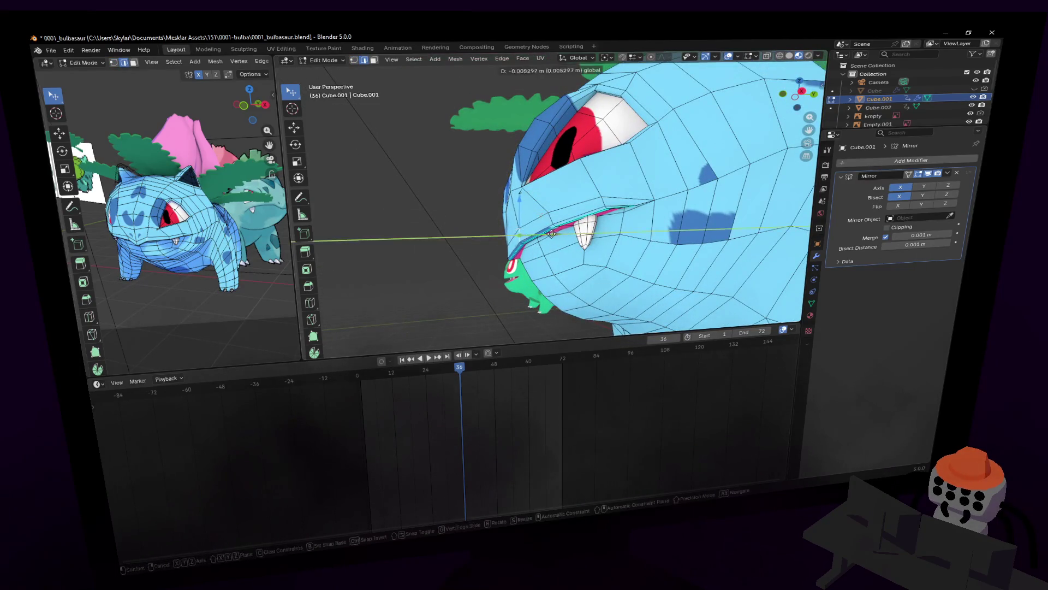
click(550, 234)
scroll(551, 229, down, 3)
- Walk around the shaded Ivysaur and Bulbasaur to review the result, then return to mesh editing
key(Tab)
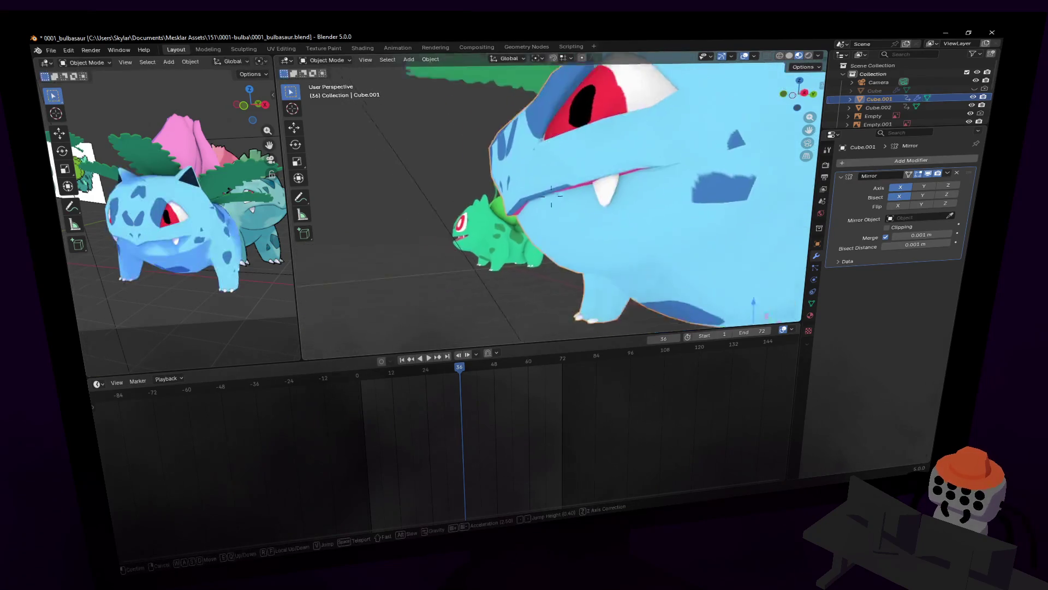
scroll(551, 196, down, 3)
key(d)
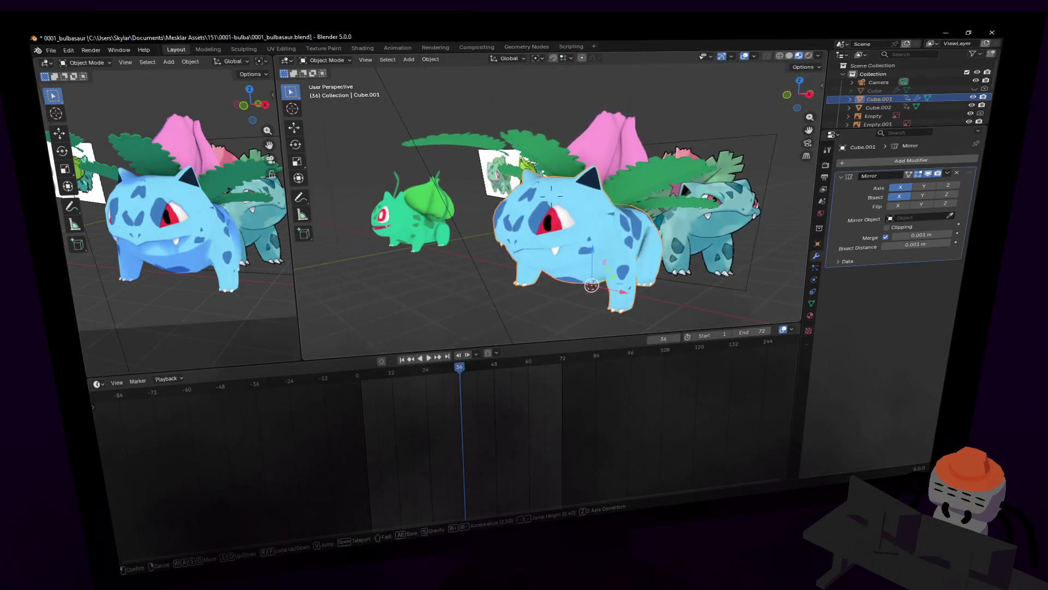
key(shift+grave)
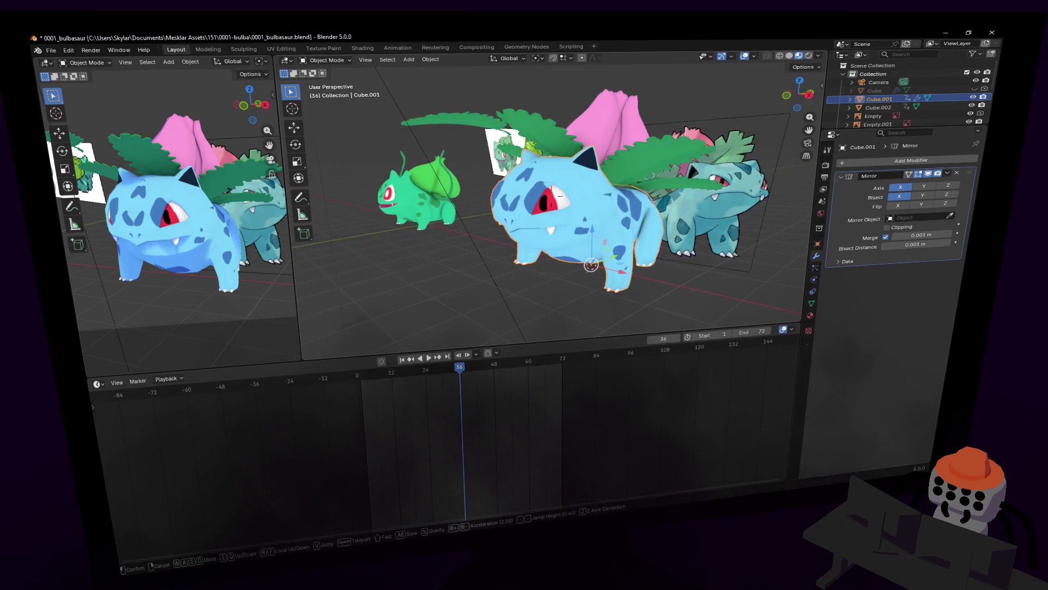
key(w)
key(s)
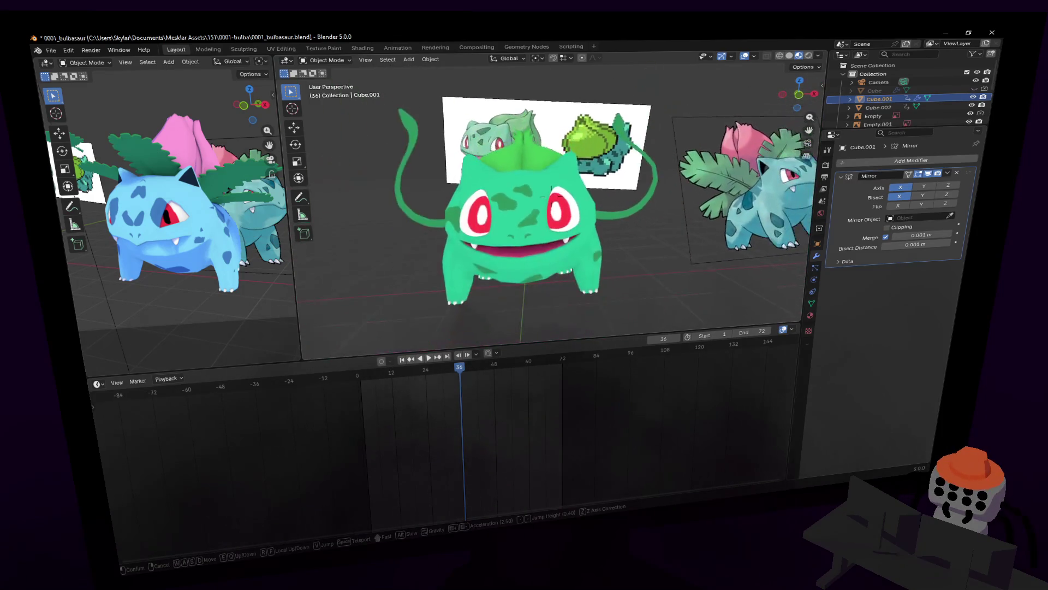
key(w)
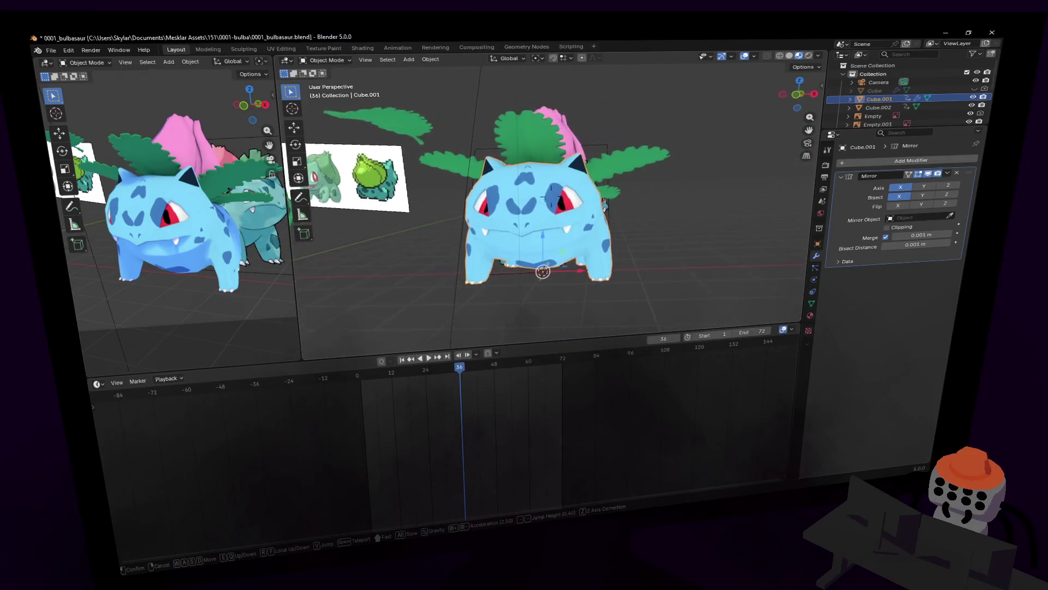
click(585, 227)
key(Tab)
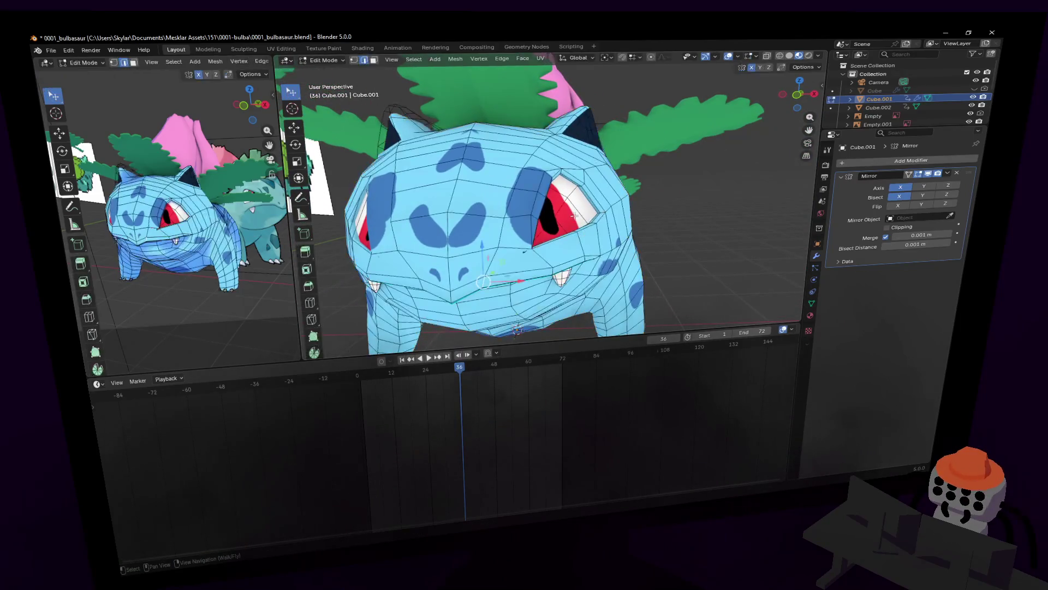
- Tilt the faces around the eye with smooth proportional falloff, cancelling a follow-up grab
key(shift+grave)
click(569, 198)
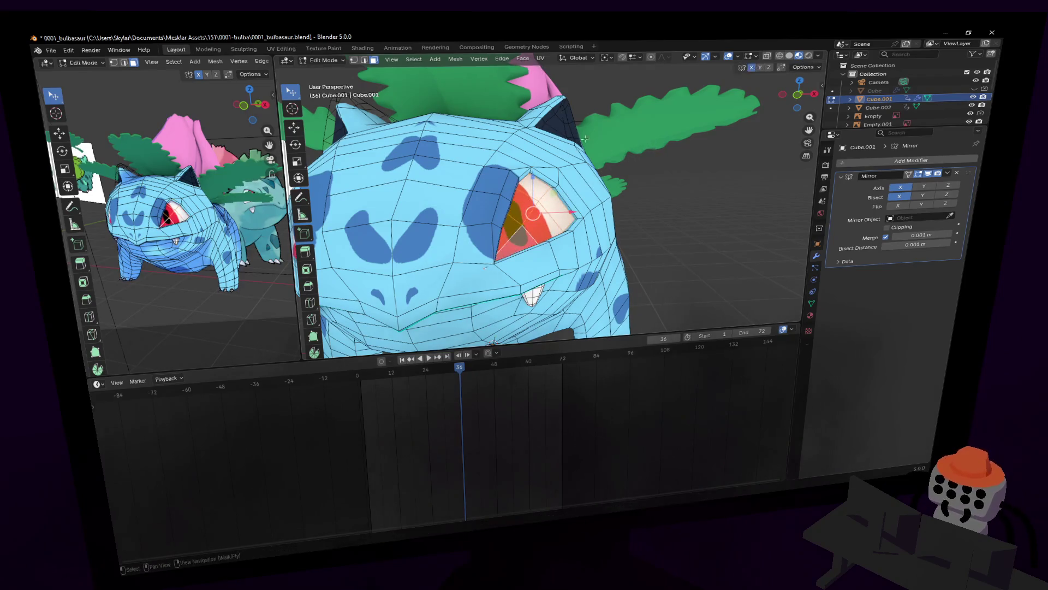
key(r)
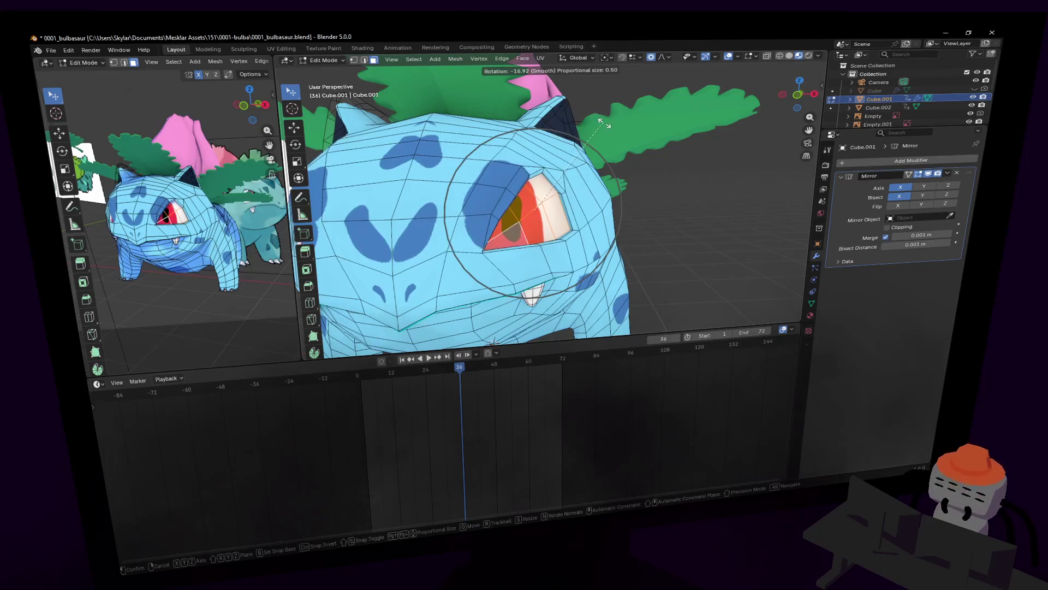
click(603, 125)
key(g)
key(Escape)
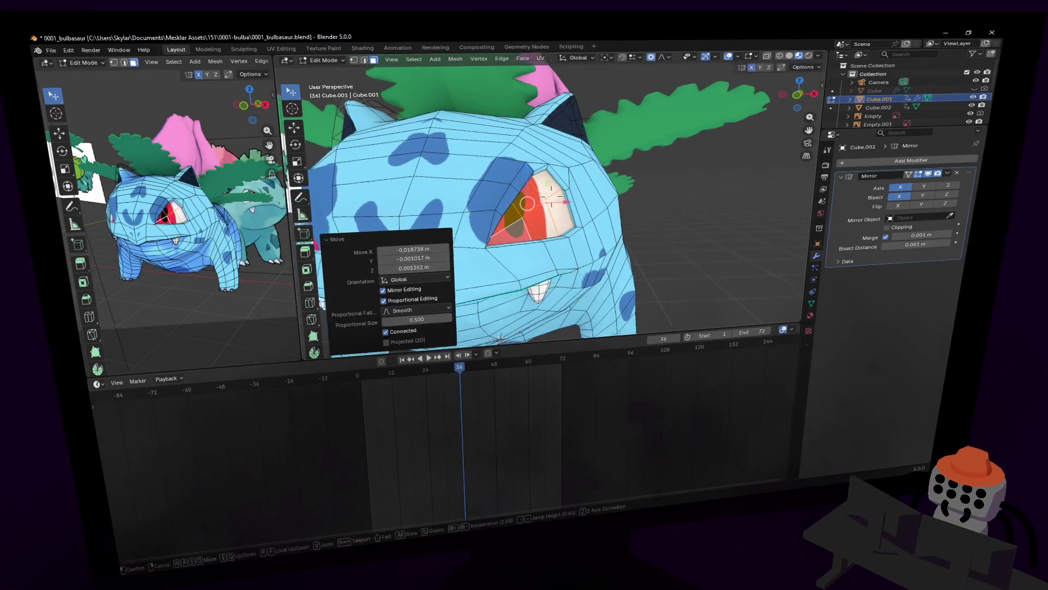
- Walk around the shaded model to check the eye from the side and head-on
key(Tab)
key(shift+grave)
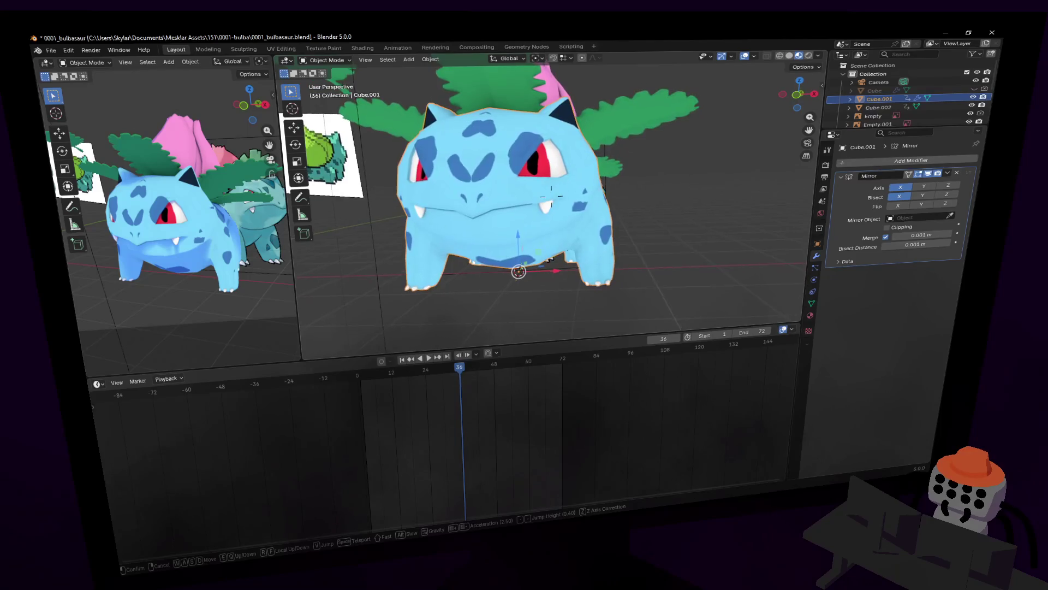
key(w)
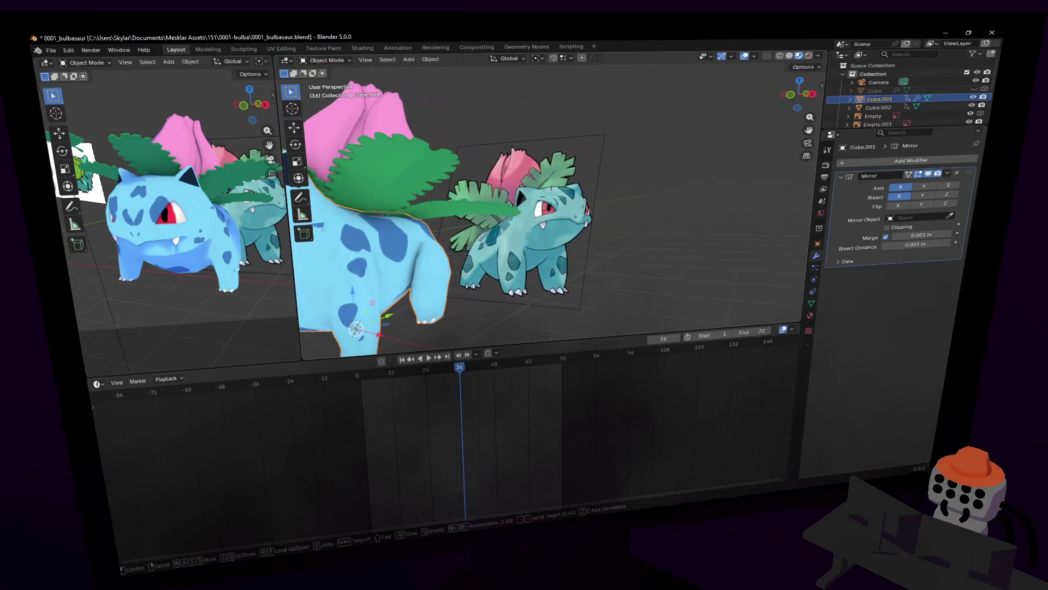
key(a)
key(d)
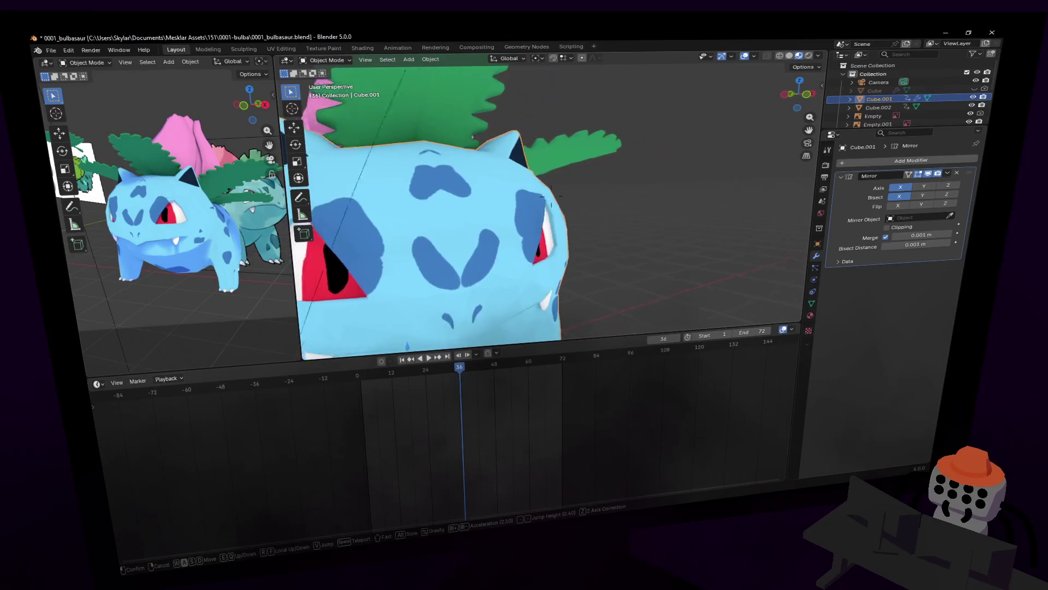
key(s)
key(w)
key(s)
- Return to editing close along the head and switch to the Knife tool for new cuts
key(w)
click(551, 205)
key(Tab)
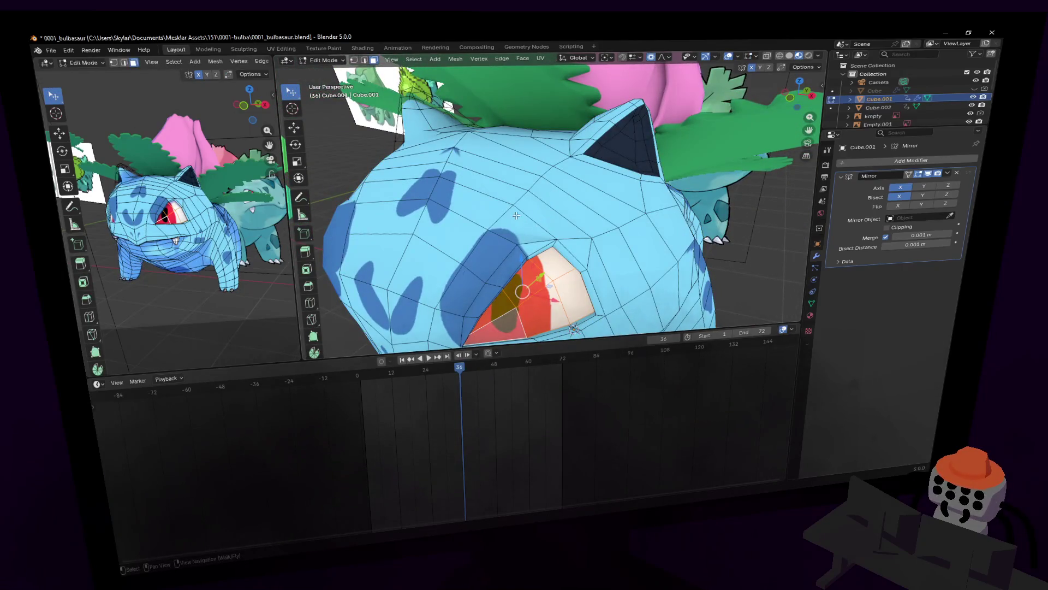
key(shift+grave)
key(d)
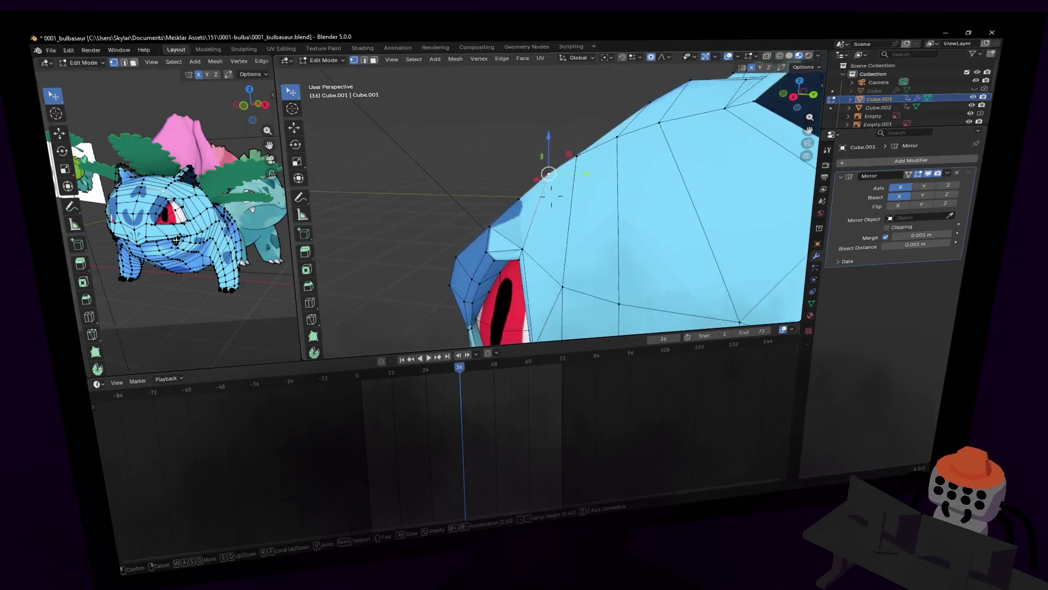
key(s)
click(537, 284)
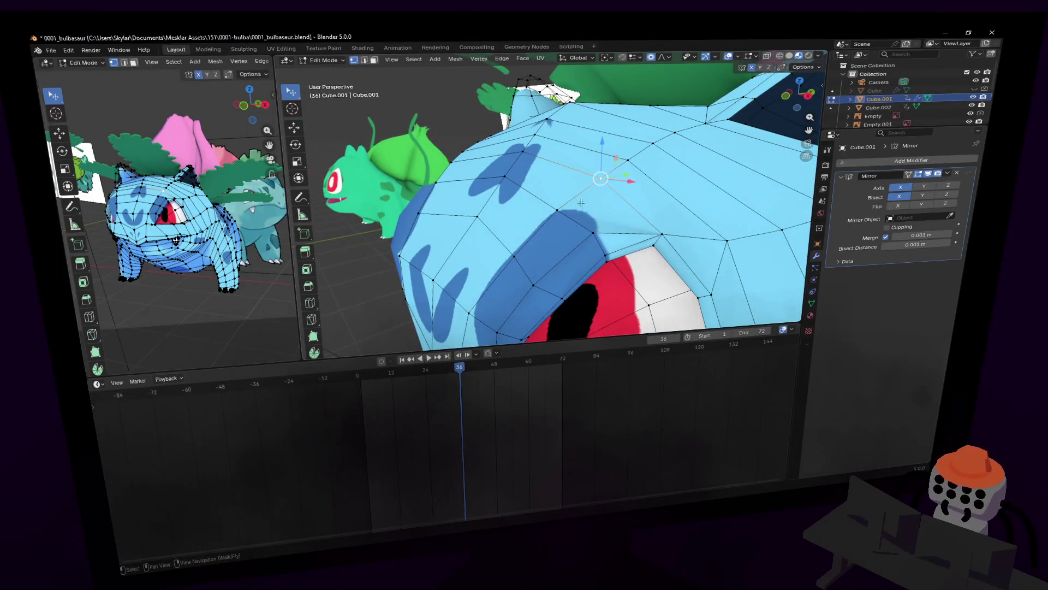
click(312, 324)
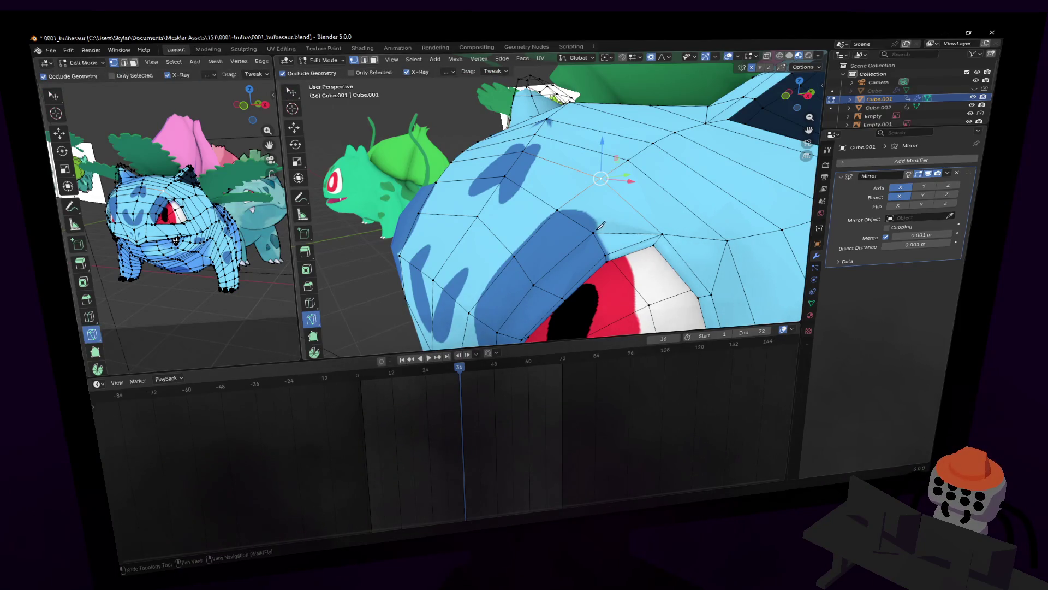
key(shift+grave)
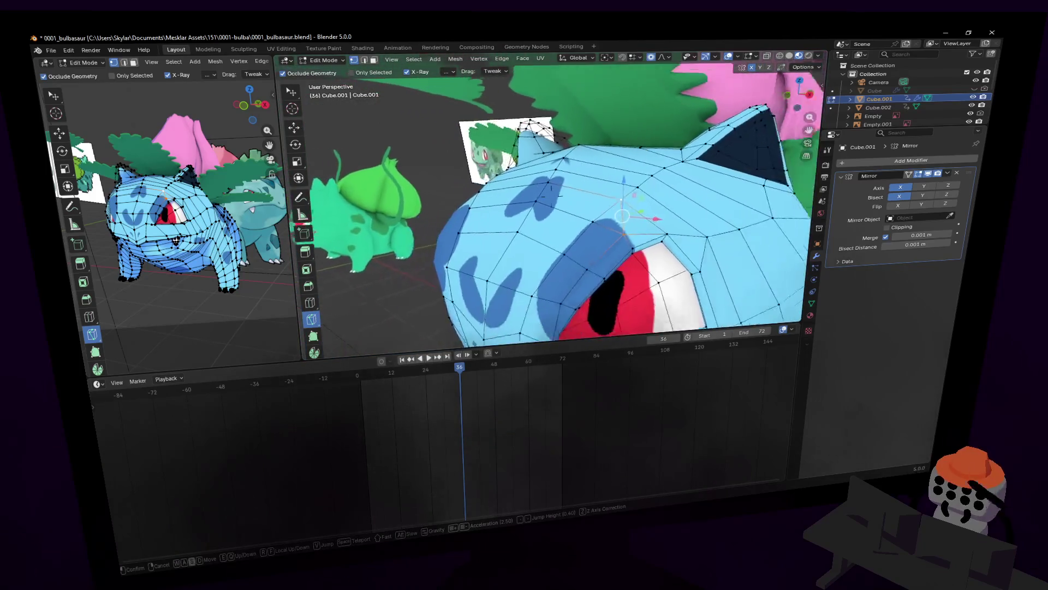
key(w)
key(d)
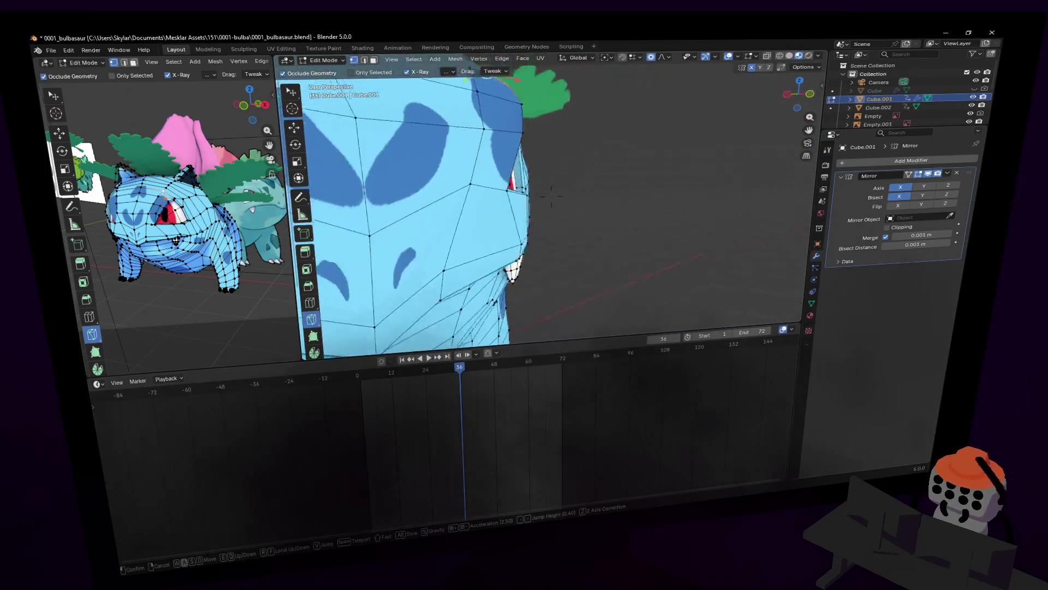
click(544, 164)
middle_drag(544, 146, 551, 148)
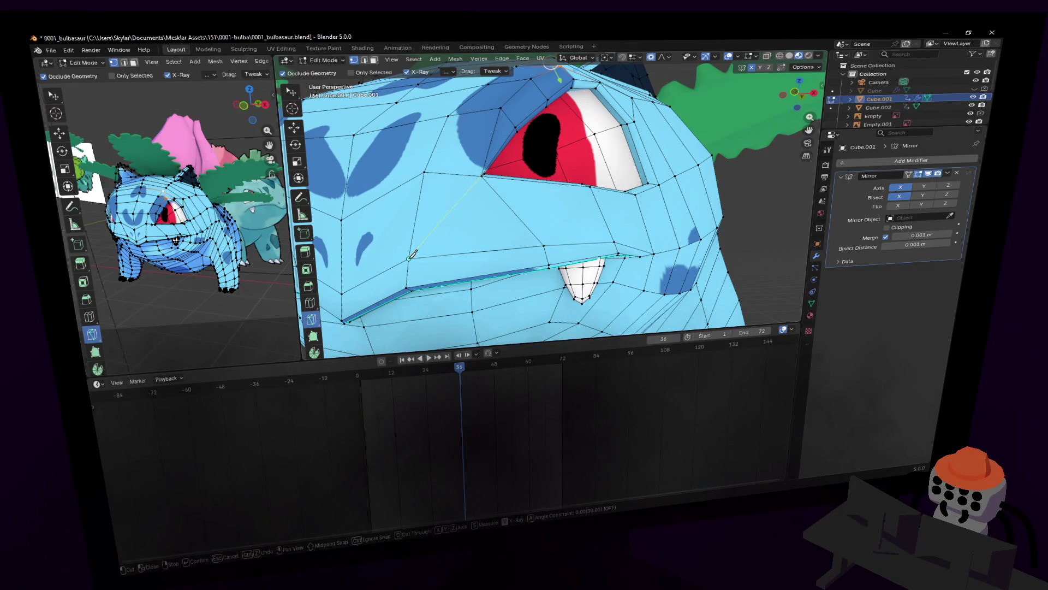
key(Tab)
key(shift+grave)
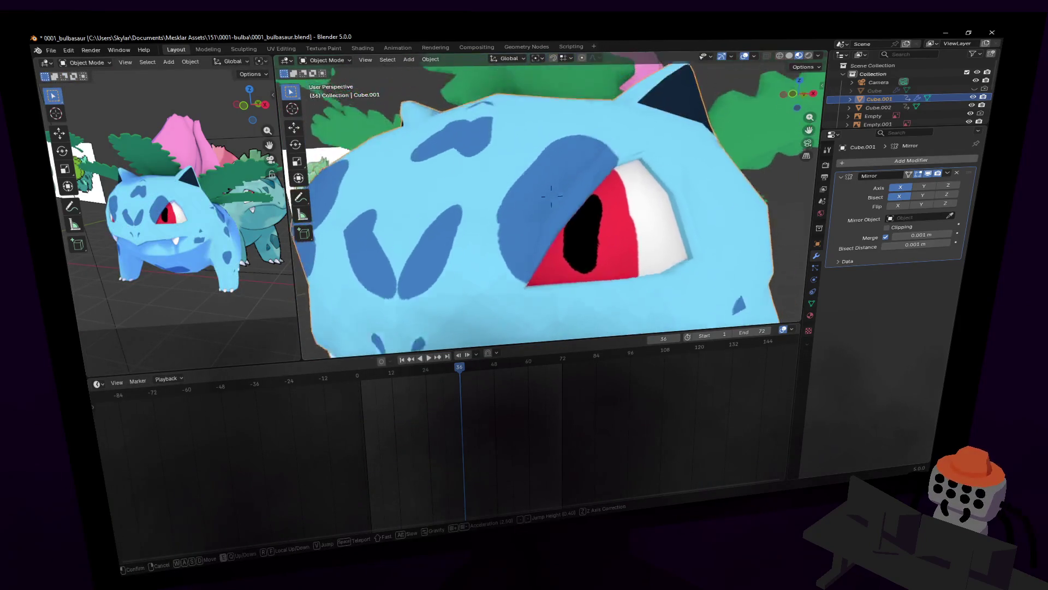
click(551, 194)
key(Tab)
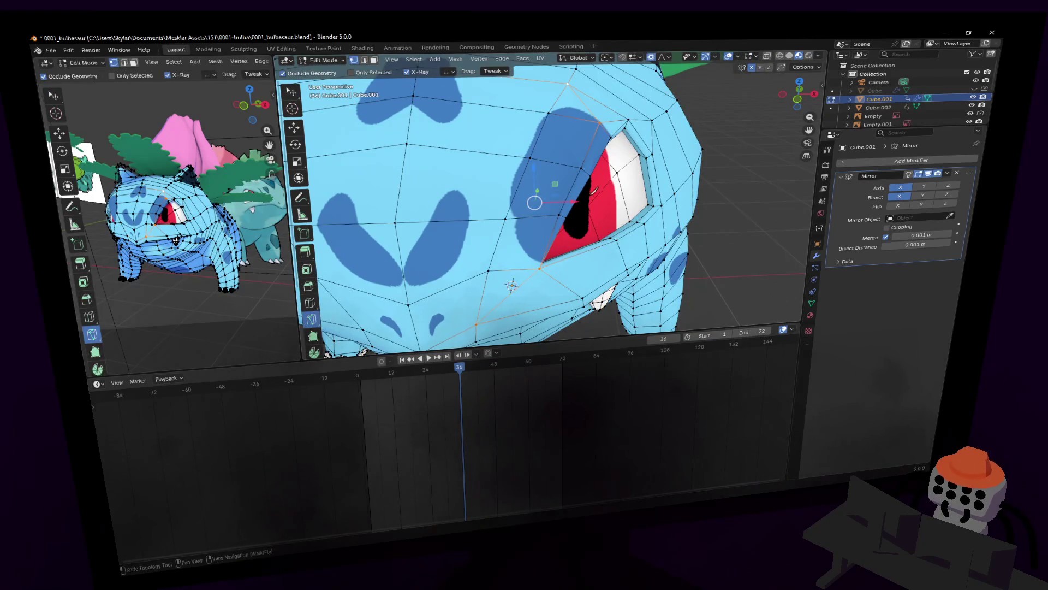
key(shift+grave)
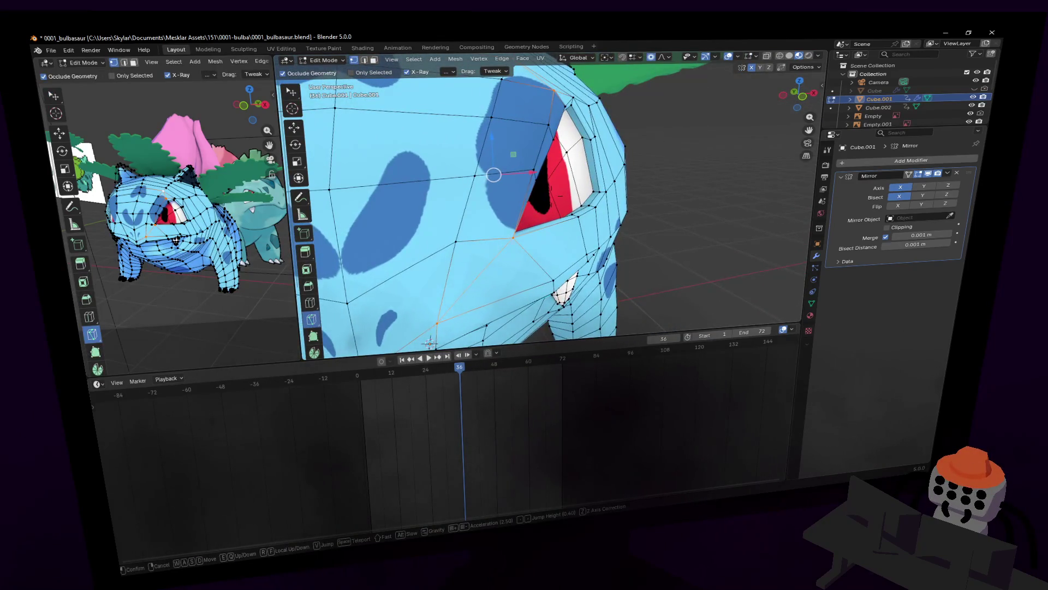
key(w)
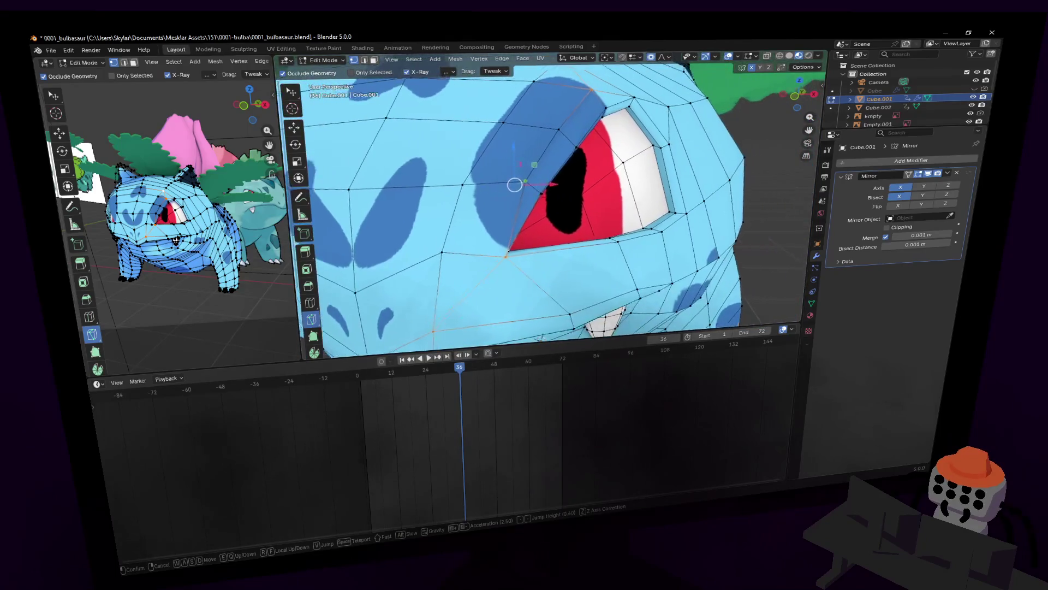
key(a)
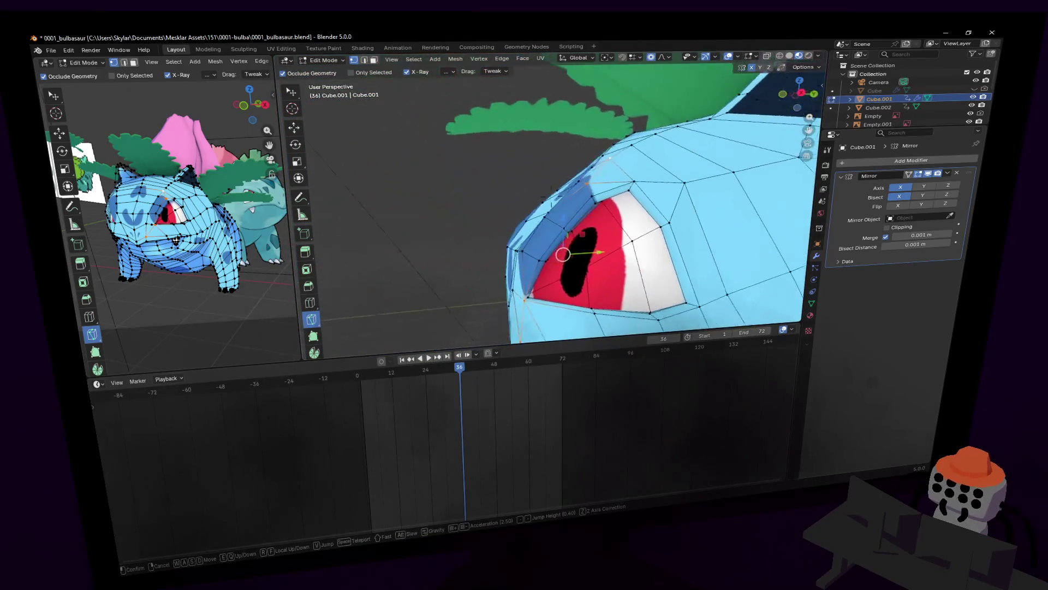
key(s)
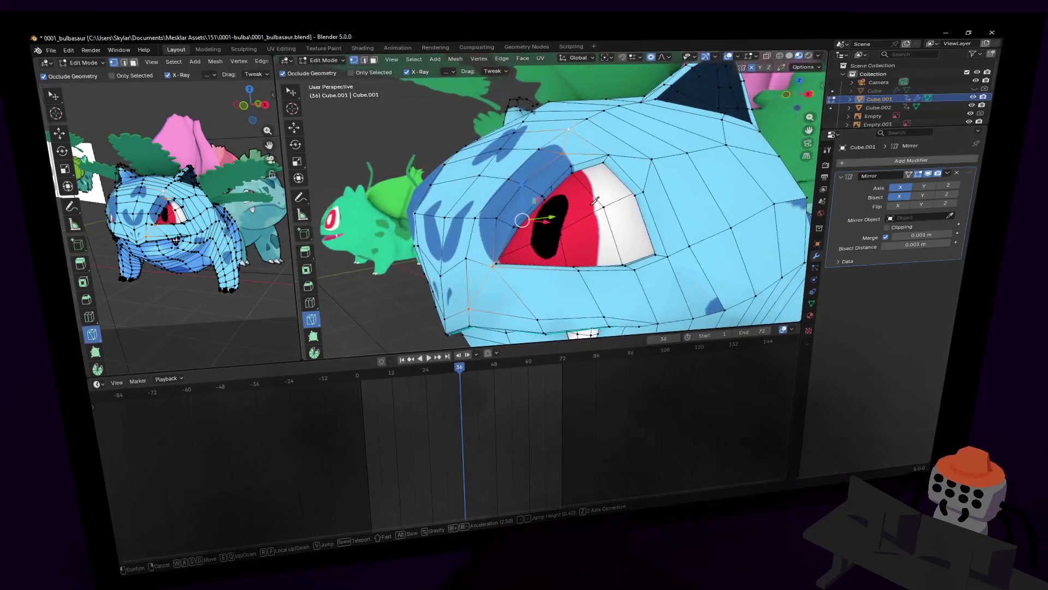
click(582, 175)
key(Tab)
scroll(592, 191, up, 3)
scroll(592, 191, up, 4)
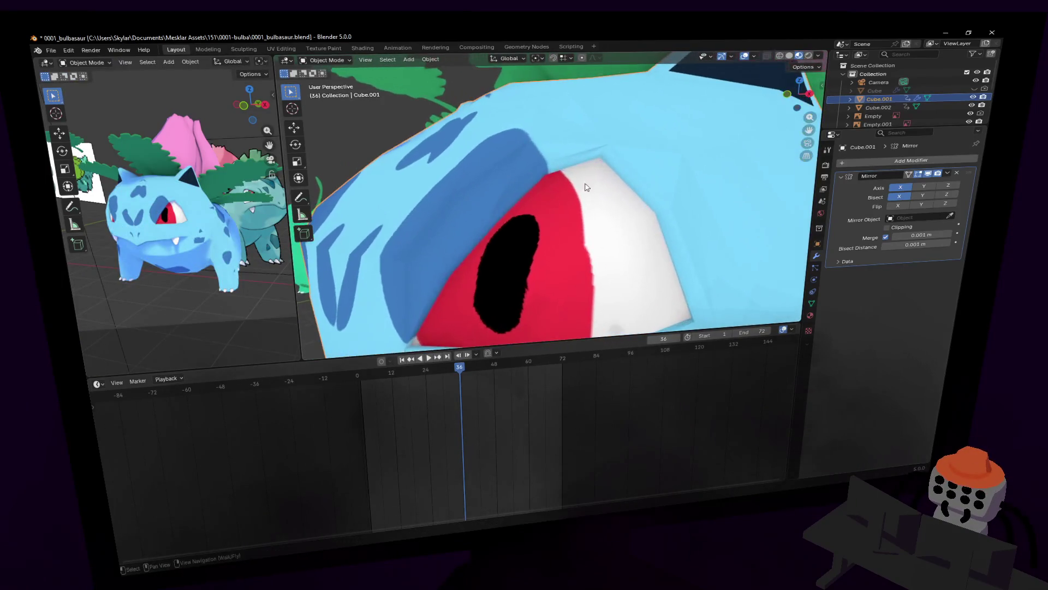
key(Tab)
middle_drag(600, 167, 602, 163)
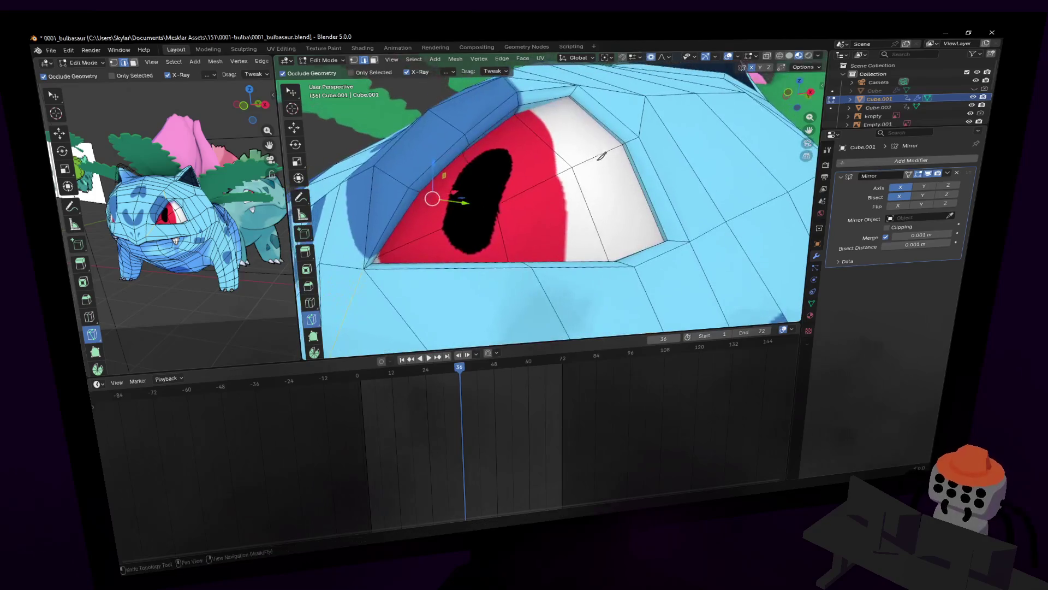
scroll(570, 107, up, 2)
scroll(560, 77, up, 2)
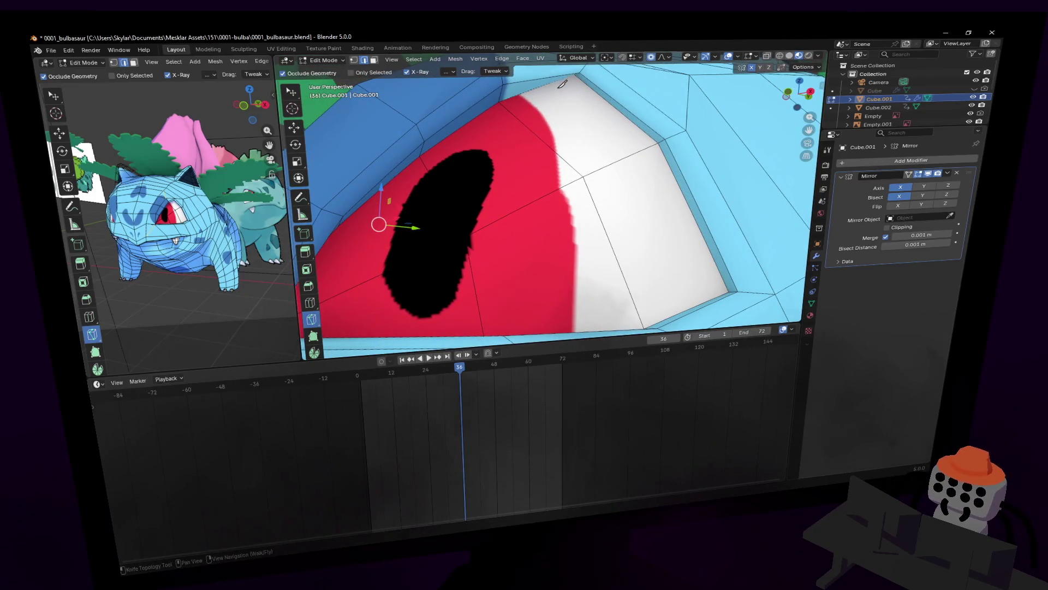
key(w)
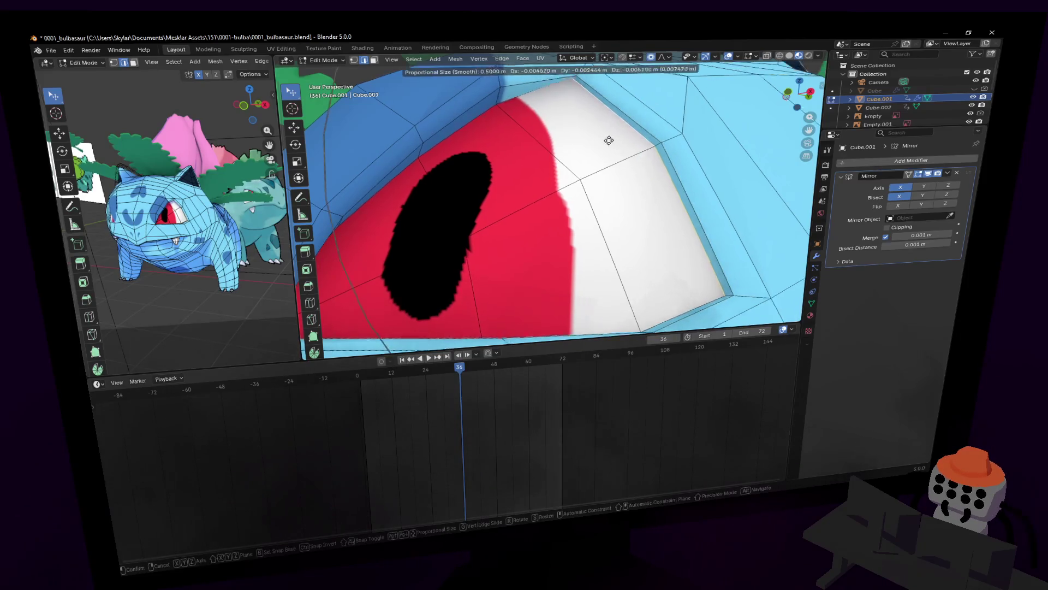
- Cancel a vertex move near the eye and orbit around to inspect the eye mesh from below
key(g)
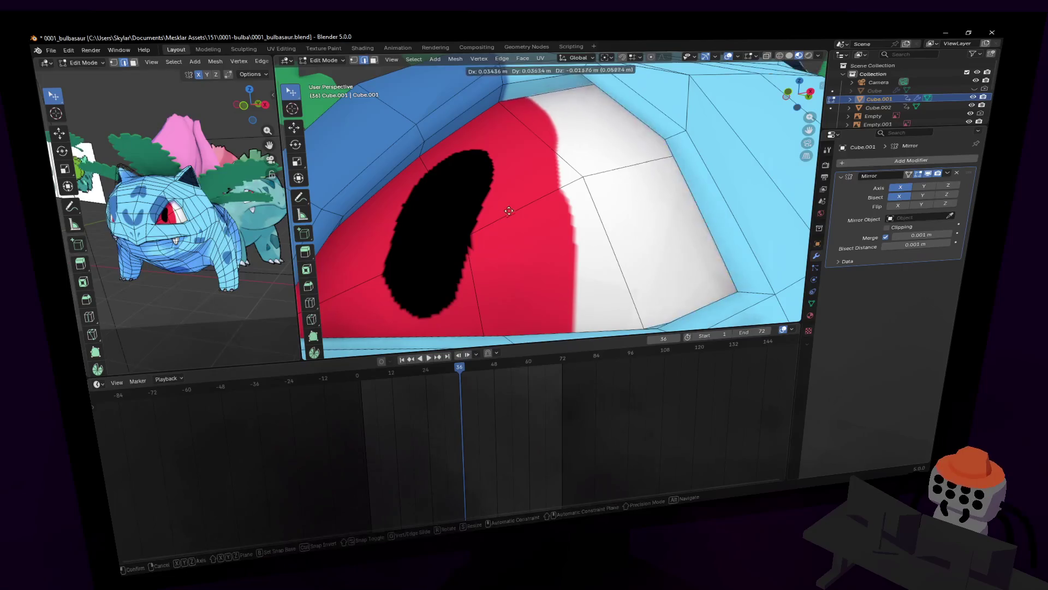
right_click(451, 233)
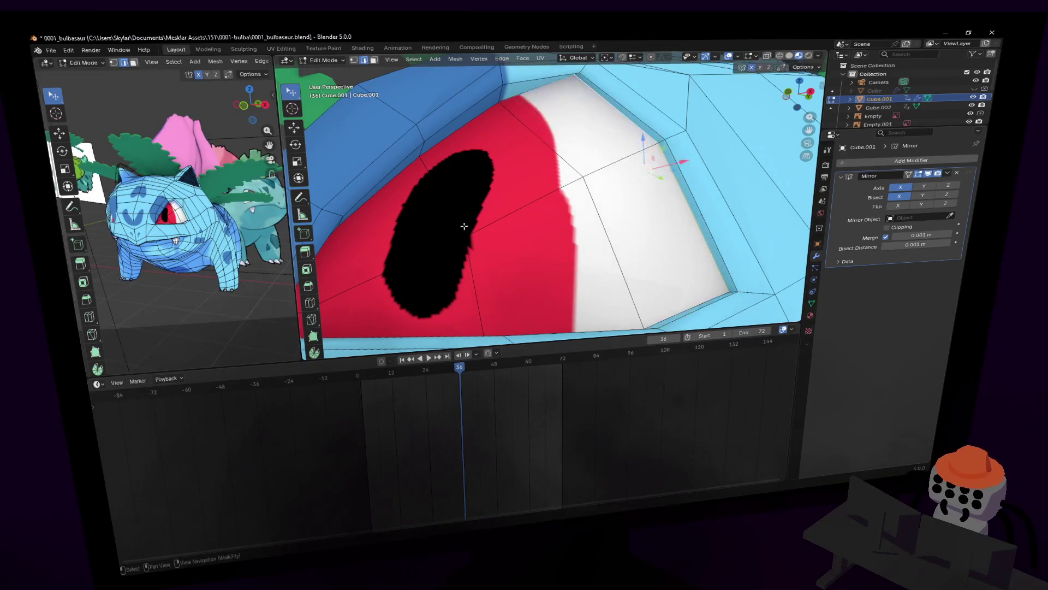
middle_drag(536, 96, 619, 138)
scroll(620, 138, down, 3)
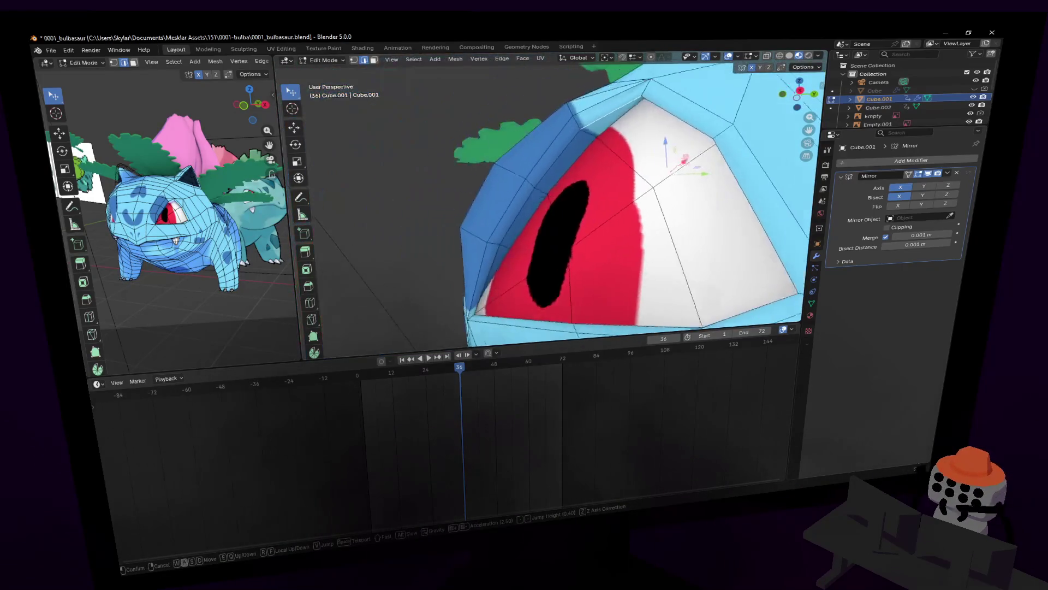
key(w)
click(643, 141)
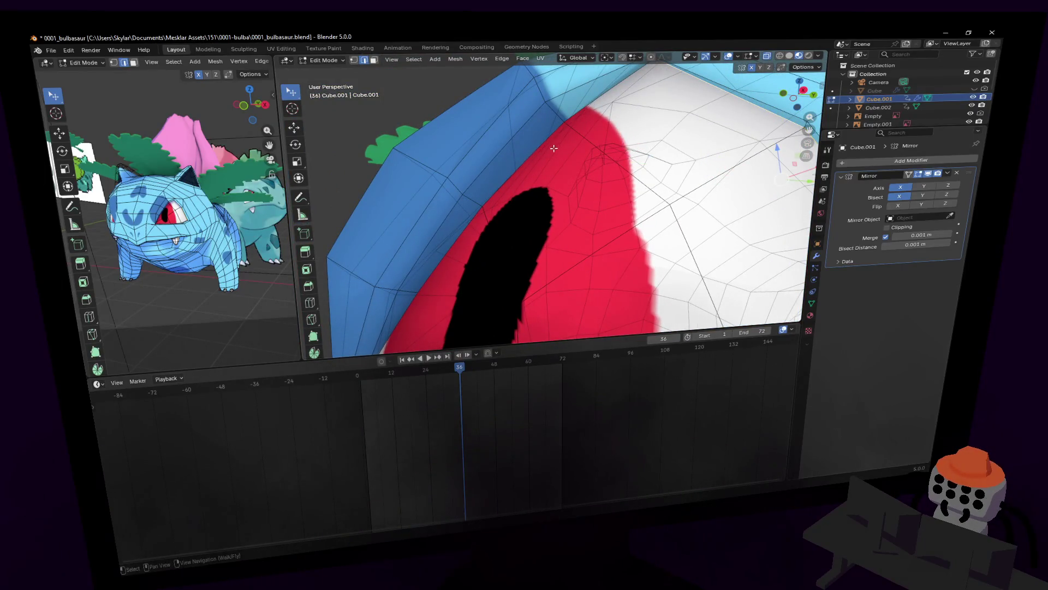
mouse_move(537, 152)
middle_down()
mouse_move(520, 129)
mouse_move(552, 191)
mouse_move(566, 150)
middle_up()
mouse_move(606, 235)
middle_down()
mouse_move(618, 230)
mouse_move(637, 177)
middle_up()
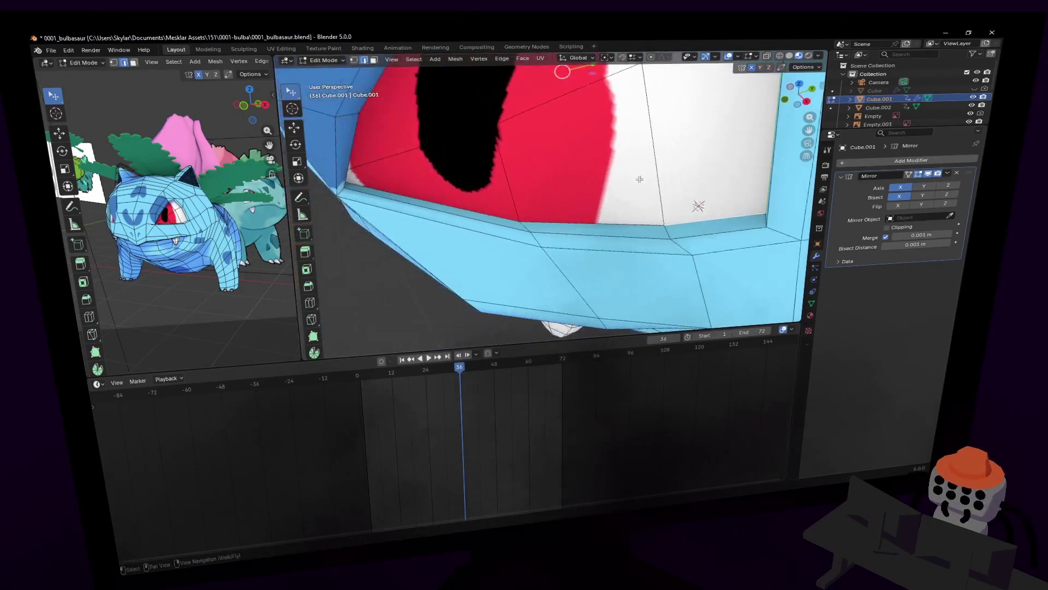
middle_drag(410, 197, 527, 178)
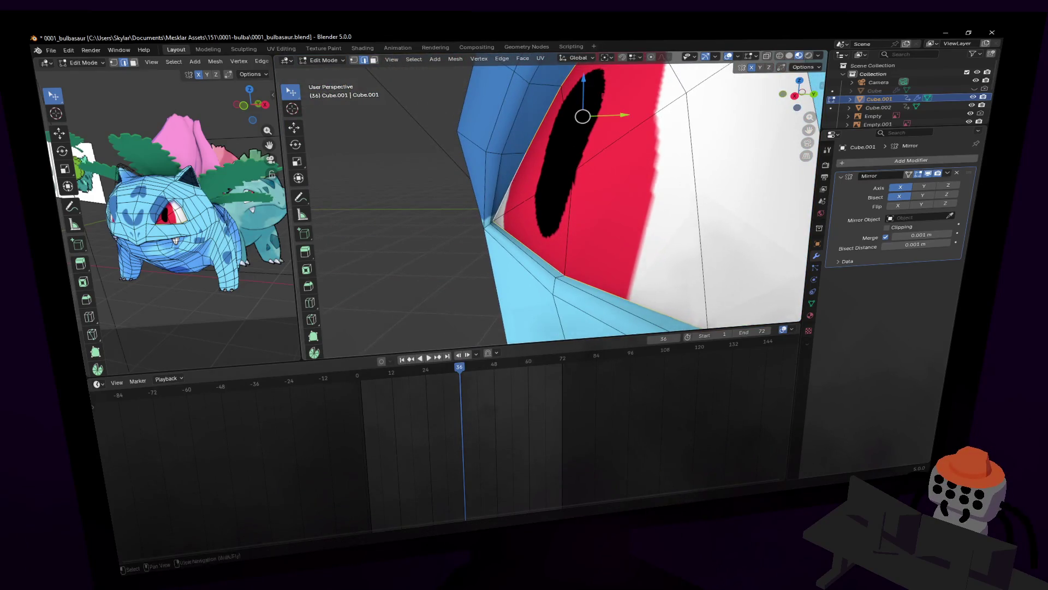
scroll(516, 178, down, 3)
scroll(524, 177, down, 3)
- Mark the selected eye edges as sharp and preview the shaded eye
key(ctrl+e)
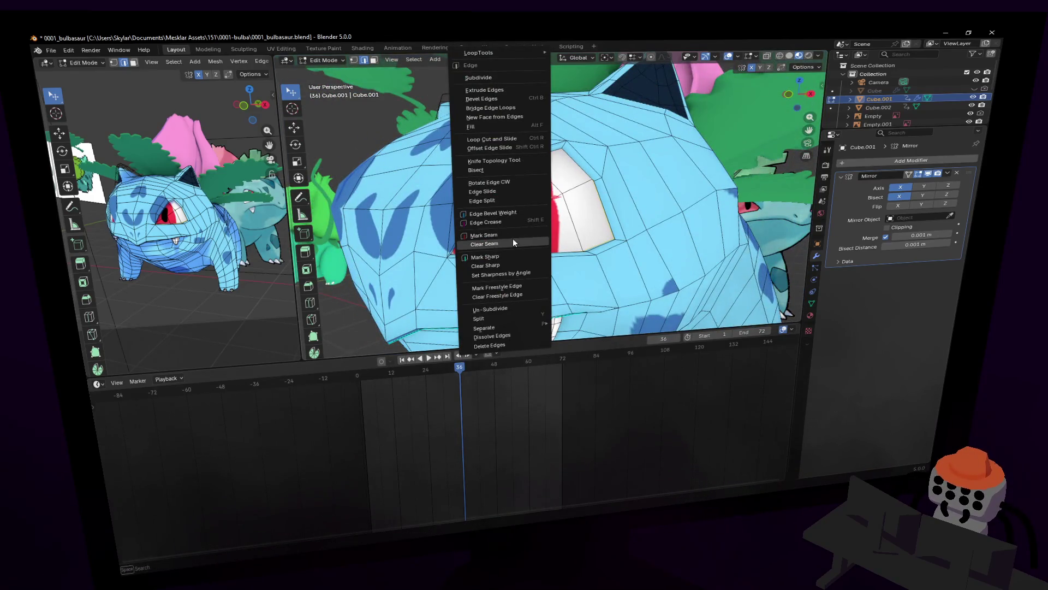
click(506, 256)
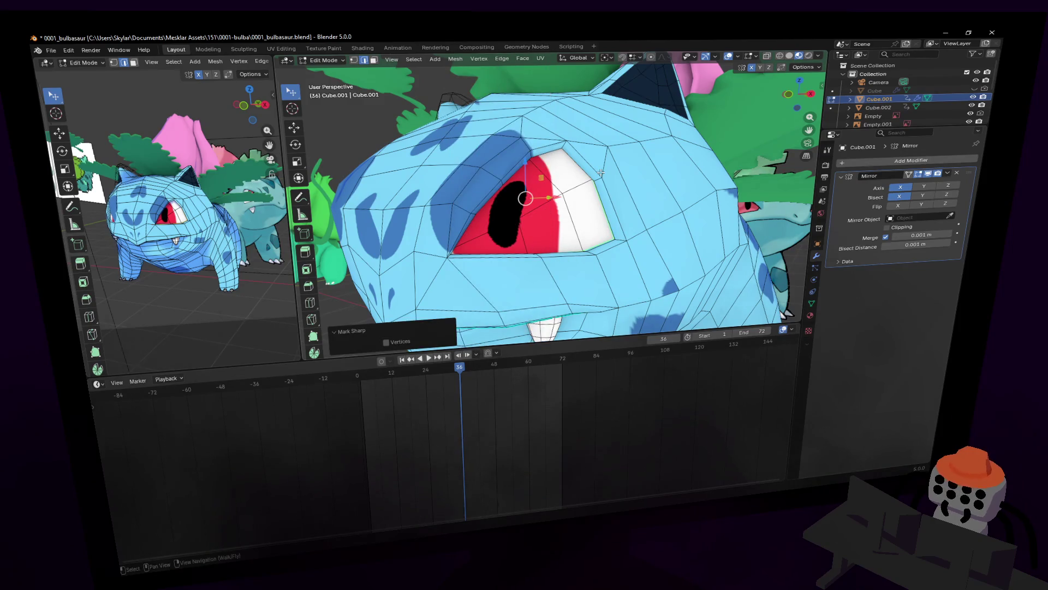
key(Tab)
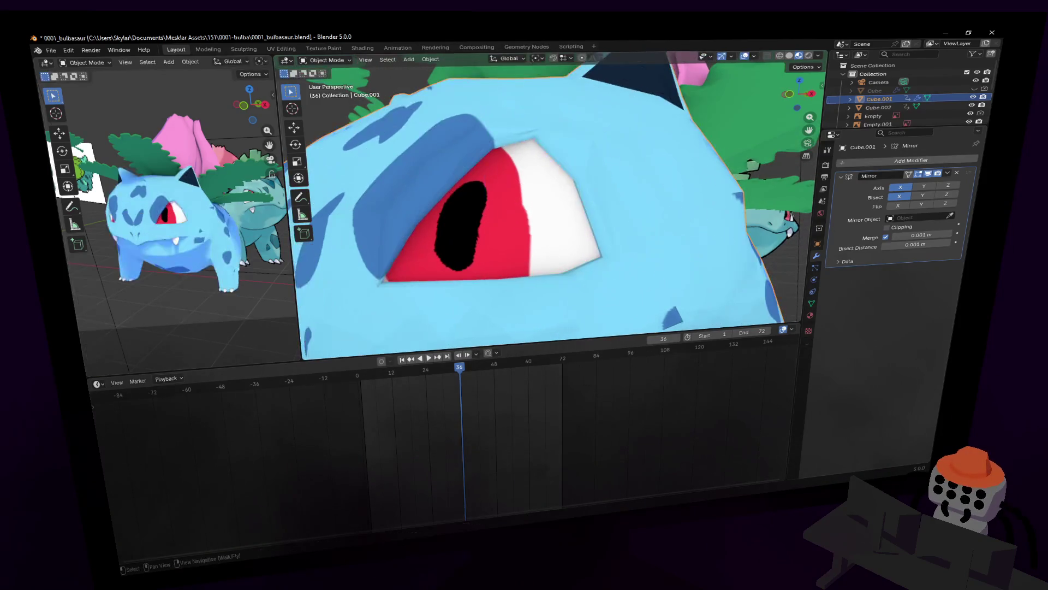
key(shift+grave)
click(552, 195)
key(Tab)
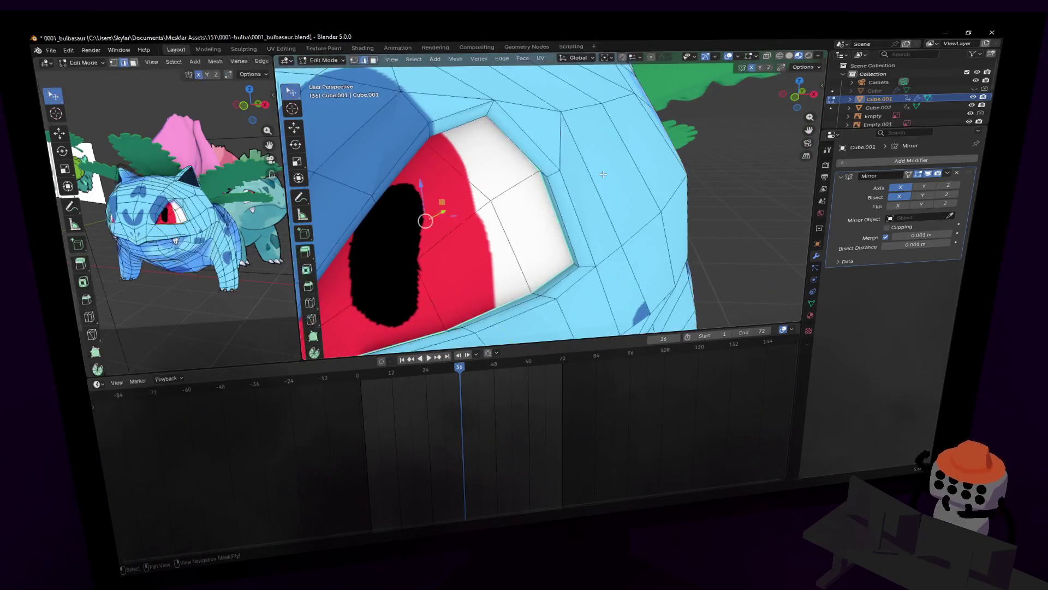
key(Tab)
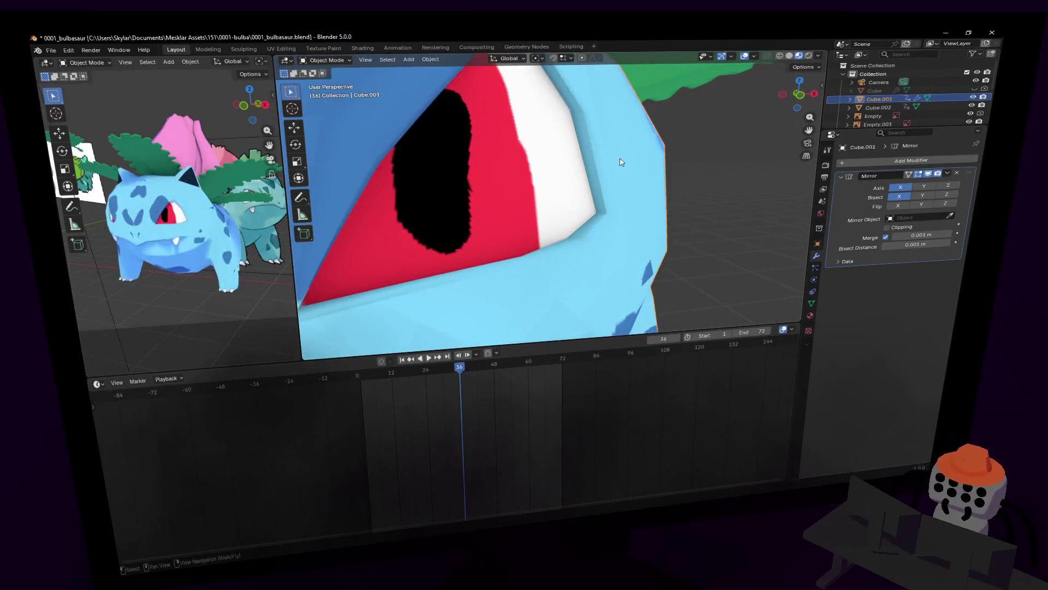
key(Tab)
- Nudge a vertex on the eye's outer rim, check it shaded, and bring up the delete options
middle_drag(567, 159, 359, 162)
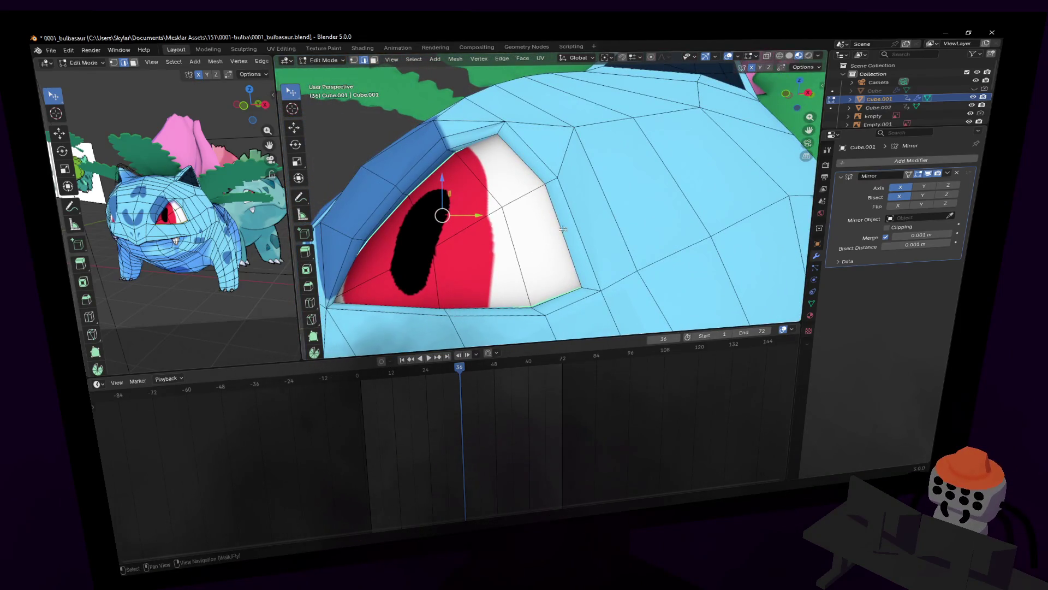
key(g)
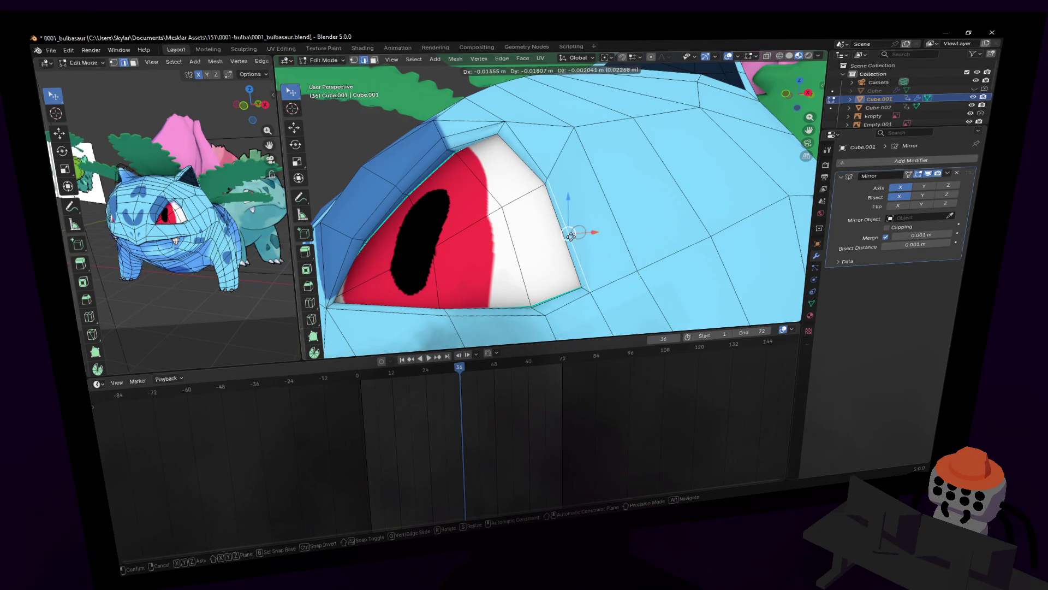
key(Escape)
key(Tab)
key(shift+grave)
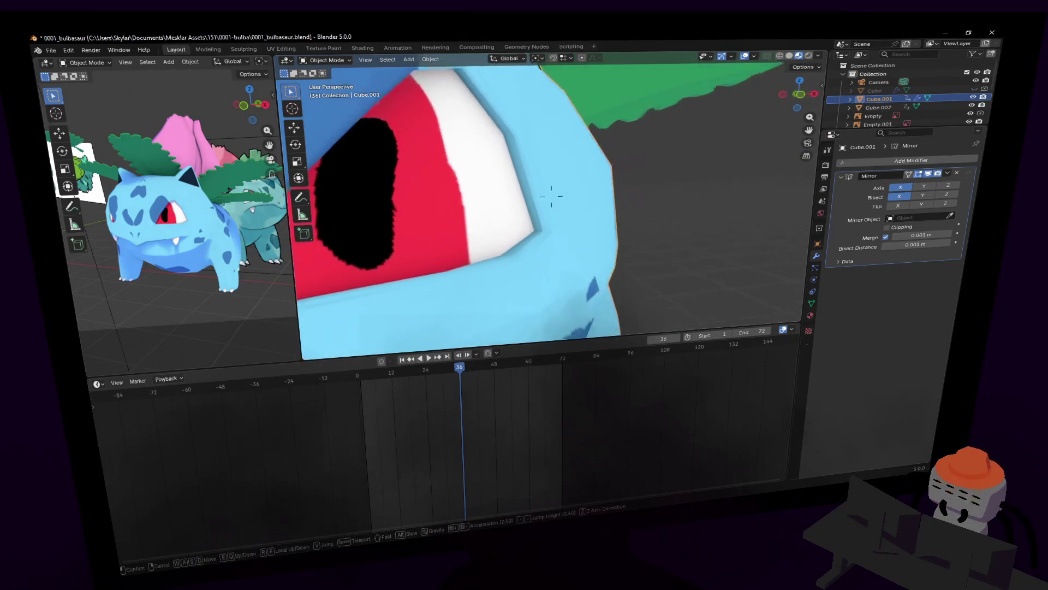
click(413, 239)
key(Tab)
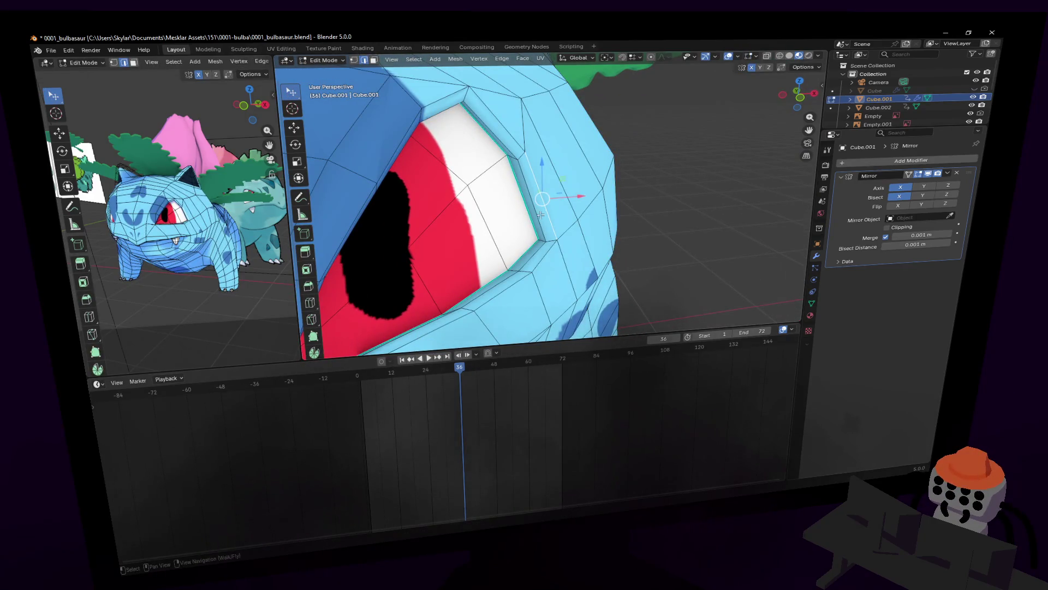
key(x)
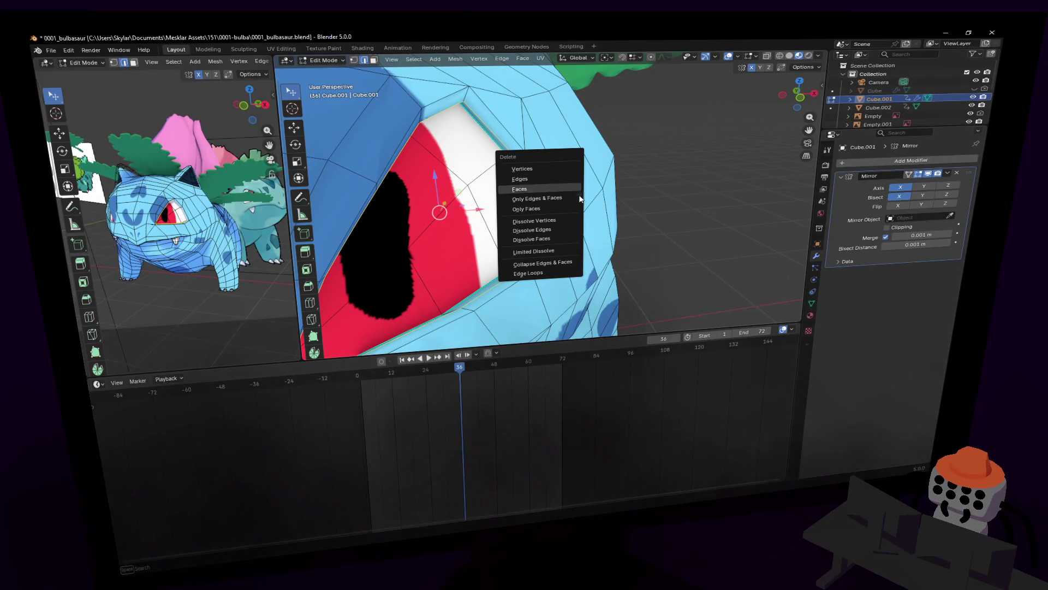
- Dissolve the extra edges around the eye and reframe the view on the whole head
click(559, 225)
key(shift+grave)
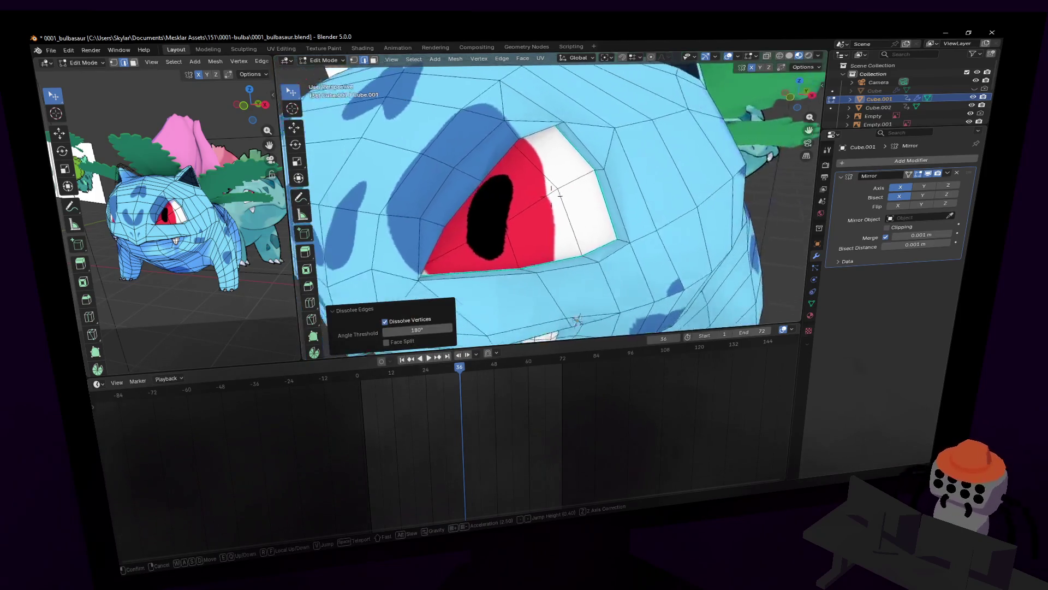
key(w)
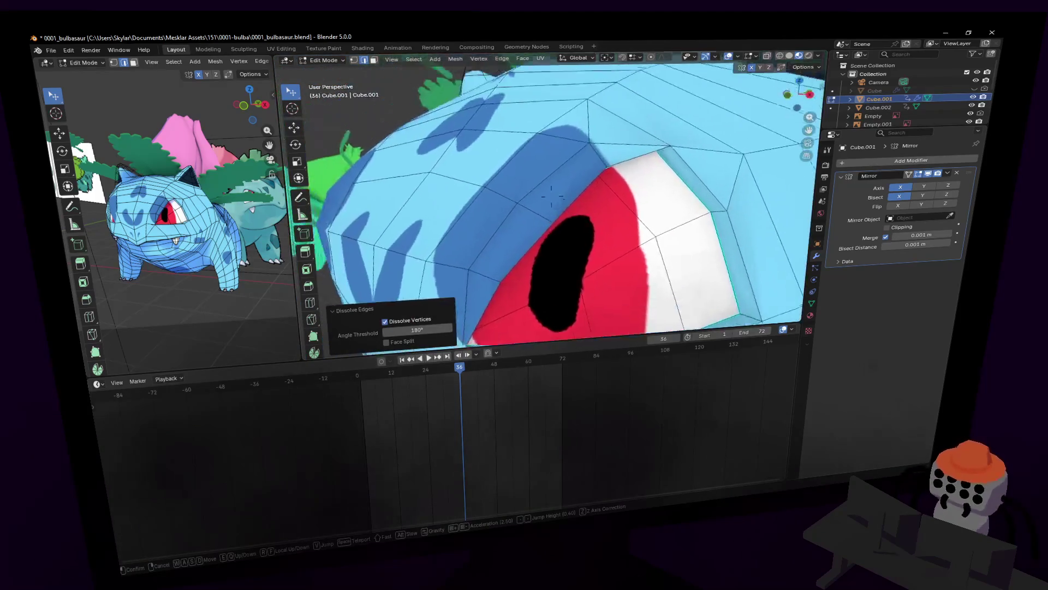
key(s)
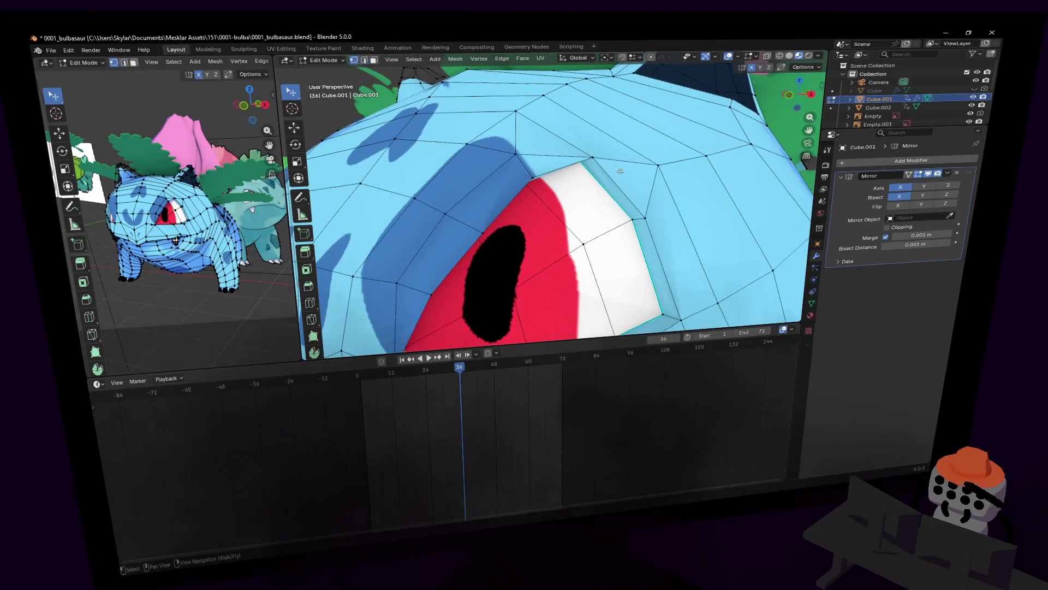
click(641, 167)
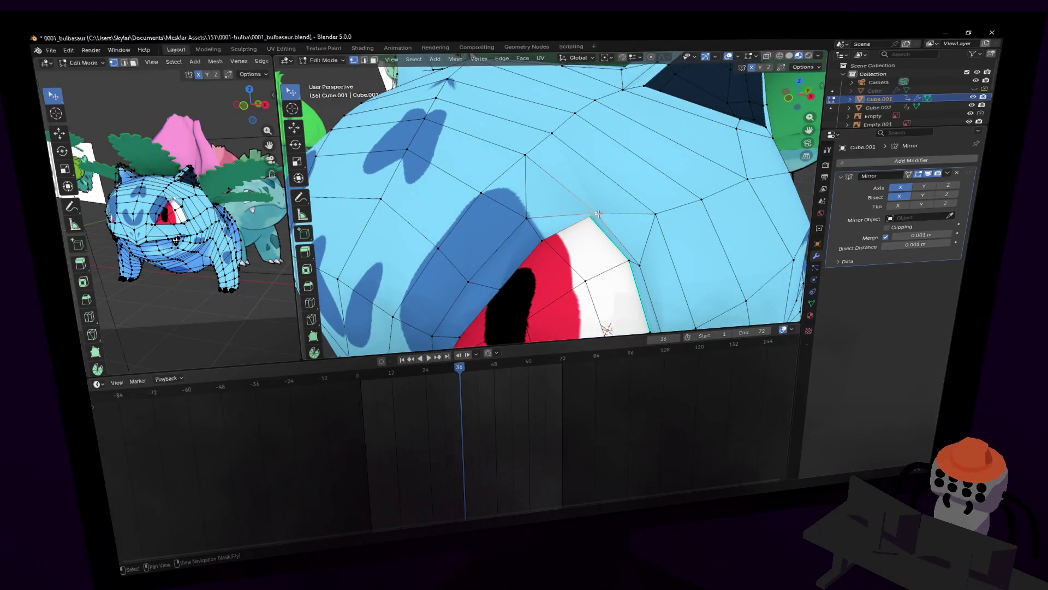
- Move the vertex just above the eye to a new spot on the brow and fly in close to check it
key(g)
click(634, 181)
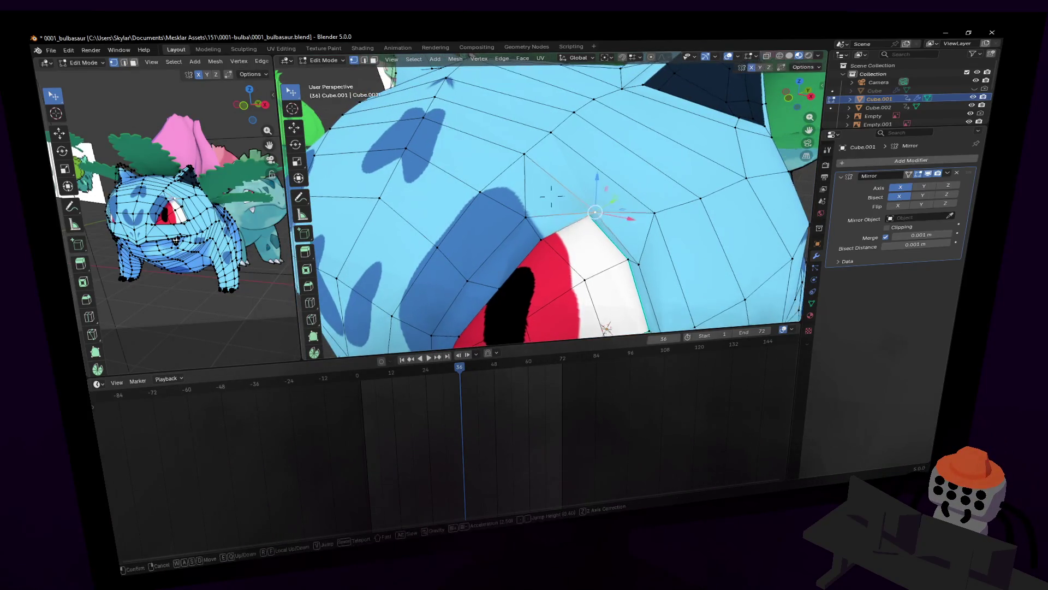
key(shift+grave)
key(q)
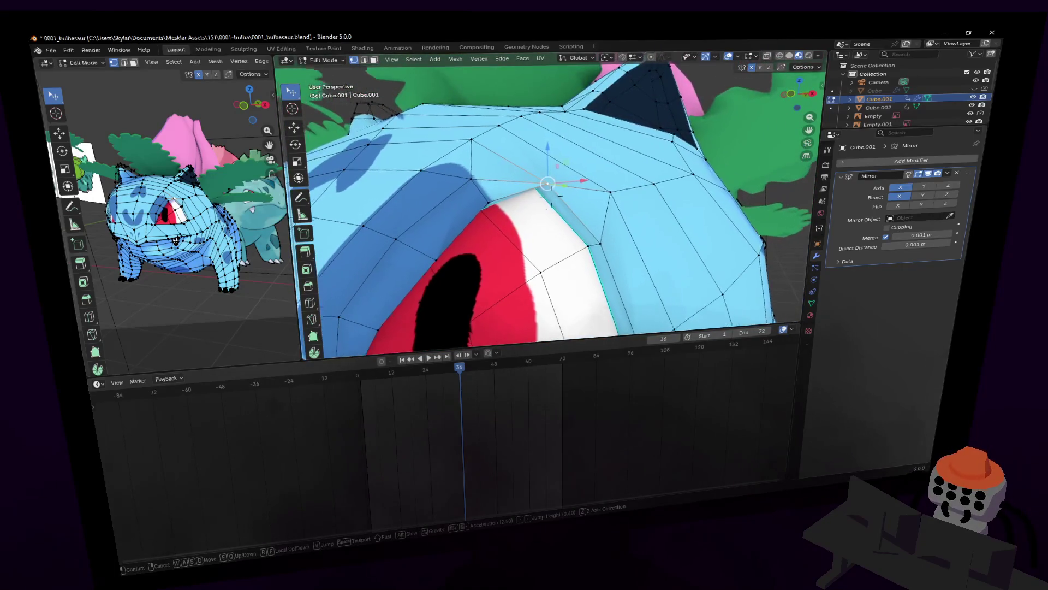
key(w)
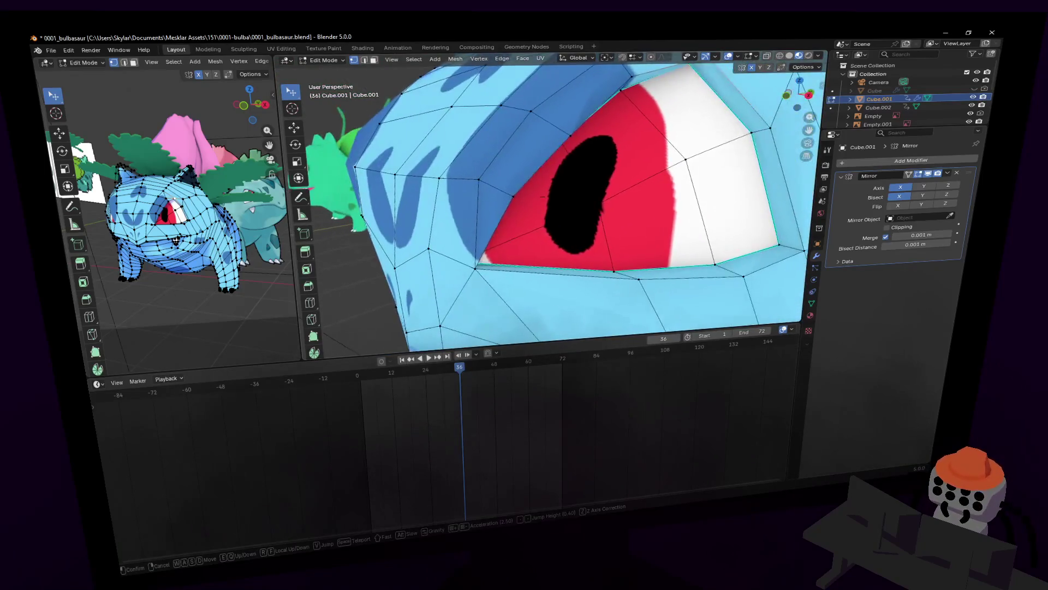
click(551, 198)
- Grab and reposition vertices along the top edge of the eye to refine the brow line
click(551, 196)
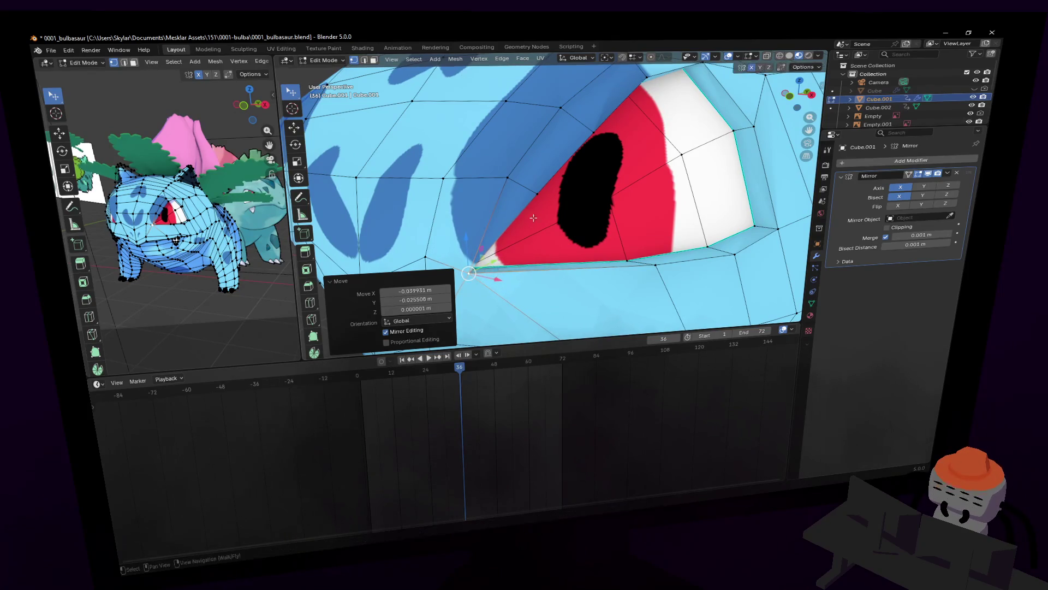
click(537, 192)
key(g)
click(538, 180)
click(595, 131)
key(g)
click(605, 125)
scroll(612, 122, down, 3)
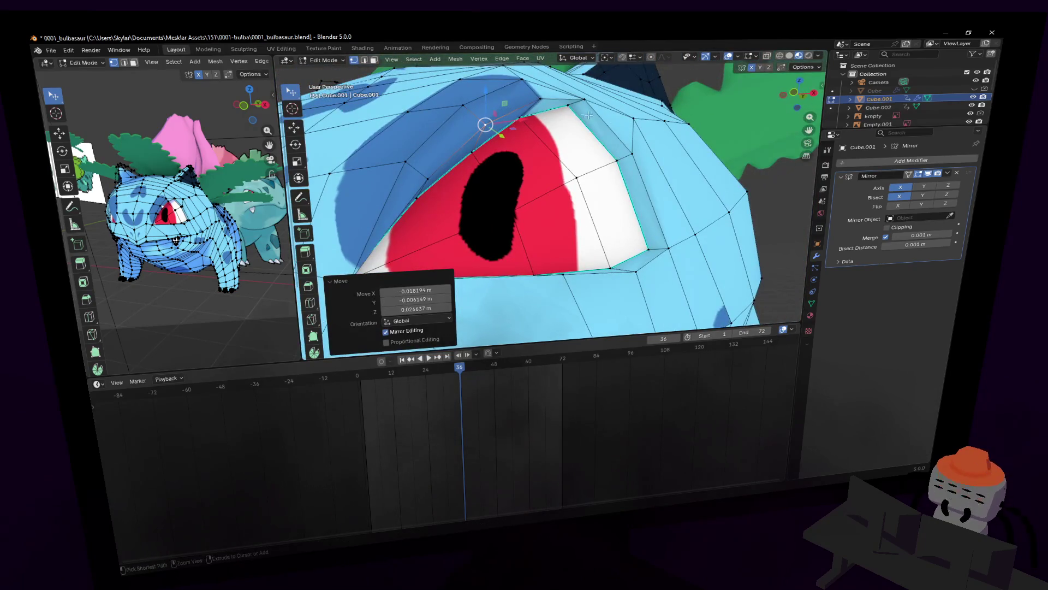
- Preview the head shaded, fly along its side, and settle another vertex position by the eye
key(shift+grave)
key(Tab)
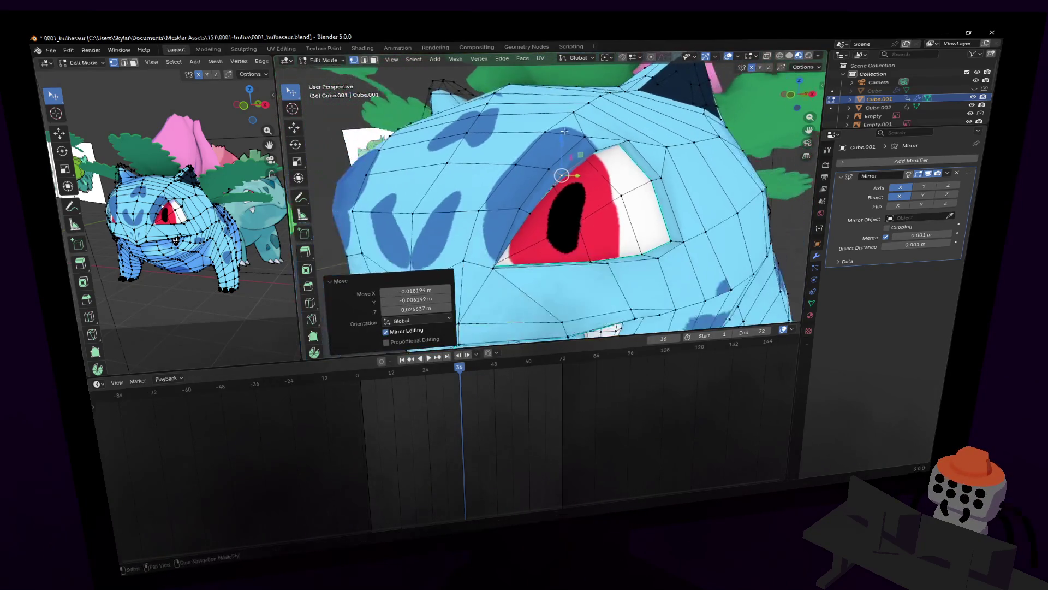
key(s)
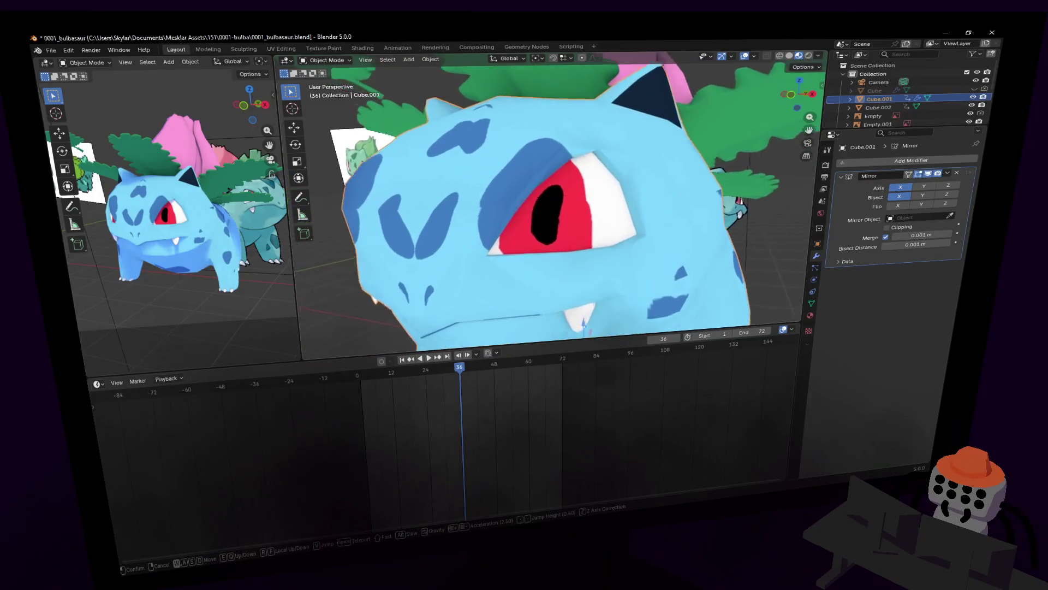
key(w)
key(Tab)
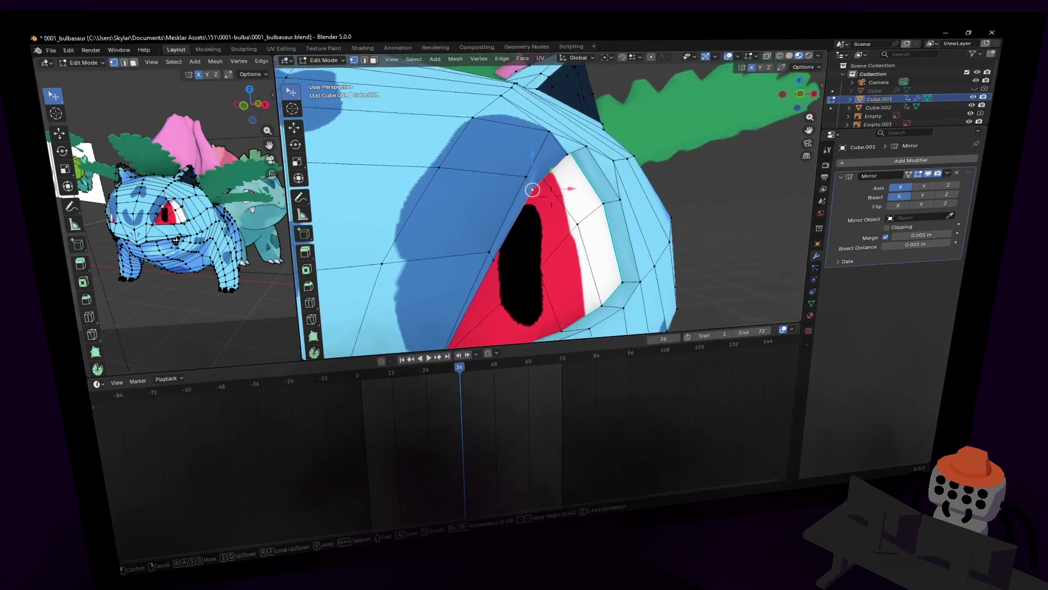
key(d)
click(519, 152)
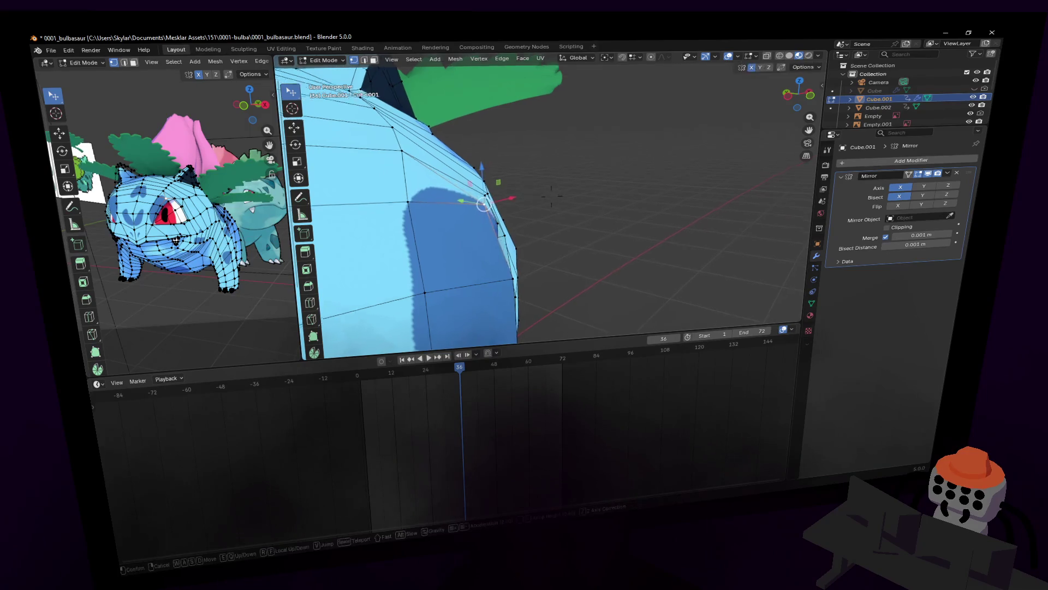
key(w)
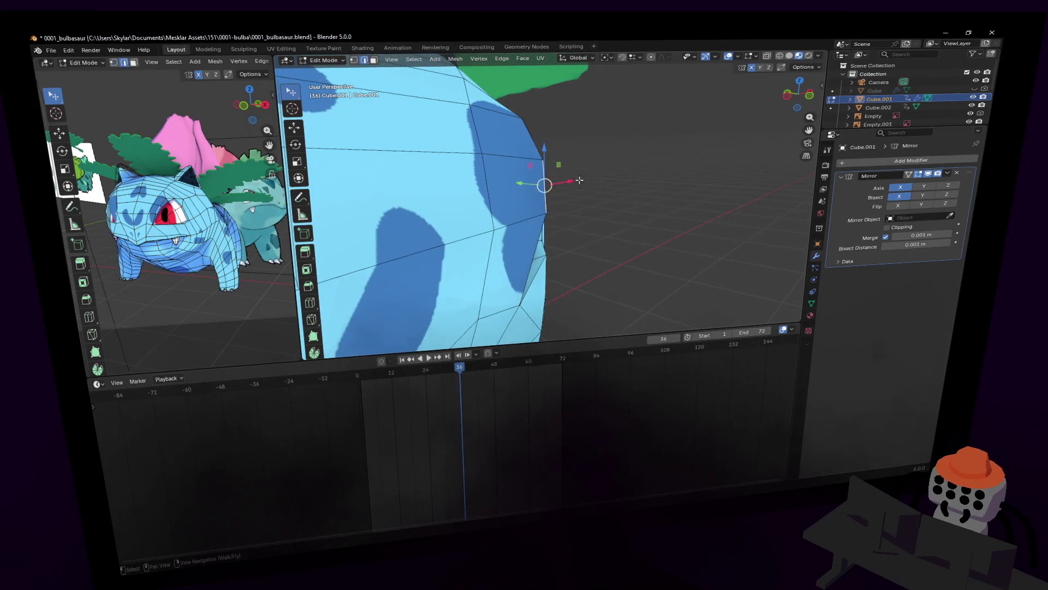
key(s)
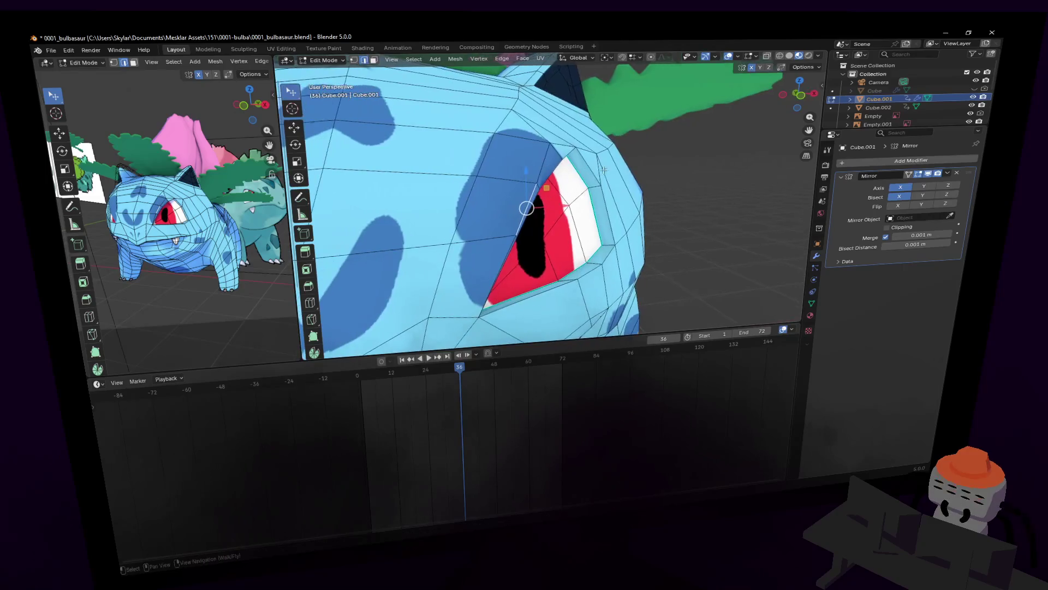
click(596, 166)
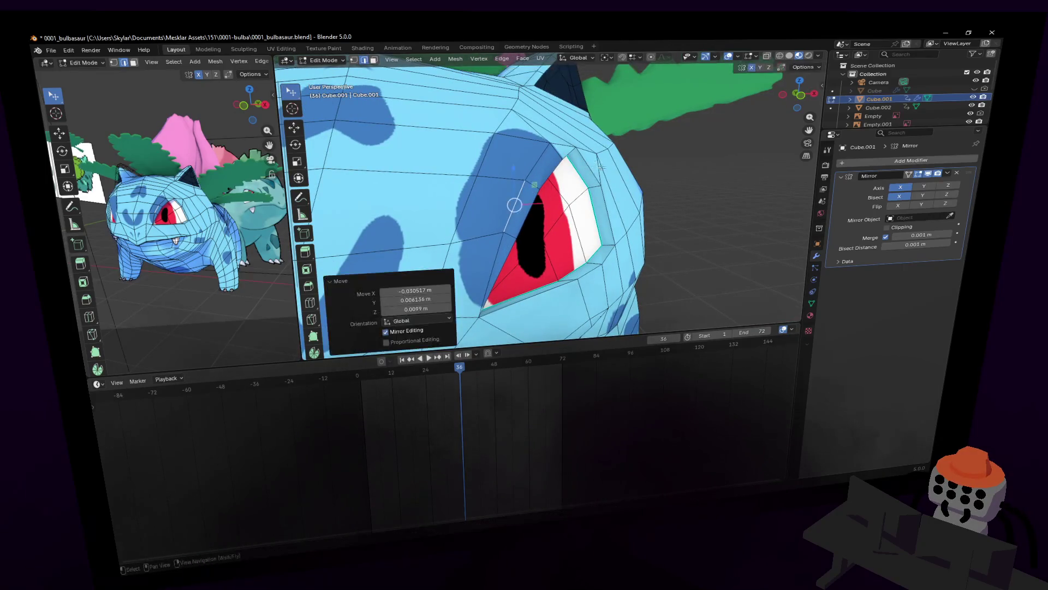
scroll(606, 163, up, 2)
- Check the reshaped eye shaded from the front, then return to editing close on its inner corner
key(Tab)
key(Tab)
key(shift+grave)
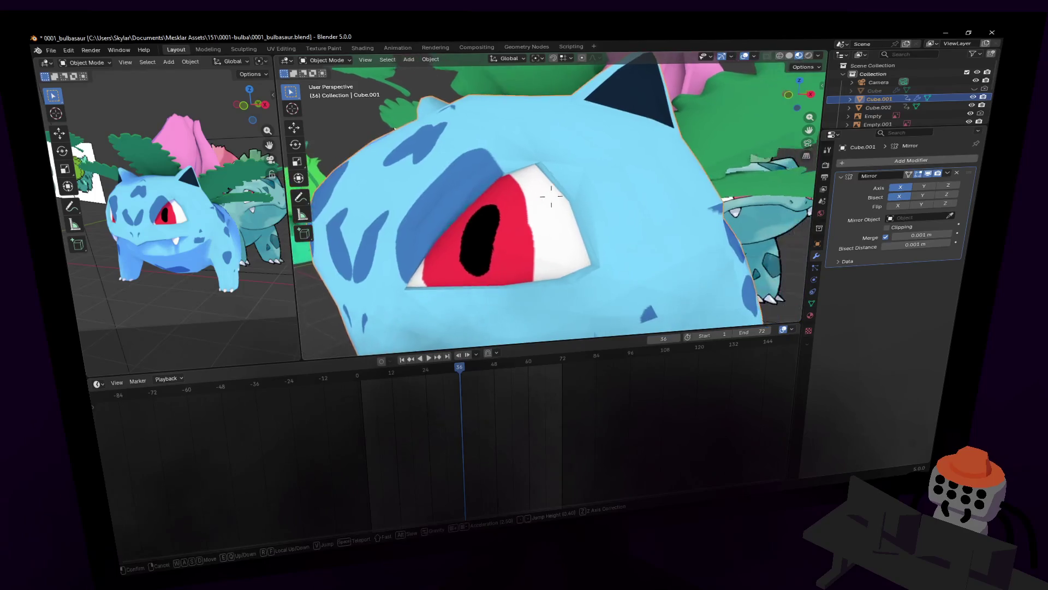
key(a)
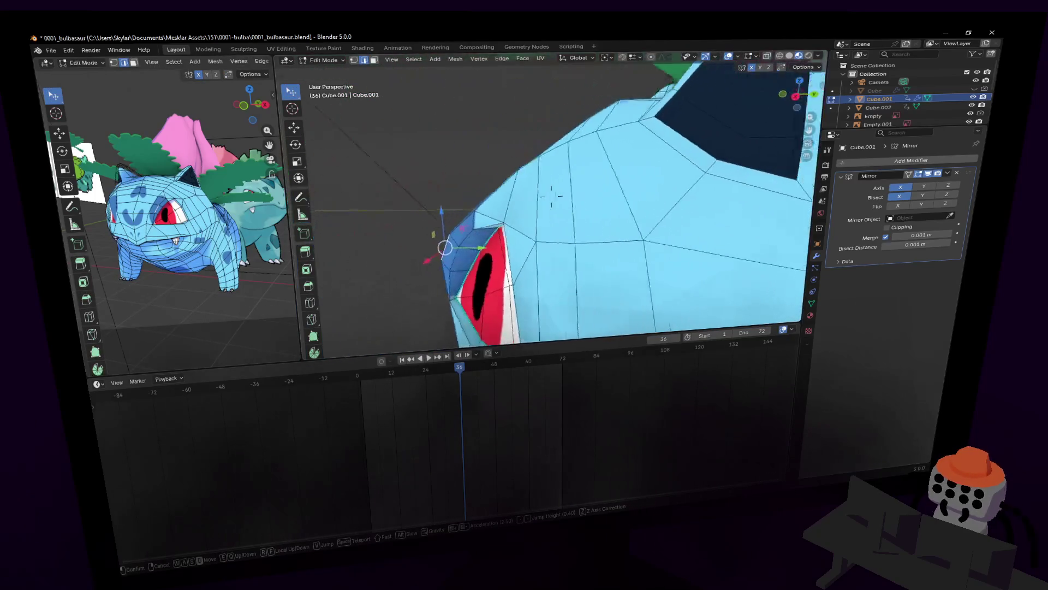
key(s)
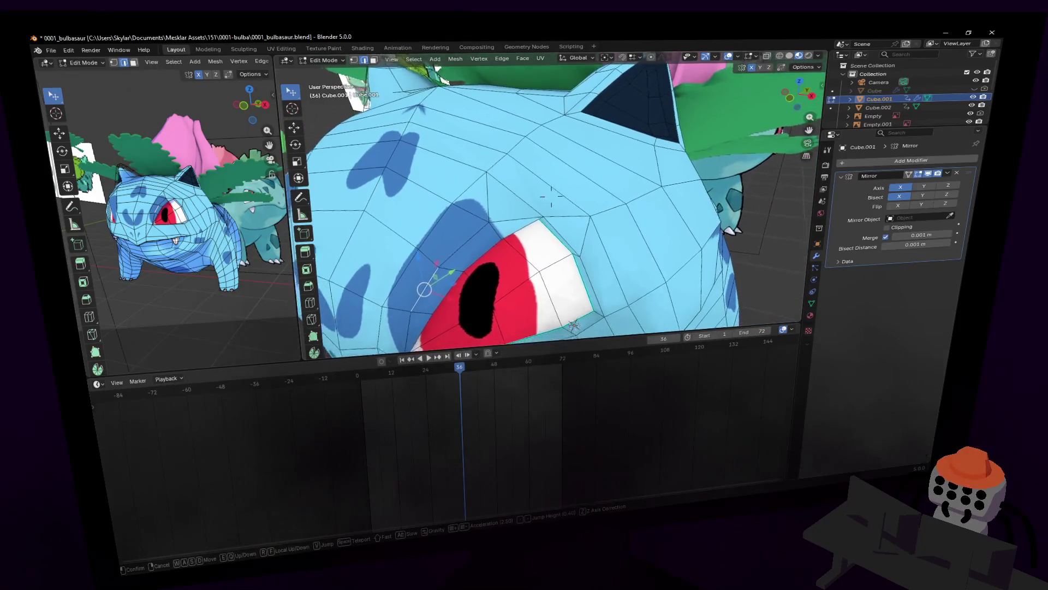
click(634, 149)
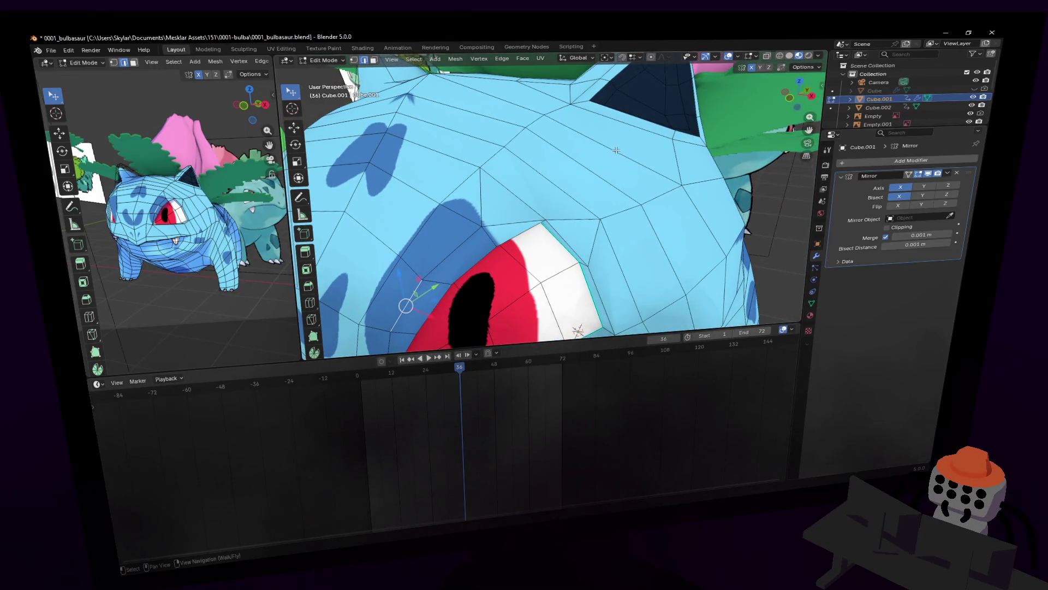
key(w)
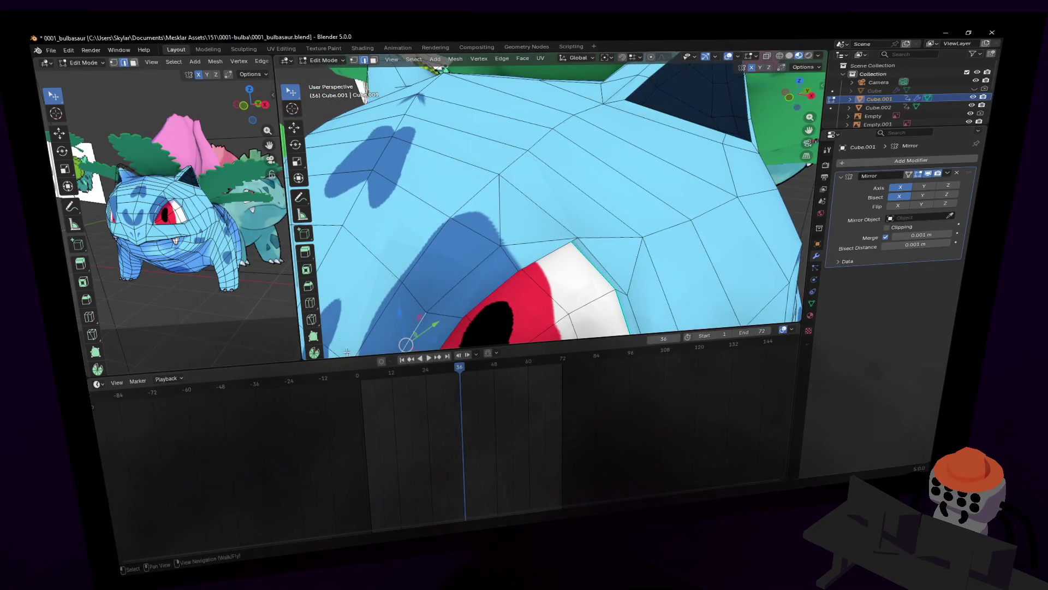
- Move the selected eye-rim vertex upward in two small grabs to refine the eye shape
click(312, 320)
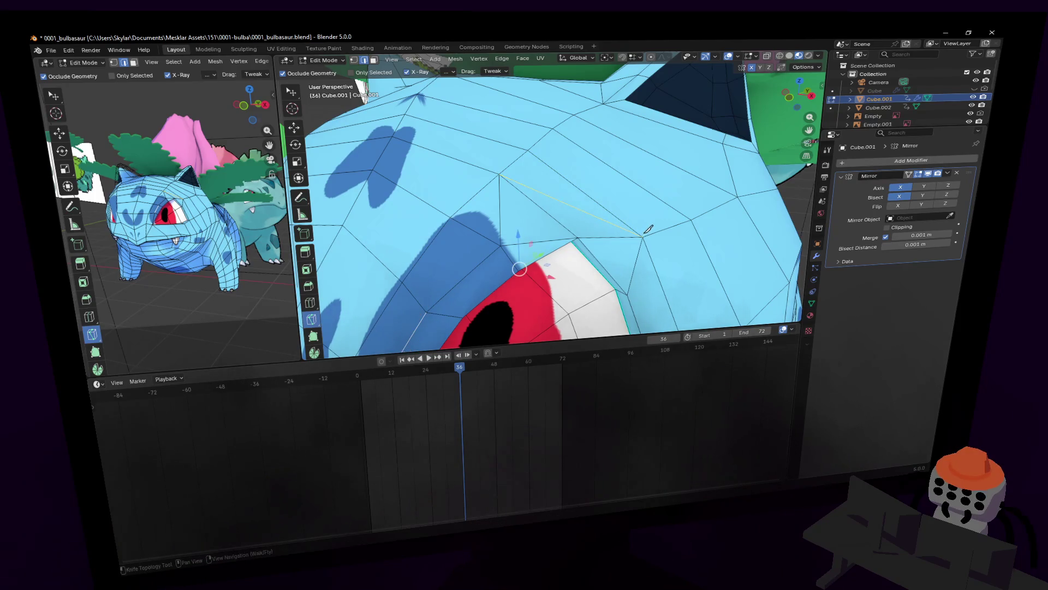
key(shift+grave)
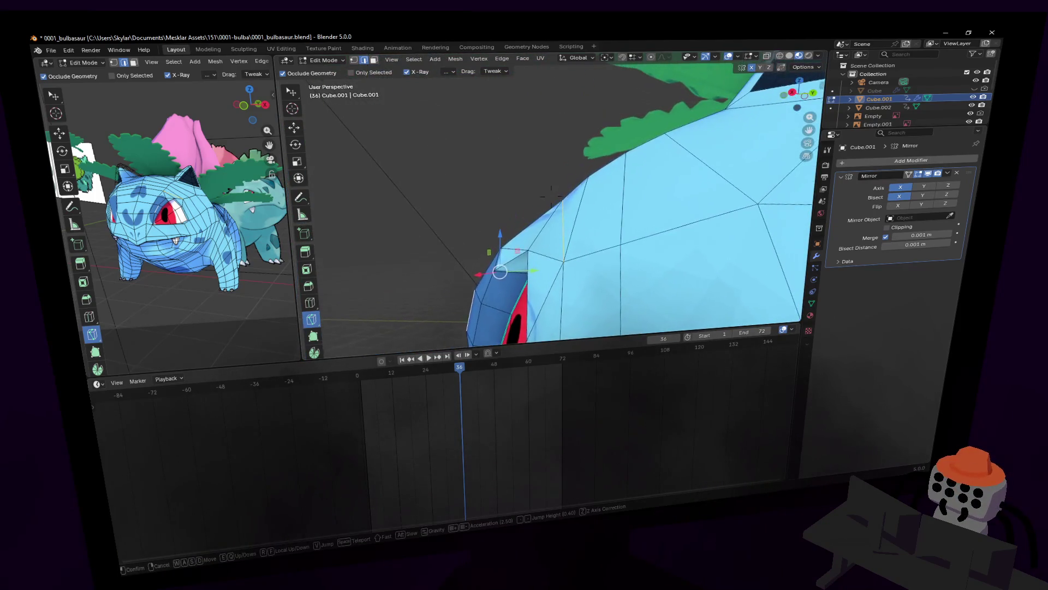
click(555, 197)
key(w)
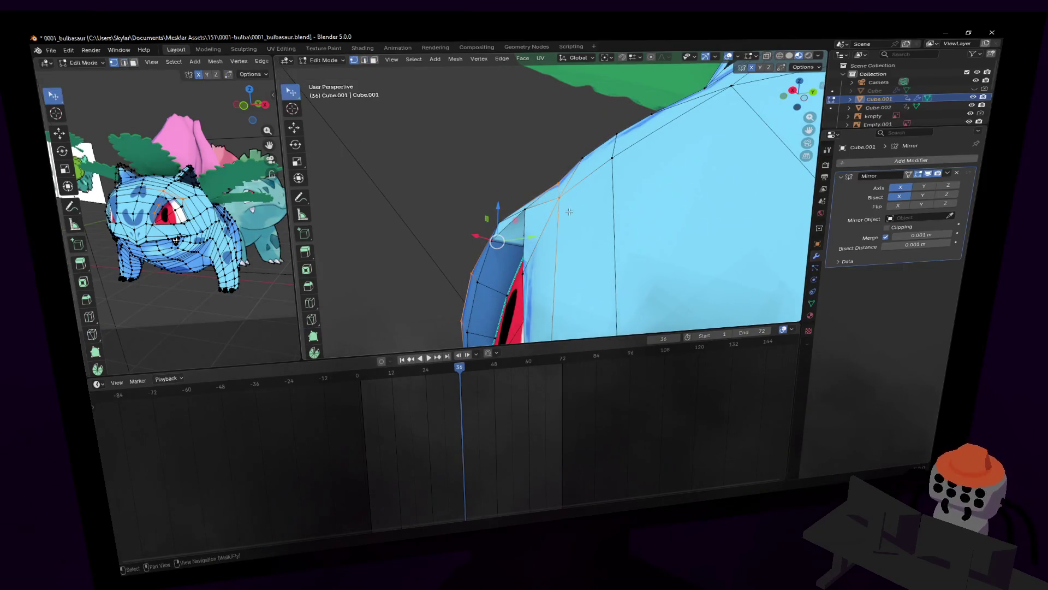
key(g)
click(588, 170)
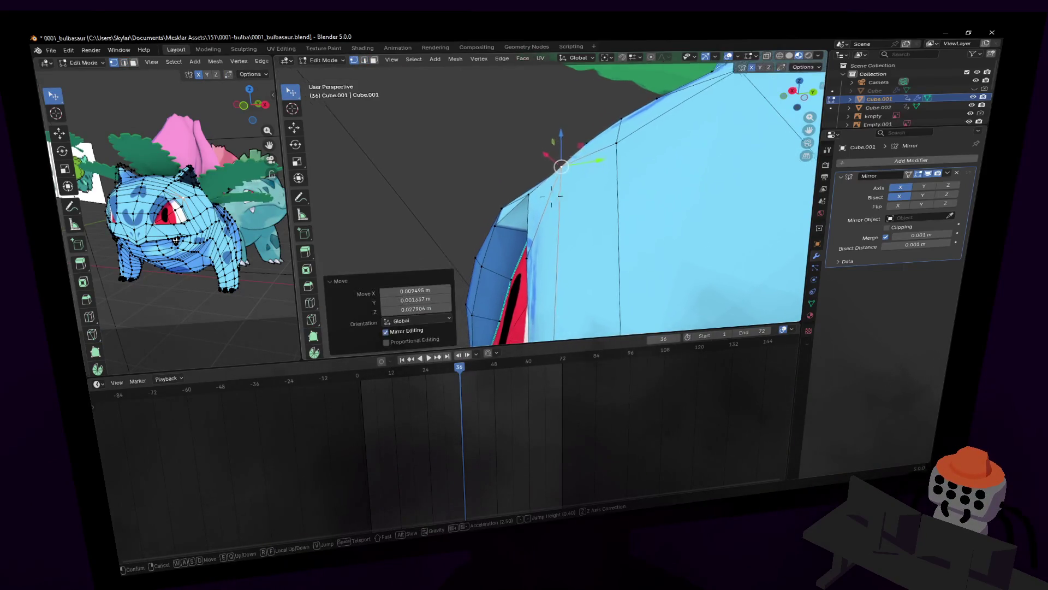
shift+middle_drag(589, 171, 584, 181)
key(g)
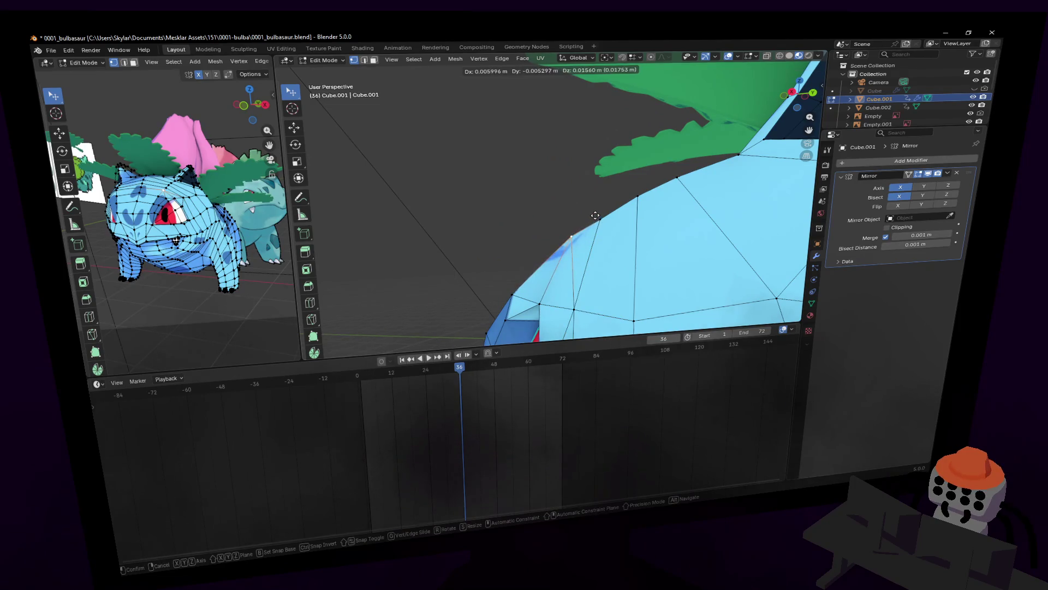
click(596, 216)
- Fly around the head and ear, then nudge the eye-rim vertex again from a new angle
key(shift+grave)
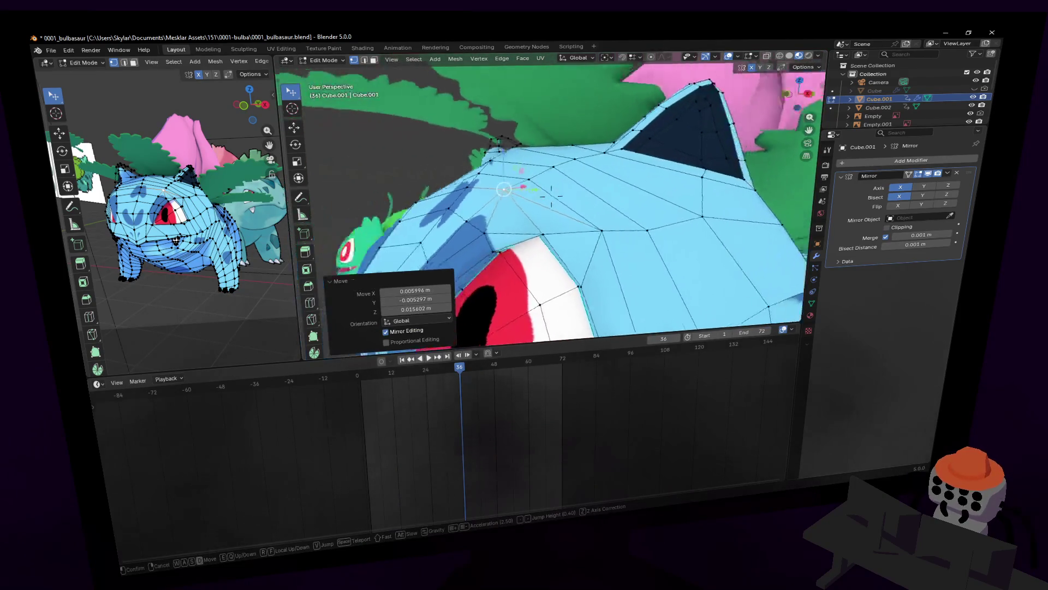
click(596, 211)
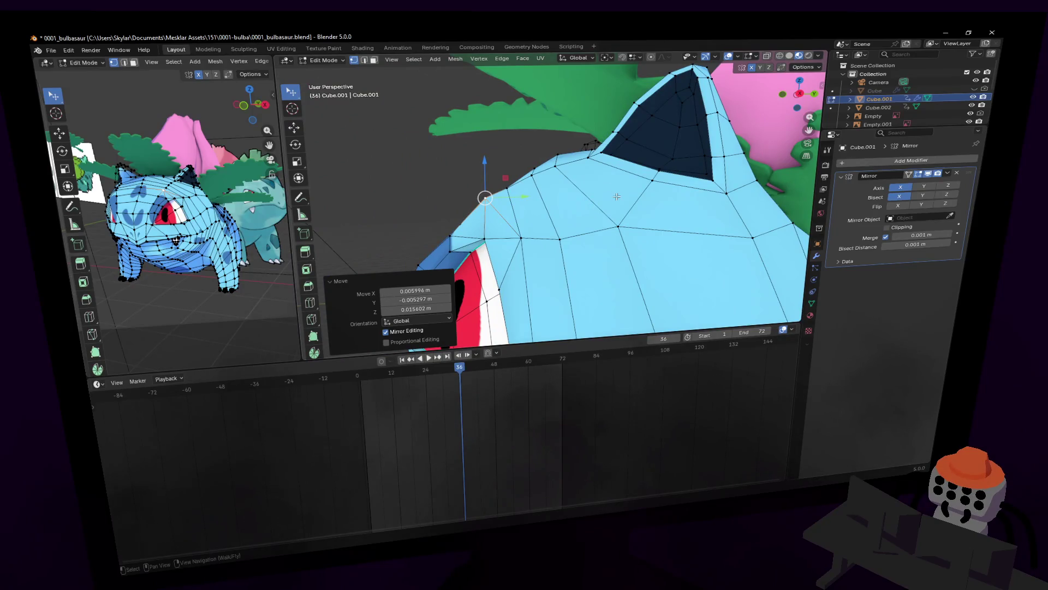
key(w)
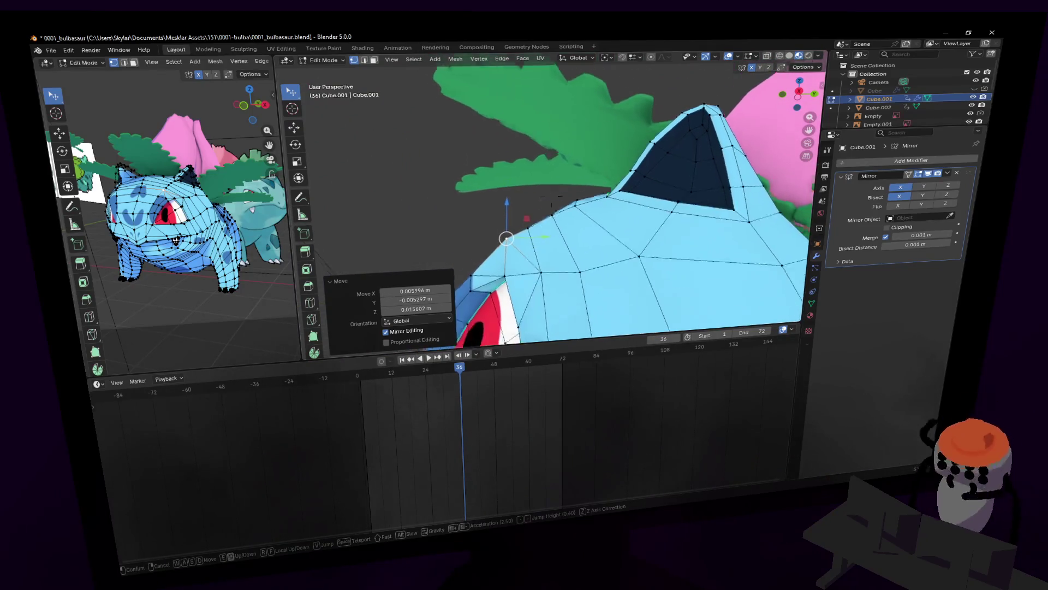
key(w)
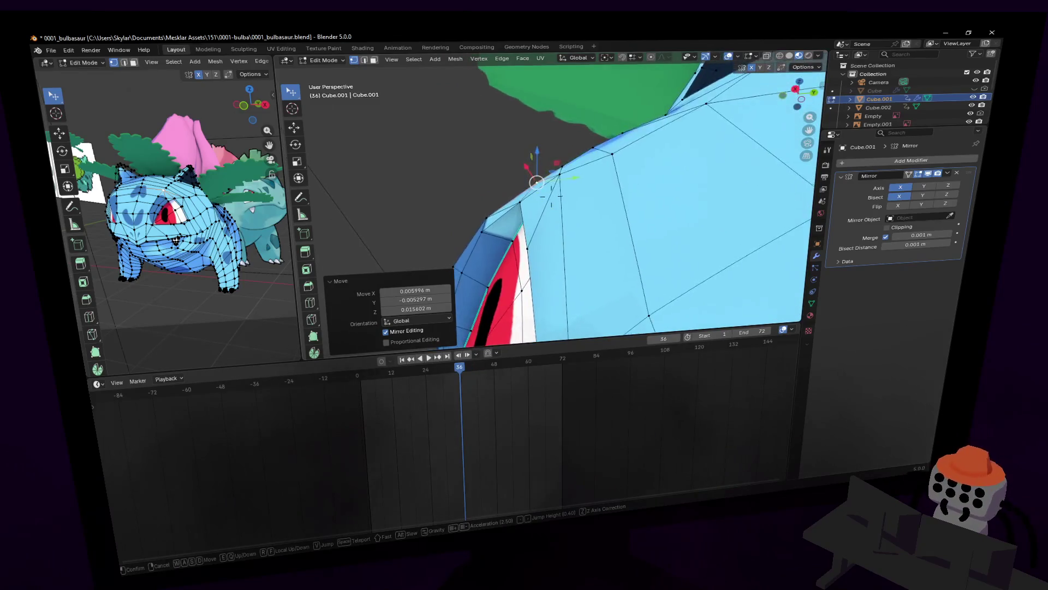
key(w)
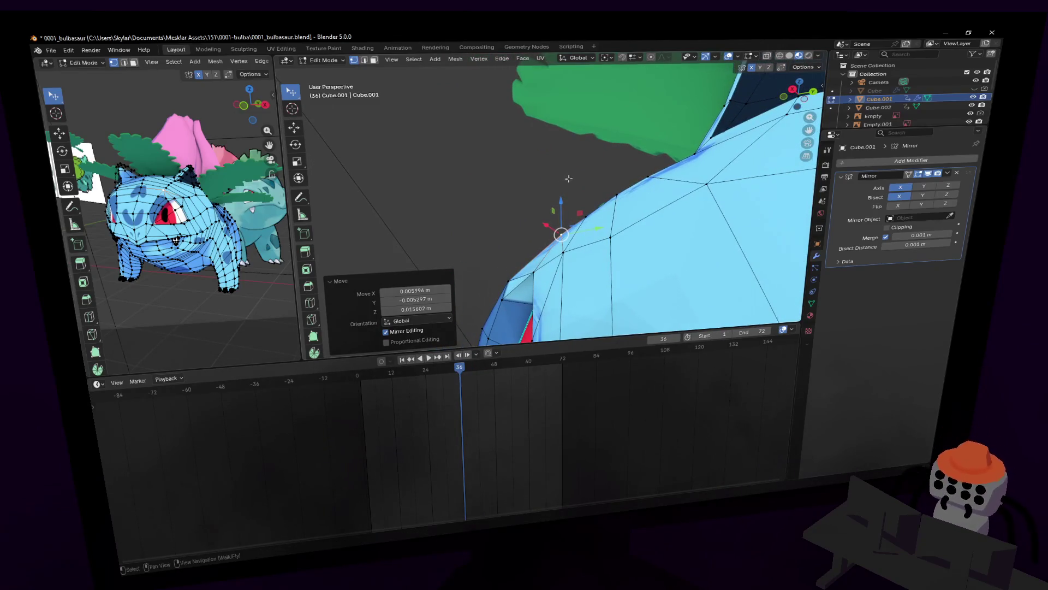
key(g)
key(shift+grave)
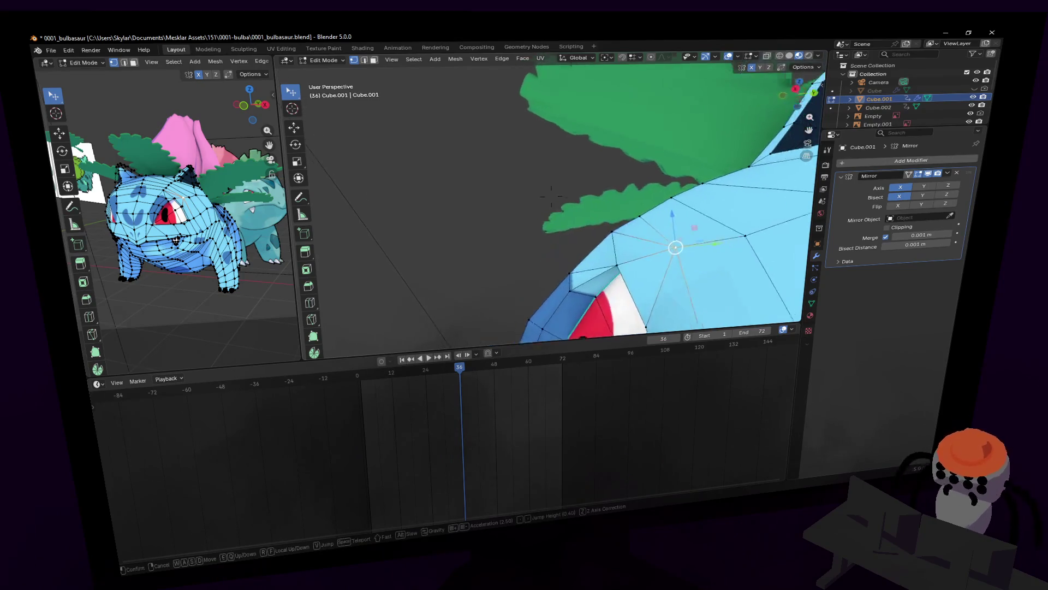
key(w)
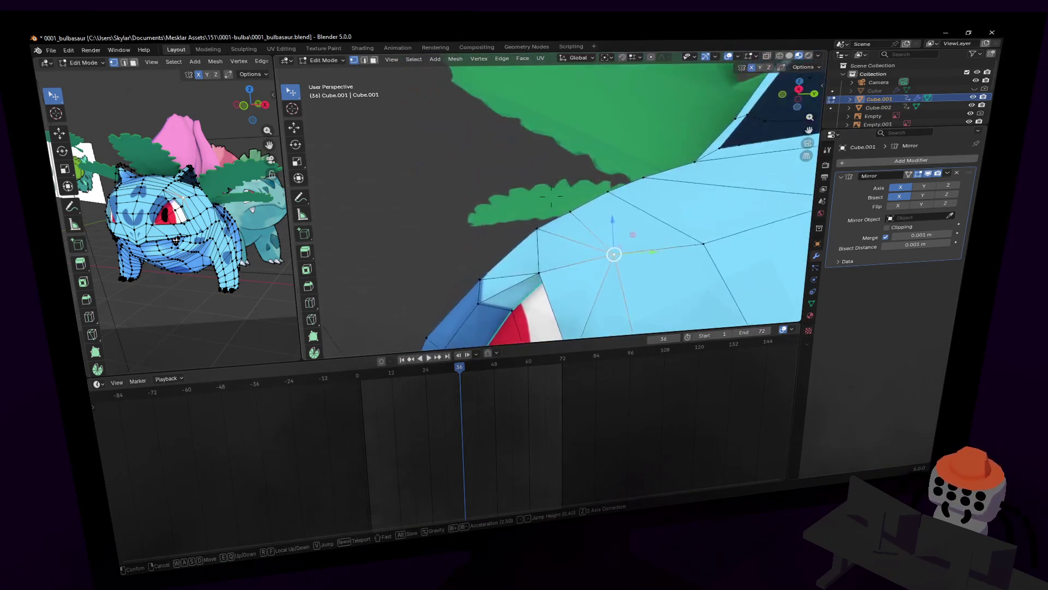
click(551, 226)
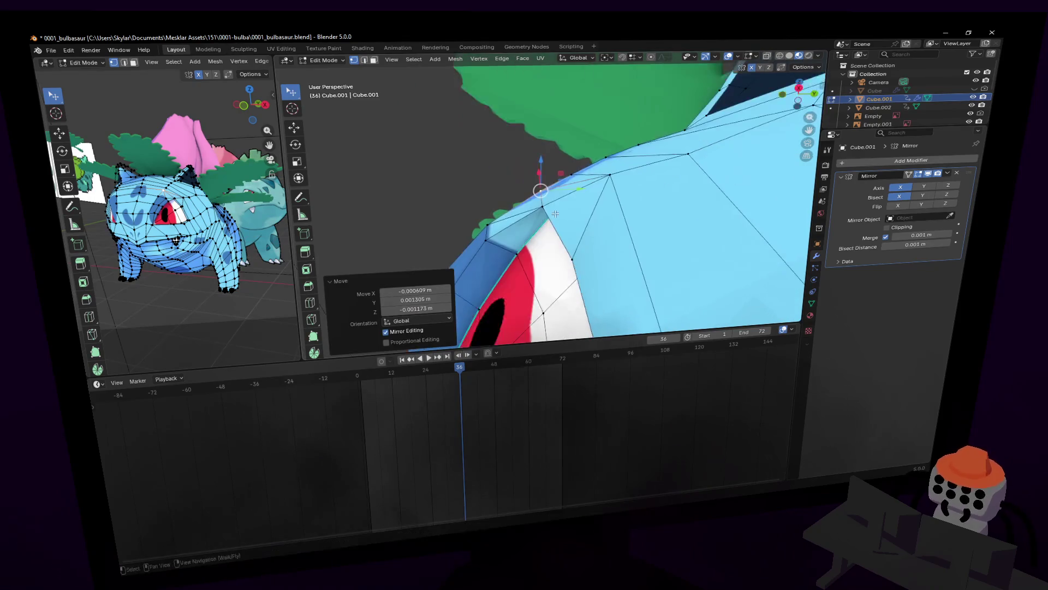
middle_drag(548, 212, 557, 217)
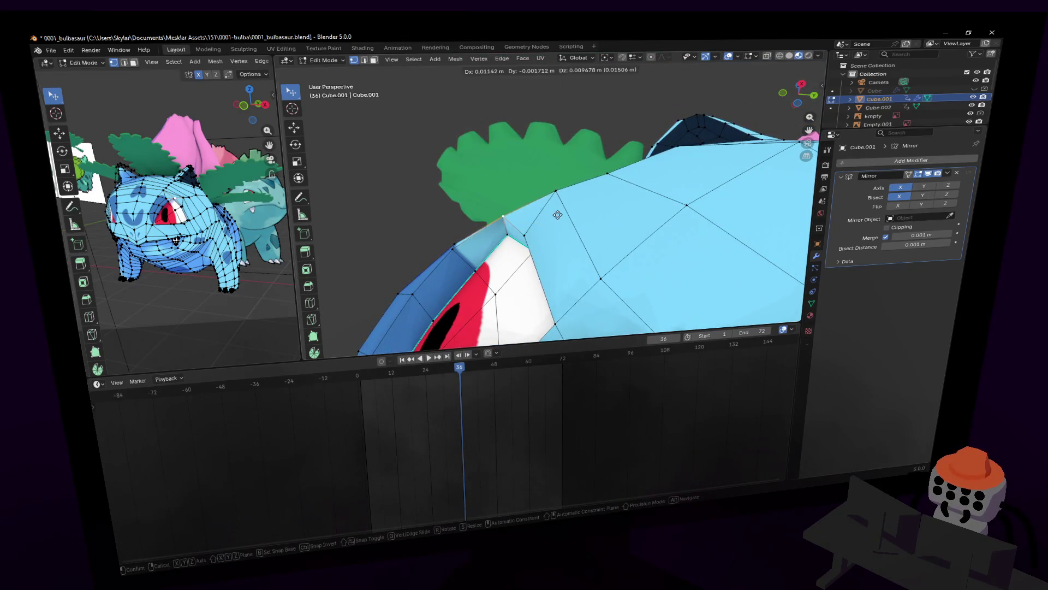
key(shift+grave)
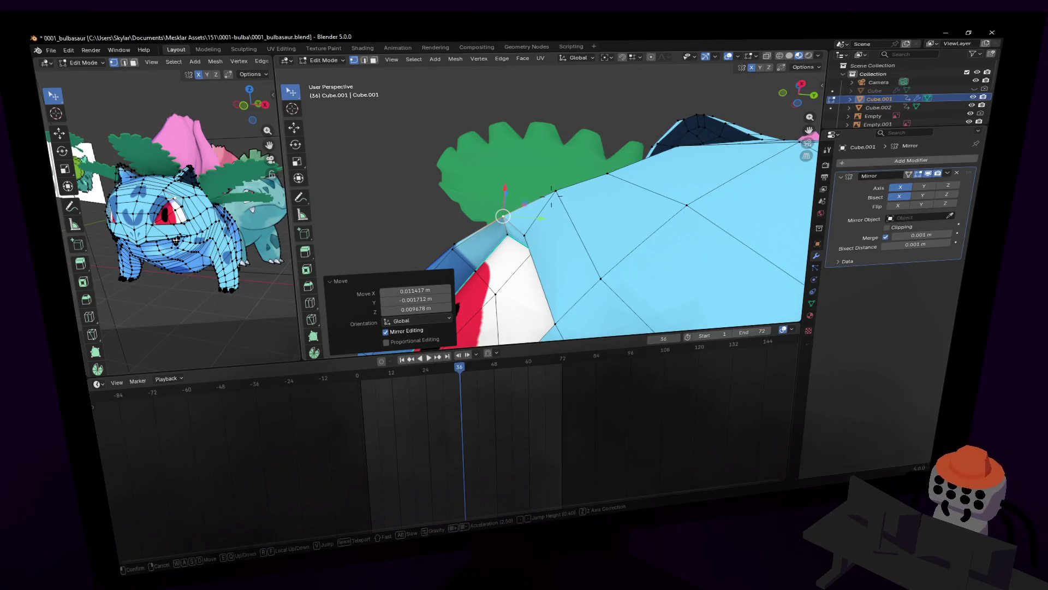
click(586, 232)
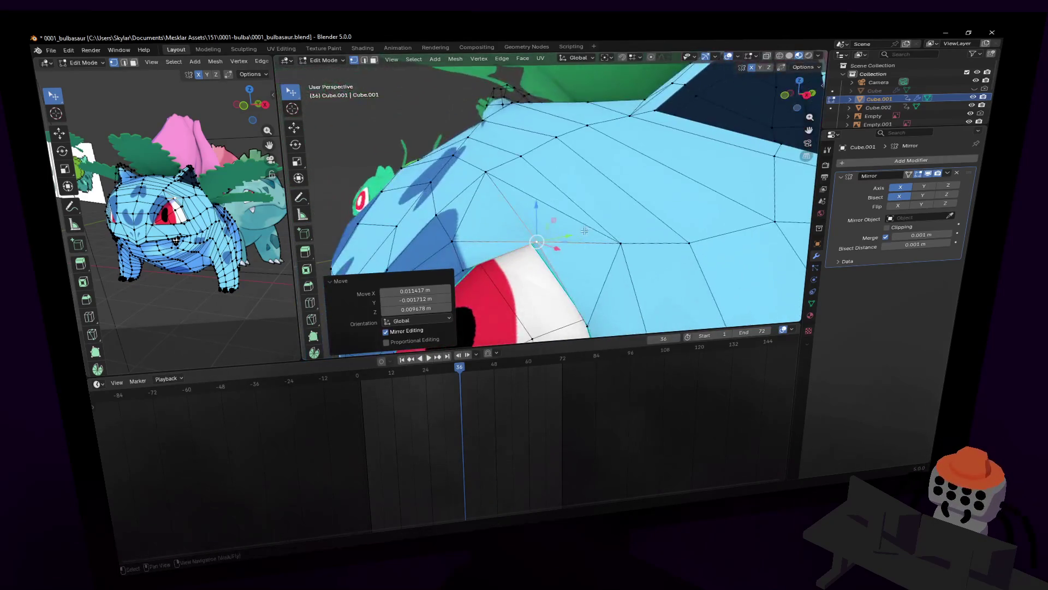
key(shift+grave)
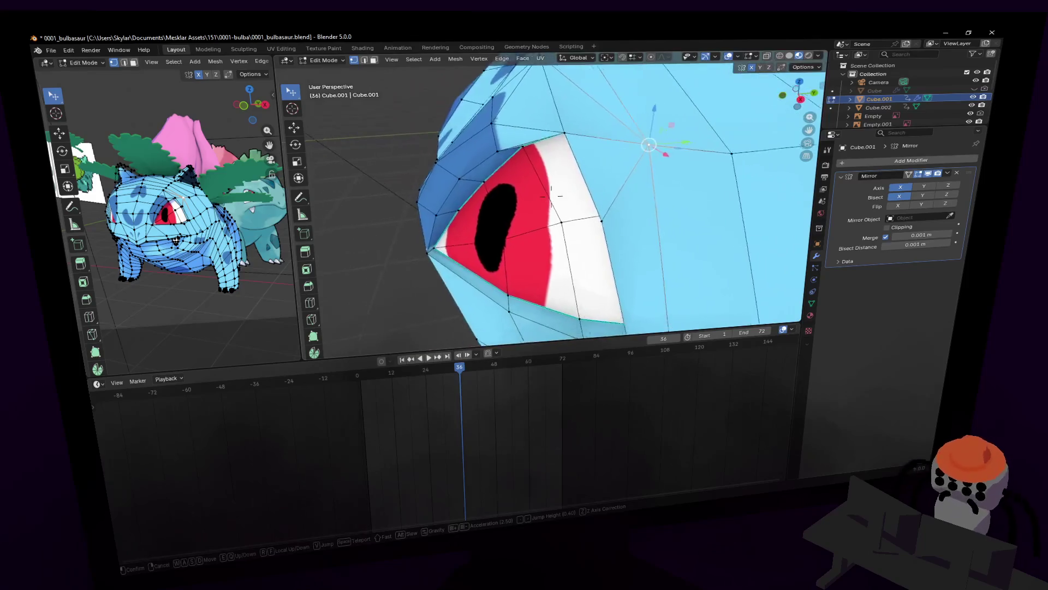
key(d)
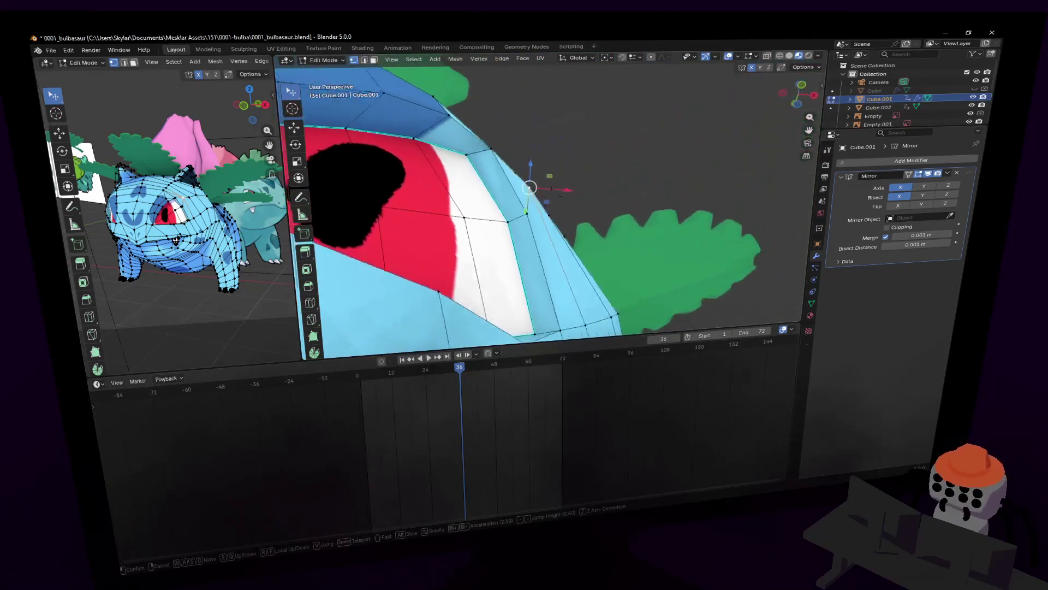
click(551, 195)
middle_drag(510, 196, 561, 203)
key(g)
click(565, 200)
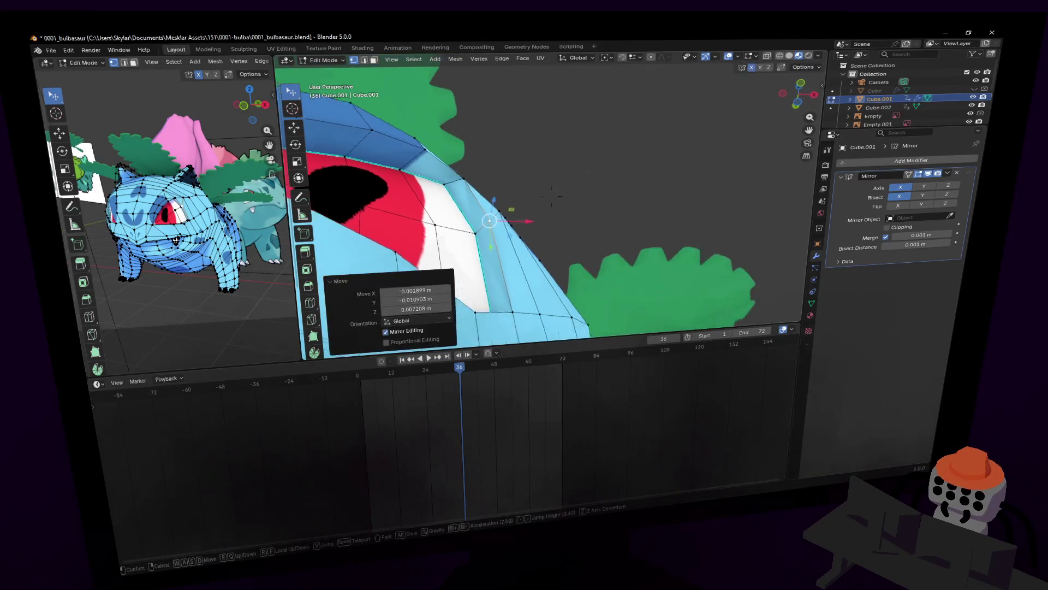
- Inspect the eye from several fly-through angles and leave Edit Mode to see the whole model
key(shift+grave)
key(s)
click(572, 224)
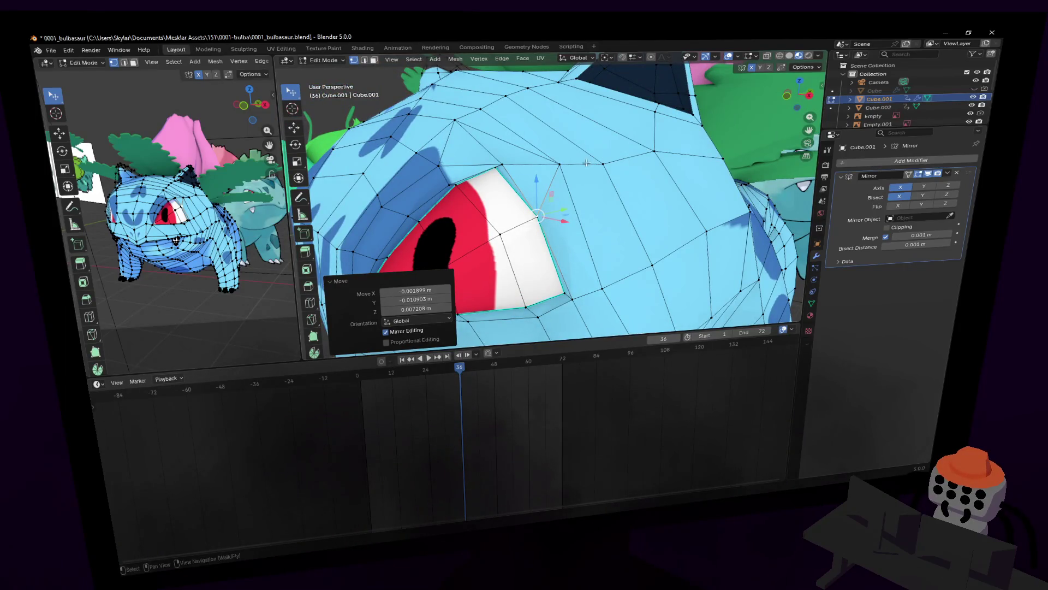
key(shift+grave)
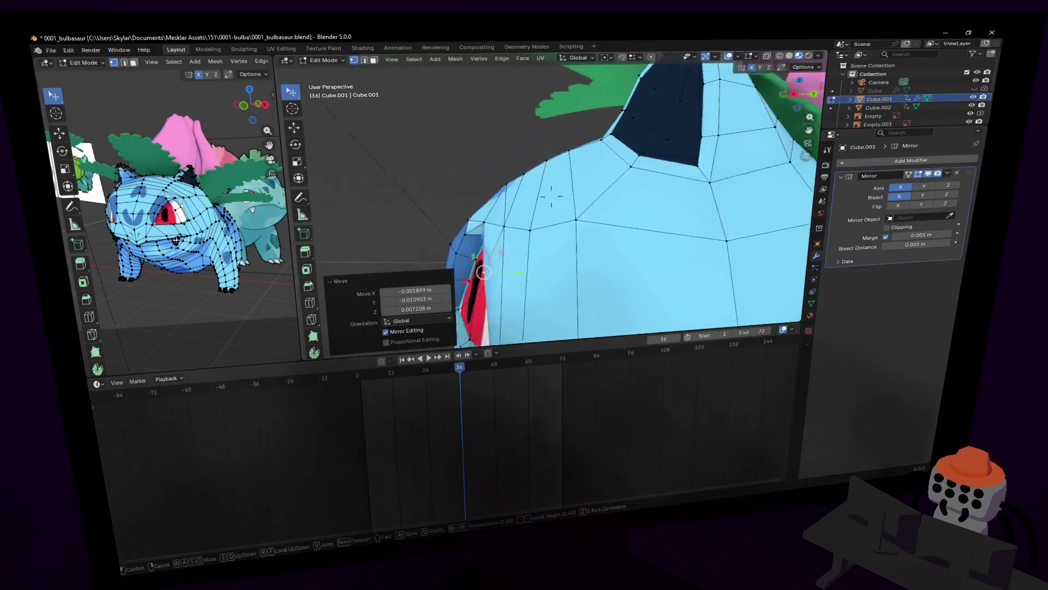
key(s)
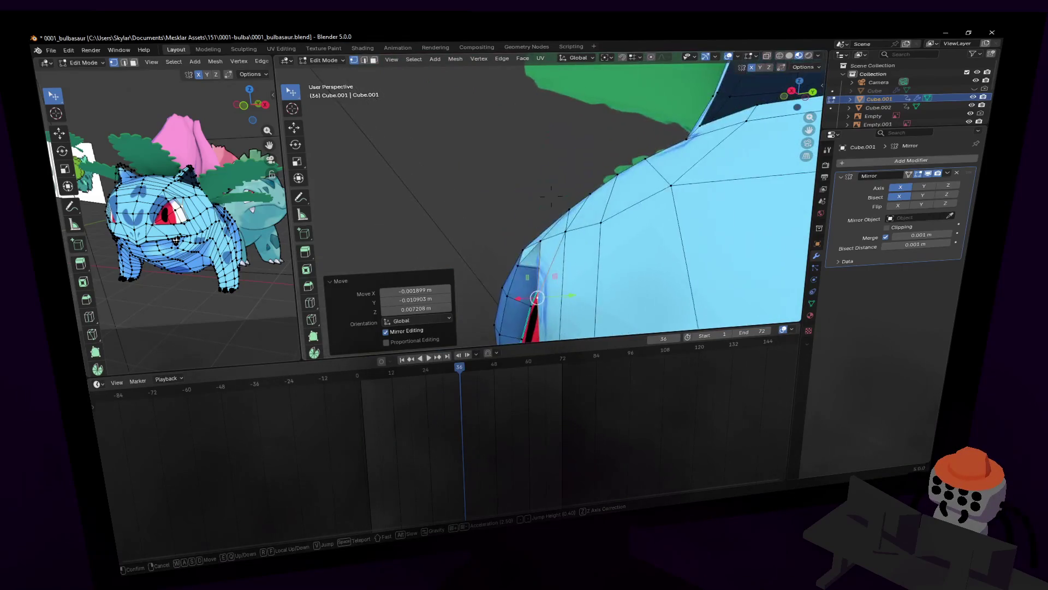
key(e)
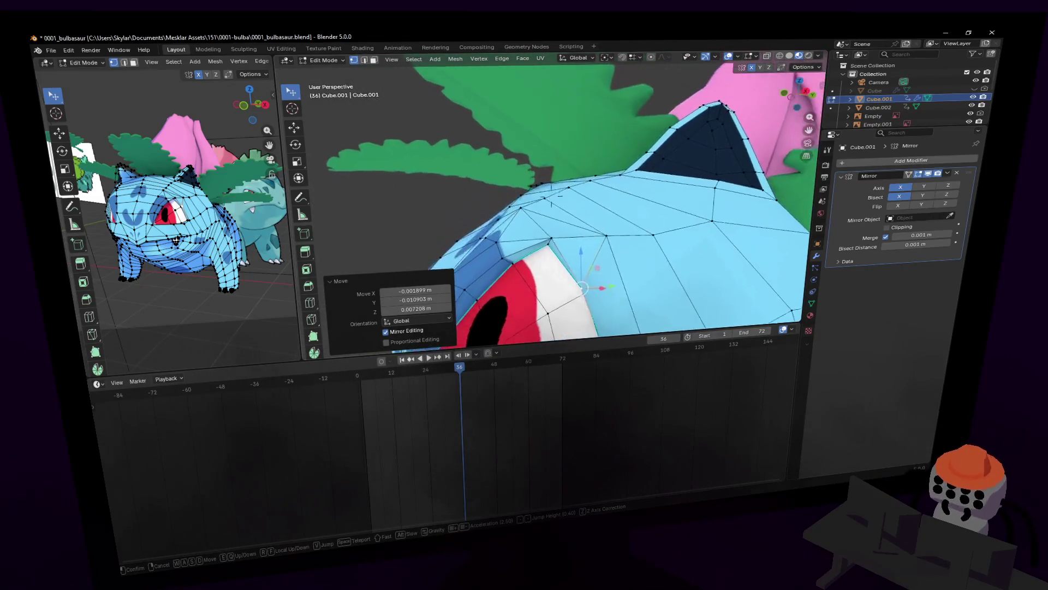
key(s)
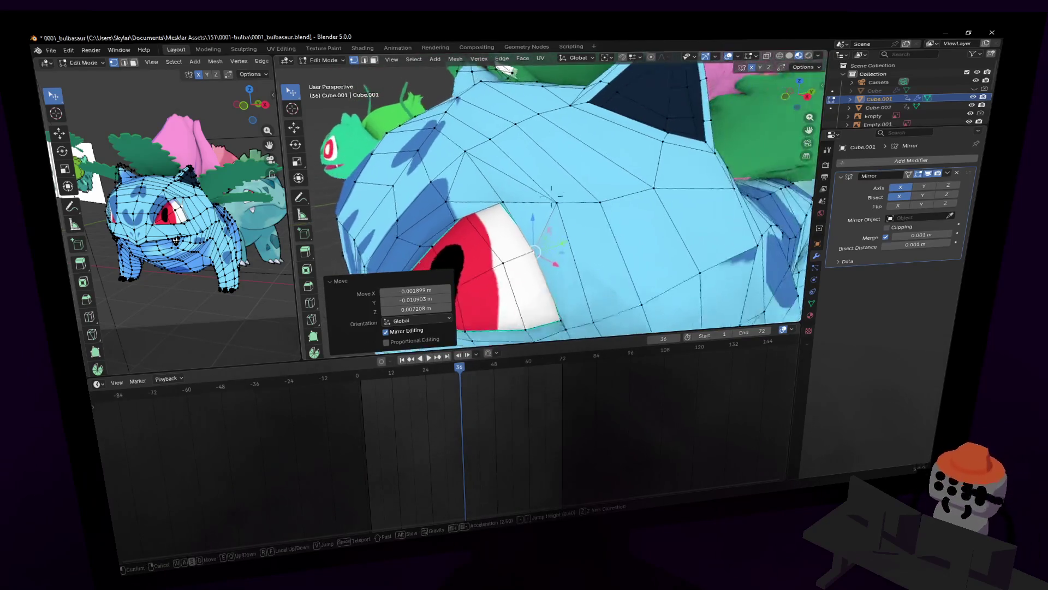
key(w)
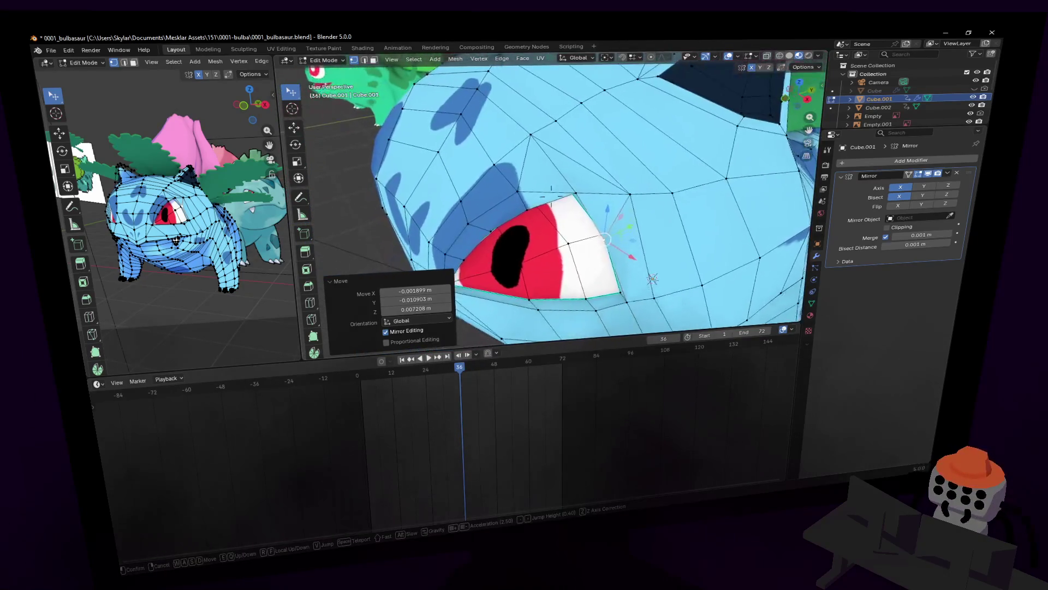
click(597, 135)
key(shift+grave)
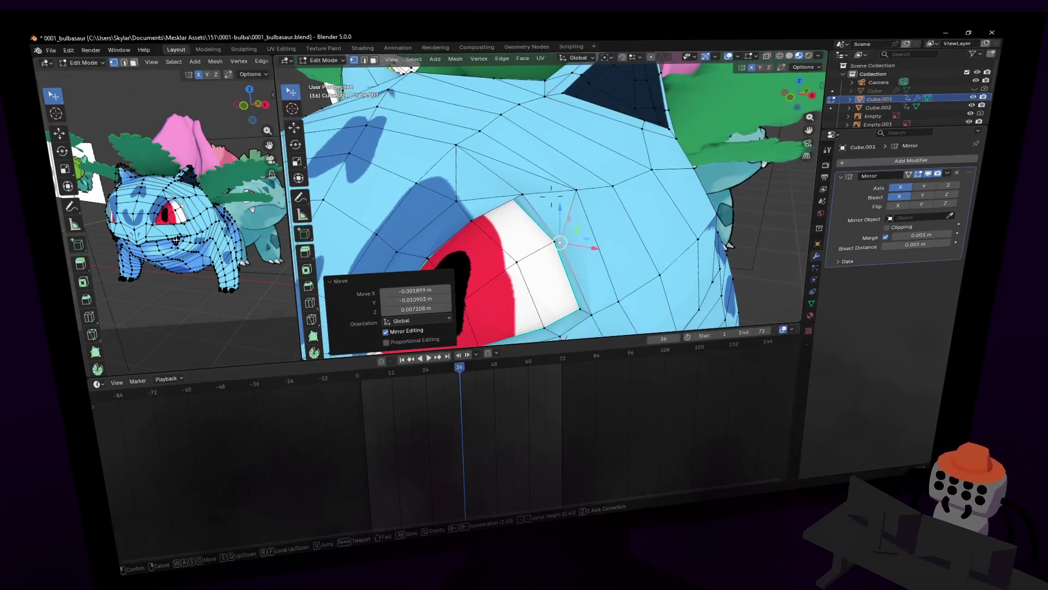
click(606, 185)
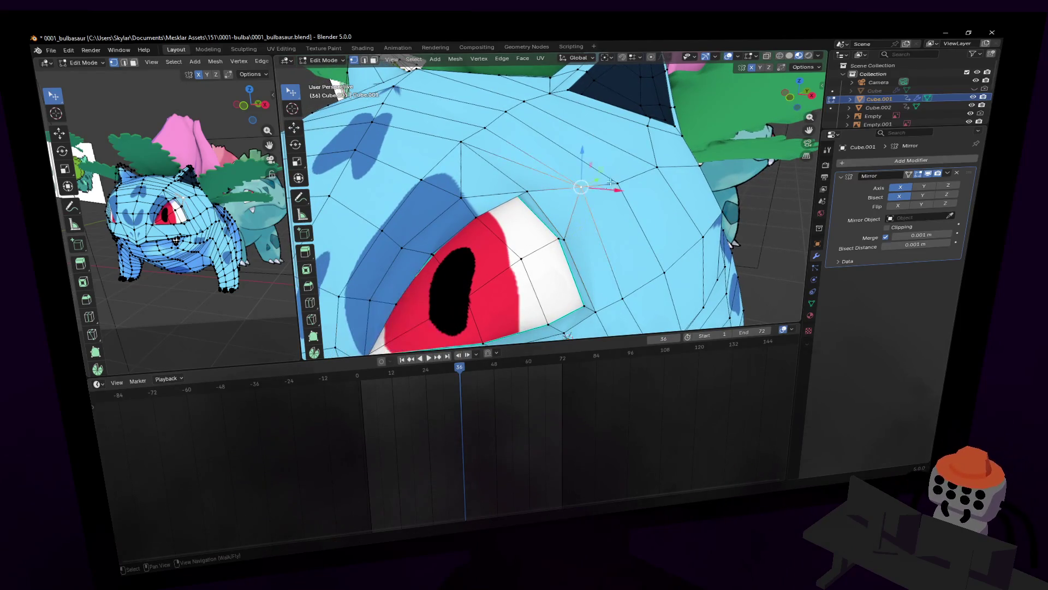
key(shift+grave)
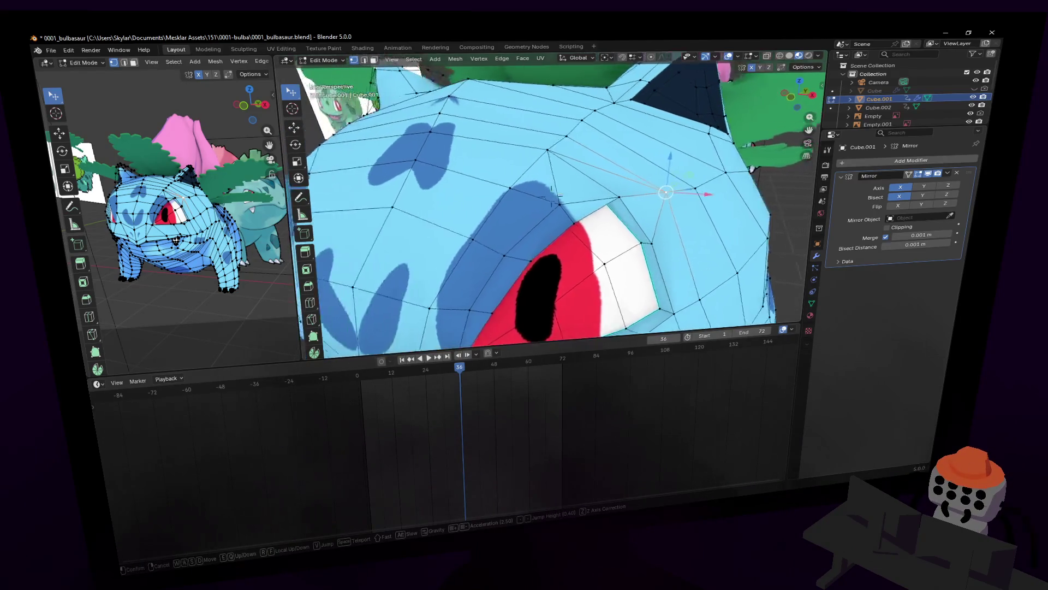
key(s)
key(Tab)
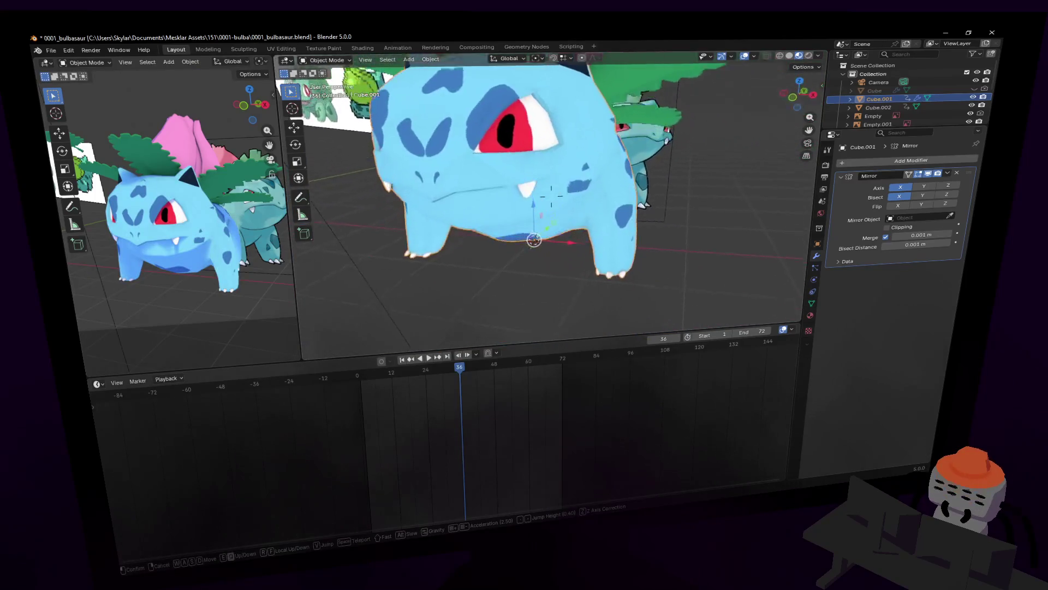
- Re-enter Edit Mode and dissolve the extra edges beside the eye
key(w)
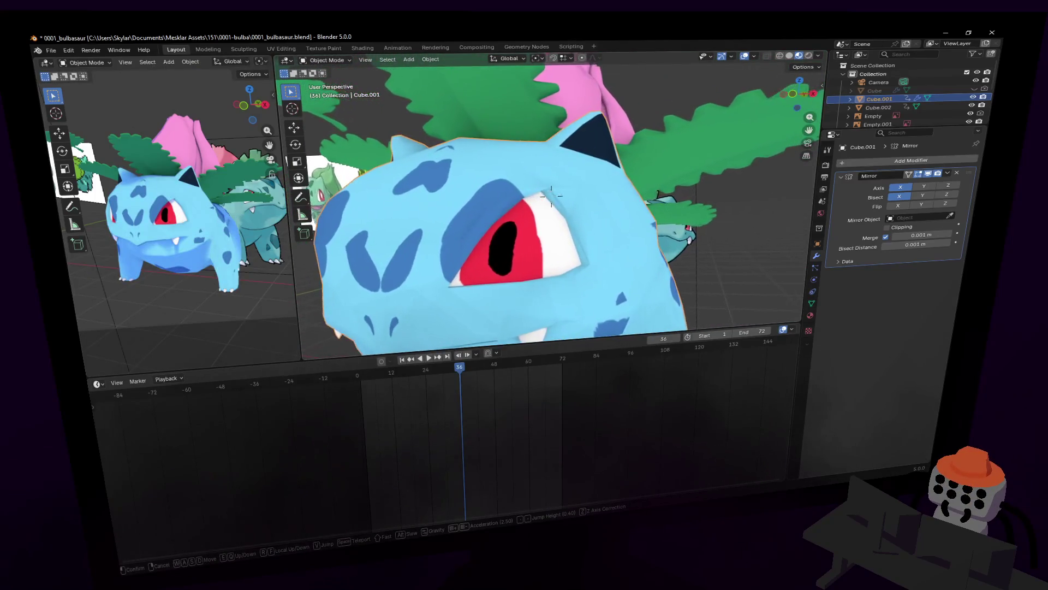
key(Tab)
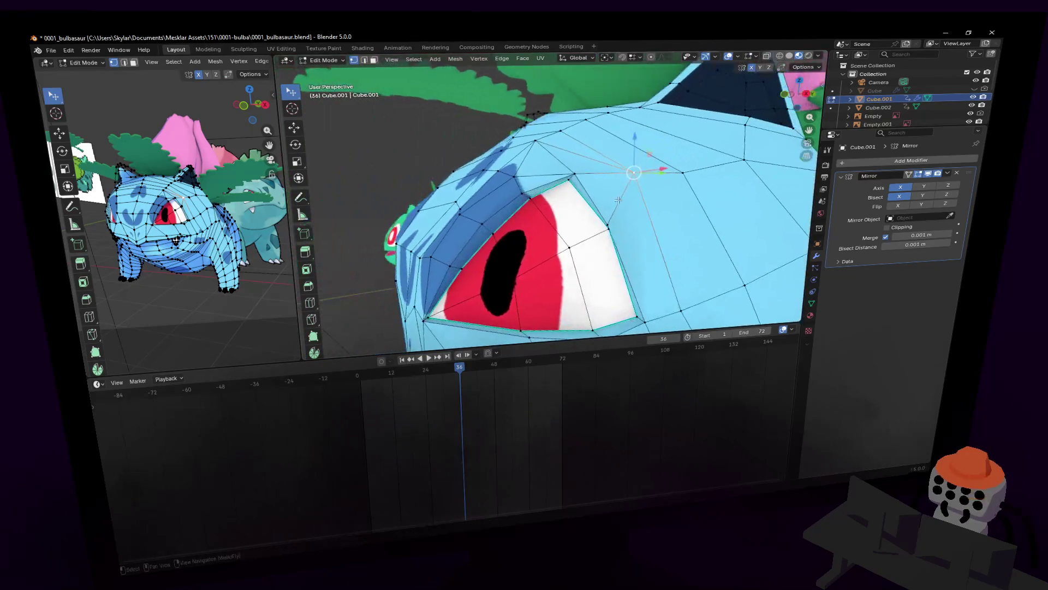
key(s)
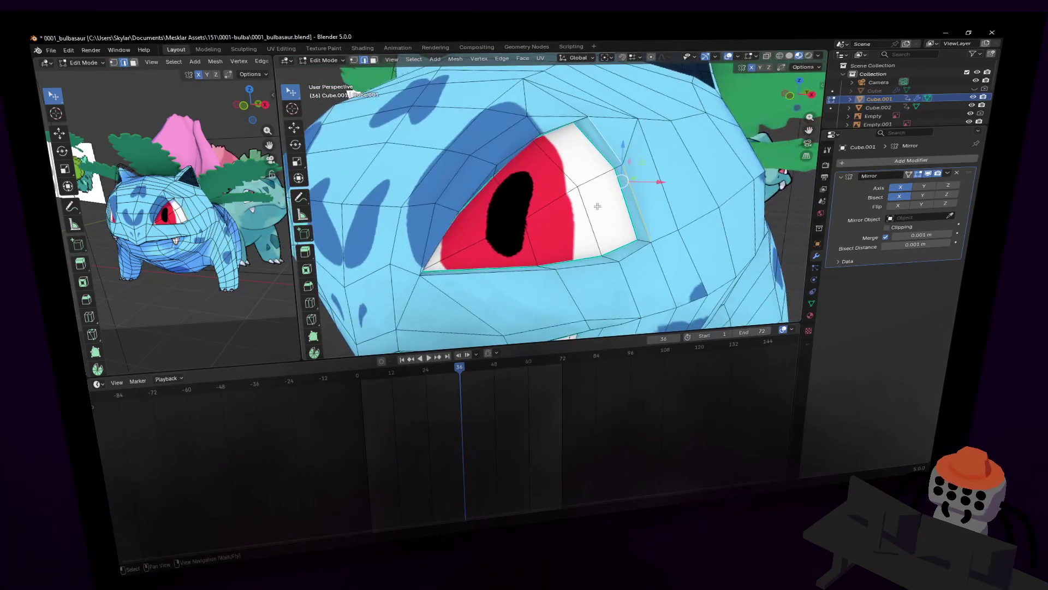
middle_drag(587, 266, 573, 267)
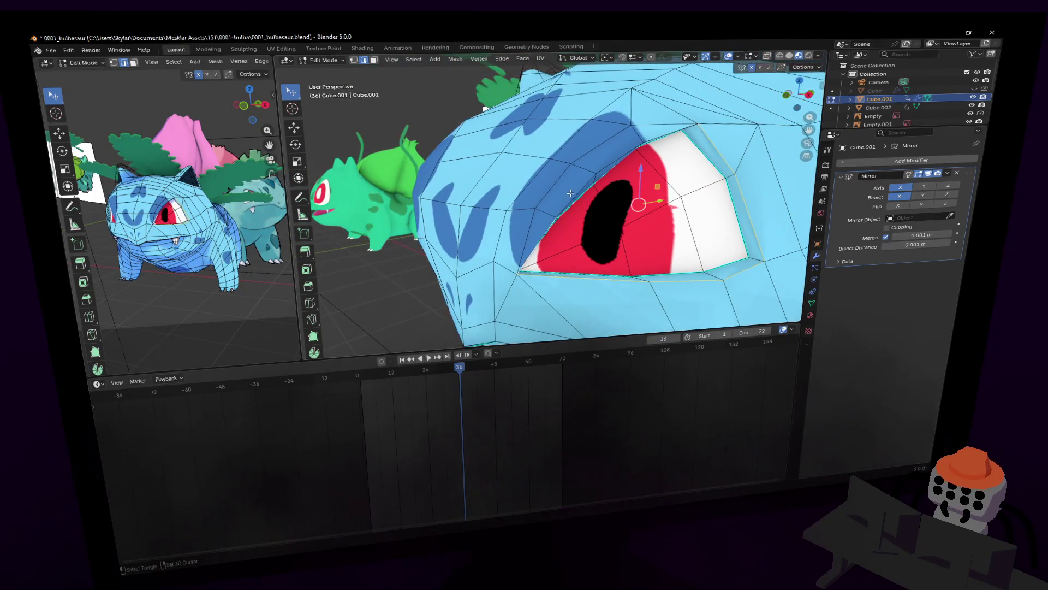
middle_drag(655, 141, 671, 107)
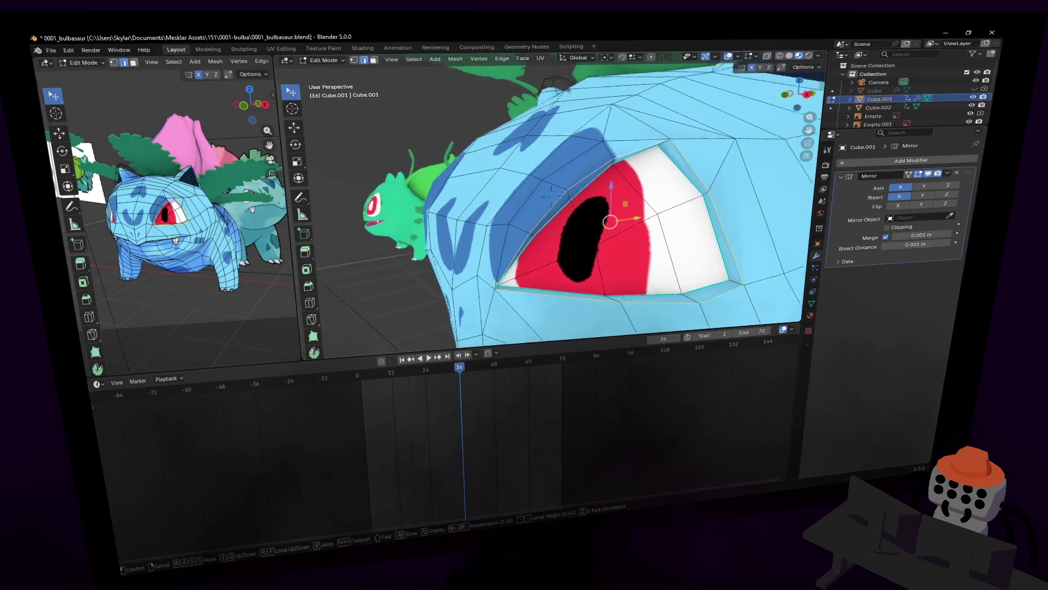
key(x)
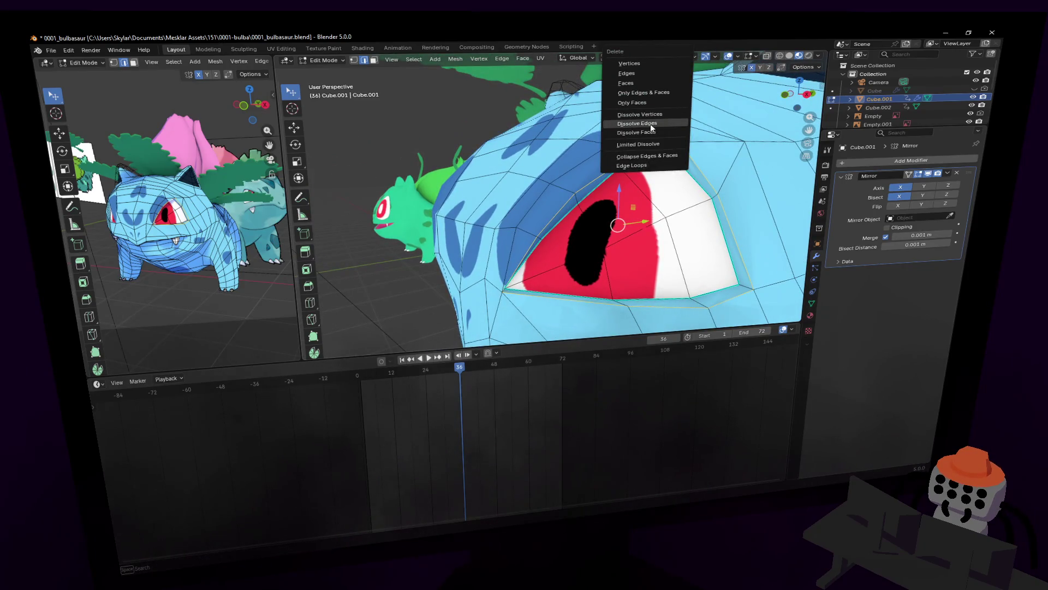
click(675, 117)
- Return to Object Mode and back the view away to check the shaded model
mouse_move(675, 117)
middle_down()
mouse_move(639, 123)
mouse_move(665, 172)
middle_up()
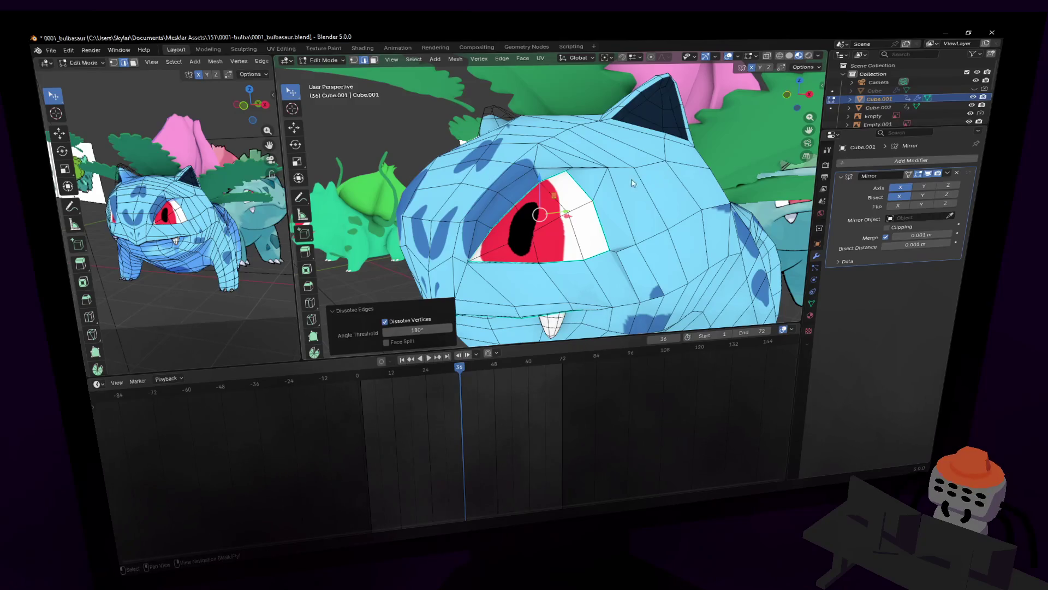
key(Tab)
key(shift+grave)
key(s)
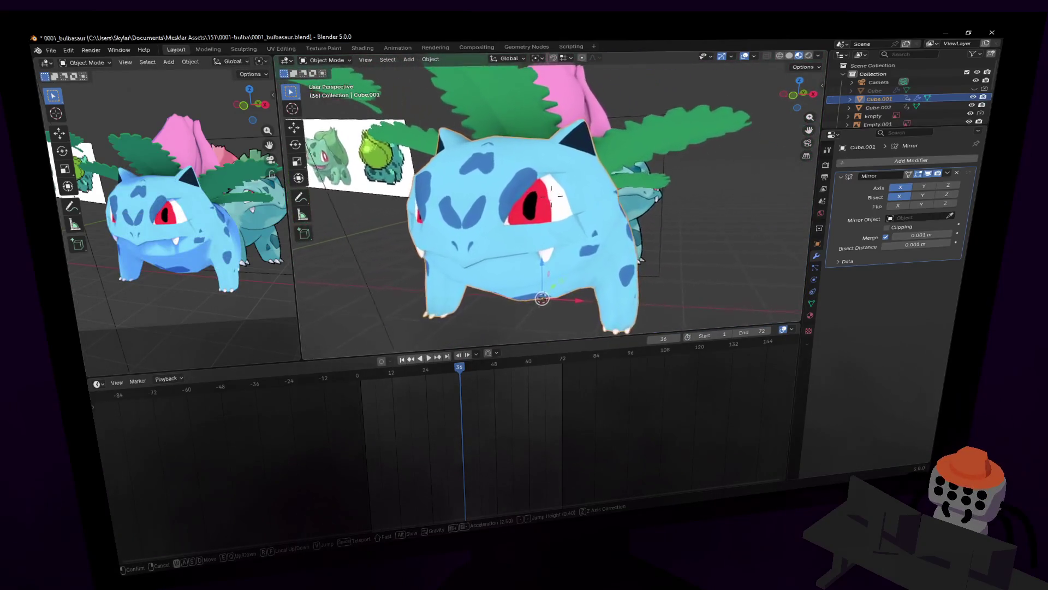
- Re-enter Edit Mode and inset a thin loop around the eye faces
key(w)
key(Tab)
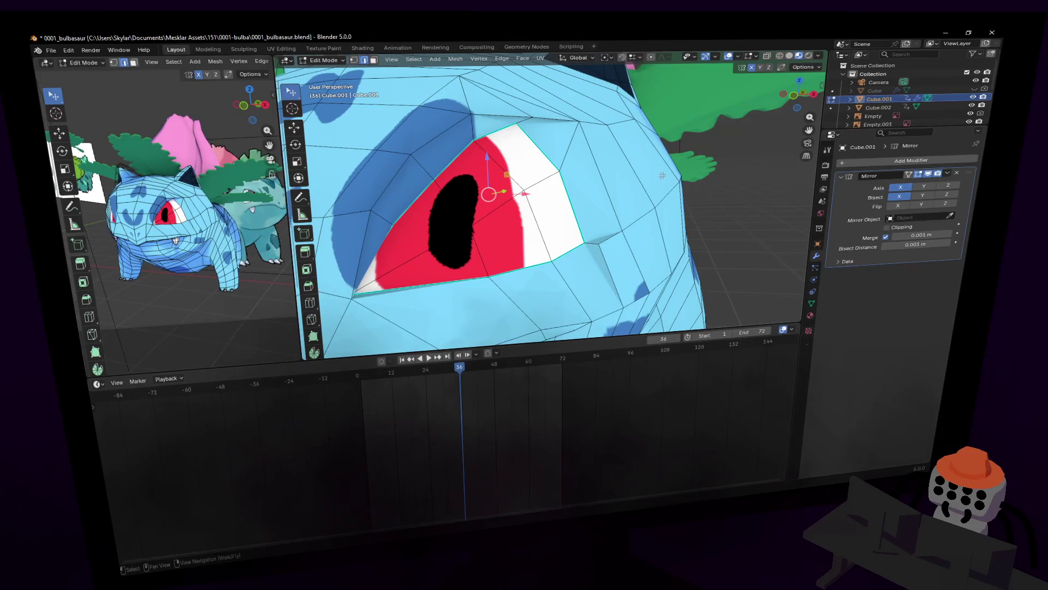
key(i)
click(659, 267)
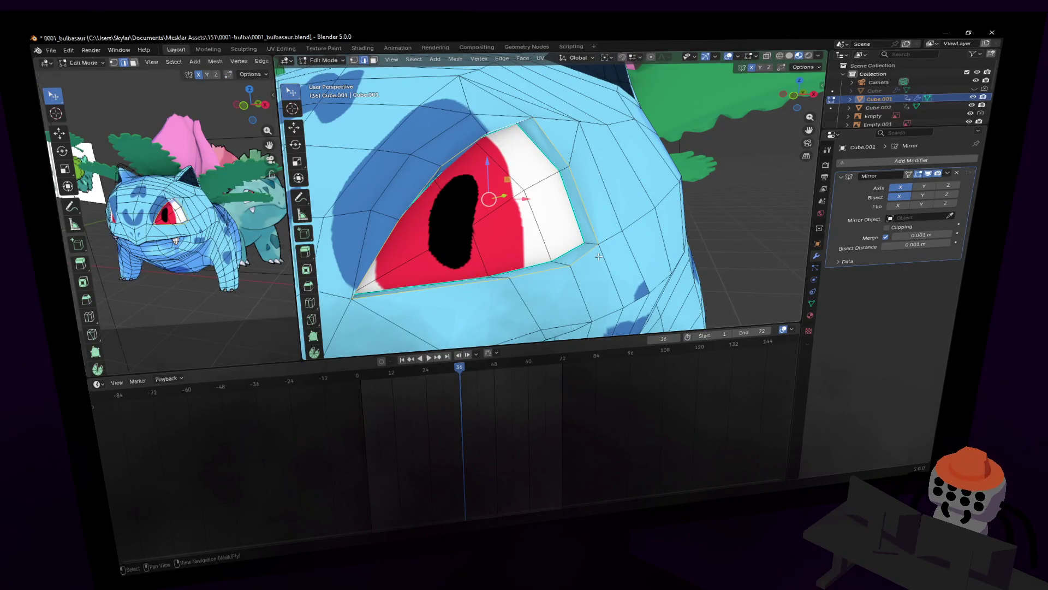
middle_drag(613, 248, 590, 238)
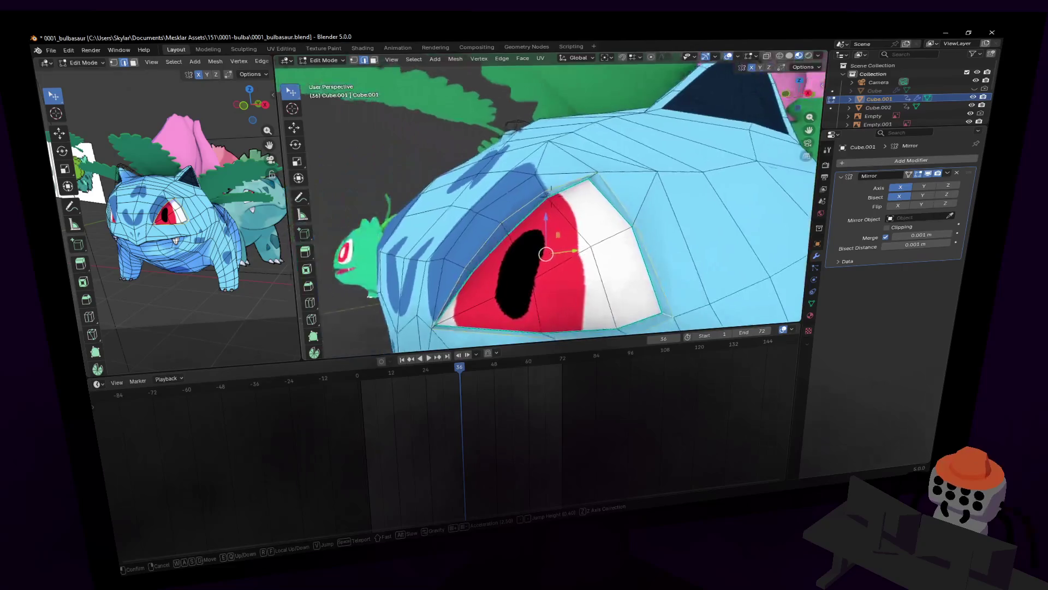
key(shift+grave)
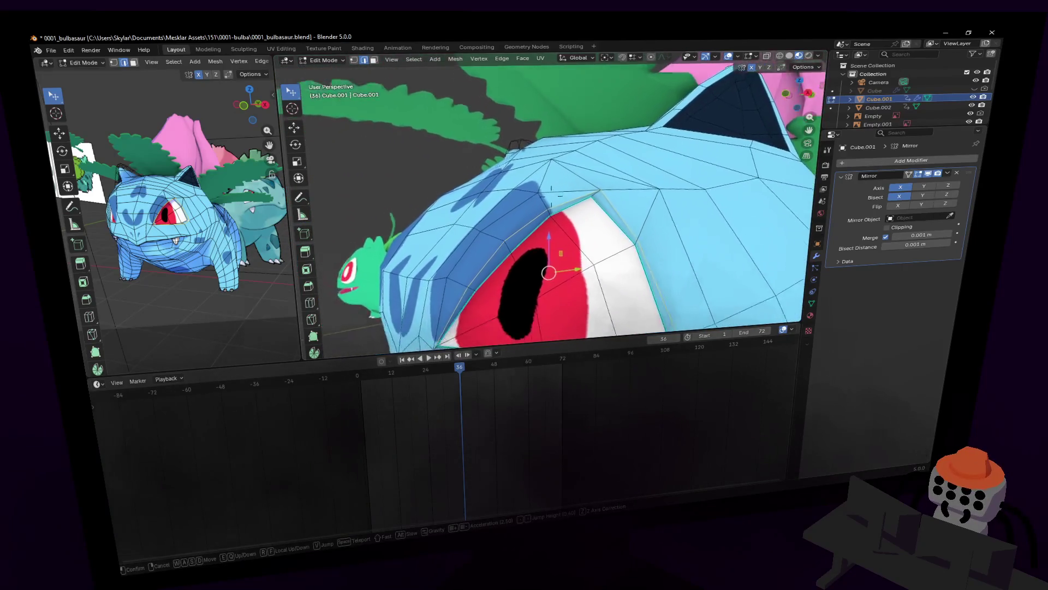
key(w)
click(630, 231)
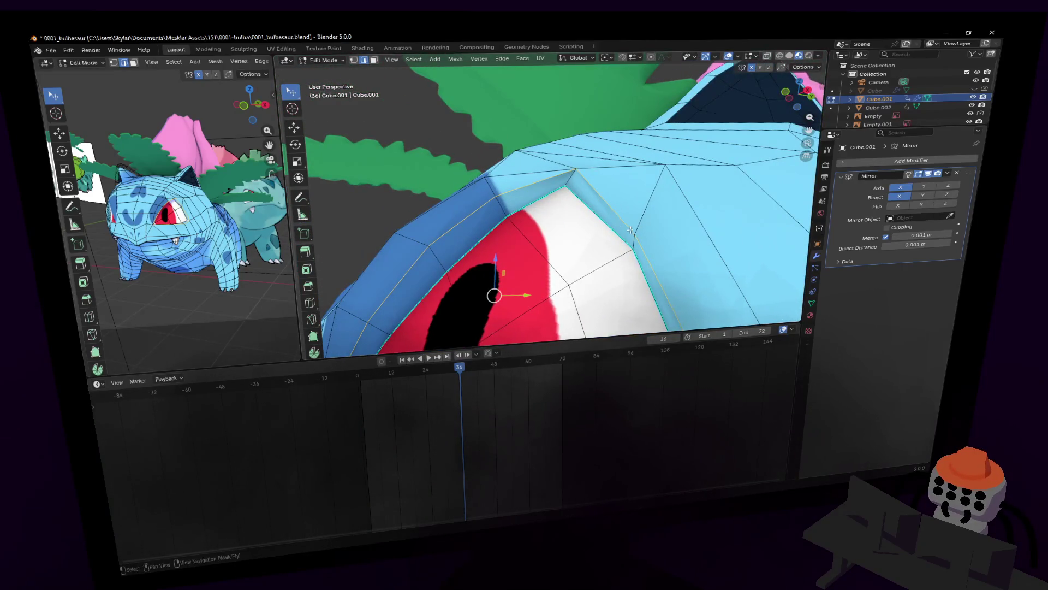
- Dissolve the extra edges at the eye corner and inset the eye face with a ring of faces
mouse_move(574, 178)
middle_down()
mouse_move(517, 249)
mouse_move(529, 164)
middle_up()
scroll(498, 280, down, 5)
key(x)
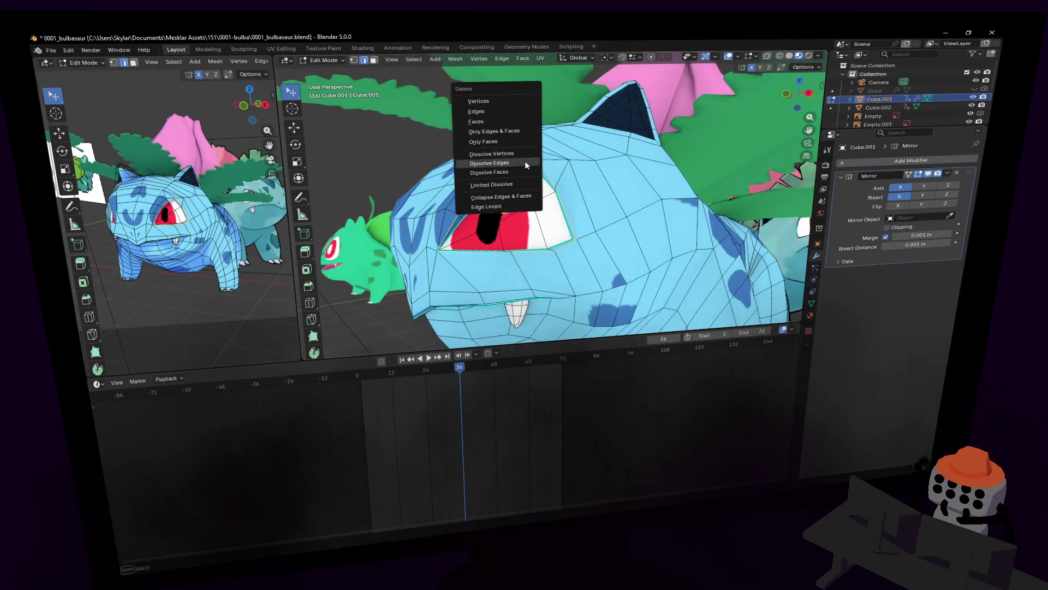
click(525, 161)
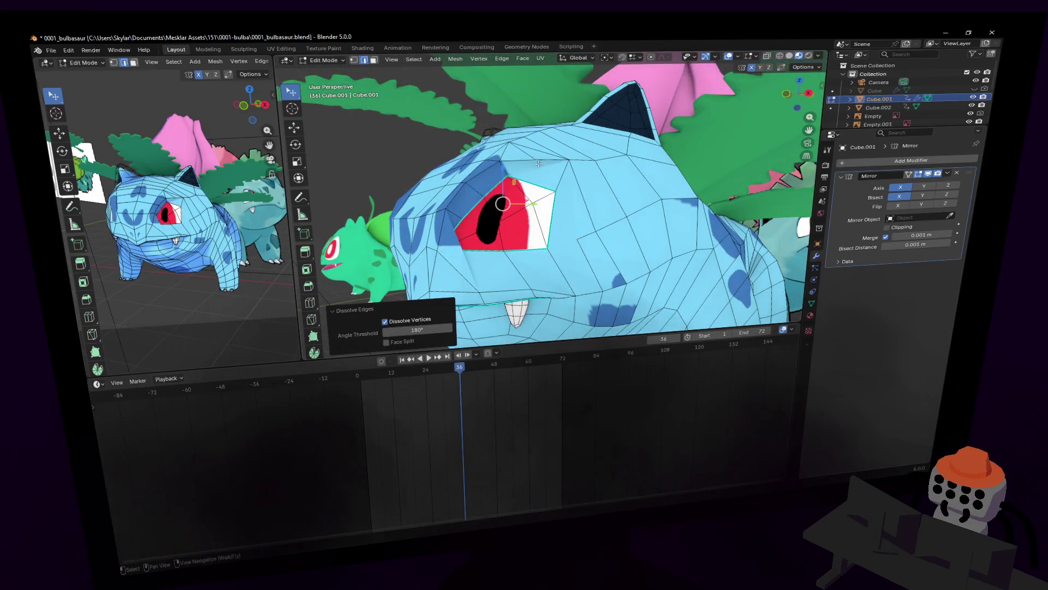
middle_drag(539, 164, 545, 164)
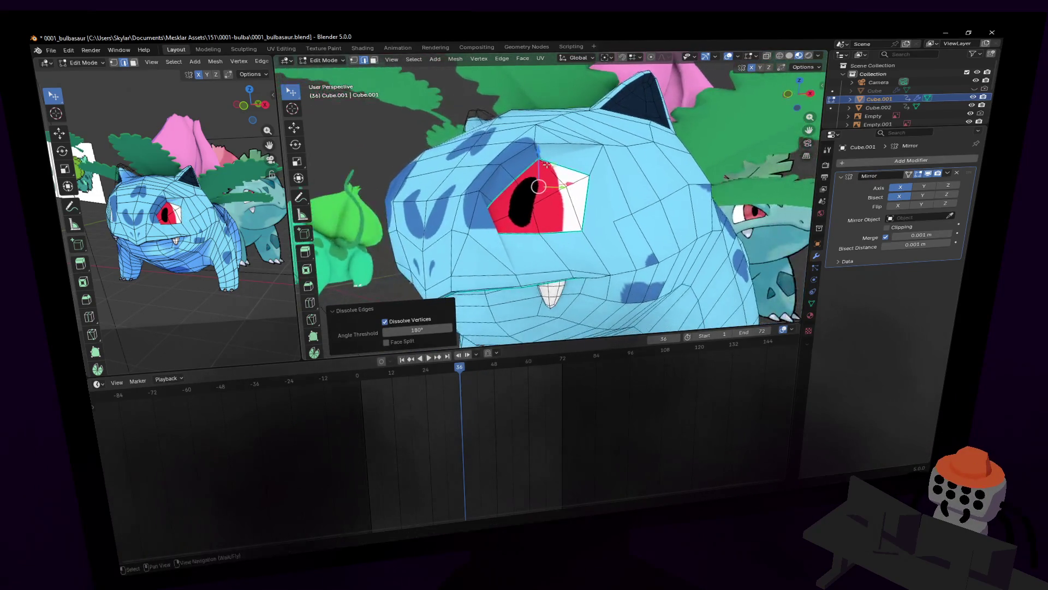
key(i)
click(624, 164)
scroll(624, 163, up, 4)
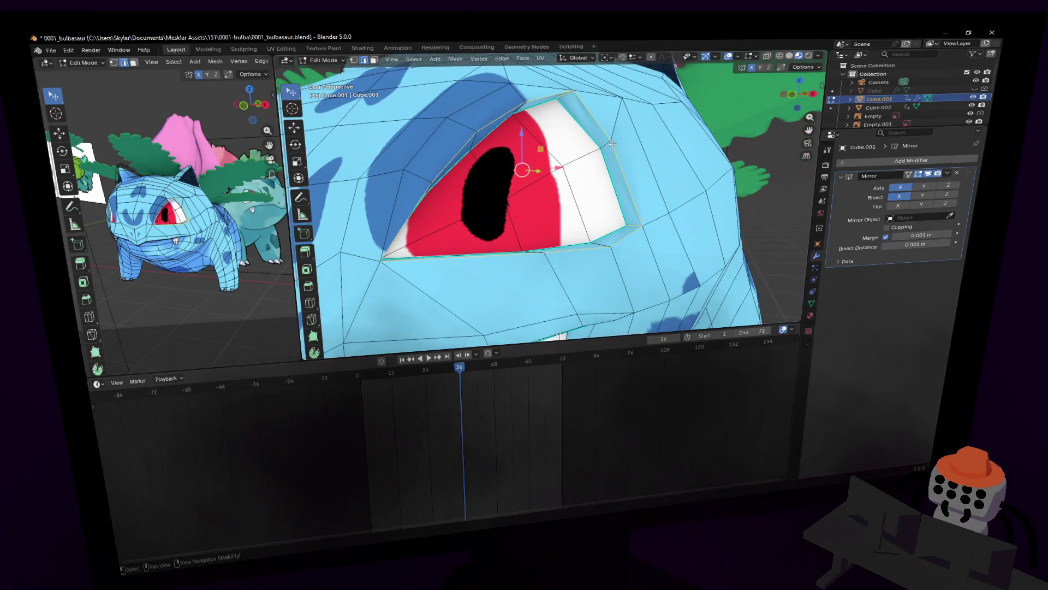
- Delete the eye's inset edge loop and dissolve four upper eye-rim vertices
key(x)
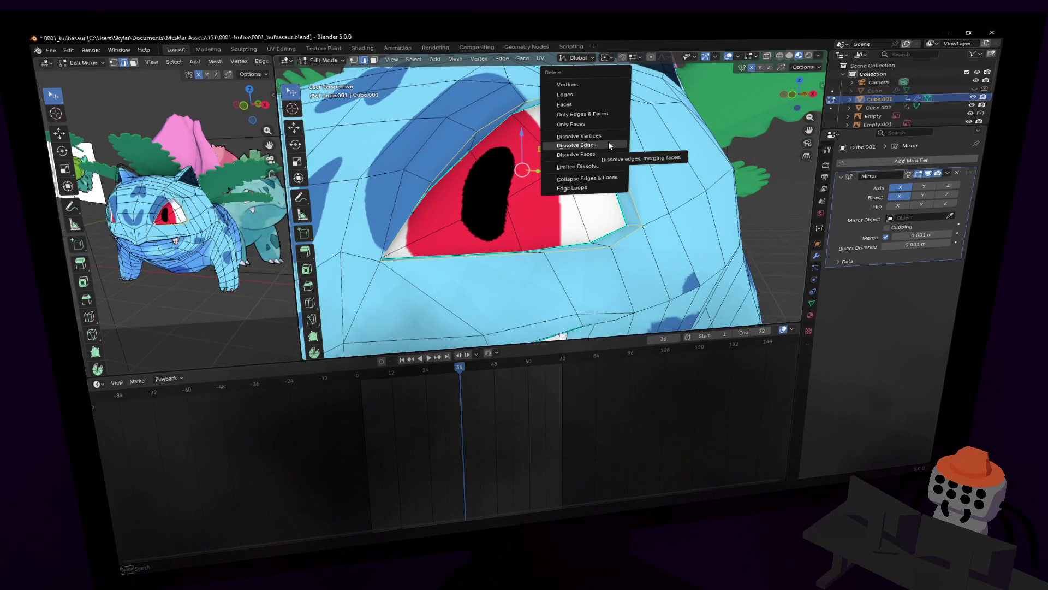
key(Return)
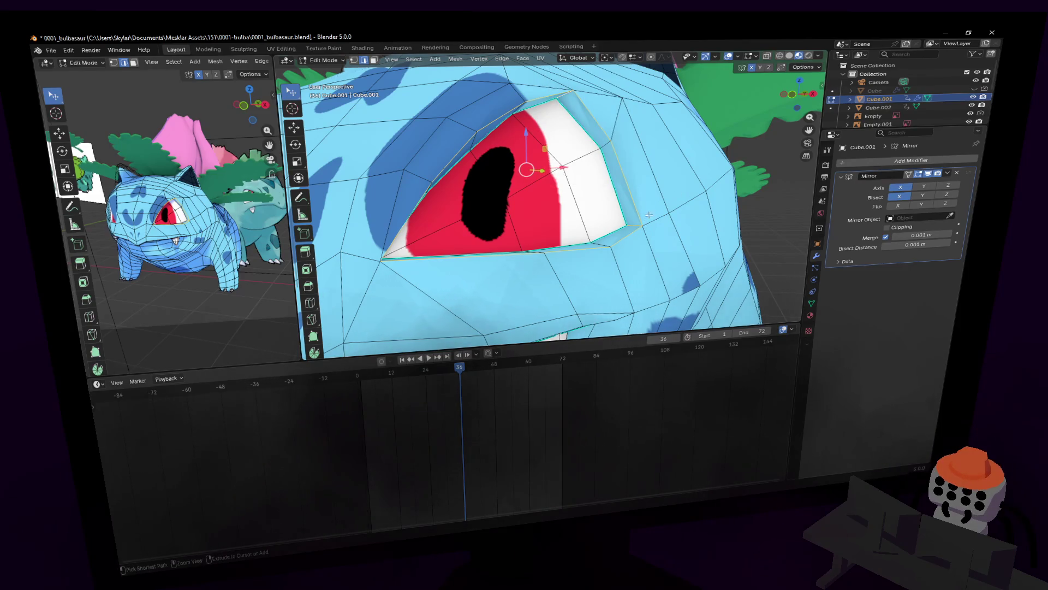
key(1)
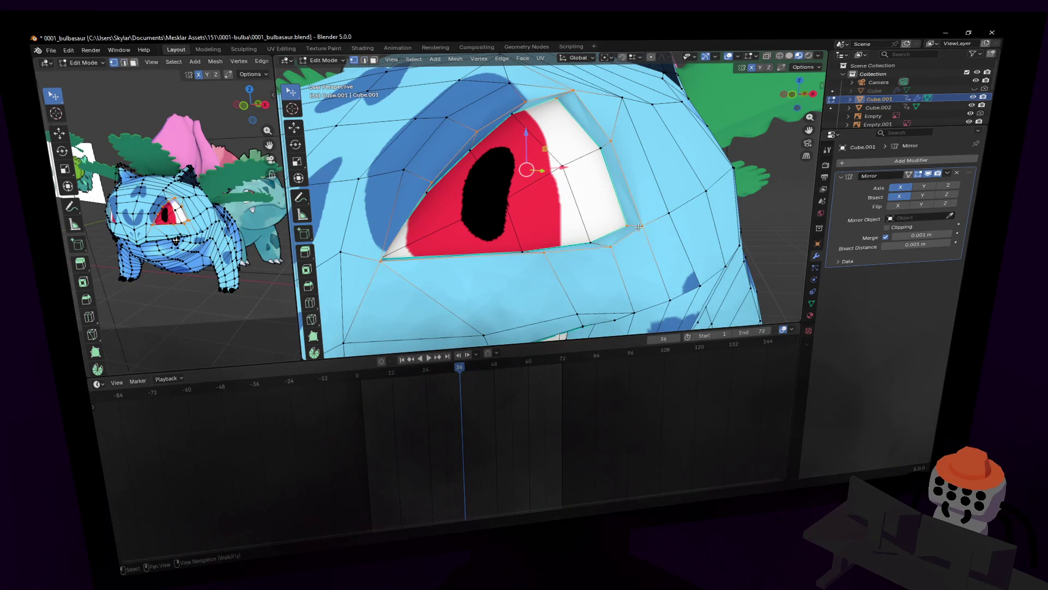
middle_drag(639, 227, 638, 204)
shift+click(529, 191)
shift+click(570, 141)
shift+click(621, 109)
shift+click(679, 91)
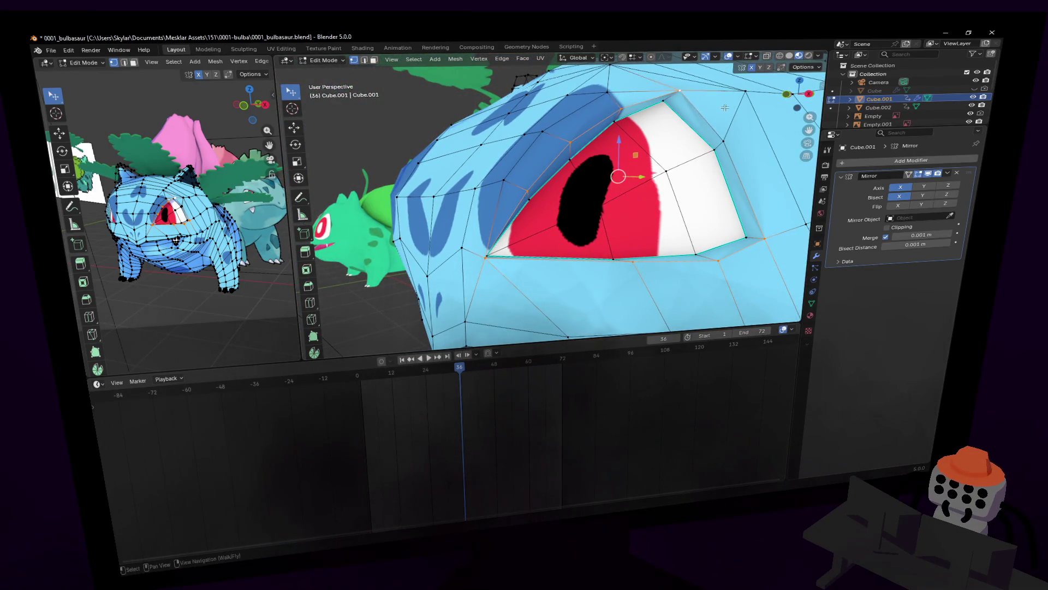
key(x)
click(657, 114)
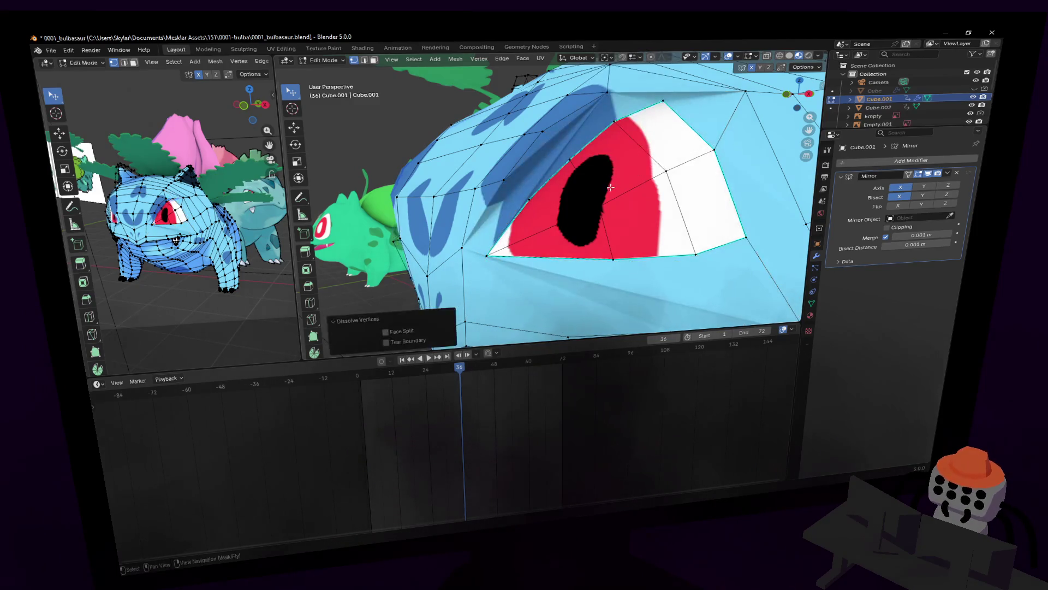
- Dissolve the lower eye-rim edges and a stray vertex beside the eye
middle_drag(610, 187, 573, 197)
scroll(573, 197, down, 3)
scroll(573, 196, down, 3)
scroll(628, 242, up, 6)
click(628, 242)
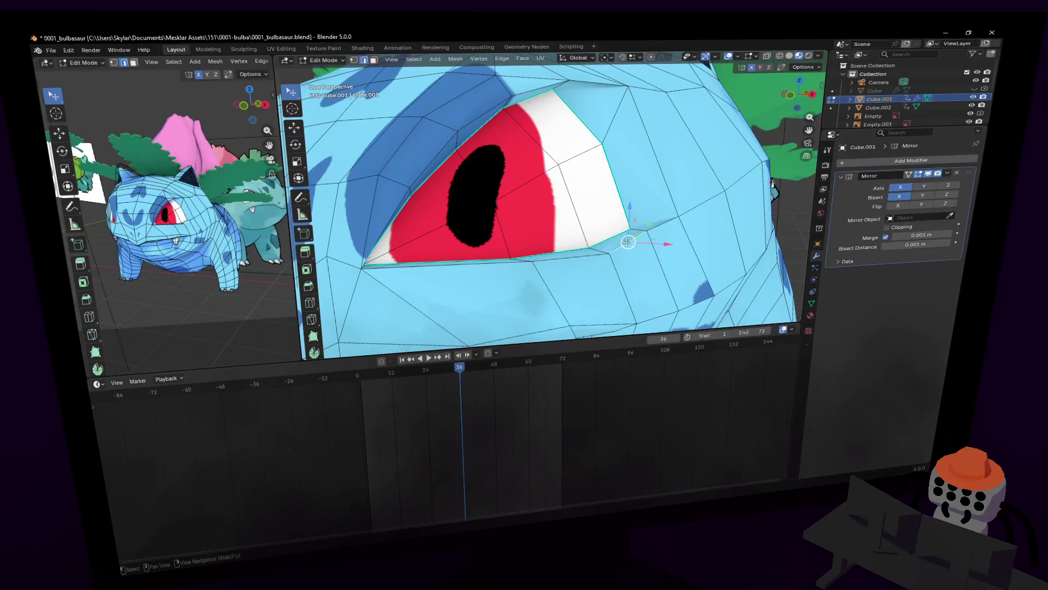
mouse_move(599, 262)
middle_down()
mouse_move(527, 255)
mouse_move(550, 239)
middle_up()
click(581, 245)
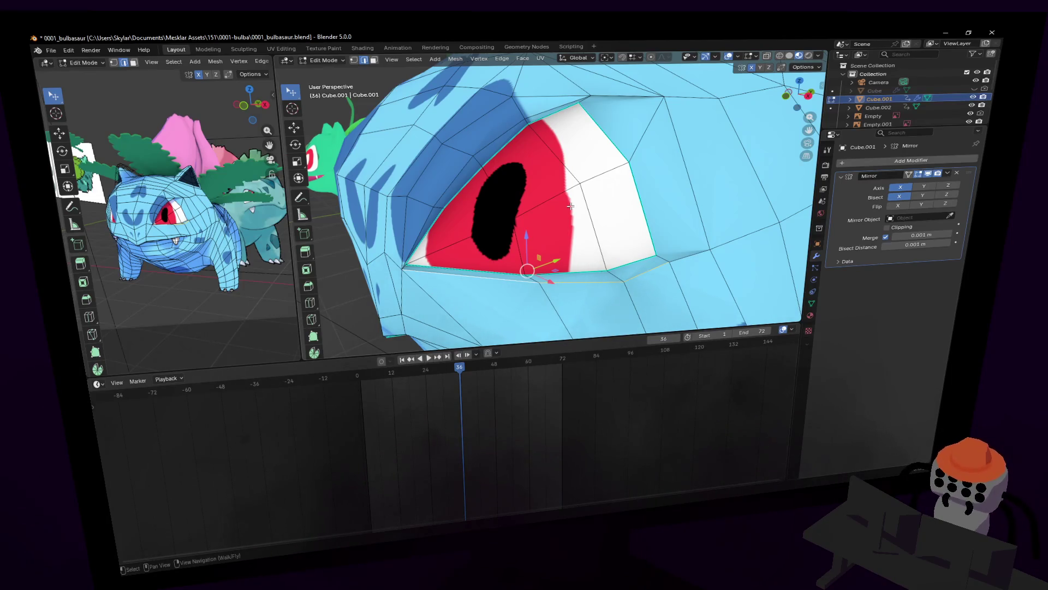
key(x)
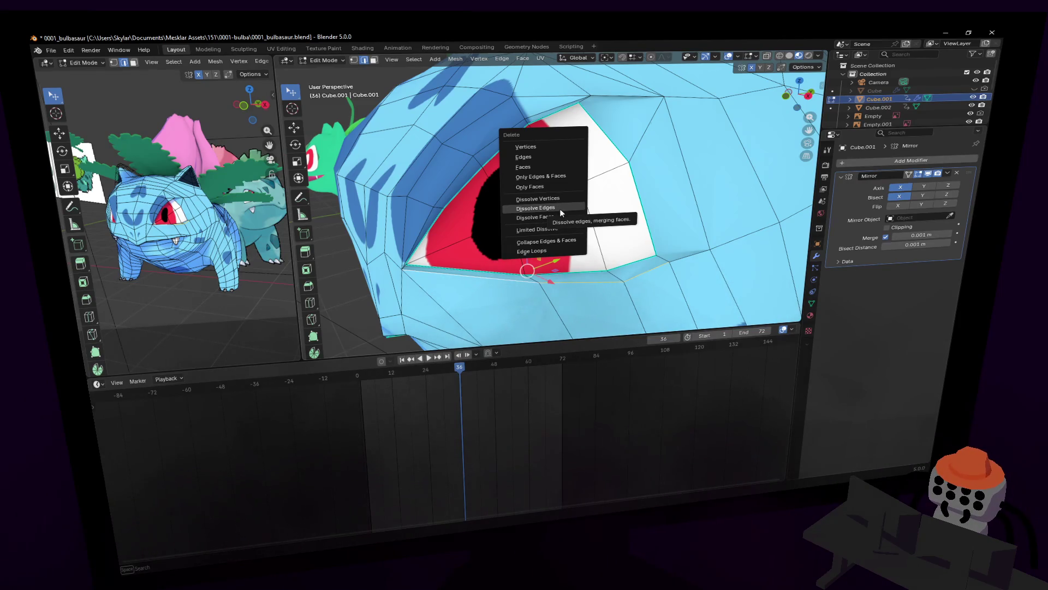
click(560, 209)
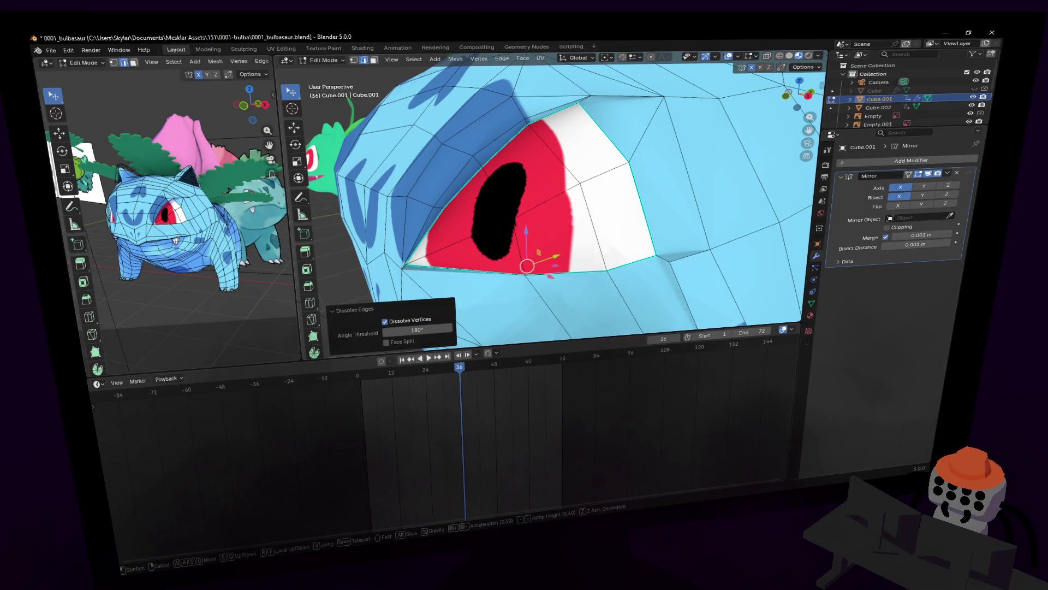
middle_drag(559, 208, 553, 230)
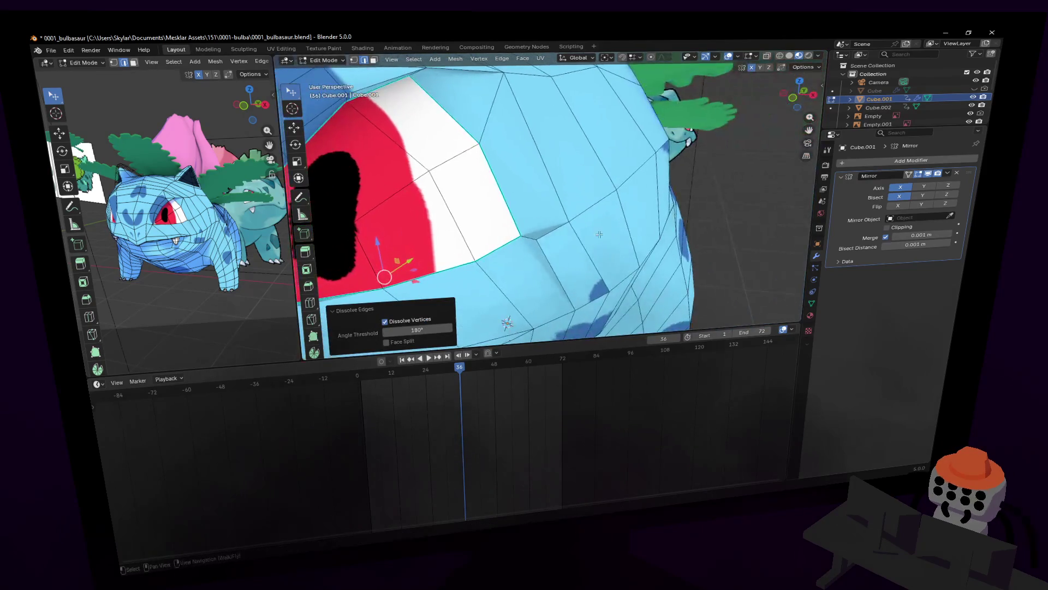
click(552, 232)
drag(551, 232, 553, 230)
key(x)
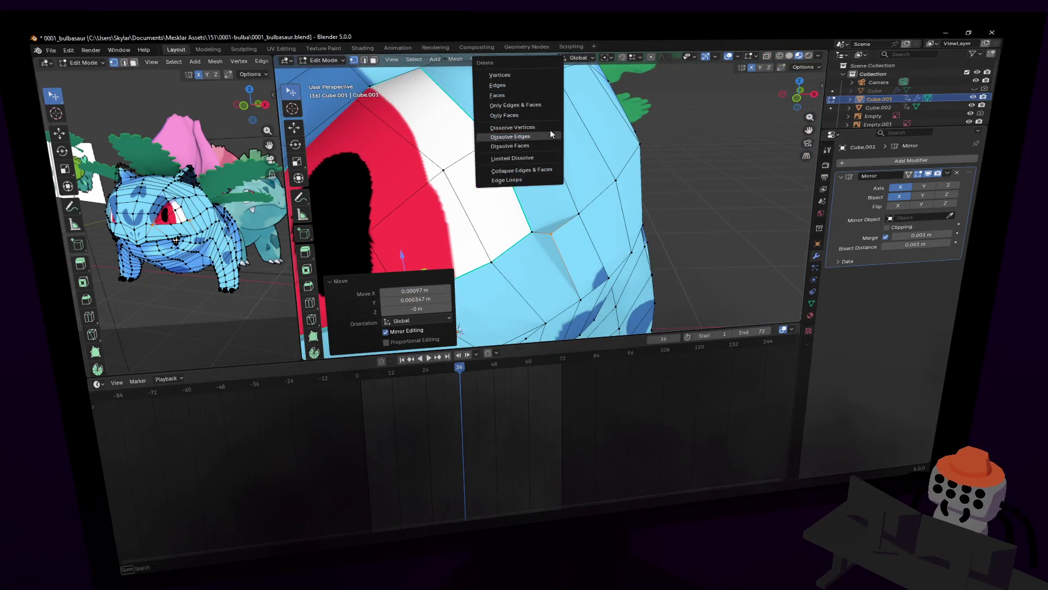
click(547, 129)
- Knife a new cut from a vertex below the eye and confirm it
key(shift+grave)
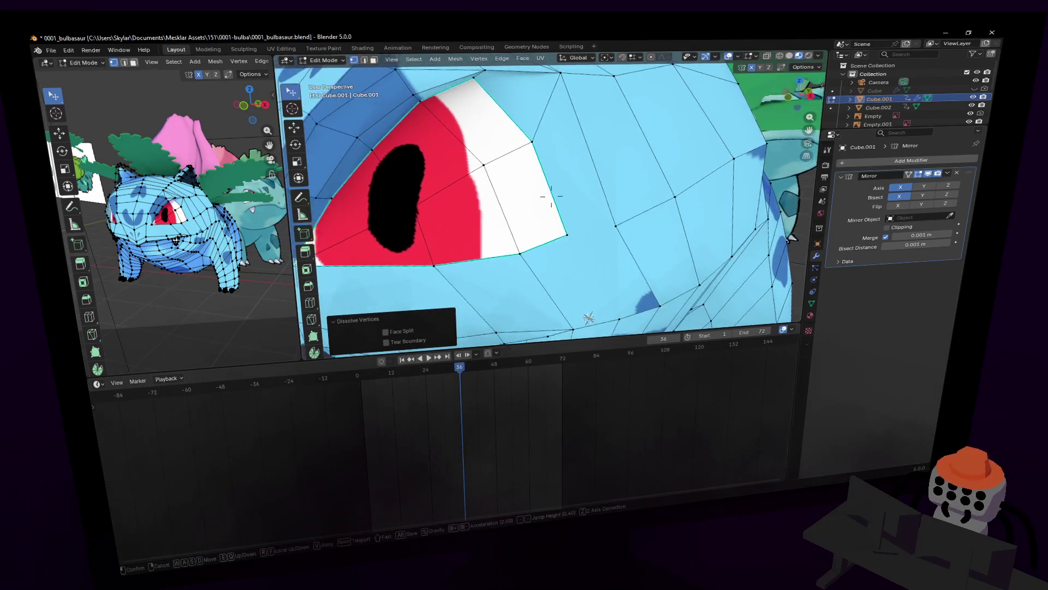
key(w)
key(s)
key(w)
click(640, 179)
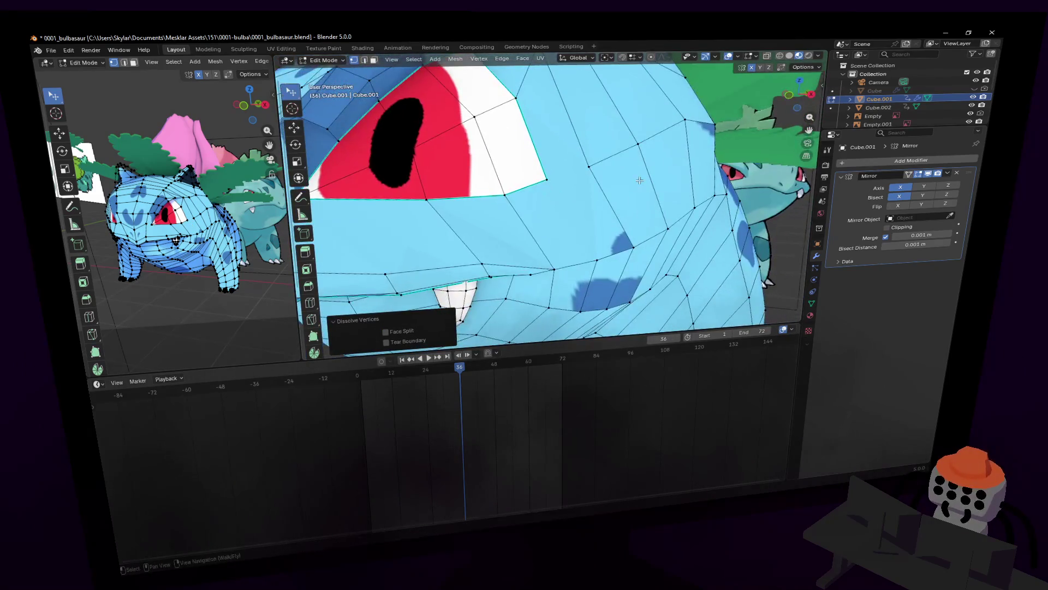
click(312, 319)
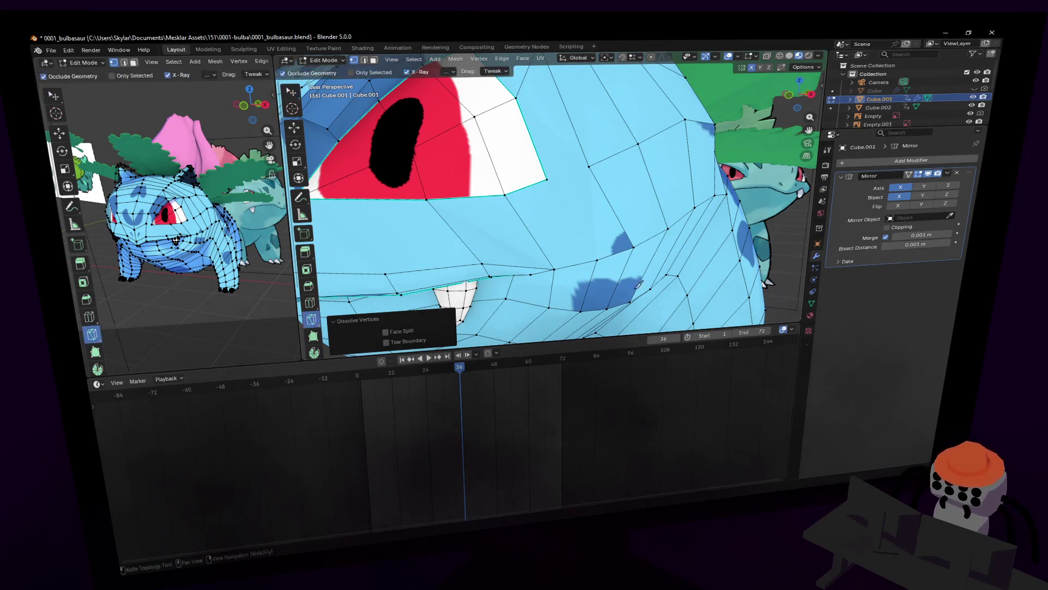
key(Escape)
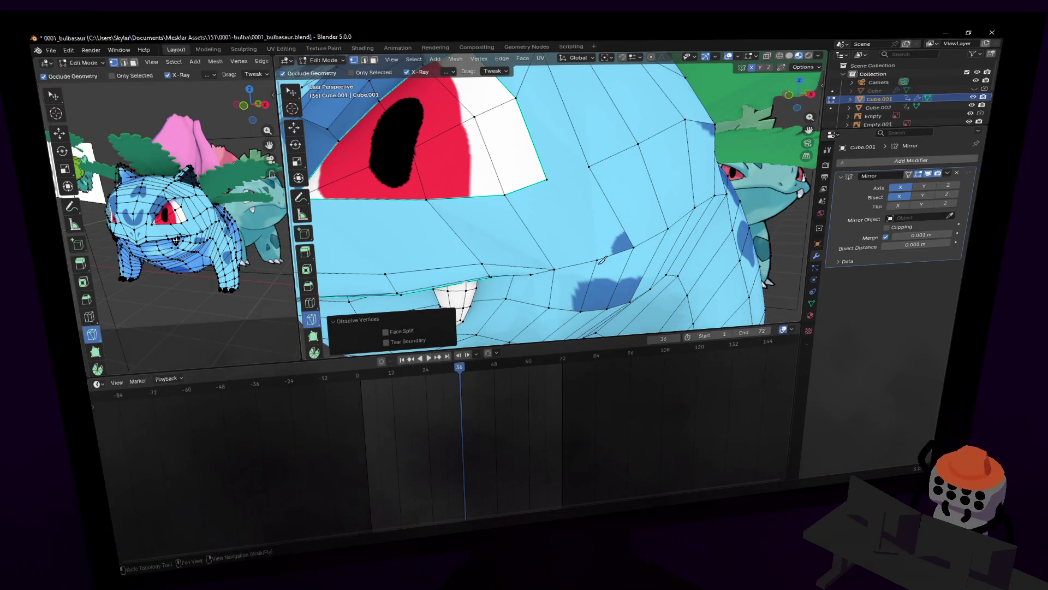
click(598, 260)
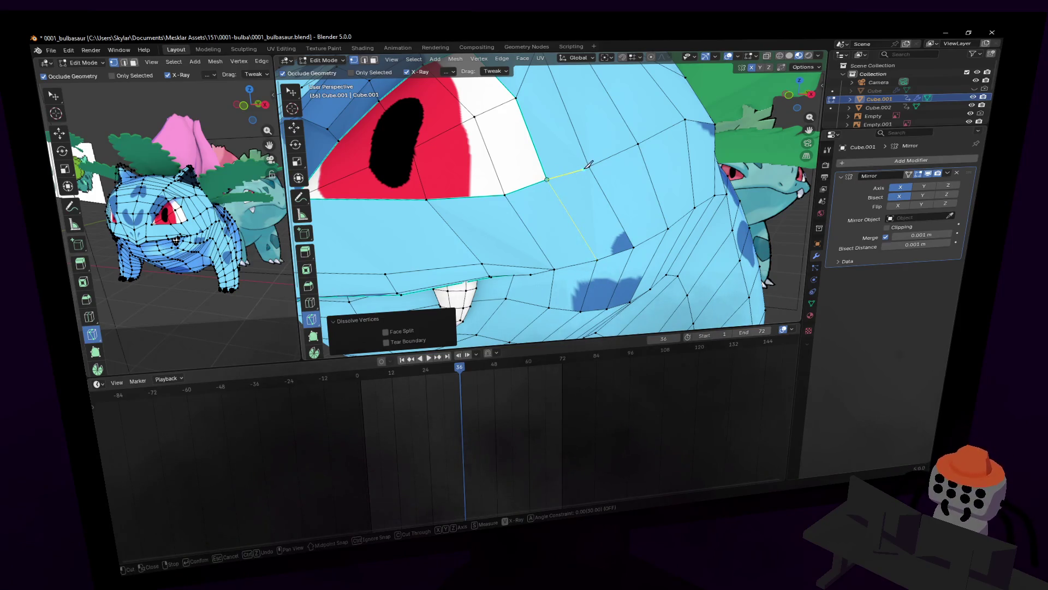
key(Return)
- Check the reworked eye shaded in Object Mode, then return to Edit Mode with the Knife cancelled
middle_drag(593, 164, 552, 195)
key(Tab)
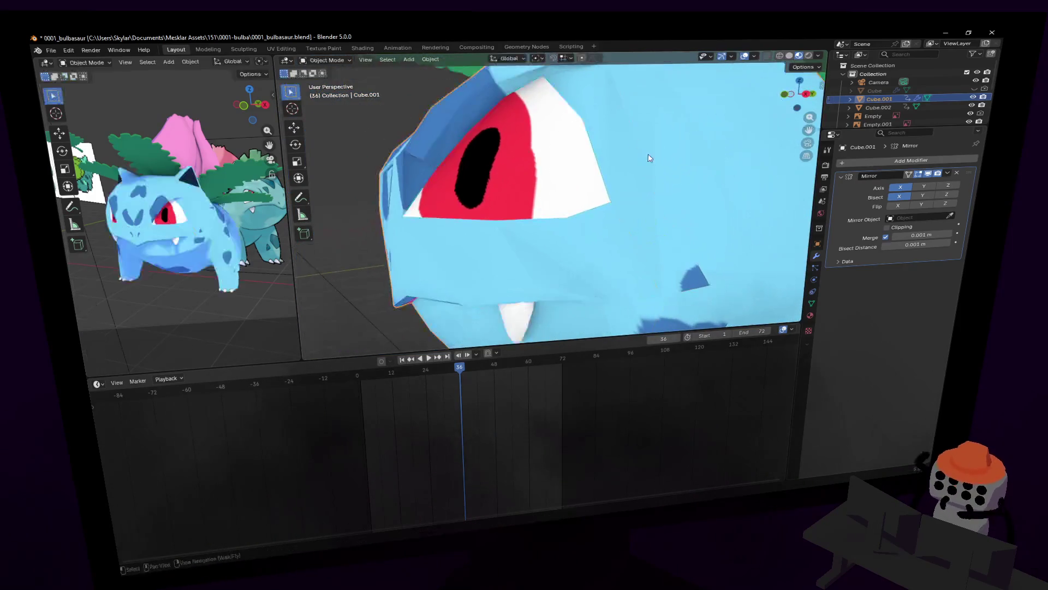
key(shift+grave)
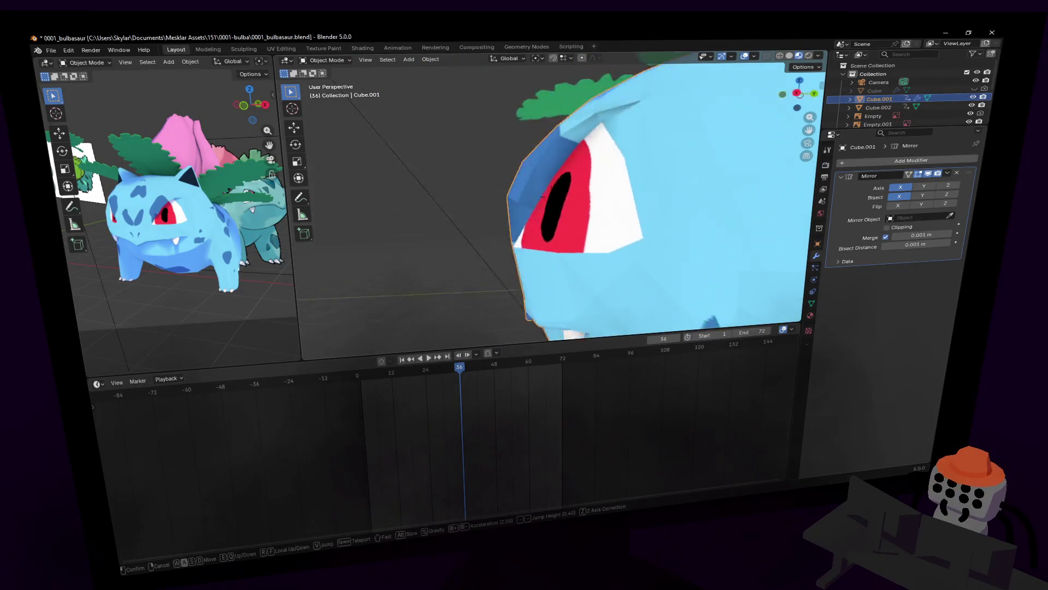
click(551, 195)
key(Tab)
key(k)
key(Escape)
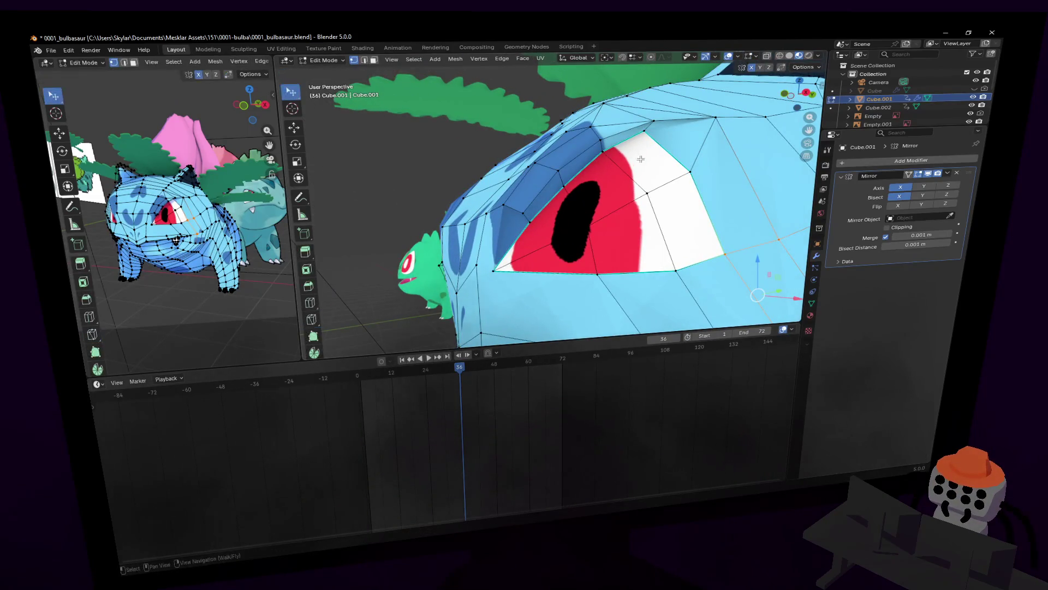
- Fly in on the eye and start a knife cut from a vertex beside it
key(shift+grave)
key(w)
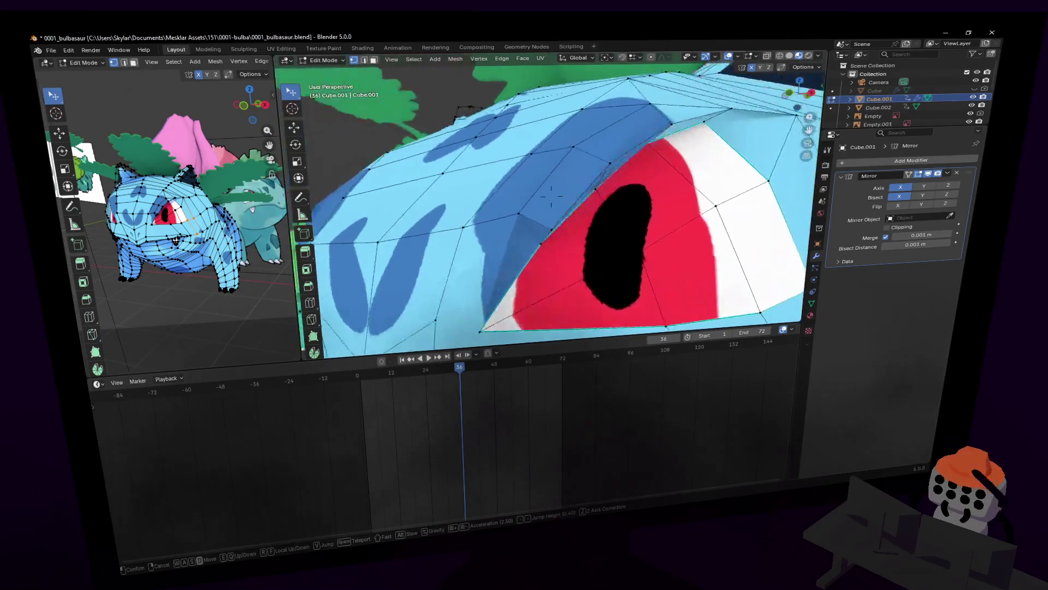
key(s)
click(551, 195)
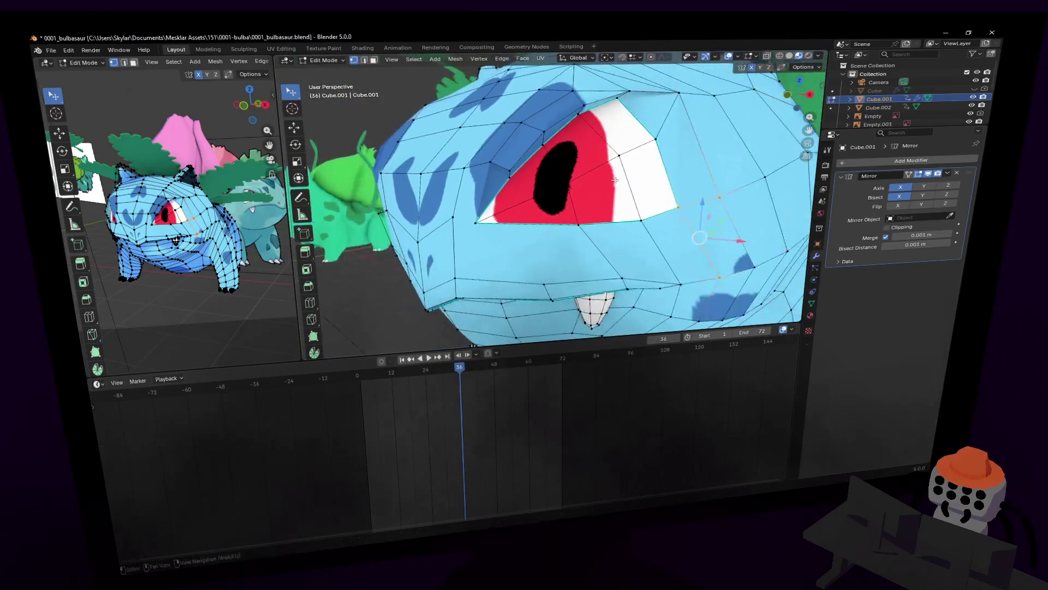
middle_drag(497, 230, 418, 226)
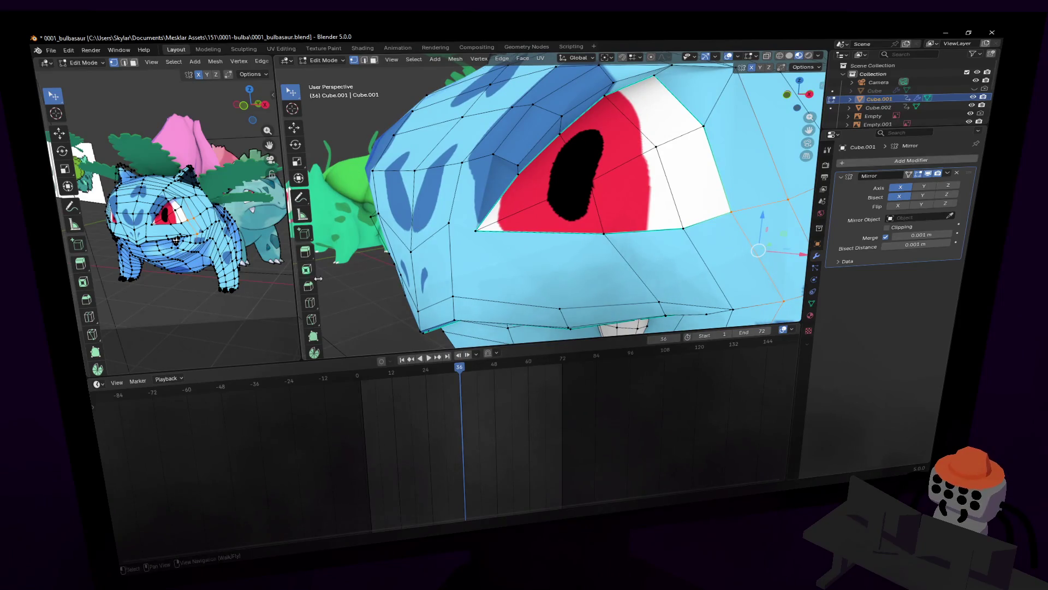
click(313, 319)
click(559, 309)
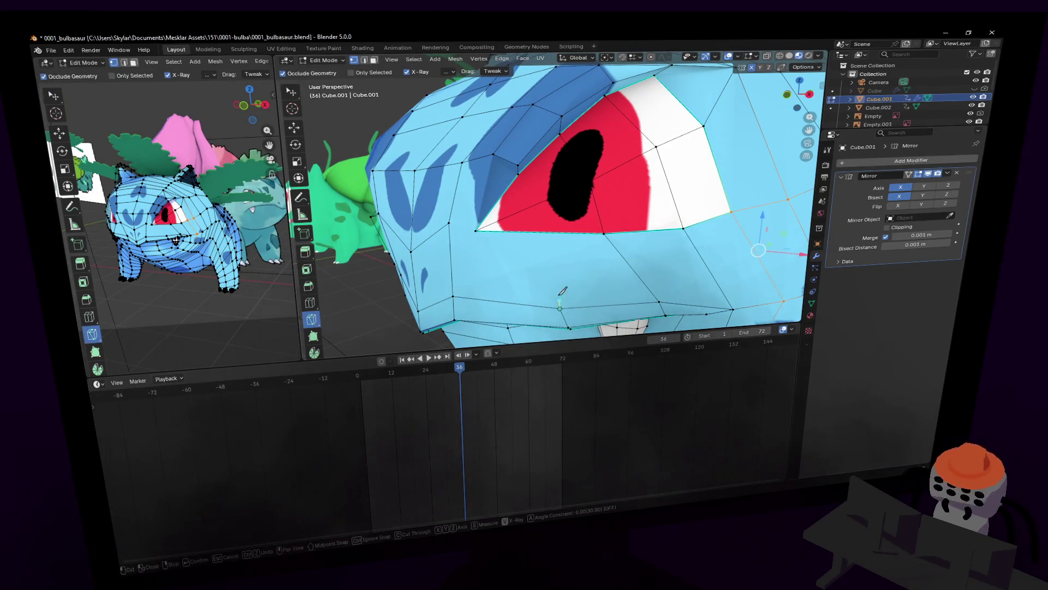
click(449, 221)
- Reposition over the eye and try knife cuts from the rim vertices, cancelling them
key(shift+grave)
key(w)
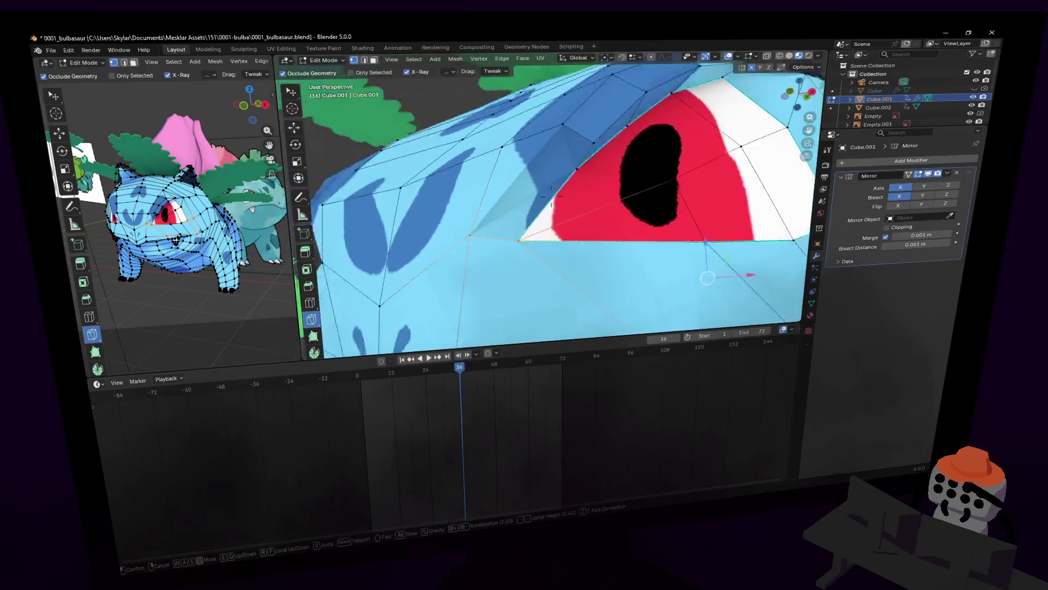
click(522, 251)
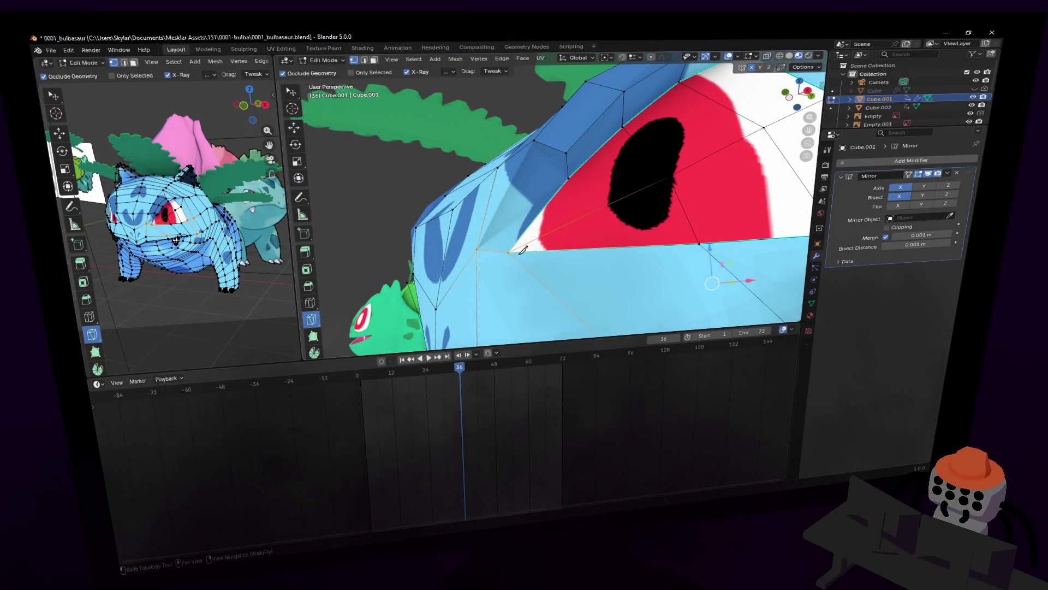
key(k)
click(509, 249)
key(Escape)
key(k)
click(567, 152)
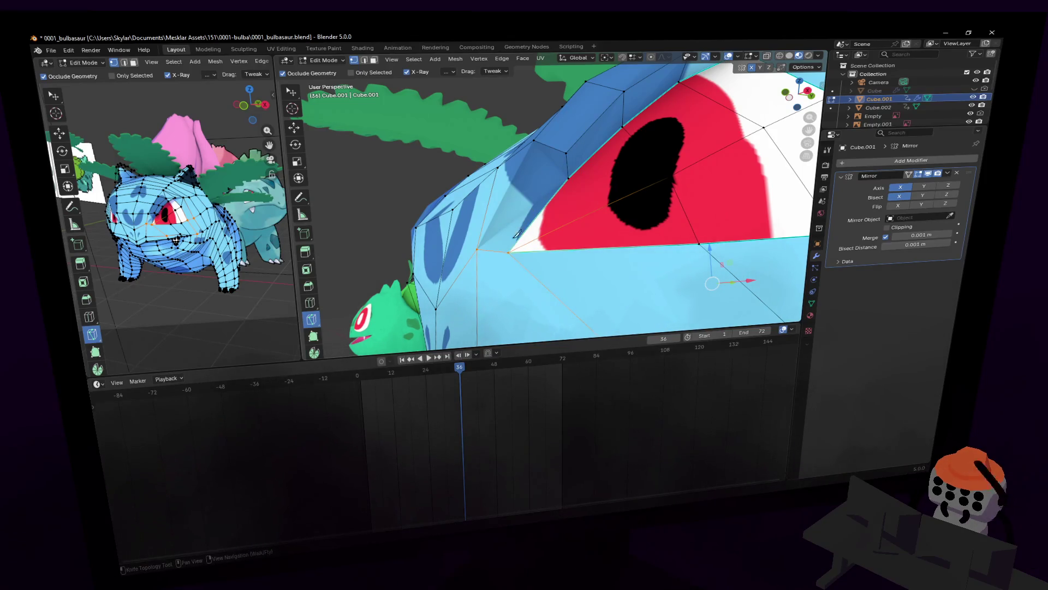
middle_drag(514, 250, 576, 145)
- Cut a new edge from an upper eye-rim vertex to the vertex below the eye corner and begin another
key(k)
click(575, 152)
click(498, 256)
key(Return)
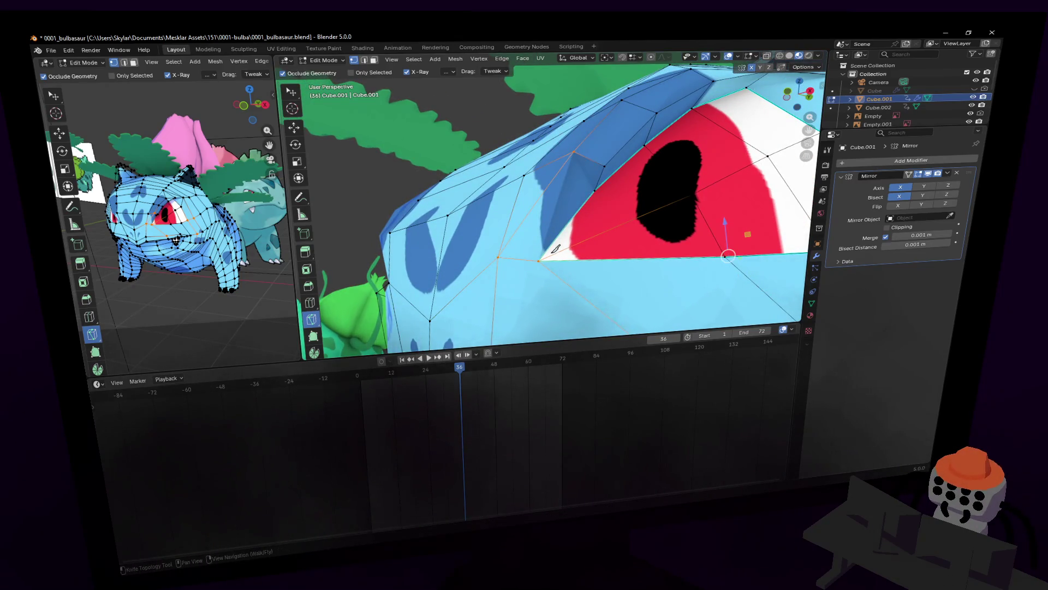
key(k)
click(539, 260)
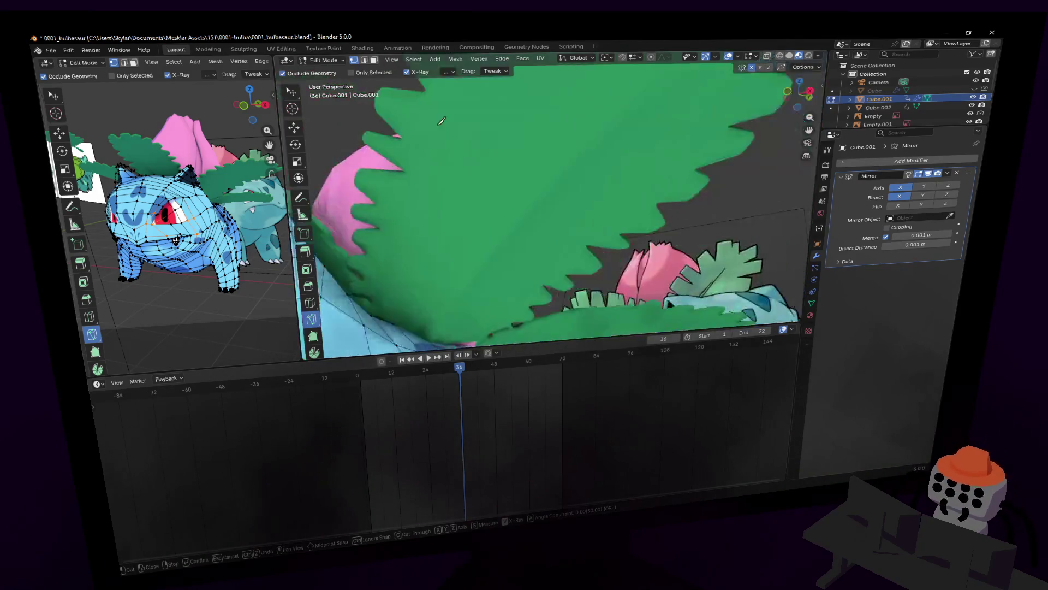
- Apply a quick knife cut near the eye and select the brow face above it
middle_drag(615, 316, 669, 314)
mouse_move(445, 125)
middle_down()
mouse_move(461, 140)
mouse_move(420, 89)
middle_up()
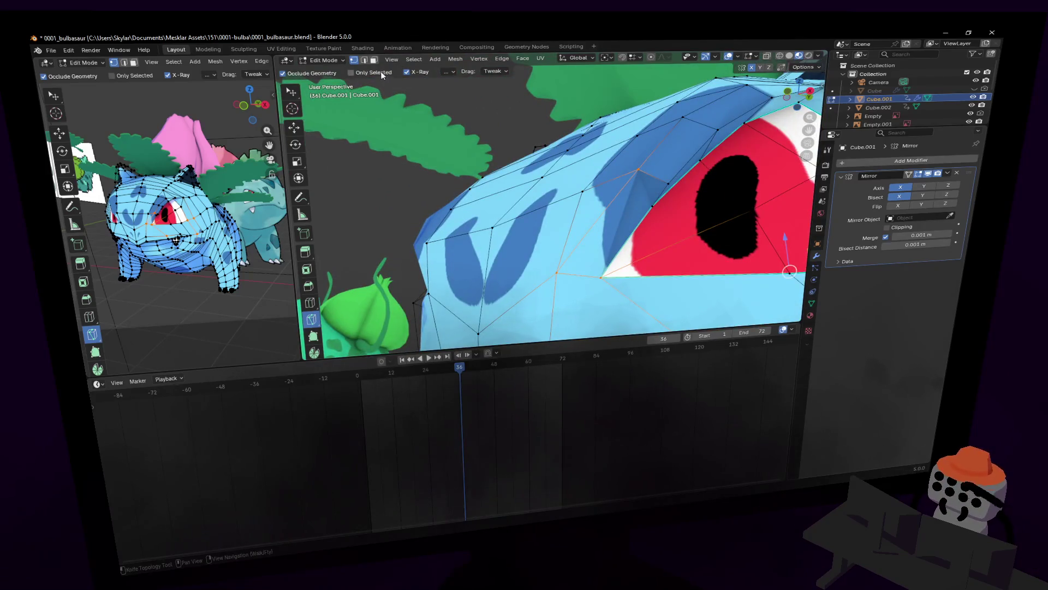
key(3)
key(k)
key(Return)
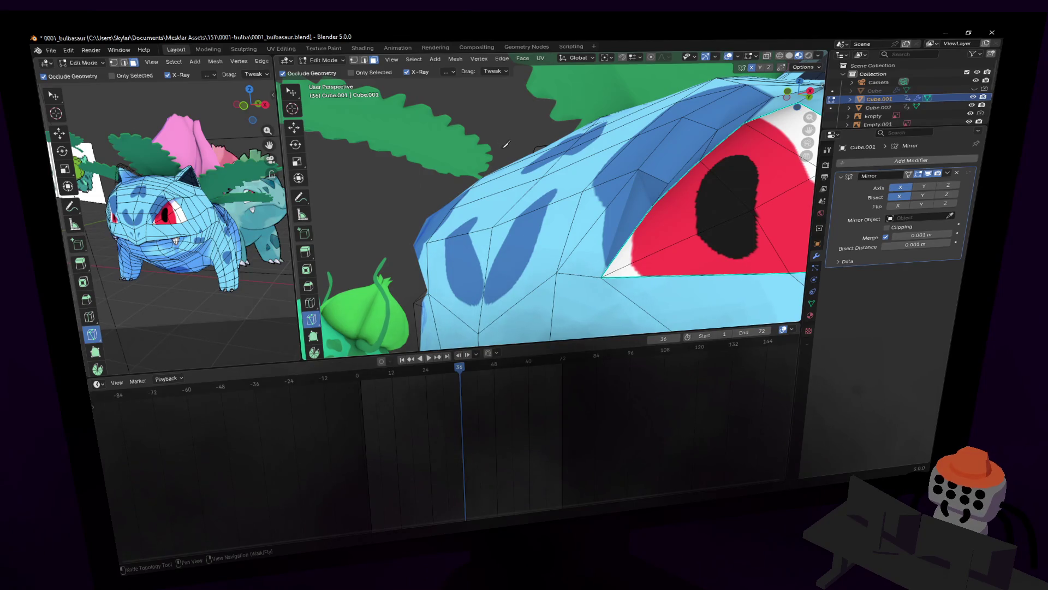
middle_drag(511, 147, 522, 105)
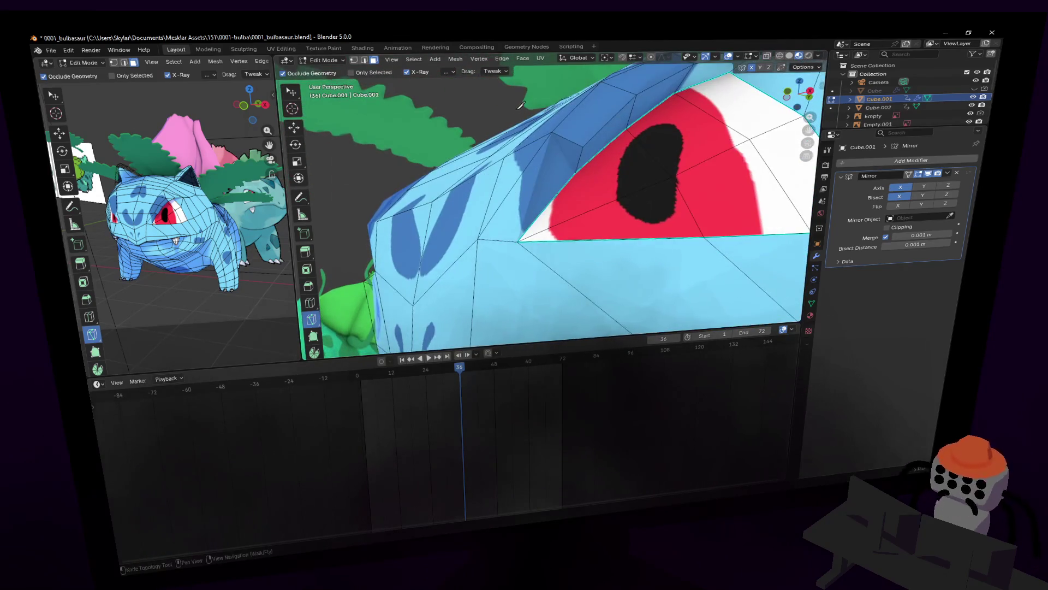
key(Tab)
key(Tab)
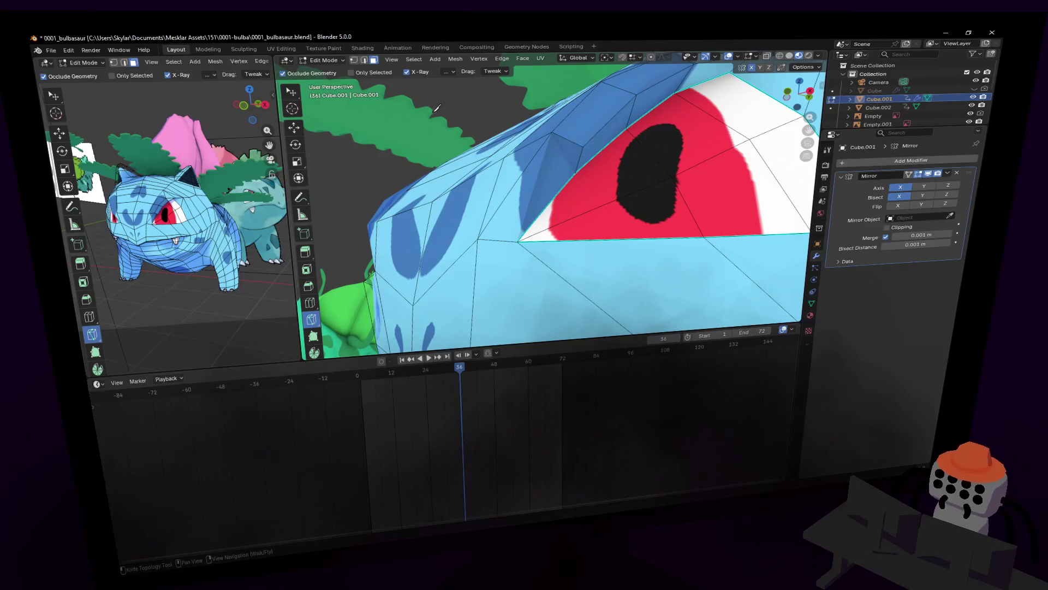
key(w)
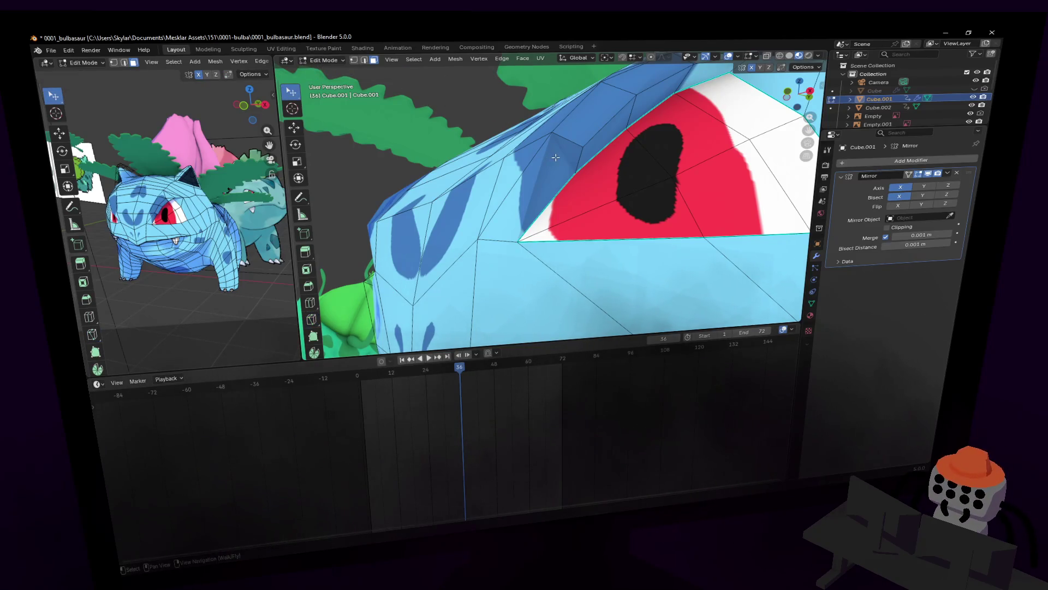
click(556, 156)
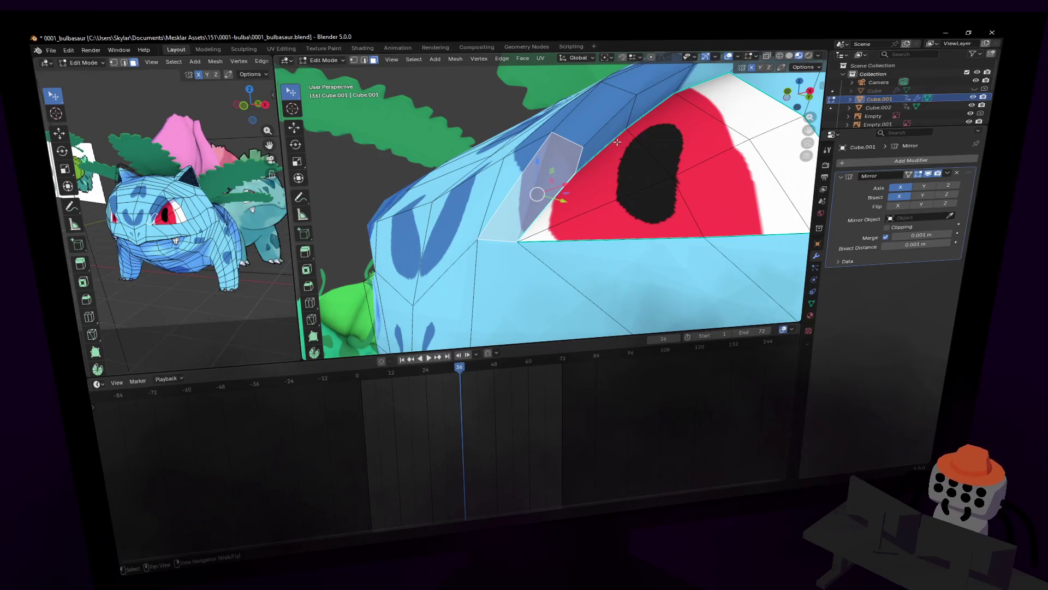
middle_drag(636, 121, 694, 125)
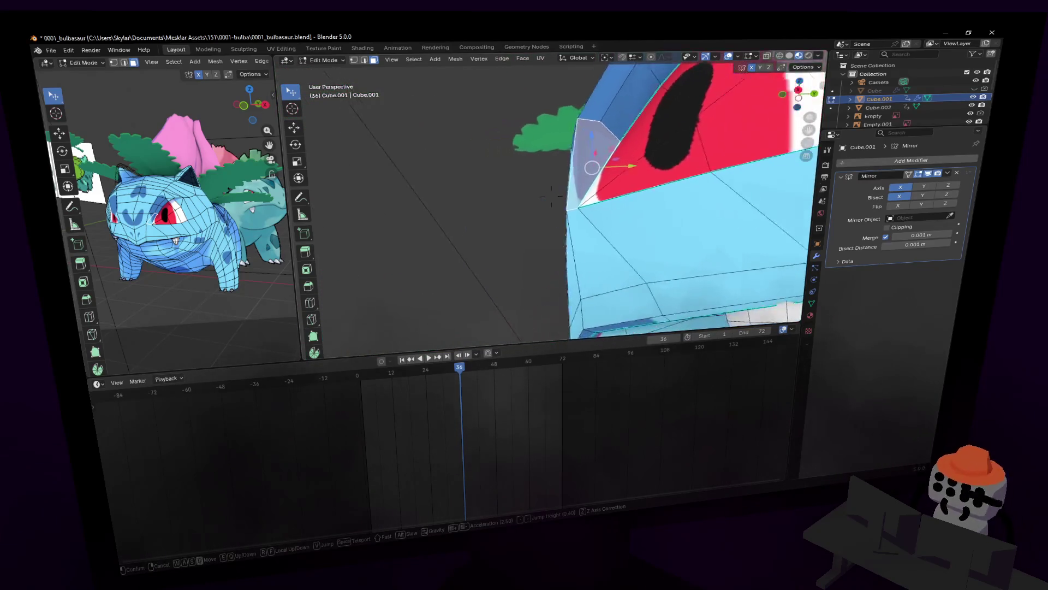
- Extrude the brow face outward over the eye and nudge it into place
key(e)
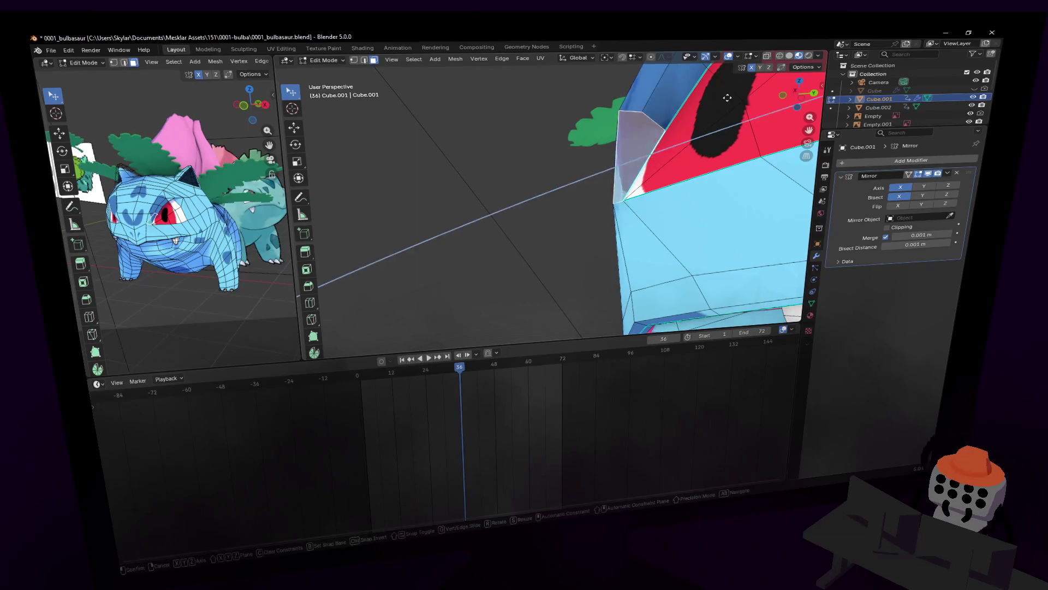
click(562, 194)
mouse_move(560, 196)
middle_down()
mouse_move(632, 129)
mouse_move(550, 190)
mouse_move(606, 113)
middle_up()
key(g)
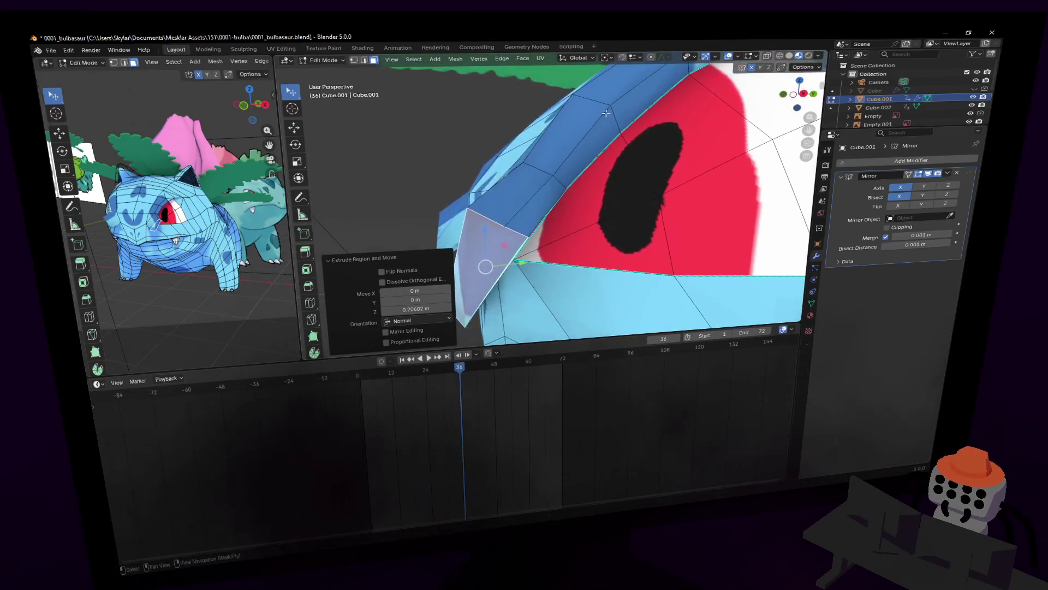
key(shift+grave)
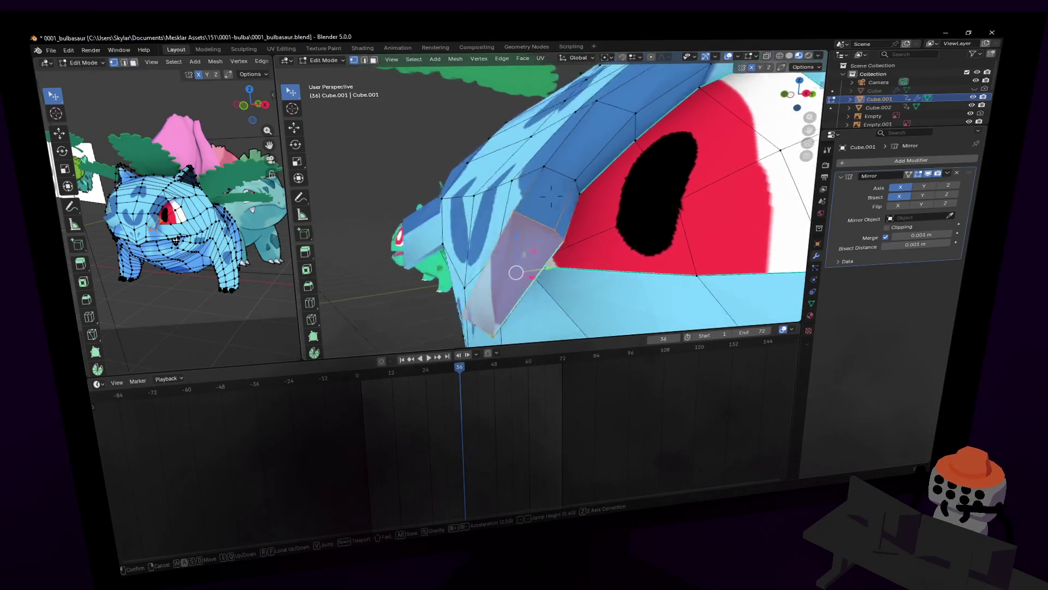
click(532, 197)
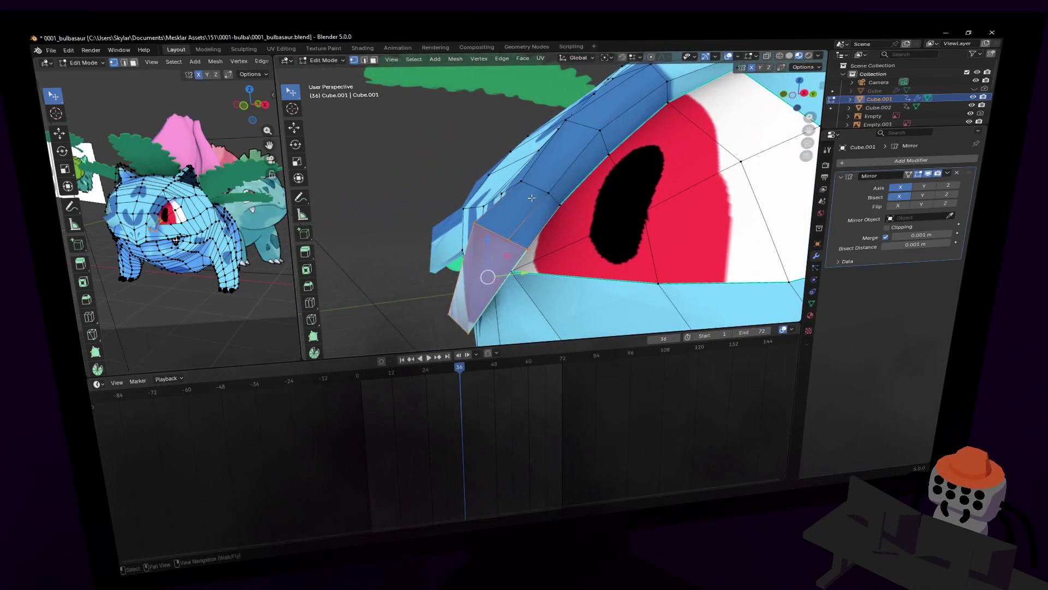
- Dissolve the stray vertex beside the eye to merge its surrounding faces
click(545, 241)
key(x)
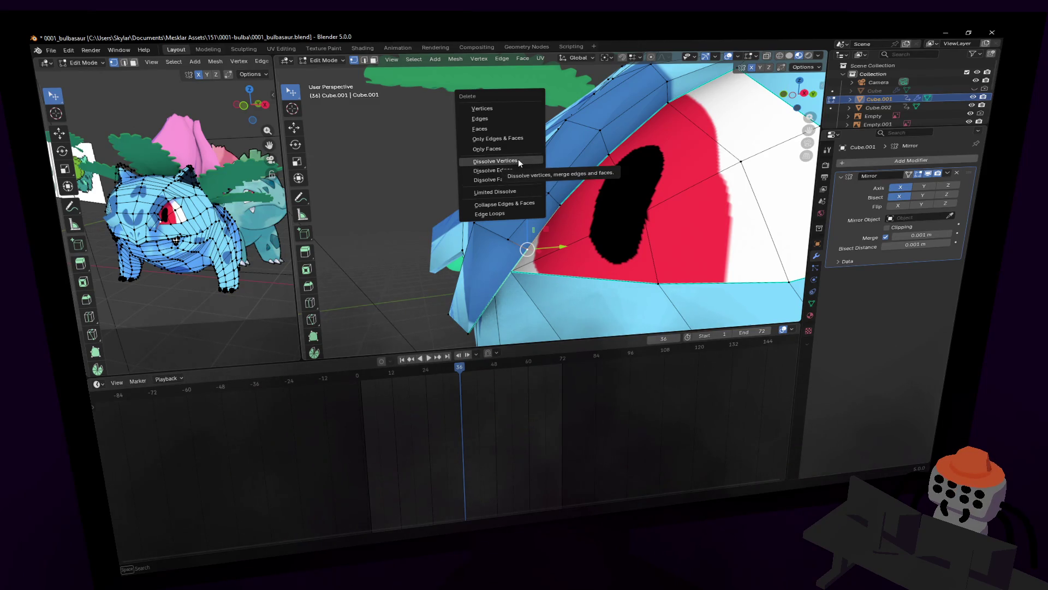
click(518, 159)
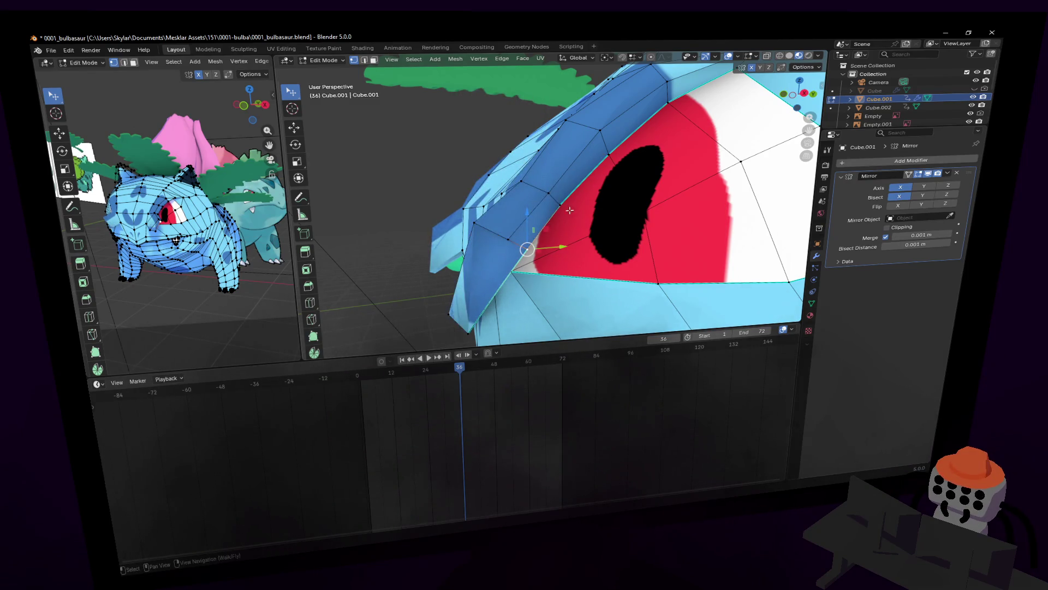
- Merge a brow vertex at the last selected one and knife-cut across the brow
middle_drag(597, 155, 582, 209)
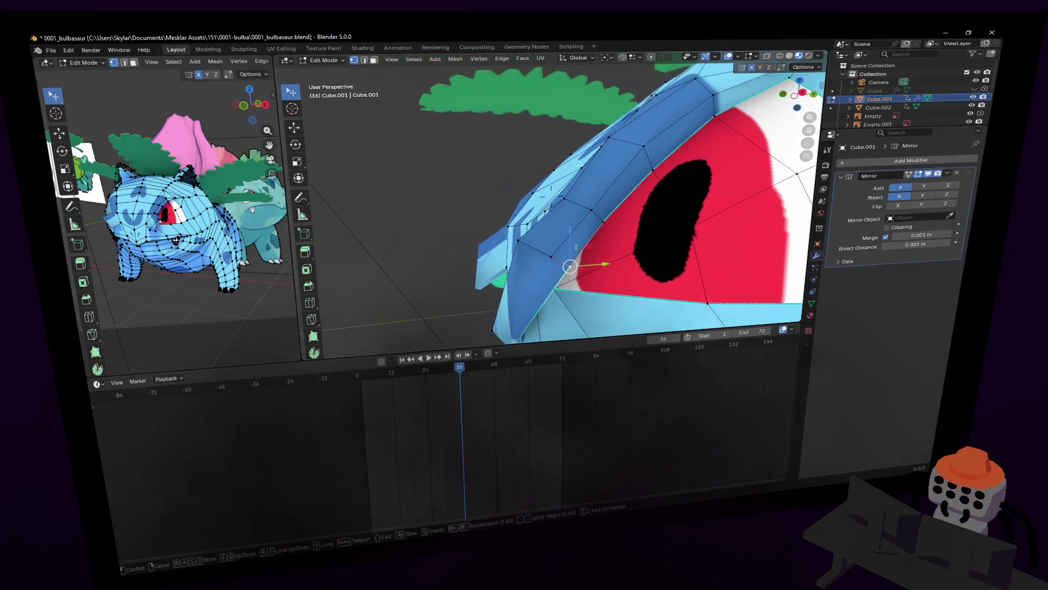
click(573, 211)
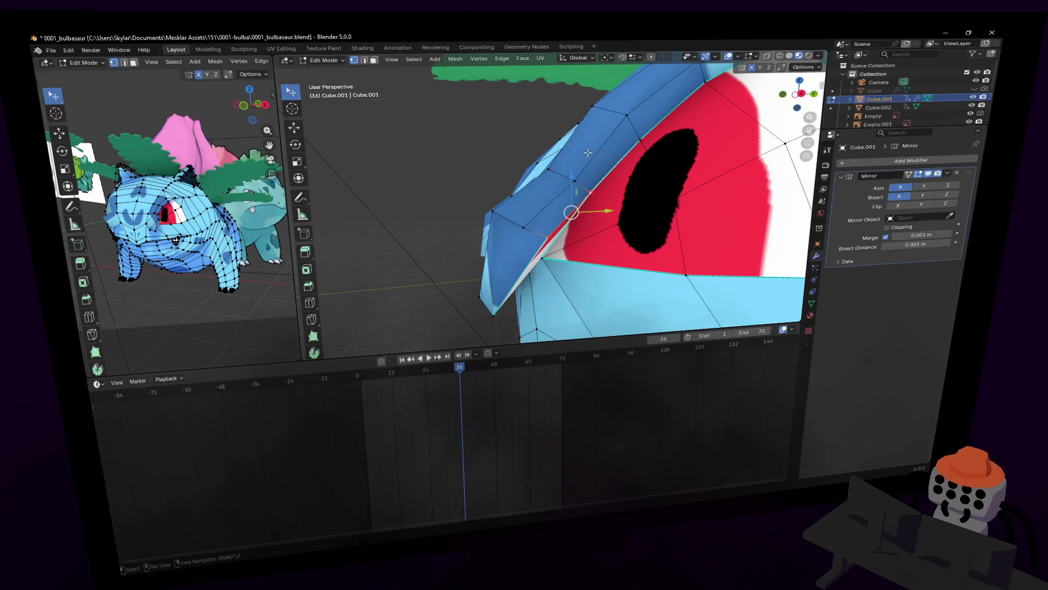
key(m)
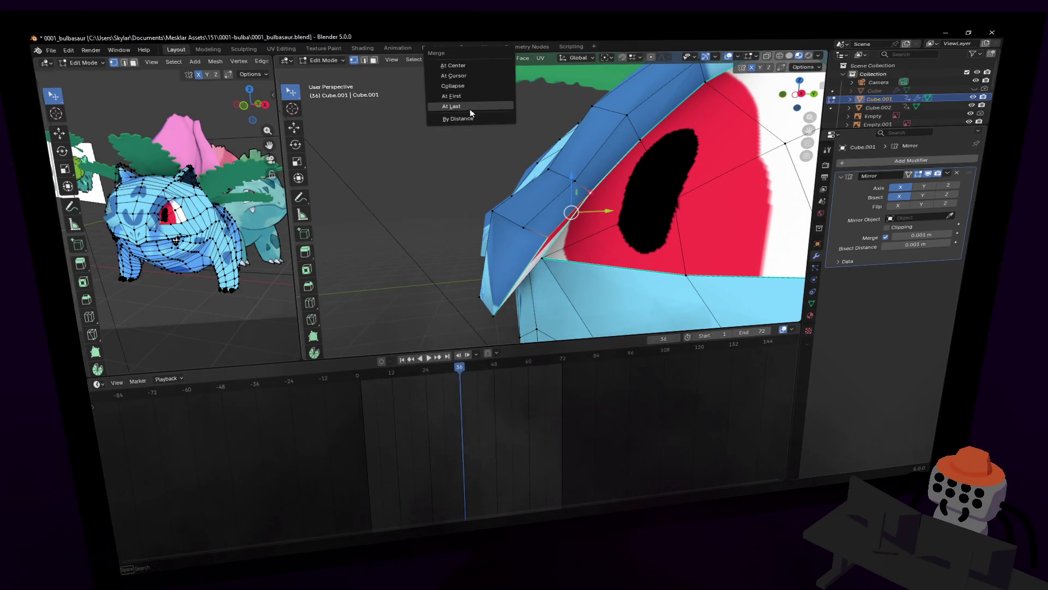
click(466, 108)
key(k)
click(525, 223)
key(Return)
- Dissolve the selected brow faces and then the leftover vertices
key(x)
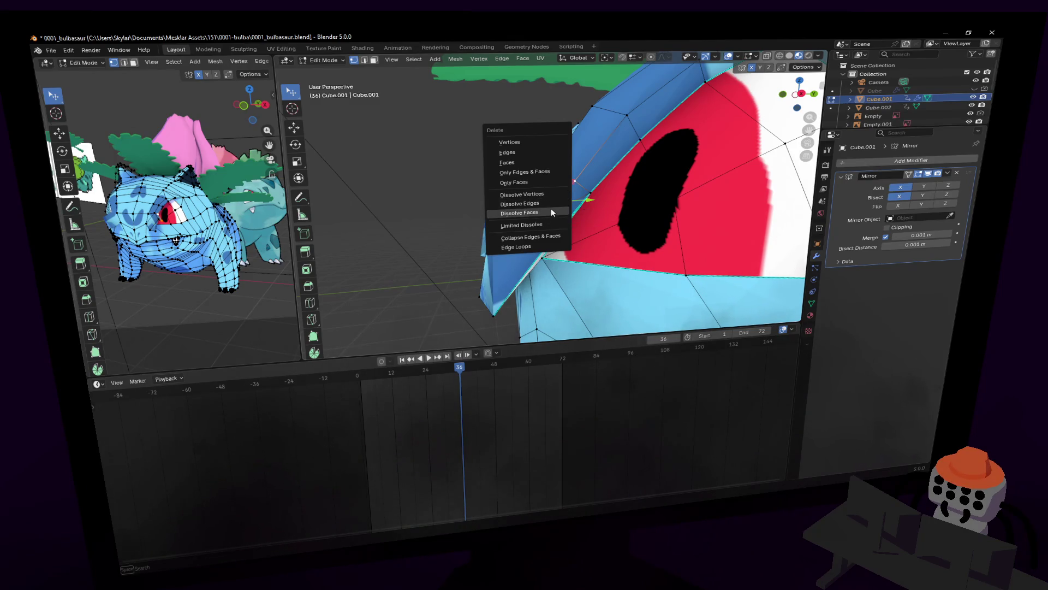
click(550, 211)
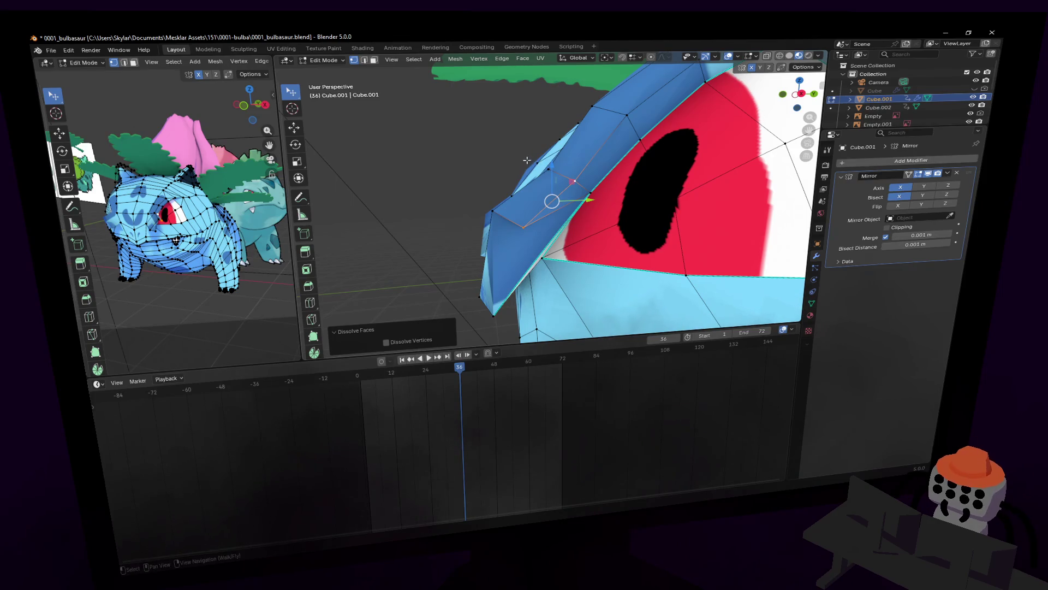
key(x)
click(523, 140)
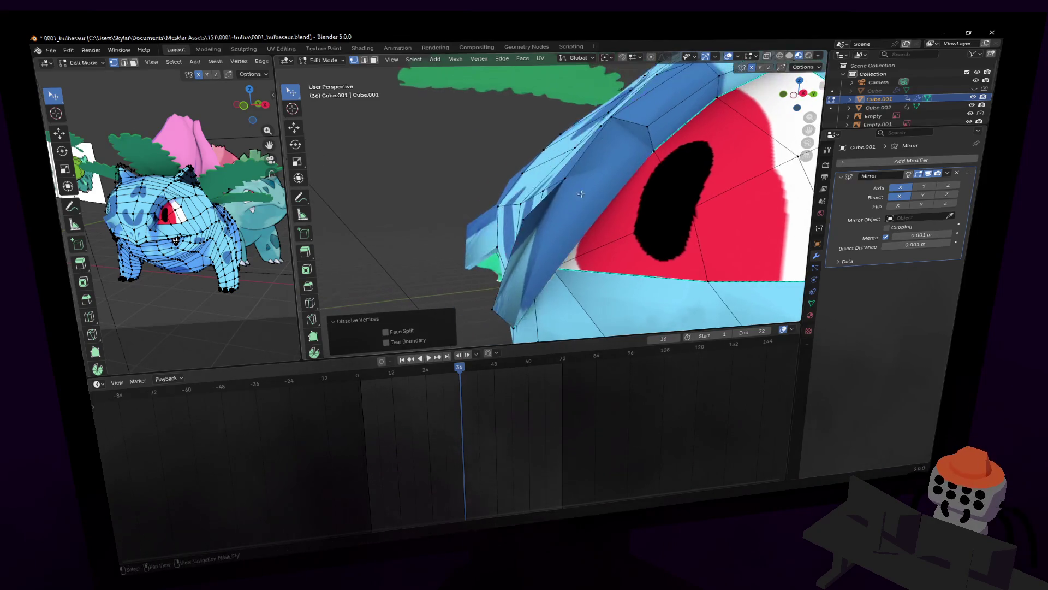
- Merge two more eye-border and brow vertices at the last selected one
alt+click(578, 194)
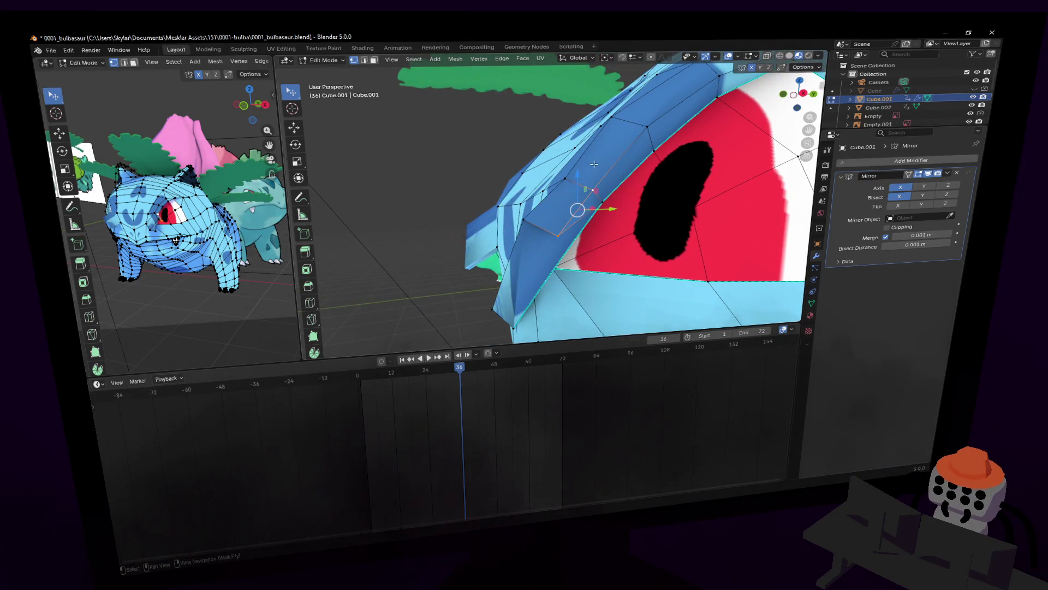
key(m)
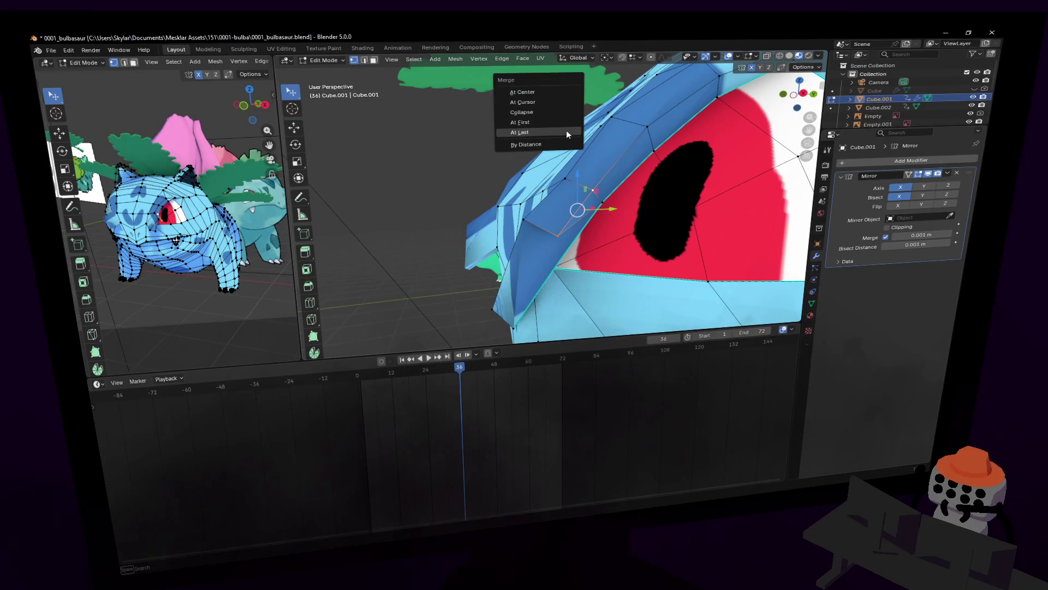
click(557, 134)
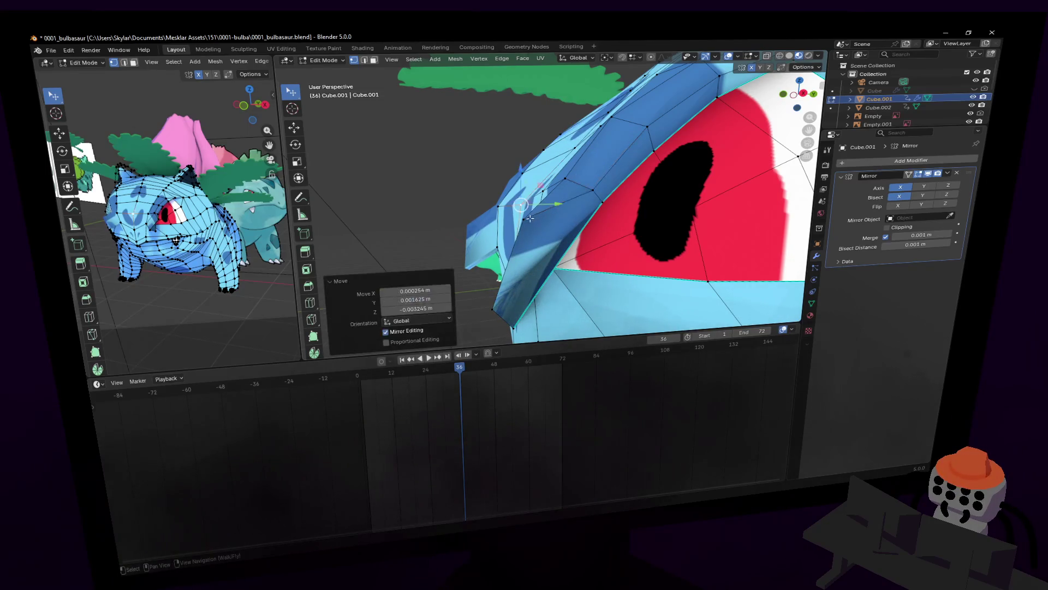
click(544, 197)
key(m)
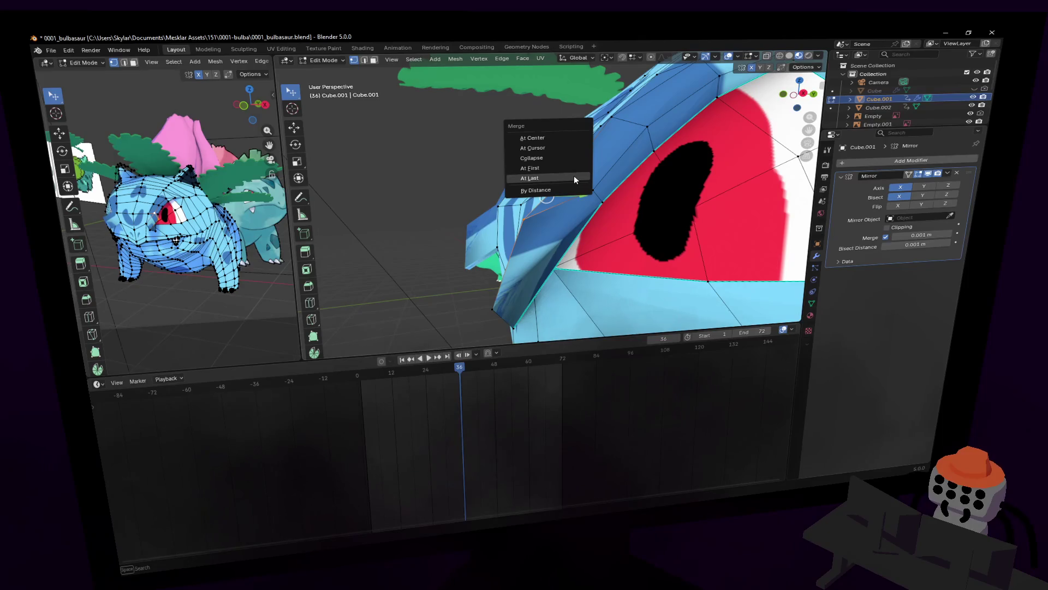
click(576, 177)
mouse_move(576, 177)
middle_down()
mouse_move(552, 196)
mouse_move(554, 158)
middle_up()
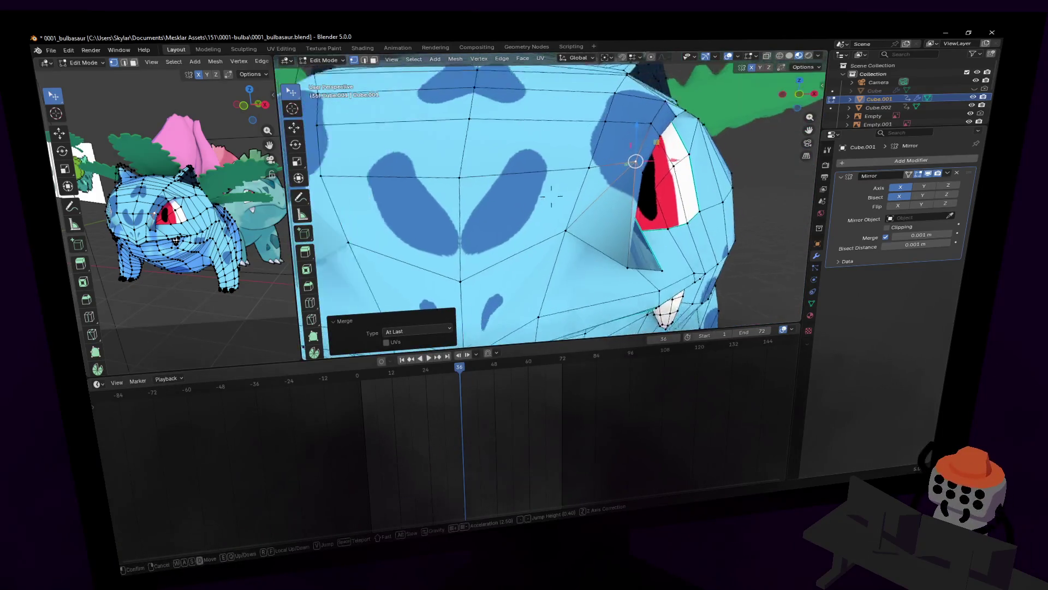
click(555, 158)
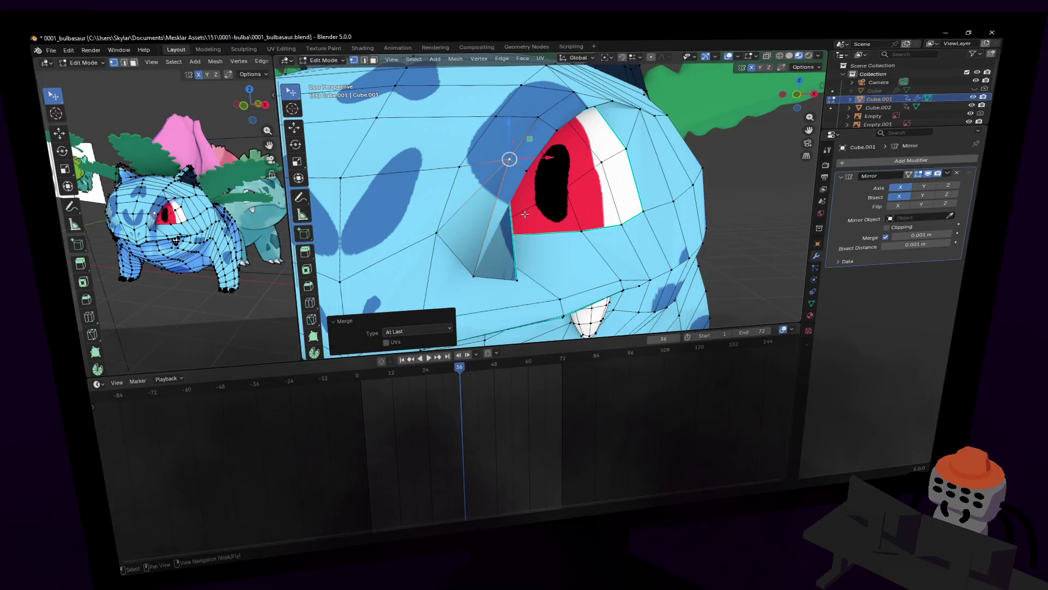
- Move the brow vertex and the flap tip downward onto the eye
middle_drag(515, 256, 519, 237)
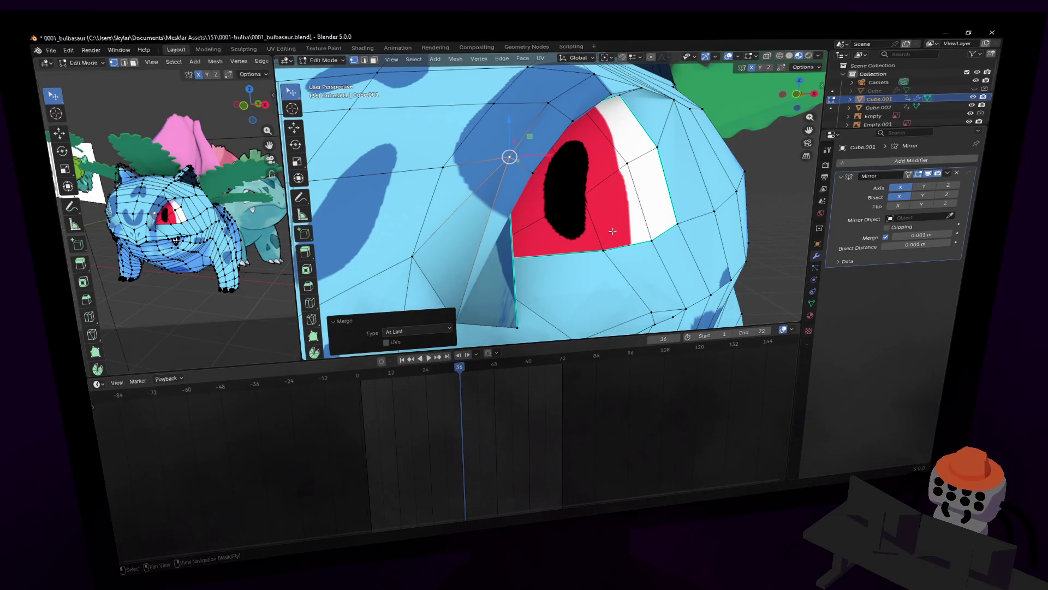
key(g)
click(678, 274)
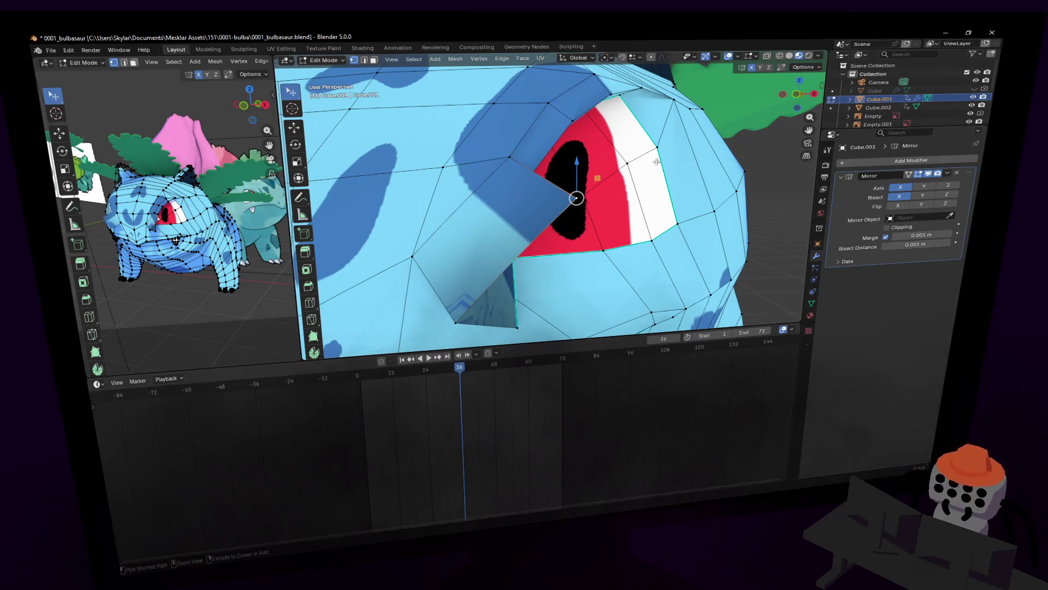
middle_drag(657, 161, 657, 156)
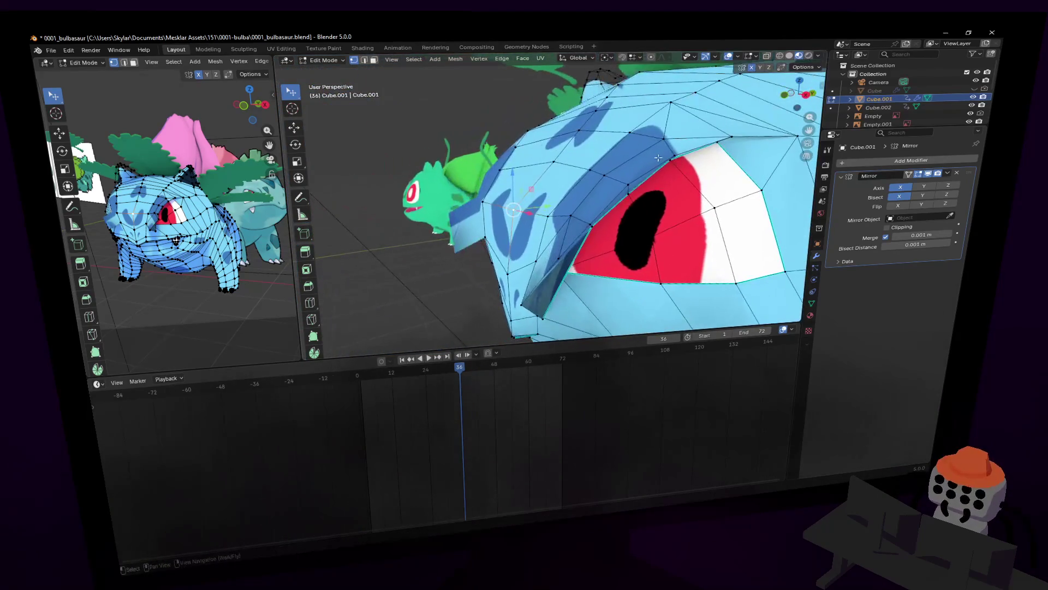
click(591, 226)
key(g)
click(586, 211)
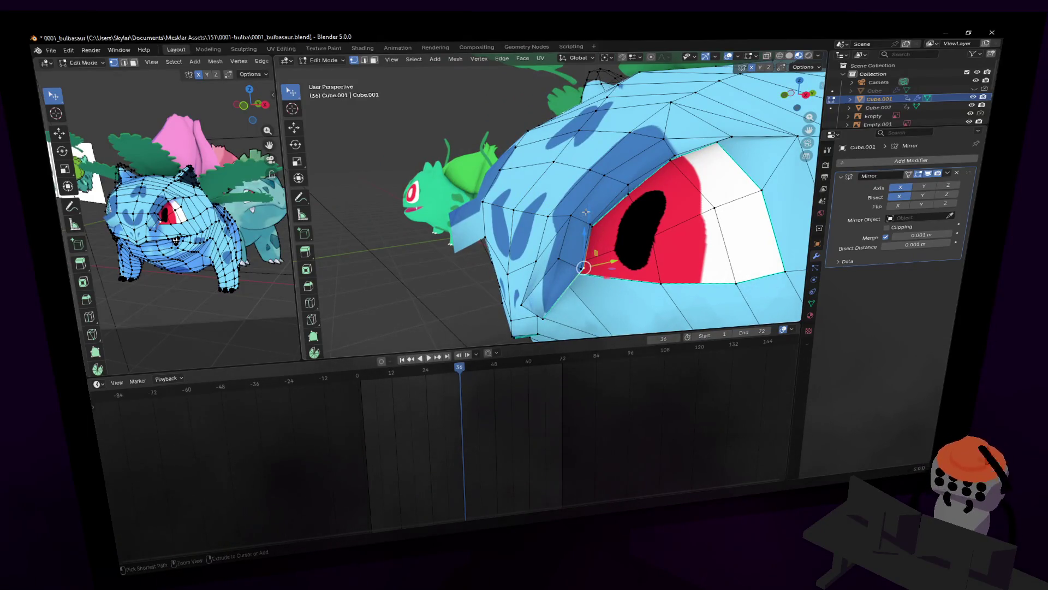
- Dissolve the unneeded brow edges, including those at the brow tip
middle_drag(585, 211, 591, 215)
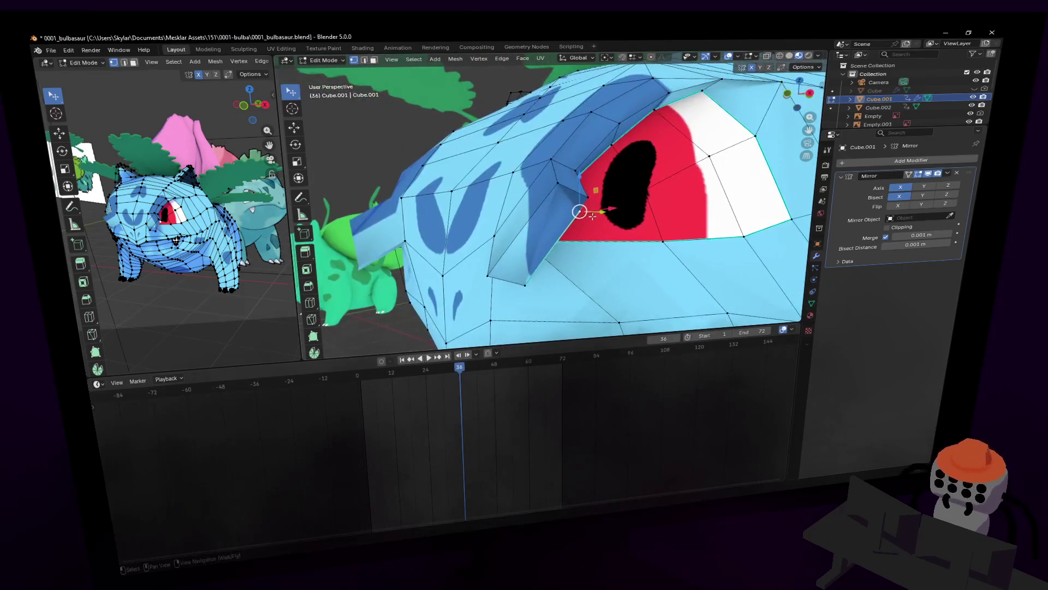
key(2)
click(573, 190)
key(x)
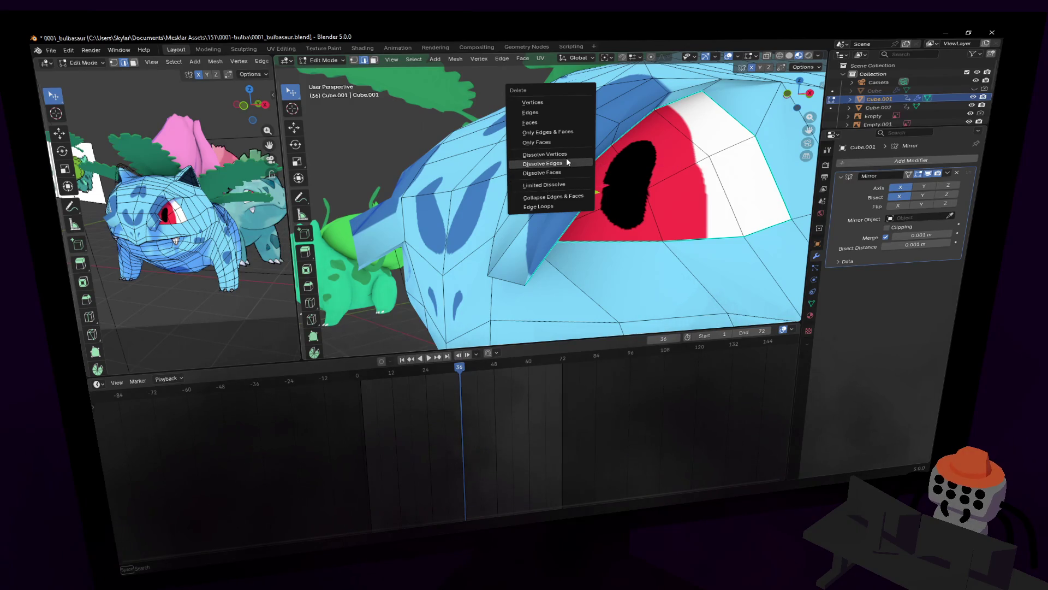
click(564, 162)
mouse_move(564, 163)
middle_down()
mouse_move(550, 197)
mouse_move(584, 199)
middle_up()
alt+click(550, 195)
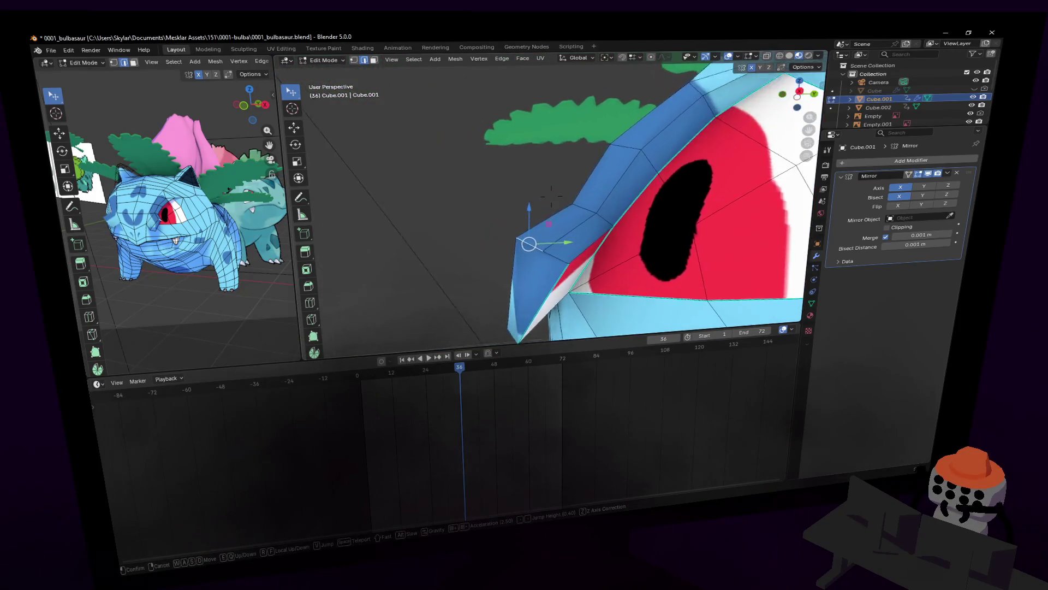
click(516, 228)
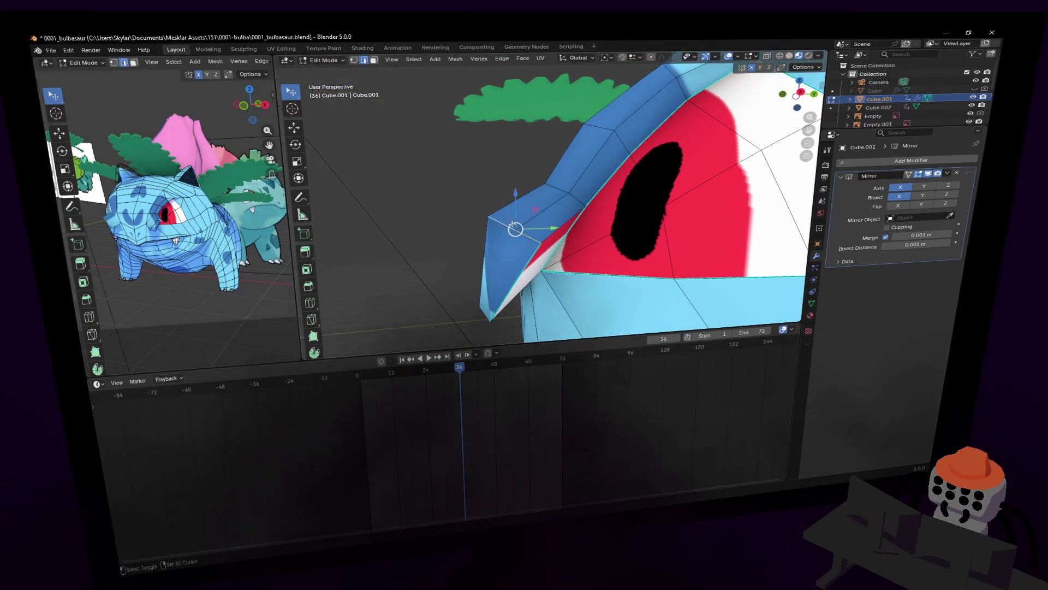
key(x)
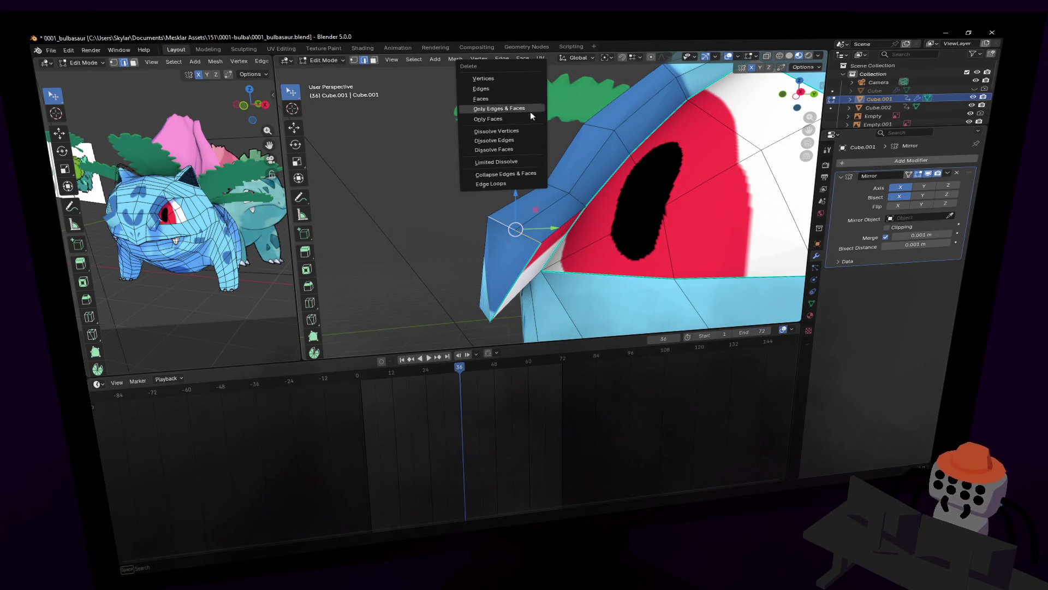
click(511, 138)
- Merge the doubled eye-corner vertices into one at the last selected vertex
key(shift+grave)
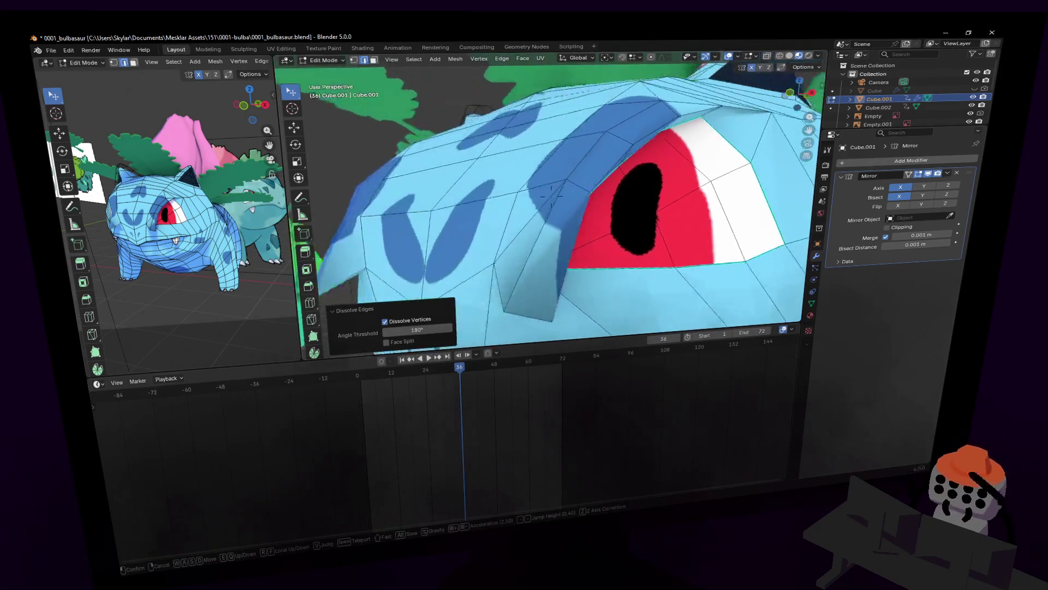
click(546, 270)
key(shift+grave)
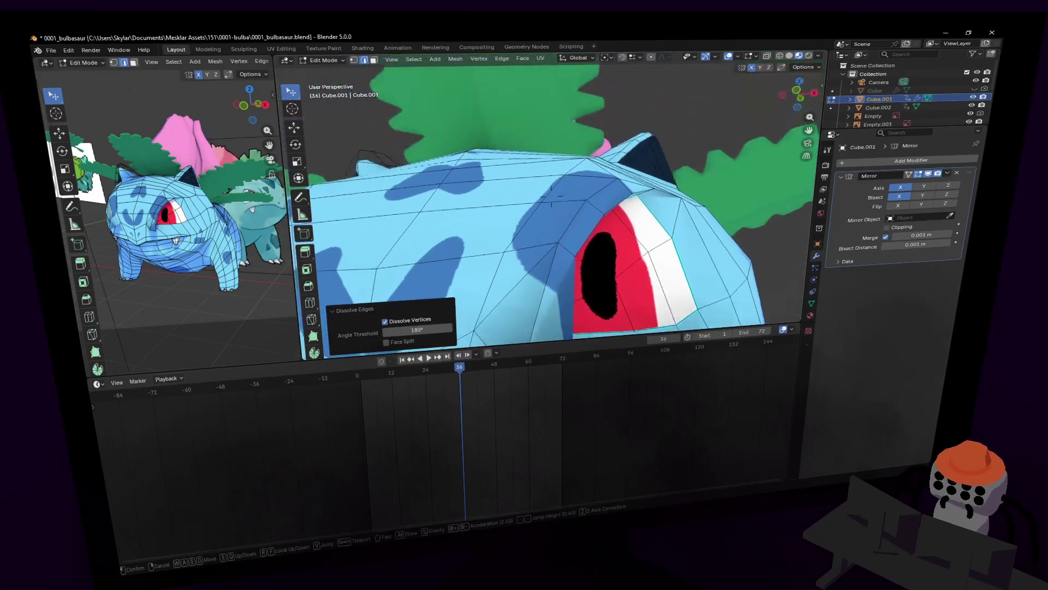
click(547, 269)
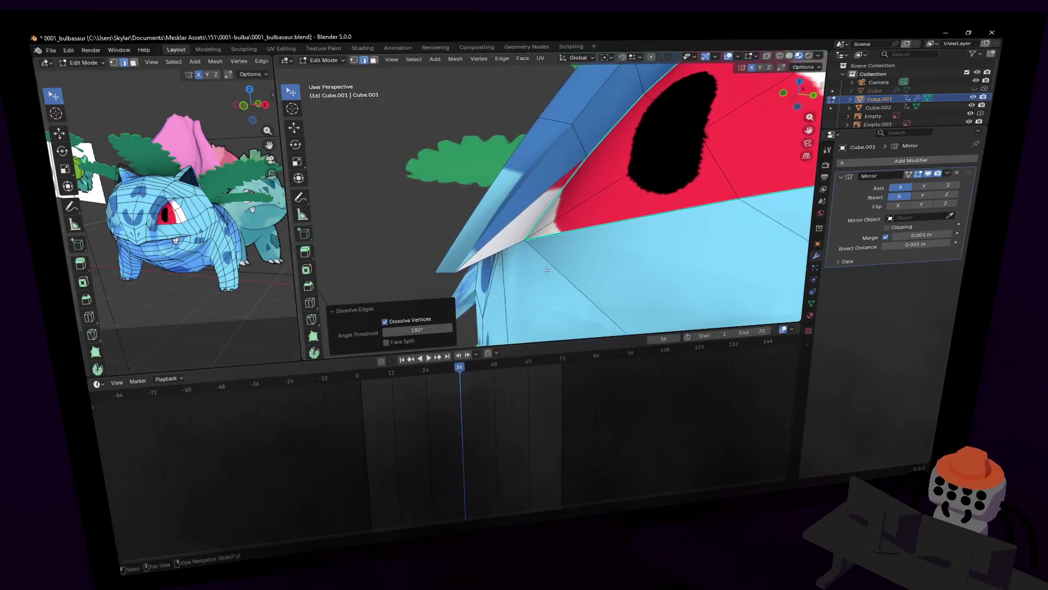
key(1)
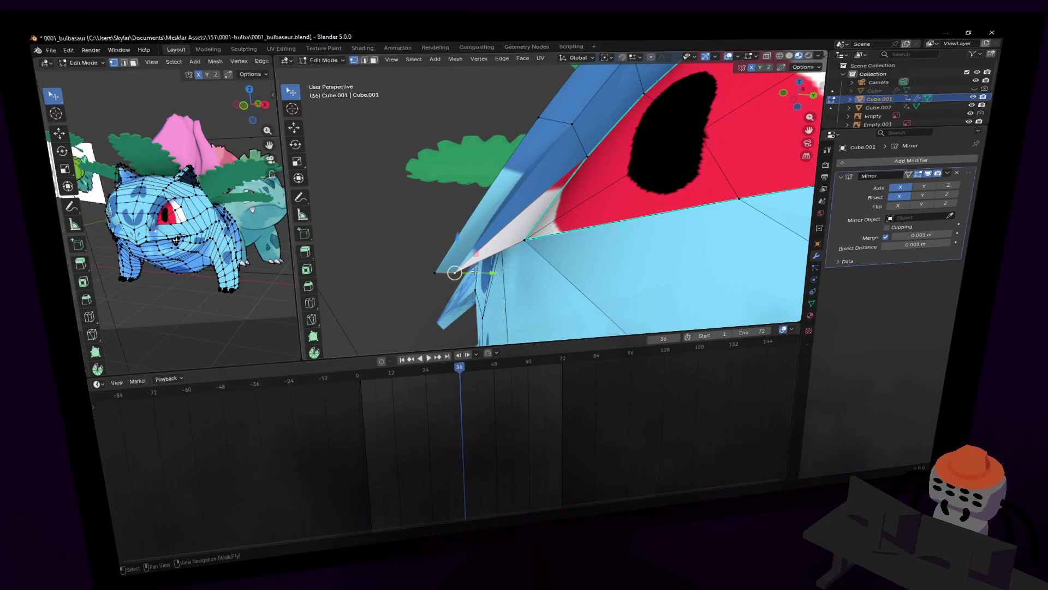
shift+click(524, 240)
key(m)
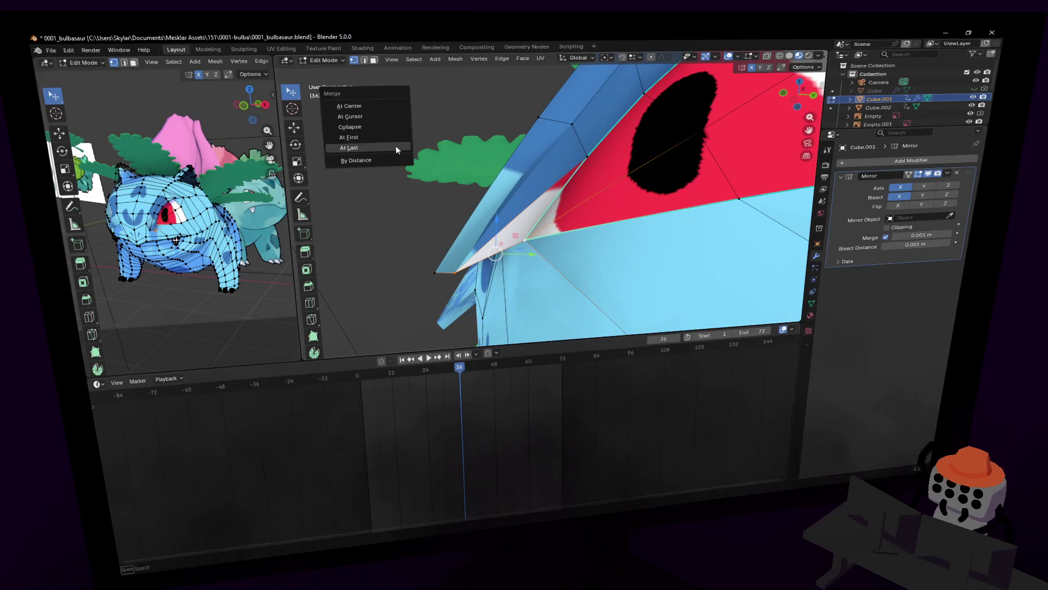
click(391, 147)
- Dissolve the extra vertex below the brow and select the blue-red corner vertex
key(shift+grave)
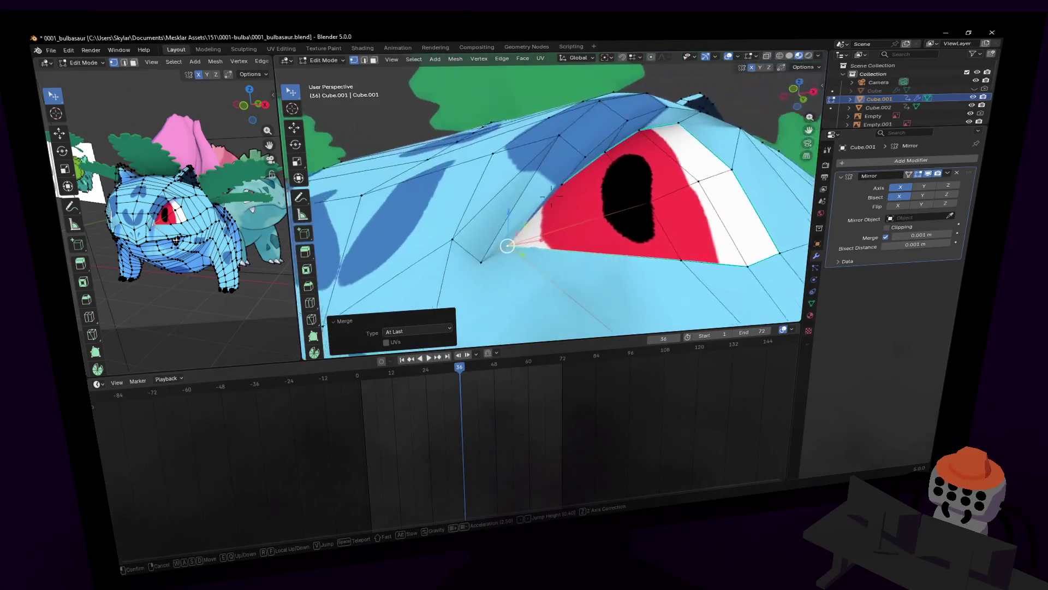
click(542, 226)
click(480, 247)
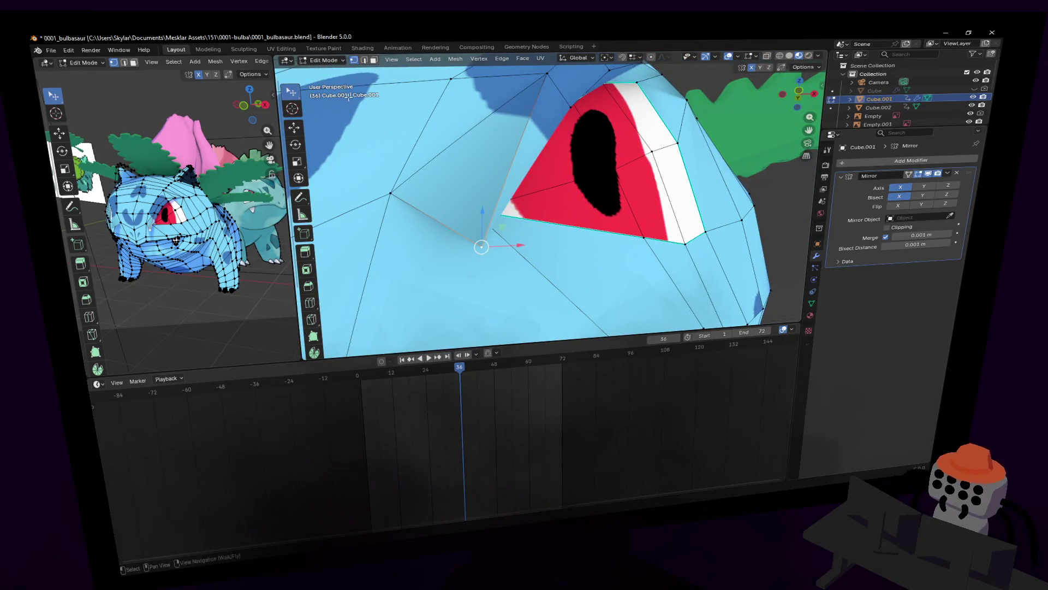
key(x)
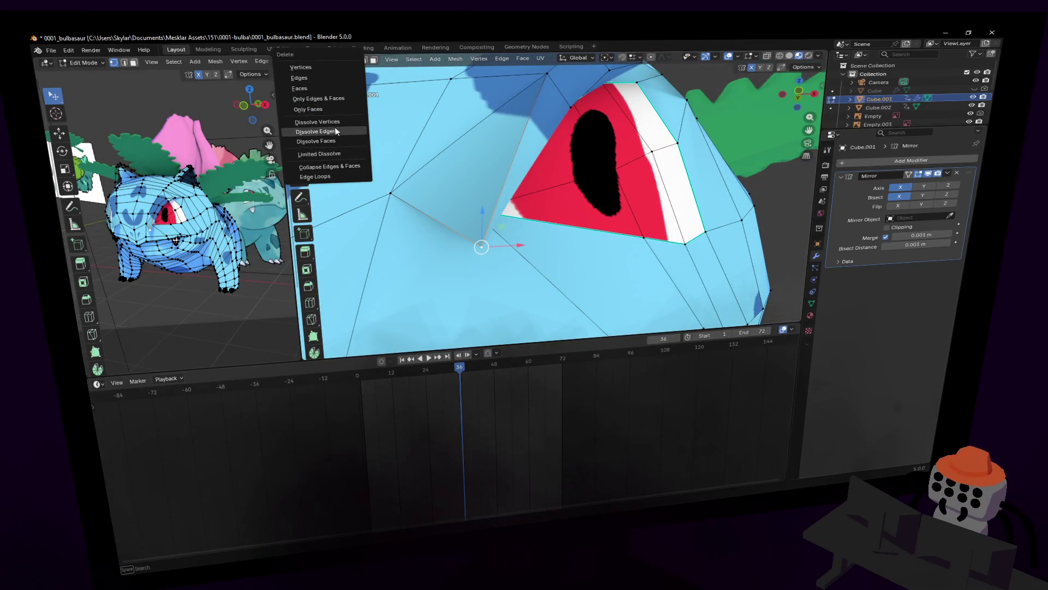
click(319, 121)
key(shift+grave)
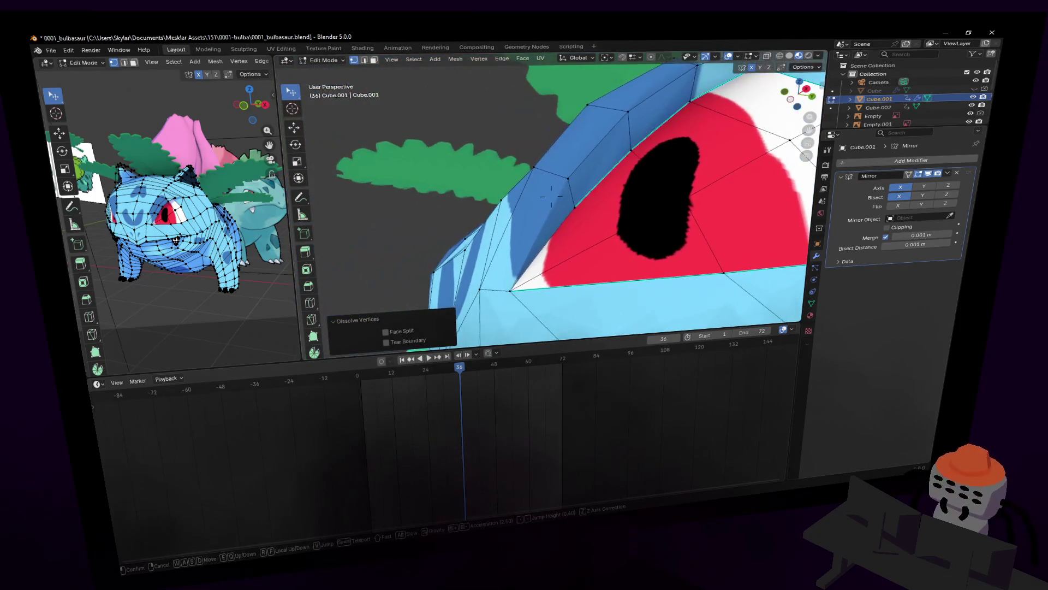
click(601, 206)
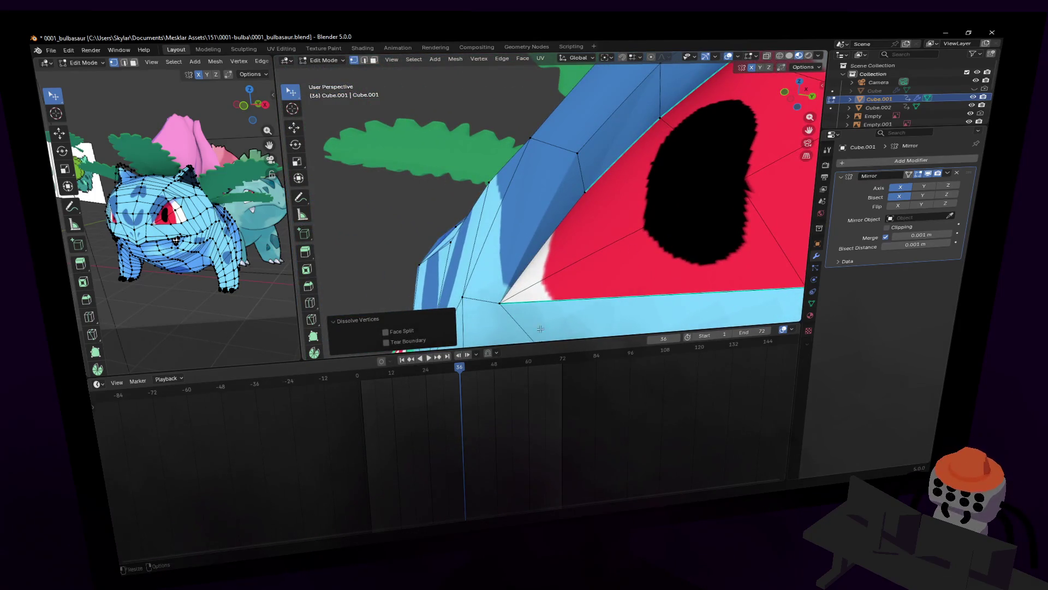
click(584, 193)
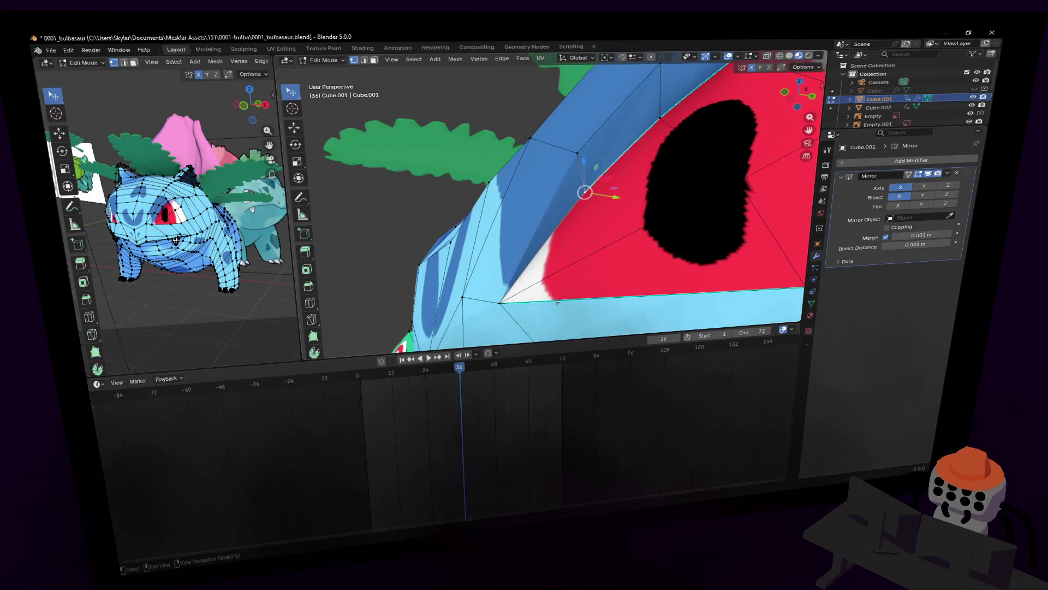
- Attempt a knife cut from the corner vertex up the brow, cancelling the unwanted segment
click(311, 319)
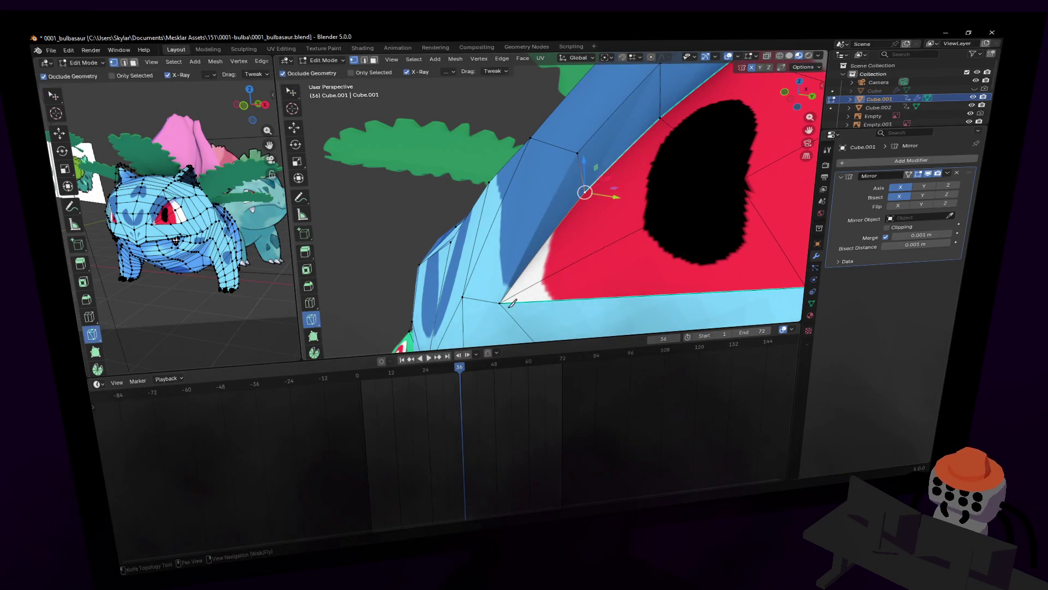
click(501, 301)
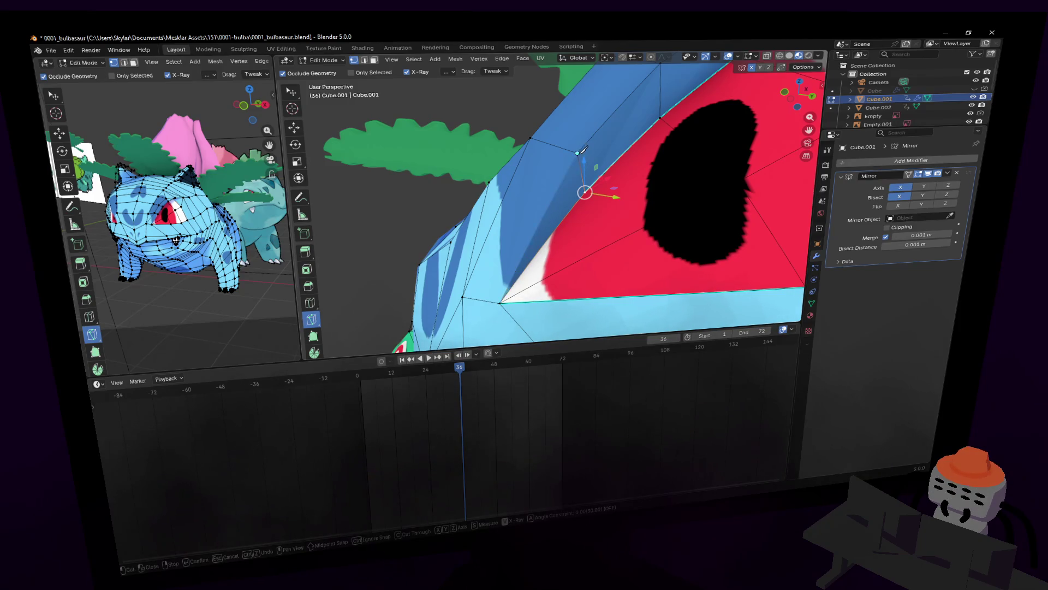
click(501, 300)
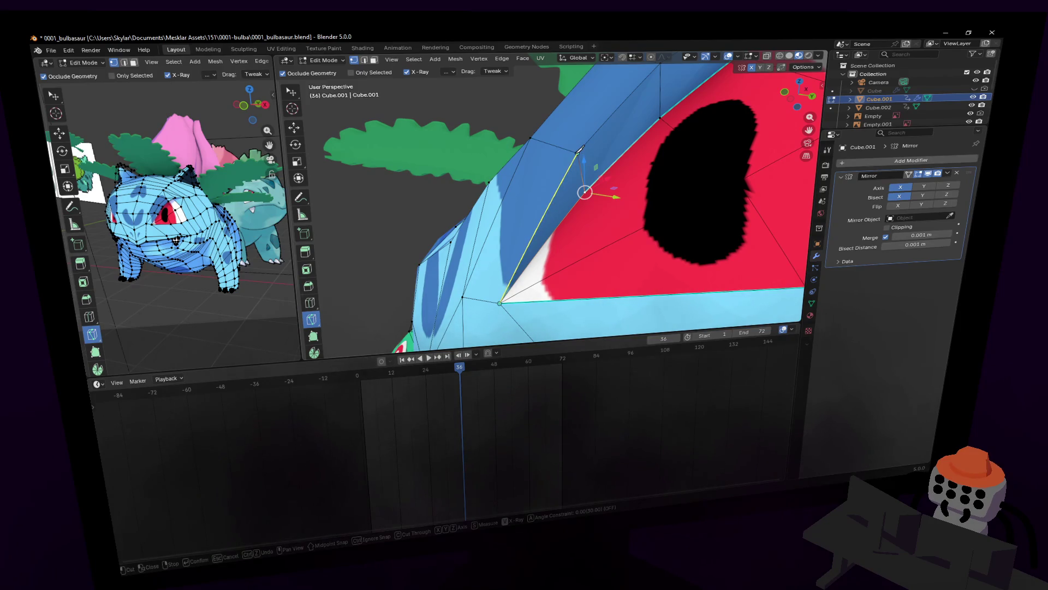
click(566, 148)
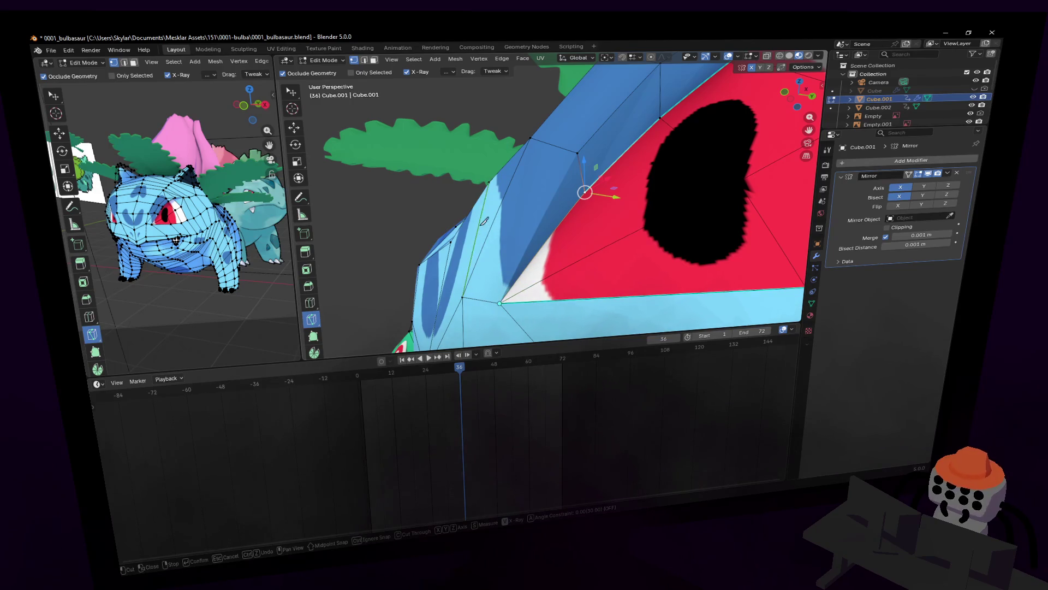
mouse_move(479, 198)
middle_down()
mouse_move(516, 224)
mouse_move(486, 241)
middle_up()
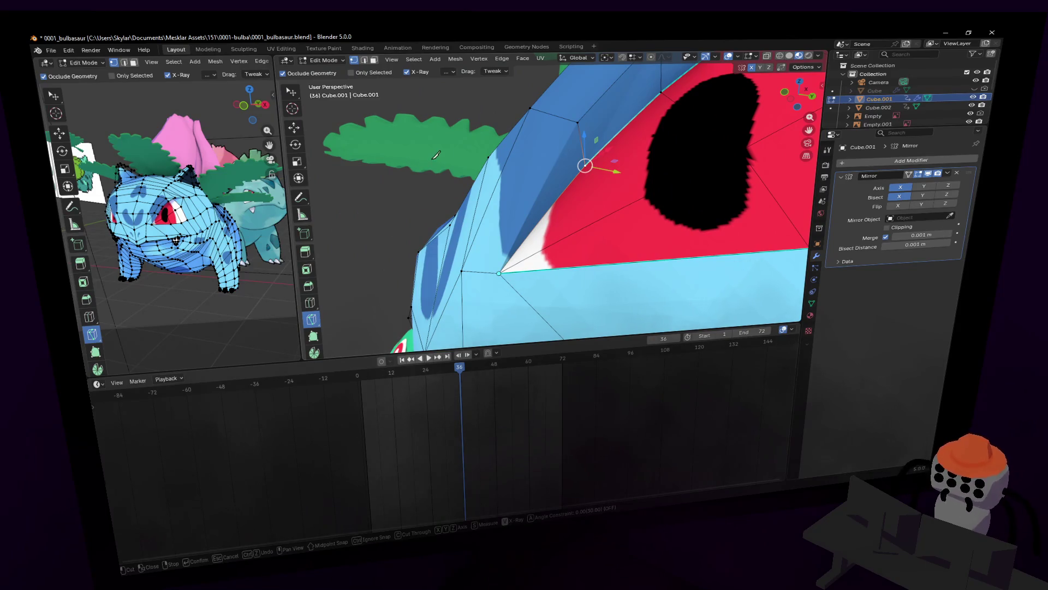
middle_drag(379, 196, 475, 168)
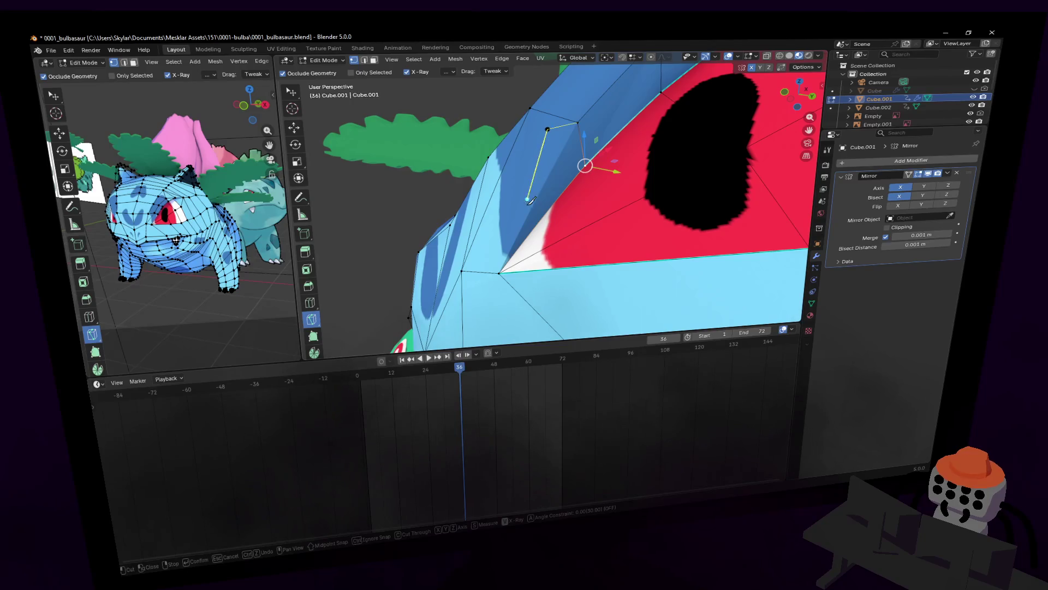
click(499, 273)
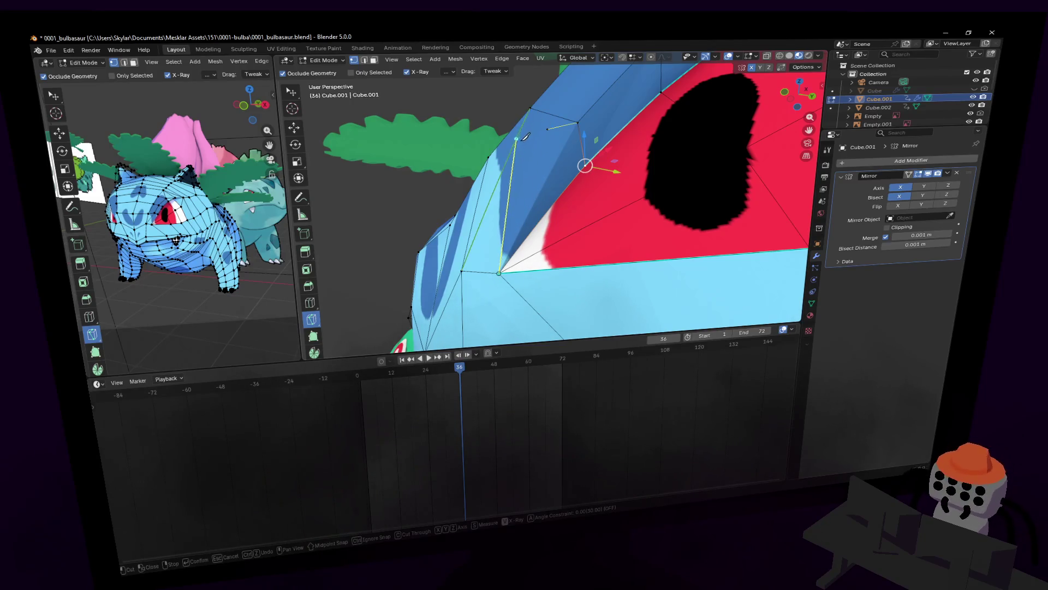
key(Escape)
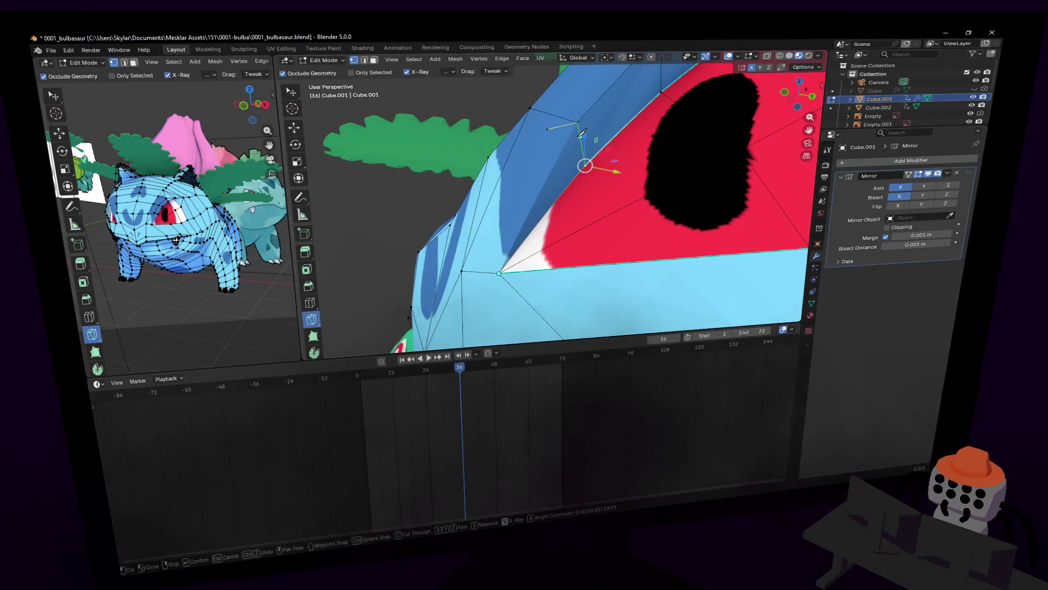
key(Return)
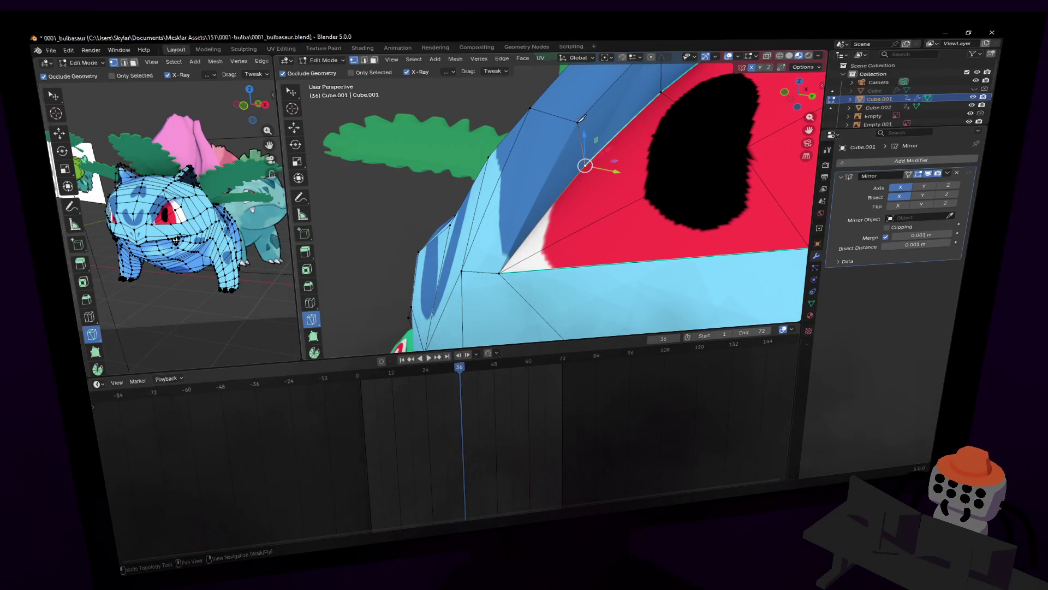
- Cut the new edge from the eye-corner vertex up to the upper brow vertex
key(w)
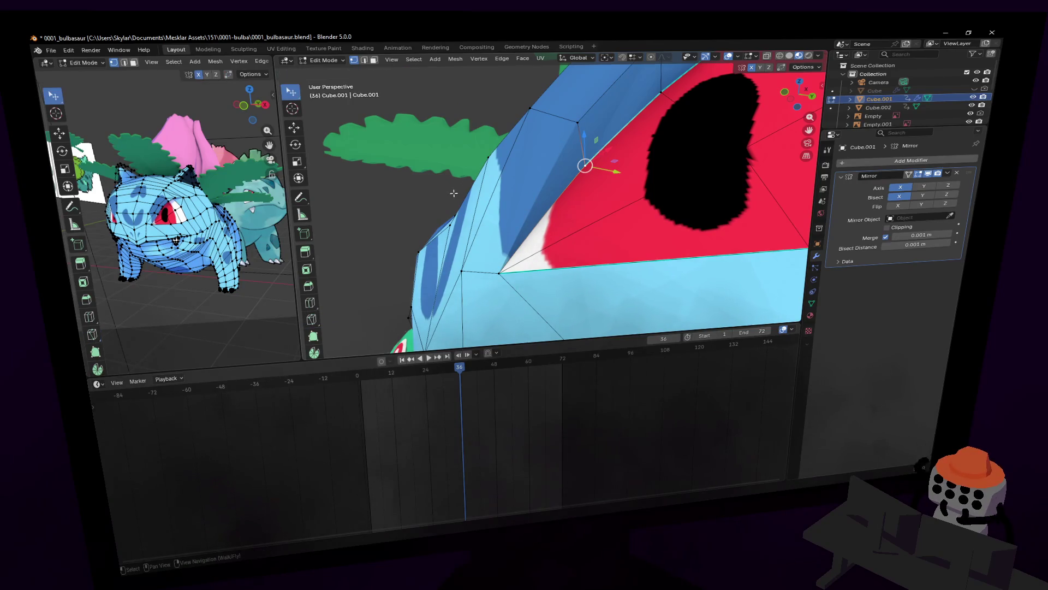
click(580, 123)
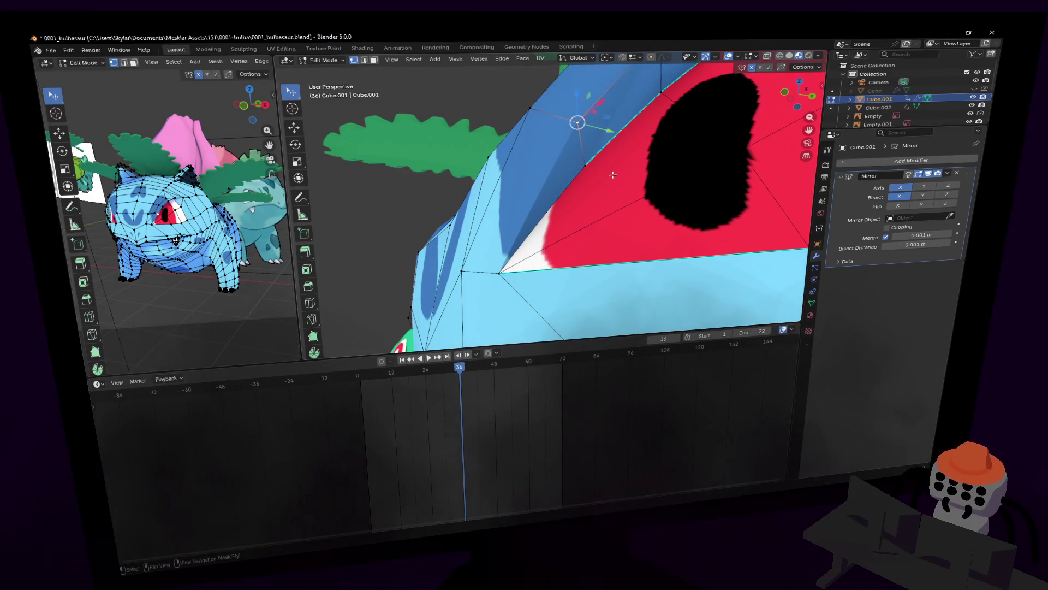
key(k)
click(498, 272)
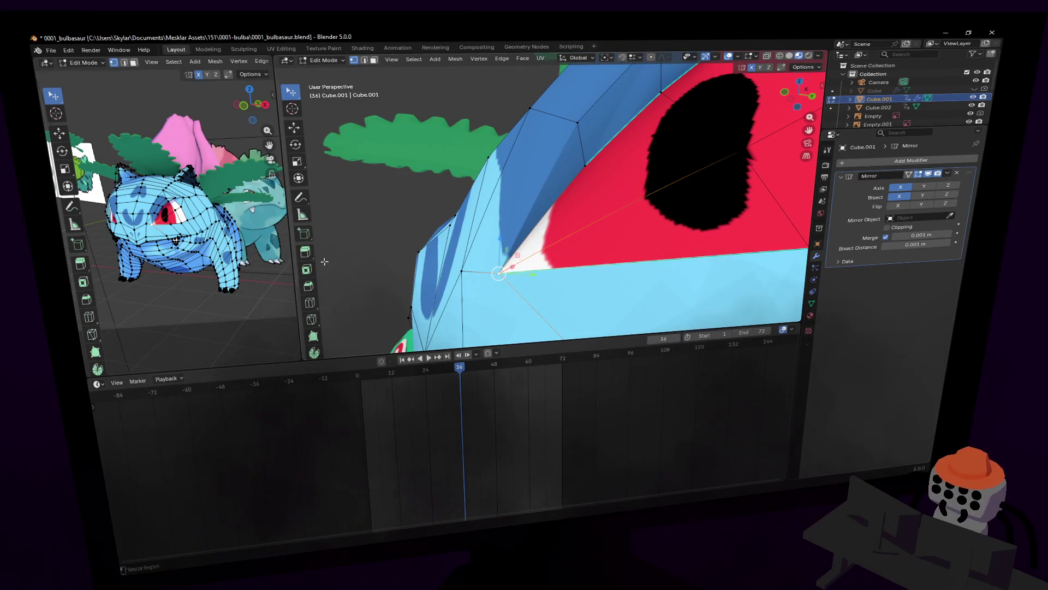
click(312, 320)
click(497, 271)
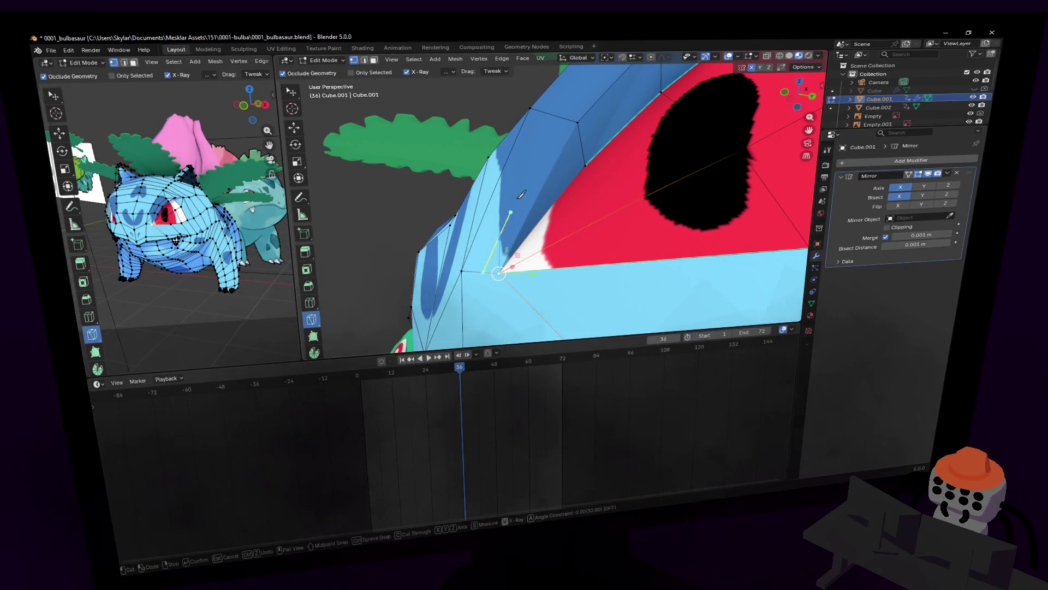
key(Return)
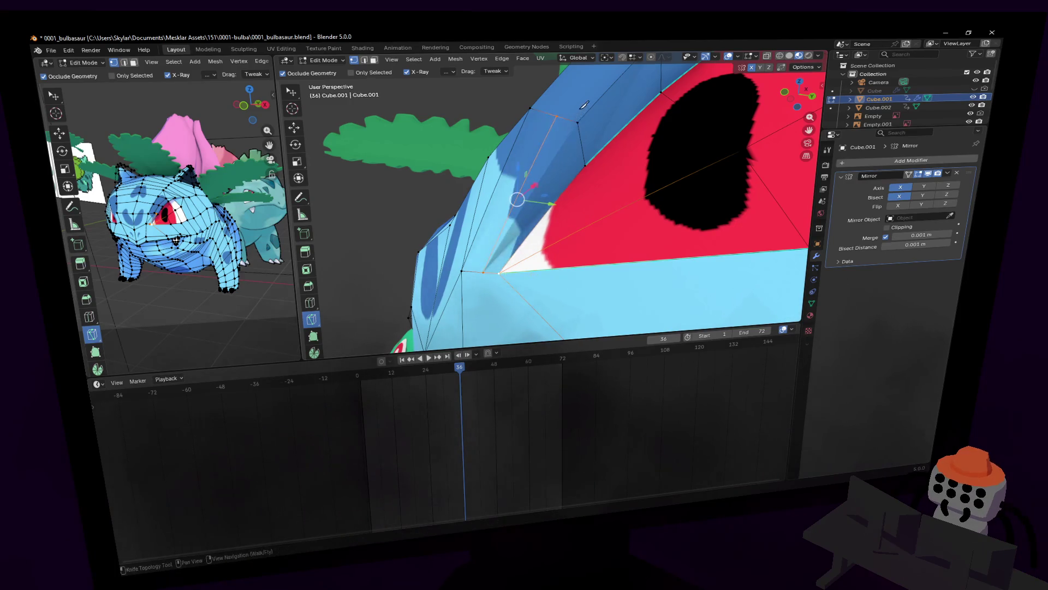
key(w)
- Dissolve the leftover cut vertex and merge the two close eye-corner vertices at the last one
shift+right_click(567, 120)
key(x)
click(525, 123)
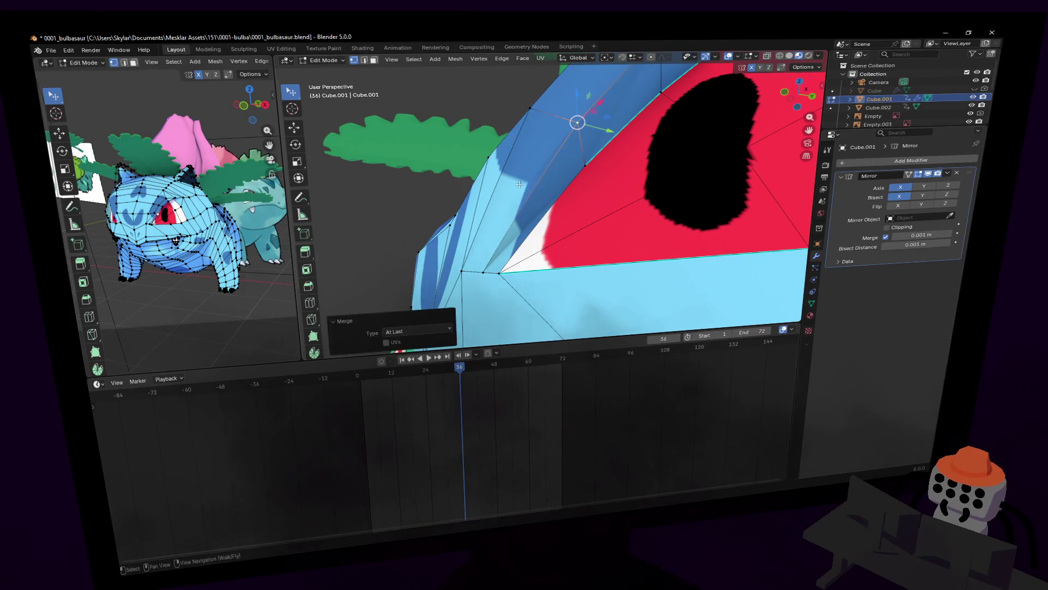
shift+right_click(491, 272)
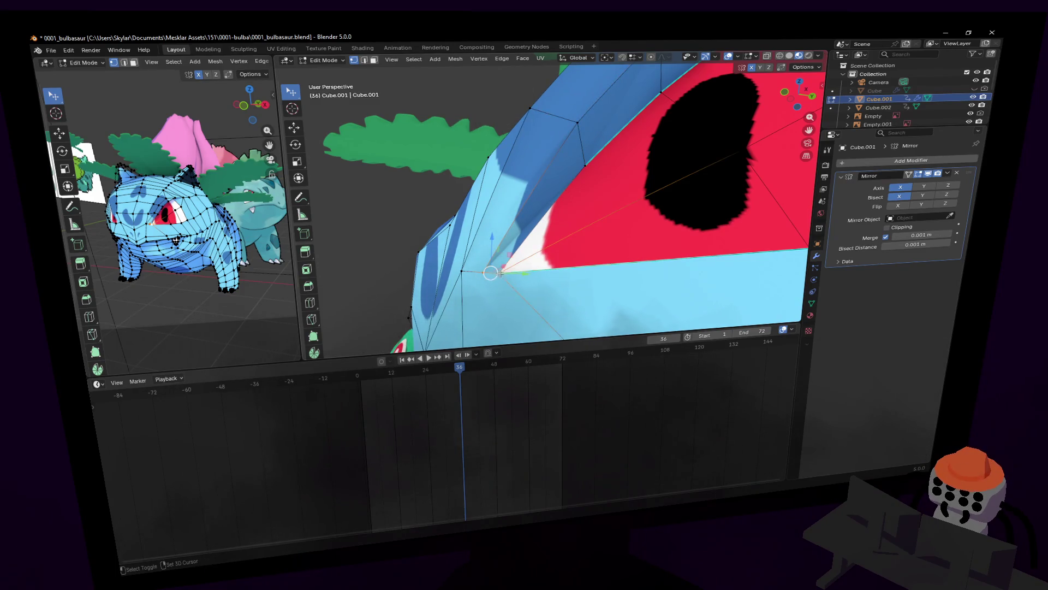
click(492, 272)
shift+click(501, 269)
key(m)
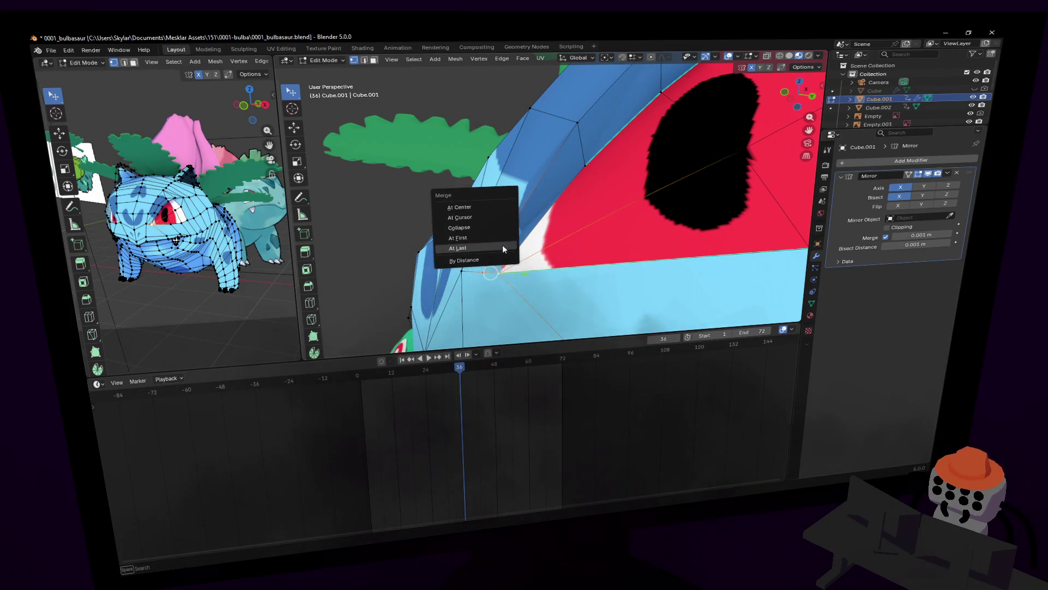
click(503, 246)
- Fly the view back and forth to inspect the face around the eye
key(Tab)
key(shift+grave)
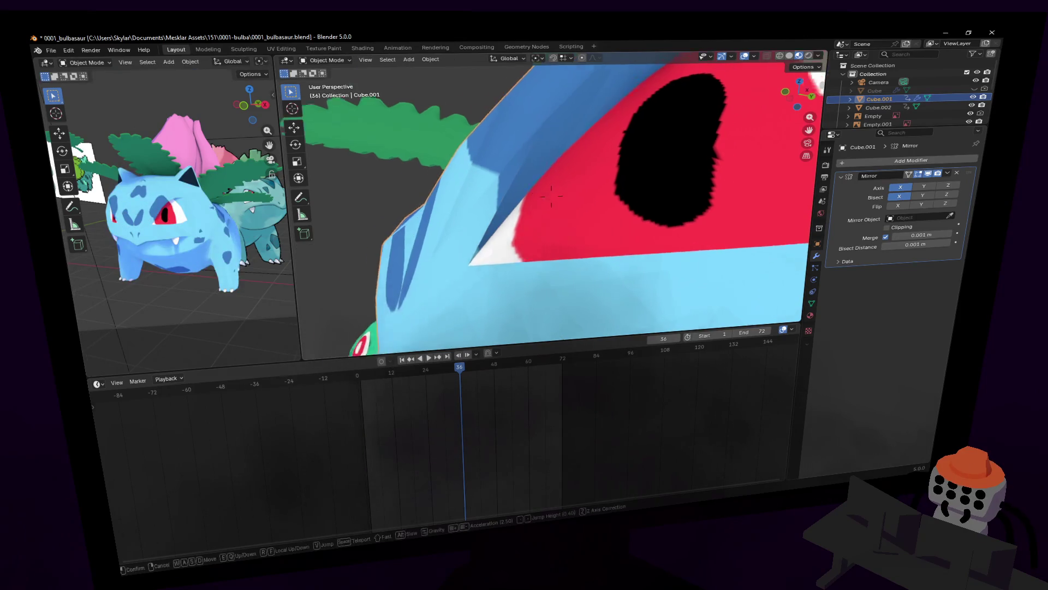
key(Tab)
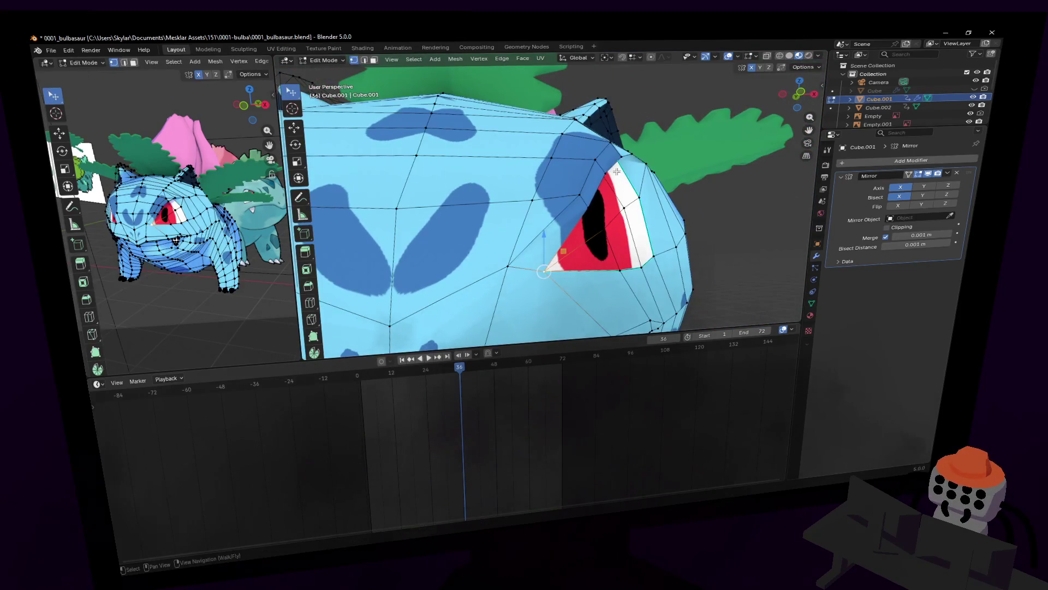
key(s)
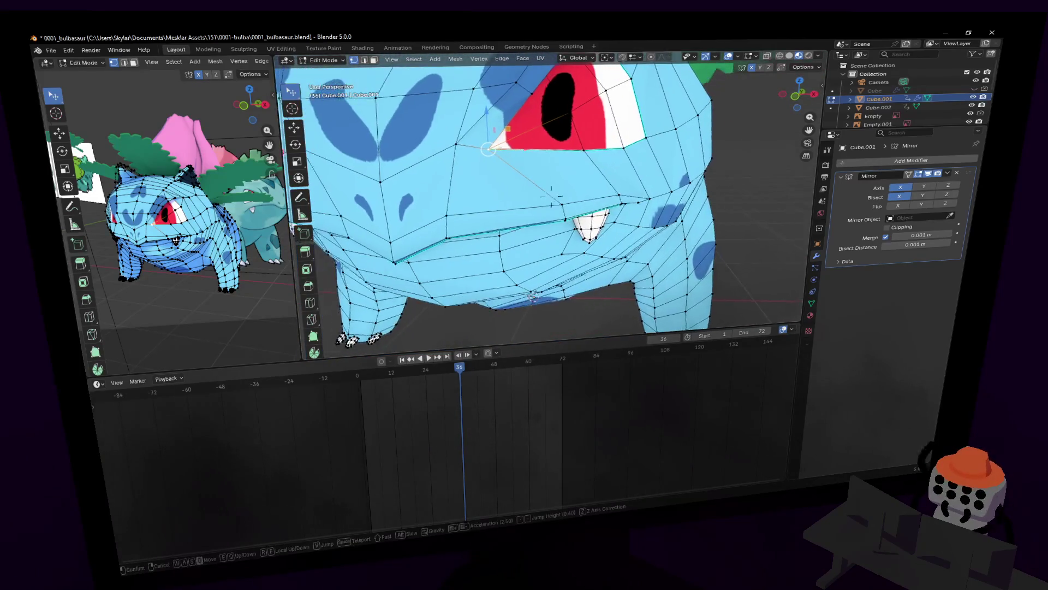
key(w)
key(s)
key(w)
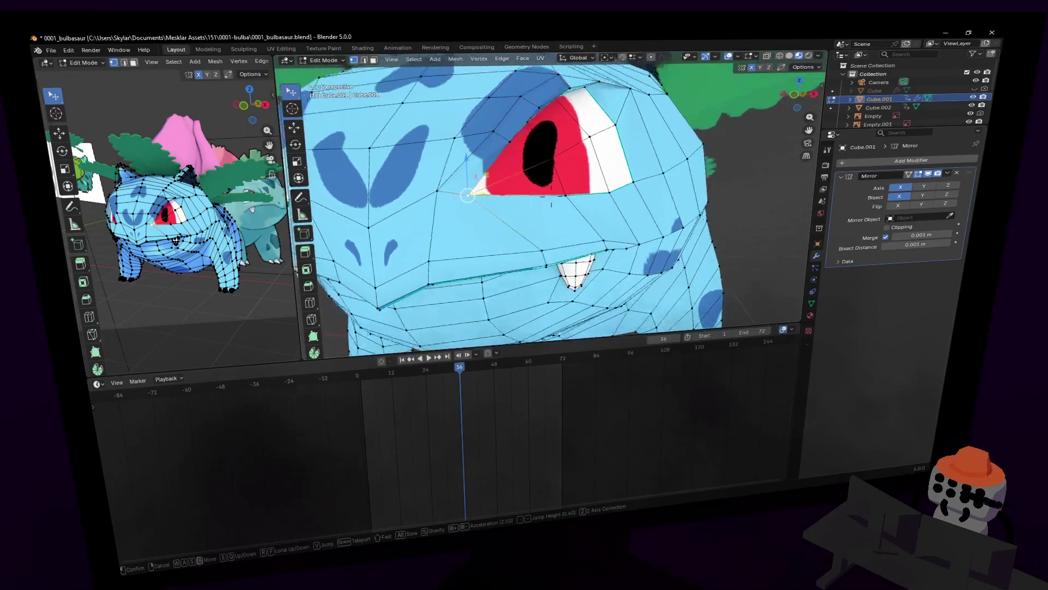
key(s)
- Move a vertex and the lip vertex beside the fang to reshape the mouth line
click(551, 197)
key(g)
click(593, 156)
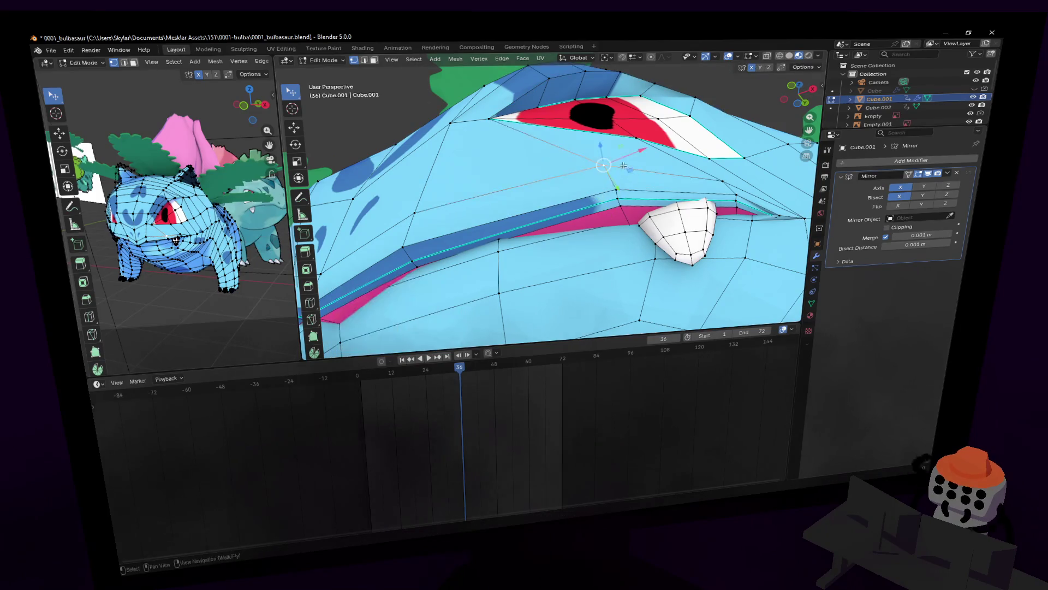
drag(629, 193, 635, 200)
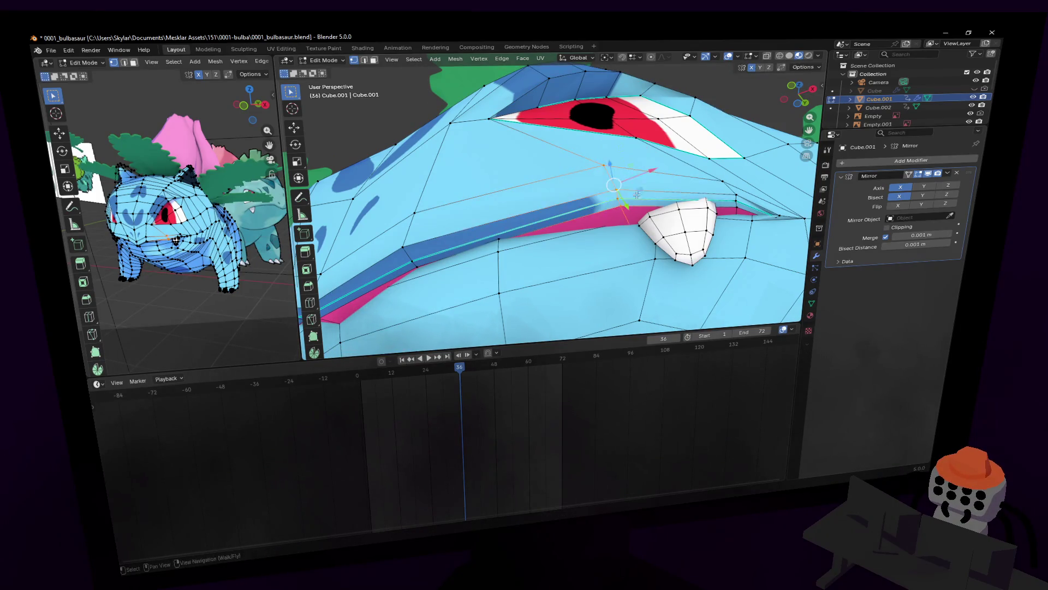
key(g)
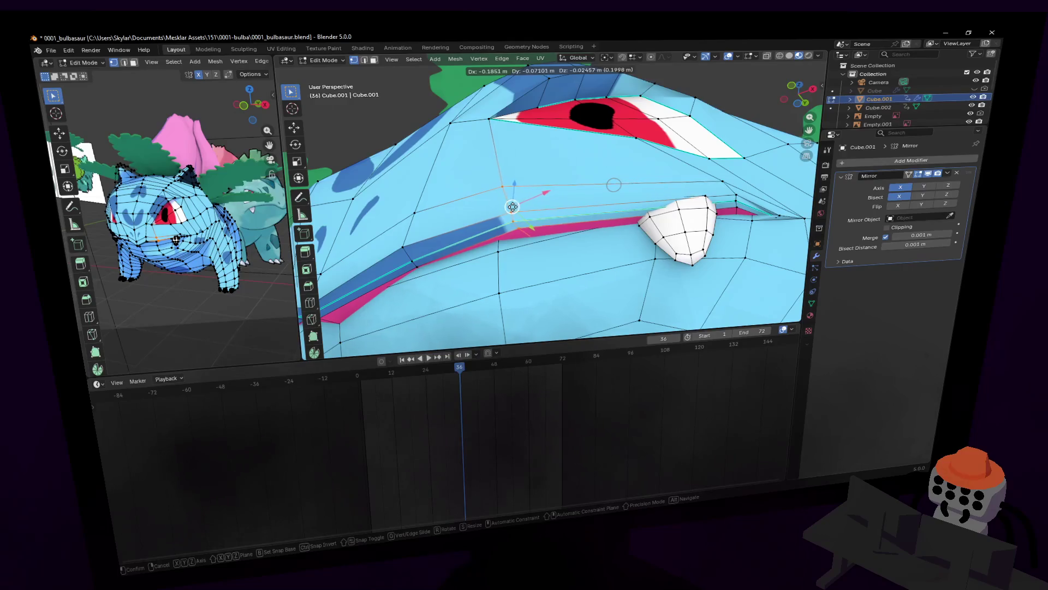
click(507, 209)
- Reposition another mouth-corner vertex and fly back to view the whole model
middle_drag(507, 209, 541, 181)
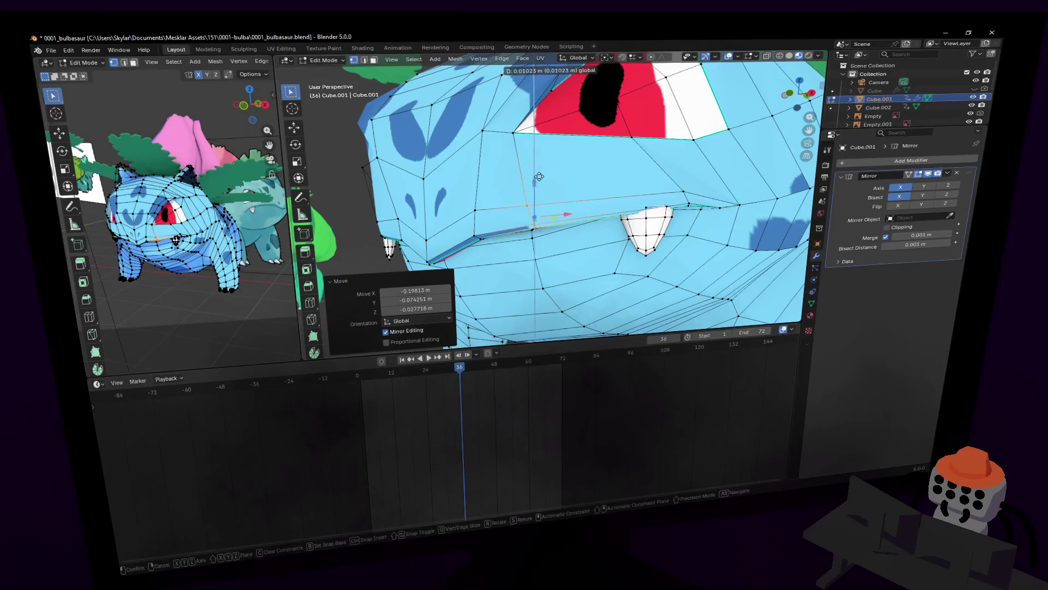
click(542, 190)
key(g)
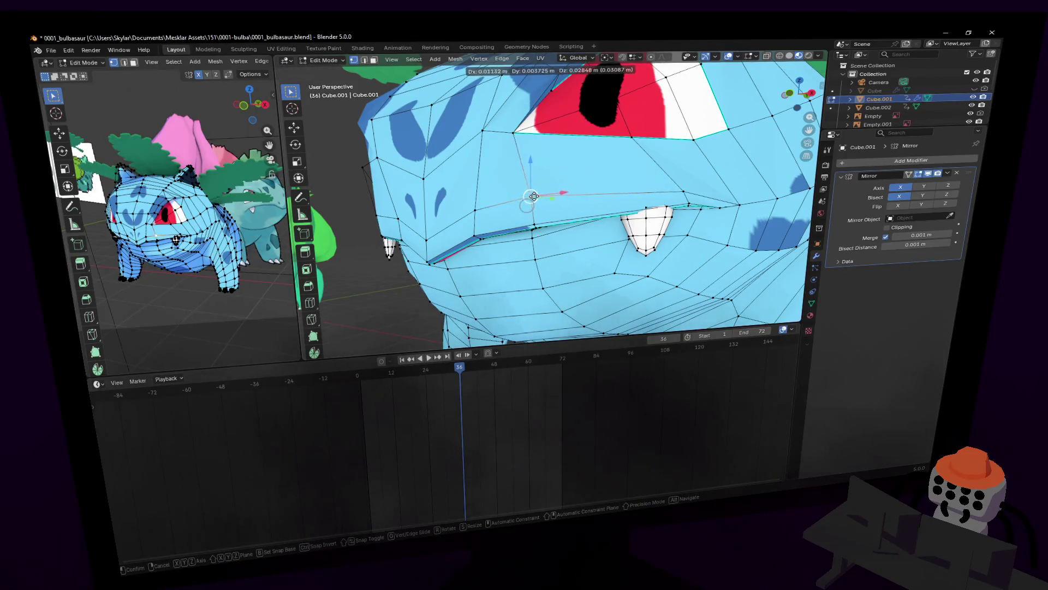
click(532, 196)
key(s)
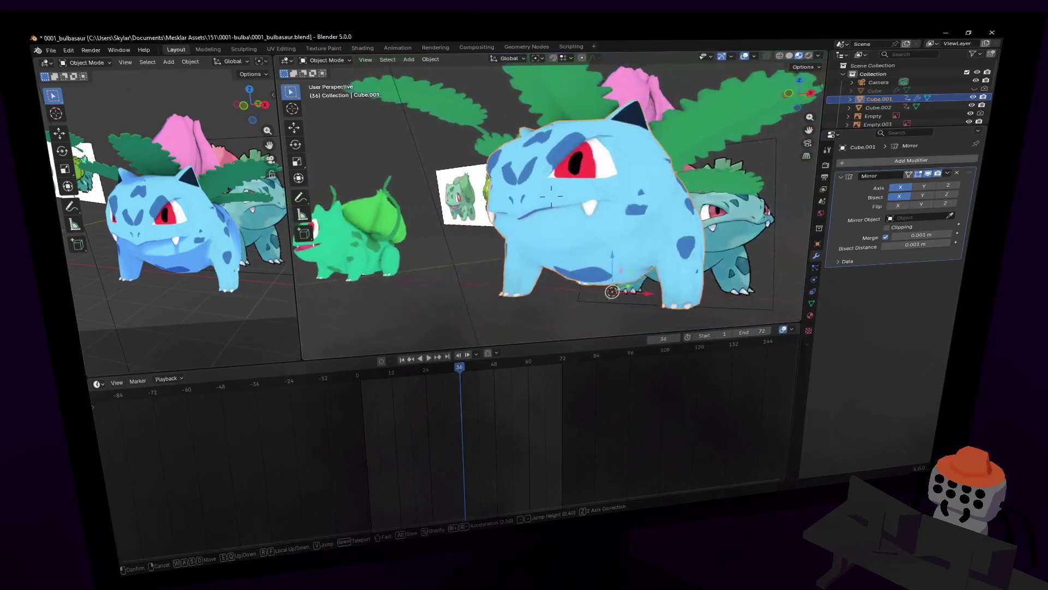
- Fly into Edit Mode up close on the brow above the eye and activate the Knife tool
key(w)
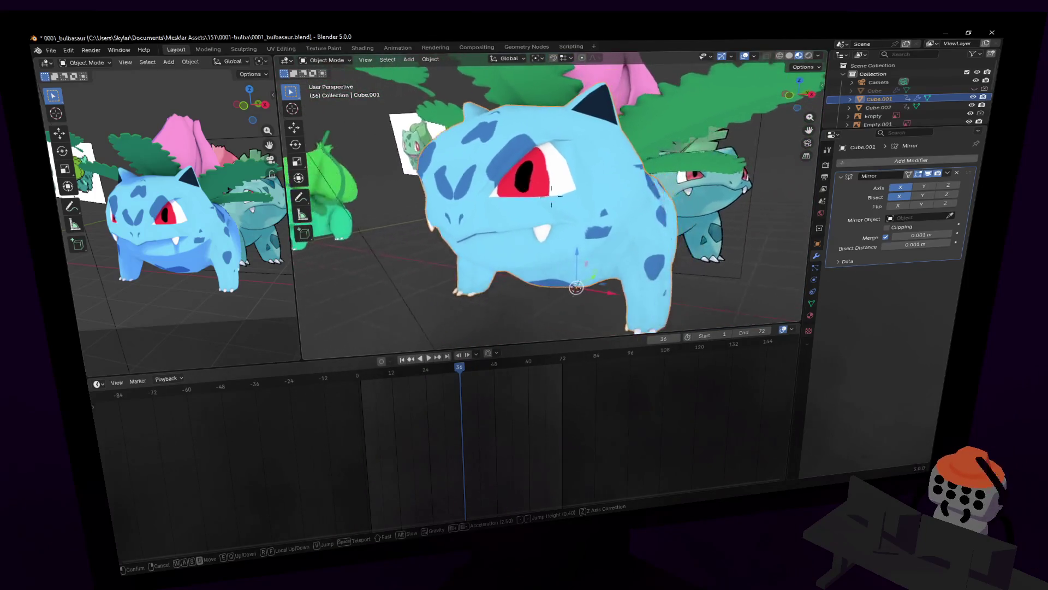
key(Tab)
key(w)
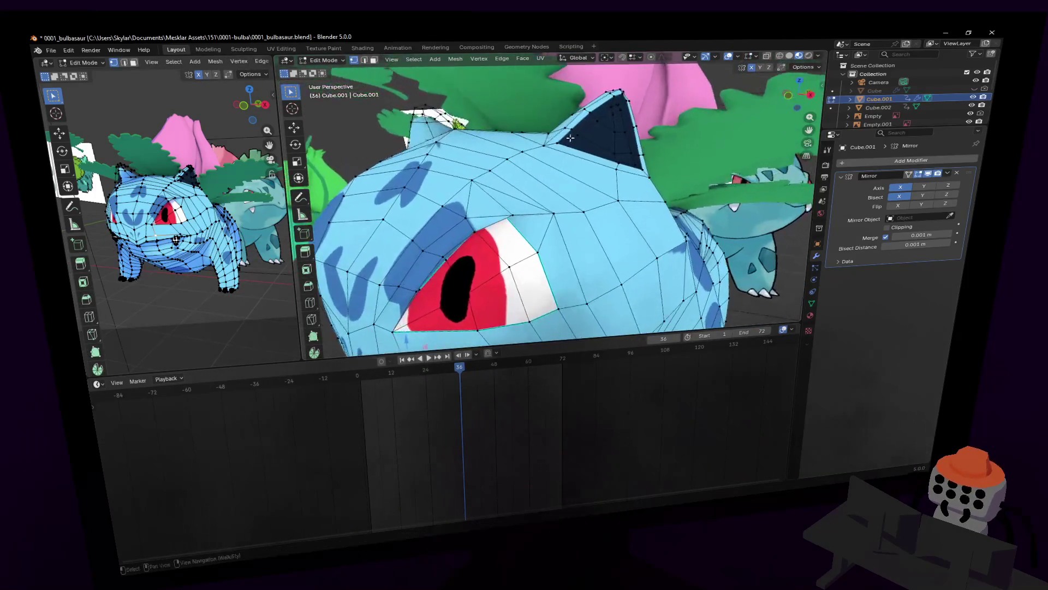
key(w)
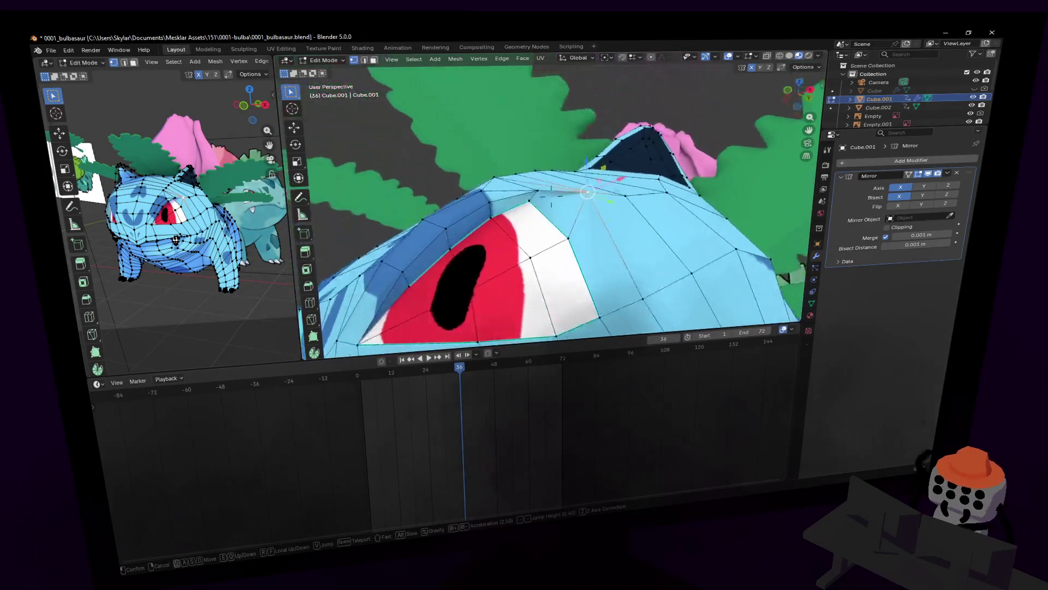
key(shift+grave)
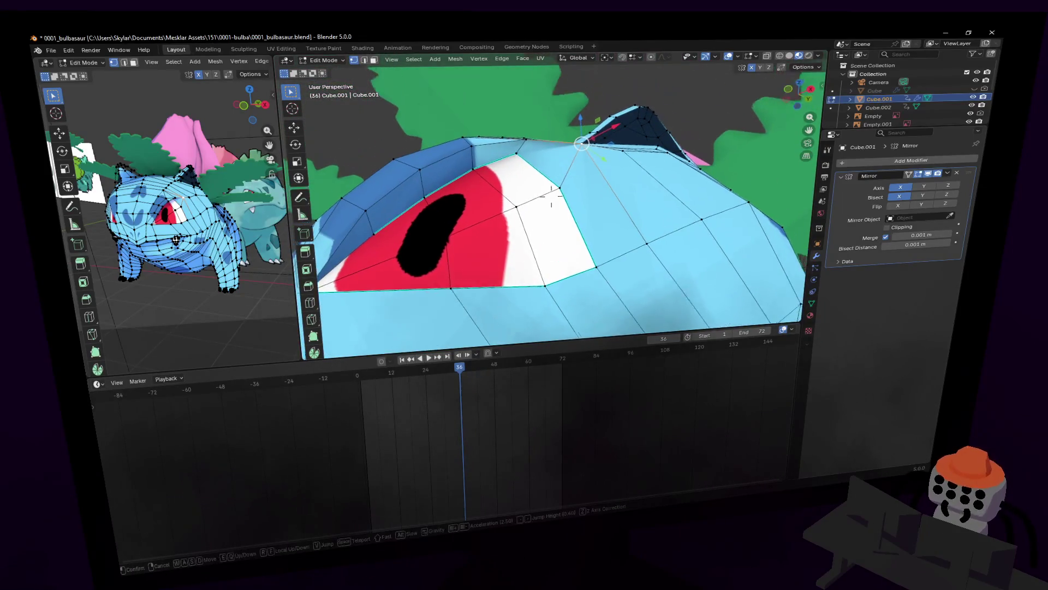
key(s)
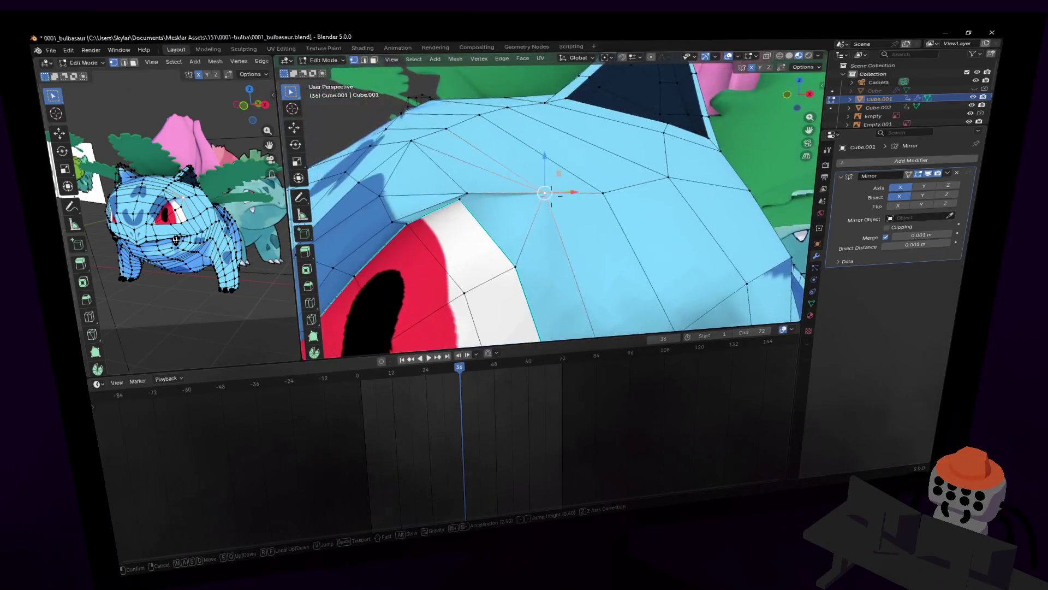
key(s)
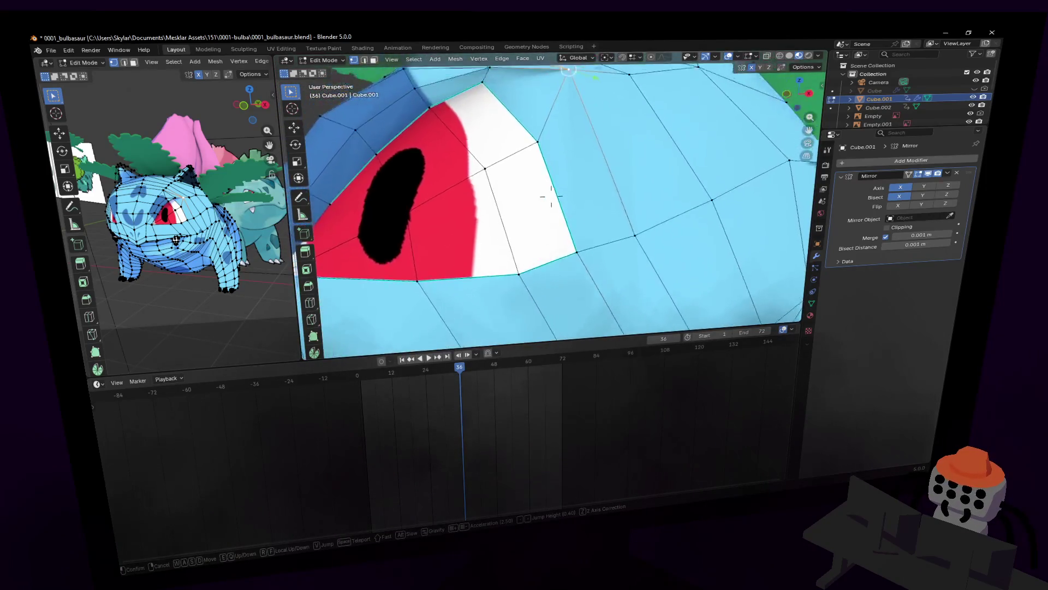
click(551, 194)
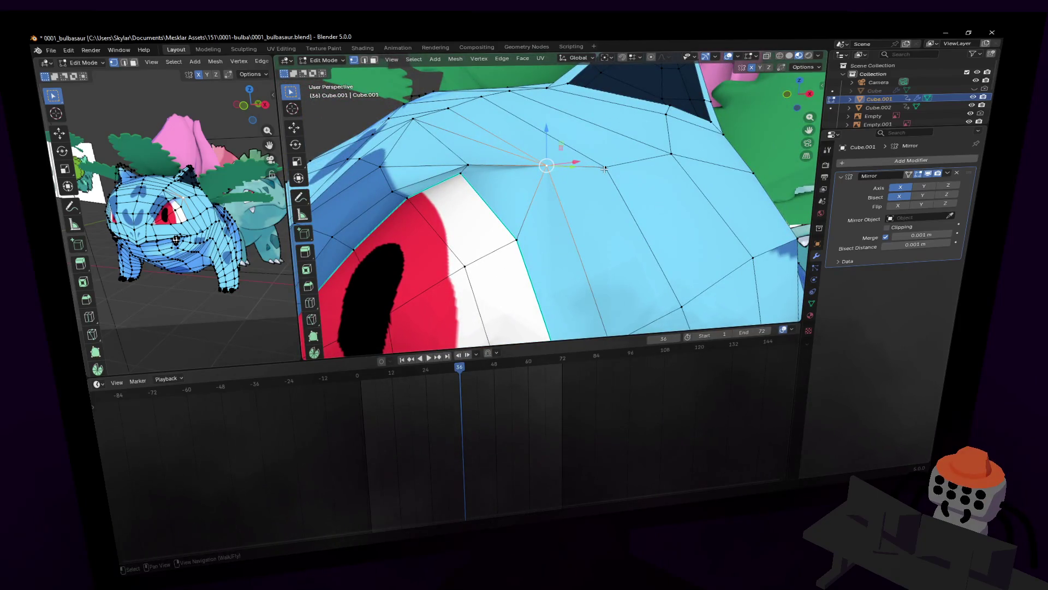
shift+middle_drag(605, 169, 647, 177)
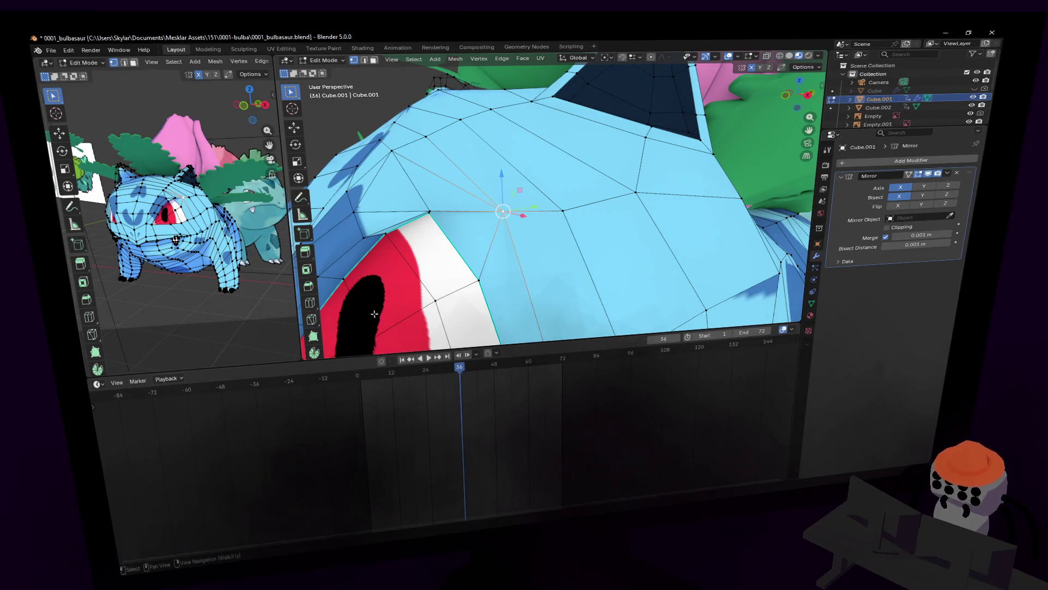
click(311, 321)
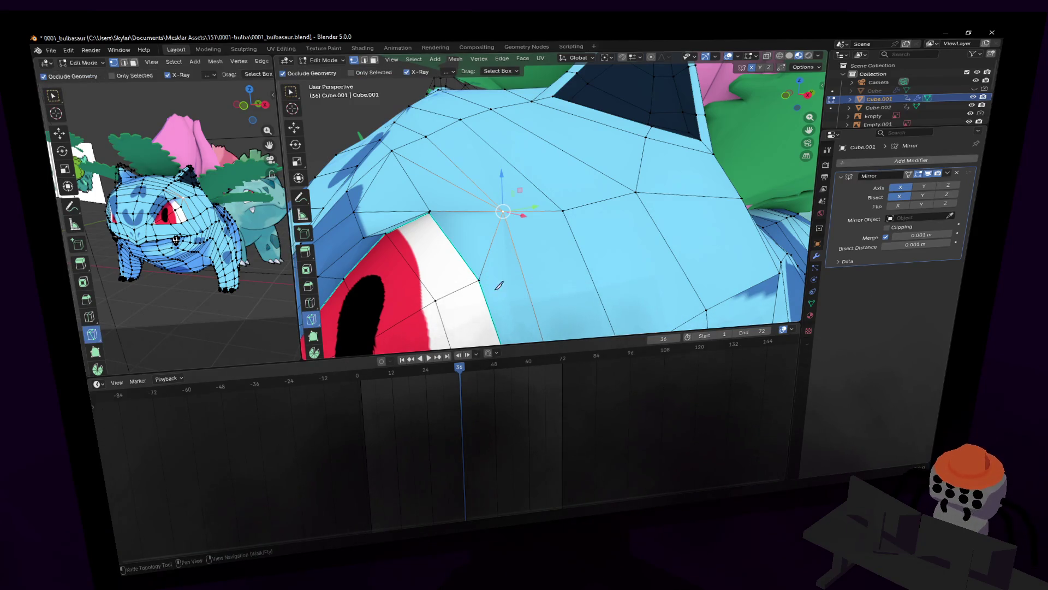
- Knife-cut new edges from the vertex above the eye and commit them to the mesh
click(479, 280)
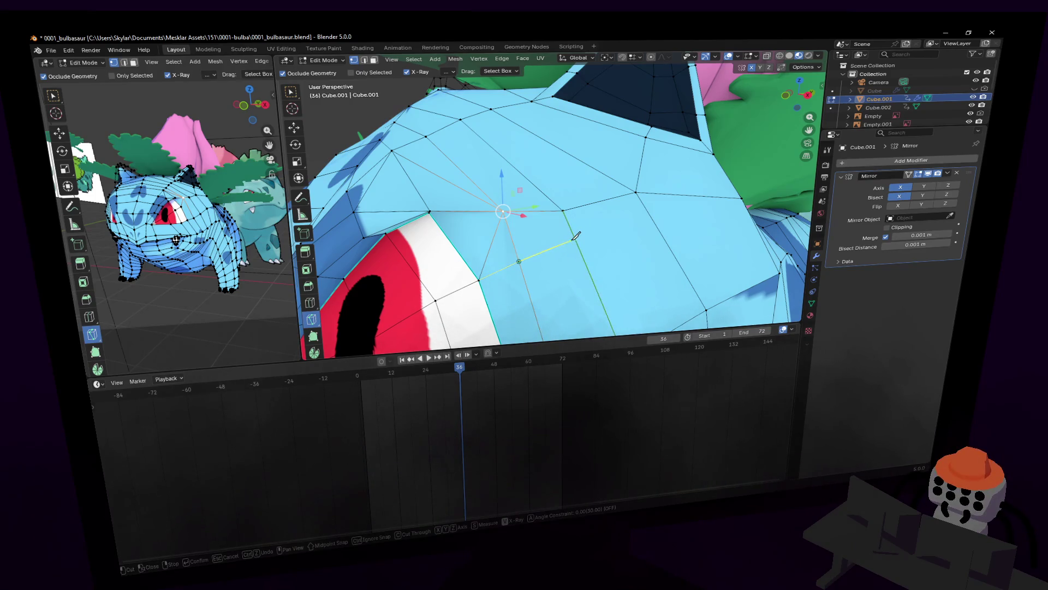
key(Return)
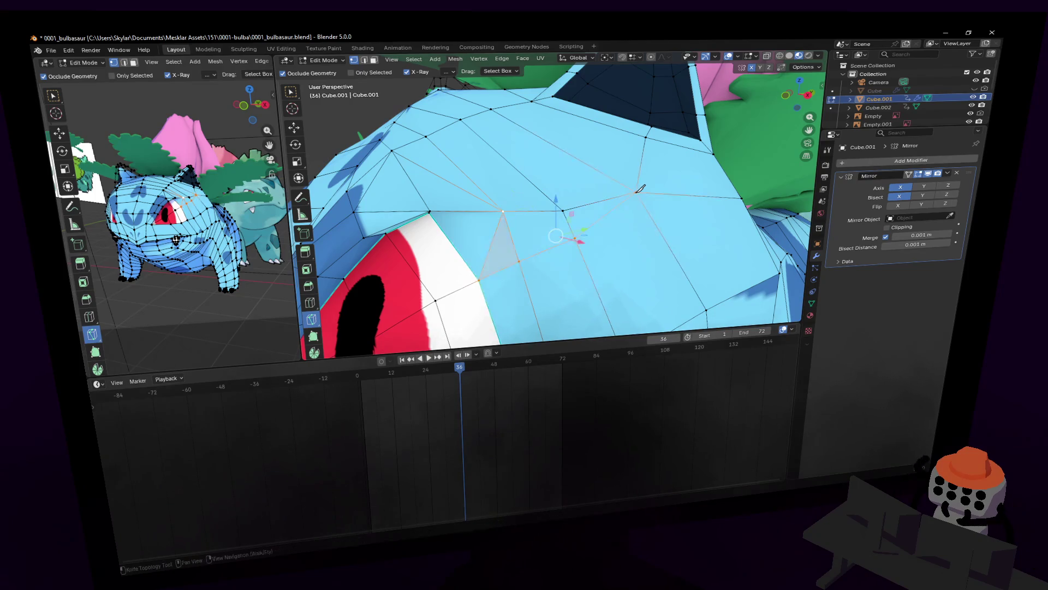
scroll(529, 252, down, 5)
scroll(529, 251, up, 5)
middle_drag(528, 251, 624, 213)
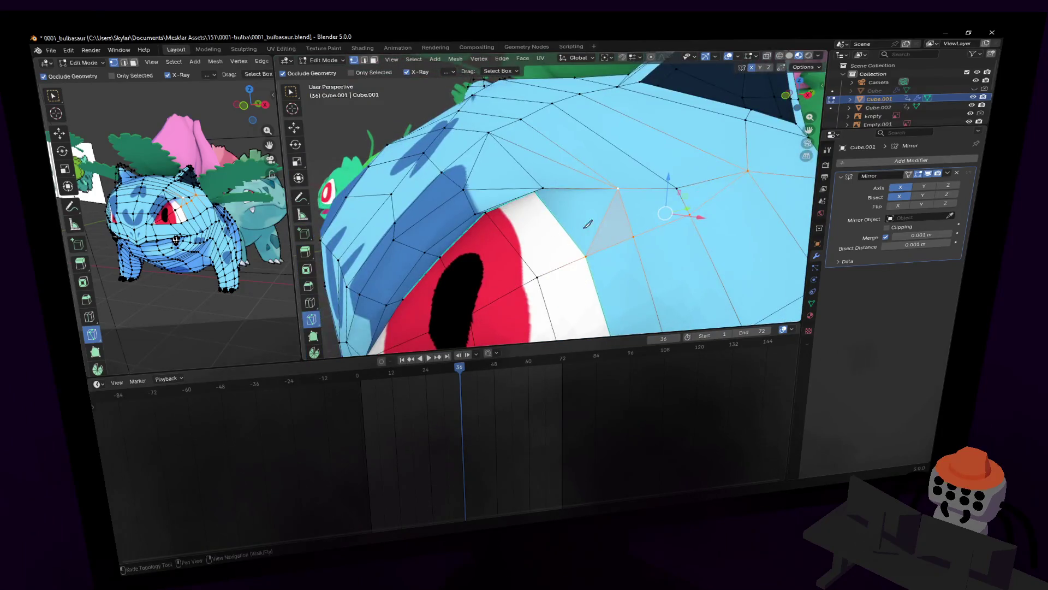
key(w)
click(604, 195)
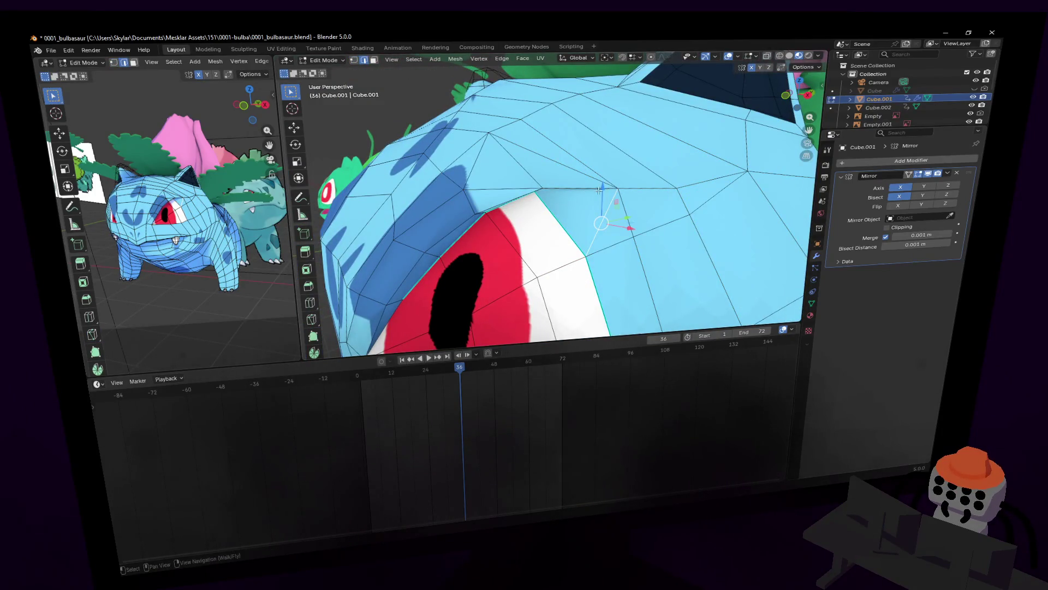
- Pull a single brow vertex outward to sharpen the brow ridge
key(1)
click(619, 188)
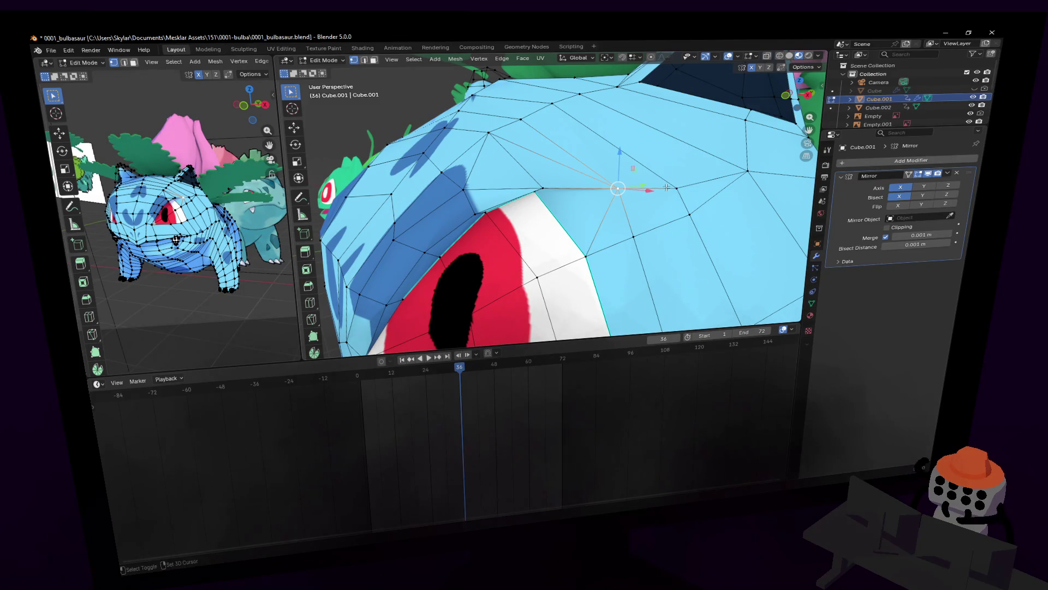
key(g)
click(680, 169)
key(g)
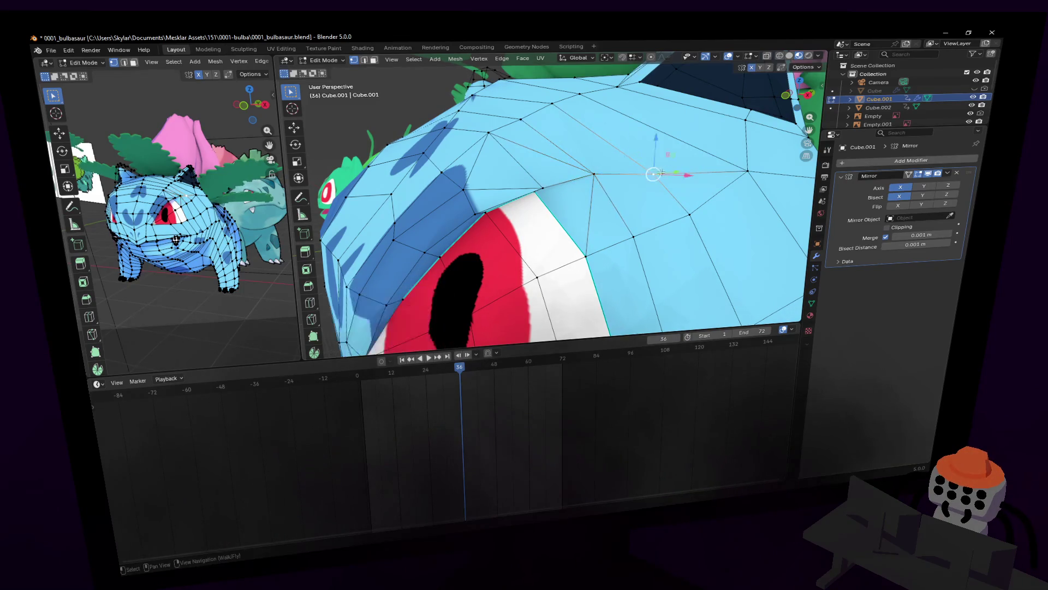
click(679, 170)
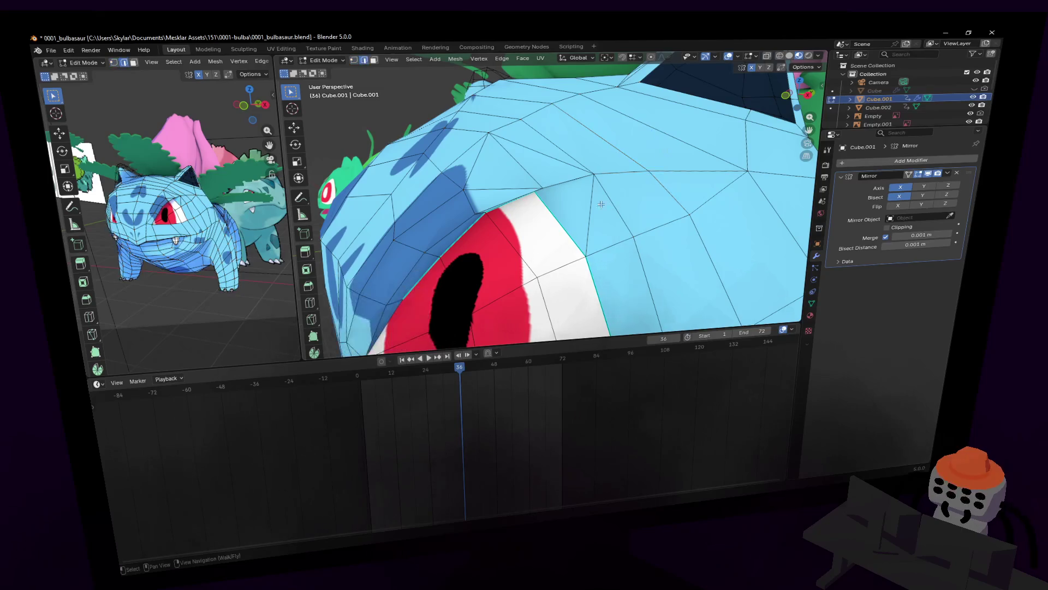
key(shift+grave)
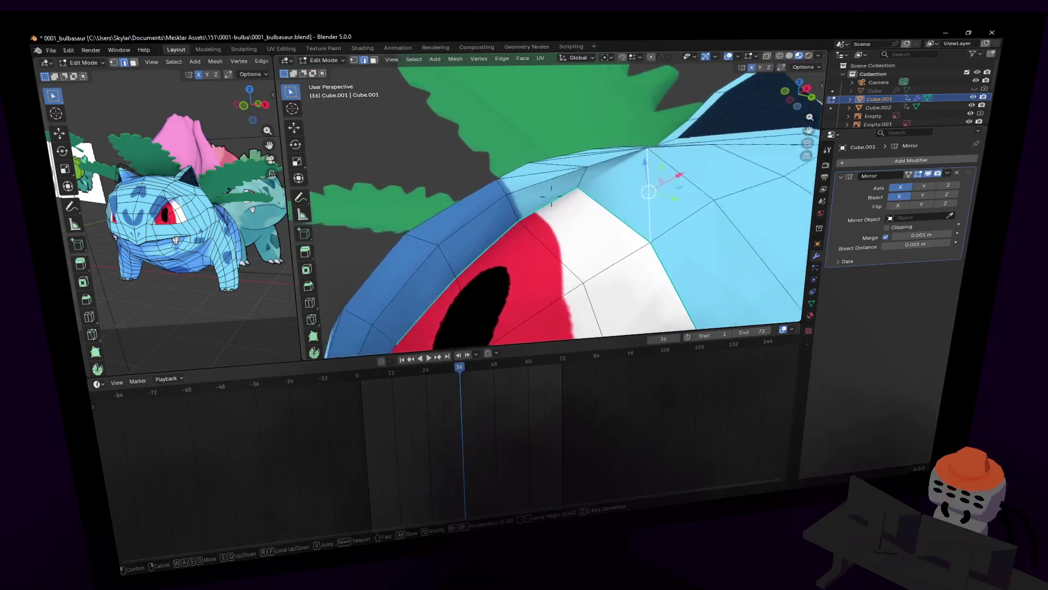
click(551, 194)
middle_drag(569, 279, 518, 176)
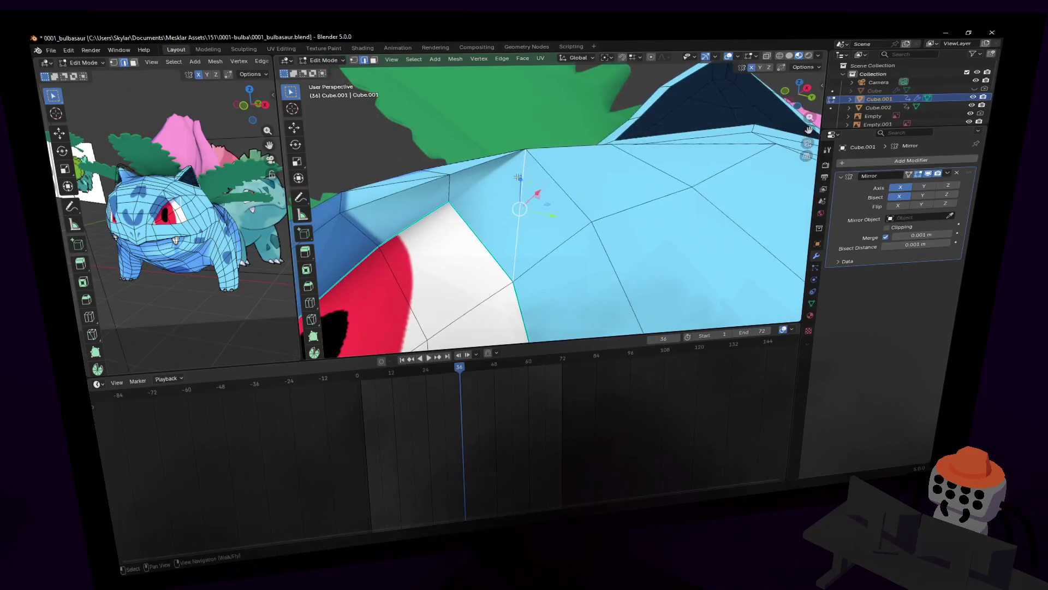
- Knife-cut a new edge along the brow ridge, then bring up the delete options
click(313, 319)
click(450, 200)
click(533, 145)
key(Return)
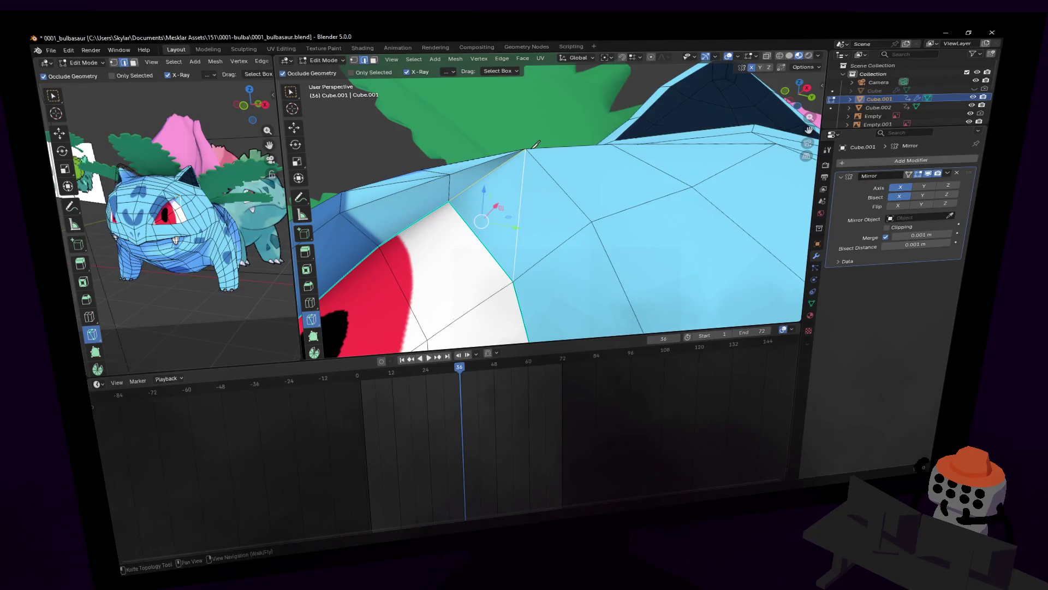
key(w)
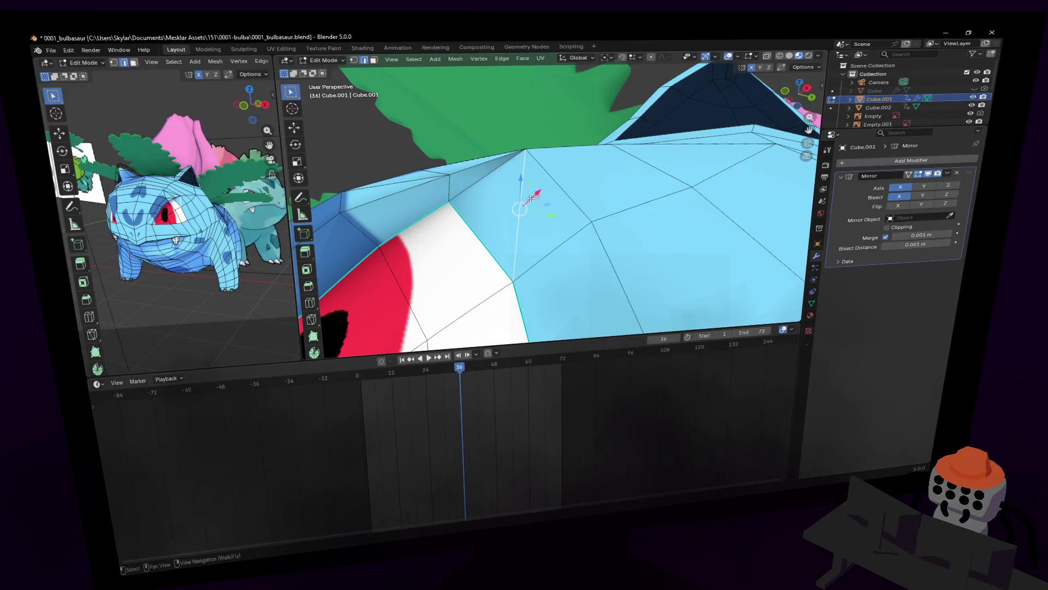
middle_drag(531, 187, 537, 203)
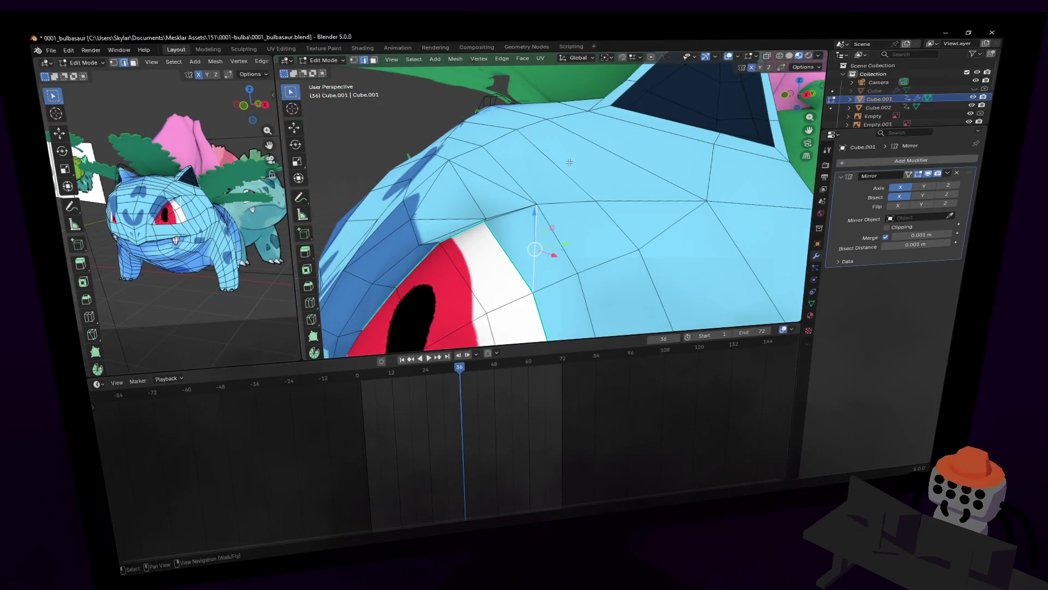
key(x)
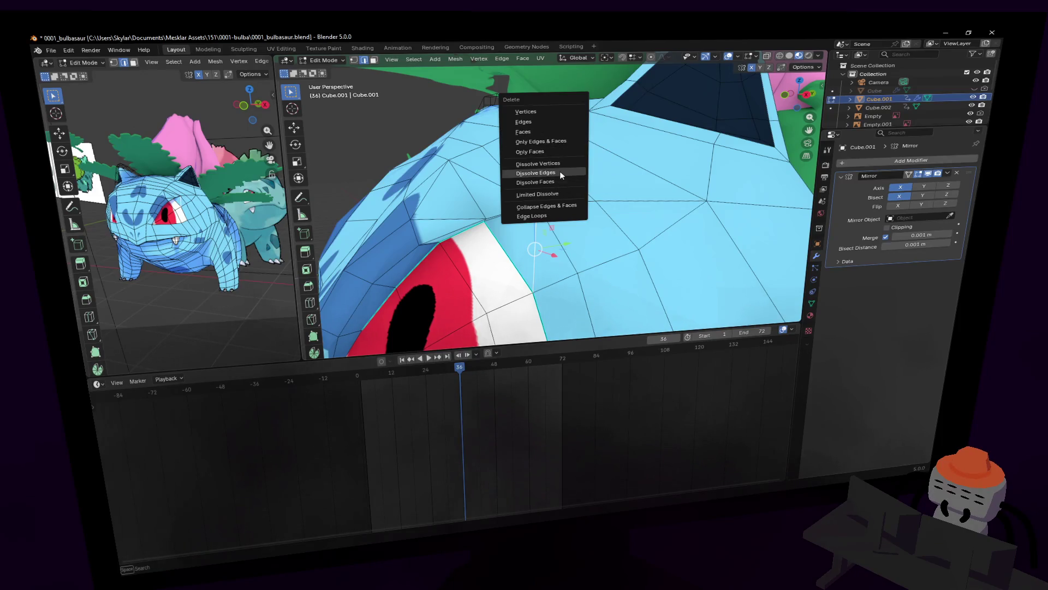
- Dissolve the selected brow edges and move the view in above the eye
click(559, 171)
scroll(557, 175, down, 5)
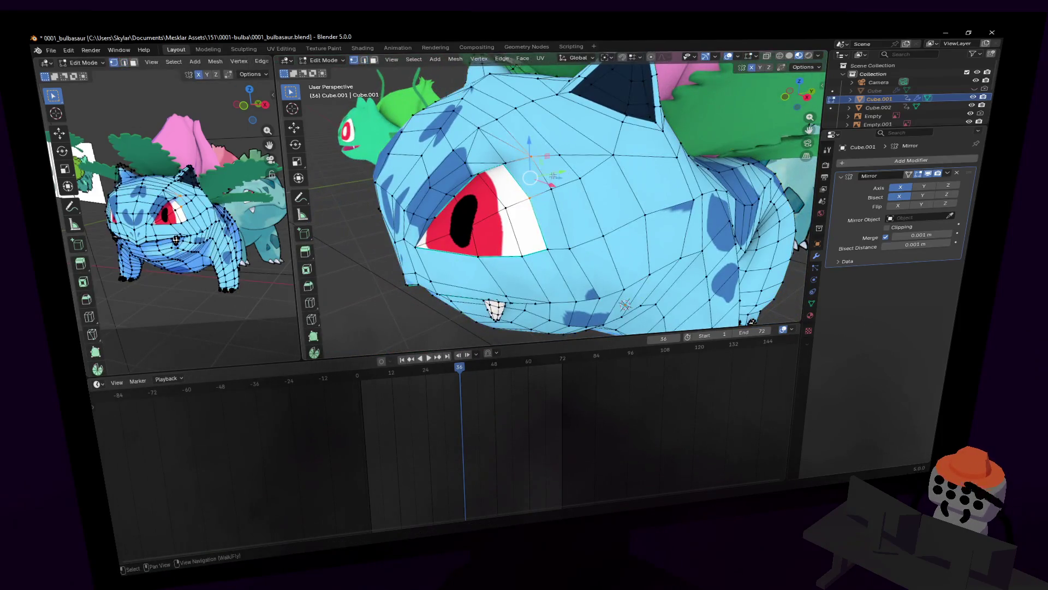
key(shift+grave)
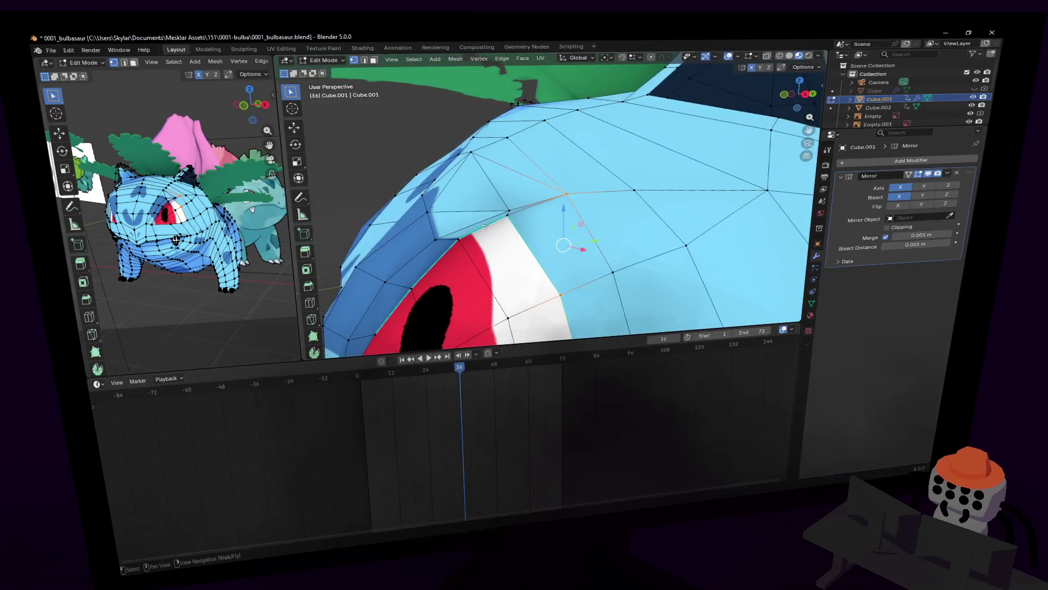
click(532, 188)
key(w)
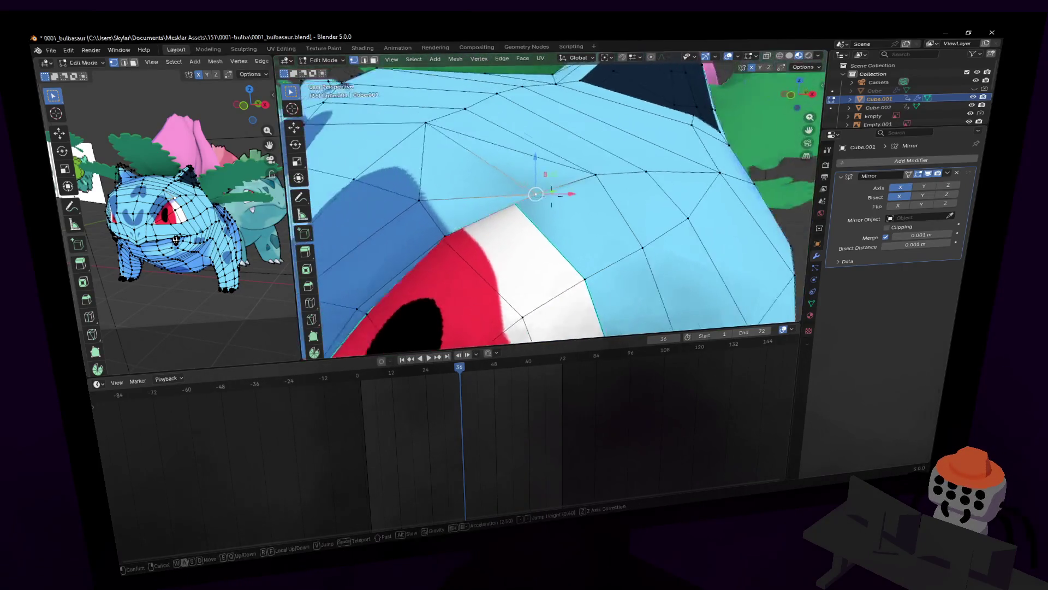
middle_drag(525, 191, 561, 216)
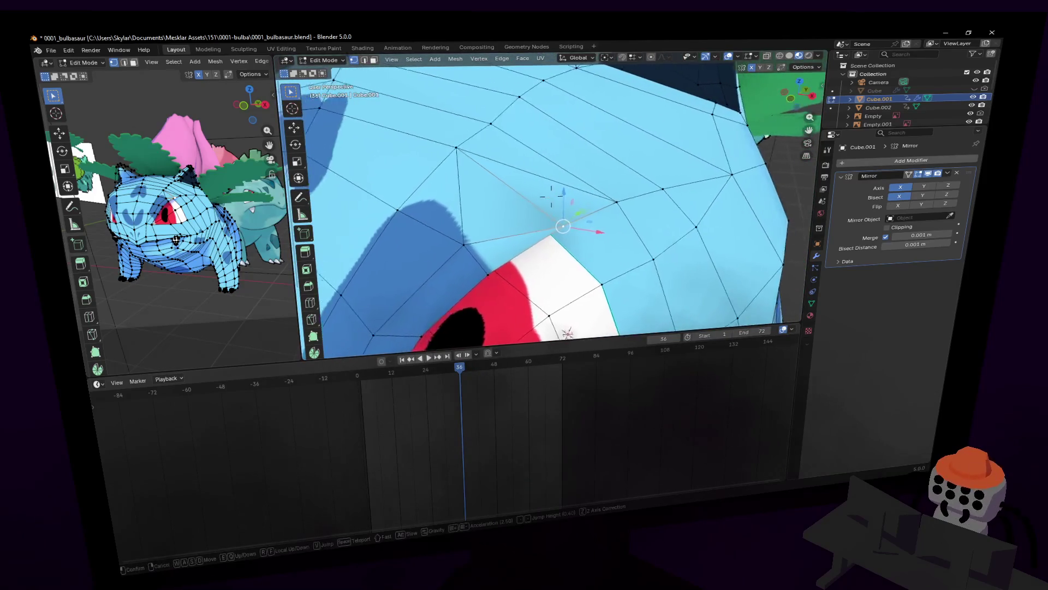
- Knife-cut an edge across the head past the brow, then dissolve the leftover edge
key(k)
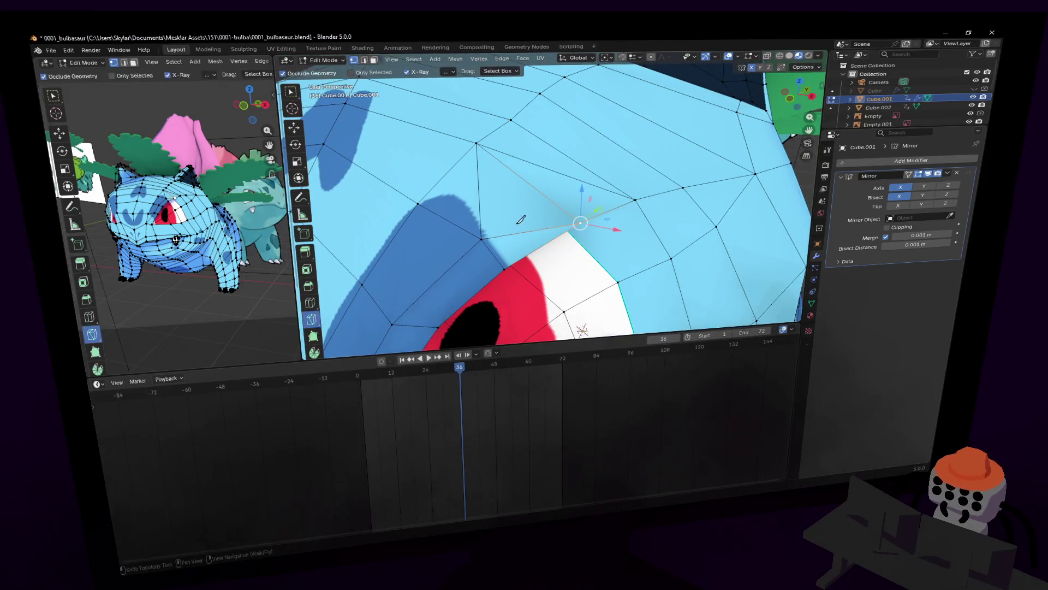
click(483, 237)
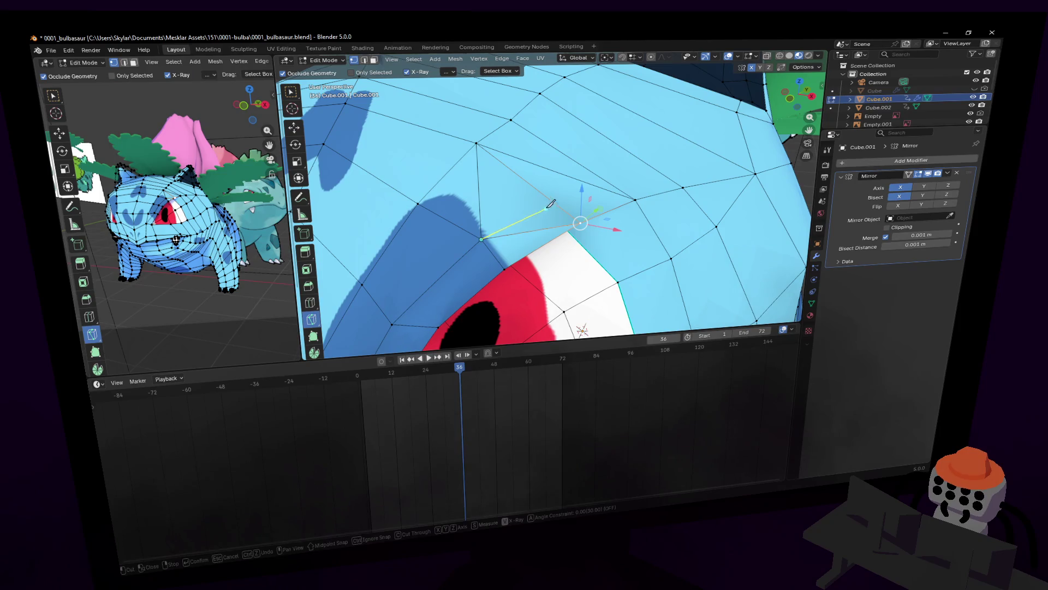
click(635, 197)
key(Return)
click(572, 221)
key(x)
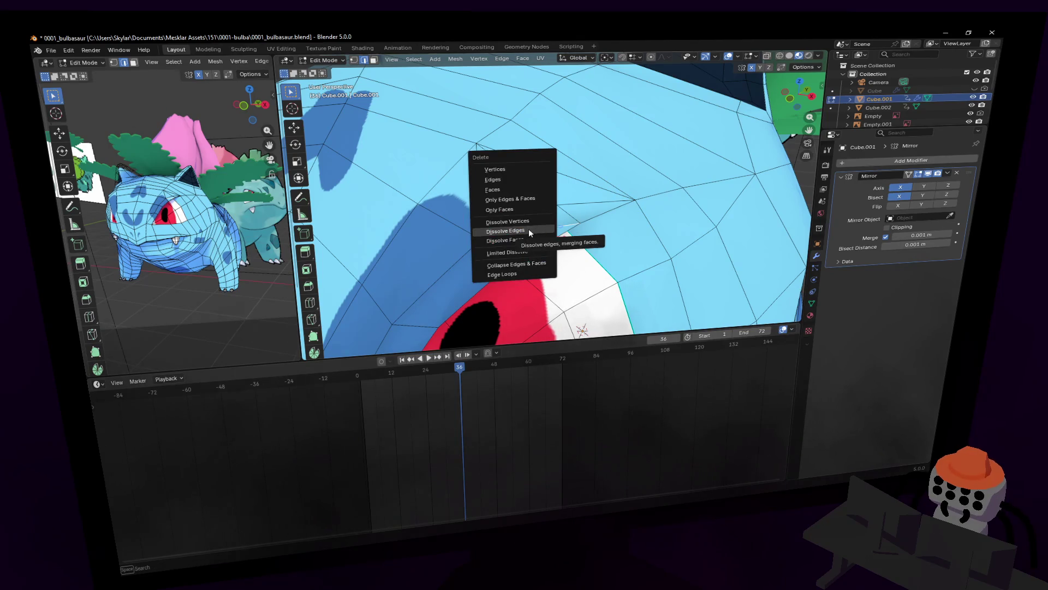
click(530, 234)
key(shift+grave)
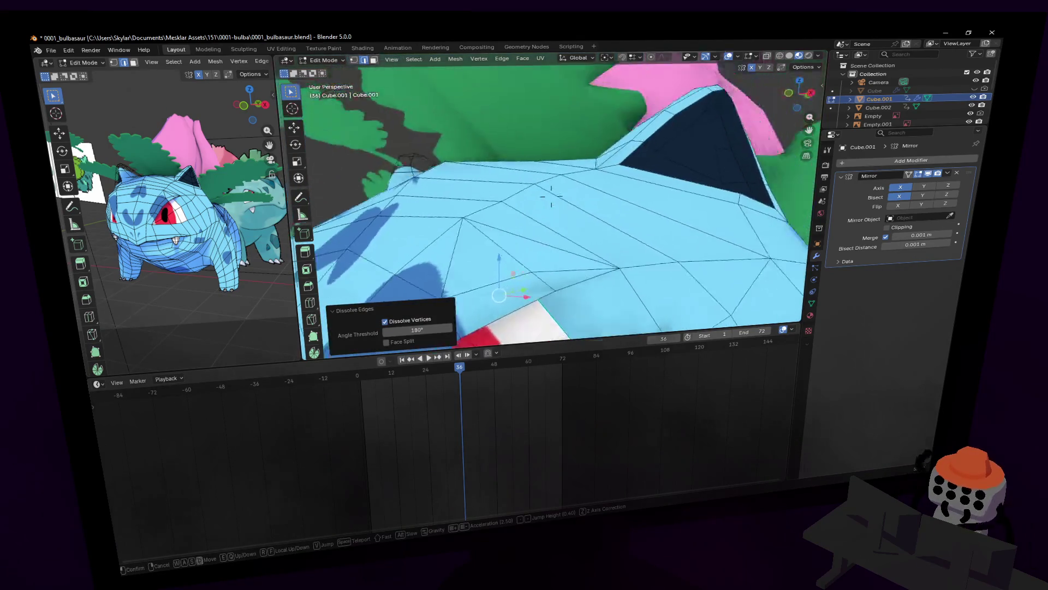
key(1)
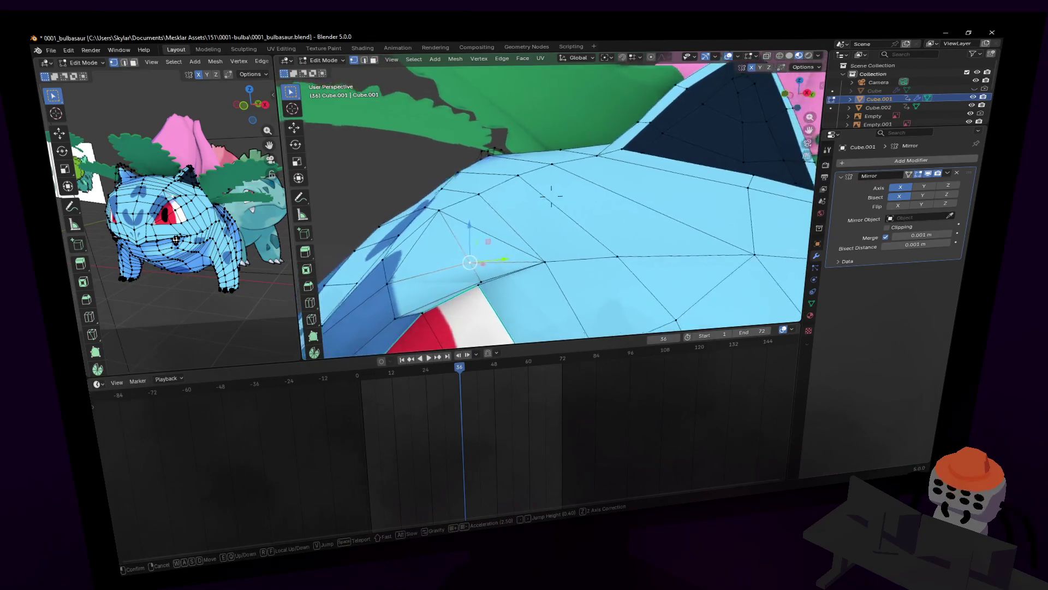
- Reposition two head vertices beside the eye, checking from different angles
click(551, 197)
key(g)
click(603, 255)
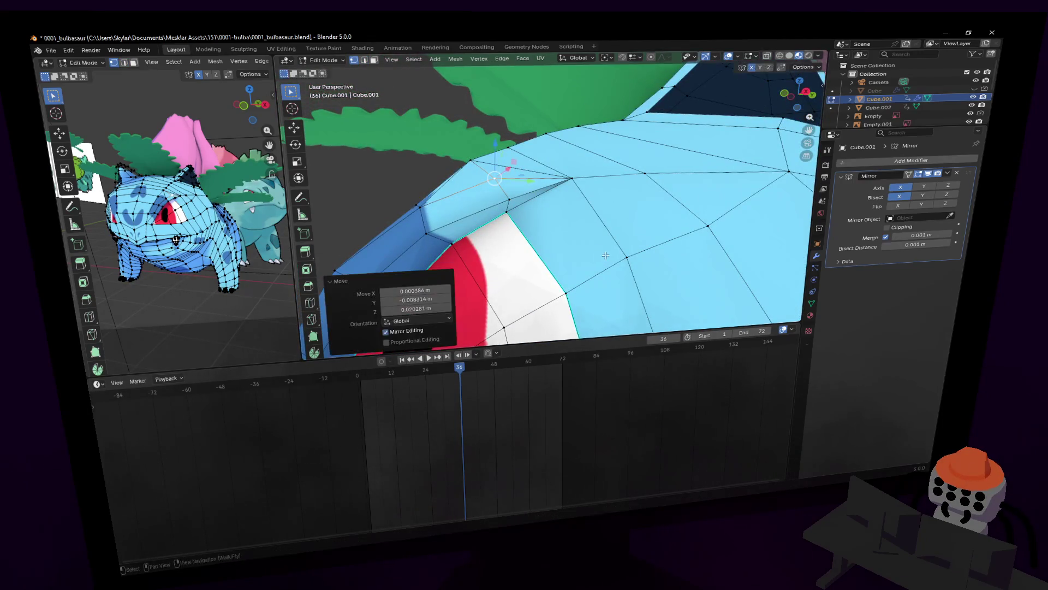
key(shift+grave)
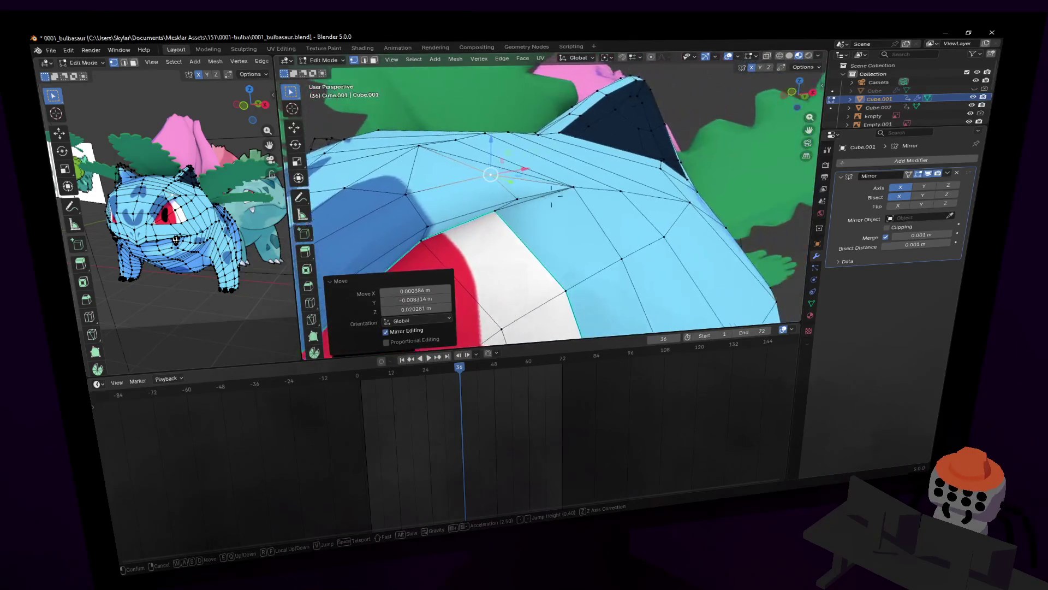
click(550, 197)
key(g)
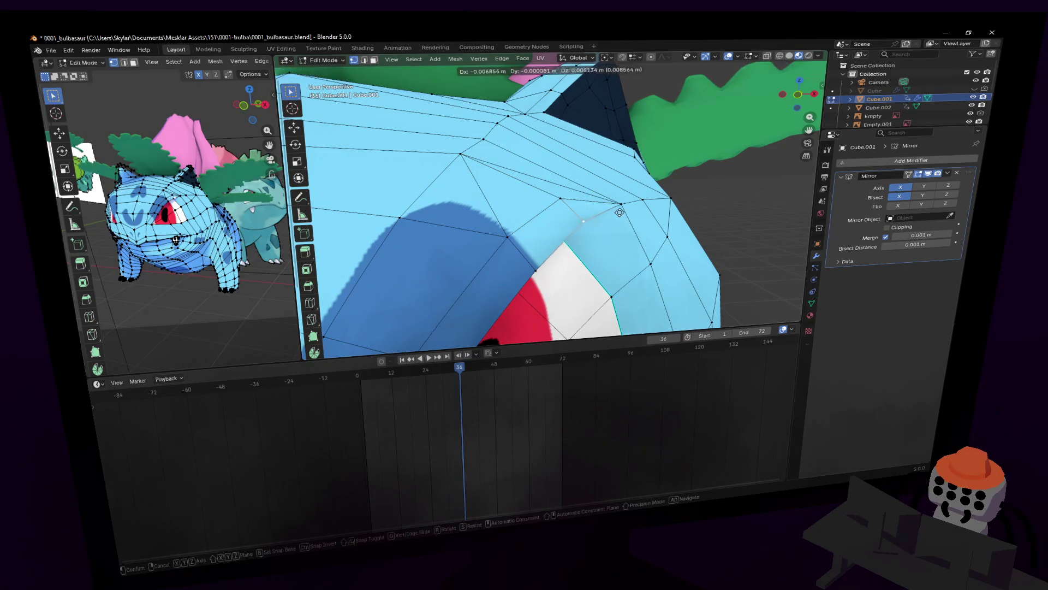
click(588, 221)
- Move a brow vertex into place after viewing the eye up close
key(shift+grave)
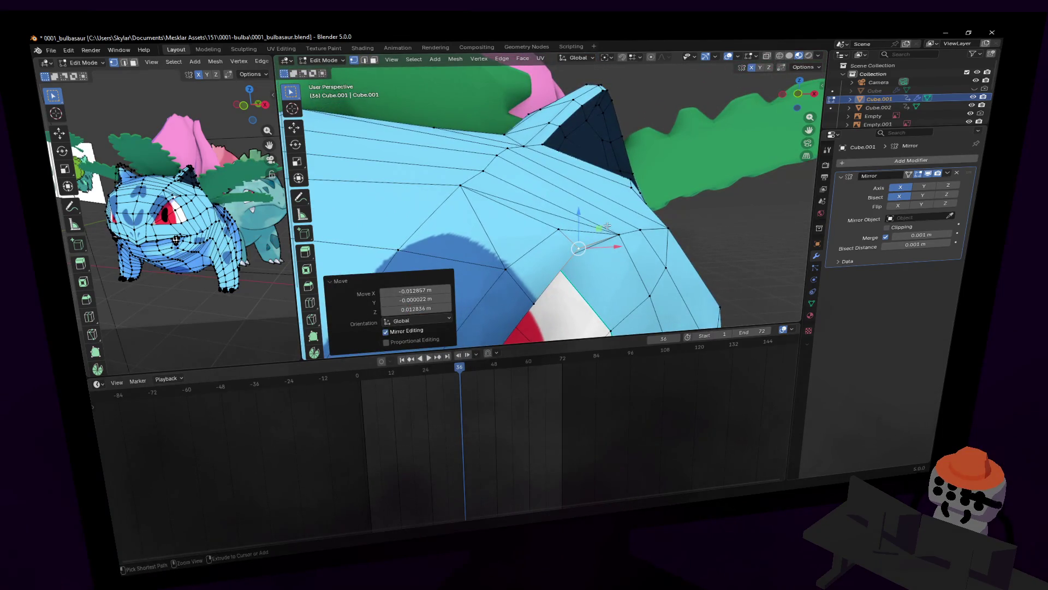
key(s)
key(w)
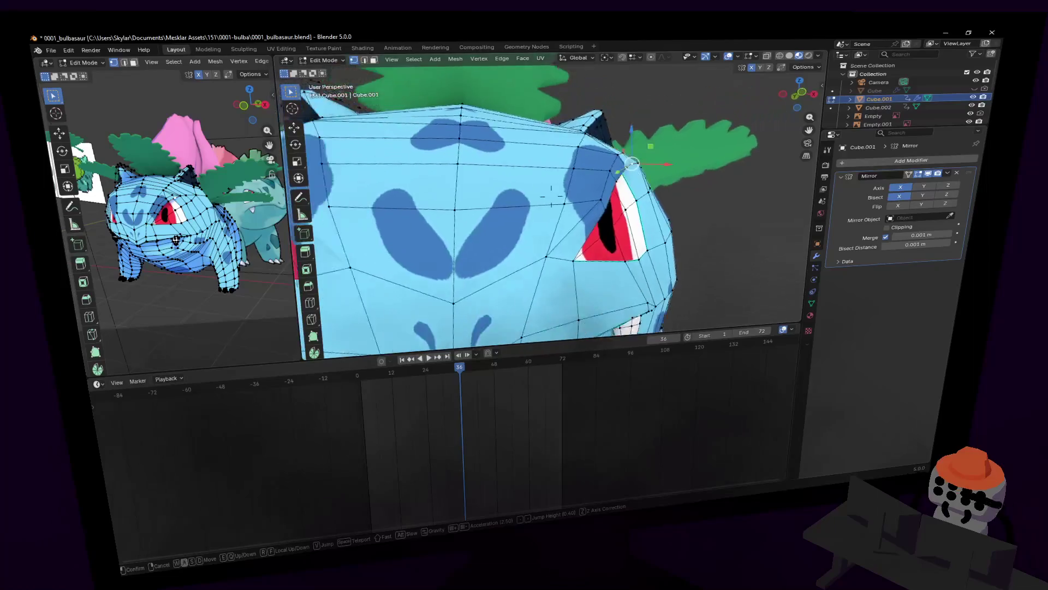
click(579, 233)
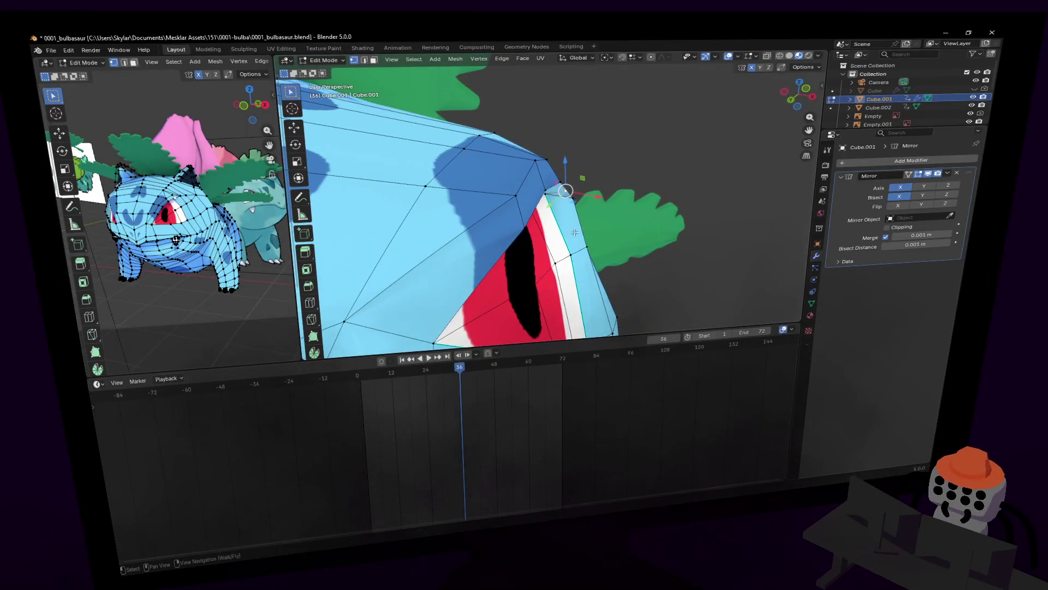
middle_drag(520, 202, 574, 197)
key(g)
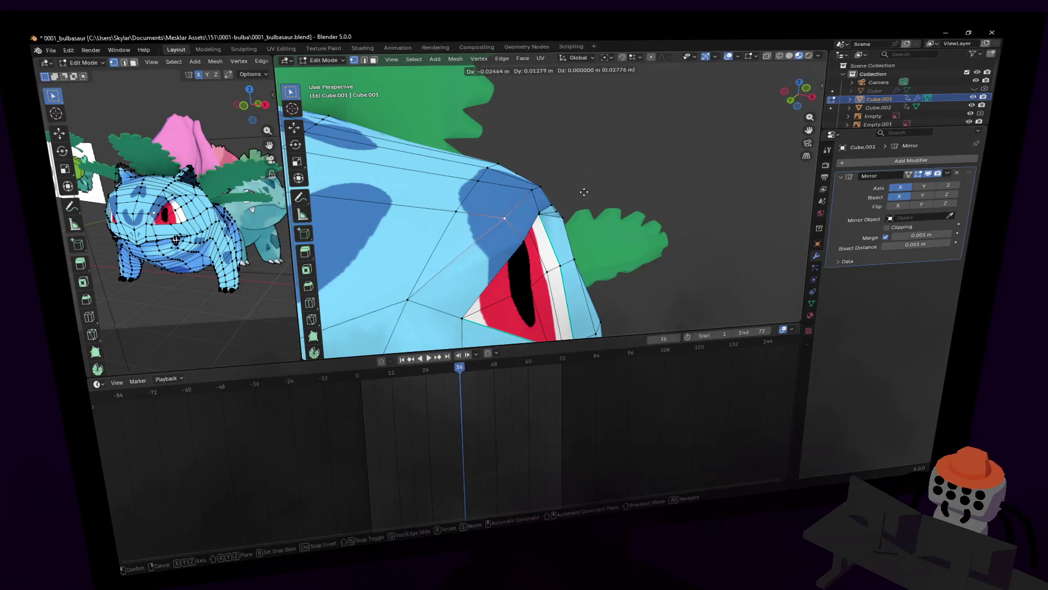
click(579, 190)
- Circle the head to inspect the eye and mouth, then return to Object Mode
key(shift+grave)
key(w)
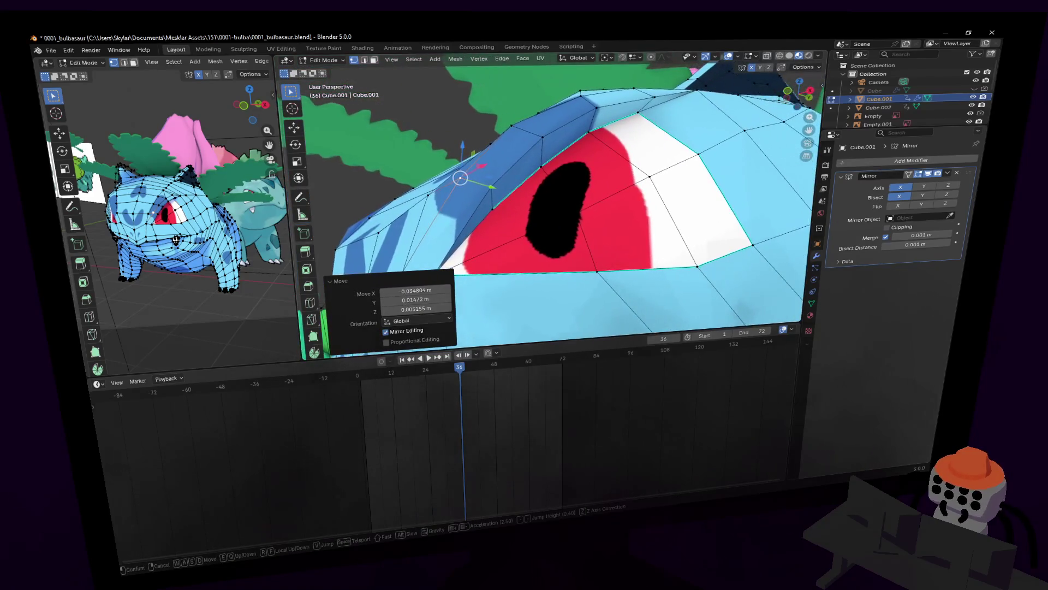
key(s)
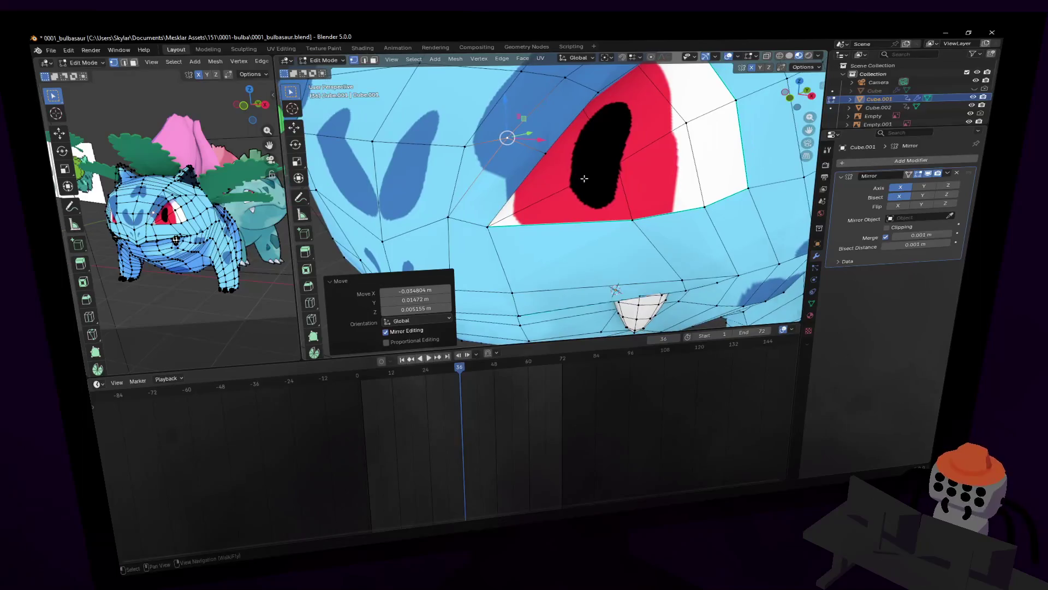
key(a)
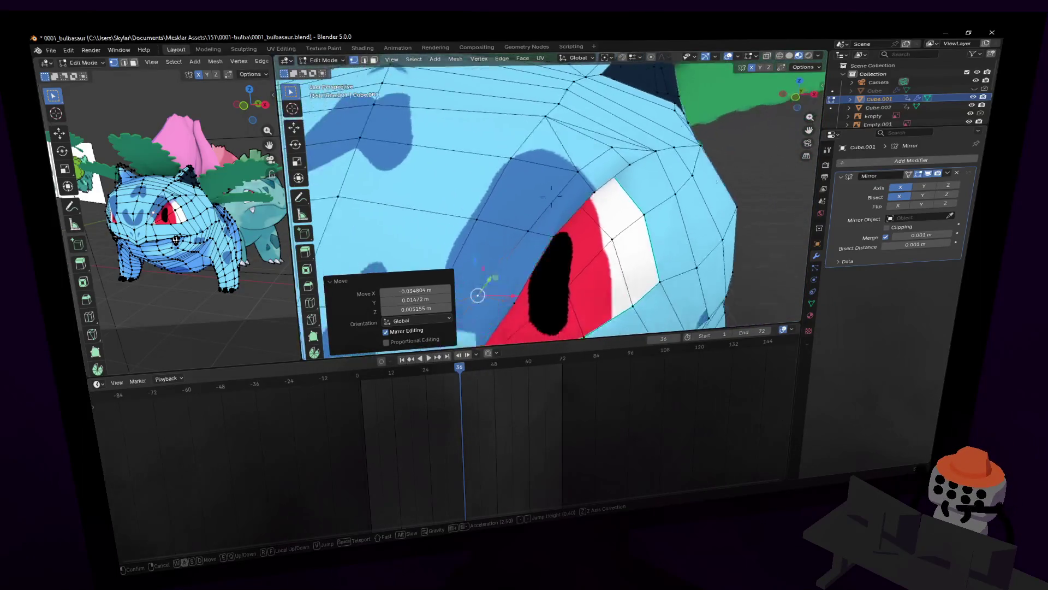
key(a)
key(Return)
middle_drag(581, 229, 539, 229)
key(shift+grave)
key(d)
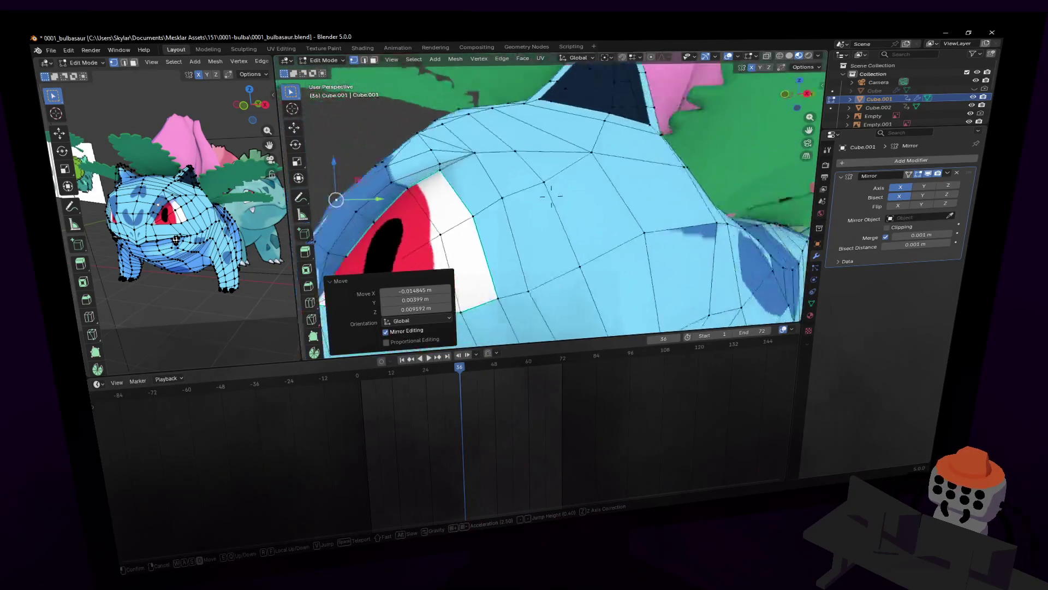
key(s)
key(Tab)
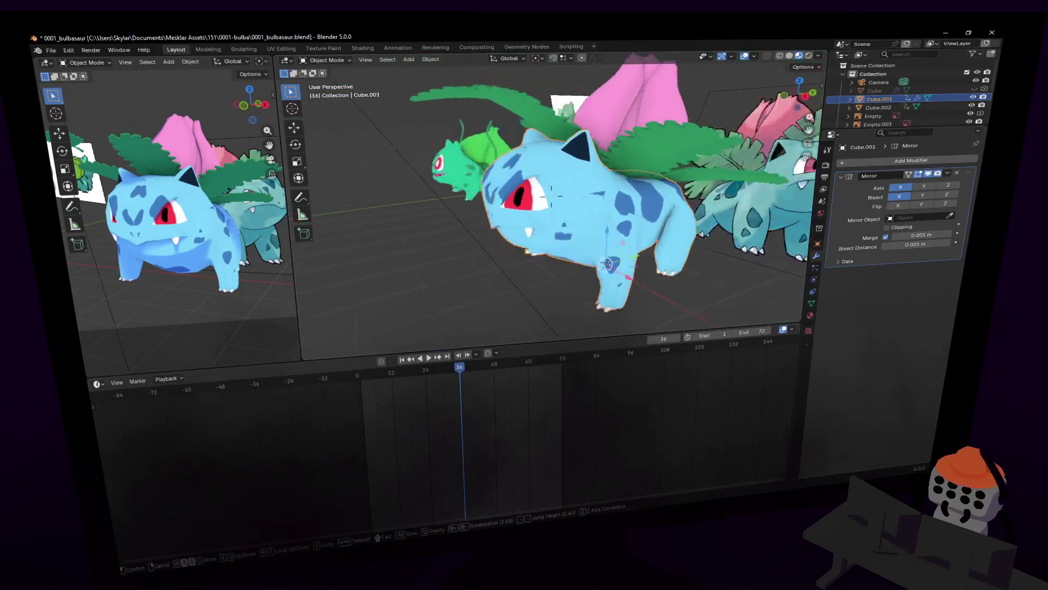
- Widen the main 3D view and move in close to the model's eye
key(d)
key(w)
click(418, 172)
drag(286, 184, 632, 184)
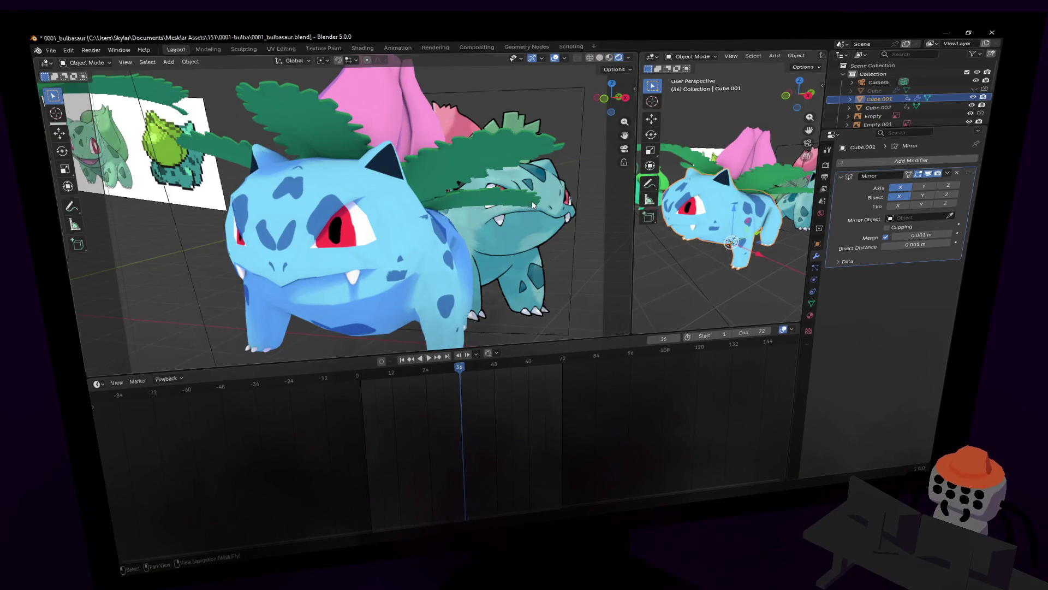
key(shift+grave)
key(w)
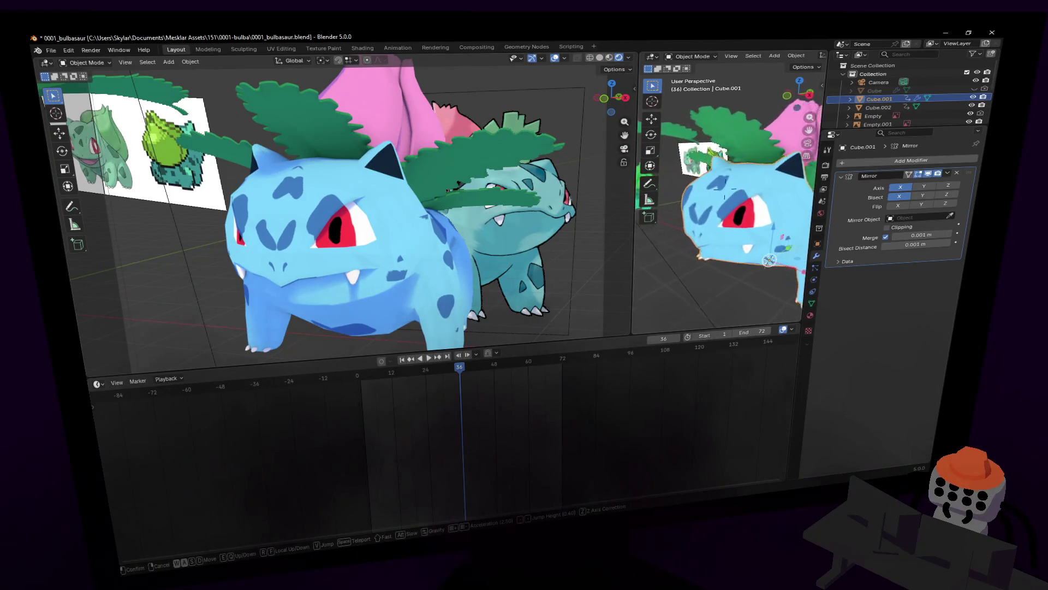
click(742, 238)
- In Edit Mode, shift the eye-corner vertex, then select the Ivysaur reference image
key(Tab)
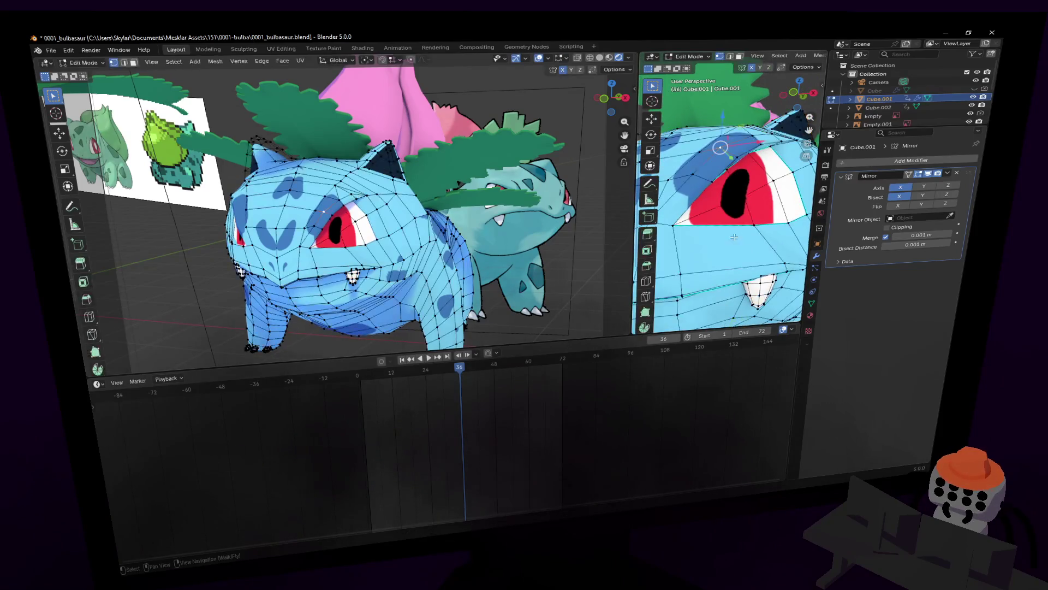
click(673, 225)
key(g)
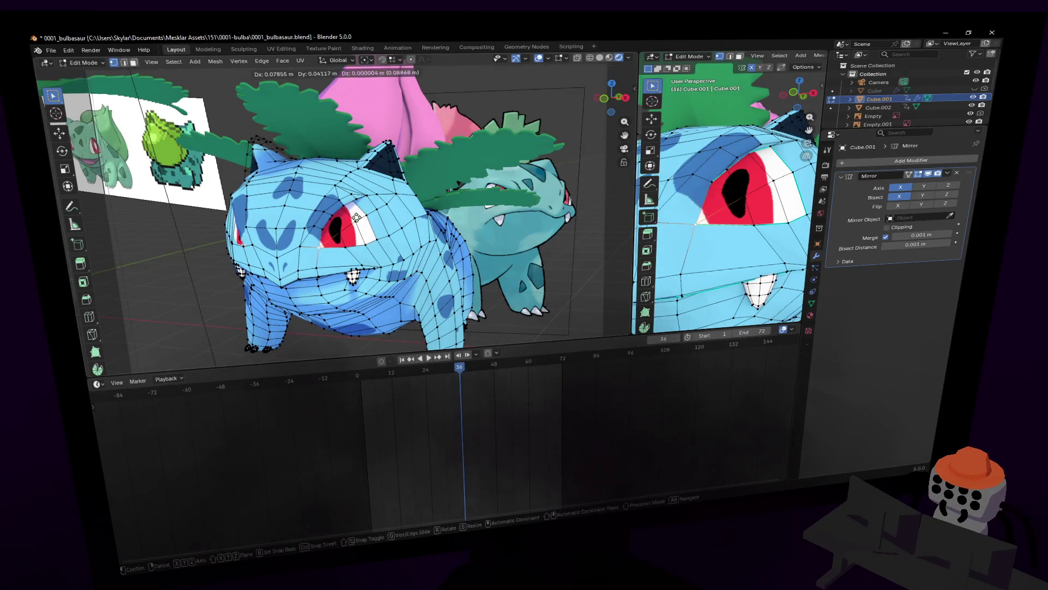
click(356, 217)
key(Tab)
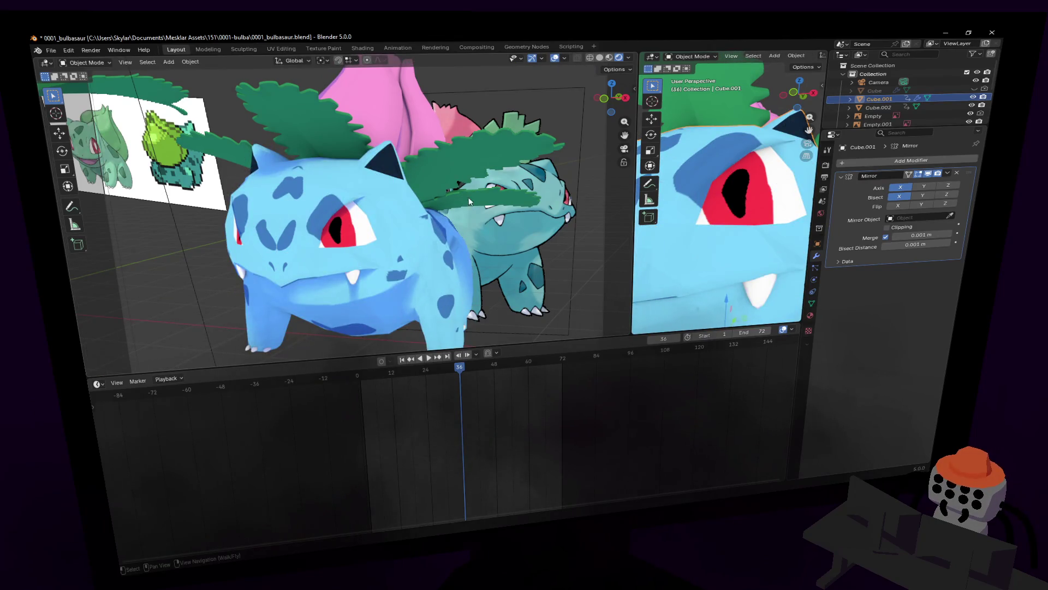
middle_drag(477, 189, 509, 216)
click(509, 215)
- Move the Ivysaur reference image to a new spot behind the model
key(g)
click(611, 251)
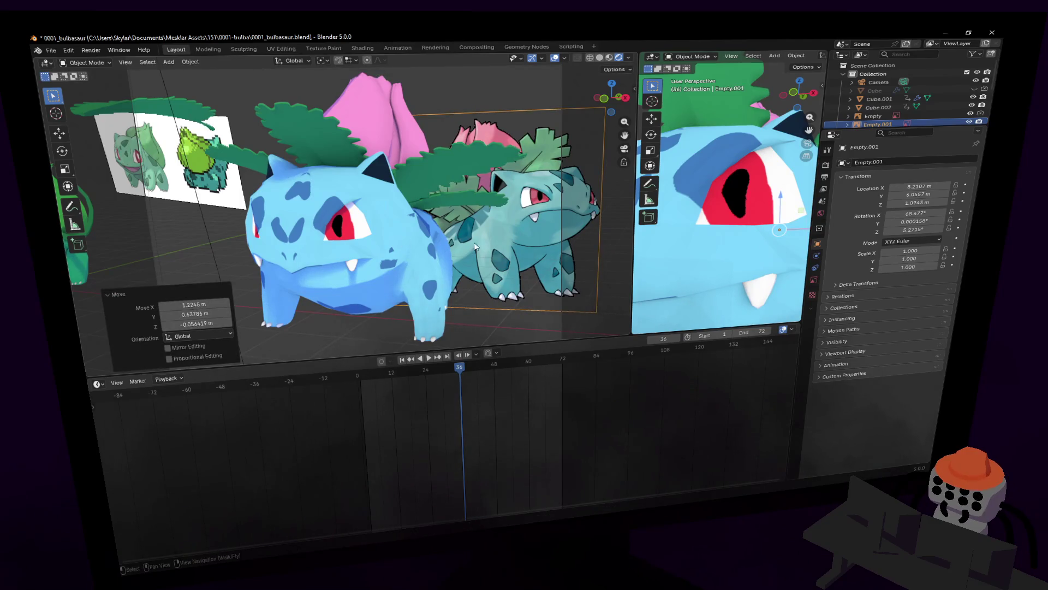
middle_drag(475, 247, 492, 238)
middle_drag(729, 197, 703, 168)
key(h)
scroll(469, 203, down, 2)
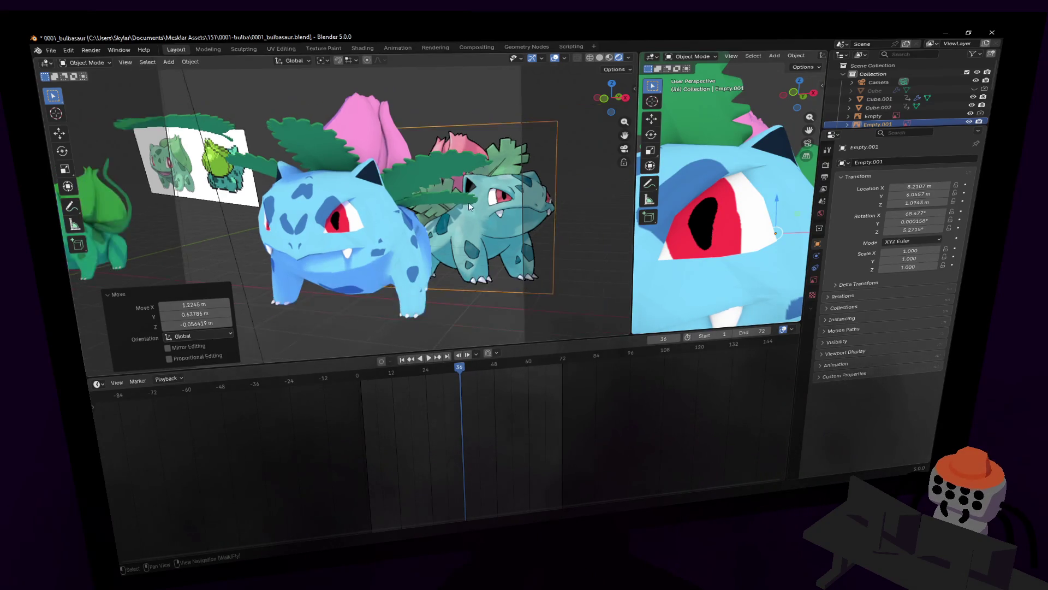
- Make the mesh active again, frame it, and enter Edit Mode near the bulb and ear
click(681, 184)
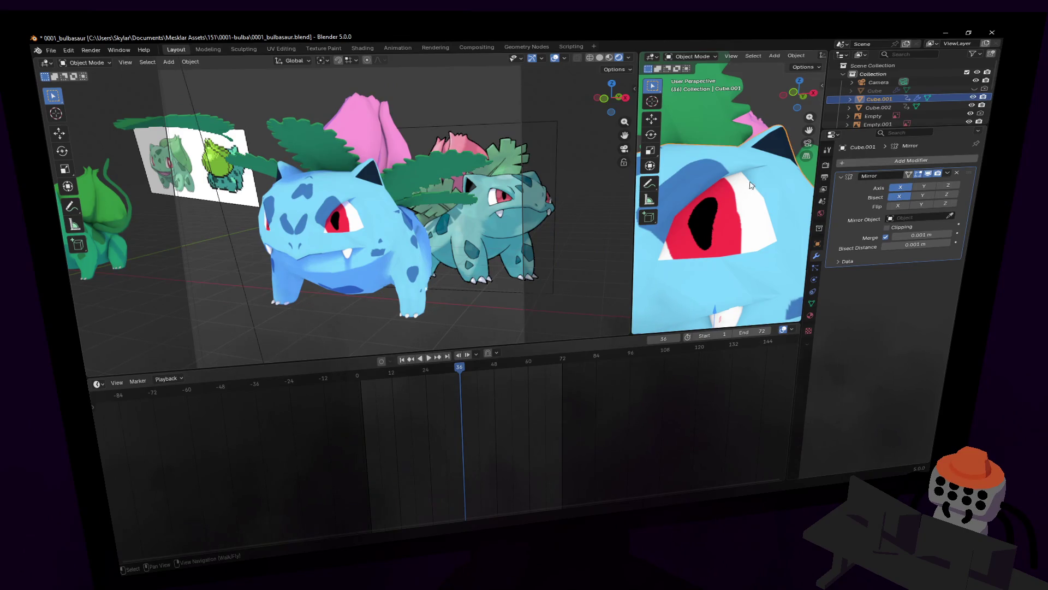
middle_drag(719, 189, 740, 185)
key(KP_Decimal)
scroll(748, 183, up, 2)
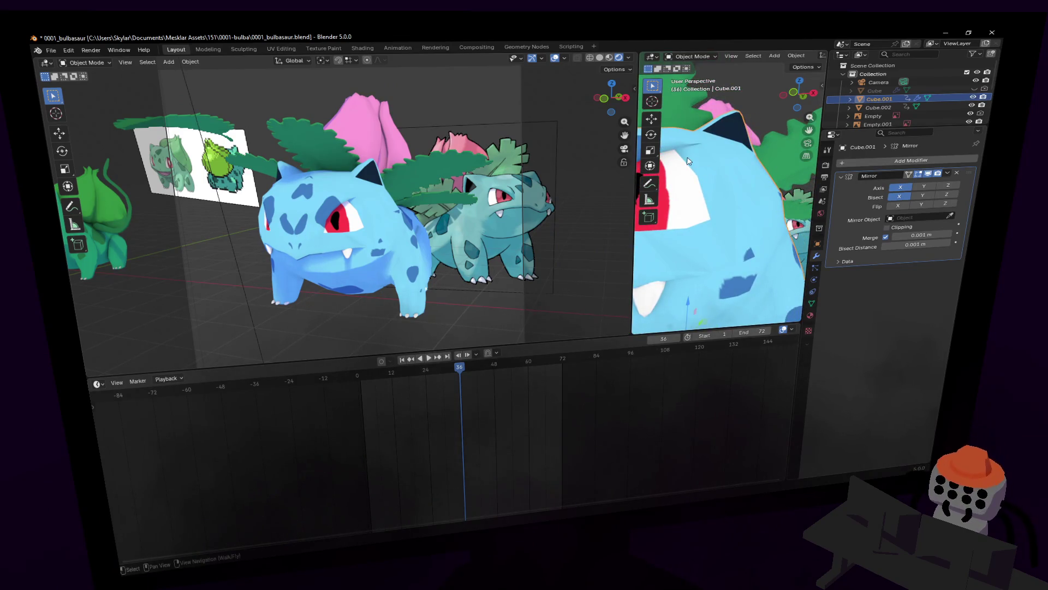
key(Tab)
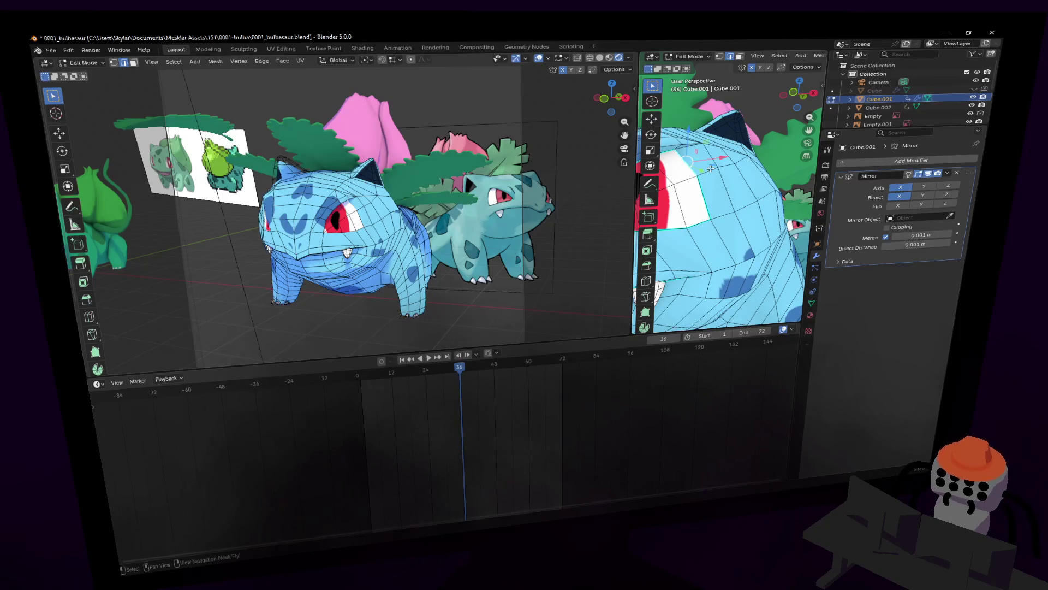
key(Tab)
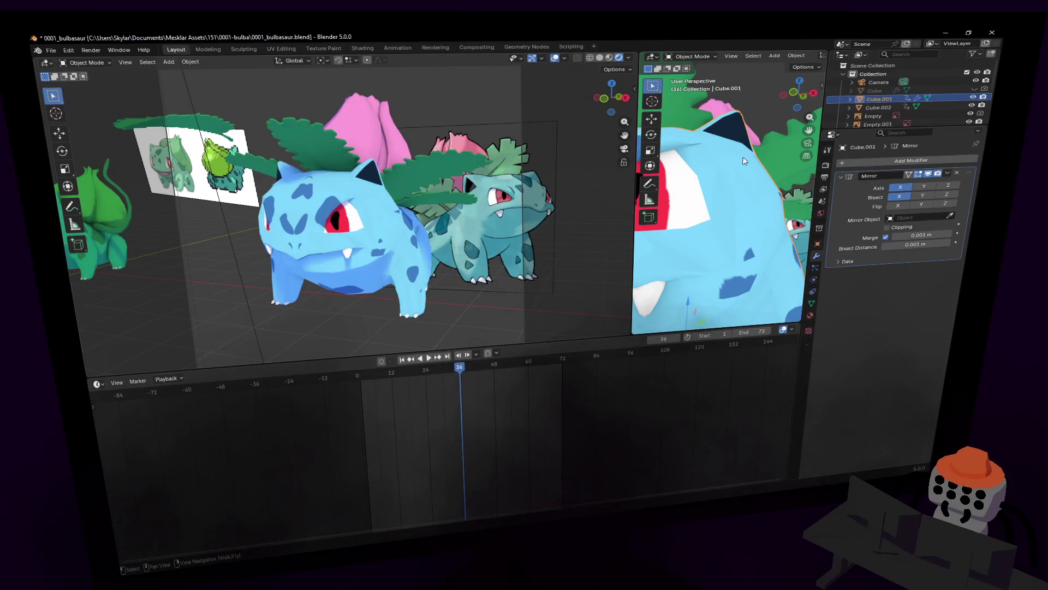
key(shift+grave)
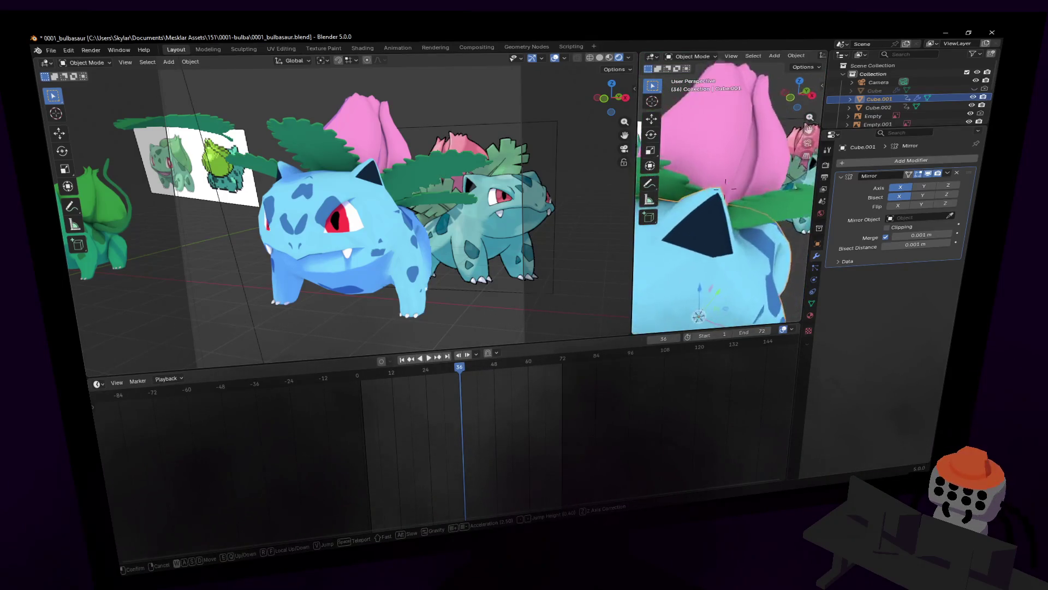
click(817, 160)
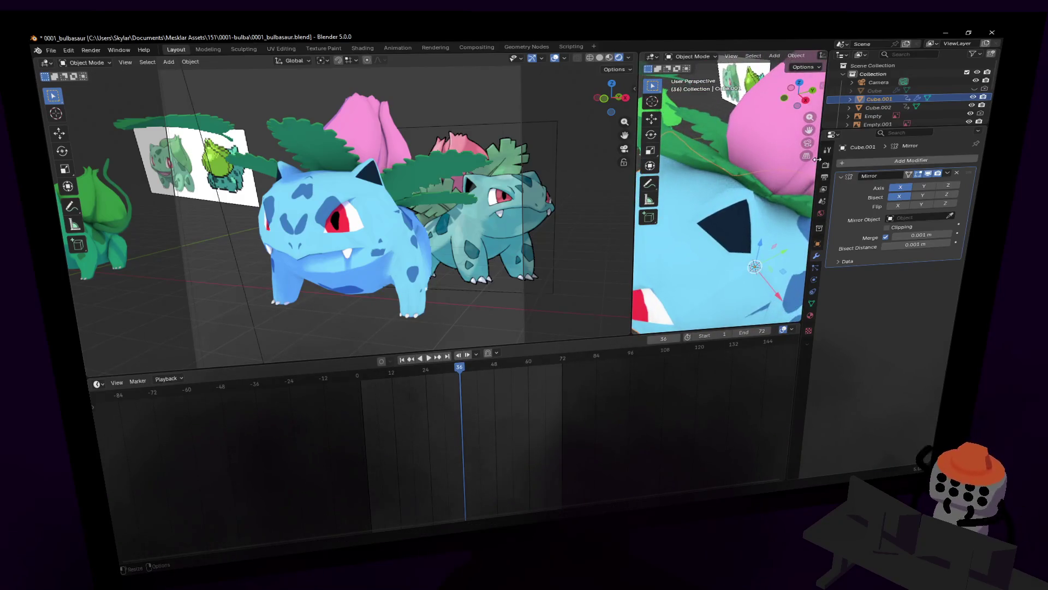
key(Tab)
scroll(741, 189, down, 4)
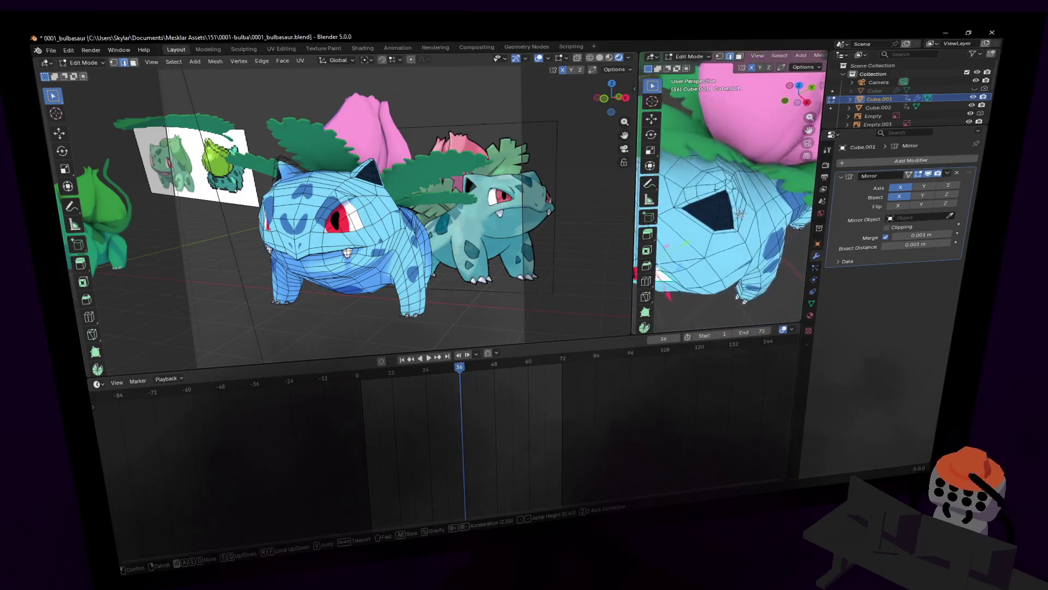
- Fly and orbit the right view to face the ear hole
key(c)
key(shift+grave)
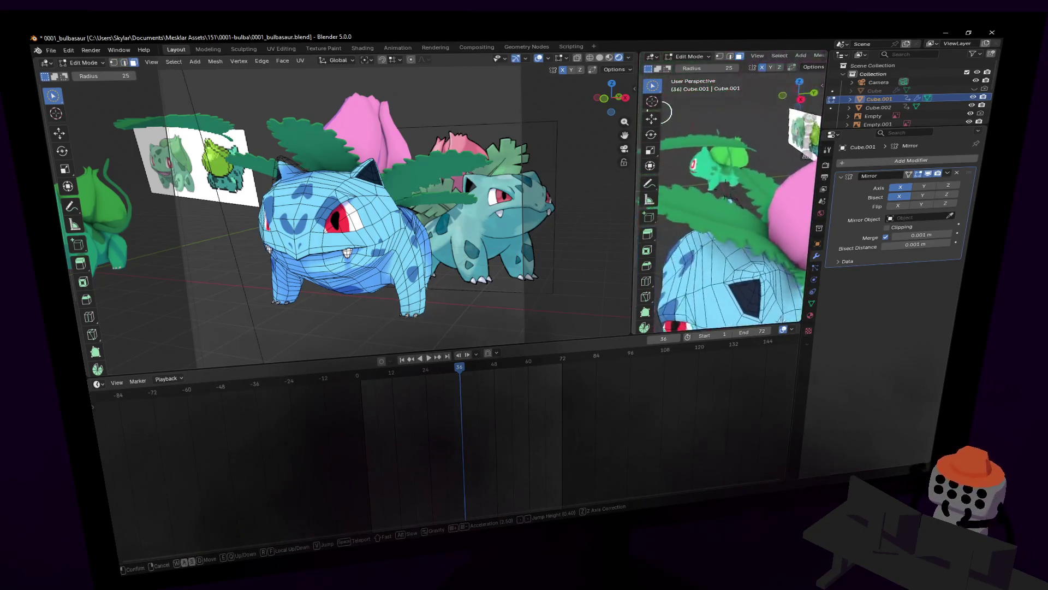
key(w)
click(732, 203)
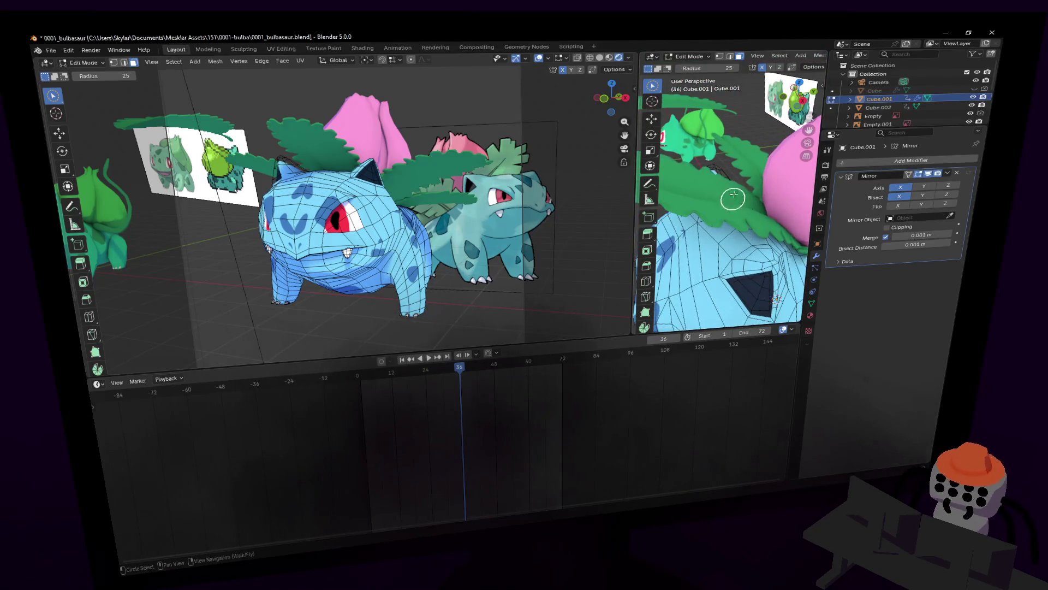
middle_drag(722, 177, 714, 234)
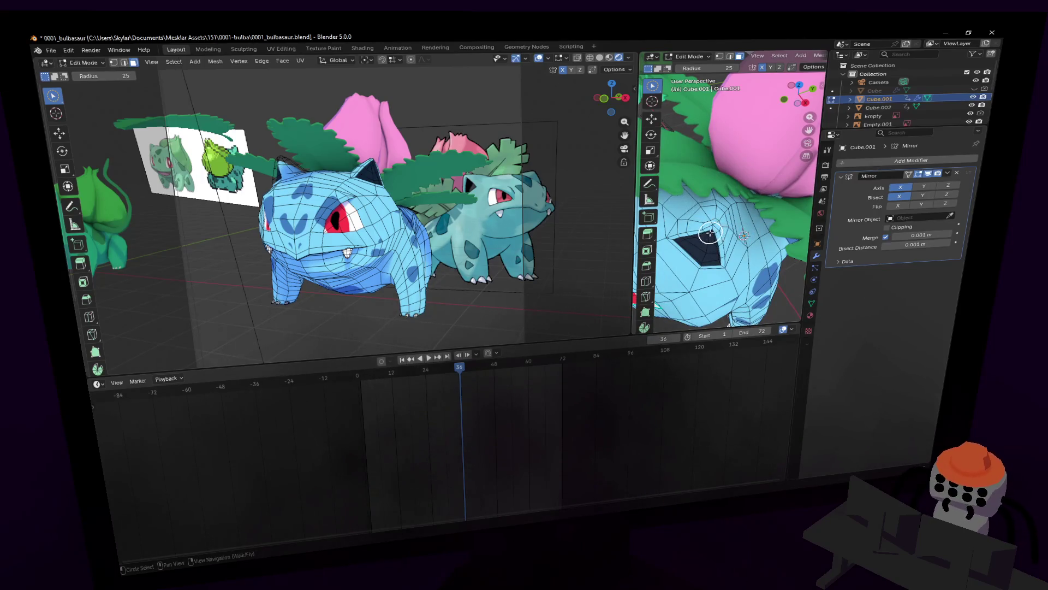
- Circle-select the inner ear faces and start rotating them
drag(714, 232, 711, 217)
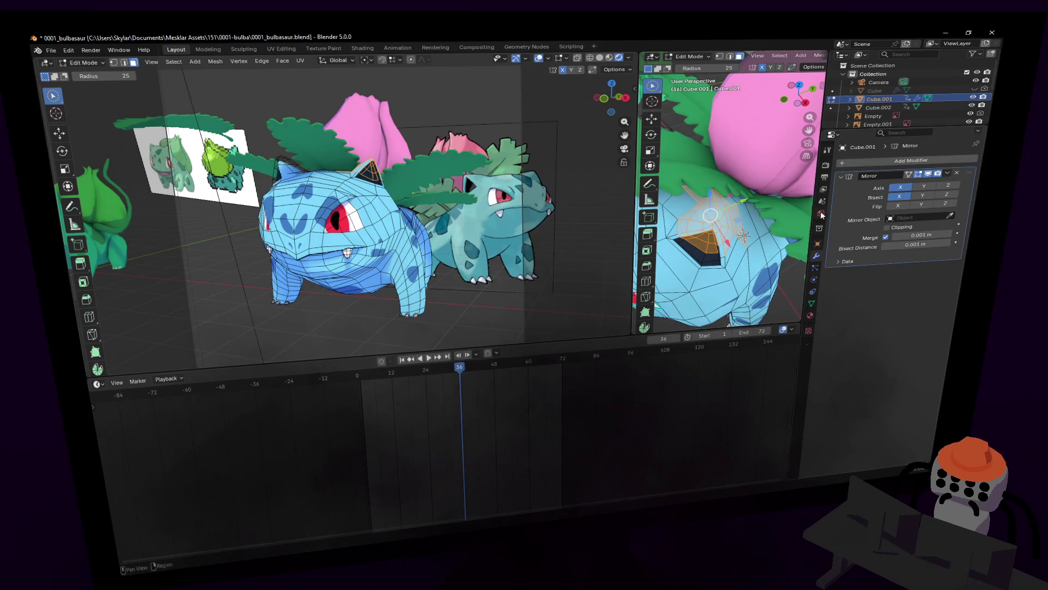
drag(704, 241, 709, 239)
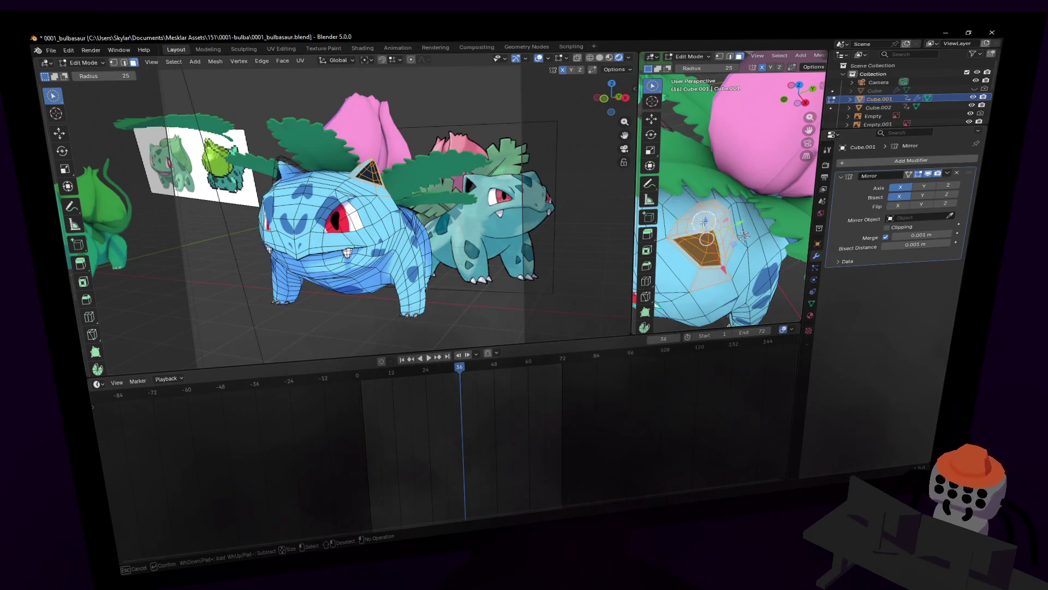
key(Escape)
key(r)
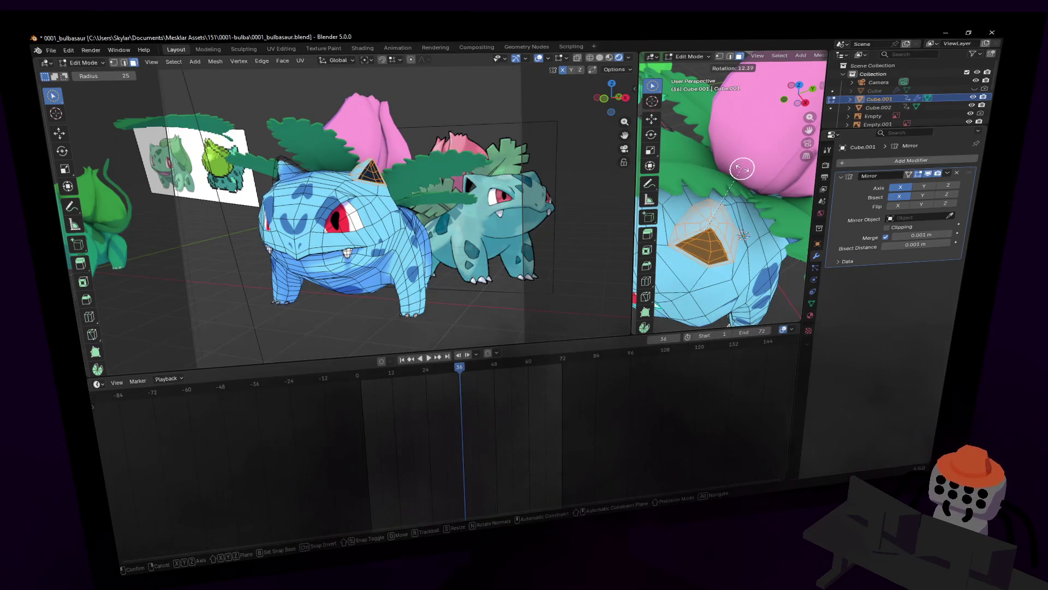
- Rotate the inner-ear faces about 10° around the global Z axis
click(742, 168)
key(r)
key(z)
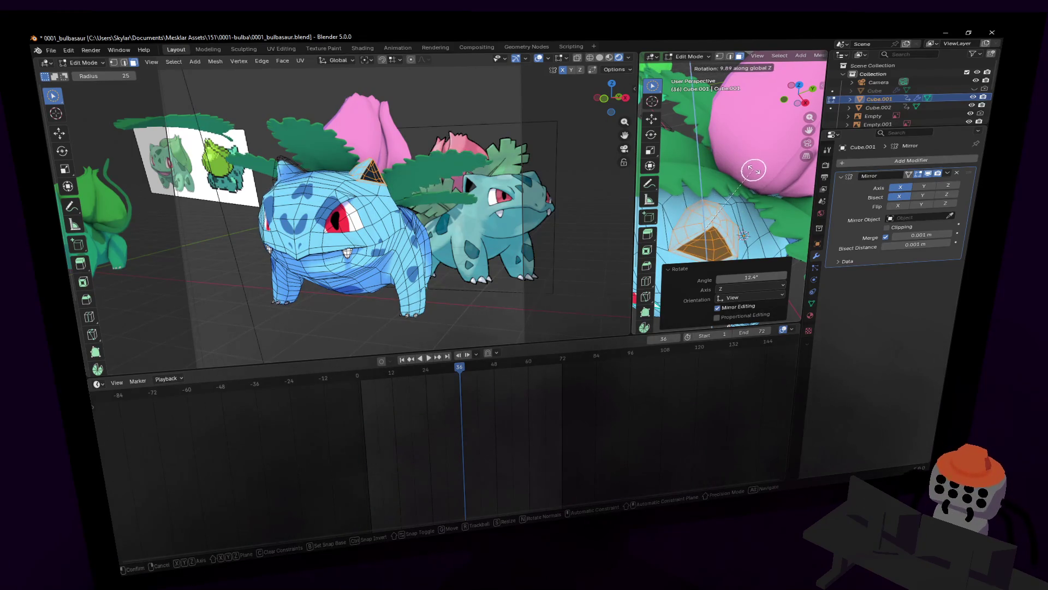
click(753, 169)
key(shift+grave)
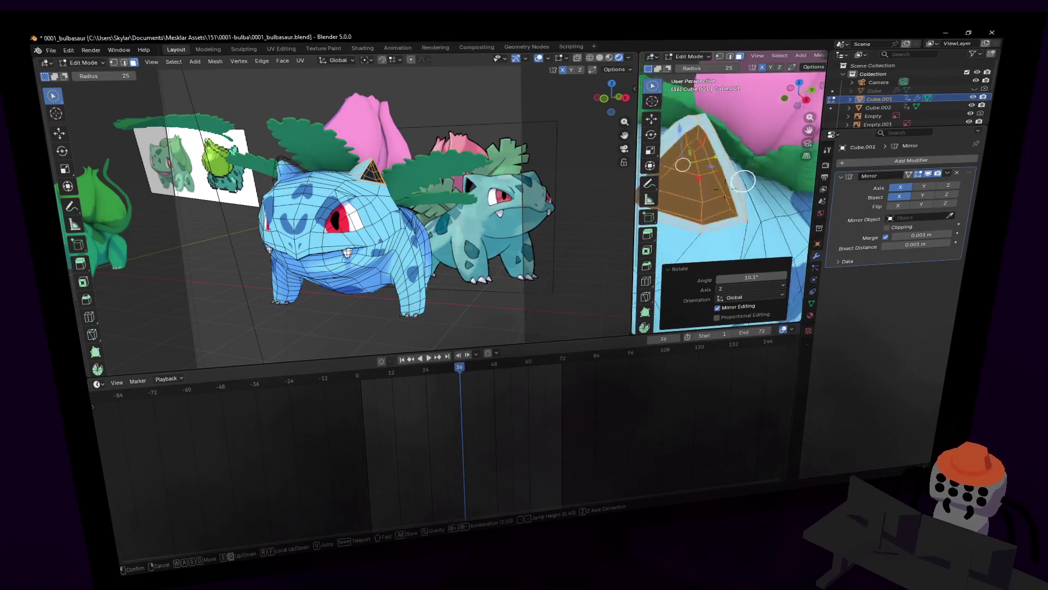
click(733, 232)
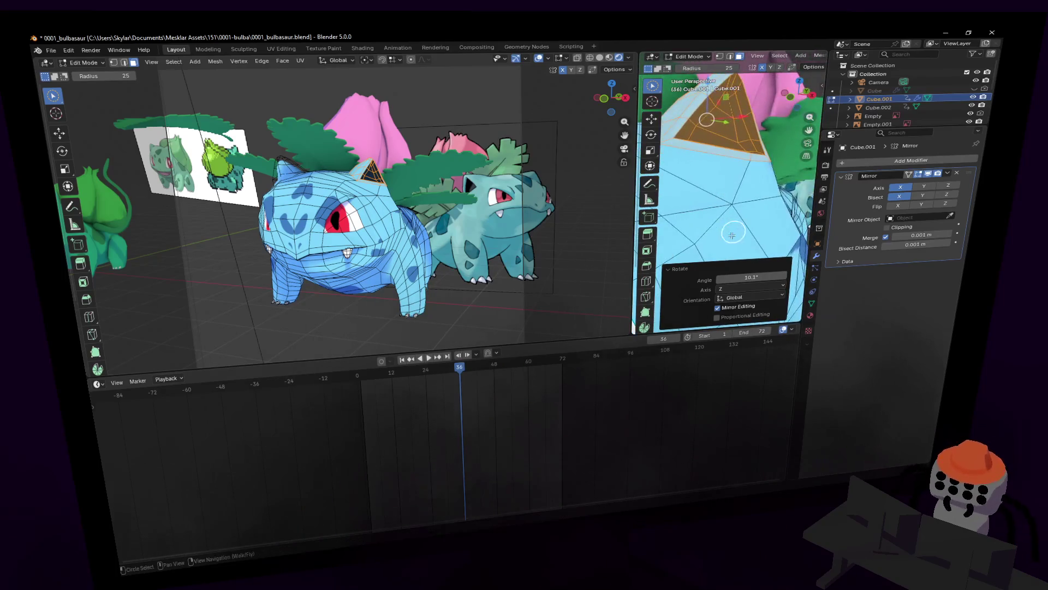
middle_drag(801, 226, 765, 169)
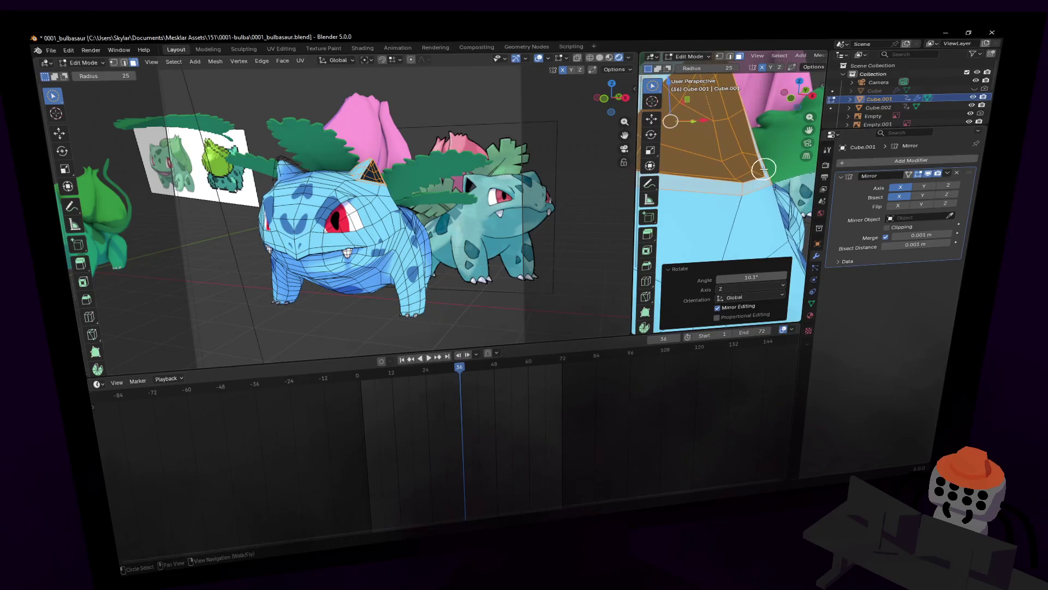
- Nudge a vertex beside the ear into place, then return to Object Mode
click(757, 190)
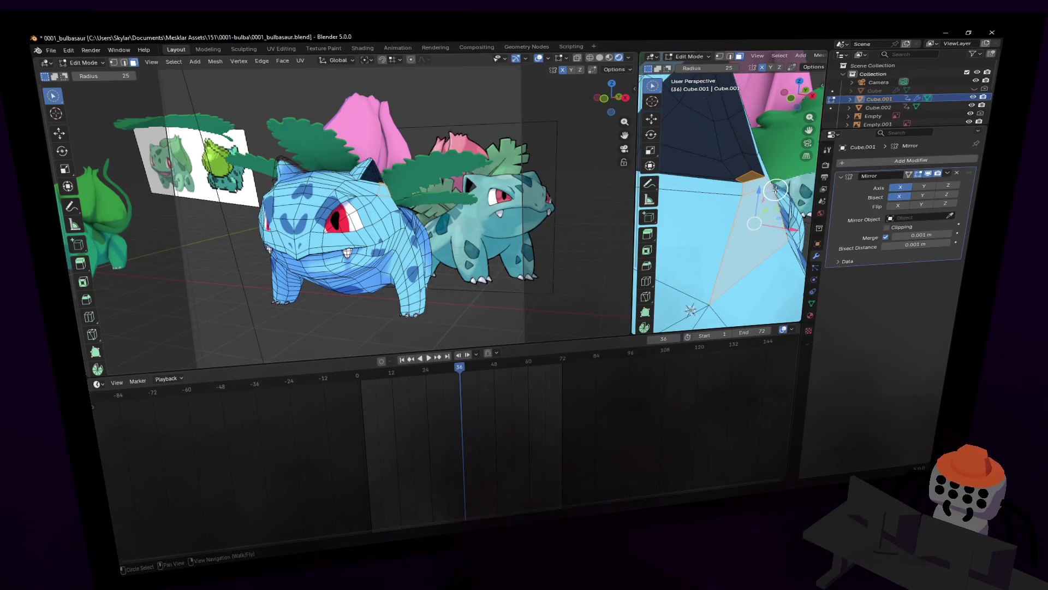
middle_drag(775, 190, 738, 190)
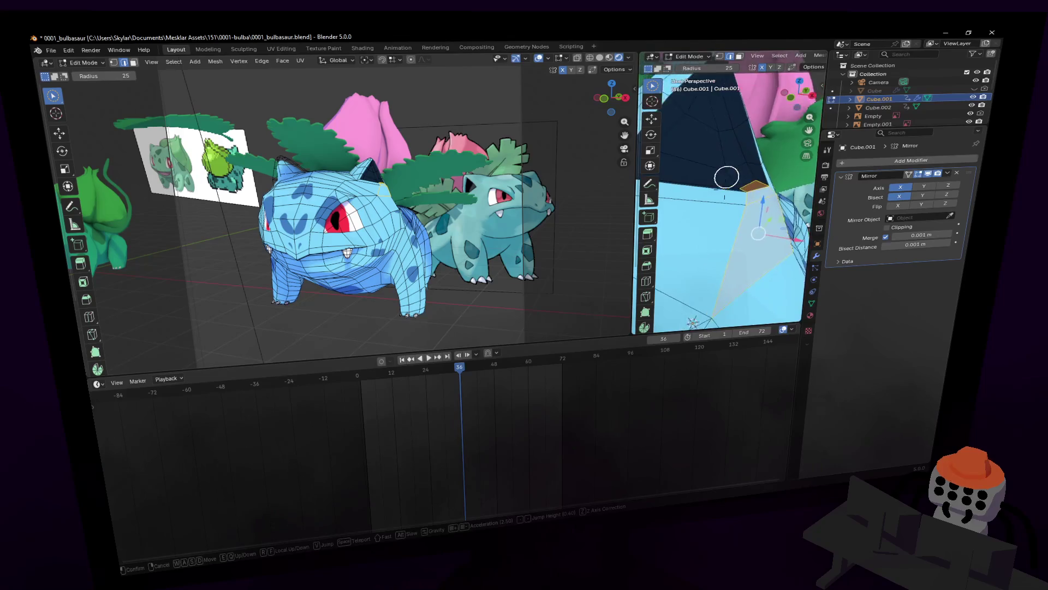
middle_drag(741, 187, 738, 226)
key(shift+grave)
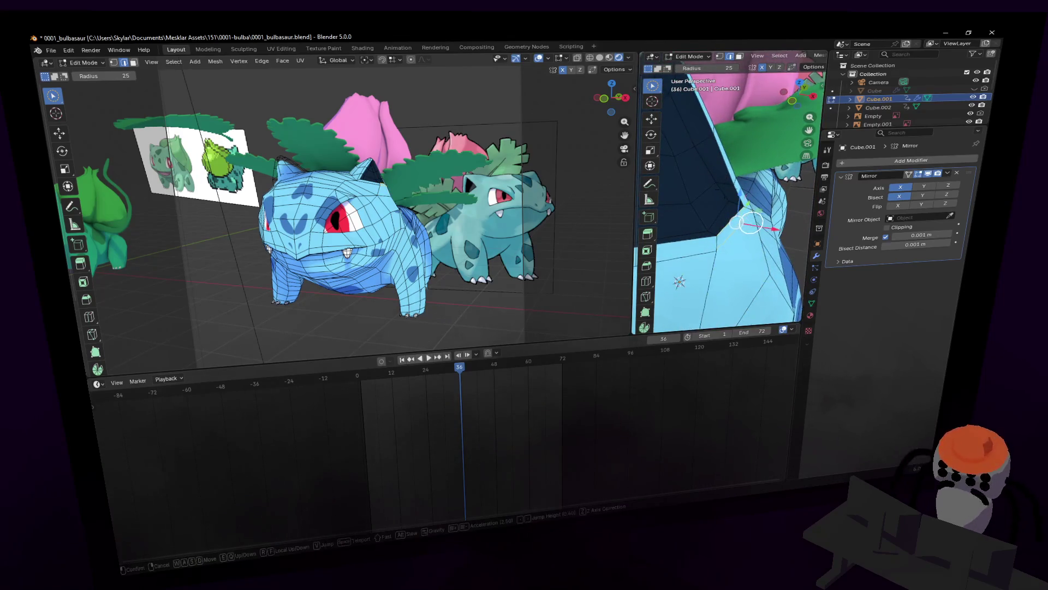
click(699, 212)
key(g)
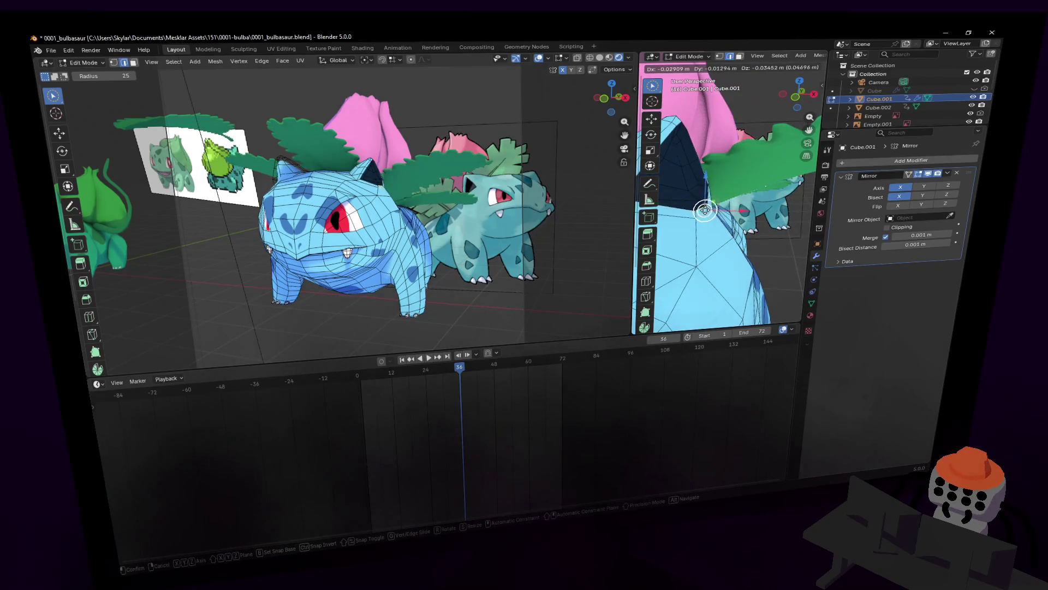
click(712, 205)
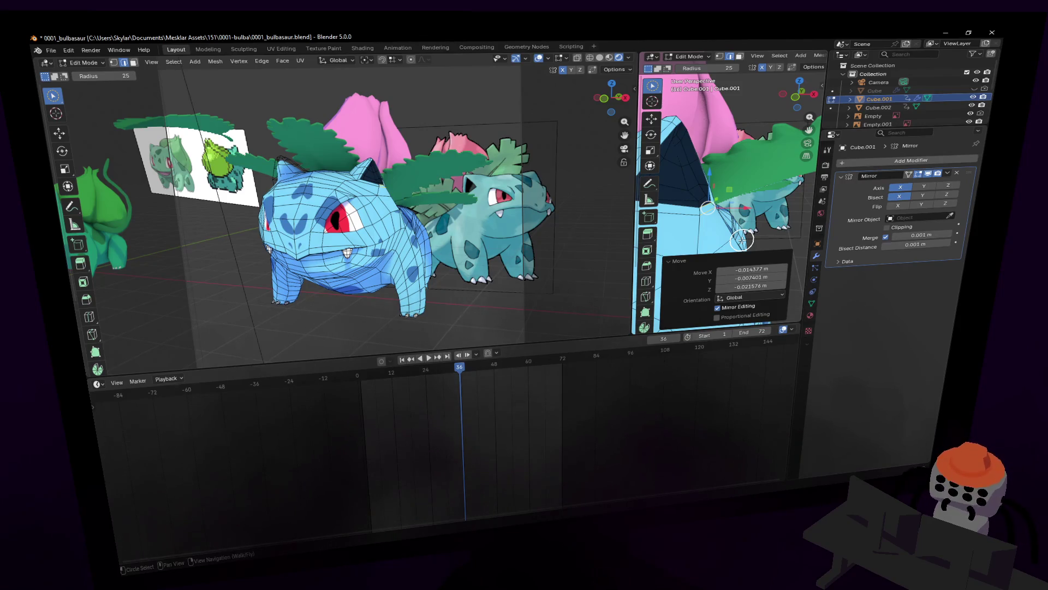
mouse_move(758, 201)
middle_down()
mouse_move(806, 178)
mouse_move(787, 180)
middle_up()
key(Tab)
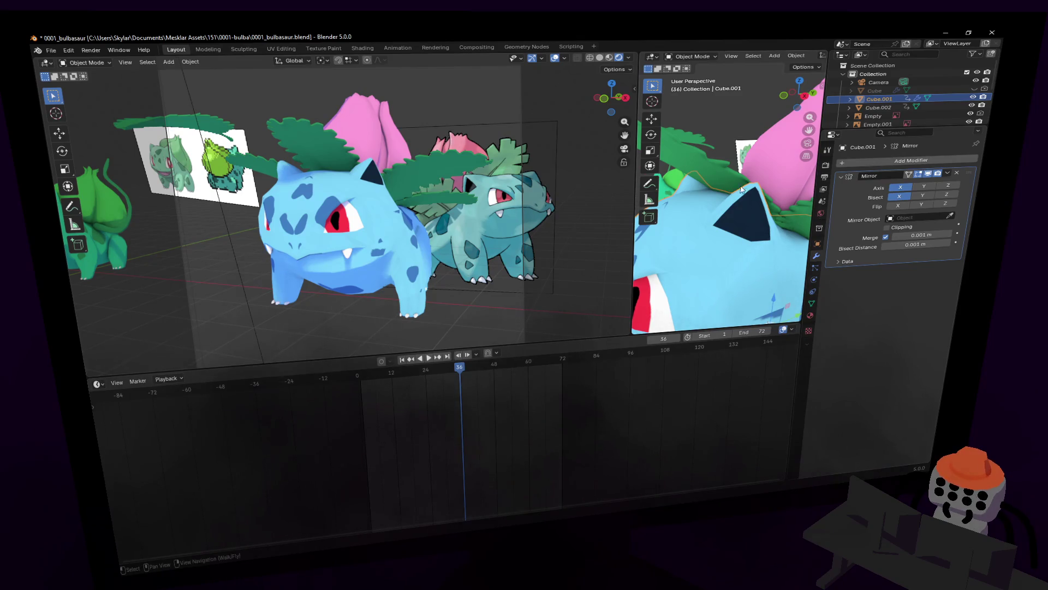
- Back in Edit Mode, circle-select ear geometry and shift it, then frame the ear base
key(shift+grave)
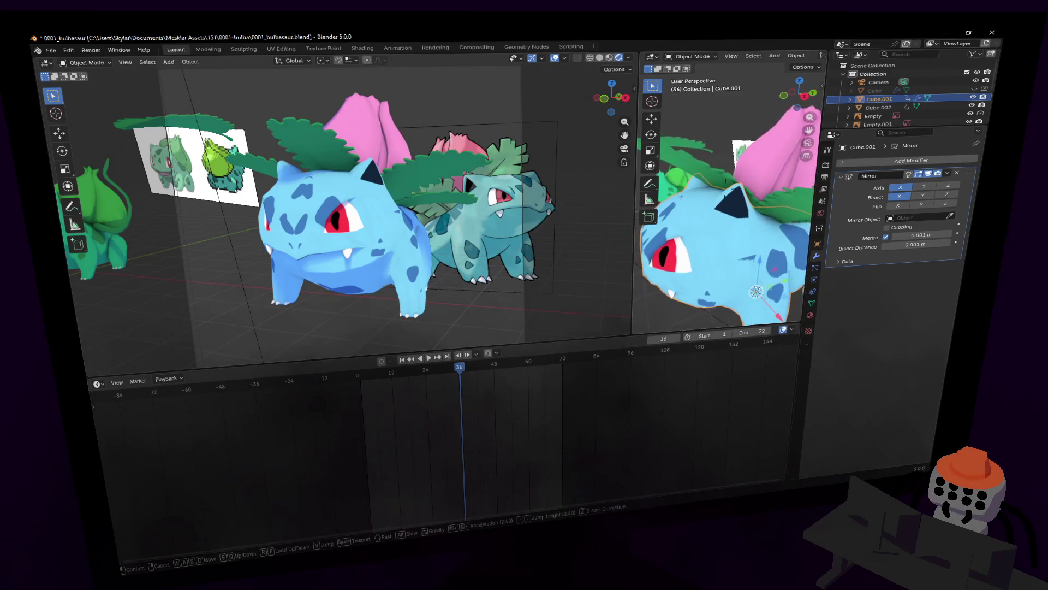
key(w)
click(716, 189)
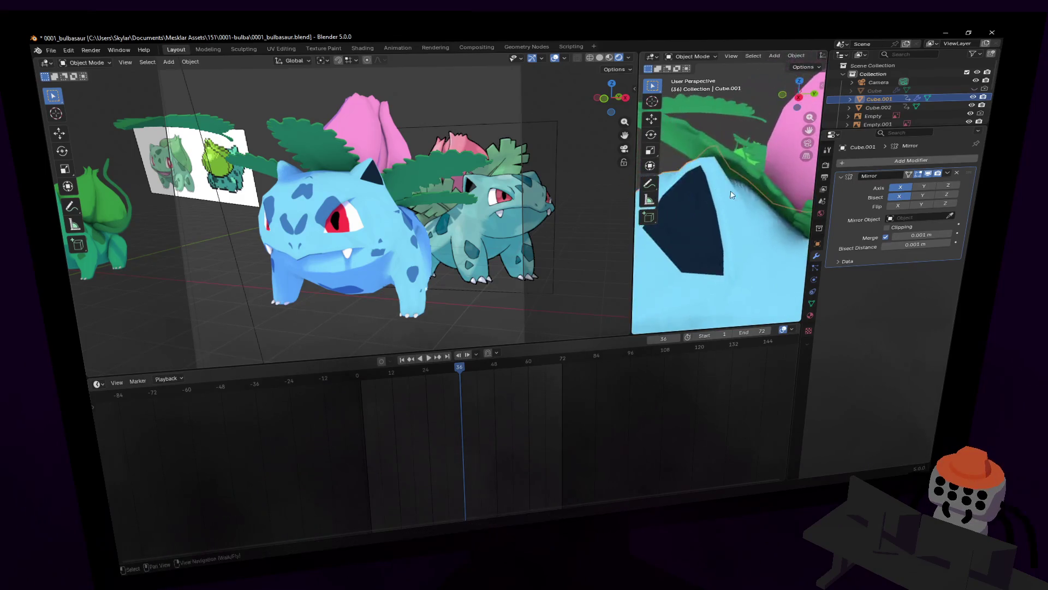
key(Tab)
key(c)
key(Escape)
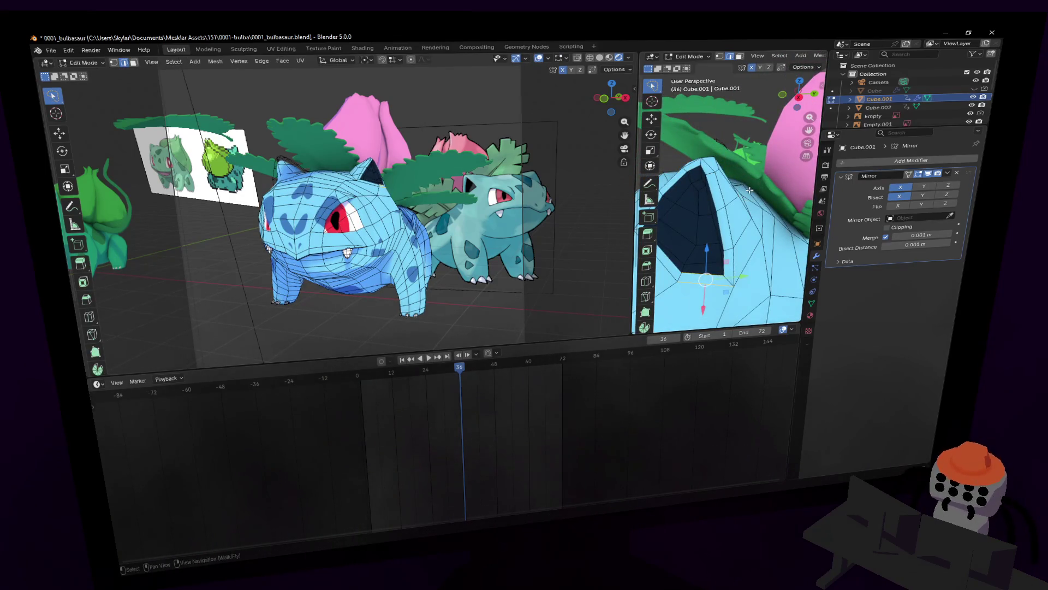
key(g)
key(Escape)
scroll(730, 192, down, 3)
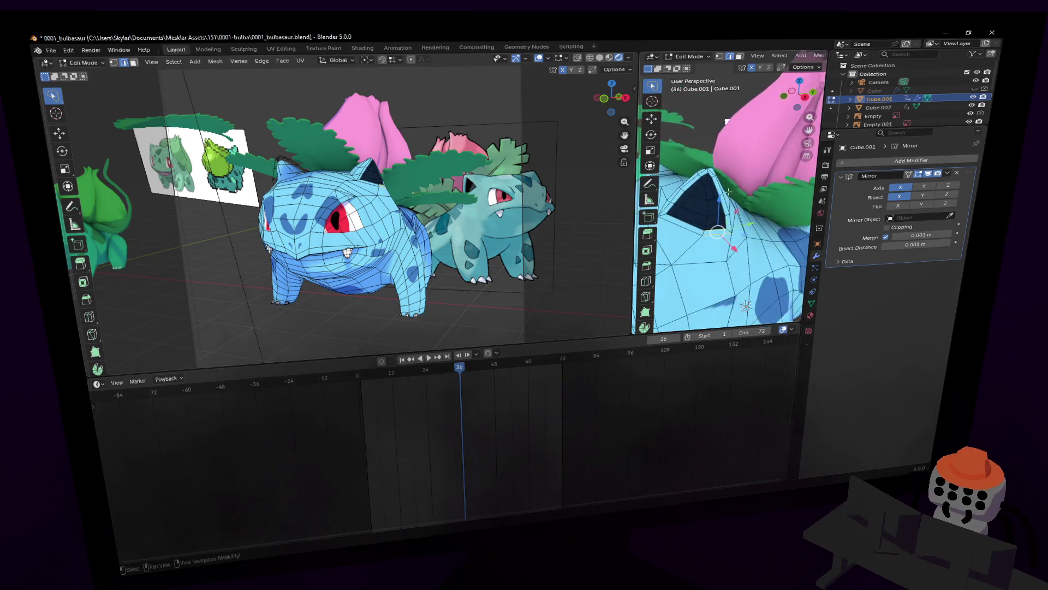
key(shift+grave)
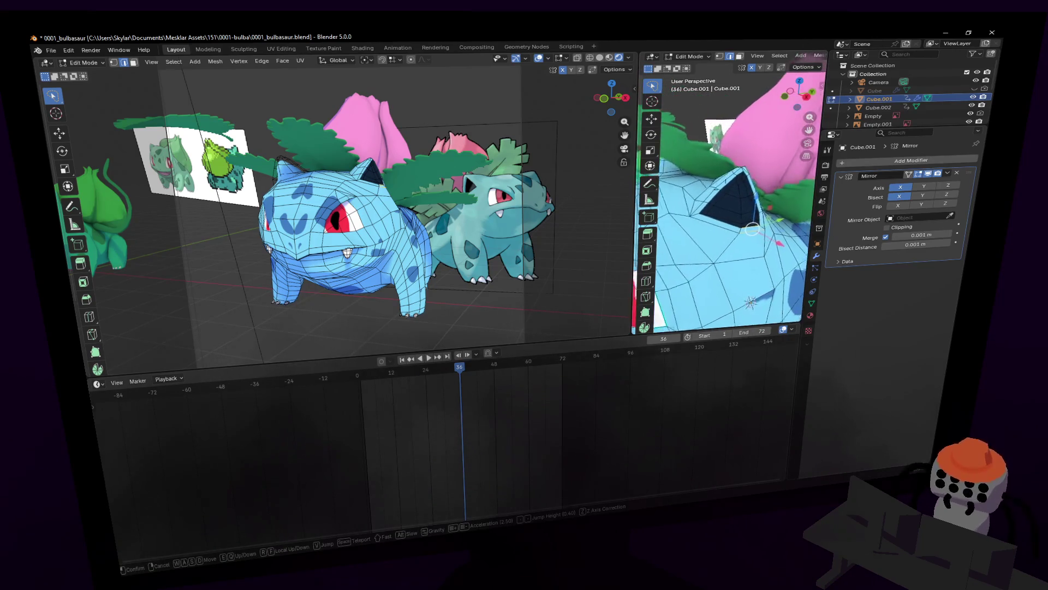
click(727, 186)
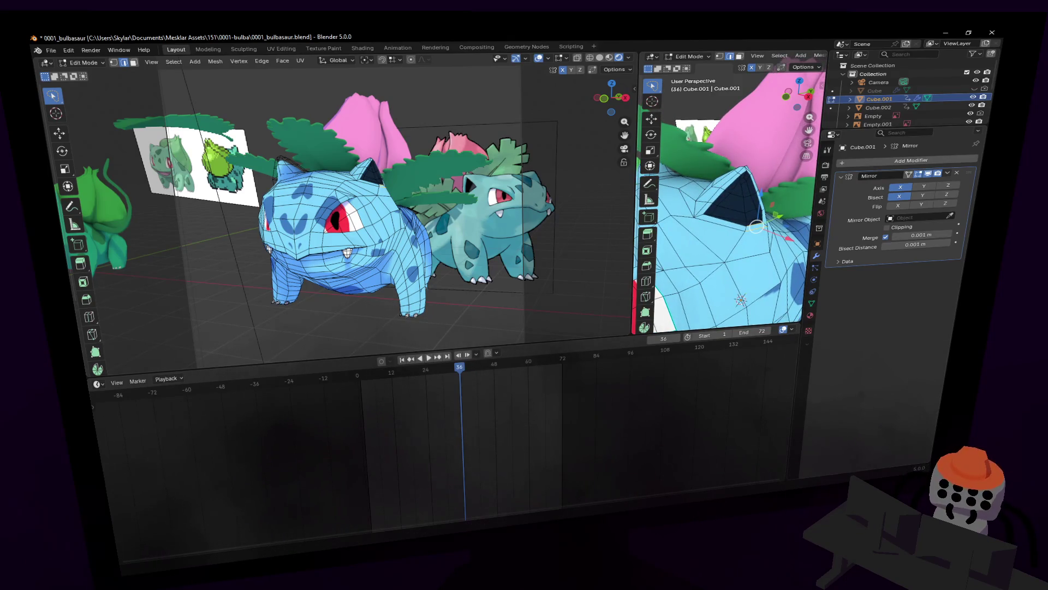
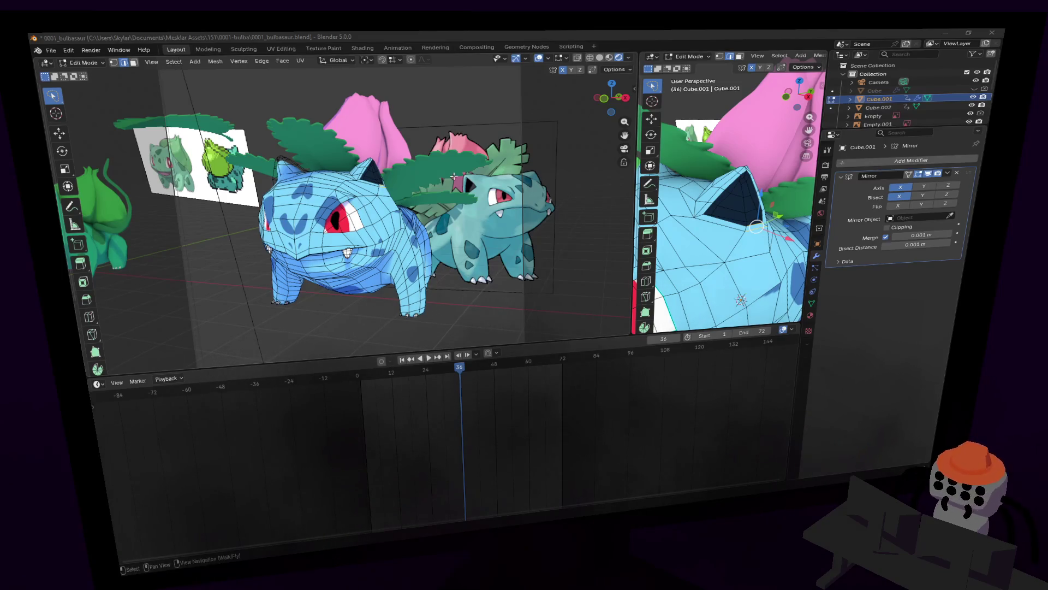
- Preview the shaded model briefly, then widen the close-up 3D view across most of the workspace
key(shift+grave)
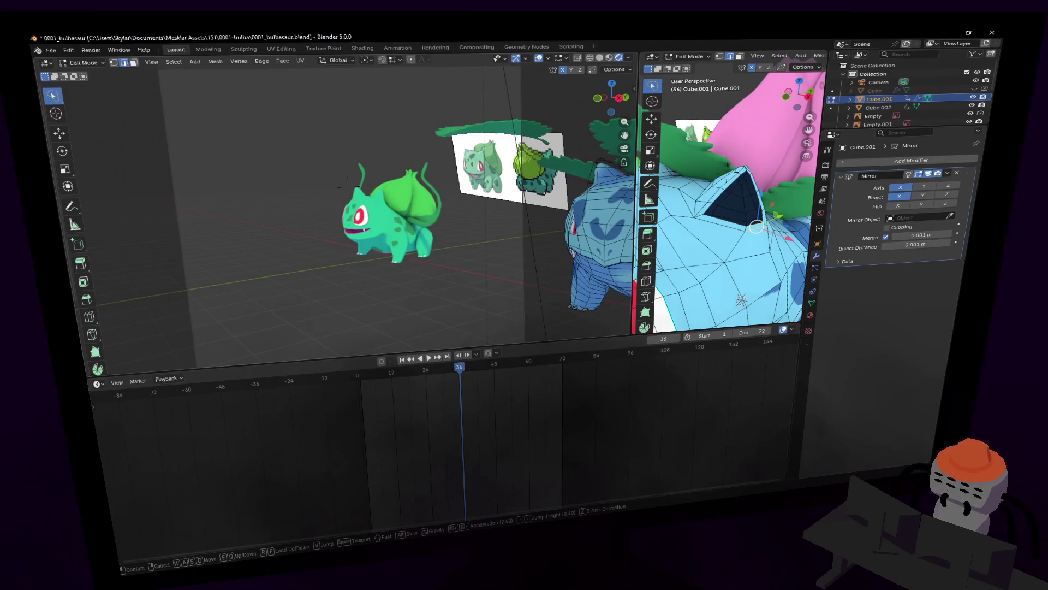
key(Escape)
key(Tab)
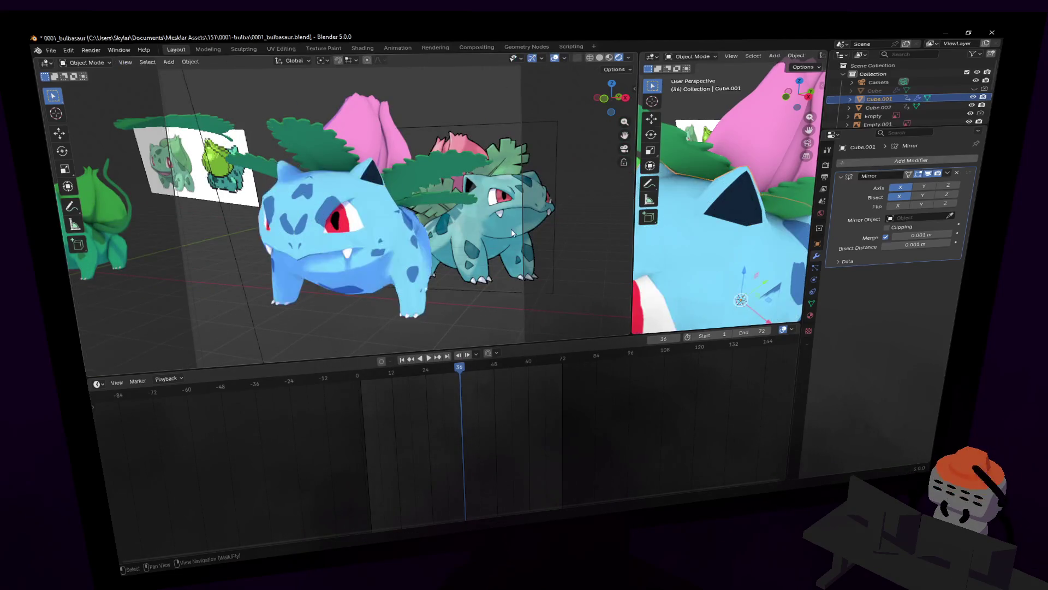
key(Tab)
key(Tab)
key(Tab)
key(Tab)
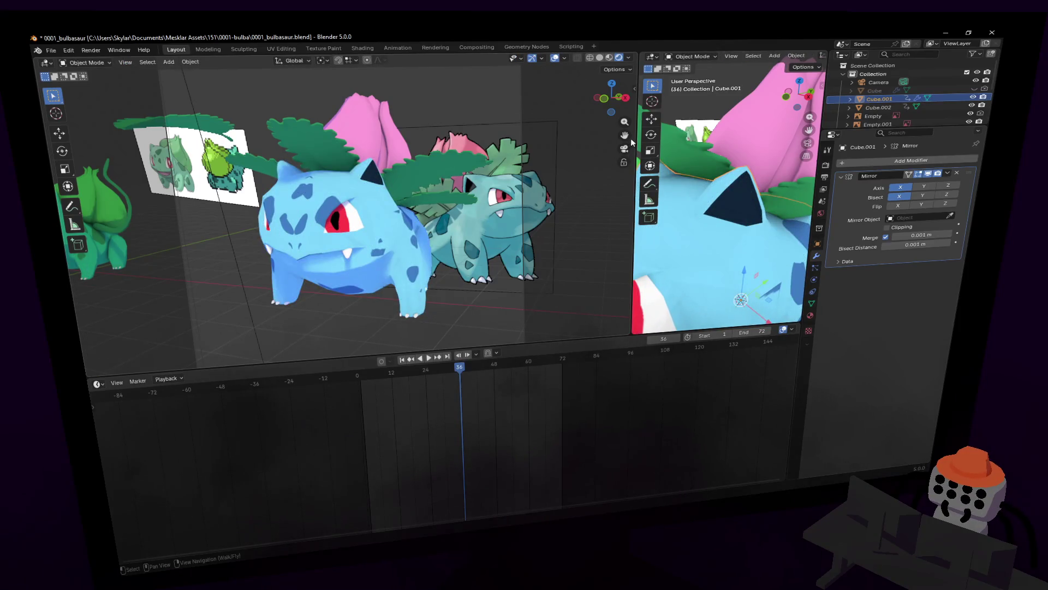
drag(635, 149, 315, 166)
key(shift+grave)
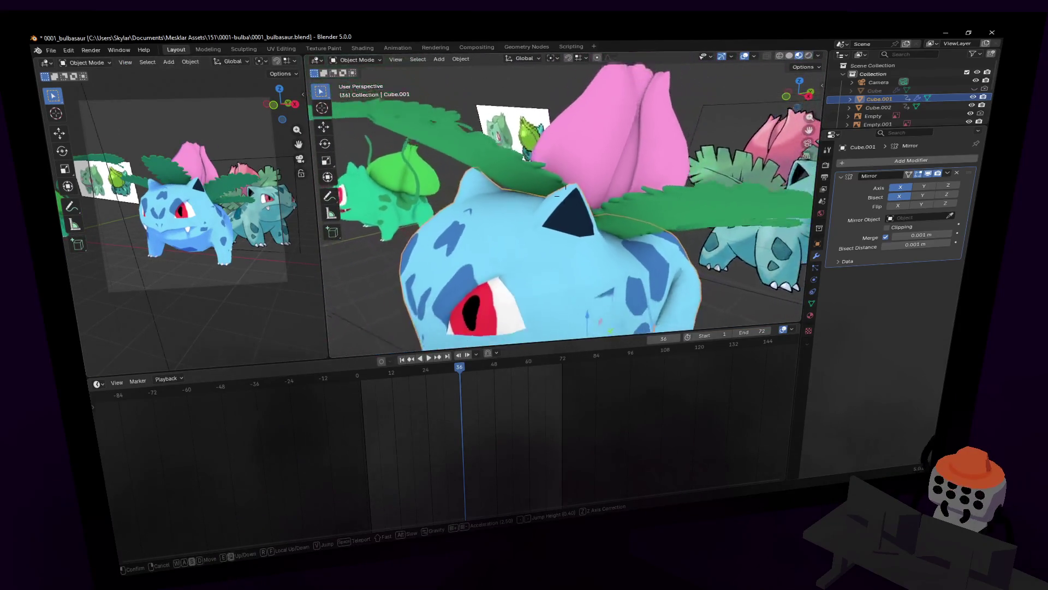
- Raise the selected head vertices along Z in two vertical moves
key(Tab)
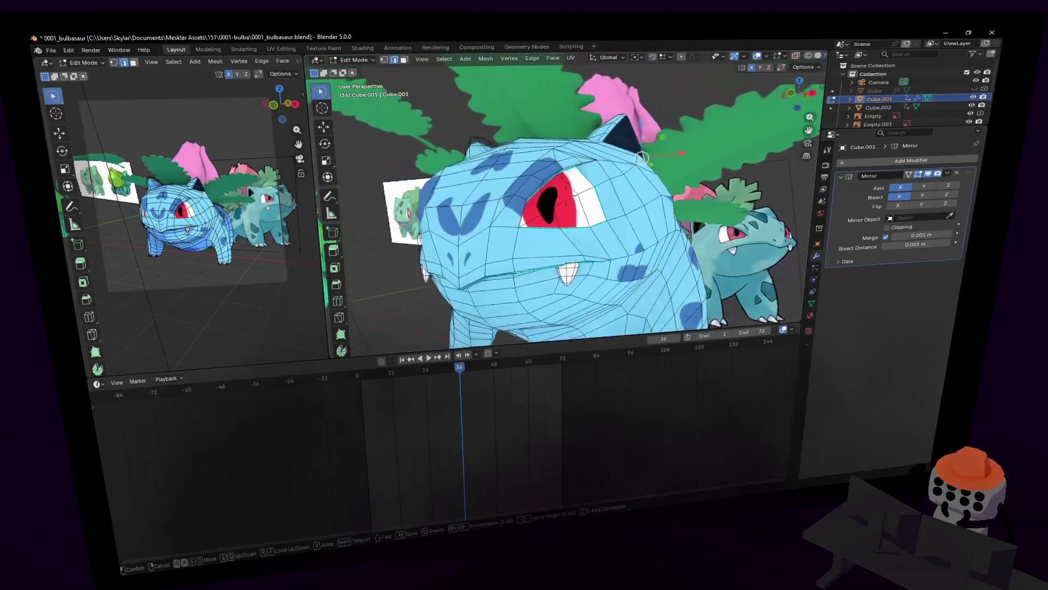
click(565, 197)
key(Tab)
key(Tab)
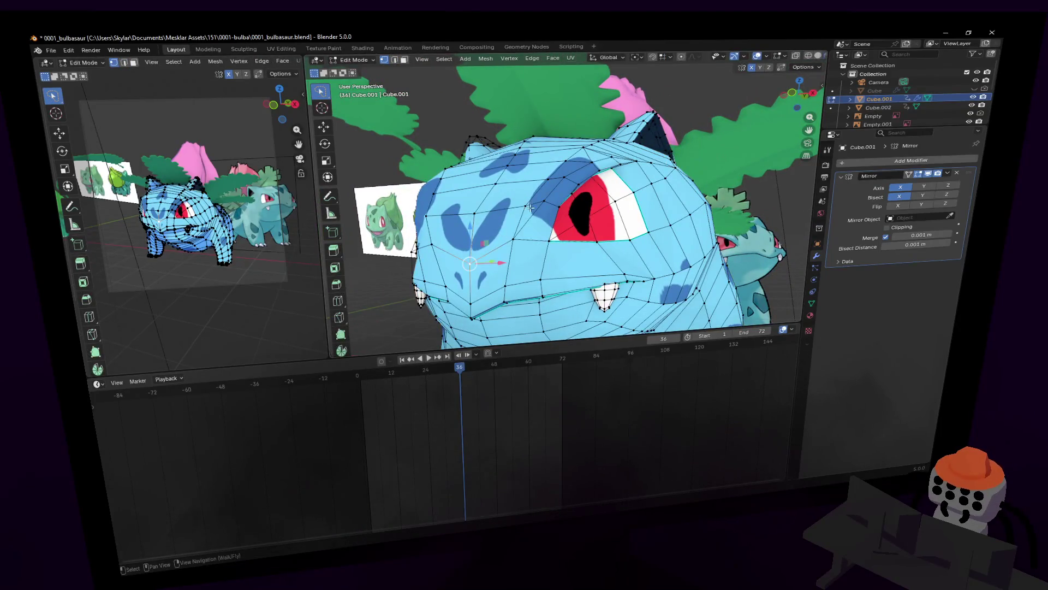
key(g)
key(z)
click(535, 186)
key(shift+grave)
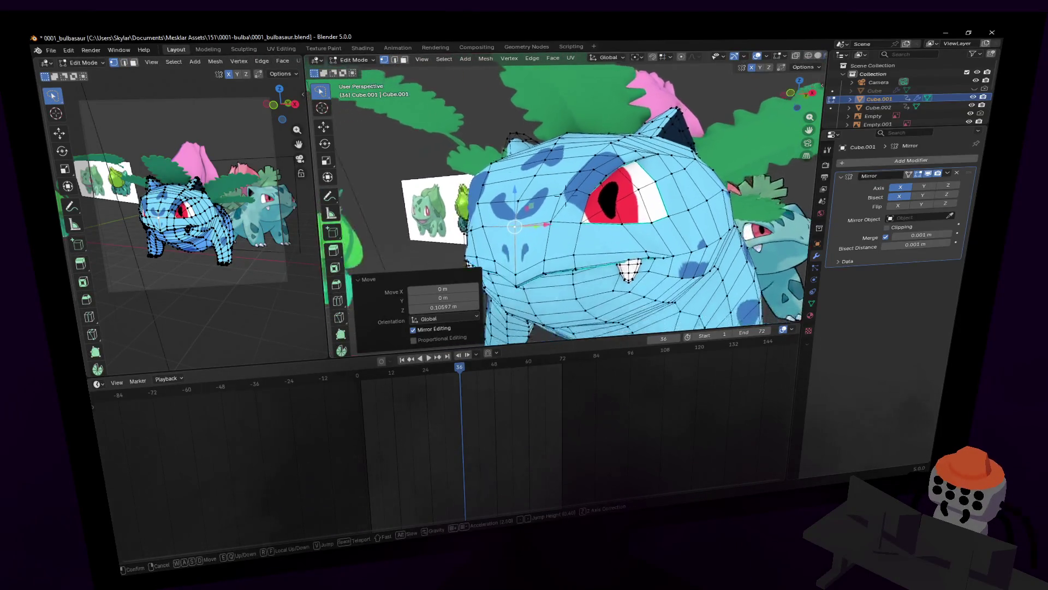
click(507, 219)
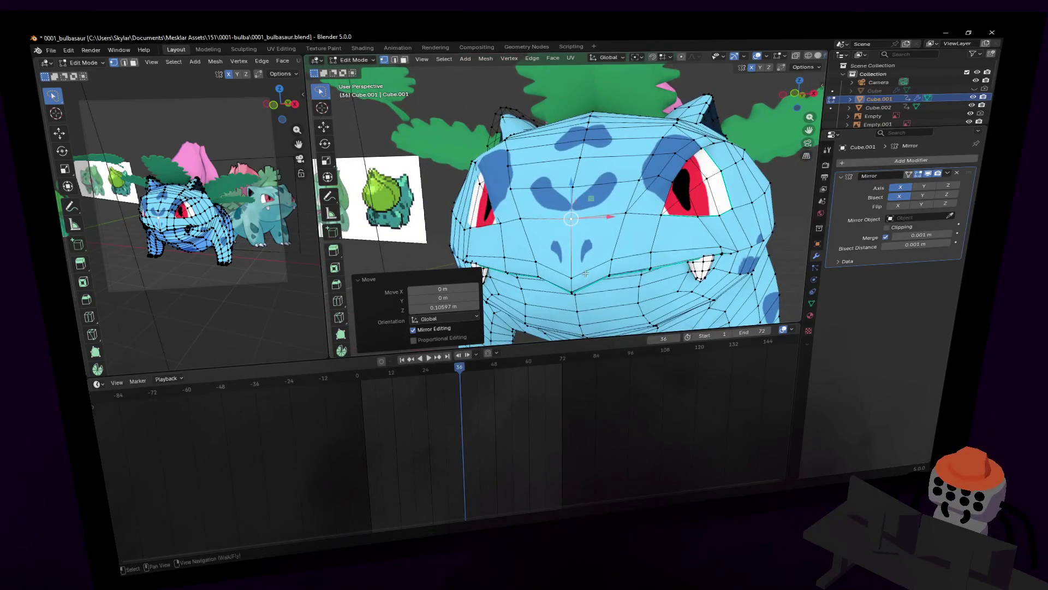
key(g)
key(z)
click(599, 247)
- Lower the mouth face and then its vertices along Z to drop the mouth area
key(3)
click(574, 238)
key(g)
key(z)
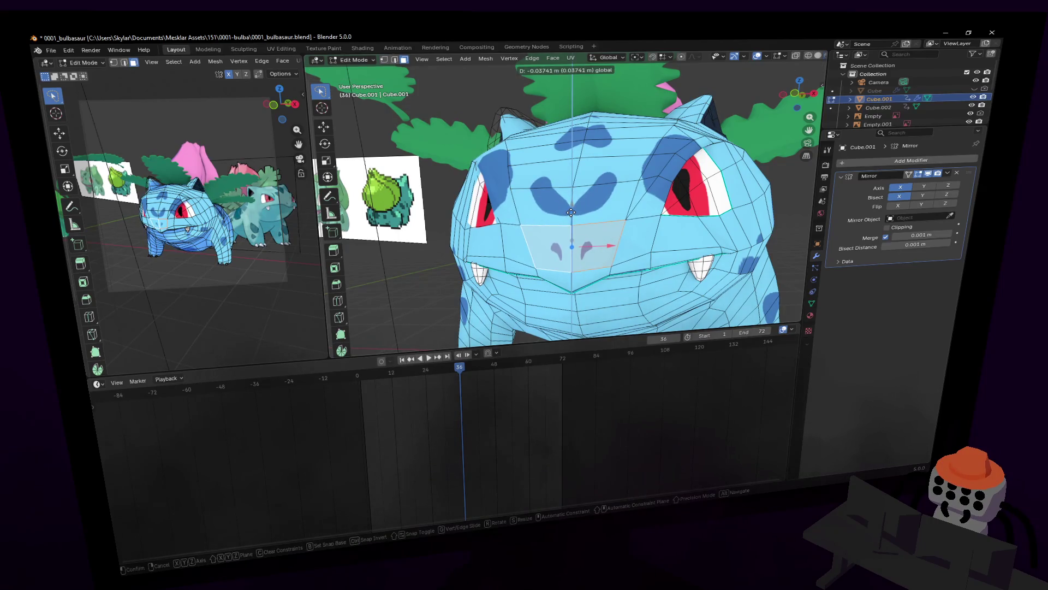
click(571, 212)
key(1)
key(g)
key(z)
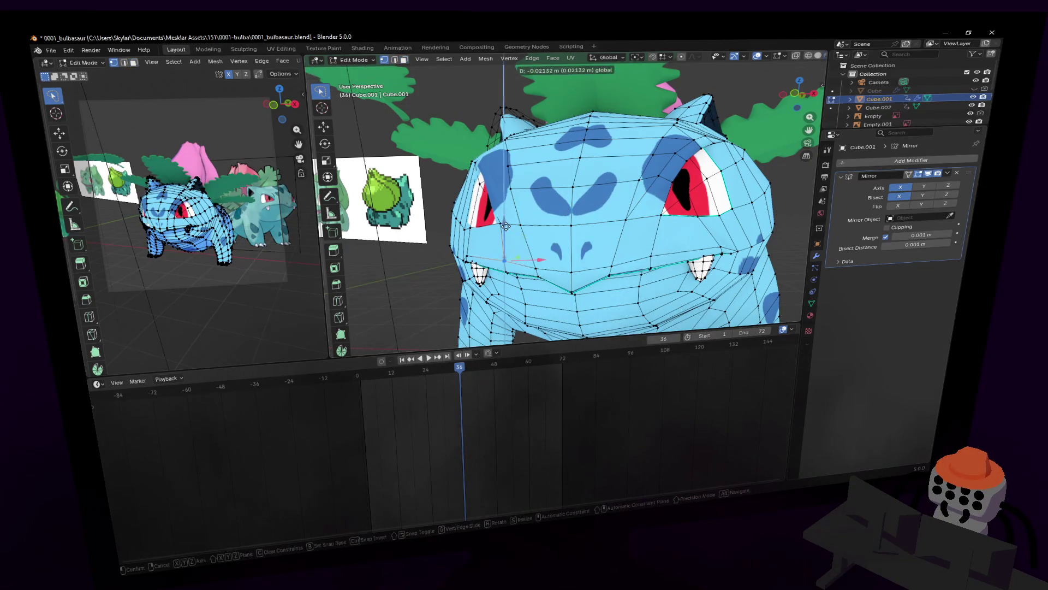
click(508, 225)
- Check the shaded head up close, then select the edge loop along the mouth
key(shift+grave)
key(Tab)
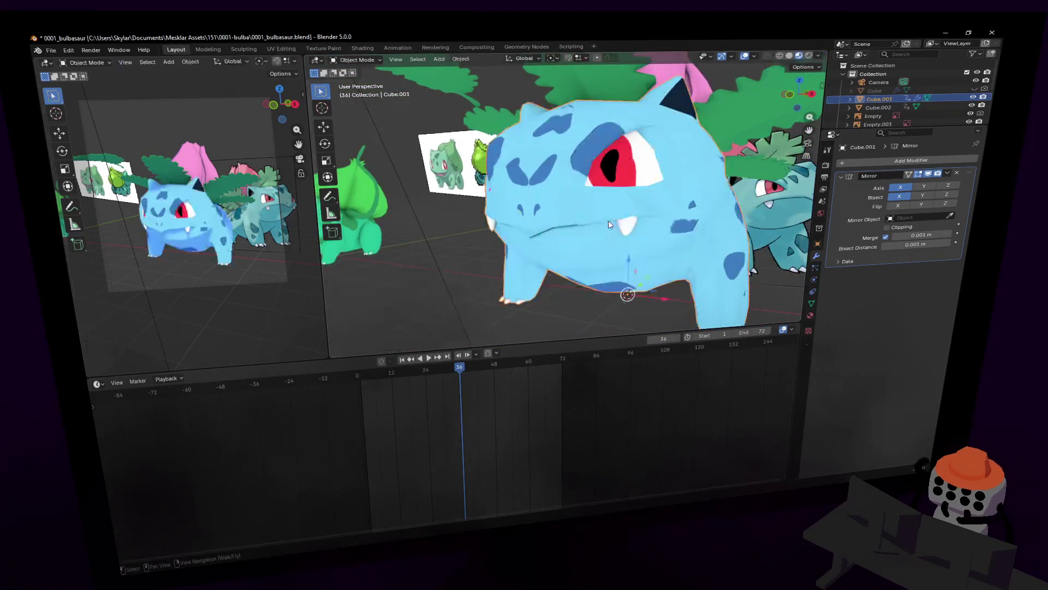
key(w)
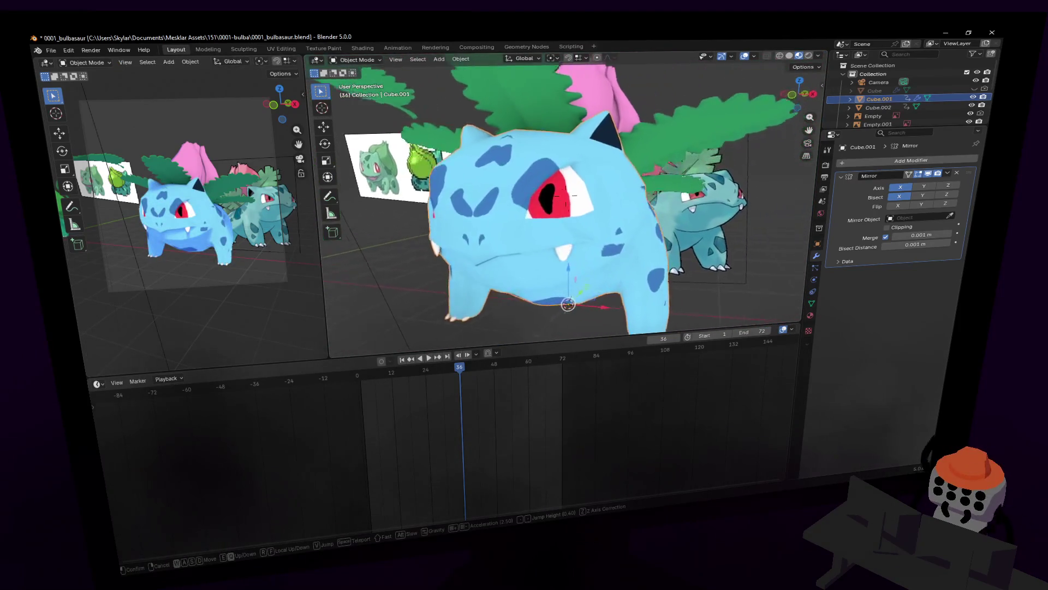
click(613, 211)
key(Tab)
middle_drag(604, 237, 624, 166)
alt+click(589, 197)
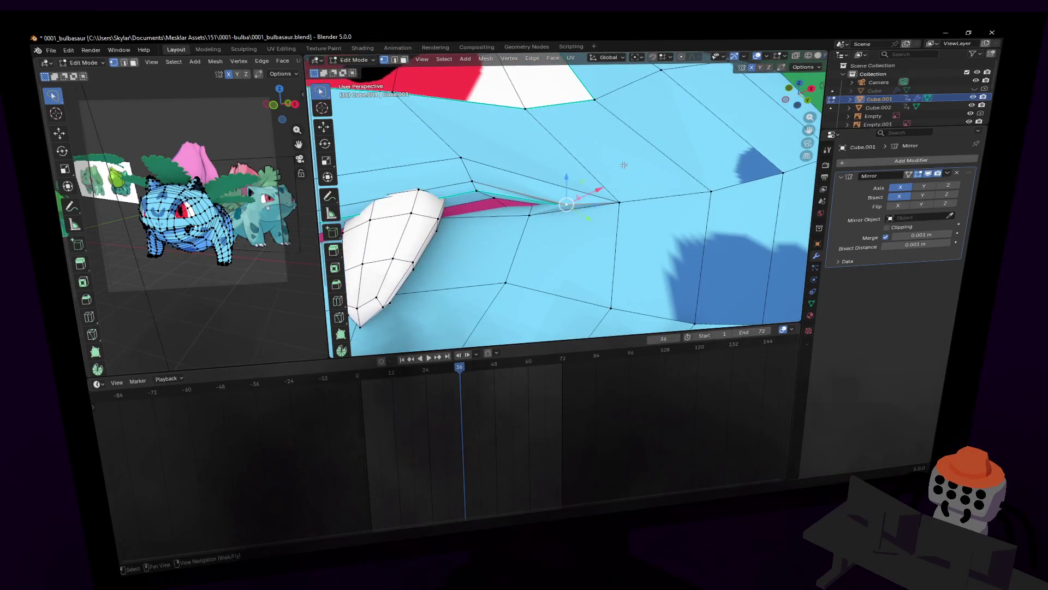
- Reposition the selected mouth vertex and turn on X-ray to see hidden edges
key(shift+grave)
click(660, 155)
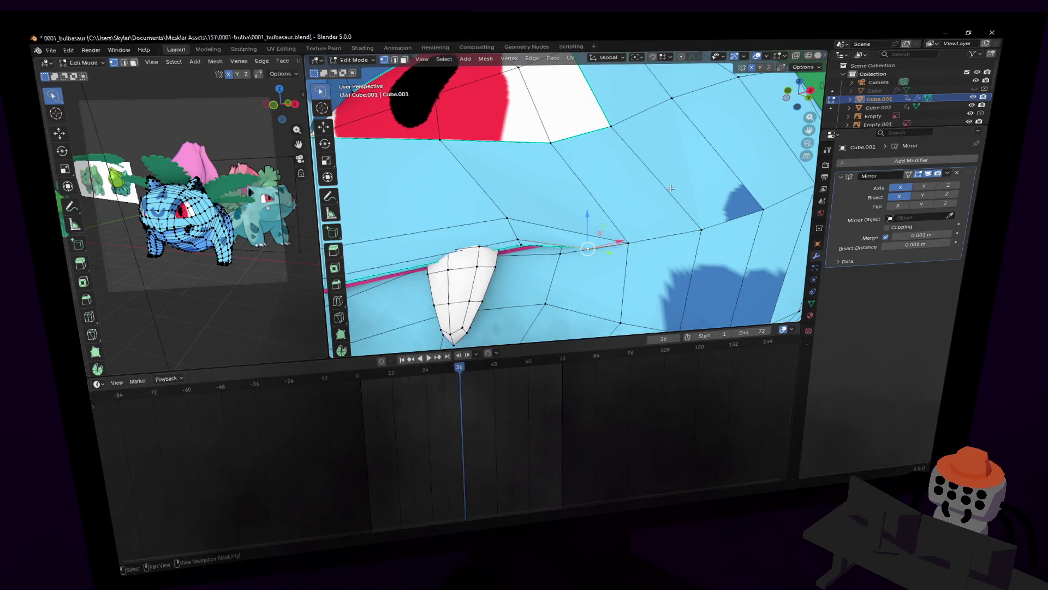
key(g)
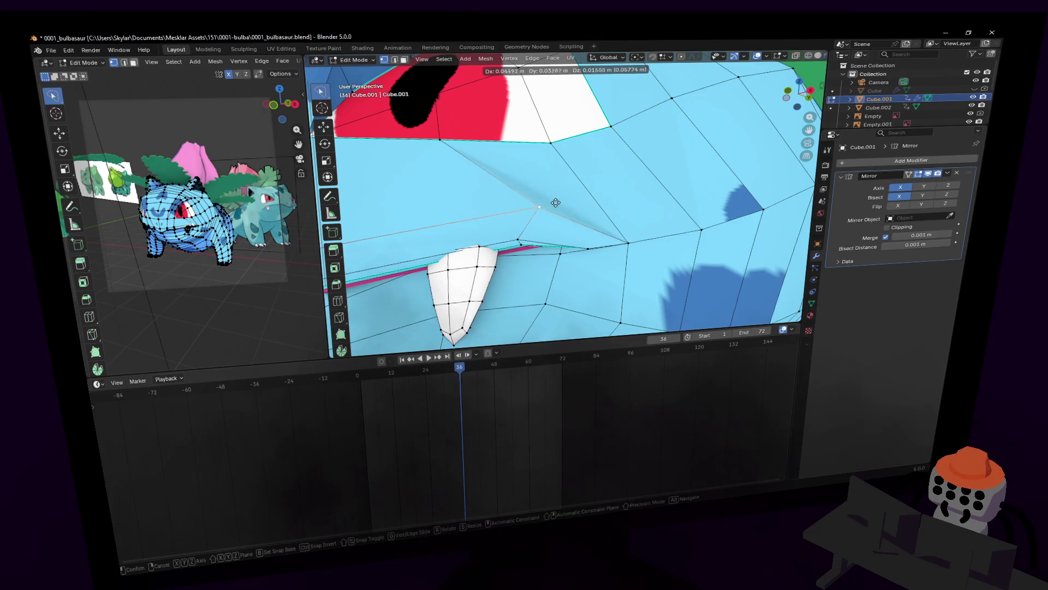
click(539, 205)
key(shift+grave)
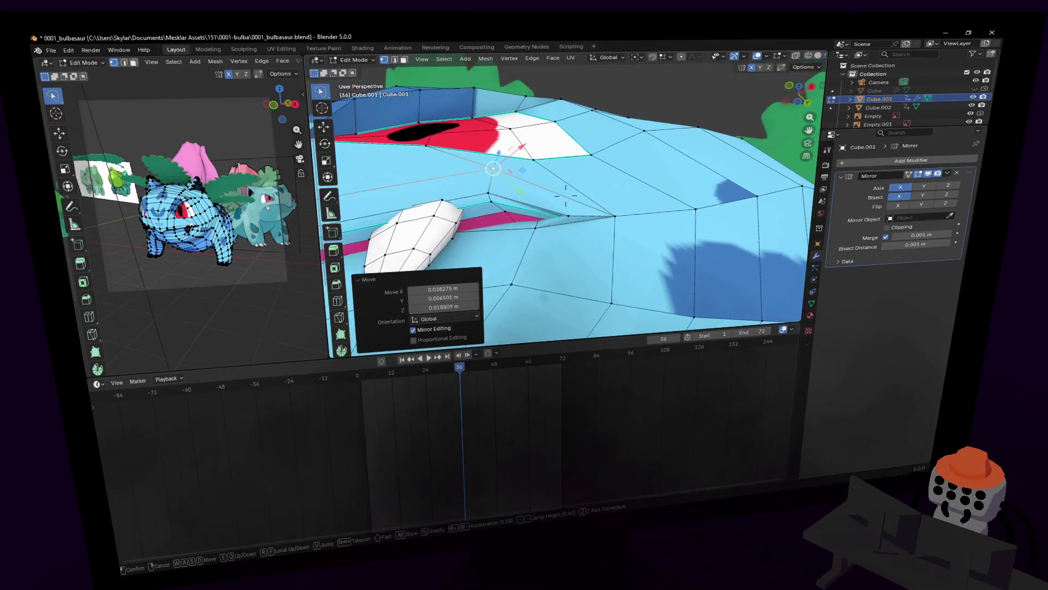
click(593, 155)
key(alt+z)
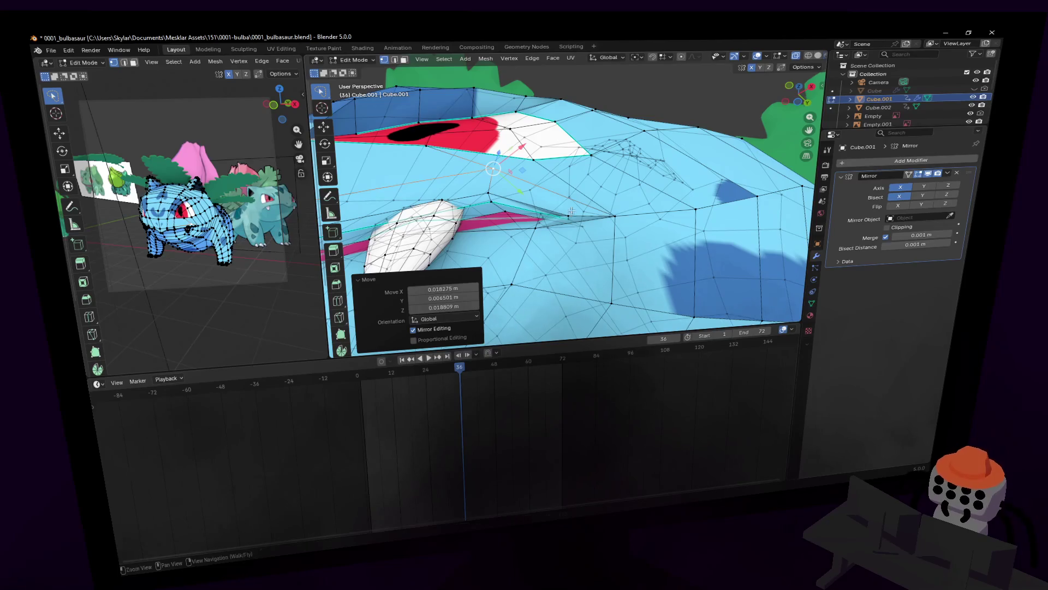
- Move the mouth-corner vertex into place, checking it in the shaded view between moves
key(shift+grave)
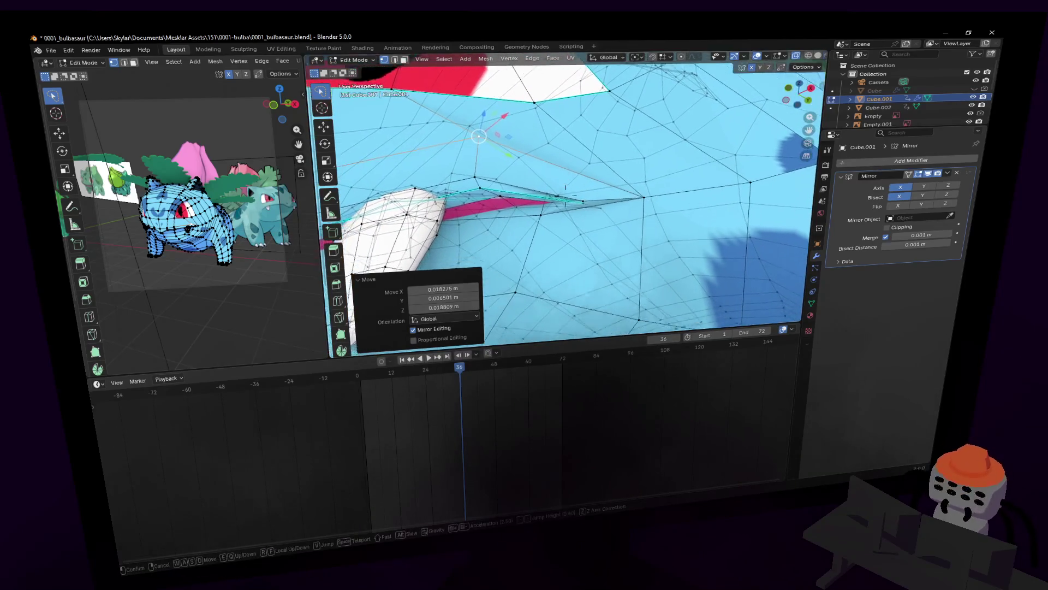
click(589, 199)
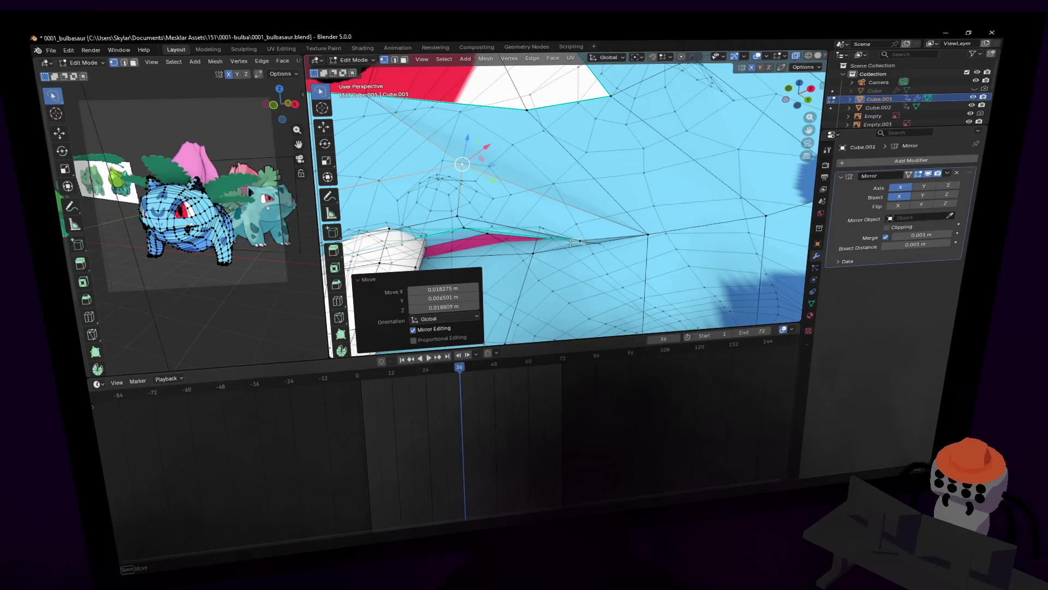
click(581, 240)
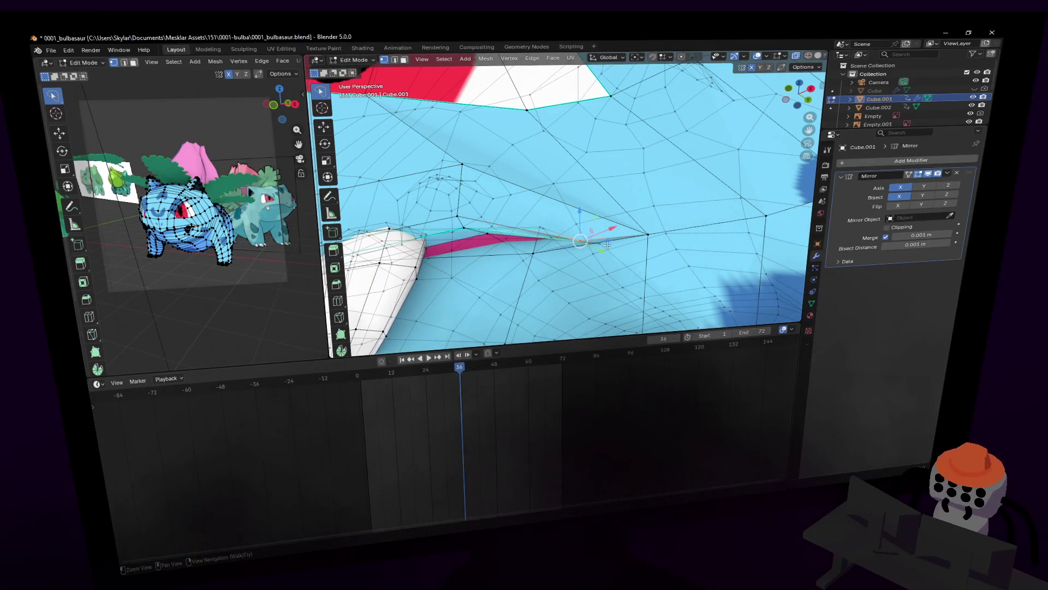
key(shift+grave)
click(565, 194)
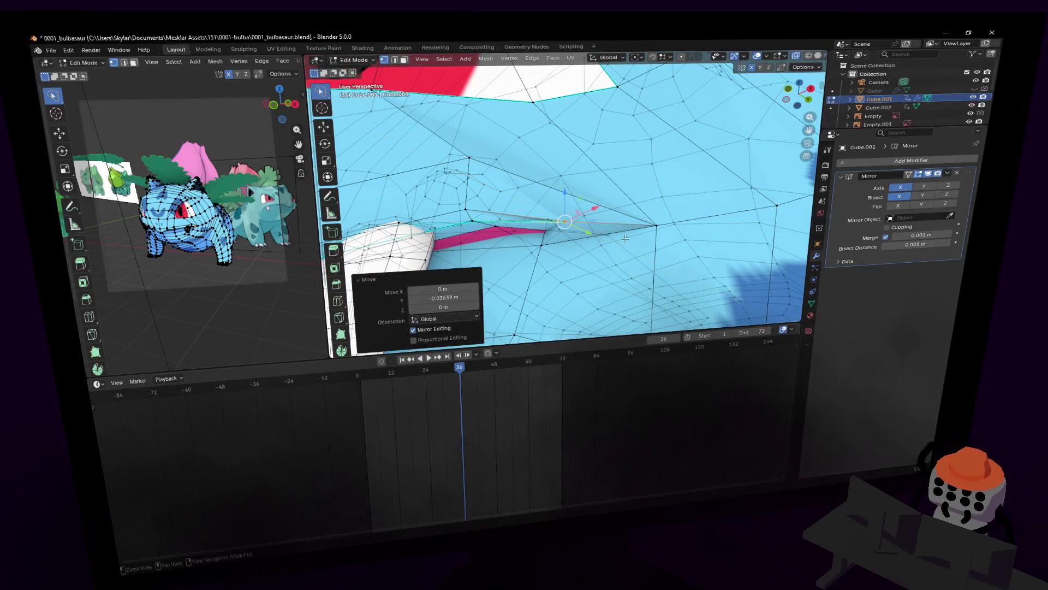
click(631, 224)
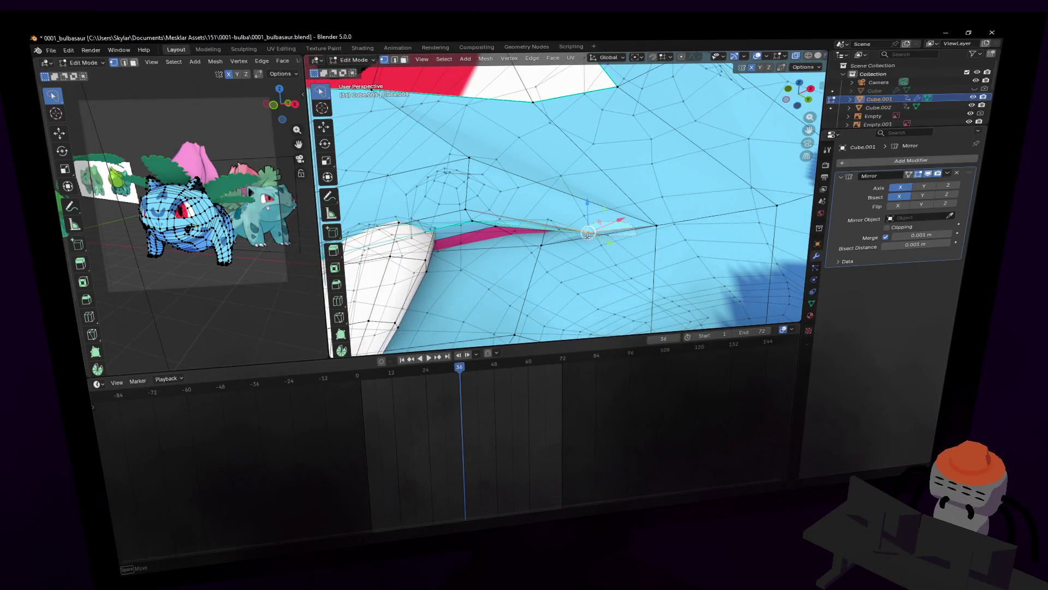
key(g)
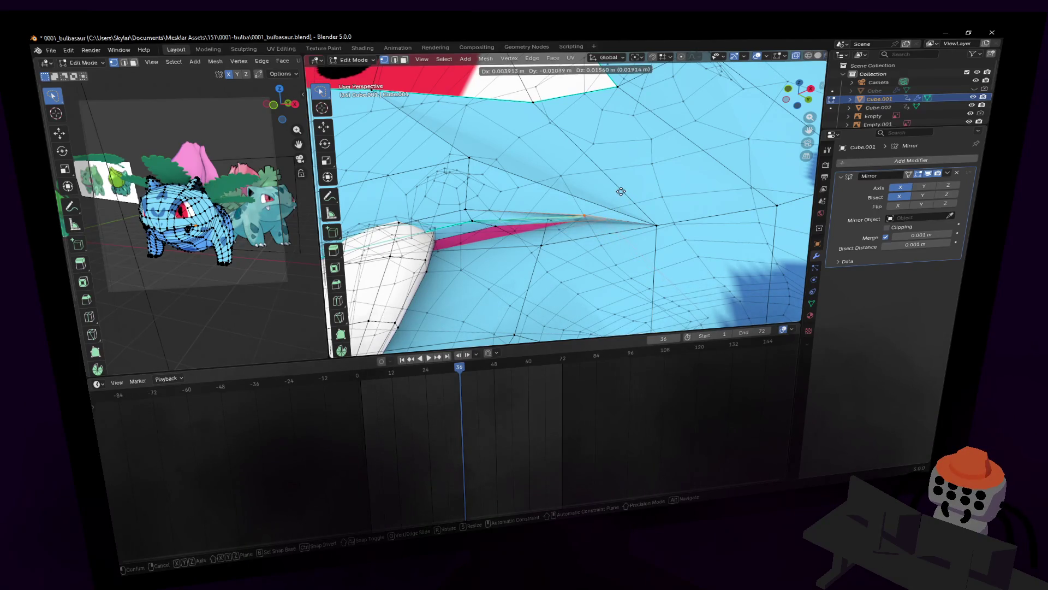
click(622, 191)
key(Tab)
key(Tab)
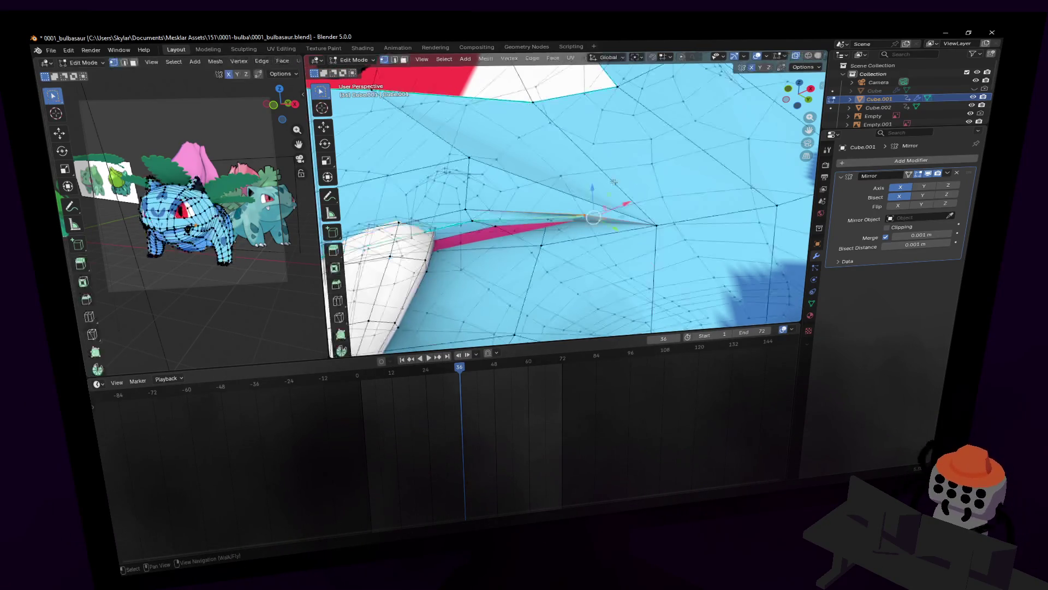
key(g)
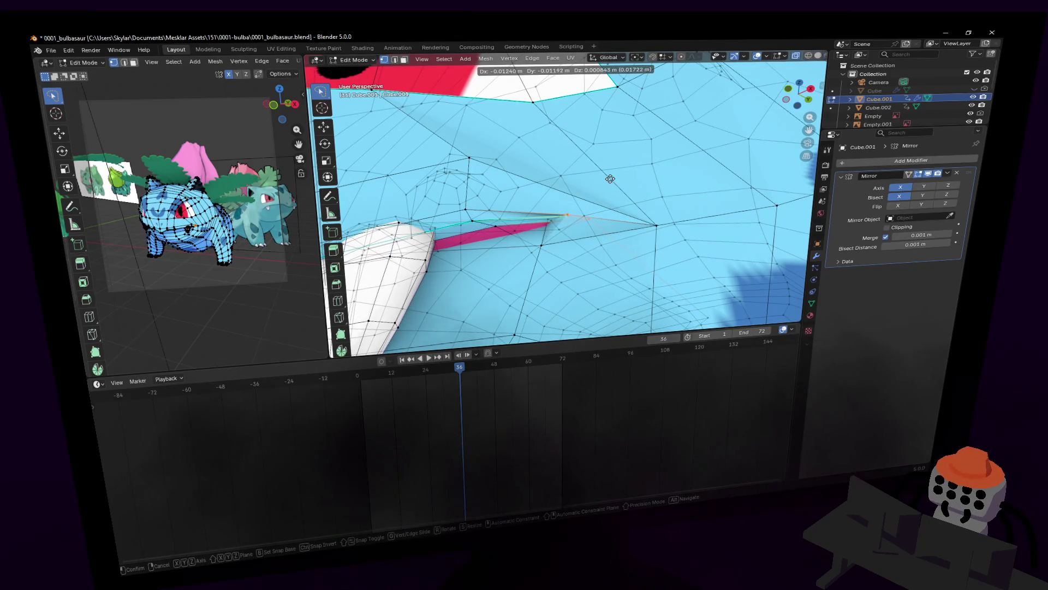
click(613, 178)
- Adjust the spike vertex near the mouth corner, slide it along X, and preview the shaded result
key(shift+grave)
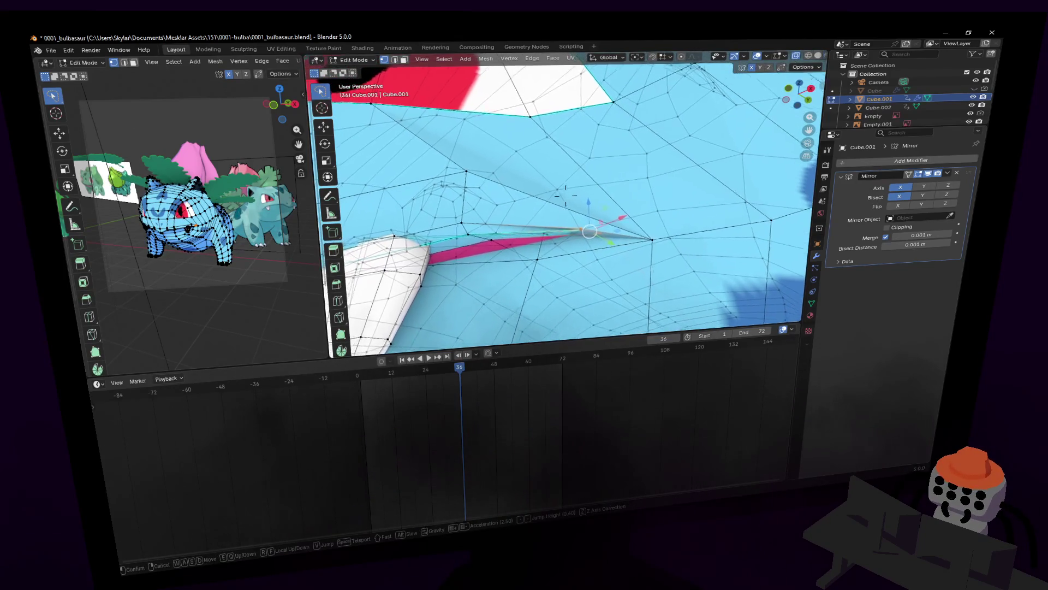
key(s)
key(w)
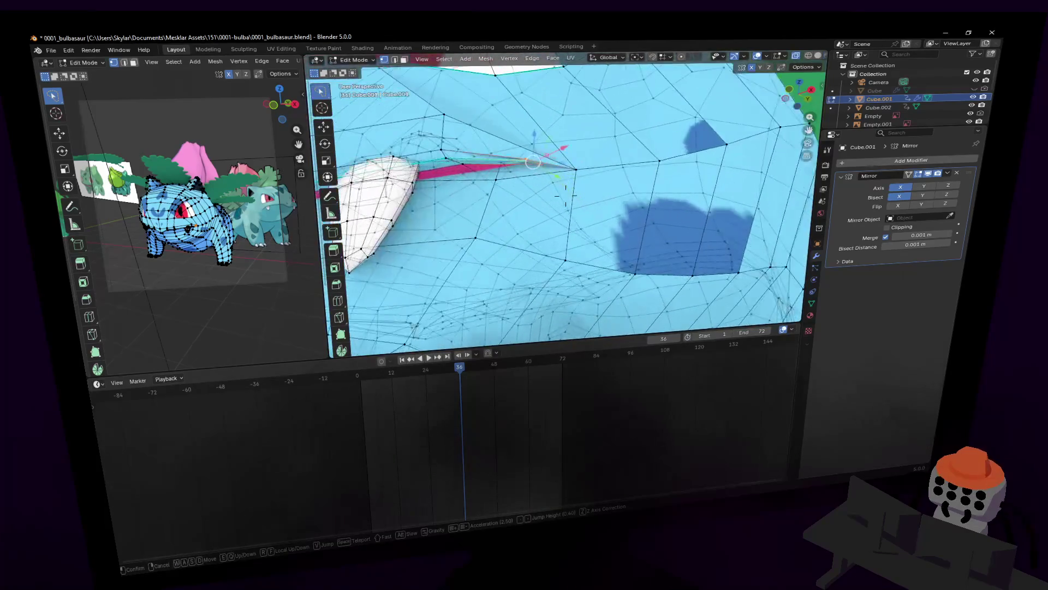
key(w)
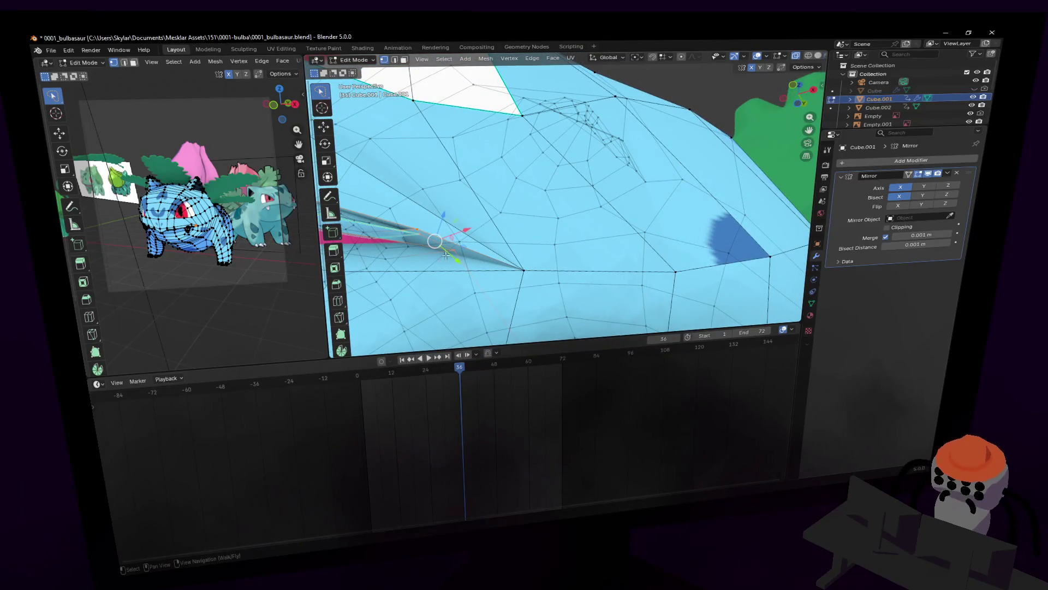
click(481, 228)
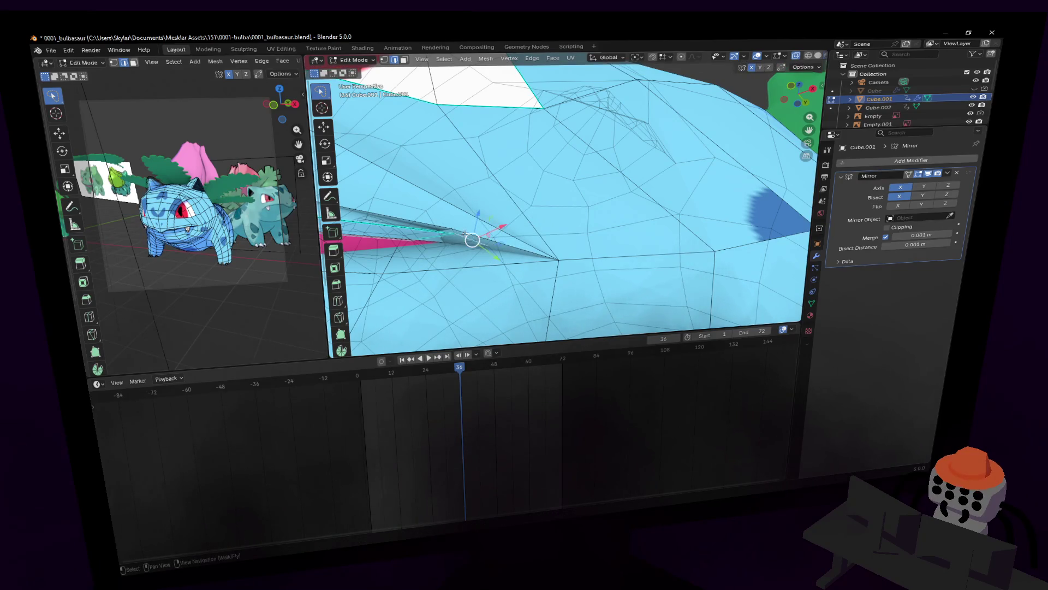
key(g)
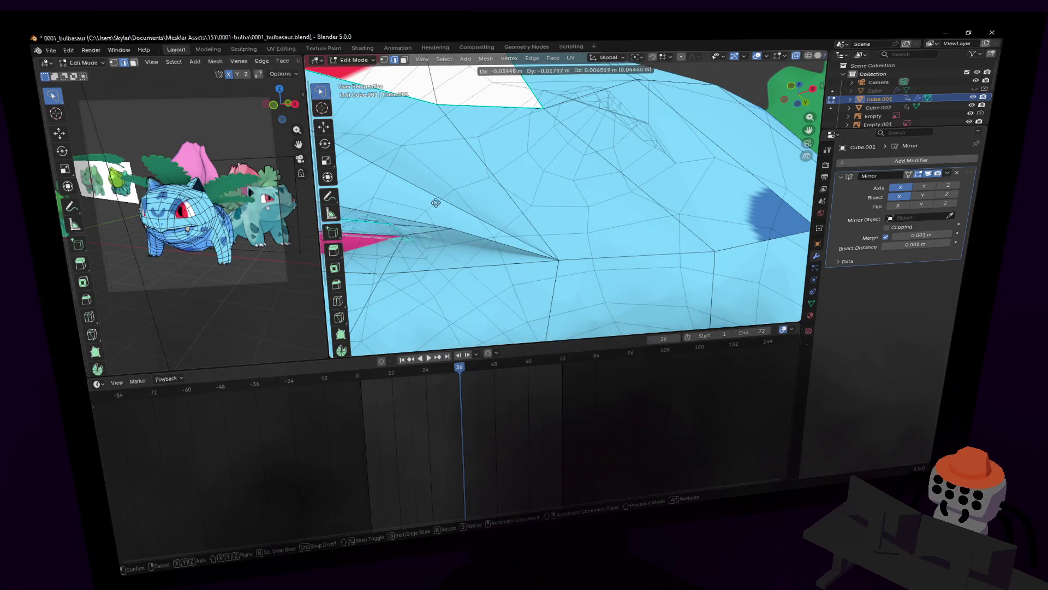
click(456, 208)
middle_drag(457, 207, 530, 214)
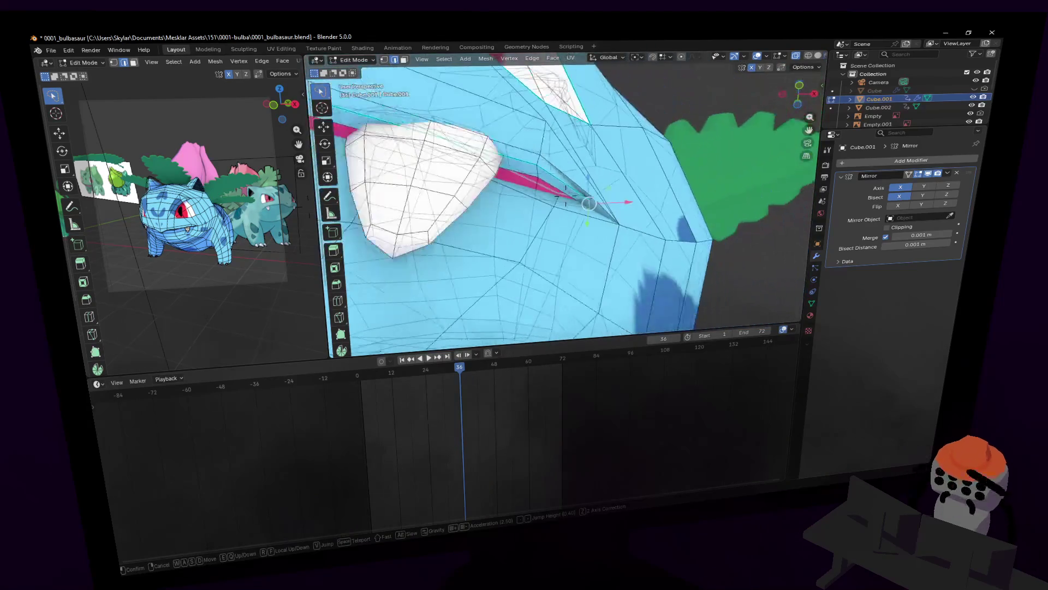
drag(616, 205, 577, 208)
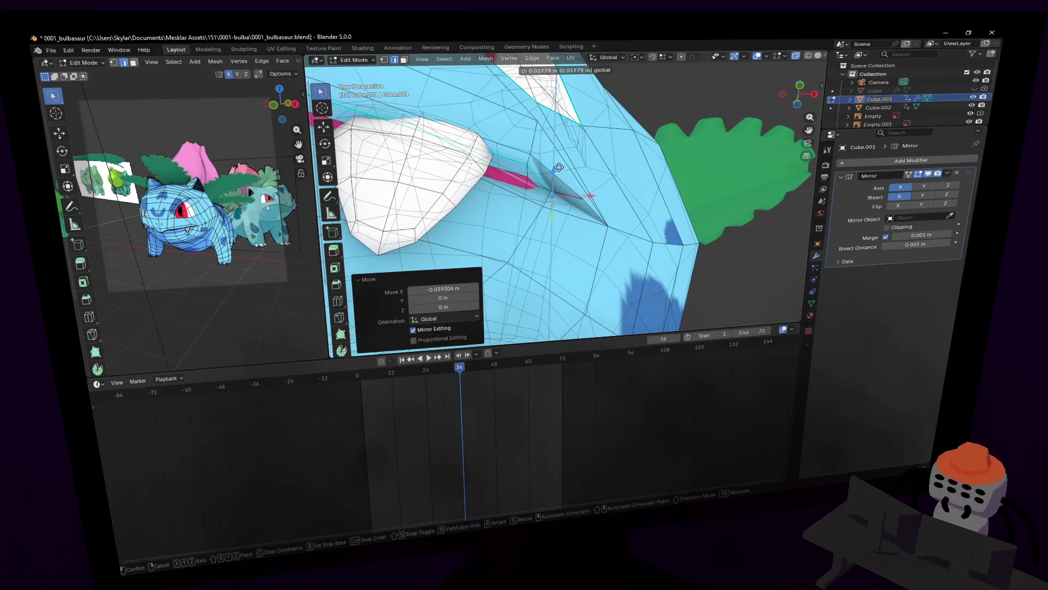
middle_drag(559, 167, 612, 104)
key(Tab)
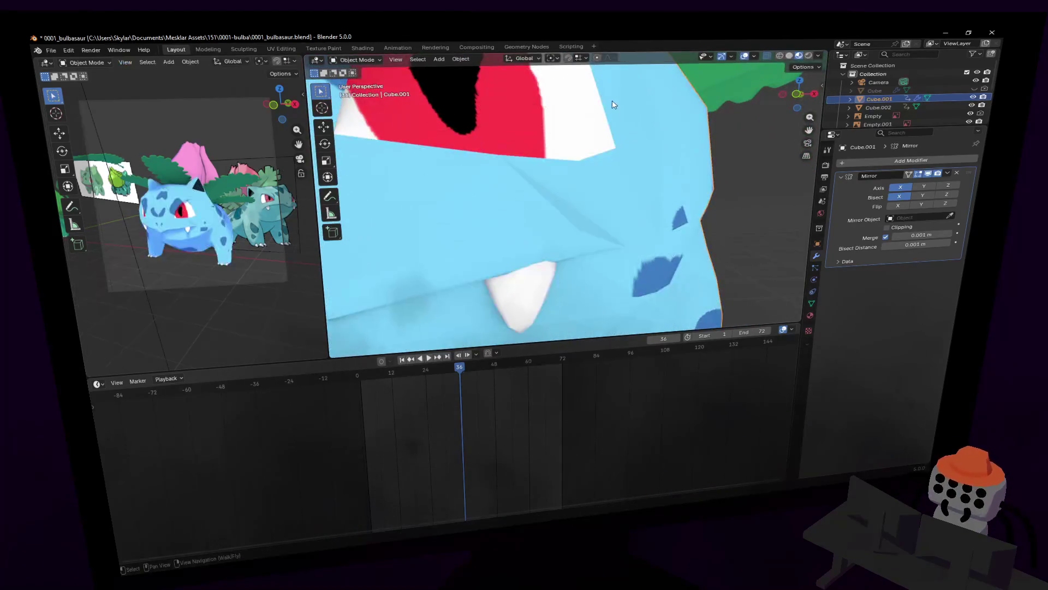
- Fly around the model to inspect the face, settling on a close-up of the cheek below the eye
key(shift+grave)
key(s)
click(564, 196)
key(Tab)
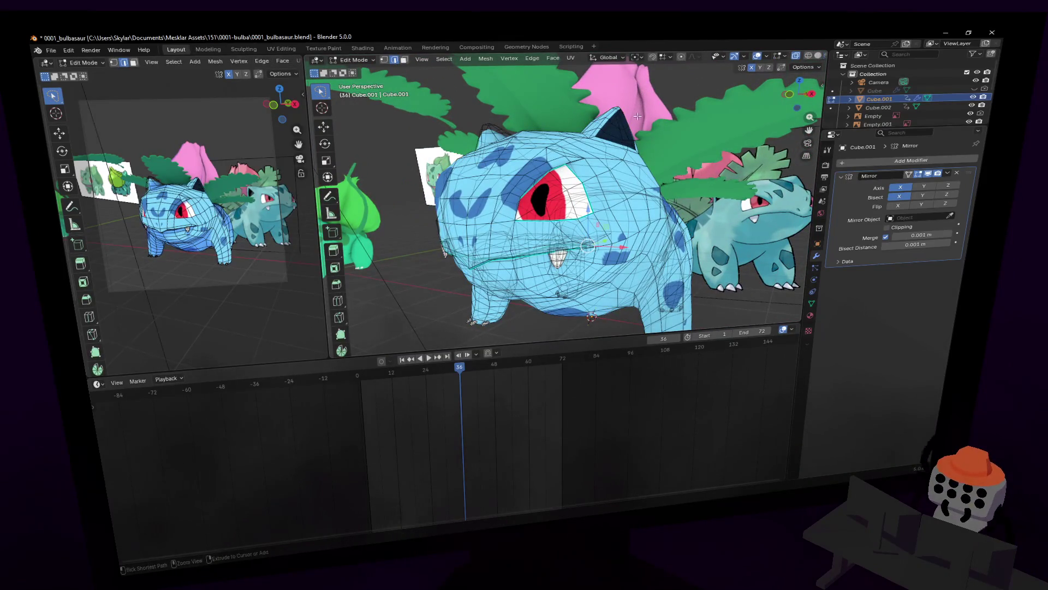
key(shift+grave)
key(Tab)
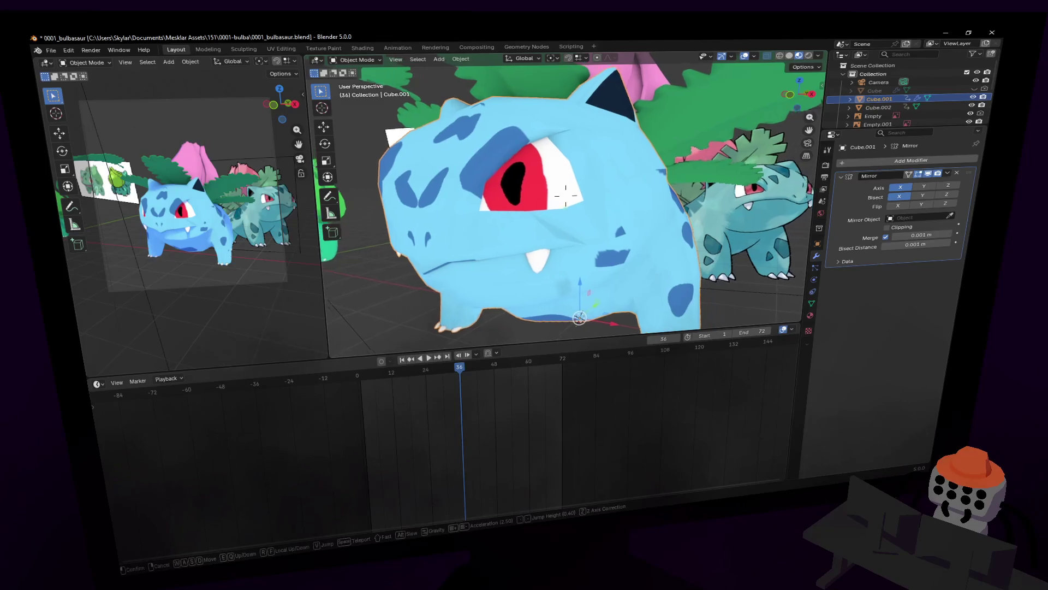
key(w)
key(s)
key(w)
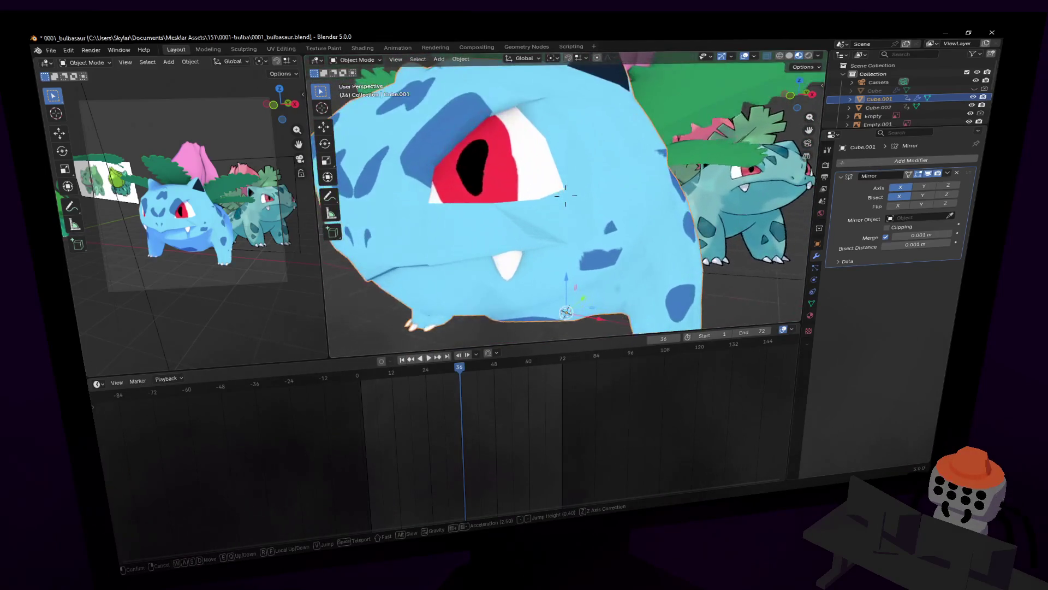
key(s)
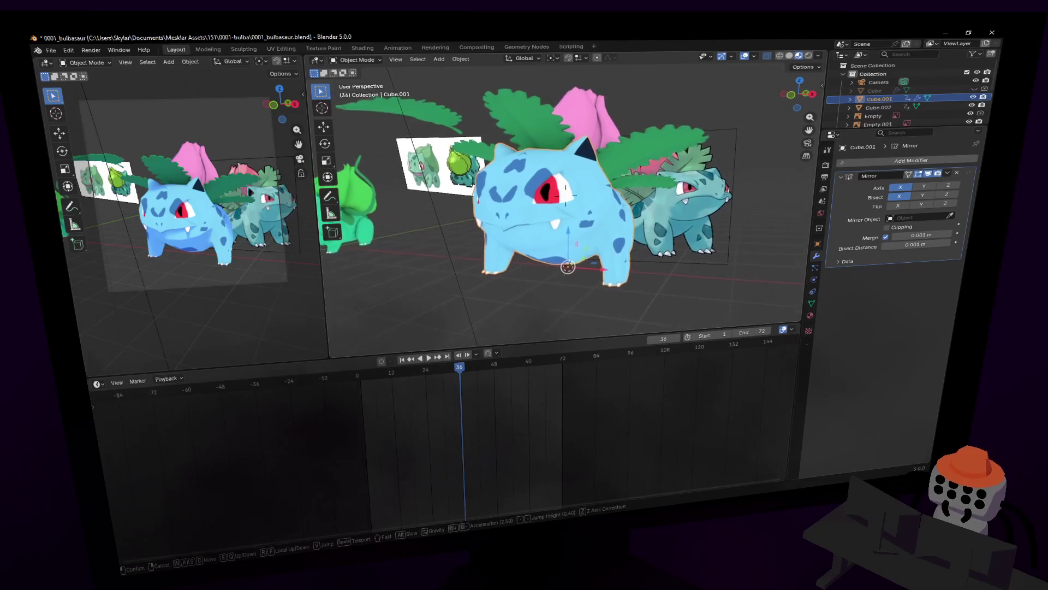
key(w)
click(635, 162)
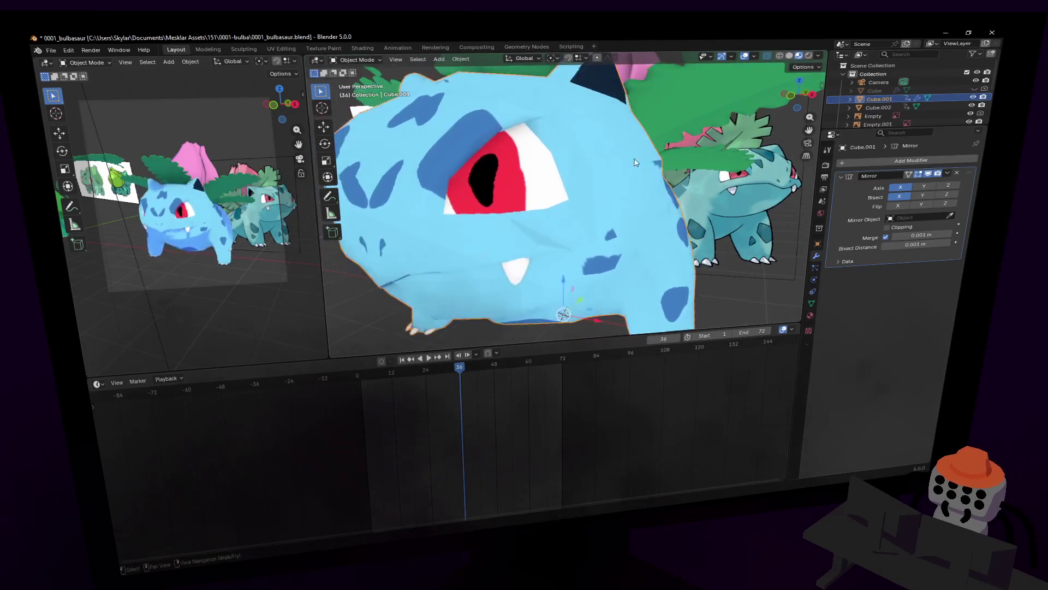
scroll(634, 163, up, 2)
key(alt+z)
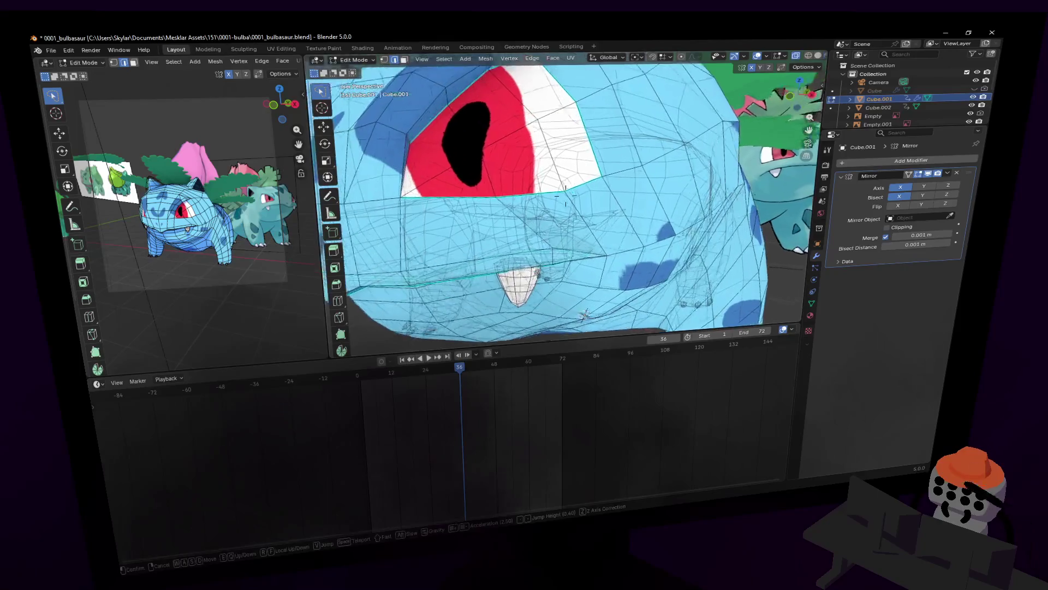
scroll(627, 205, up, 4)
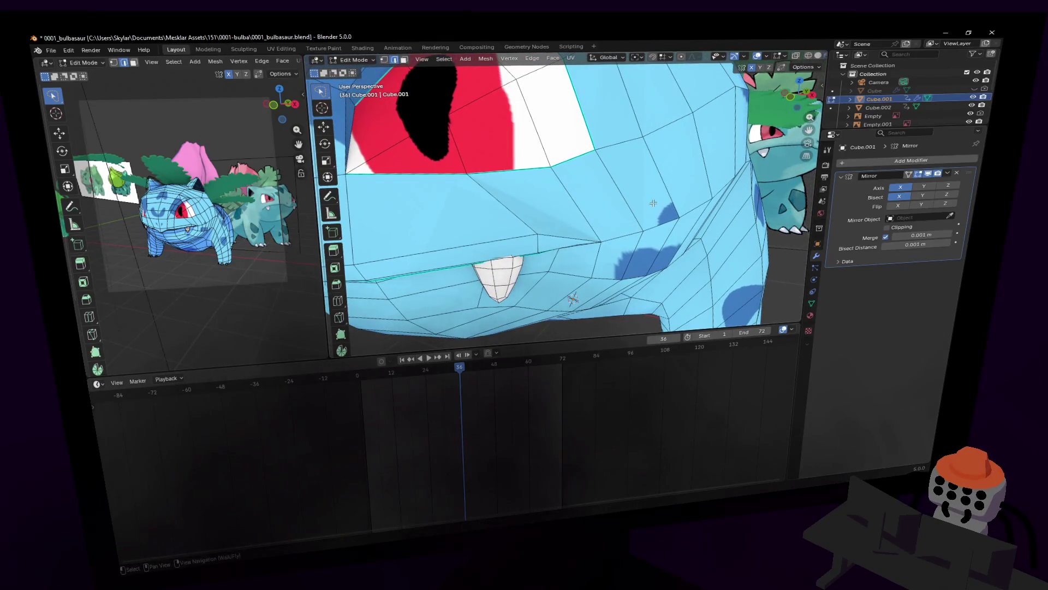
middle_drag(653, 201, 650, 224)
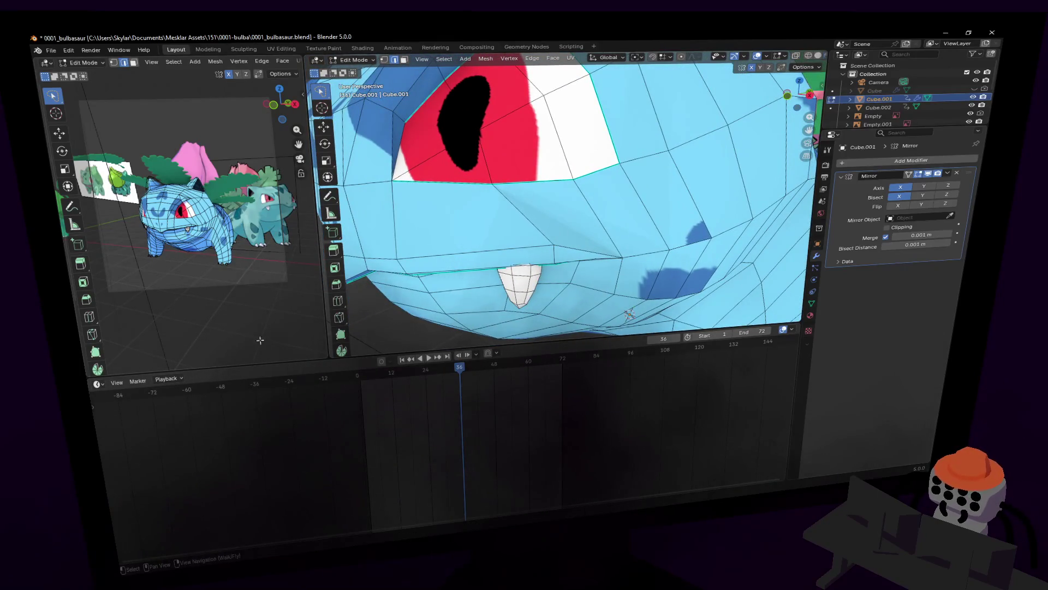
- Knife-cut a new edge from the eye corner down the cheek and preview it shaded
click(339, 318)
click(554, 244)
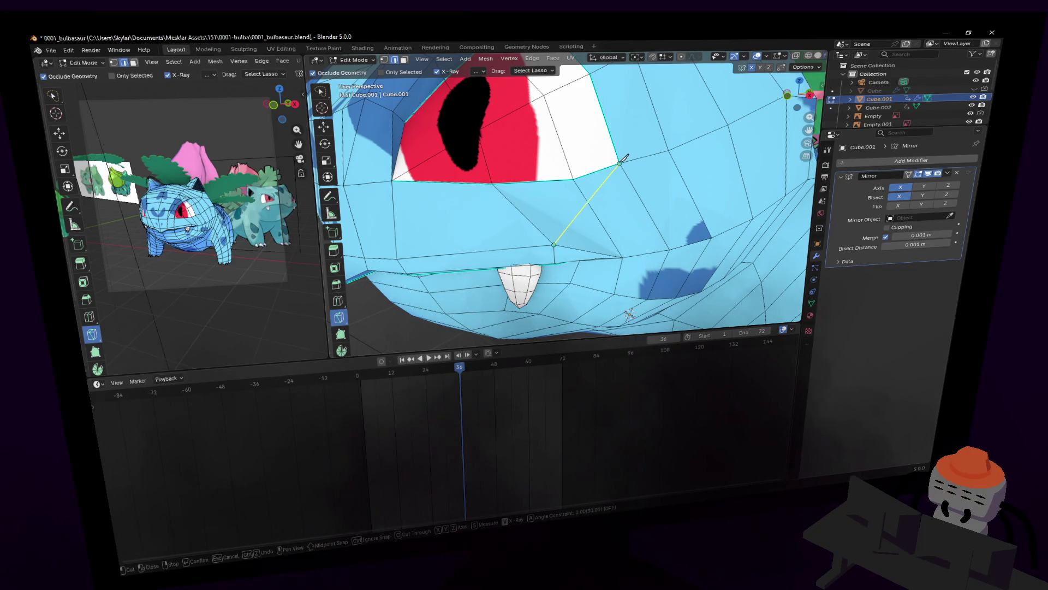
key(Return)
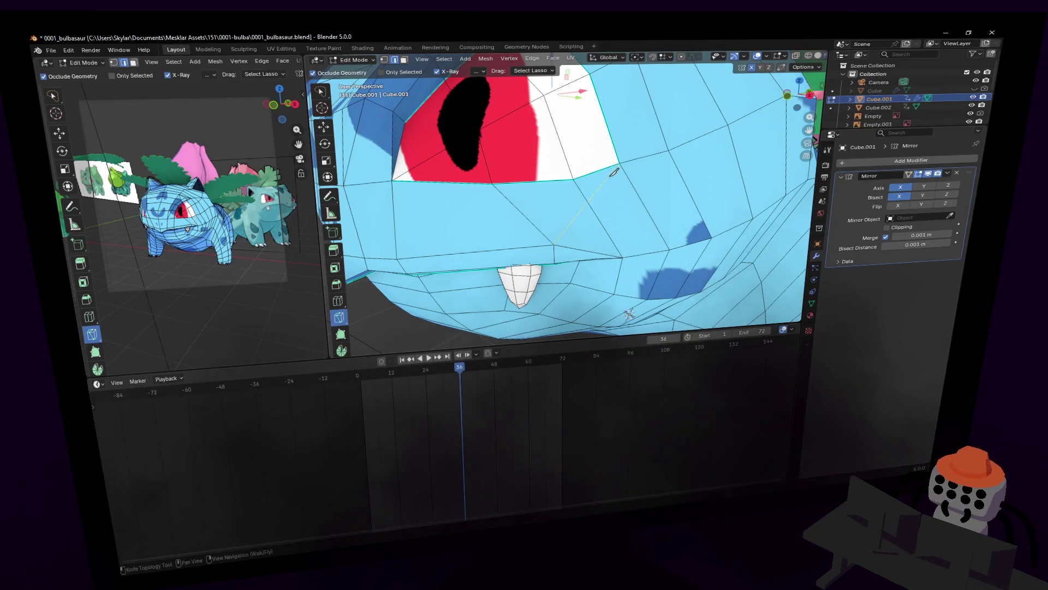
key(Tab)
key(shift+grave)
key(s)
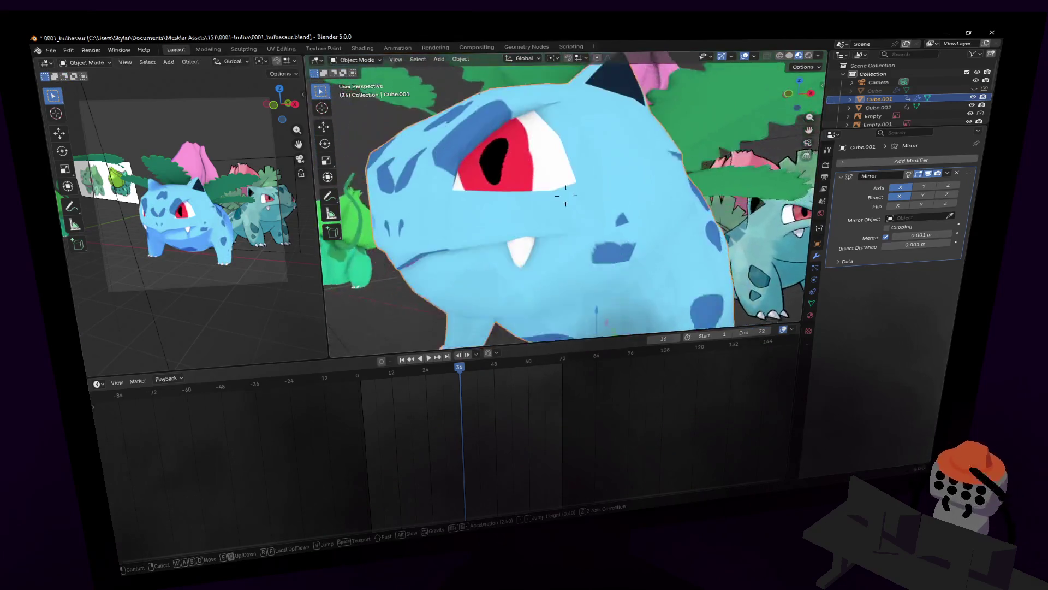
click(566, 193)
key(Tab)
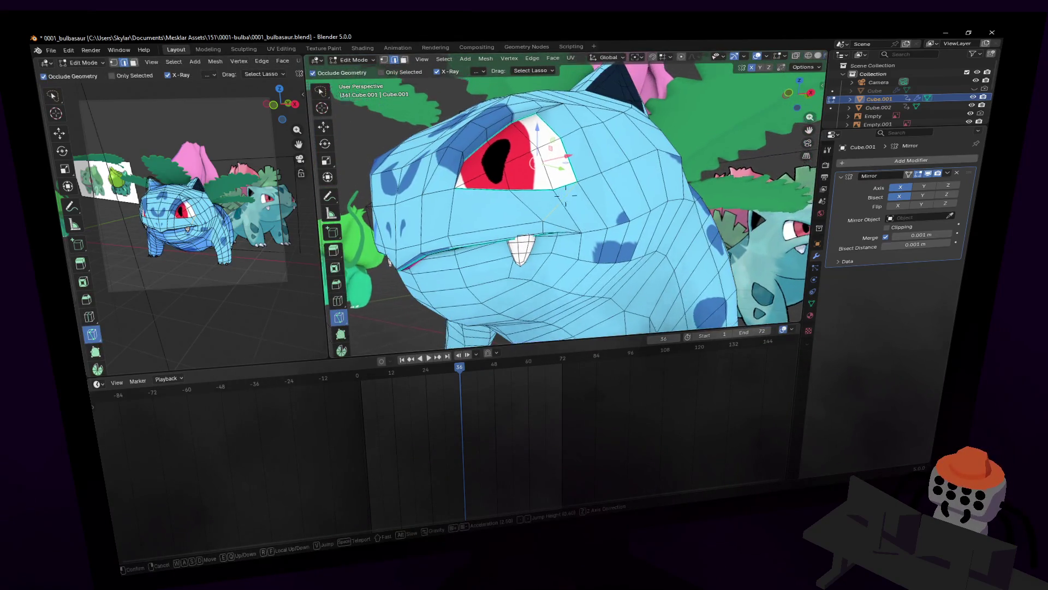
scroll(602, 182, up, 3)
scroll(602, 181, up, 4)
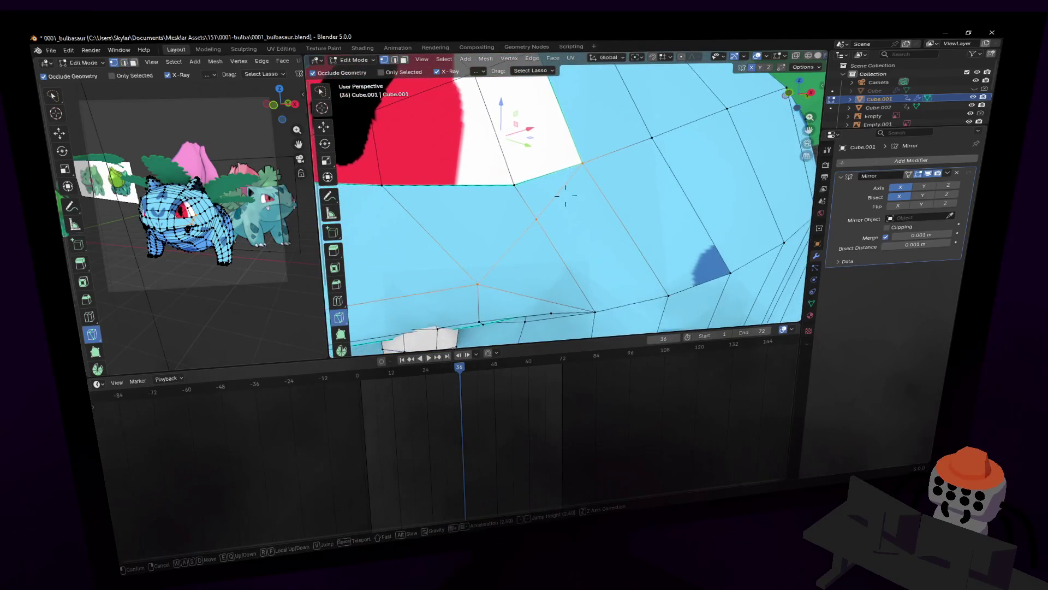
- Move the vertex at the end of the new cut deeper into the mouth crease
key(w)
click(556, 244)
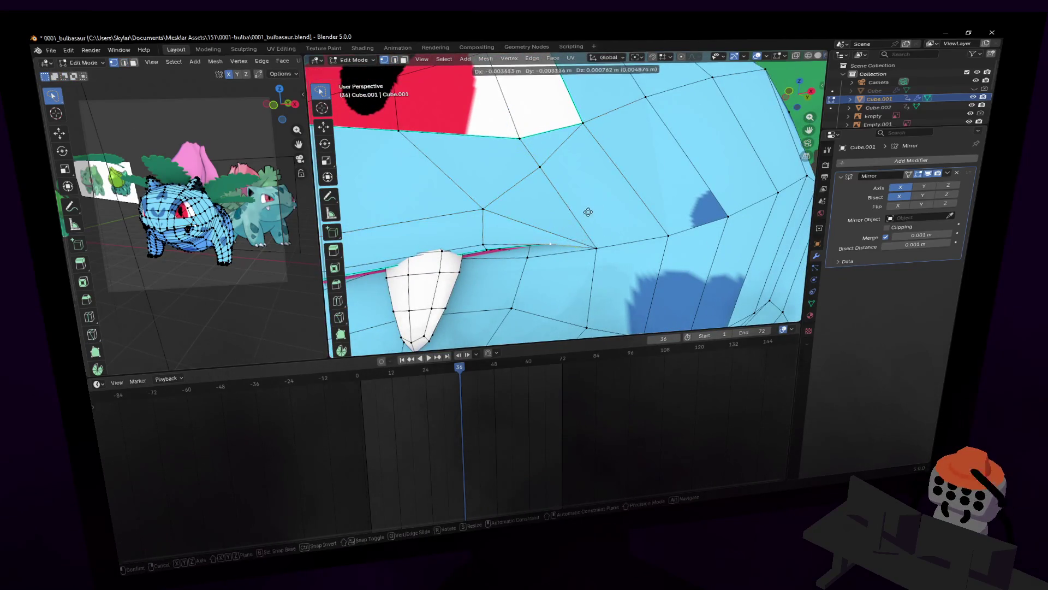
key(alt+z)
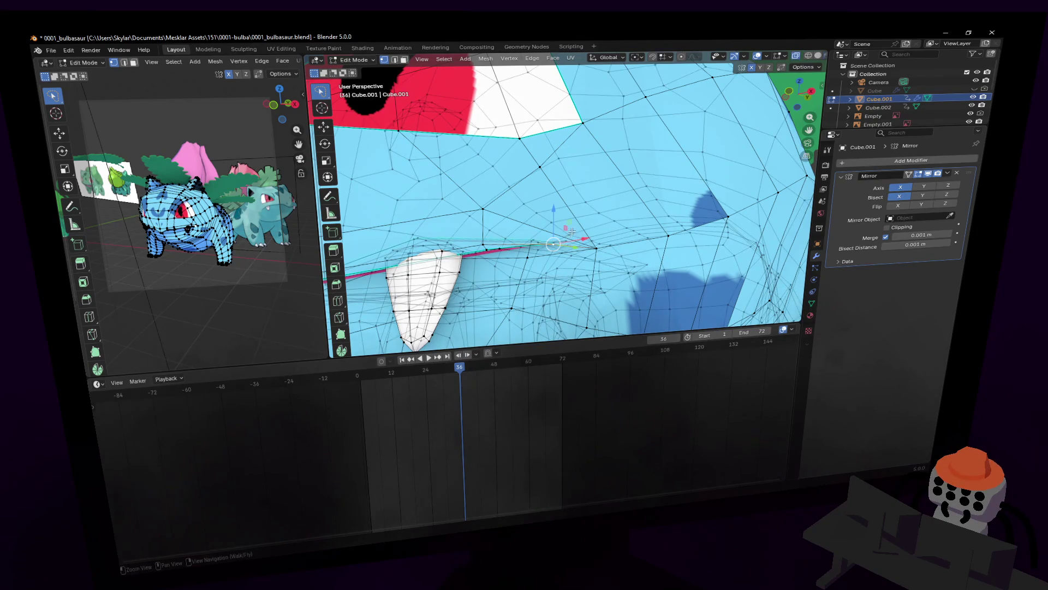
key(alt+z)
key(shift+grave)
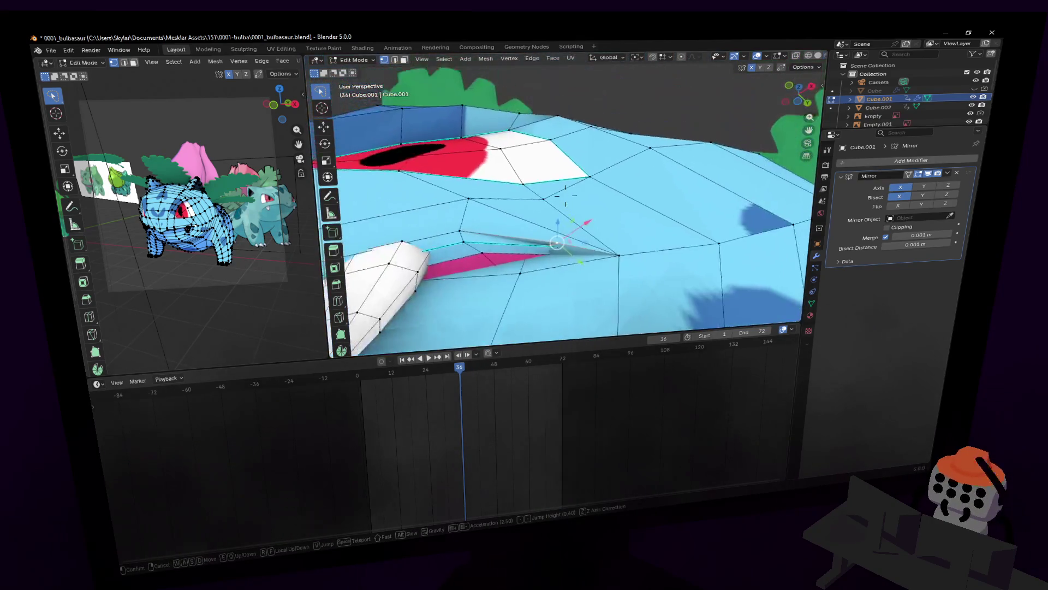
click(565, 212)
key(g)
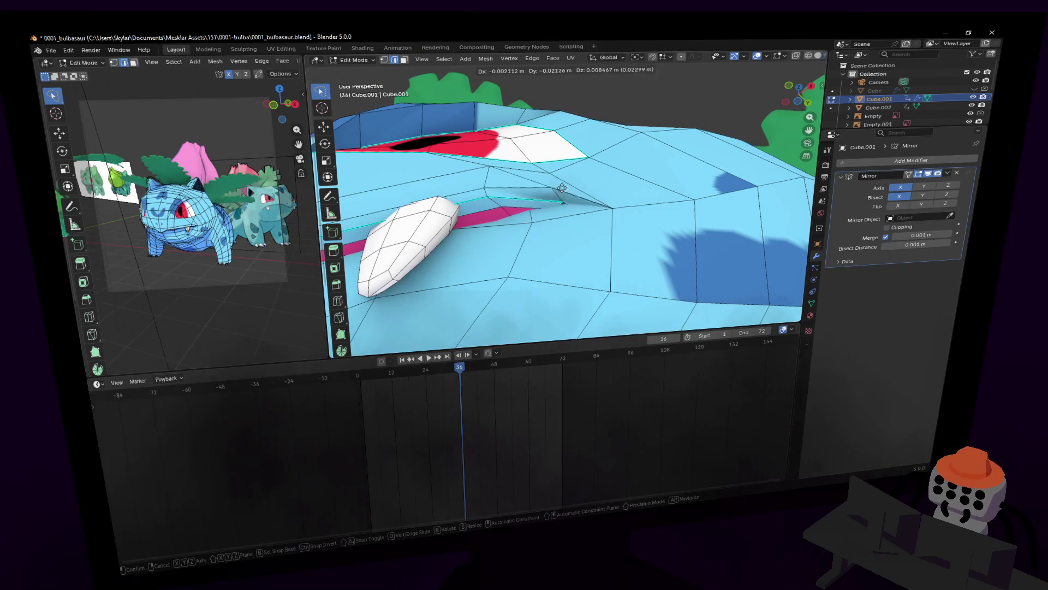
click(567, 205)
- Move the neighbouring crease vertex into line and preview the mouth shaded
key(alt+z)
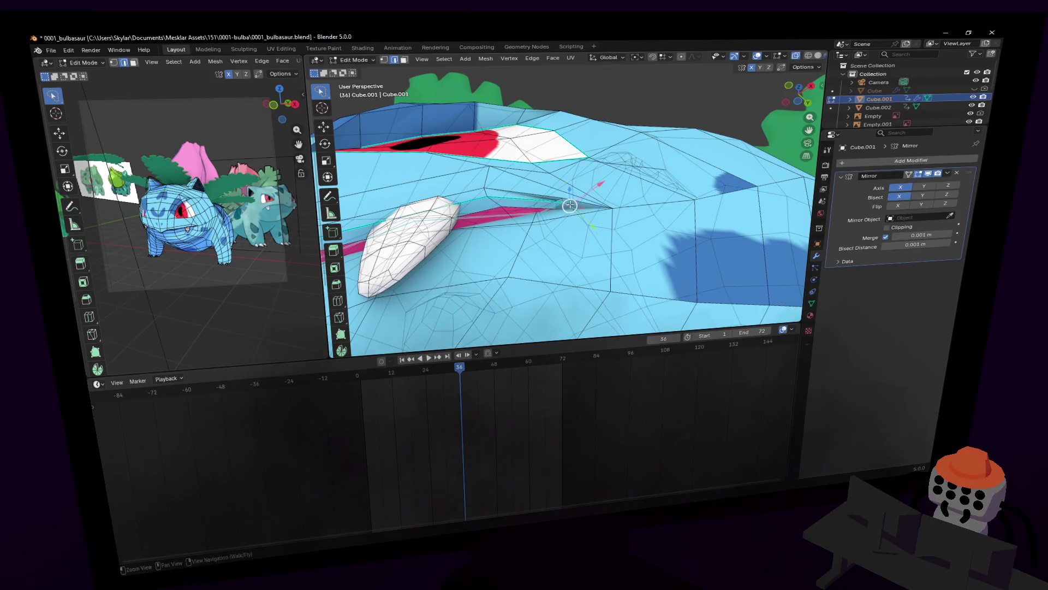
click(563, 206)
key(alt+z)
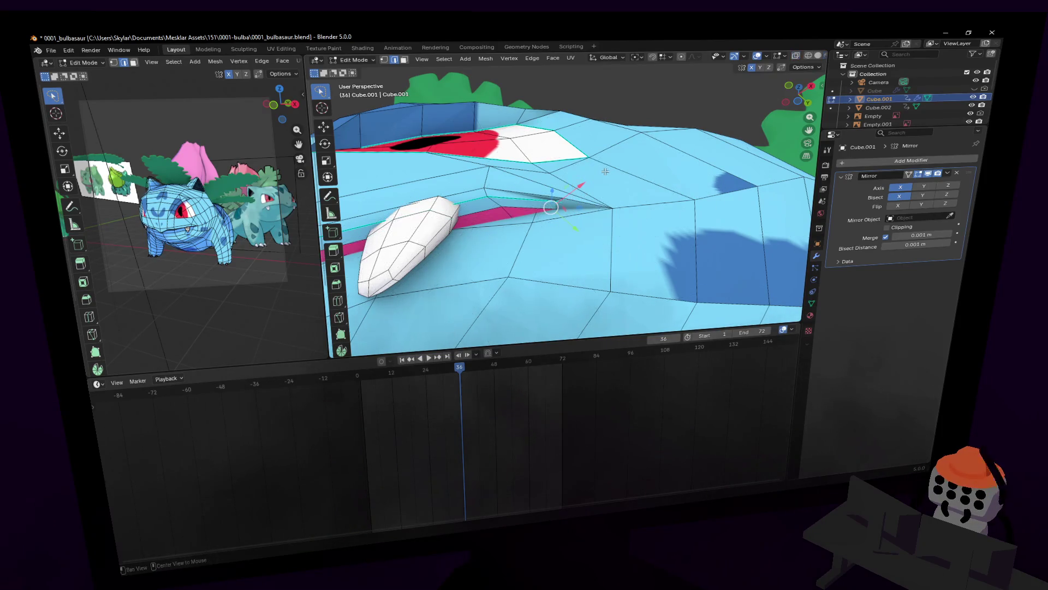
key(g)
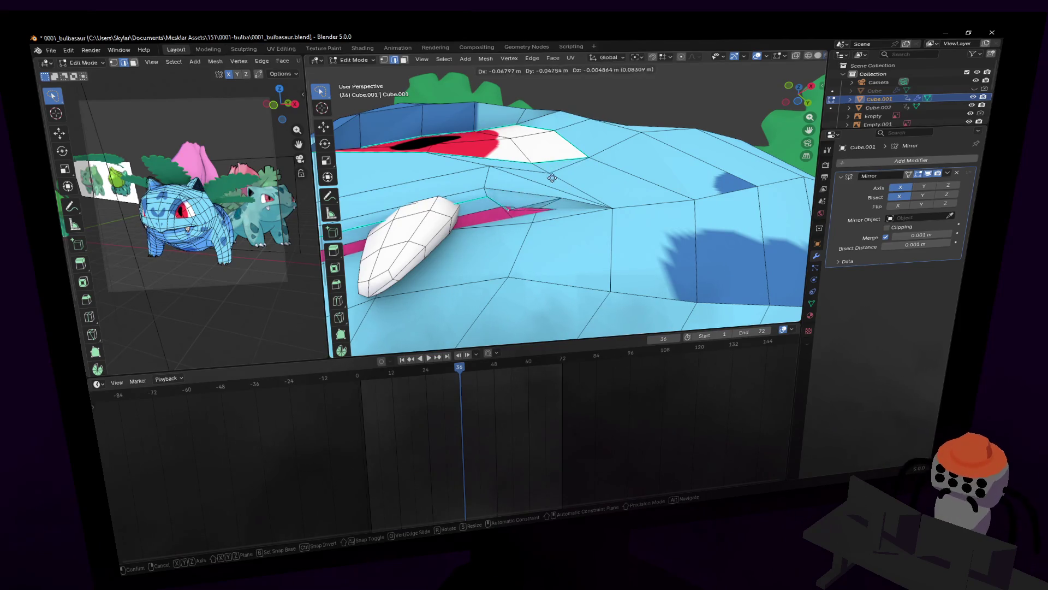
click(573, 184)
key(shift+grave)
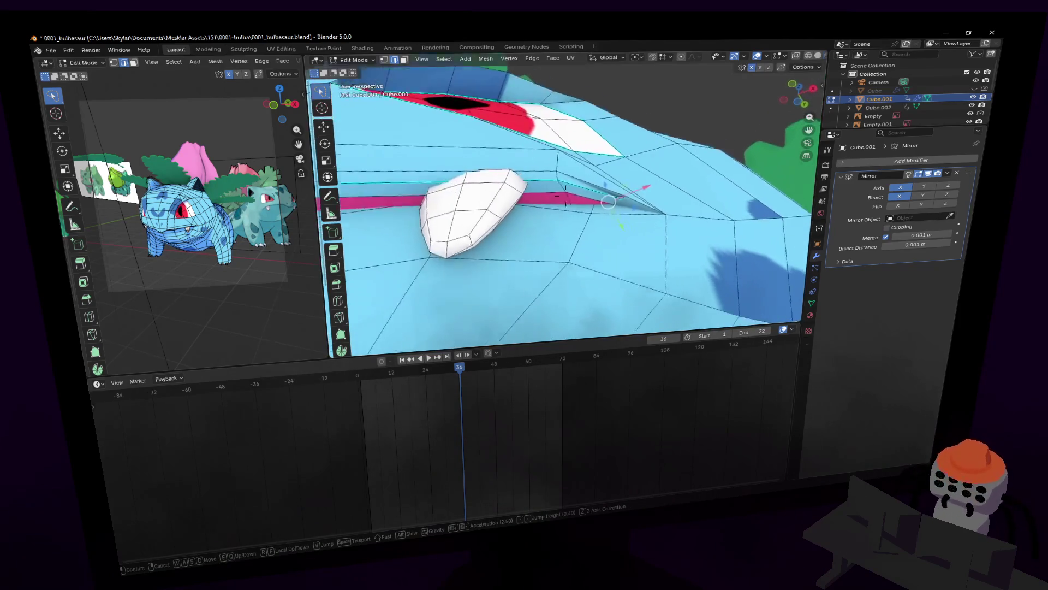
key(Tab)
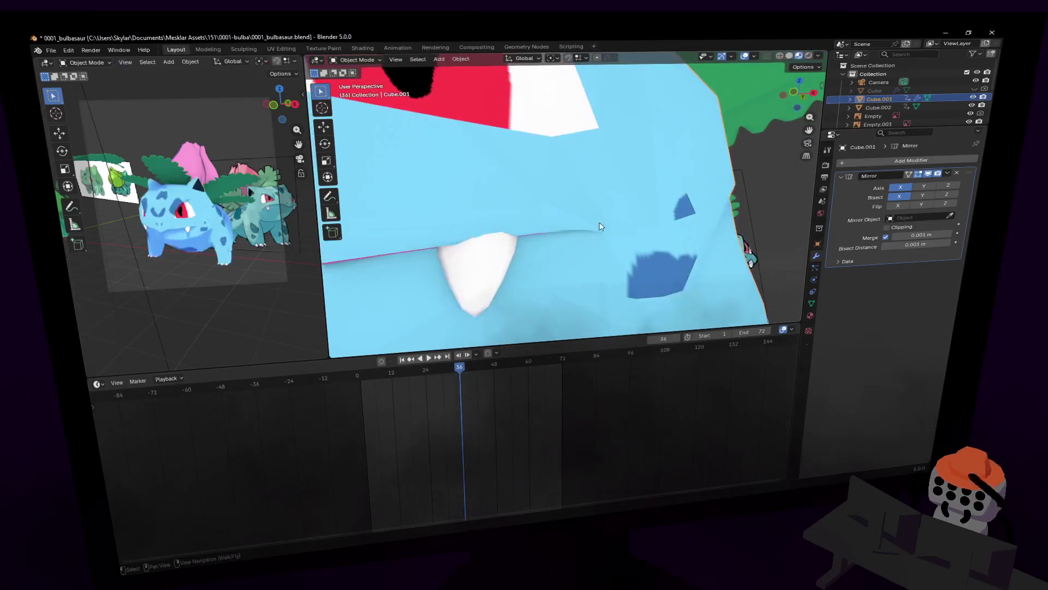
- Nudge the mouth-corner vertex outward toward the cheek in three moves and preview the face
click(589, 182)
middle_drag(588, 183, 559, 215)
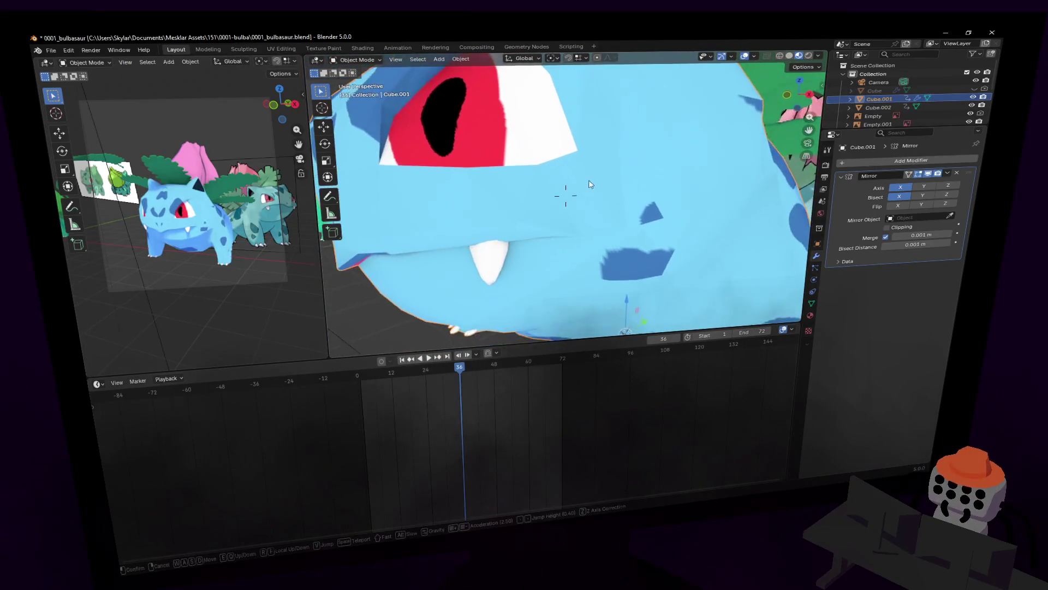
key(Tab)
key(1)
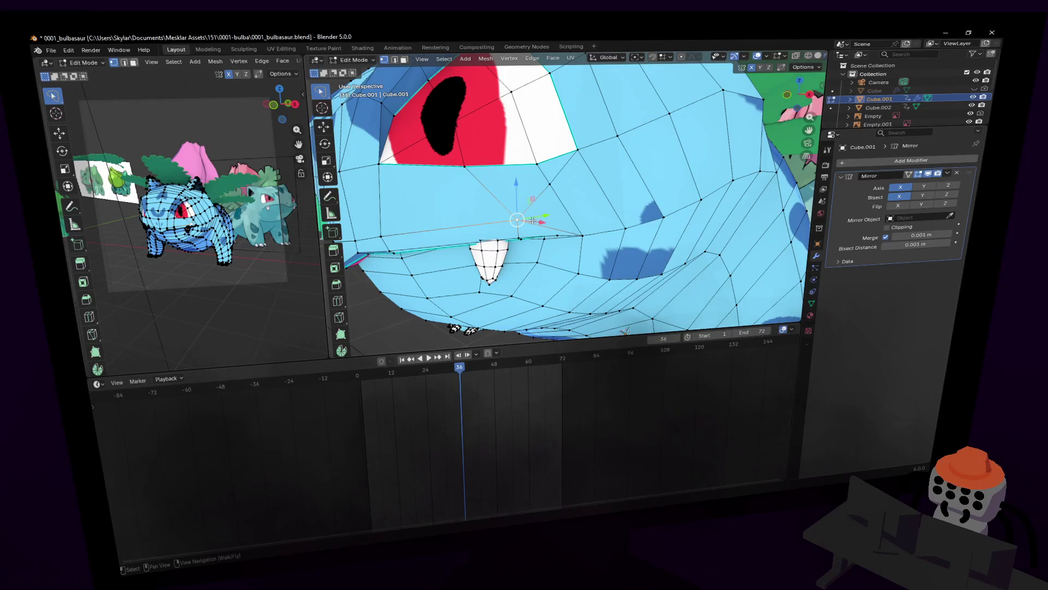
key(g)
click(563, 184)
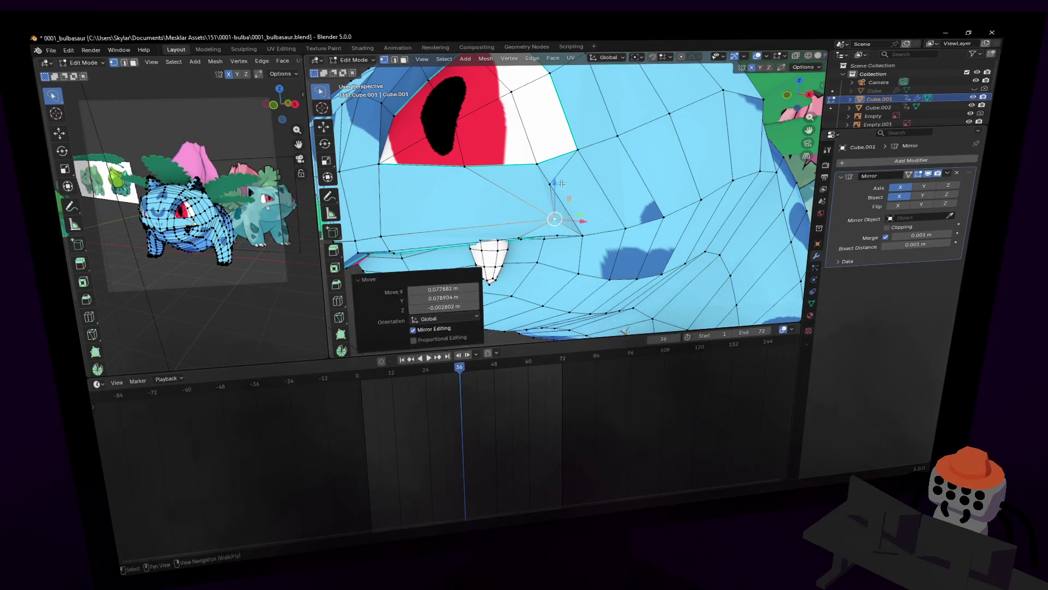
key(g)
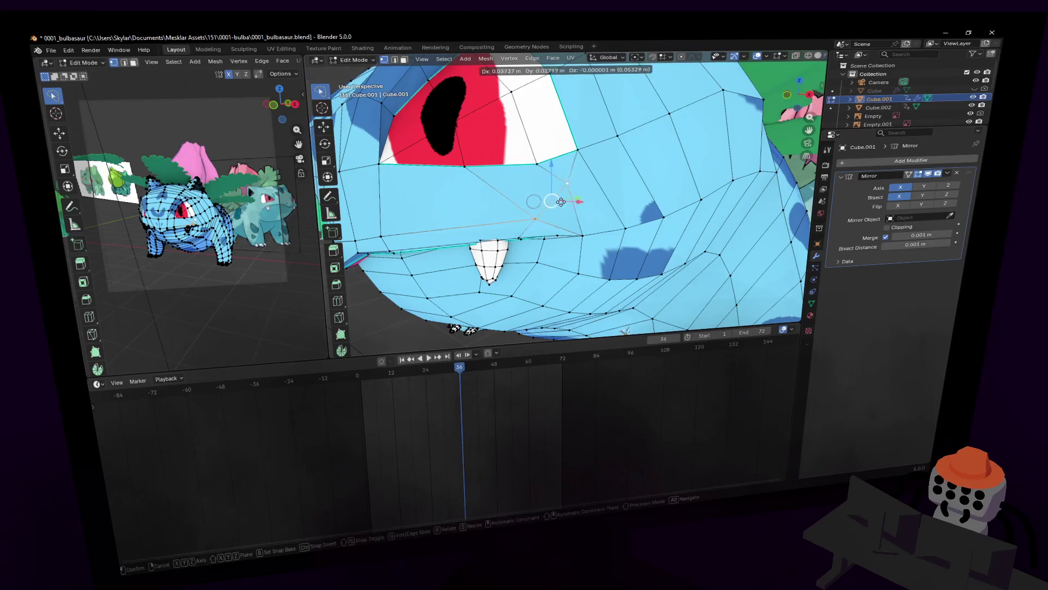
click(561, 202)
key(g)
click(583, 173)
key(Tab)
key(Tab)
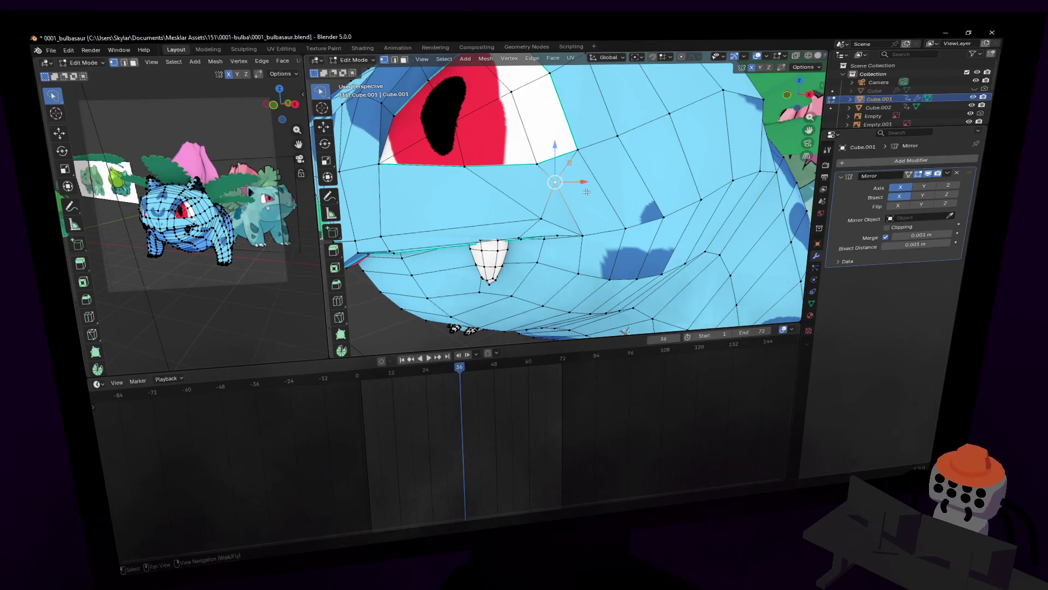
- Slide the vertex and then the eye vertices sideways along X with the gizmo
mouse_move(587, 192)
middle_down()
mouse_move(606, 184)
mouse_move(599, 174)
middle_up()
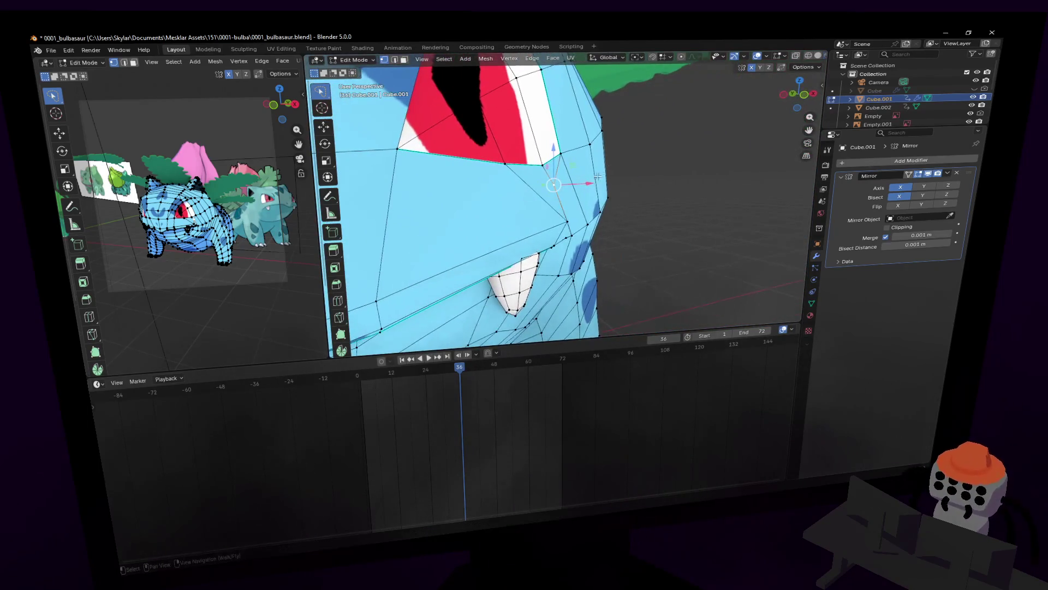
drag(599, 174, 594, 177)
key(shift+grave)
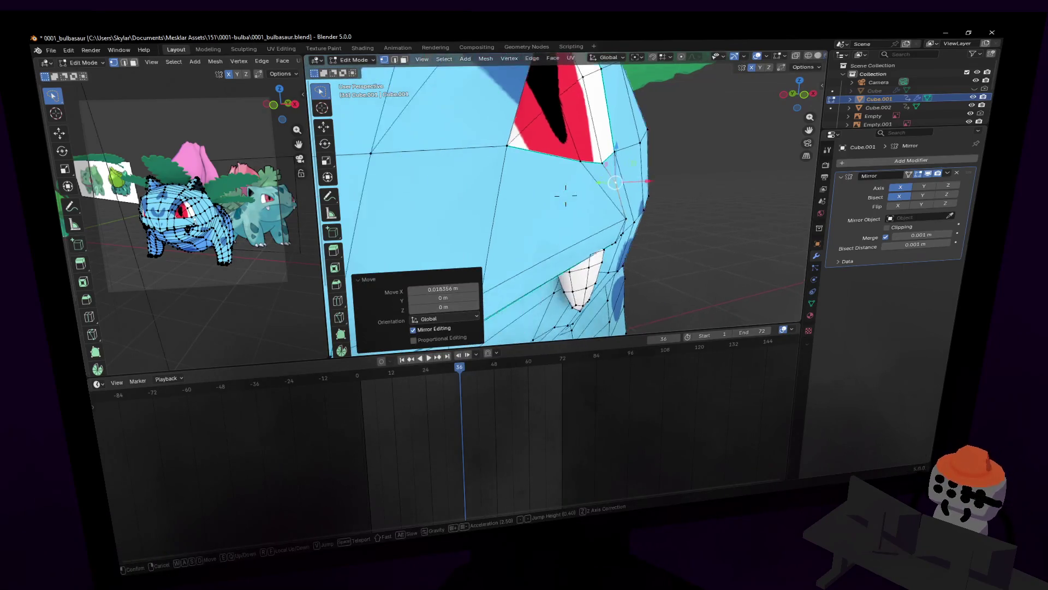
key(w)
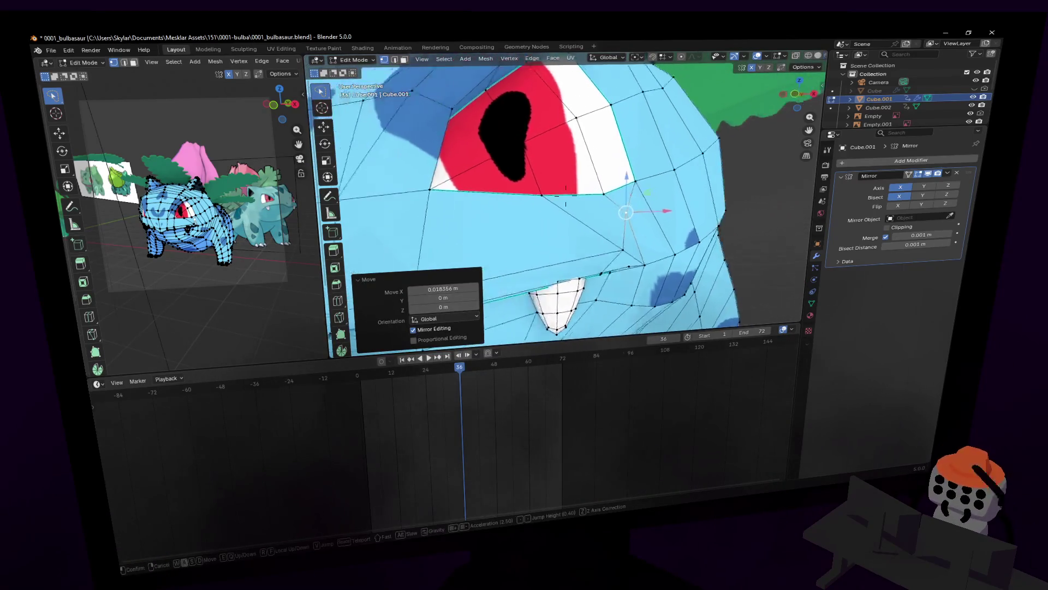
click(619, 212)
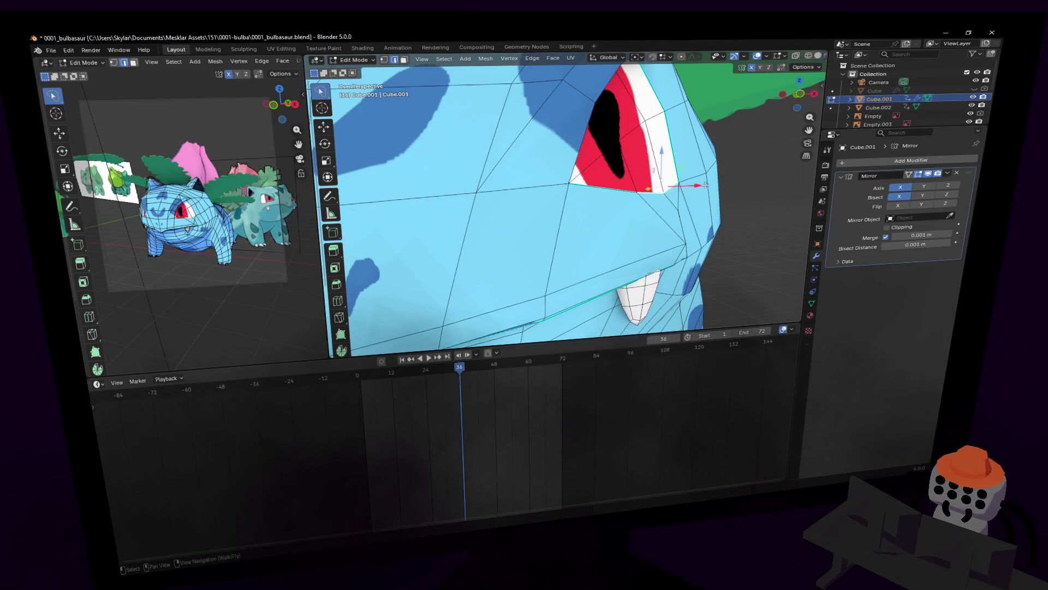
drag(706, 185, 715, 186)
- Place the 3D cursor on the eye and move the eye vertices outward along X
key(shift+grave)
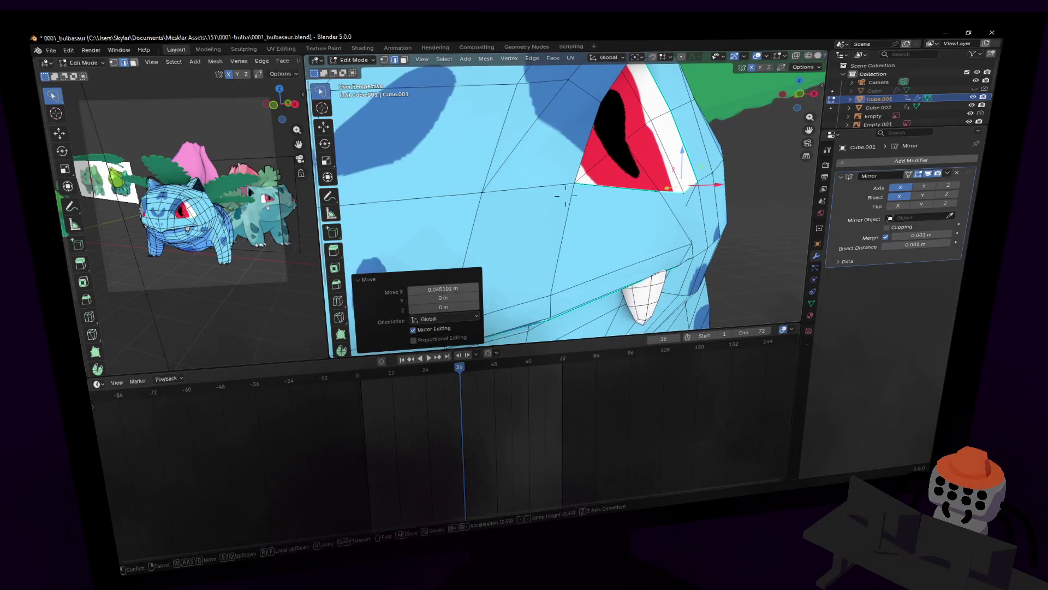
click(565, 197)
shift+right_click(633, 141)
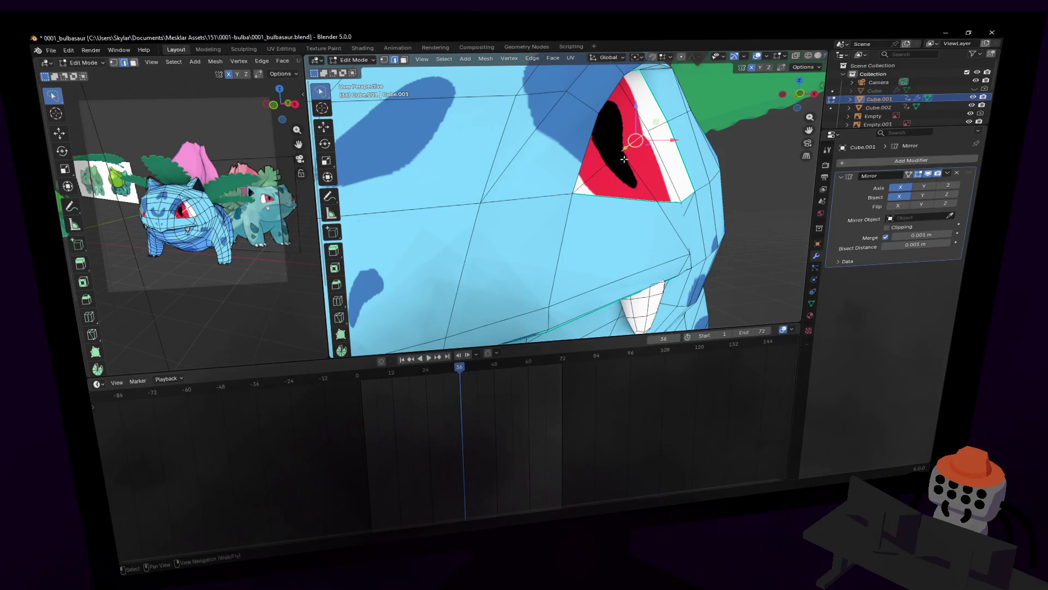
key(g)
key(x)
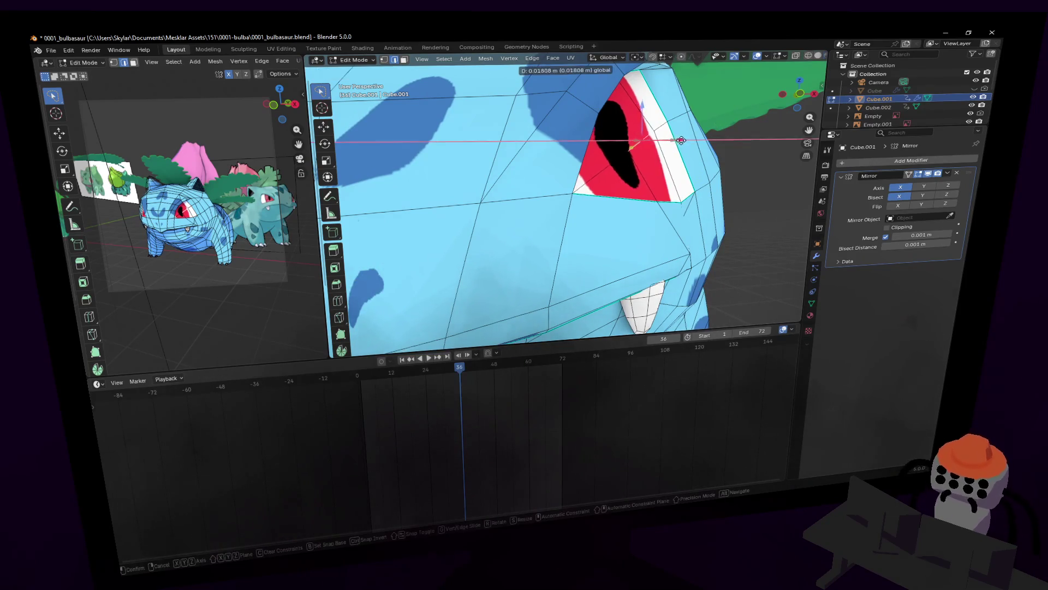
click(693, 135)
- Bring the view below the eye and pick a vertex there in vertex select
key(shift+grave)
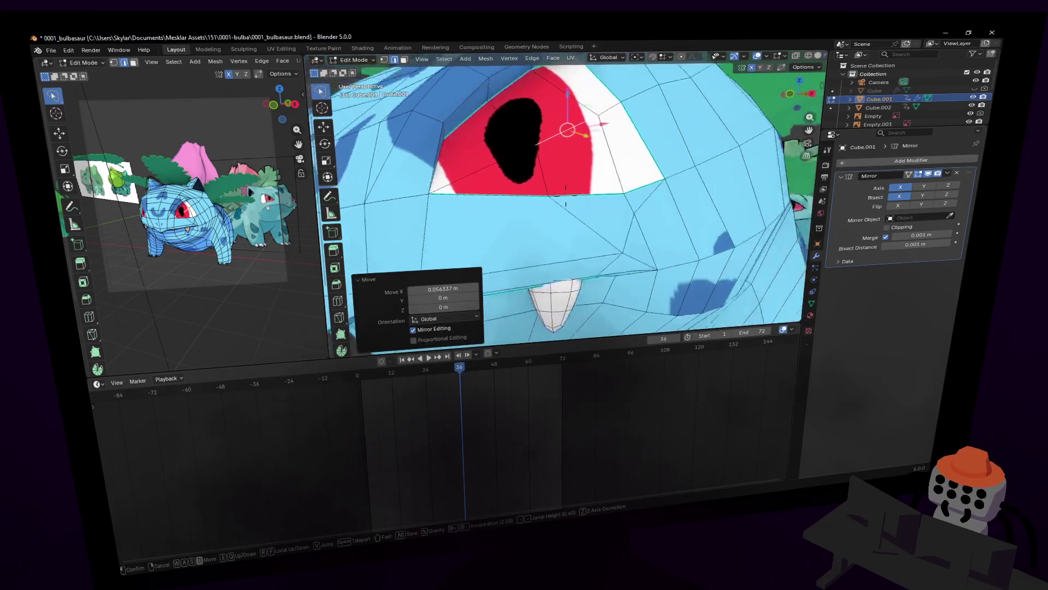
click(694, 121)
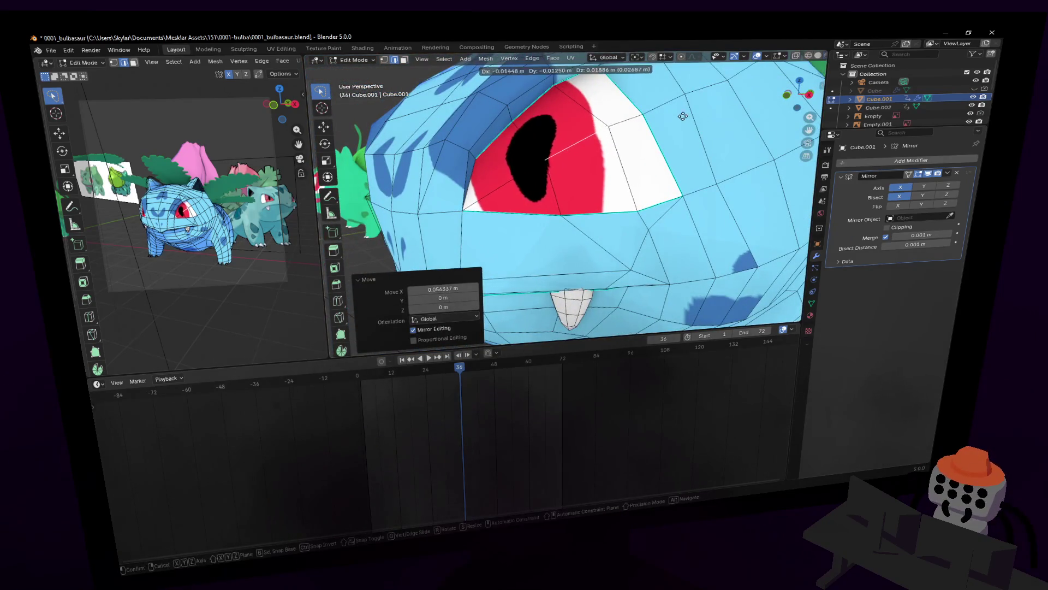
mouse_move(695, 122)
middle_down()
mouse_move(676, 171)
mouse_move(583, 170)
mouse_move(571, 199)
middle_up()
key(1)
click(571, 198)
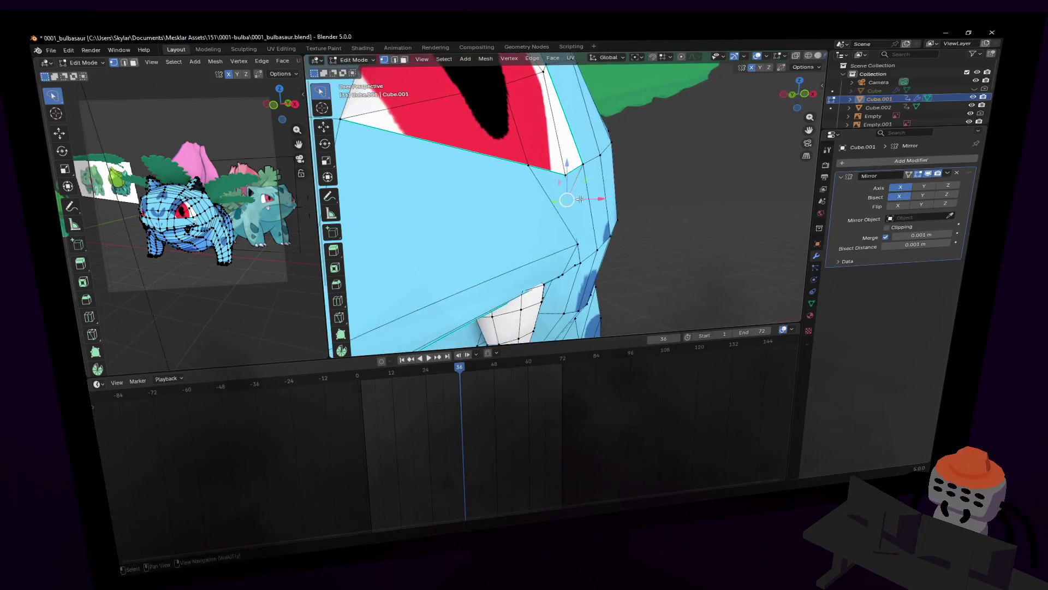
- Move the vertex below the eye along X and check it from a nearby angle
key(g)
key(x)
click(620, 197)
key(shift+grave)
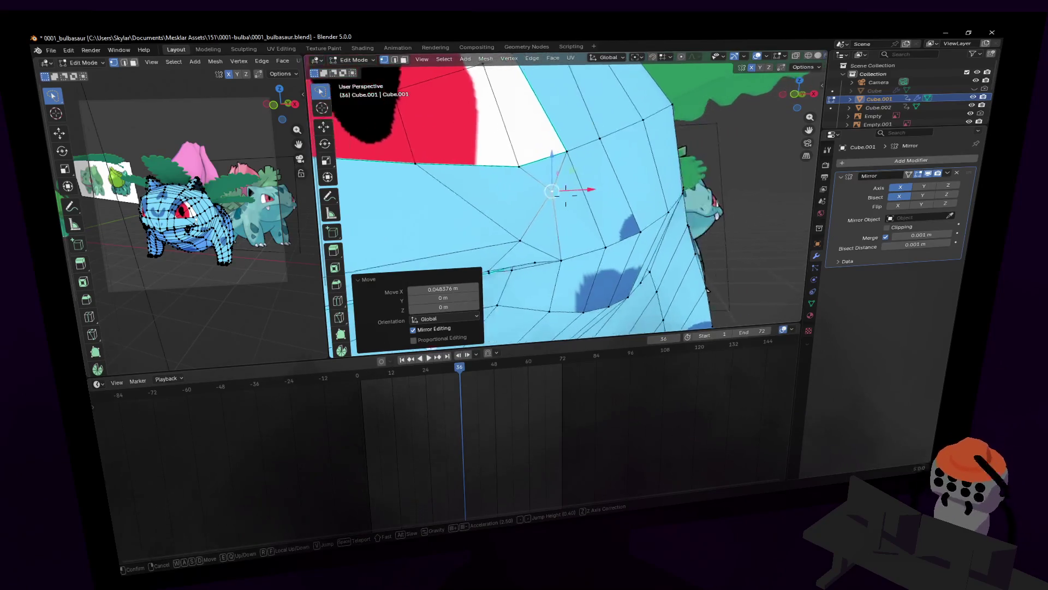
click(620, 192)
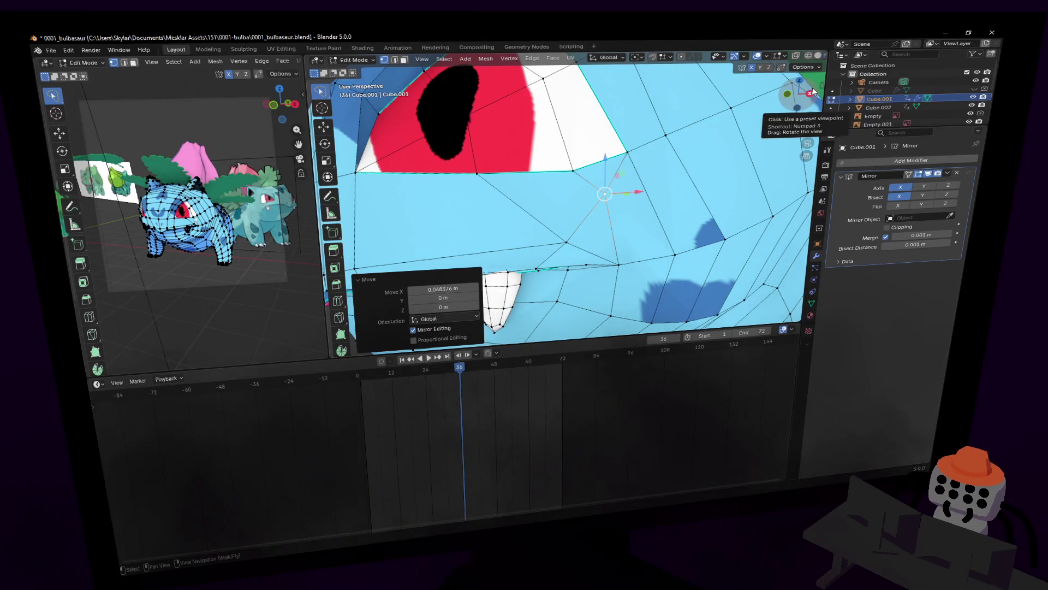
- Pull back to the whole model and return to object mode for a shaded preview
key(shift+grave)
key(s)
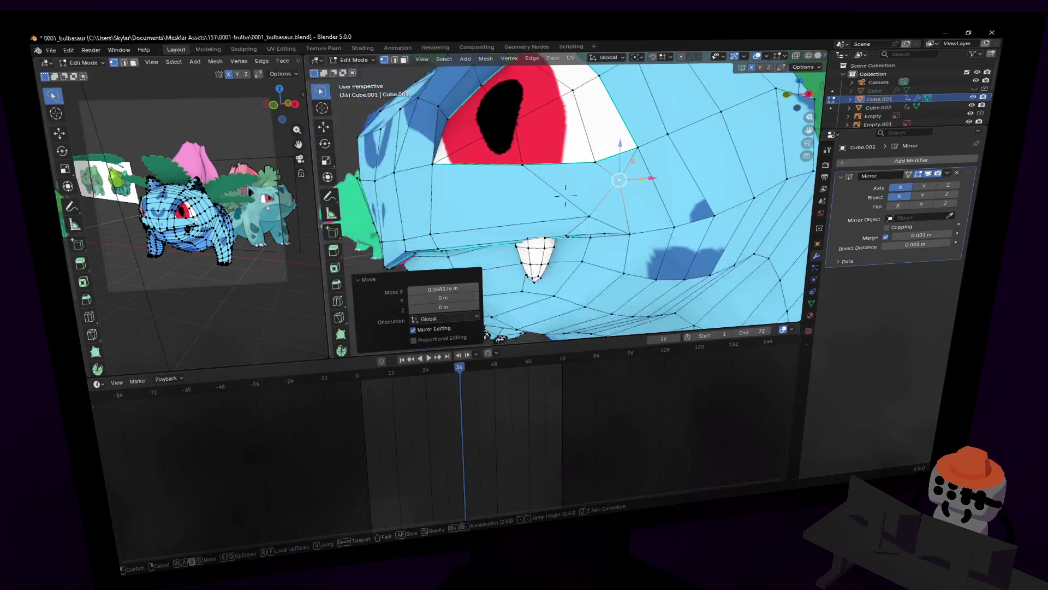
key(Tab)
key(w)
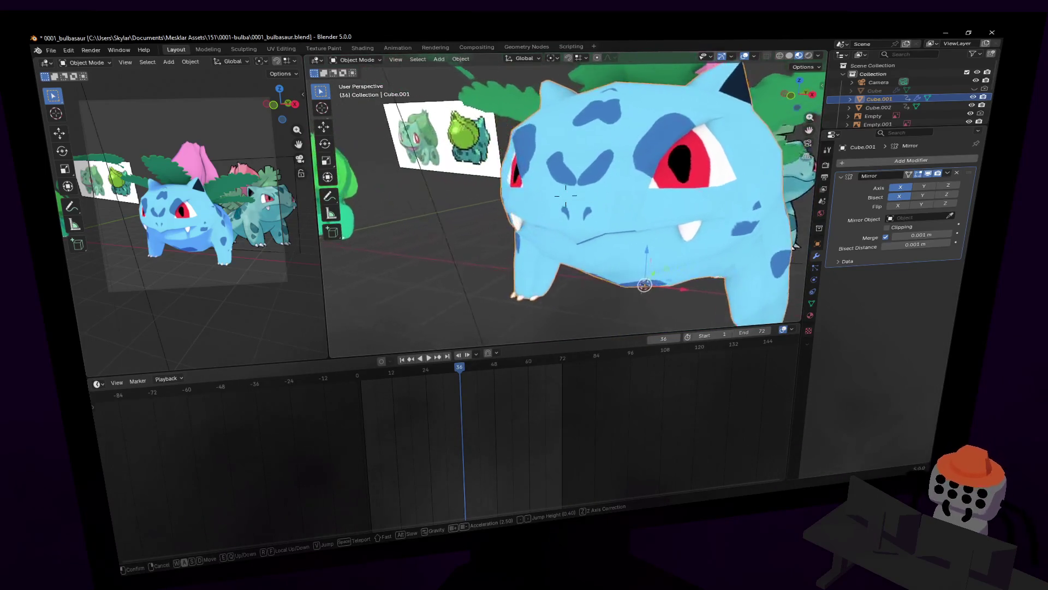
- Re-enter mesh editing on the Ivysaur and select every vertex
click(644, 157)
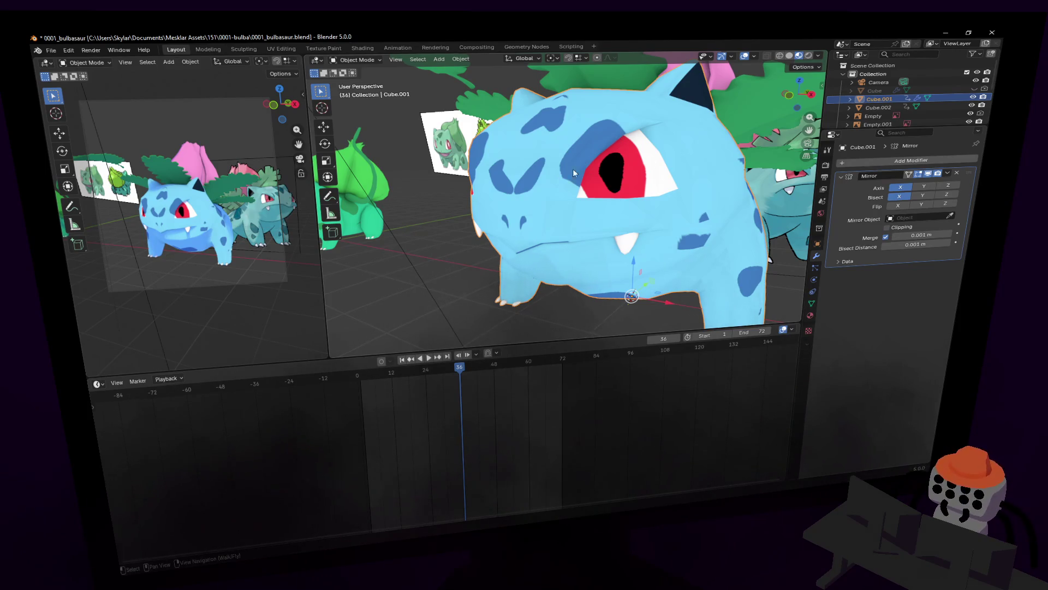
key(Tab)
key(a)
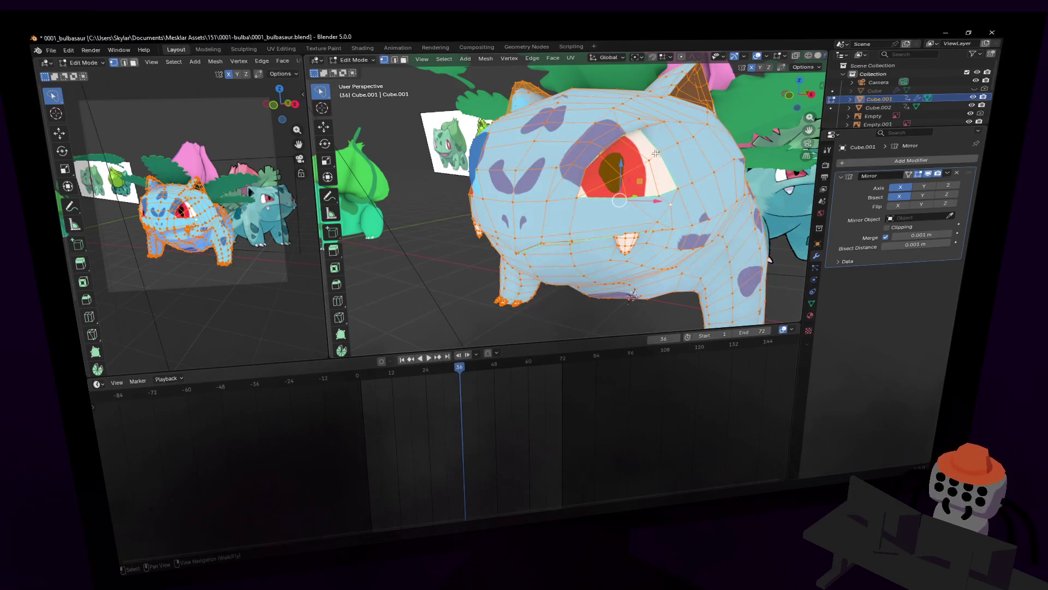
key(alt+a)
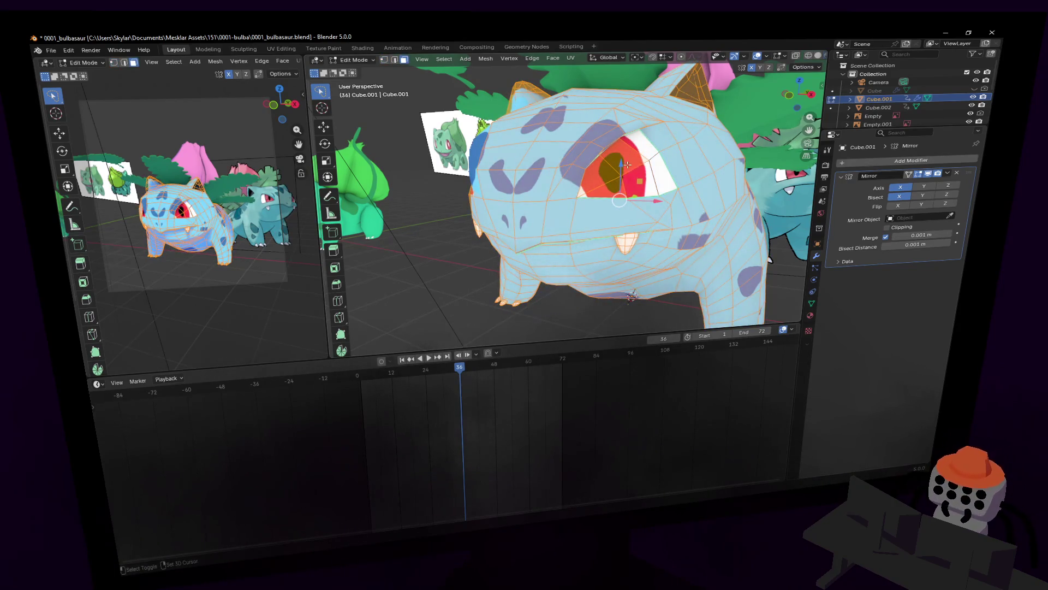
key(shift+grave)
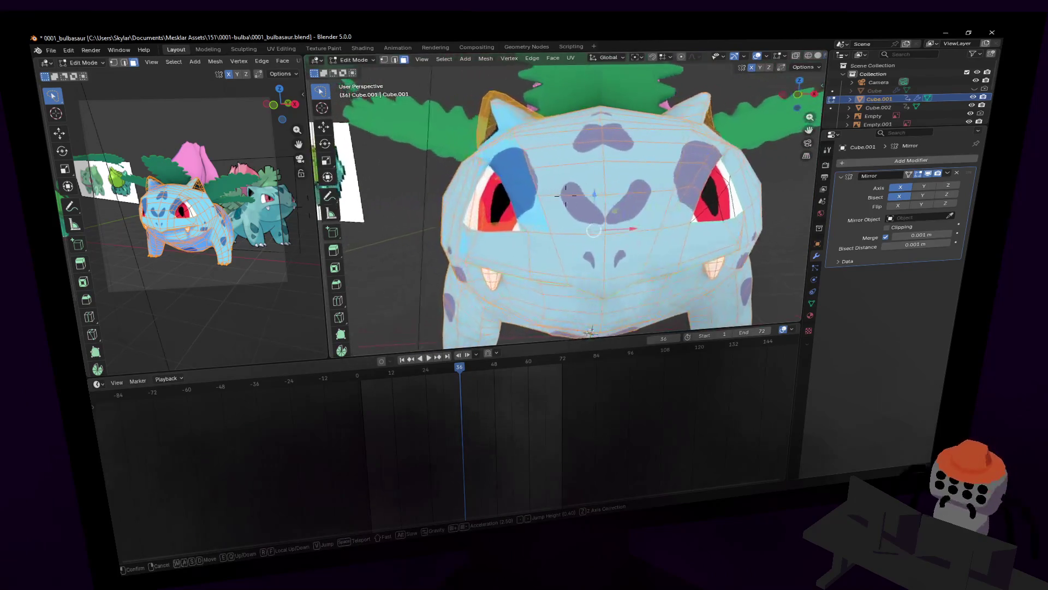
key(s)
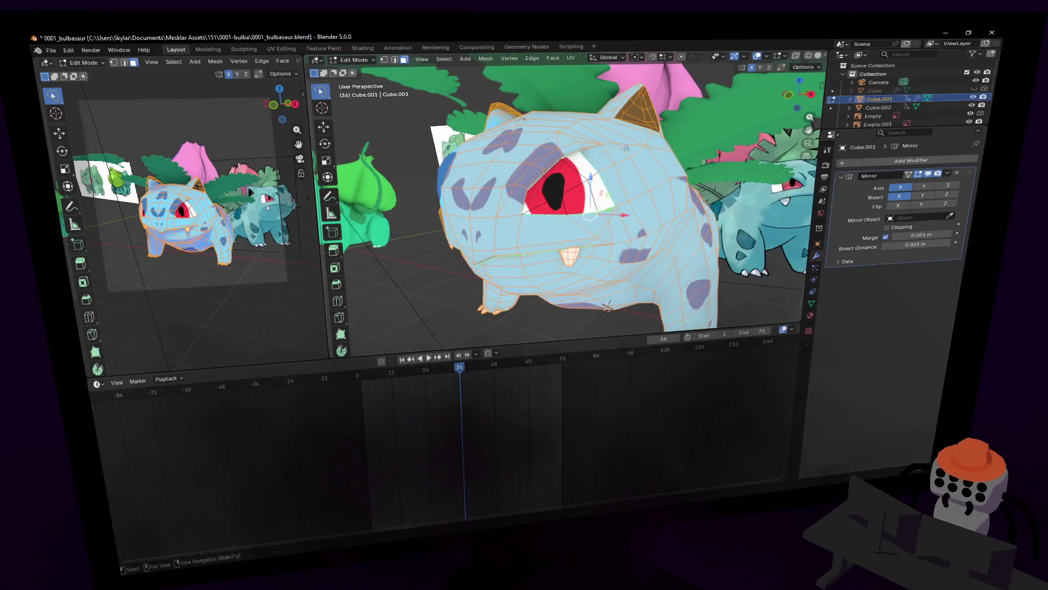
key(d)
click(602, 99)
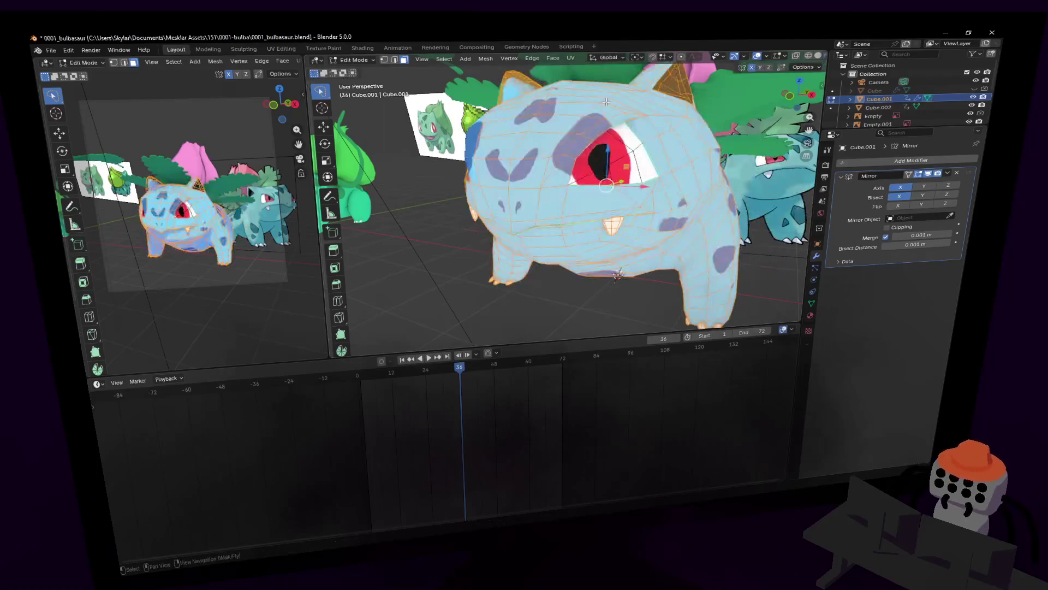
middle_drag(647, 134, 655, 126)
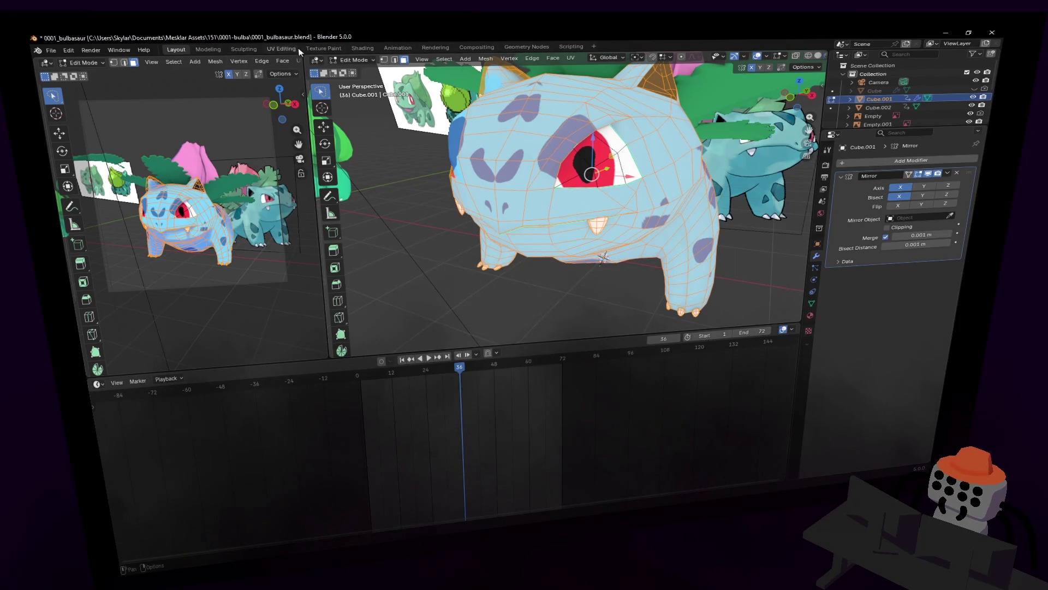
click(290, 48)
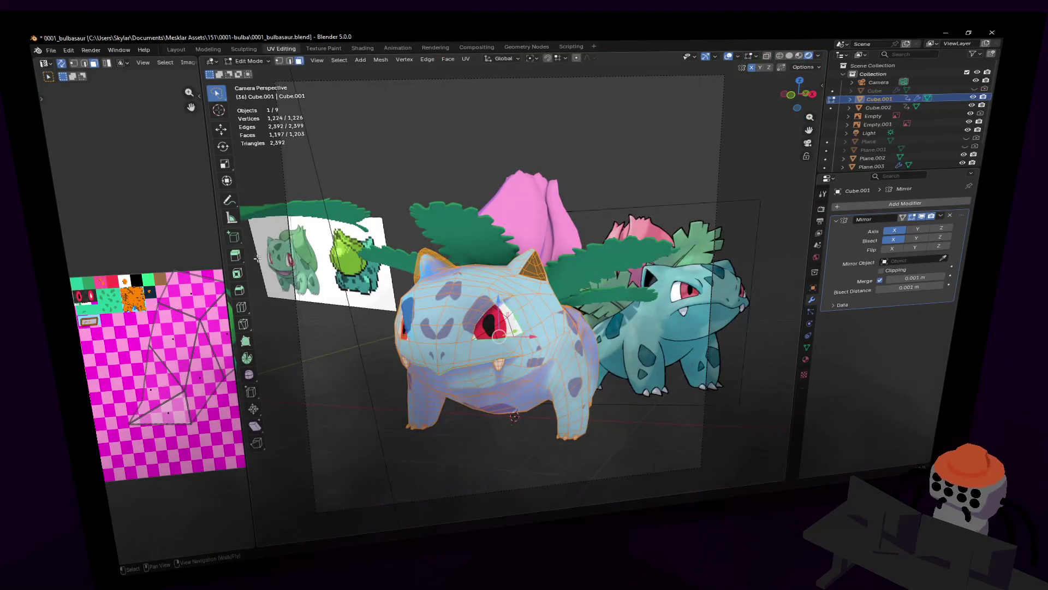
- Widen the UV editor over the blue spotted tile and return the model to object mode
drag(222, 244, 432, 243)
scroll(339, 241, up, 2)
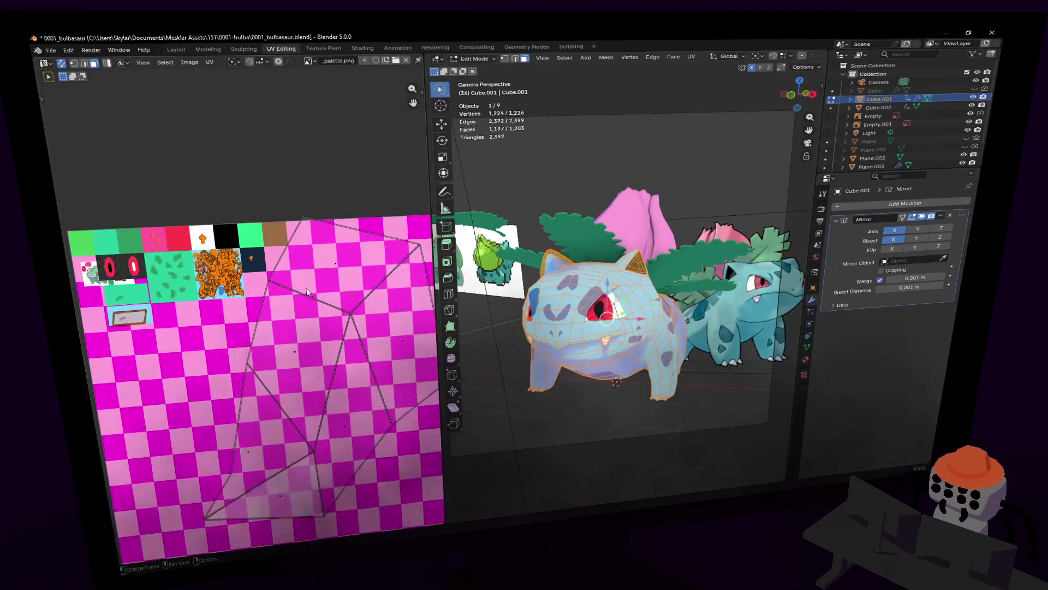
scroll(325, 221, up, 2)
scroll(325, 221, up, 2)
scroll(325, 221, up, 1)
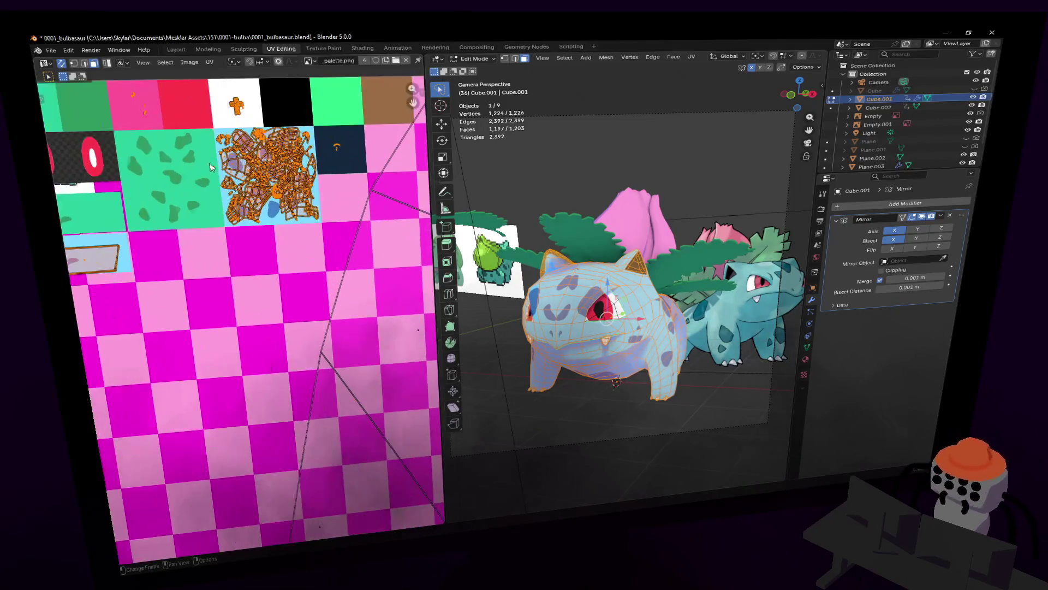
scroll(326, 221, up, 1)
scroll(299, 178, up, 1)
scroll(300, 178, up, 1)
scroll(299, 178, up, 1)
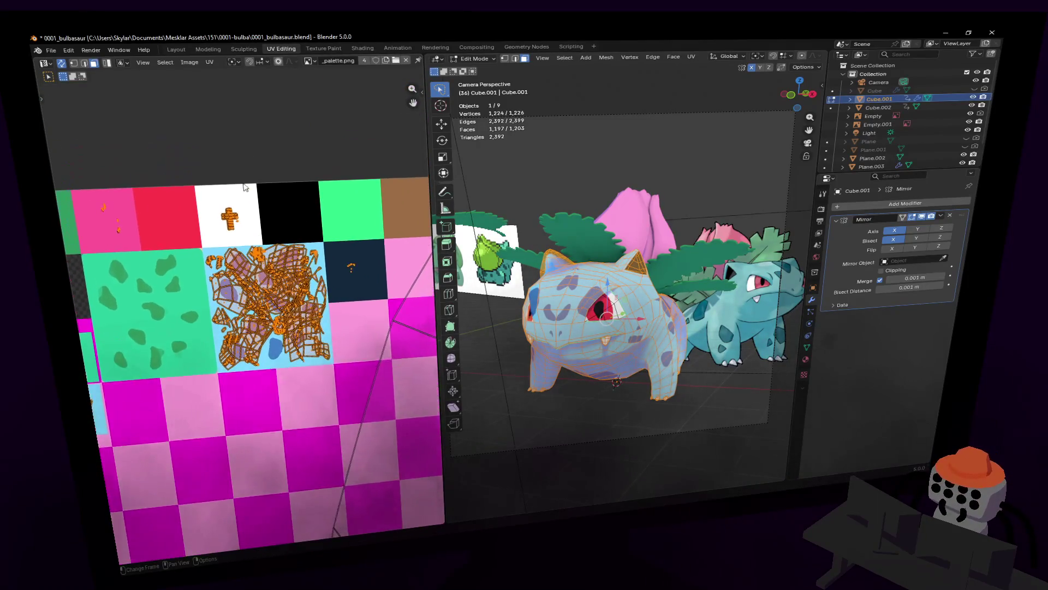
scroll(299, 178, up, 1)
scroll(299, 177, up, 1)
scroll(302, 178, up, 1)
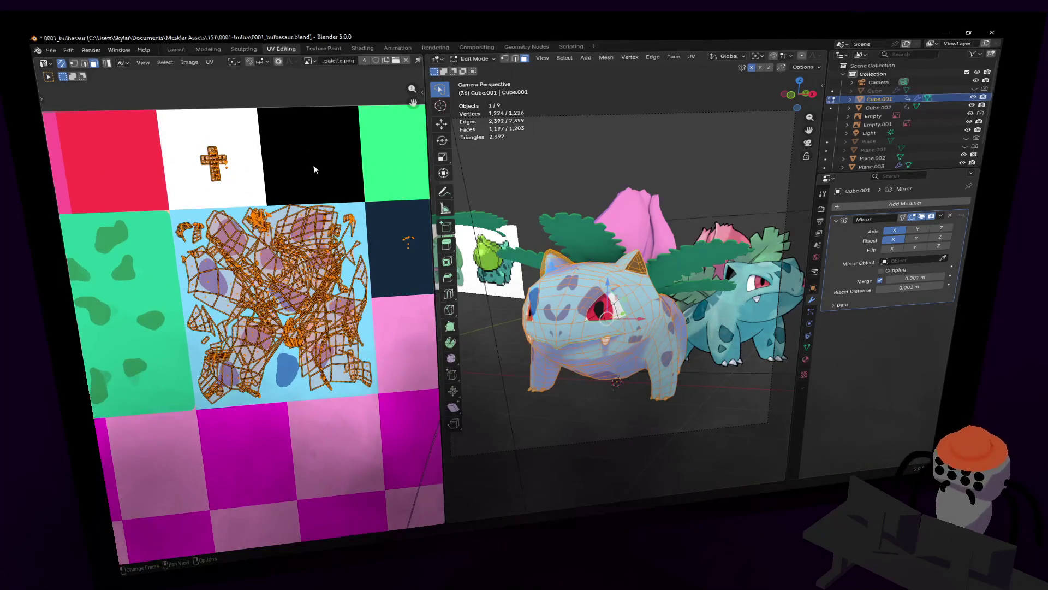
scroll(307, 177, up, 1)
scroll(302, 182, up, 1)
scroll(308, 200, up, 1)
scroll(307, 199, up, 1)
scroll(219, 176, up, 2)
scroll(189, 213, up, 1)
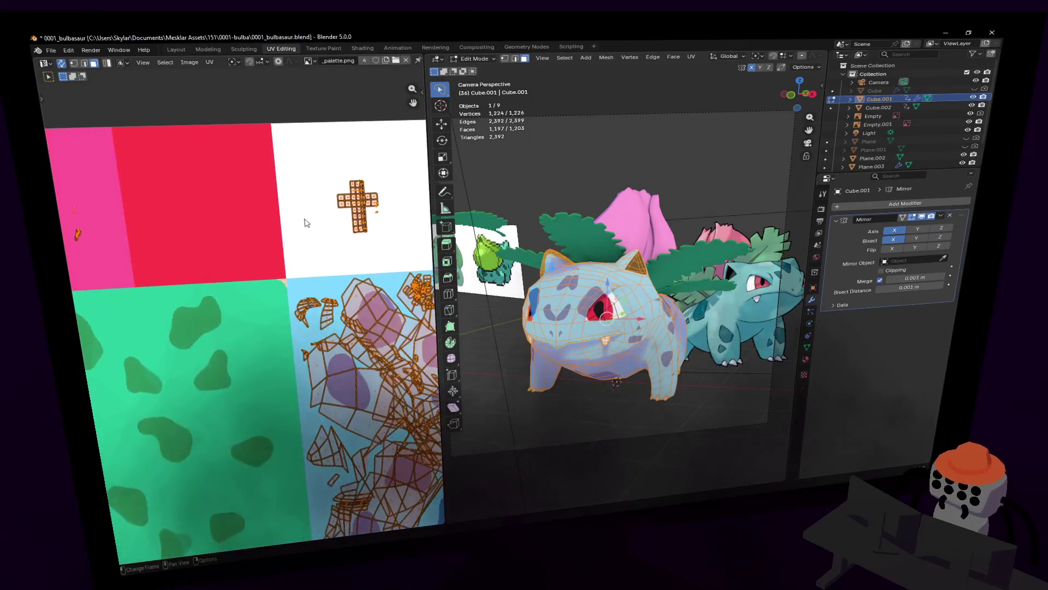
scroll(255, 202, up, 1)
scroll(255, 202, down, 1)
scroll(256, 202, up, 1)
scroll(256, 202, down, 1)
scroll(286, 197, right, 3)
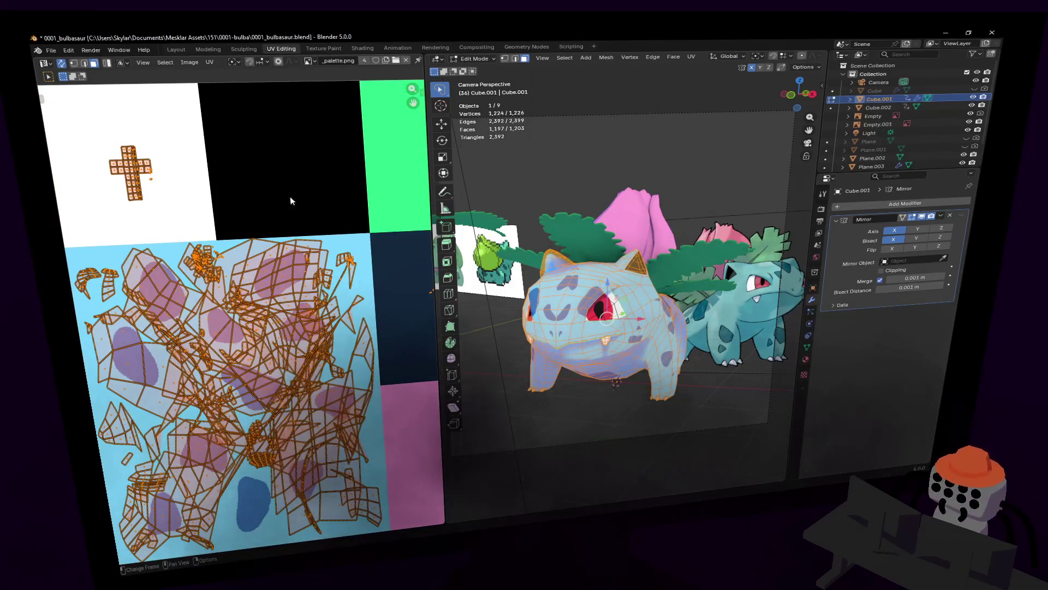
scroll(279, 212, down, 1)
scroll(279, 211, down, 1)
scroll(278, 212, down, 1)
scroll(290, 211, down, 1)
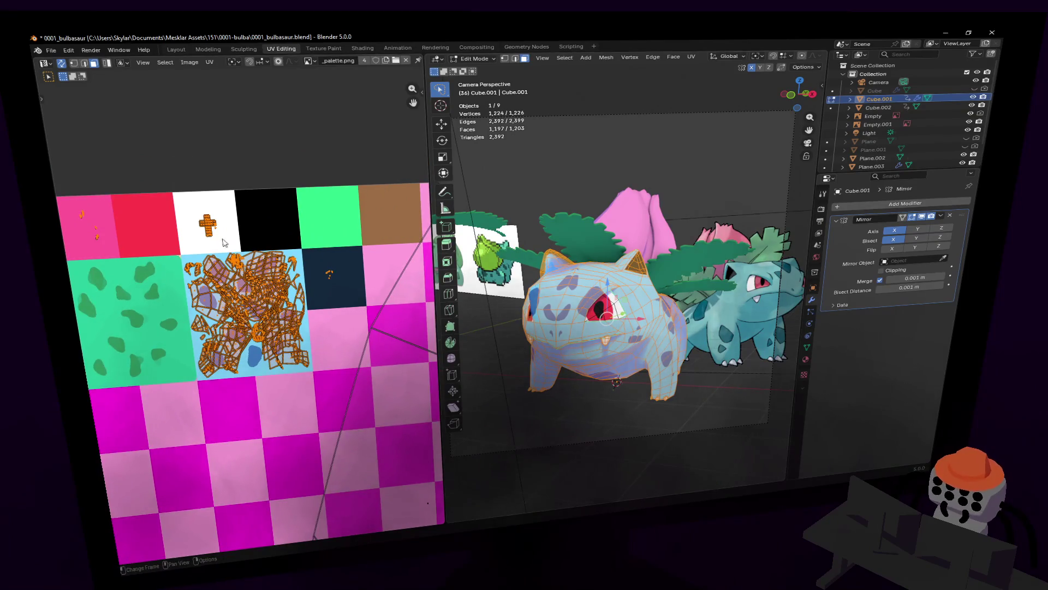
scroll(287, 212, up, 1)
scroll(287, 212, up, 2)
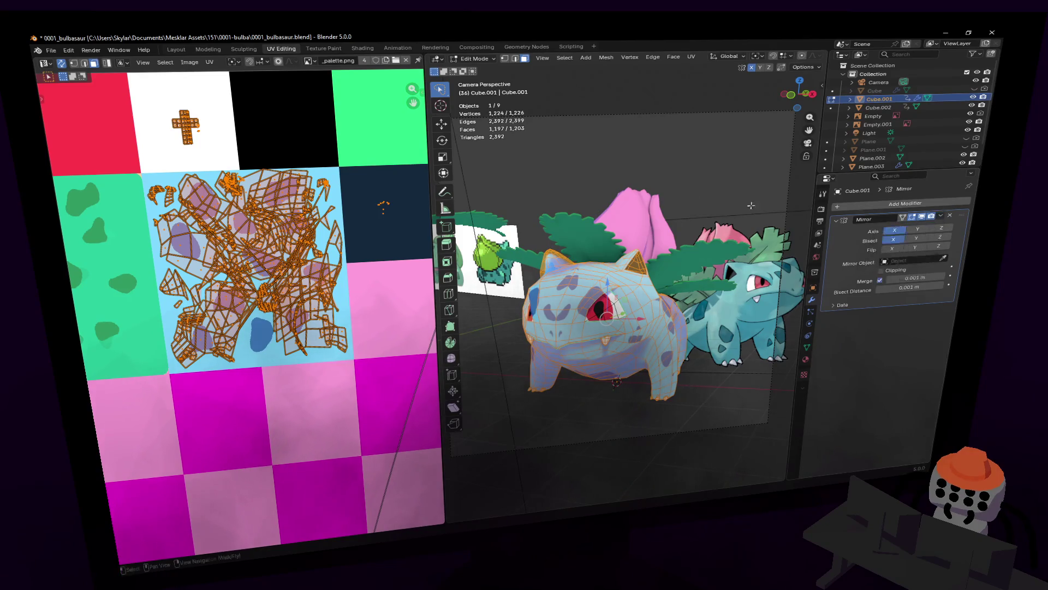
key(Tab)
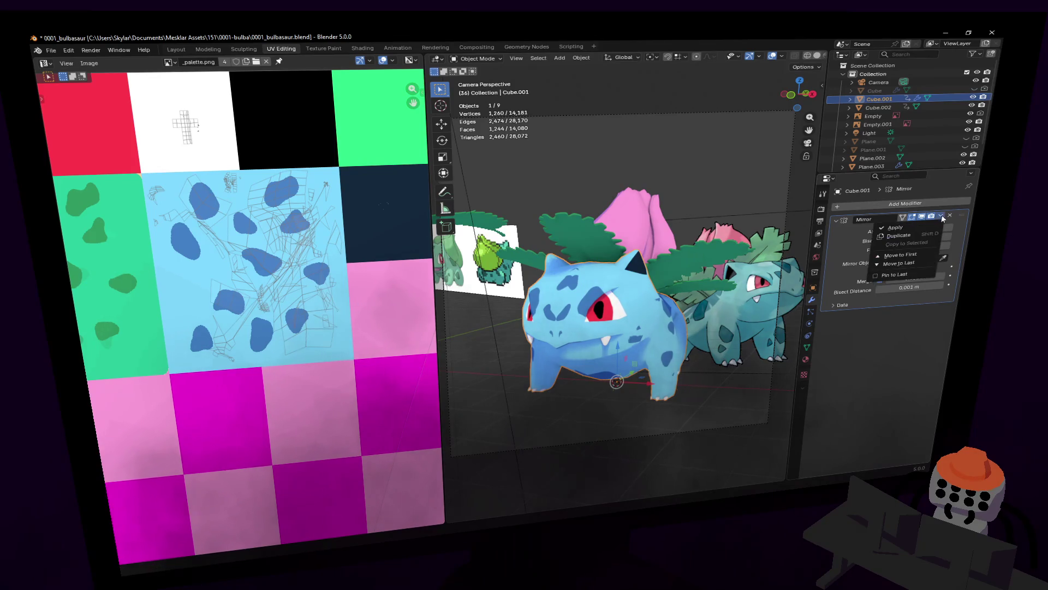
- Apply the Mirror modifier, enter mesh editing and unwrap with the angle-based method
click(944, 216)
key(Tab)
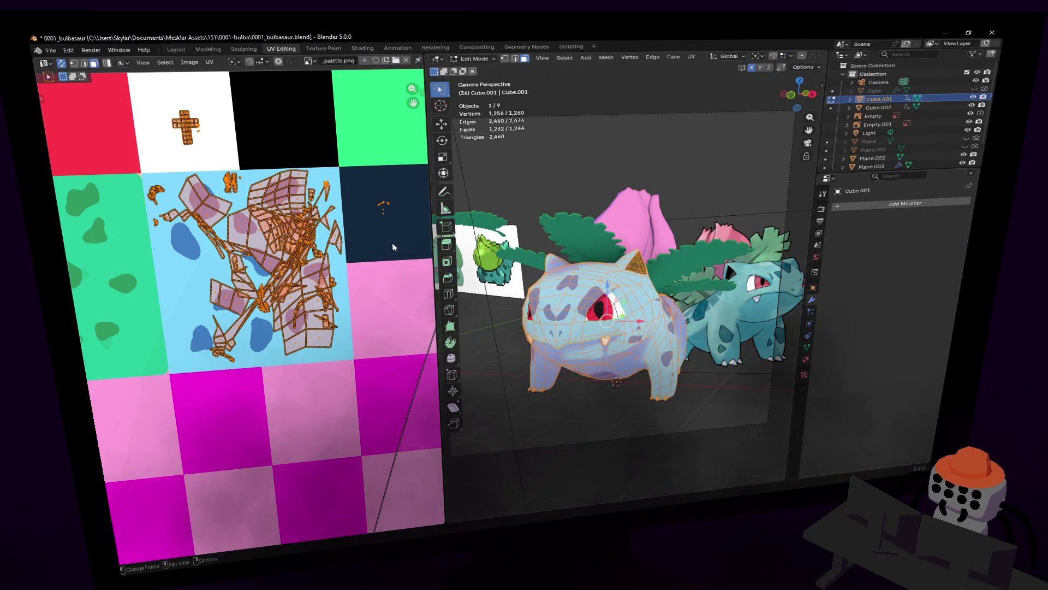
key(u)
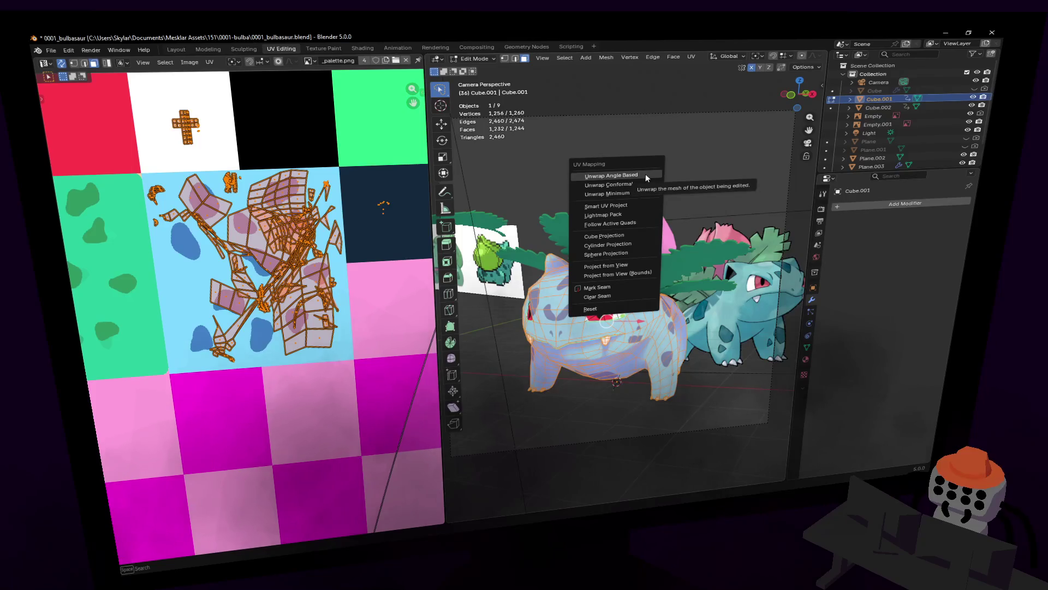
click(645, 175)
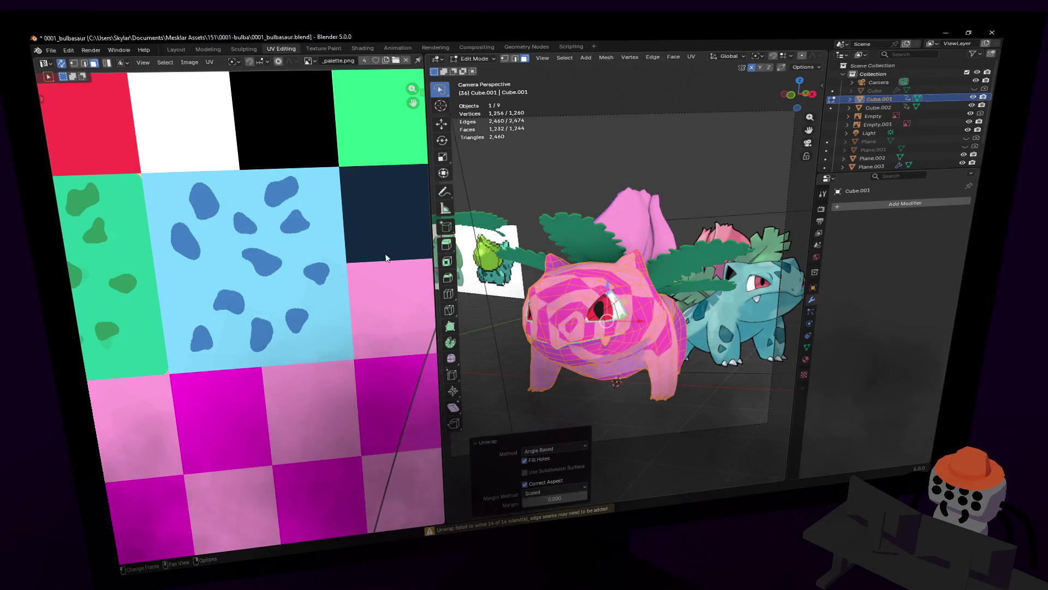
- Fly the 3D view around to face the Ivysaur model
key(shift+grave)
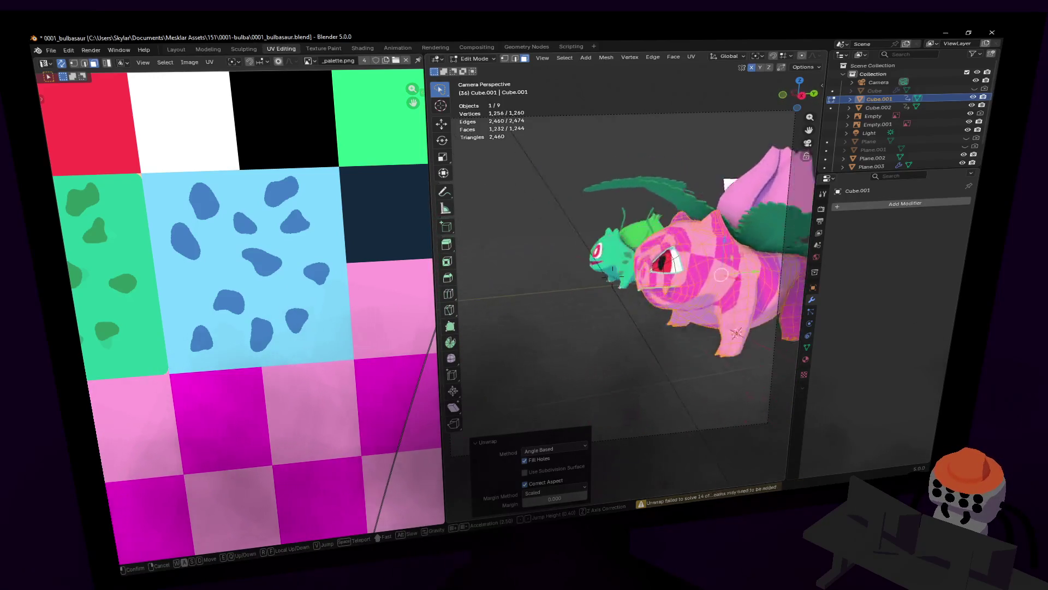
click(680, 325)
key(shift+grave)
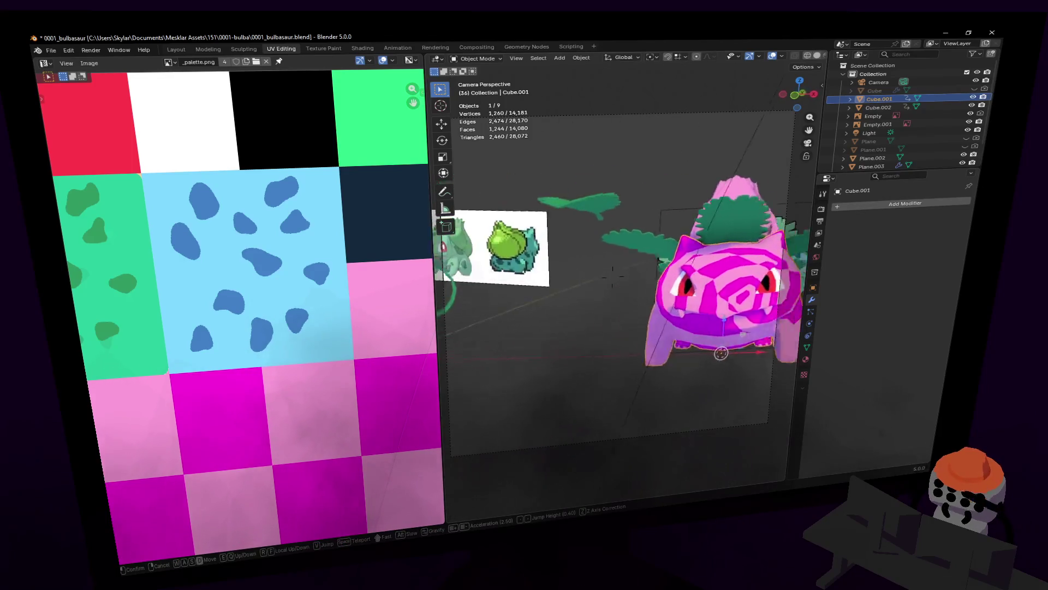
click(663, 310)
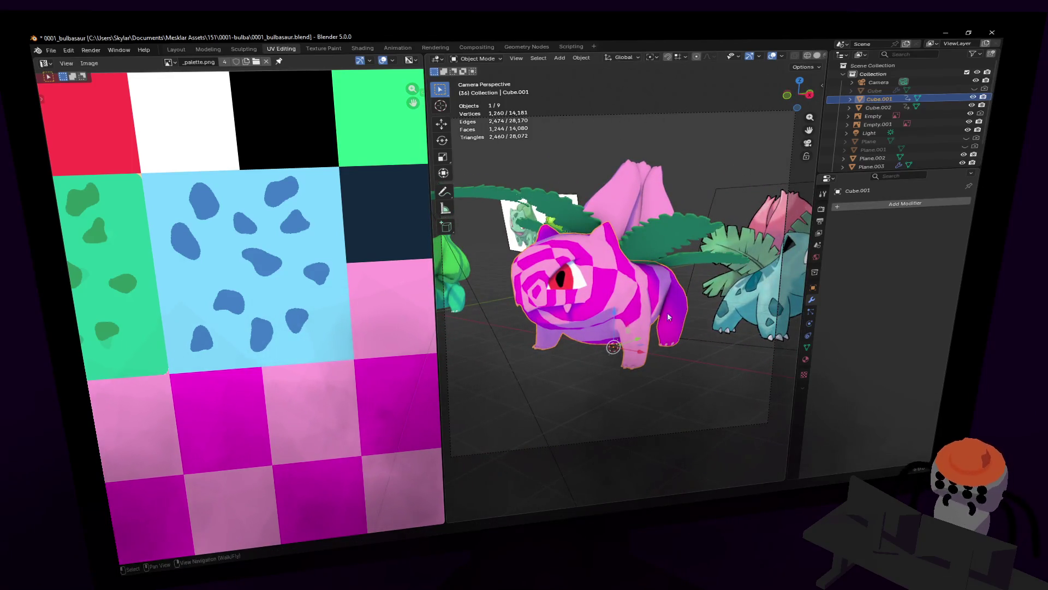
scroll(340, 301, down, 3)
scroll(340, 302, down, 2)
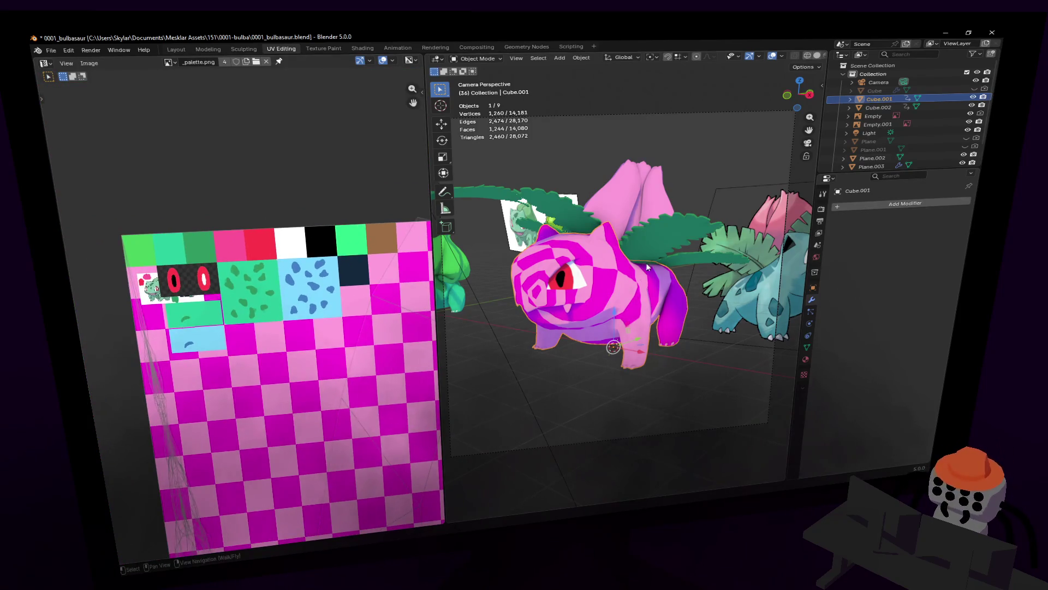
- Enter edit mode and centre the palette texture under the UV layout, ready to remap
key(Tab)
middle_drag(236, 370, 246, 214)
scroll(254, 245, down, 1)
scroll(262, 282, down, 1)
scroll(245, 267, up, 1)
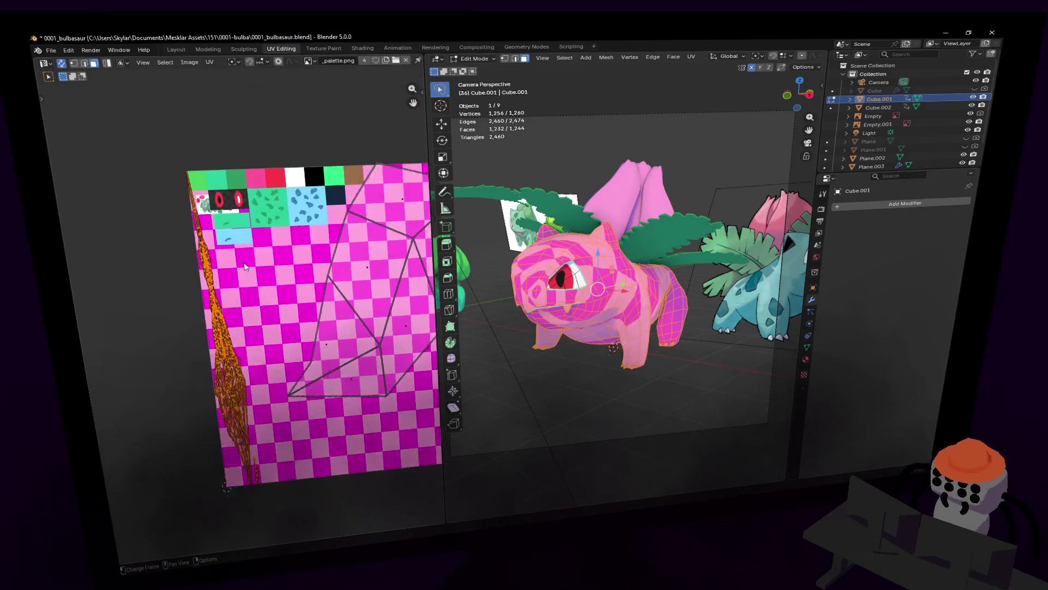
scroll(250, 276, up, 1)
scroll(262, 276, up, 1)
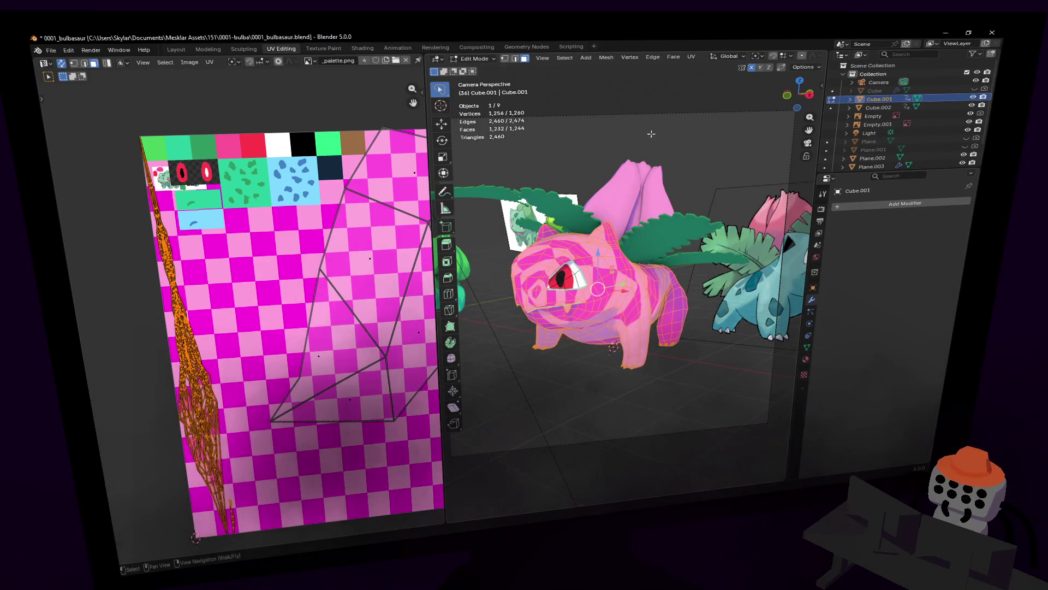
mouse_move(651, 133)
middle_down()
mouse_move(695, 153)
mouse_move(647, 155)
middle_up()
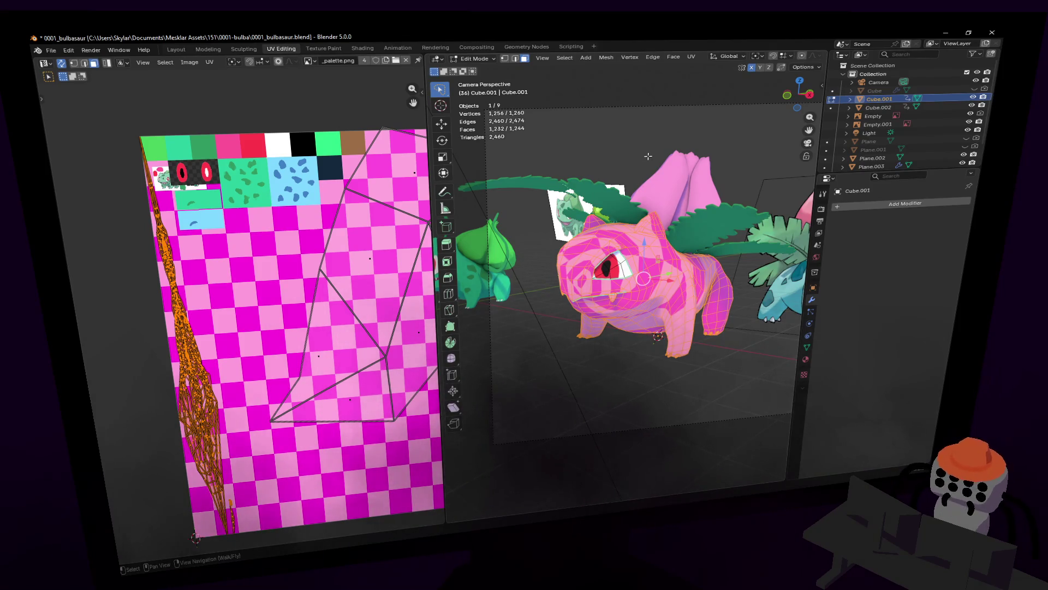
key(u)
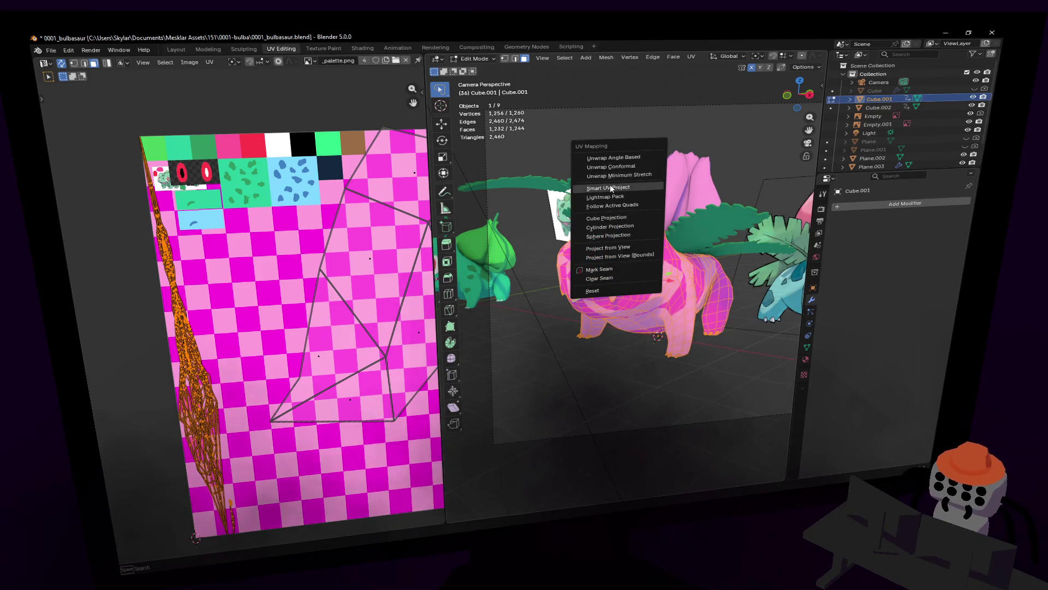
- Smart UV Project the mesh, shrink all islands and drop them onto the blue spotted tile
click(610, 187)
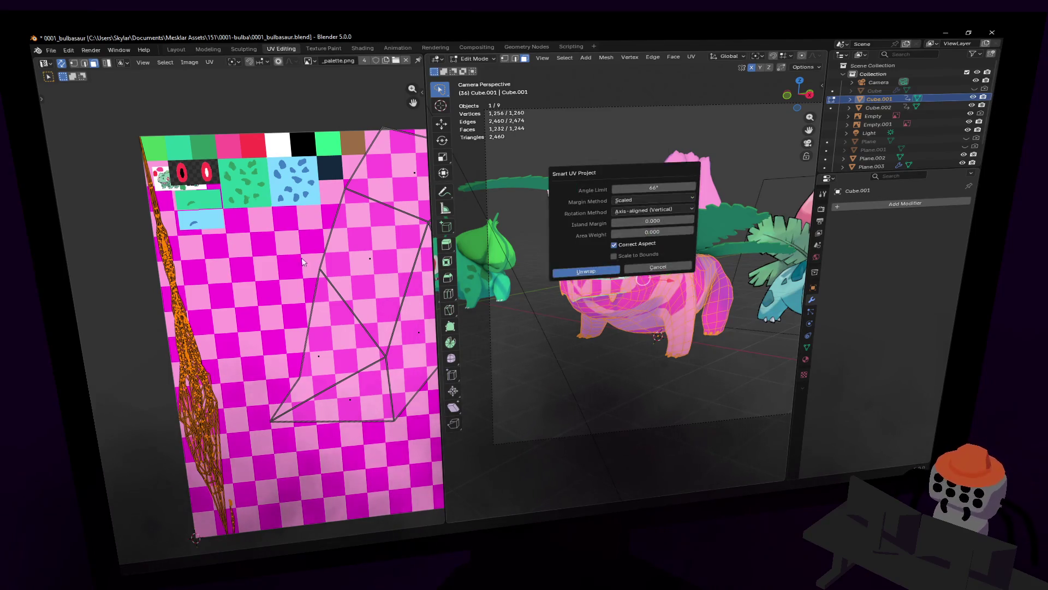
click(601, 270)
scroll(336, 194, down, 2)
scroll(336, 194, down, 1)
key(s)
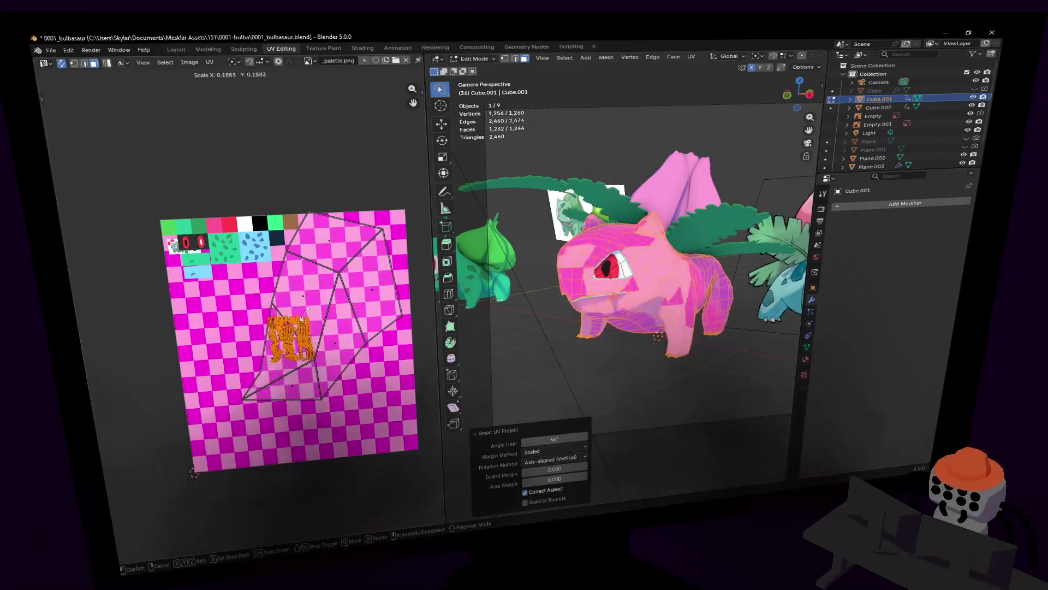
click(296, 331)
key(g)
click(273, 246)
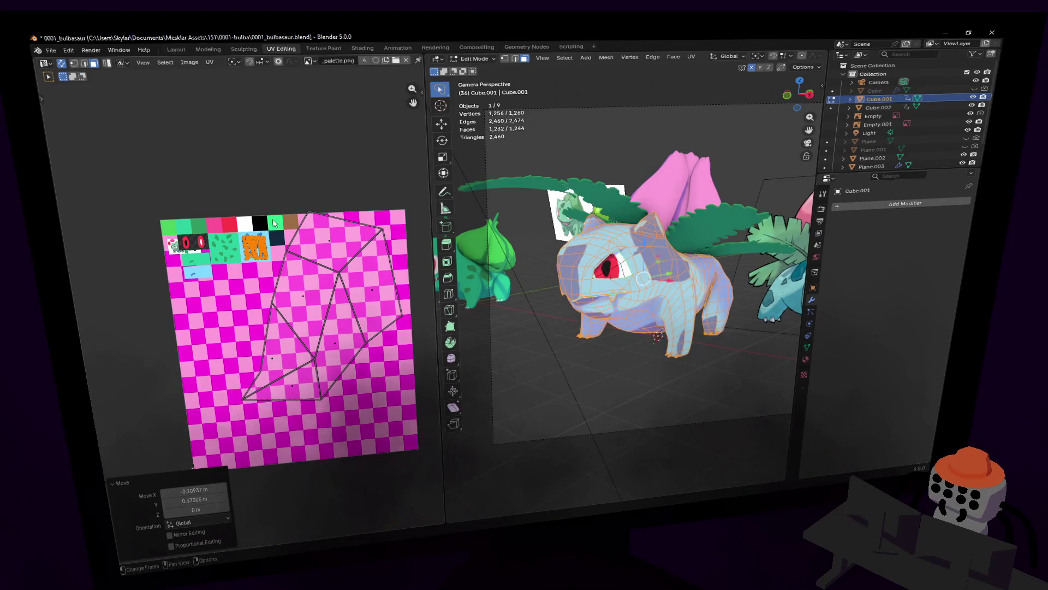
scroll(273, 246, up, 5)
scroll(257, 318, up, 3)
scroll(258, 317, down, 2)
scroll(258, 318, down, 1)
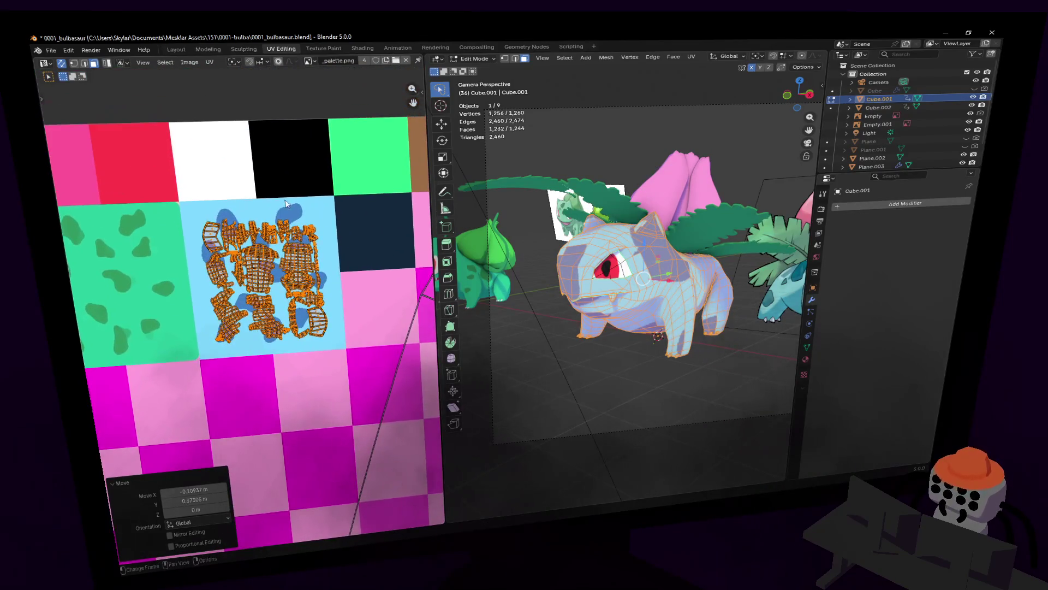
- Scale and nudge the islands so they fill the blue tile without spilling over its edges
key(s)
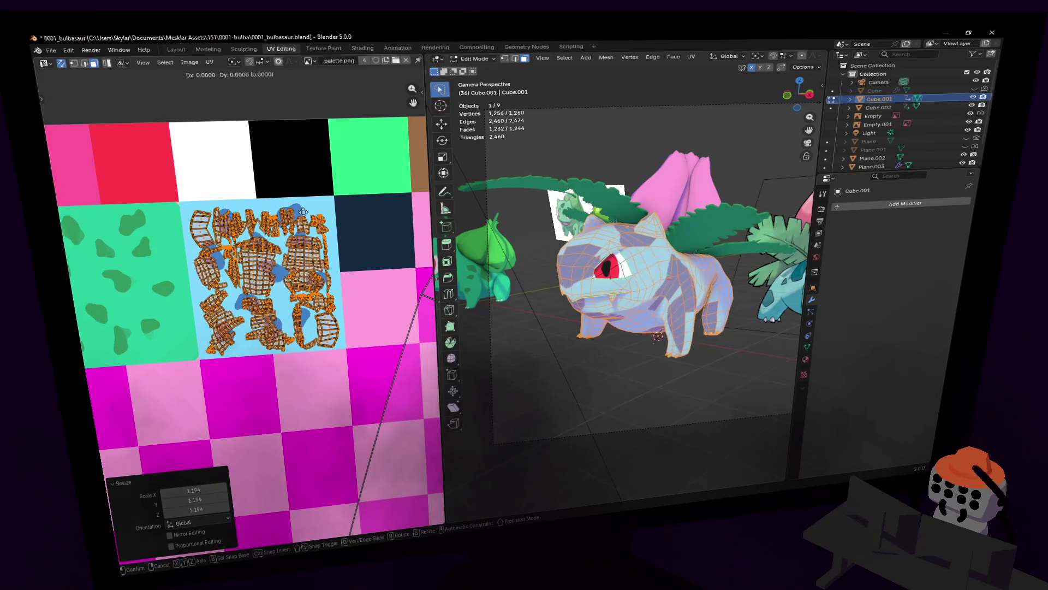
click(306, 209)
key(g)
key(g)
click(305, 213)
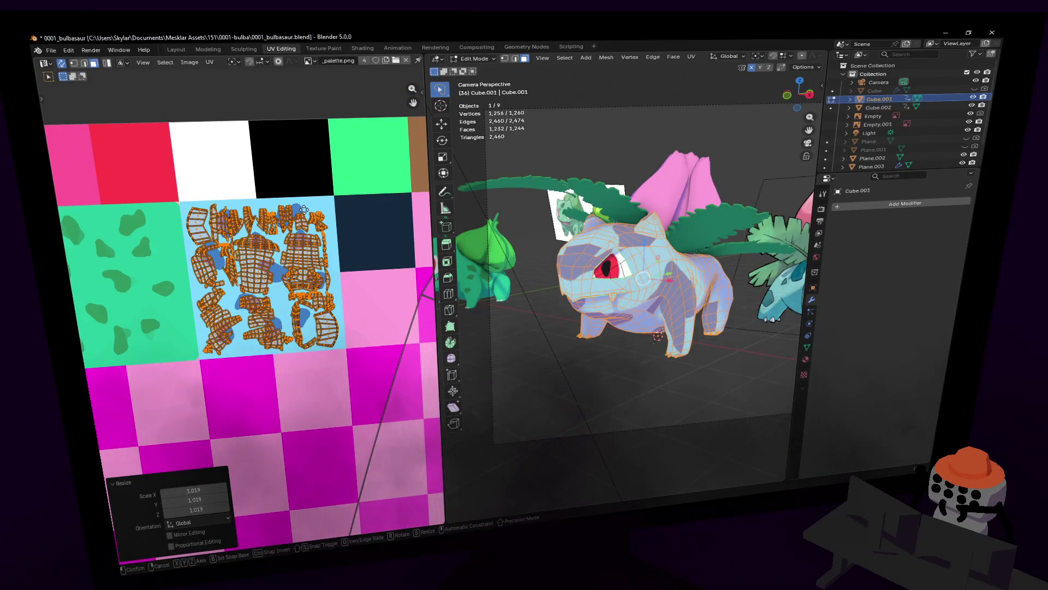
key(g)
click(309, 213)
key(s)
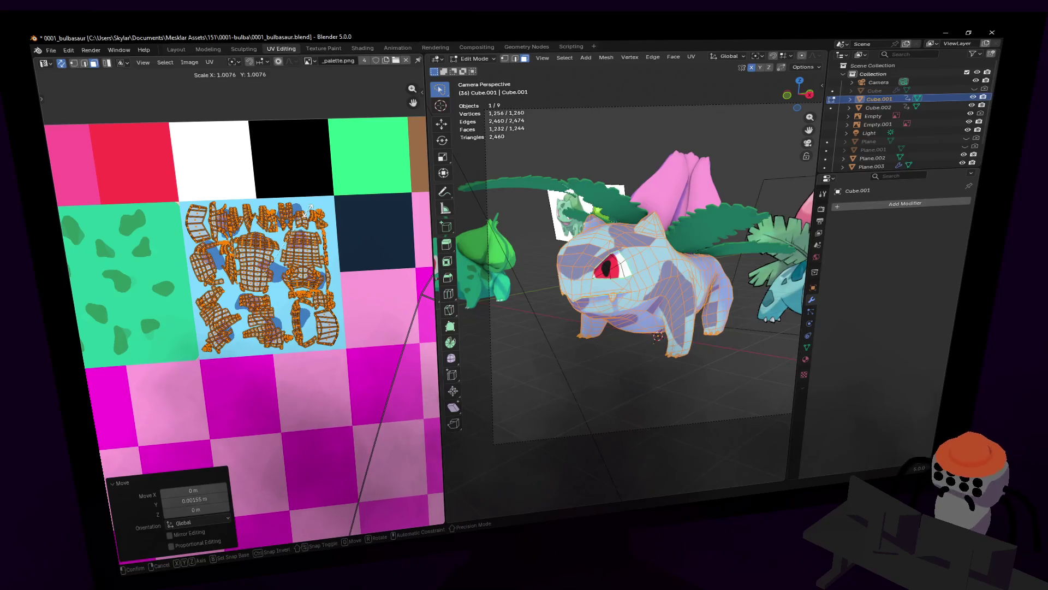
click(314, 215)
key(g)
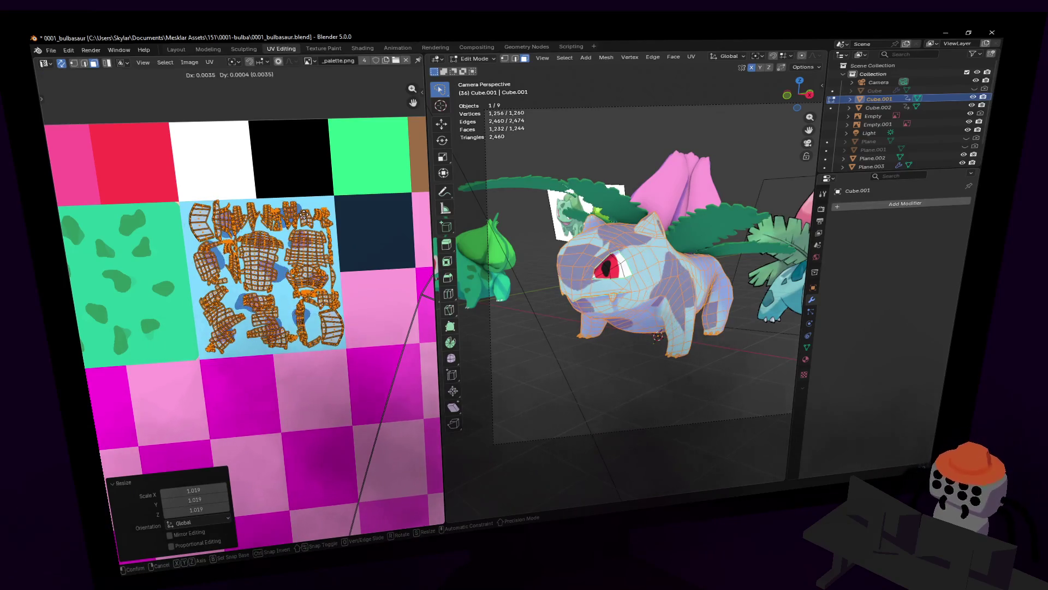
click(308, 218)
scroll(308, 220, up, 2)
scroll(273, 200, down, 1)
scroll(274, 204, down, 1)
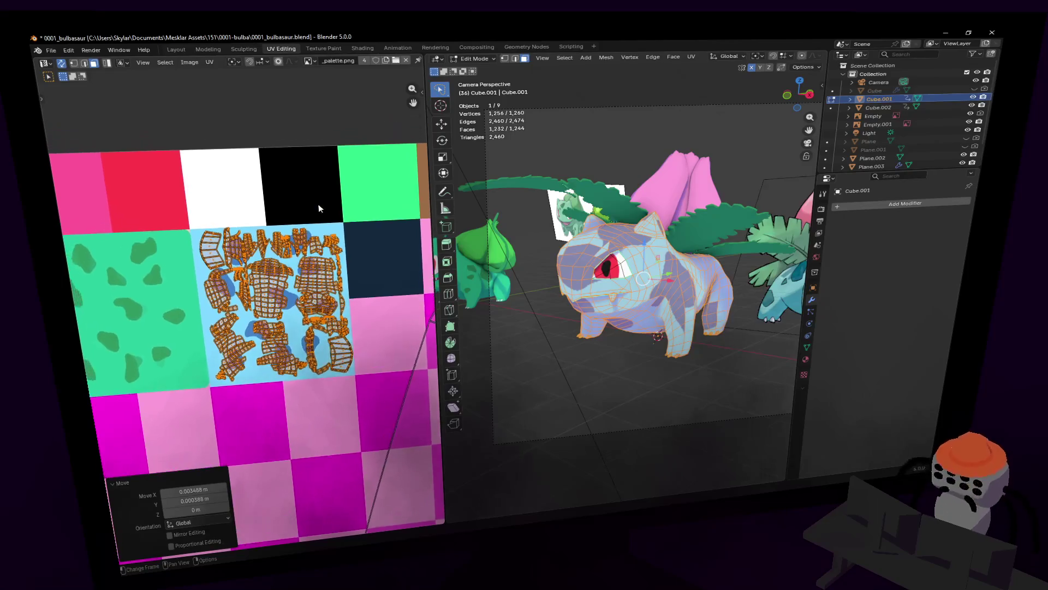
scroll(294, 221, up, 1)
scroll(315, 242, up, 2)
middle_drag(338, 247, 319, 233)
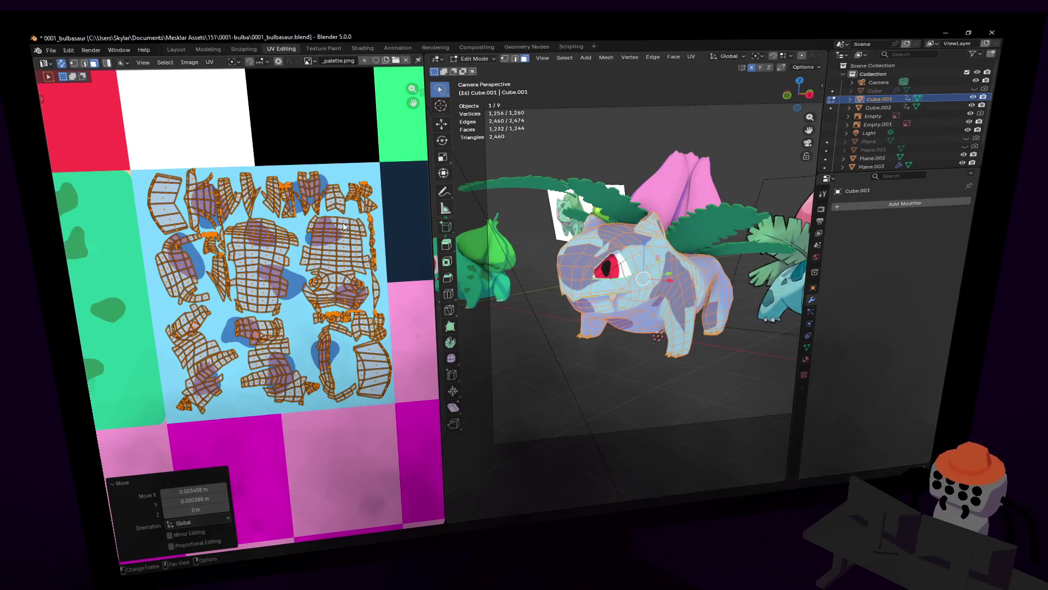
scroll(252, 207, up, 1)
click(280, 223)
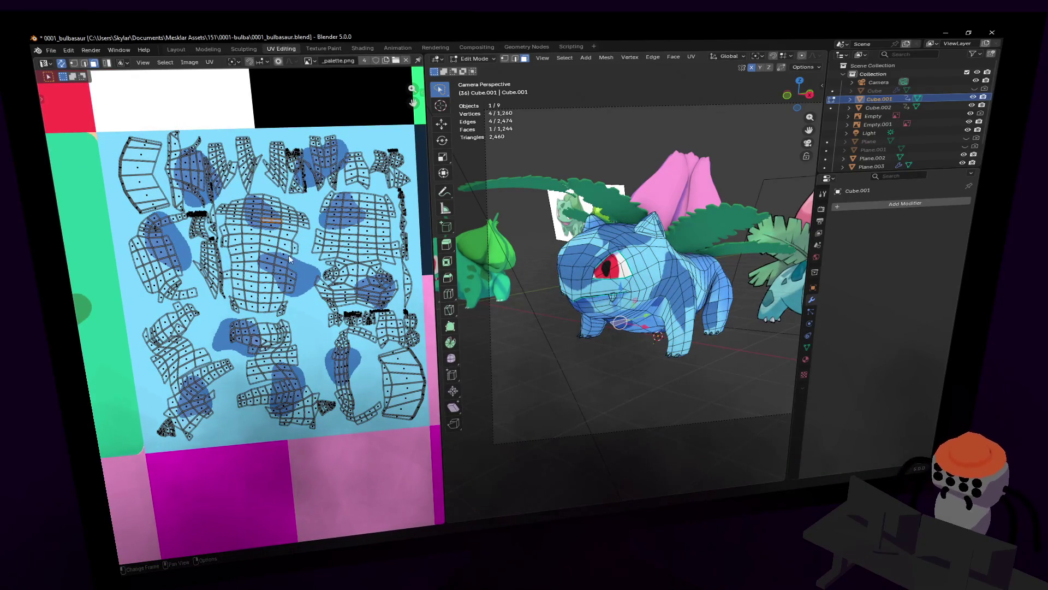
scroll(278, 239, up, 1)
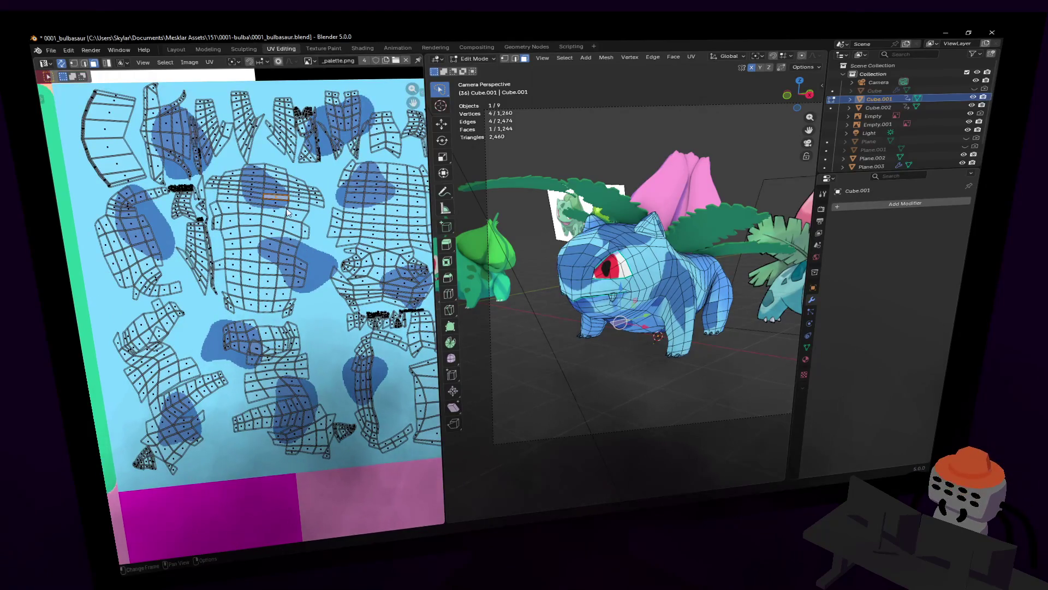
scroll(287, 234, up, 1)
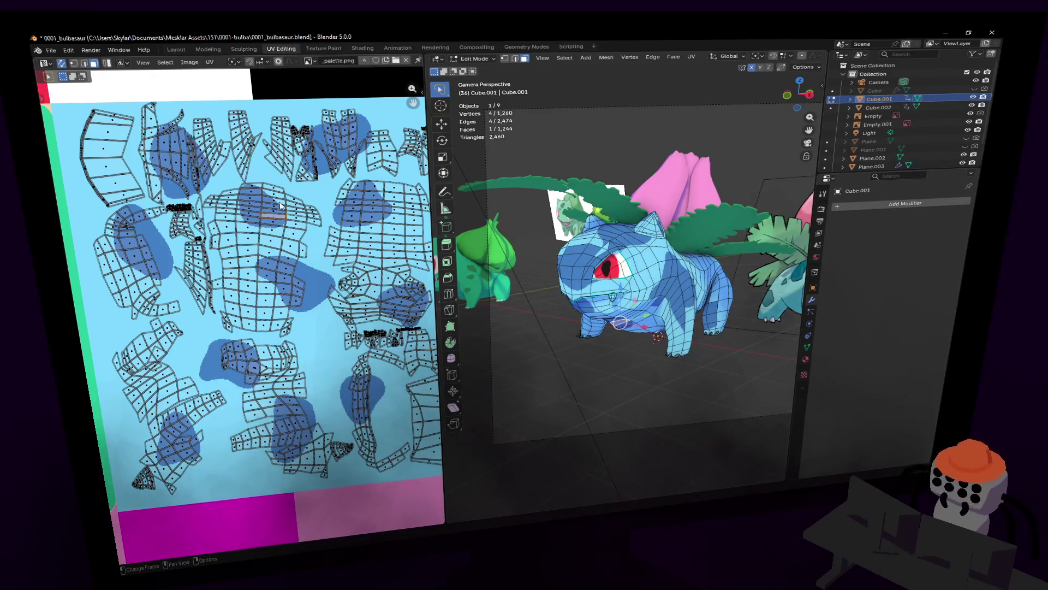
- Walk the 3D view in to face the Ivysaur head-on
key(shift+grave)
key(w)
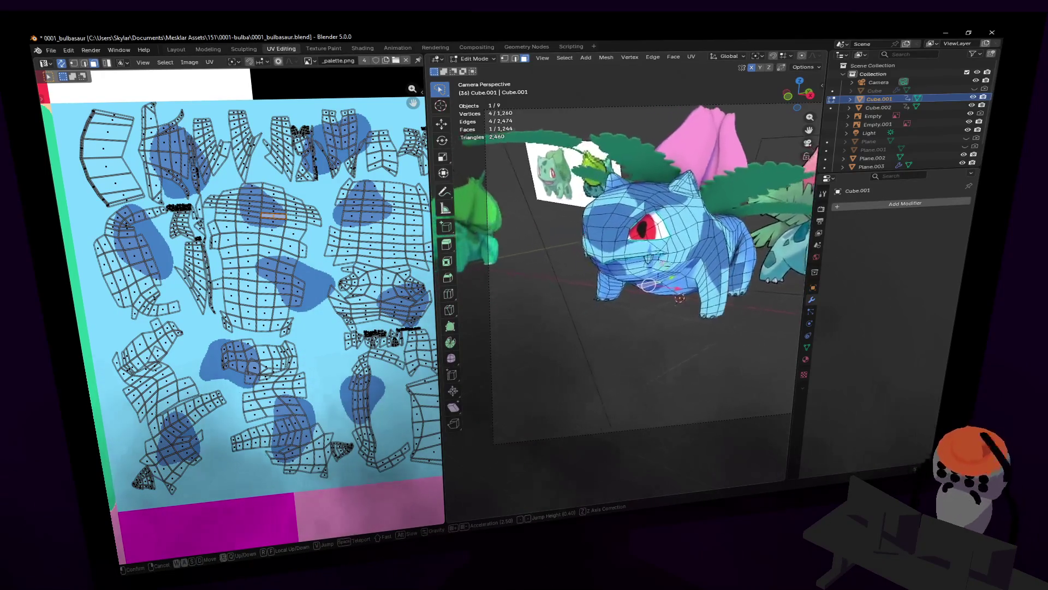
click(638, 260)
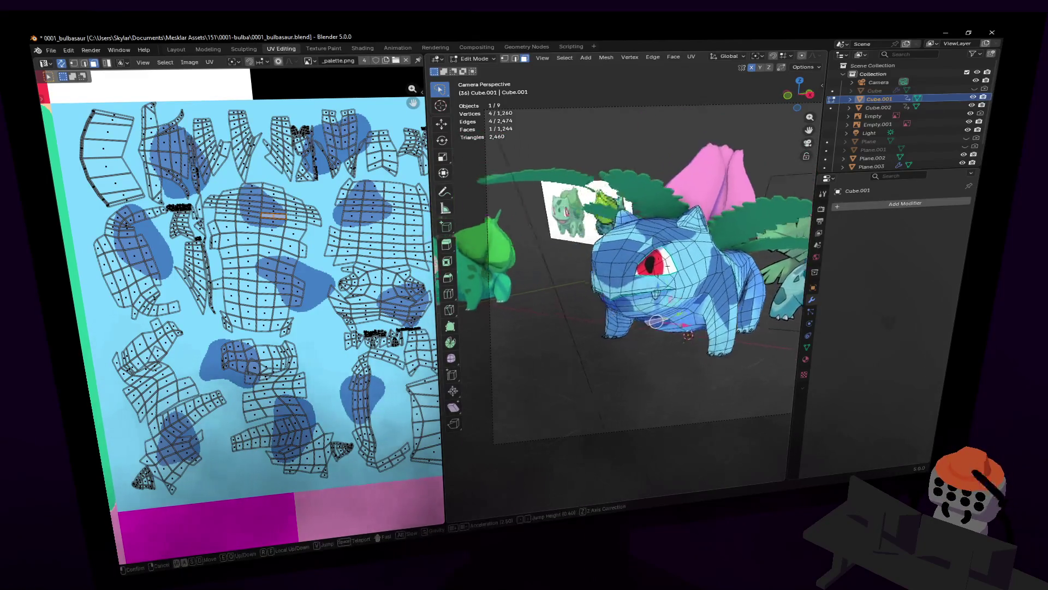
key(w)
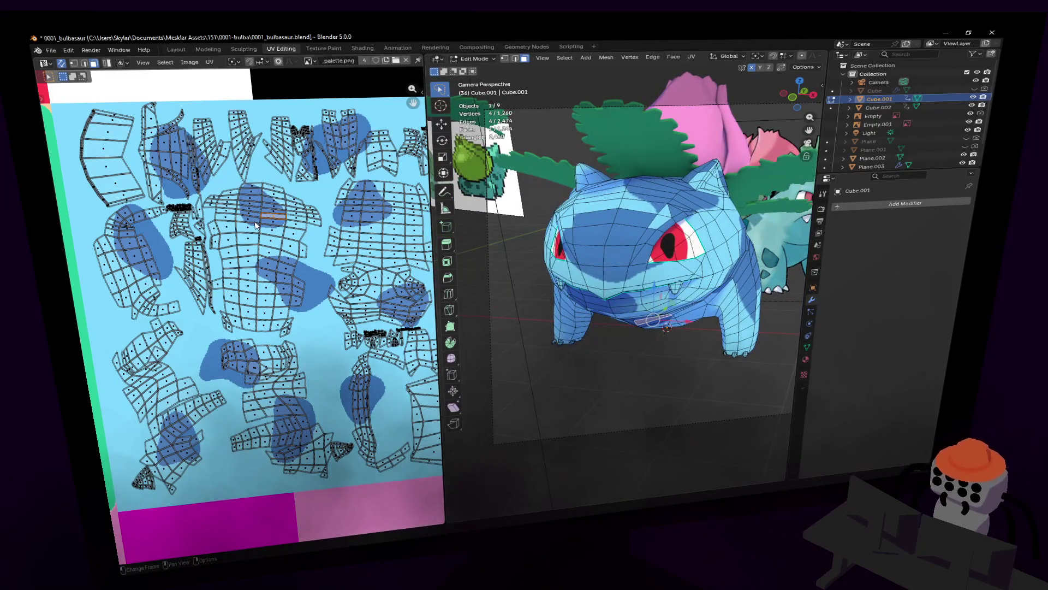
- Select the whole body island, enlarge it and place it slightly lower on the tile
key(ctrl+l)
key(s)
click(322, 166)
key(g)
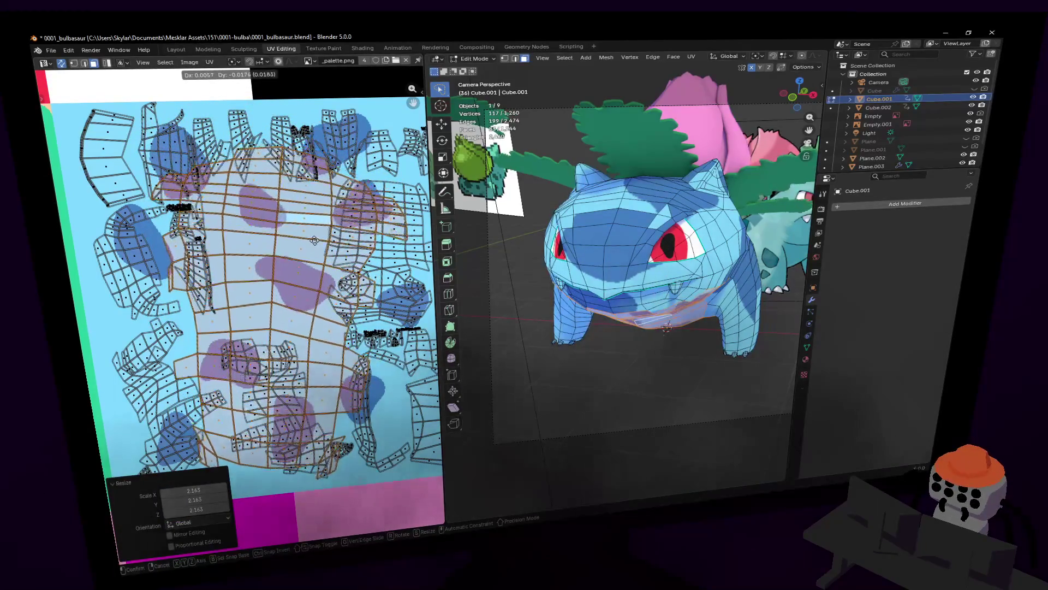
click(314, 239)
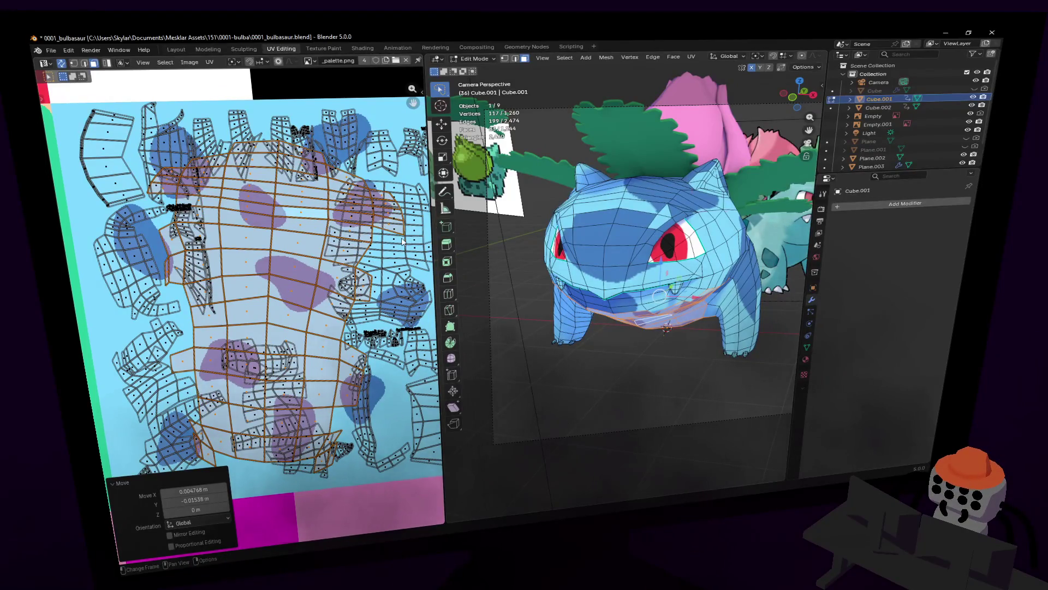
click(618, 214)
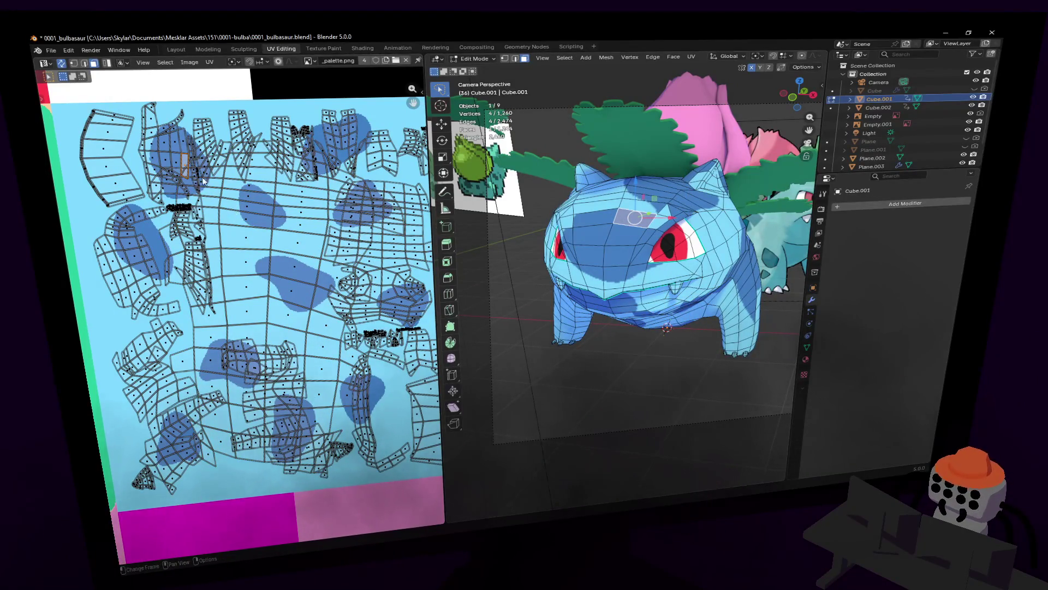
scroll(205, 183, up, 2)
- Select the face island and enlarge it, keeping the larger size
key(l)
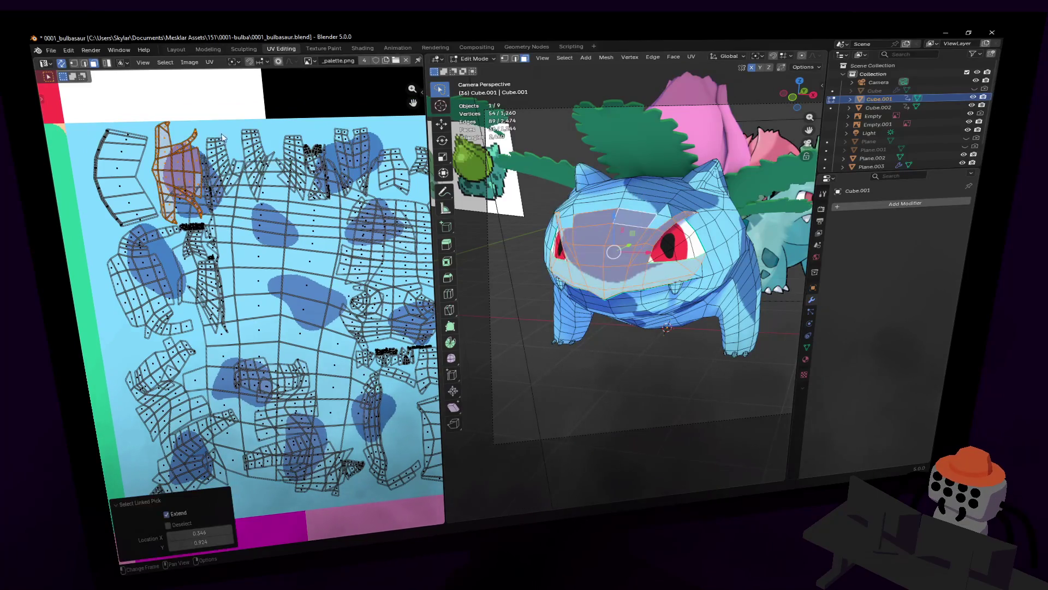
key(s)
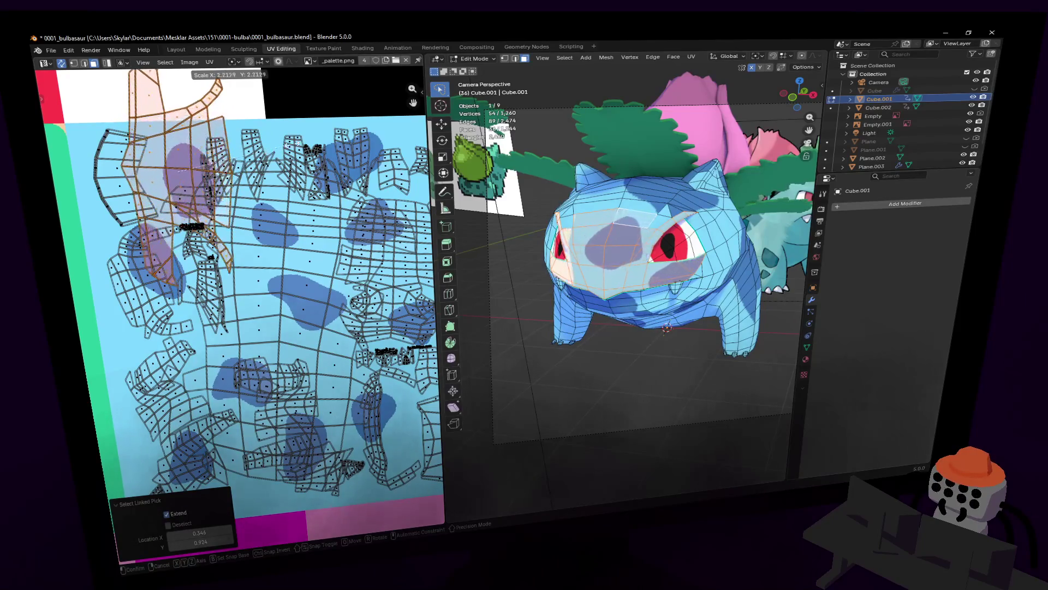
click(267, 137)
key(s)
key(Escape)
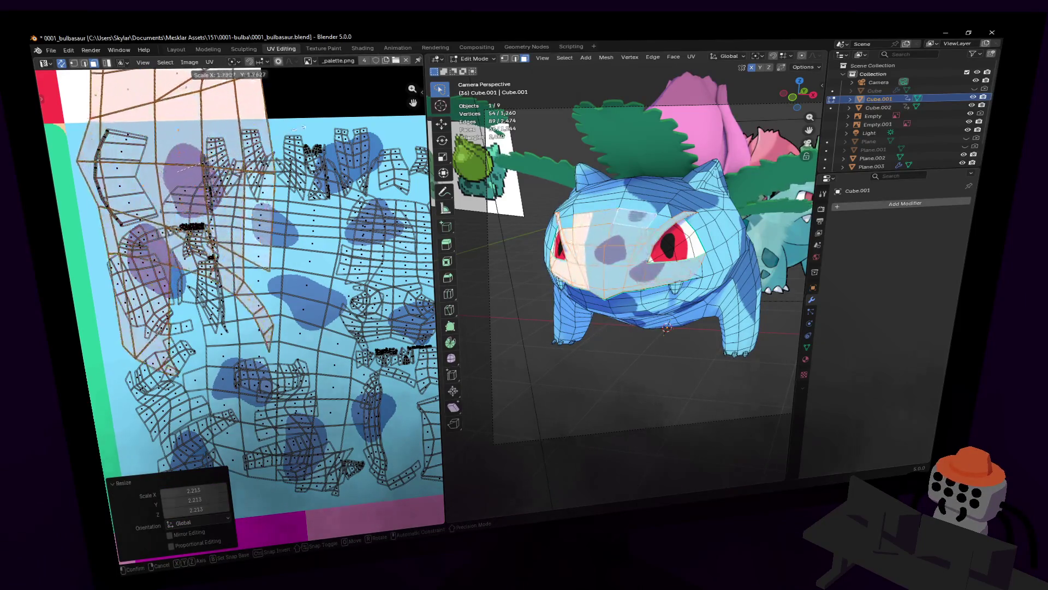
- Rotate and reposition the face island so bigger spots land across the forehead
key(g)
click(239, 202)
key(r)
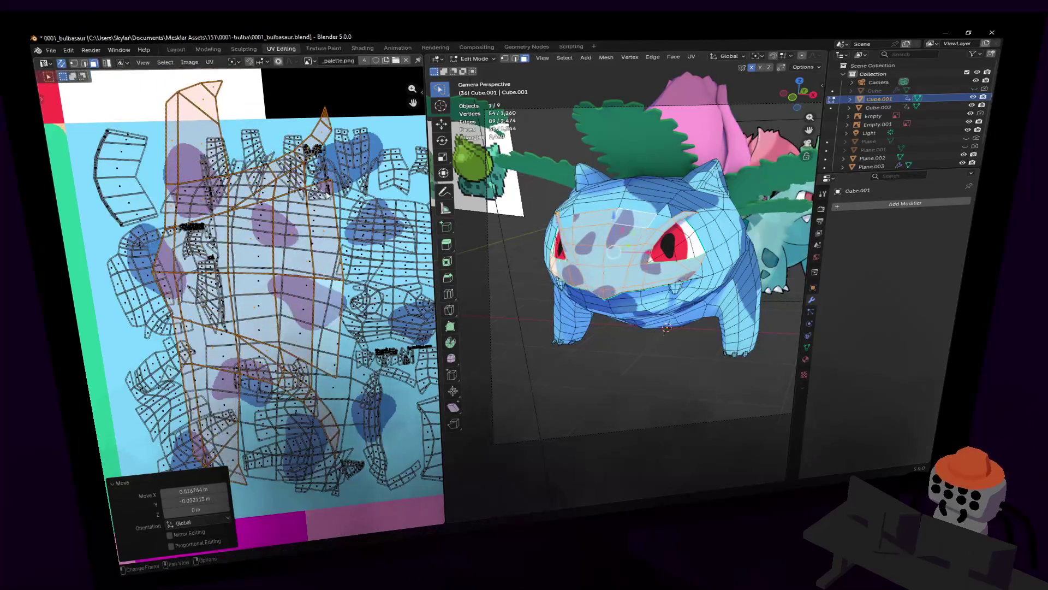
click(221, 220)
key(g)
click(345, 147)
key(s)
key(Escape)
key(g)
click(315, 185)
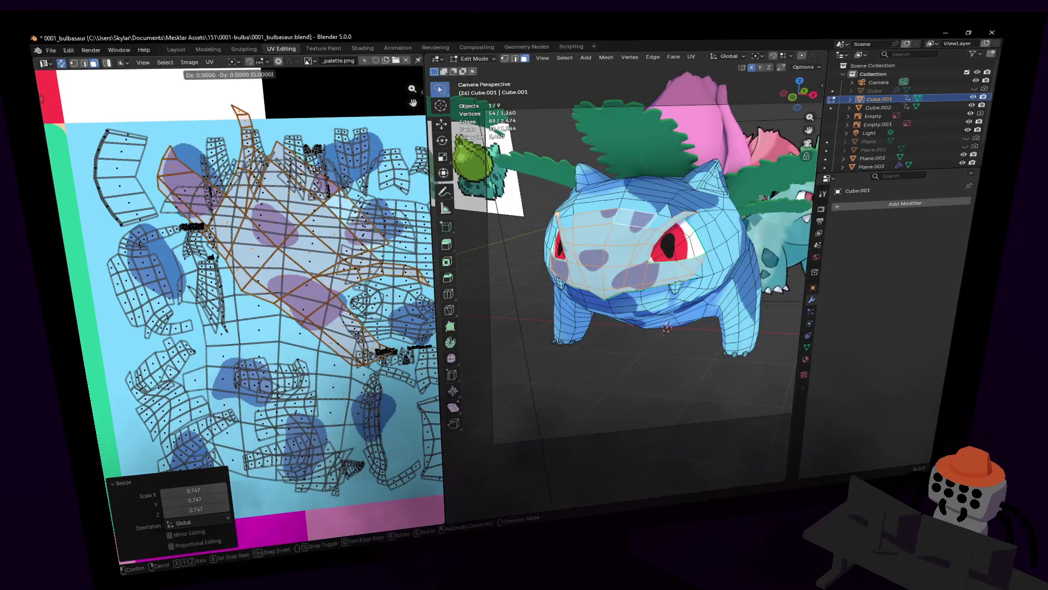